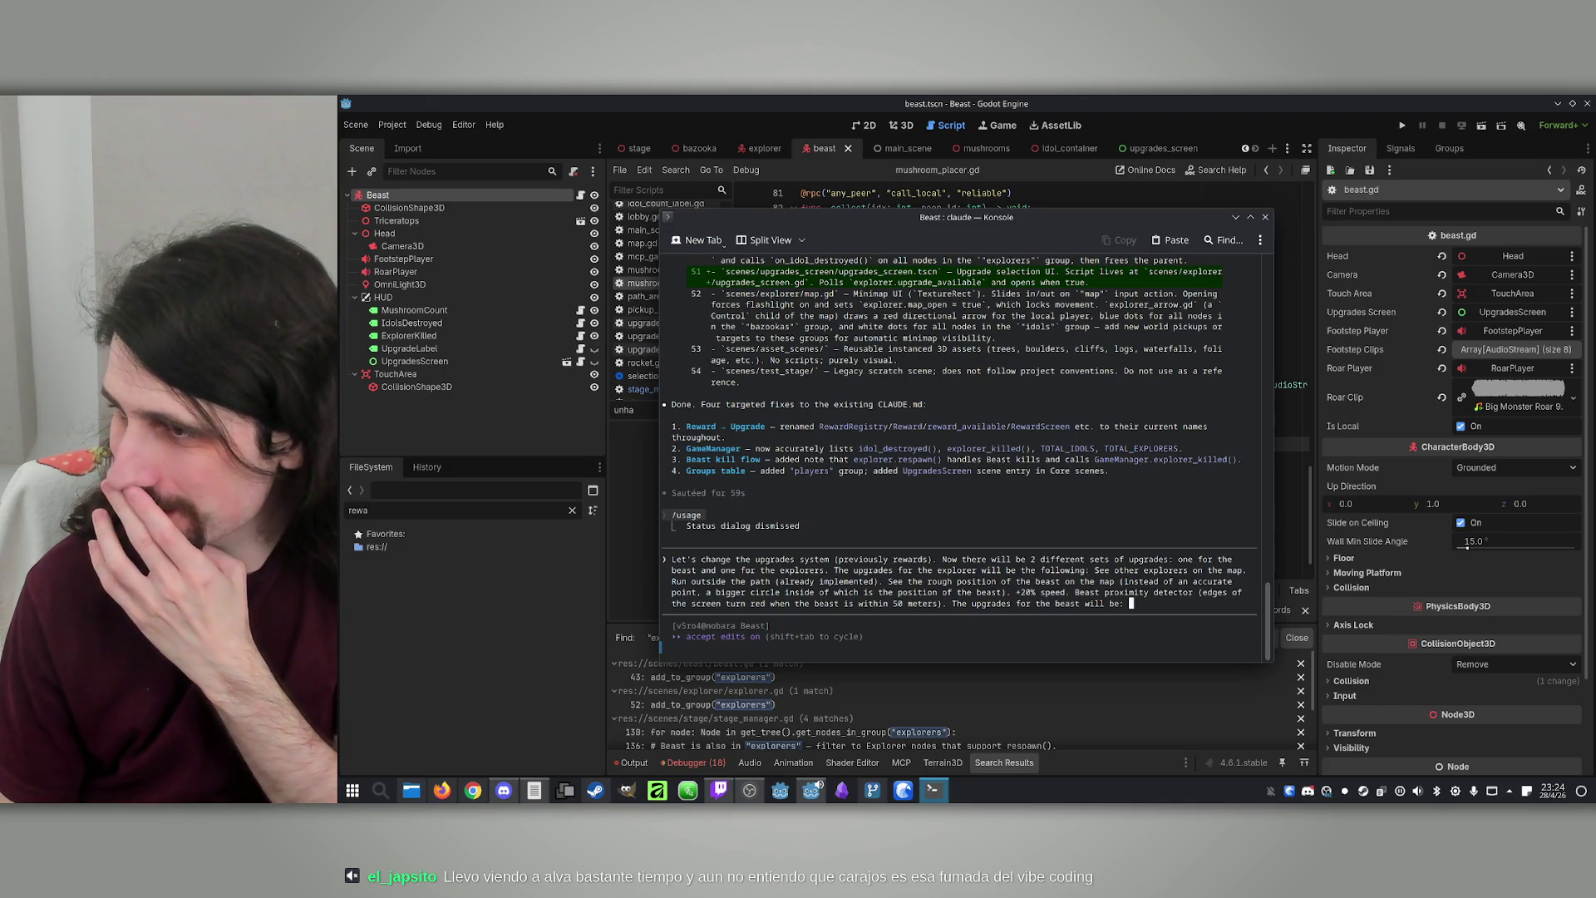
List the beast upgrades: +20% speed, roar sprint lasts +2 seconds, teleport to the next destroyed idol
{"action": "type", "text": "20% speed. Roar sp"}
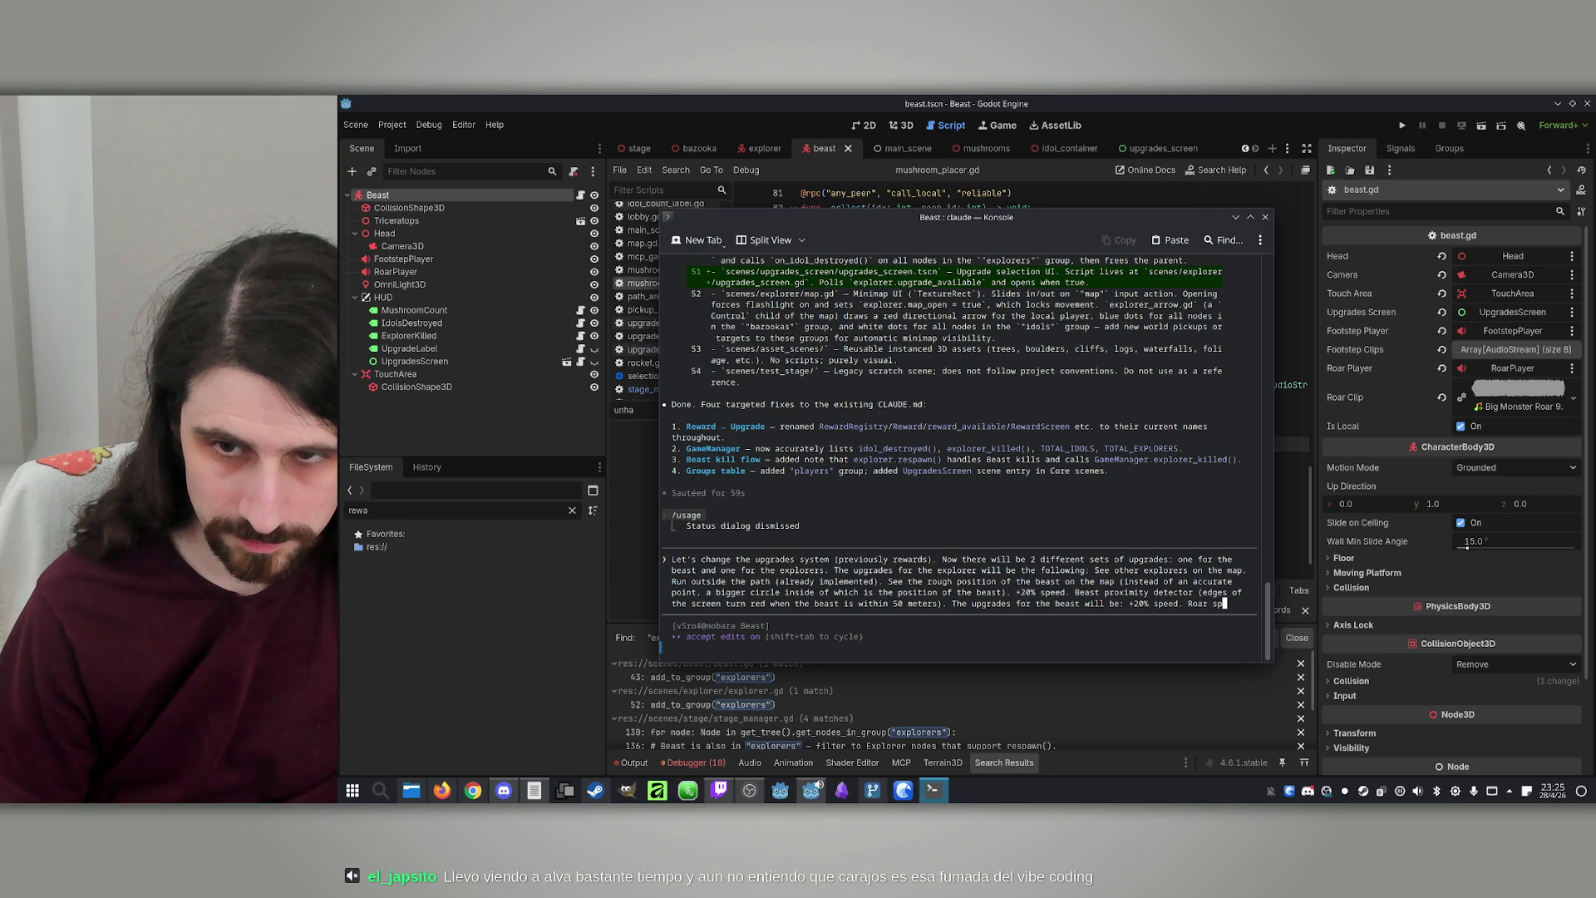
{"action": "type", "text": "nt"}
{"action": "key", "text": "BackSpace"}
{"action": "key", "text": "BackSpace"}
{"action": "key", "text": "BackSpace"}
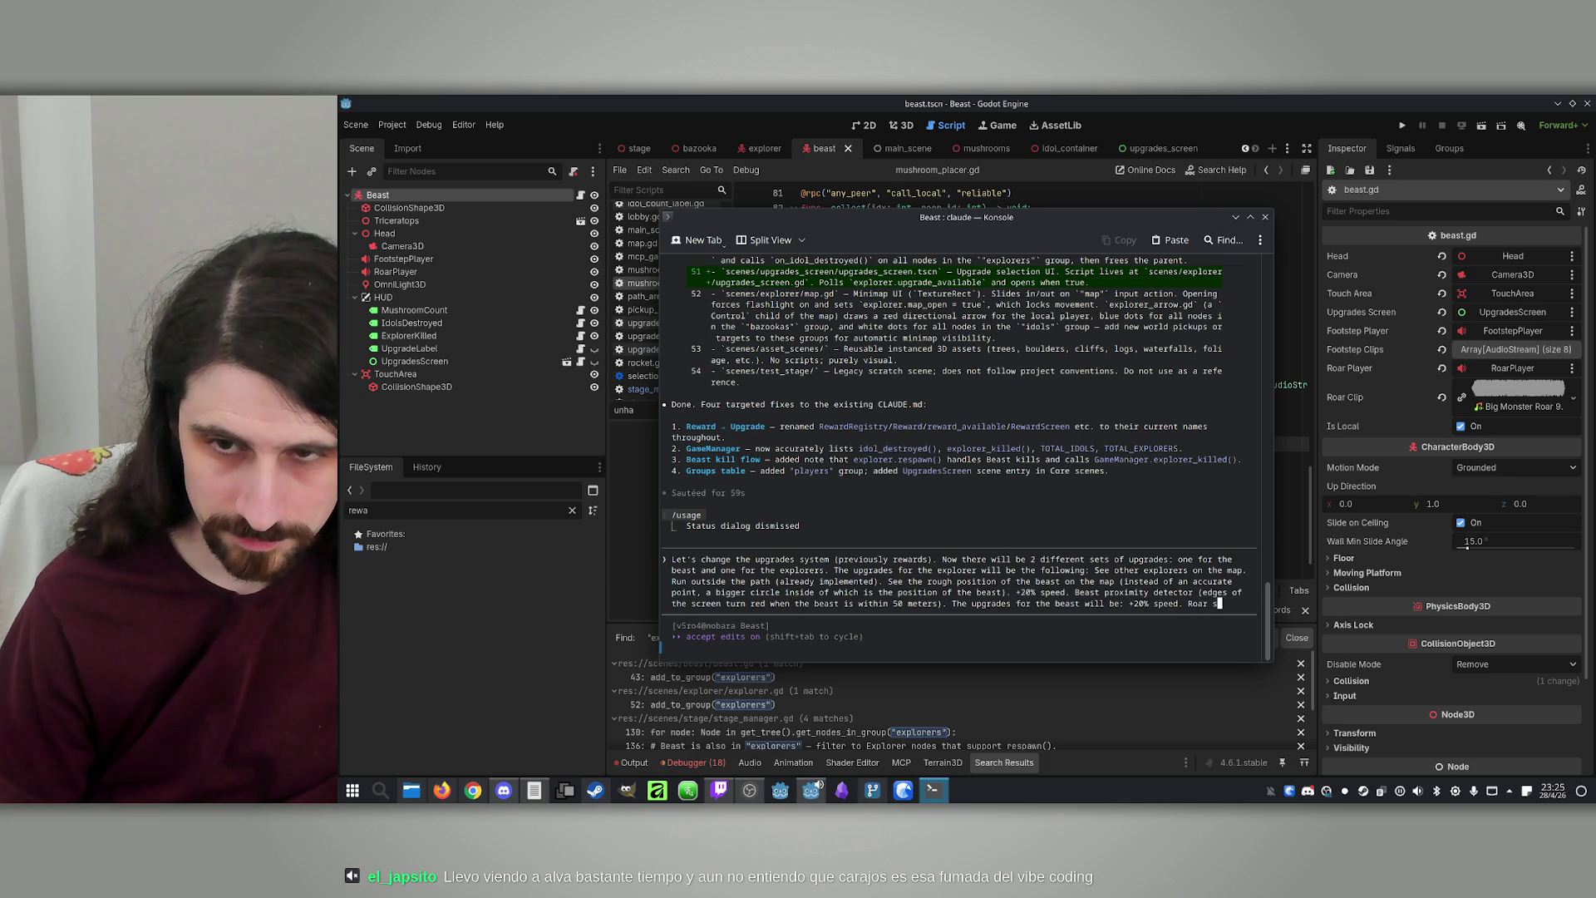
{"action": "type", "text": "sprint lasts "}
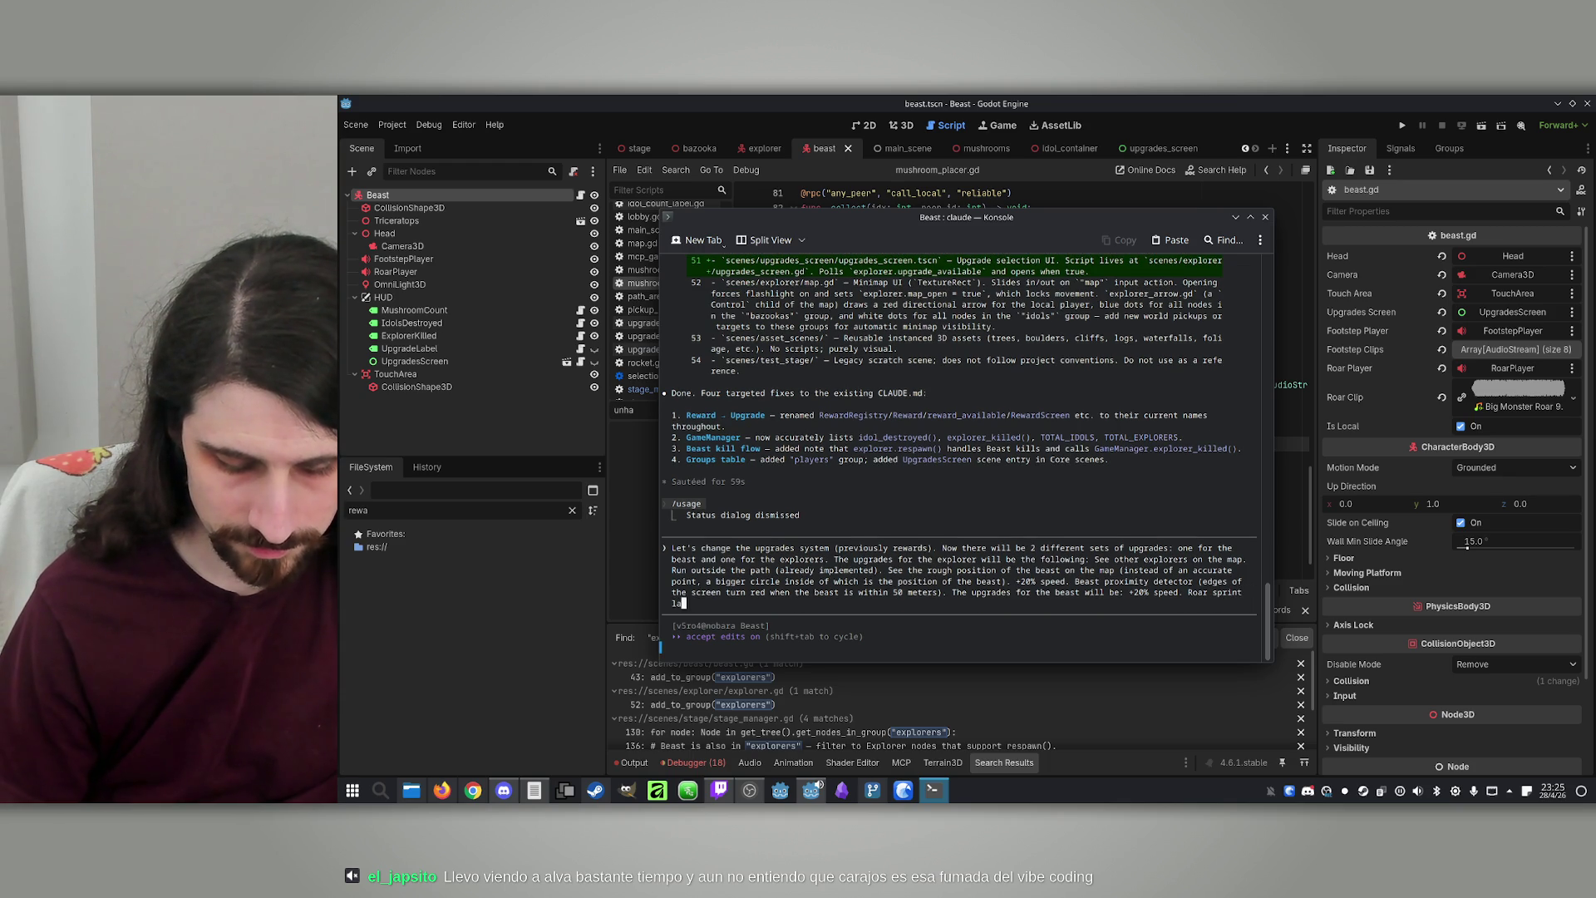
{"action": "type", "text": "+2 seconds."}
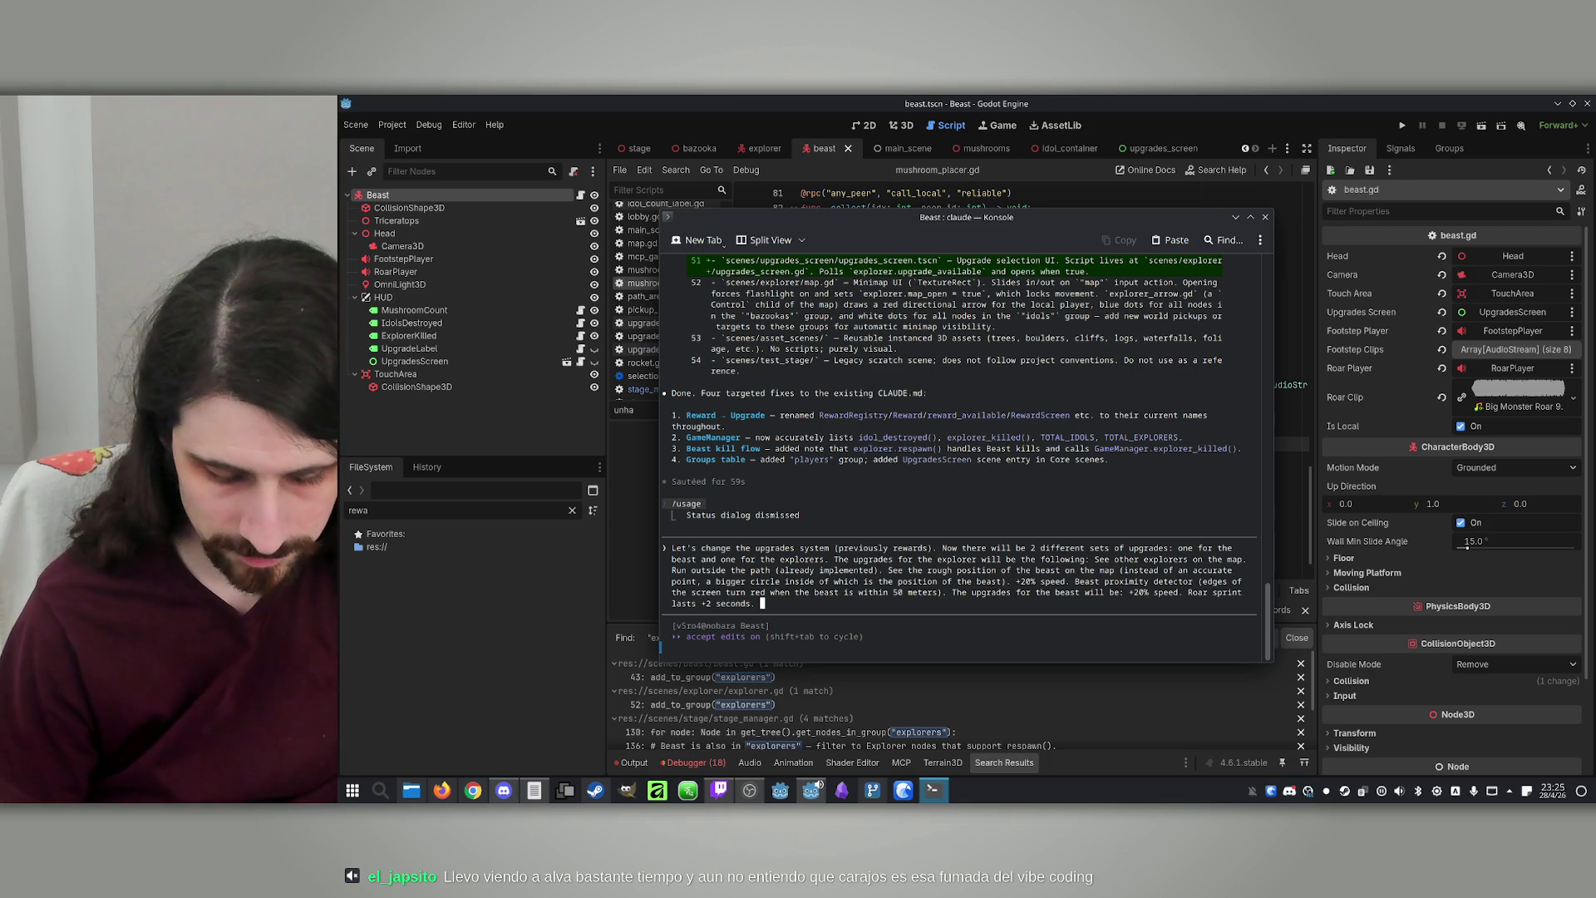
{"action": "type", "text": "Teleport to t"}
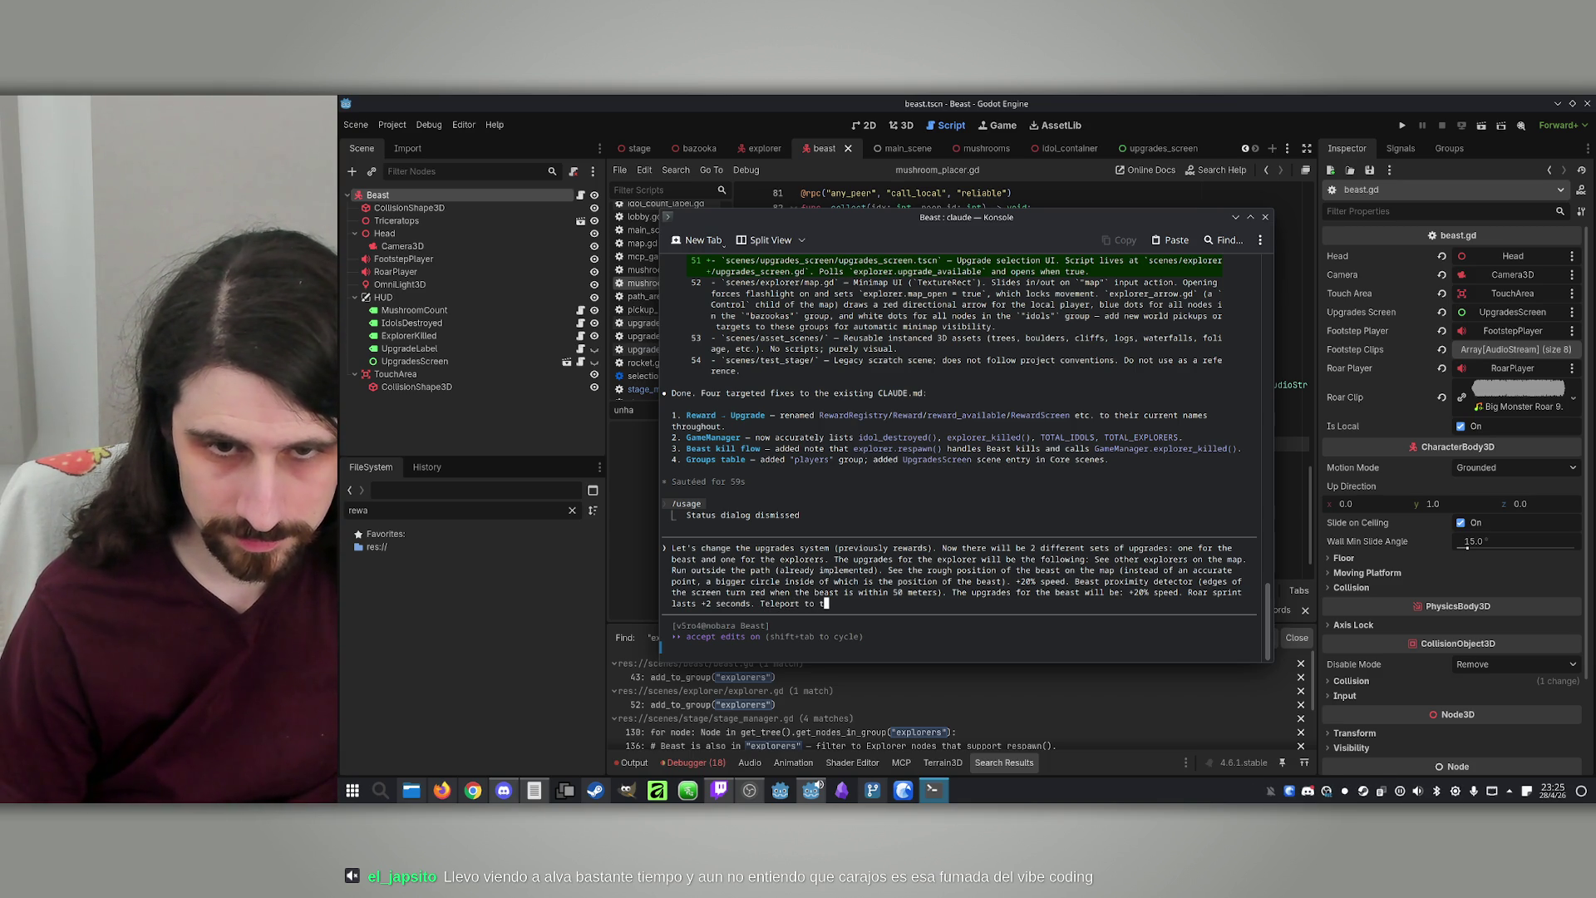
{"action": "type", "text": "he position of the next"}
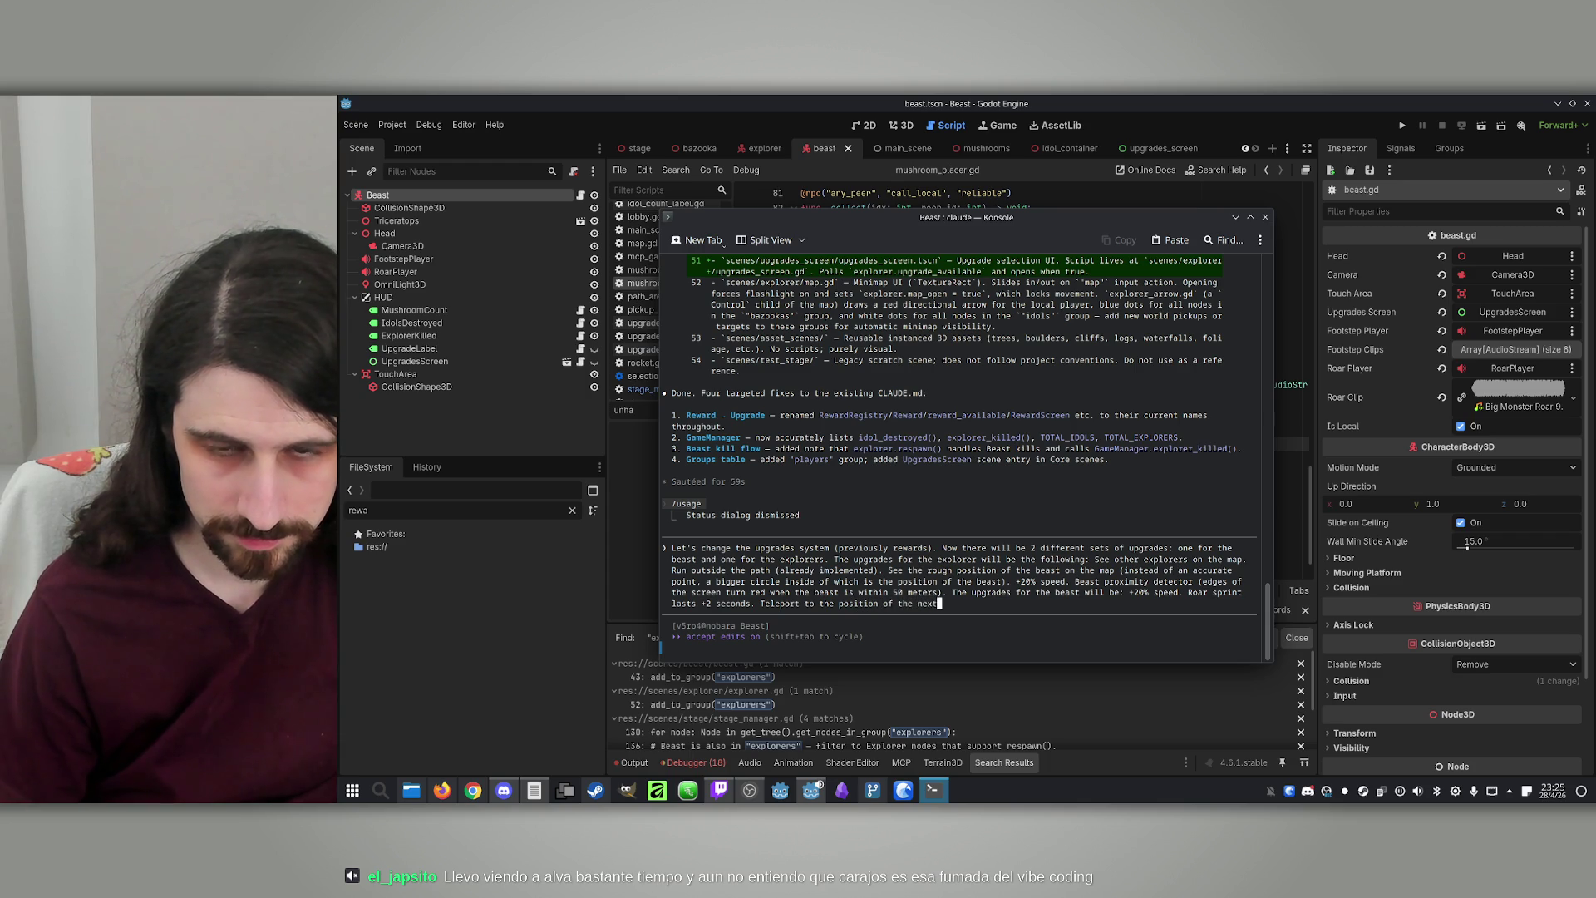
{"action": "type", "text": " destro"}
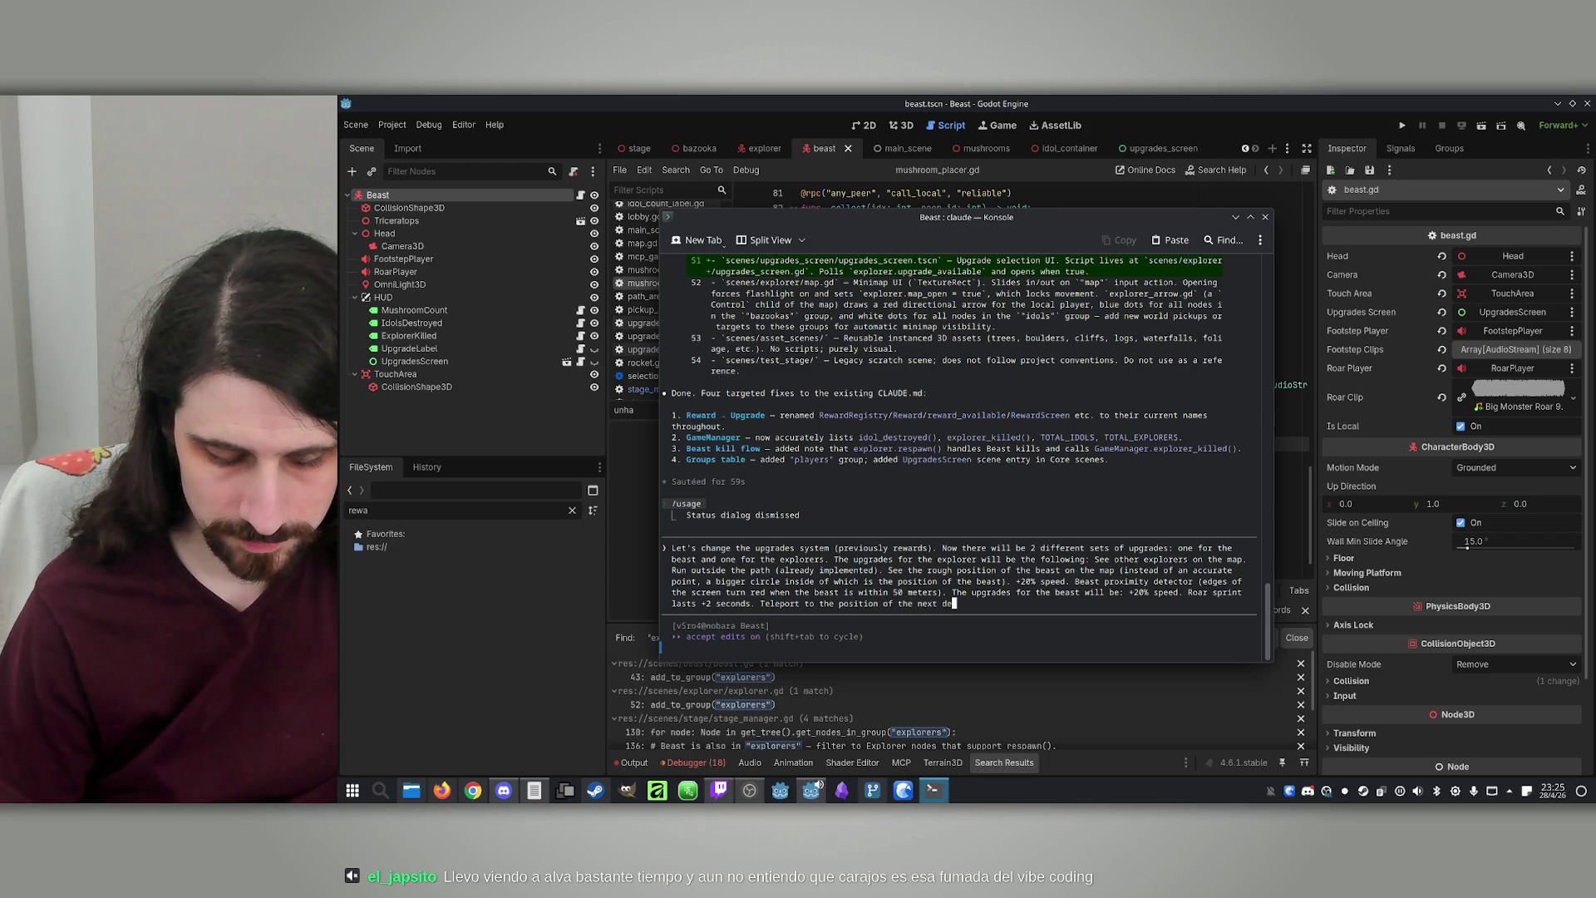
{"action": "type", "text": "yed i"}
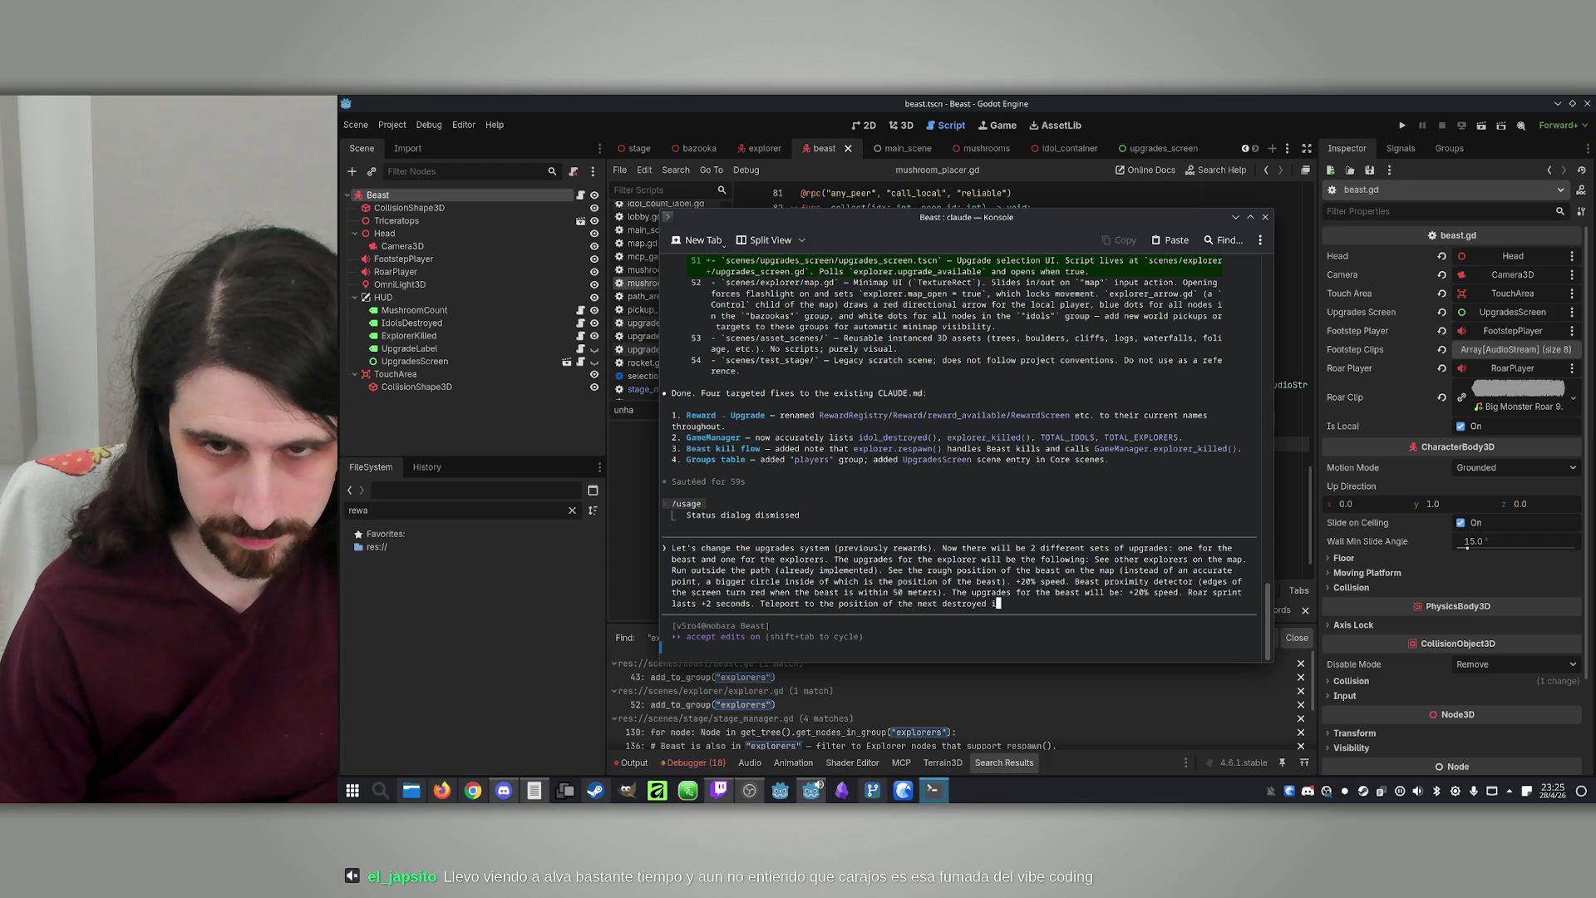
{"action": "type", "text": "dol."}
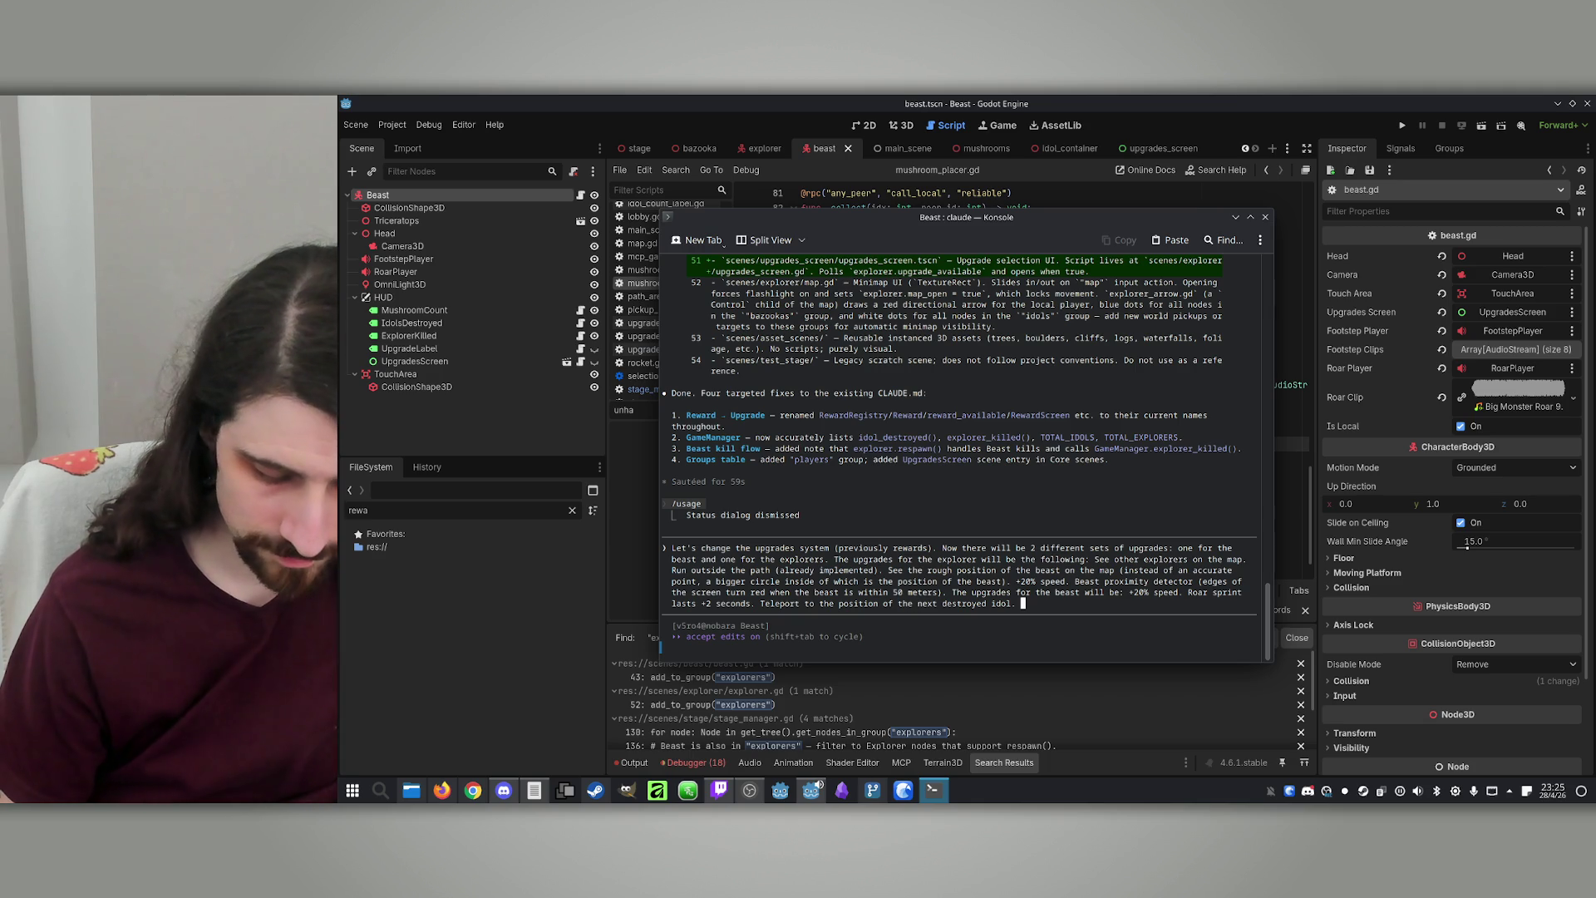
{"action": "type", "text": "Explorer"}
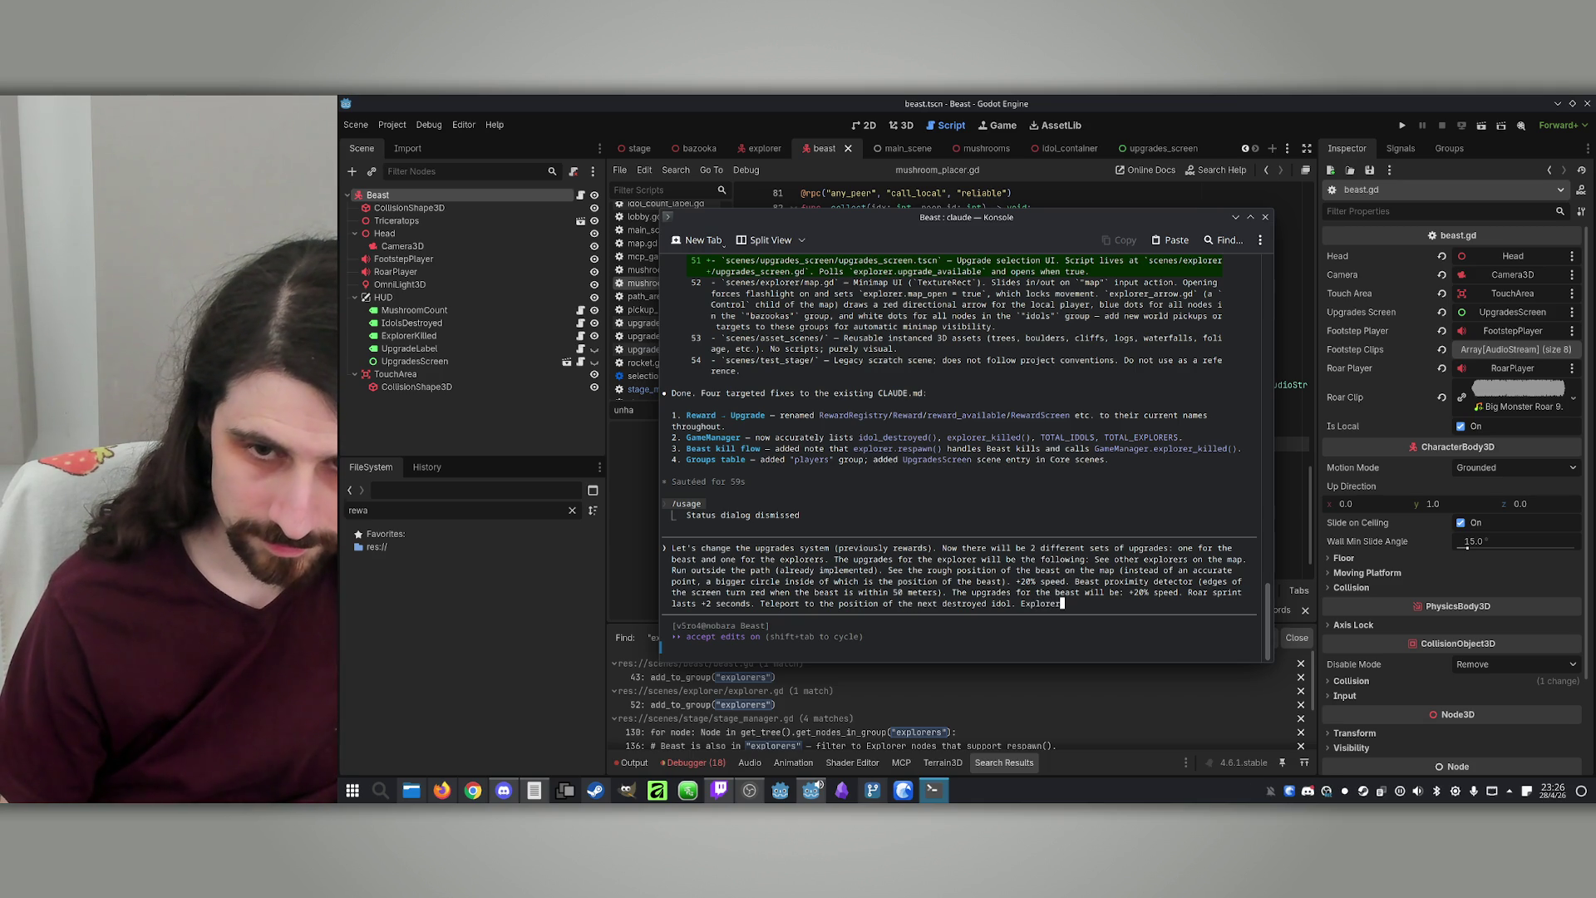
{"action": "type", "text": " distance detect"}
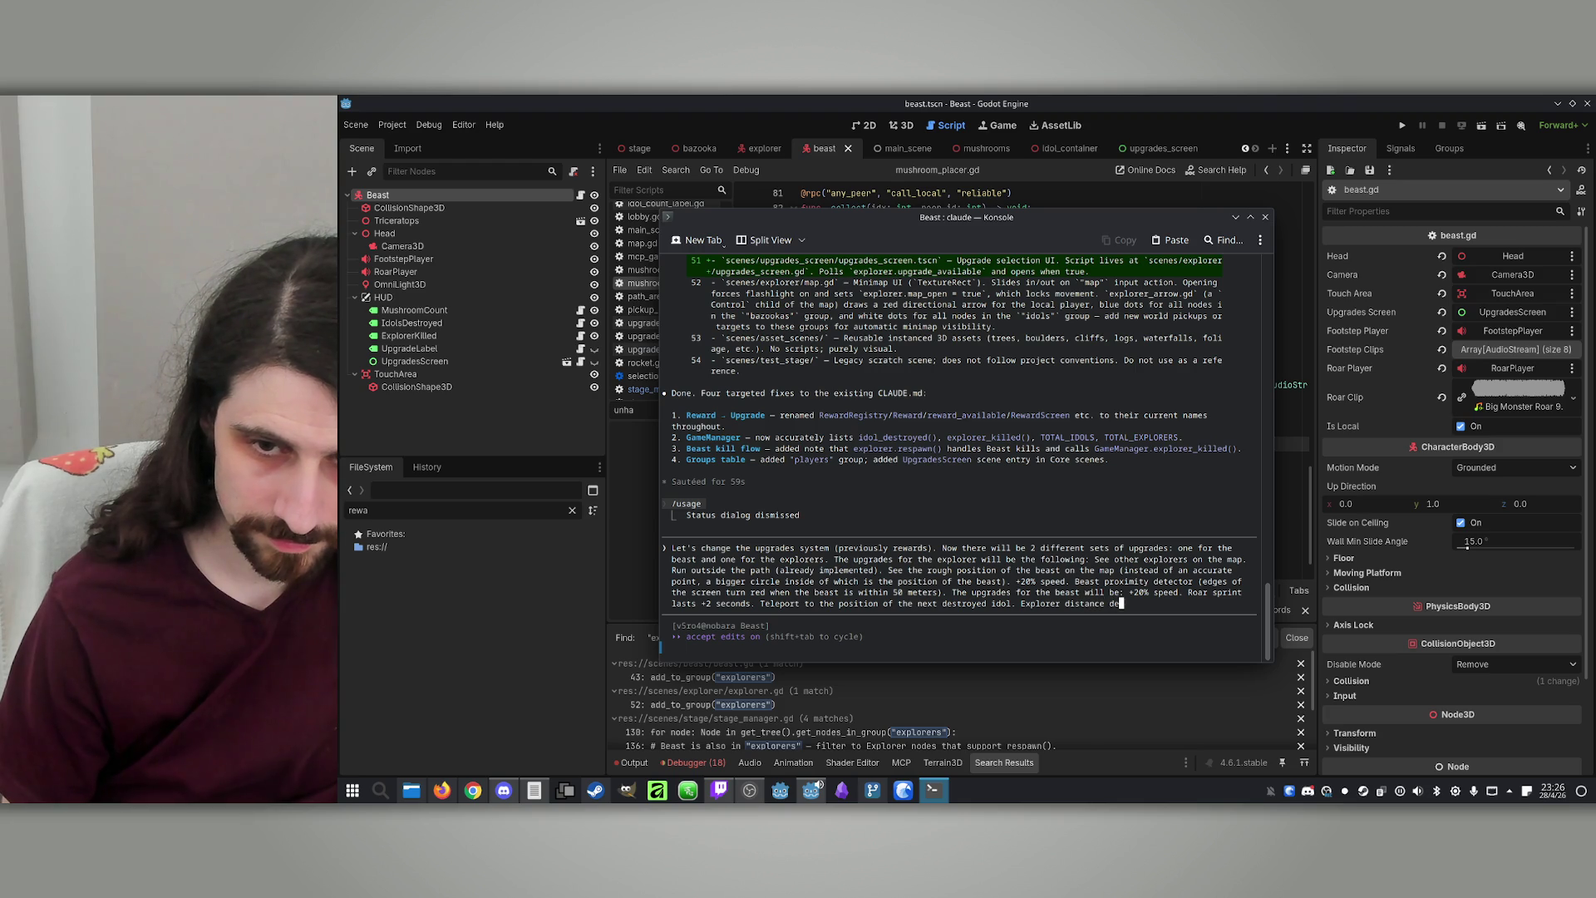
Describe the explorer distance indicator, a lower-corner circle turning red as the beast nears, and submit
{"action": "key", "text": "BackSpace"}
{"action": "key", "text": "BackSpace"}
{"action": "key", "text": "BackSpace"}
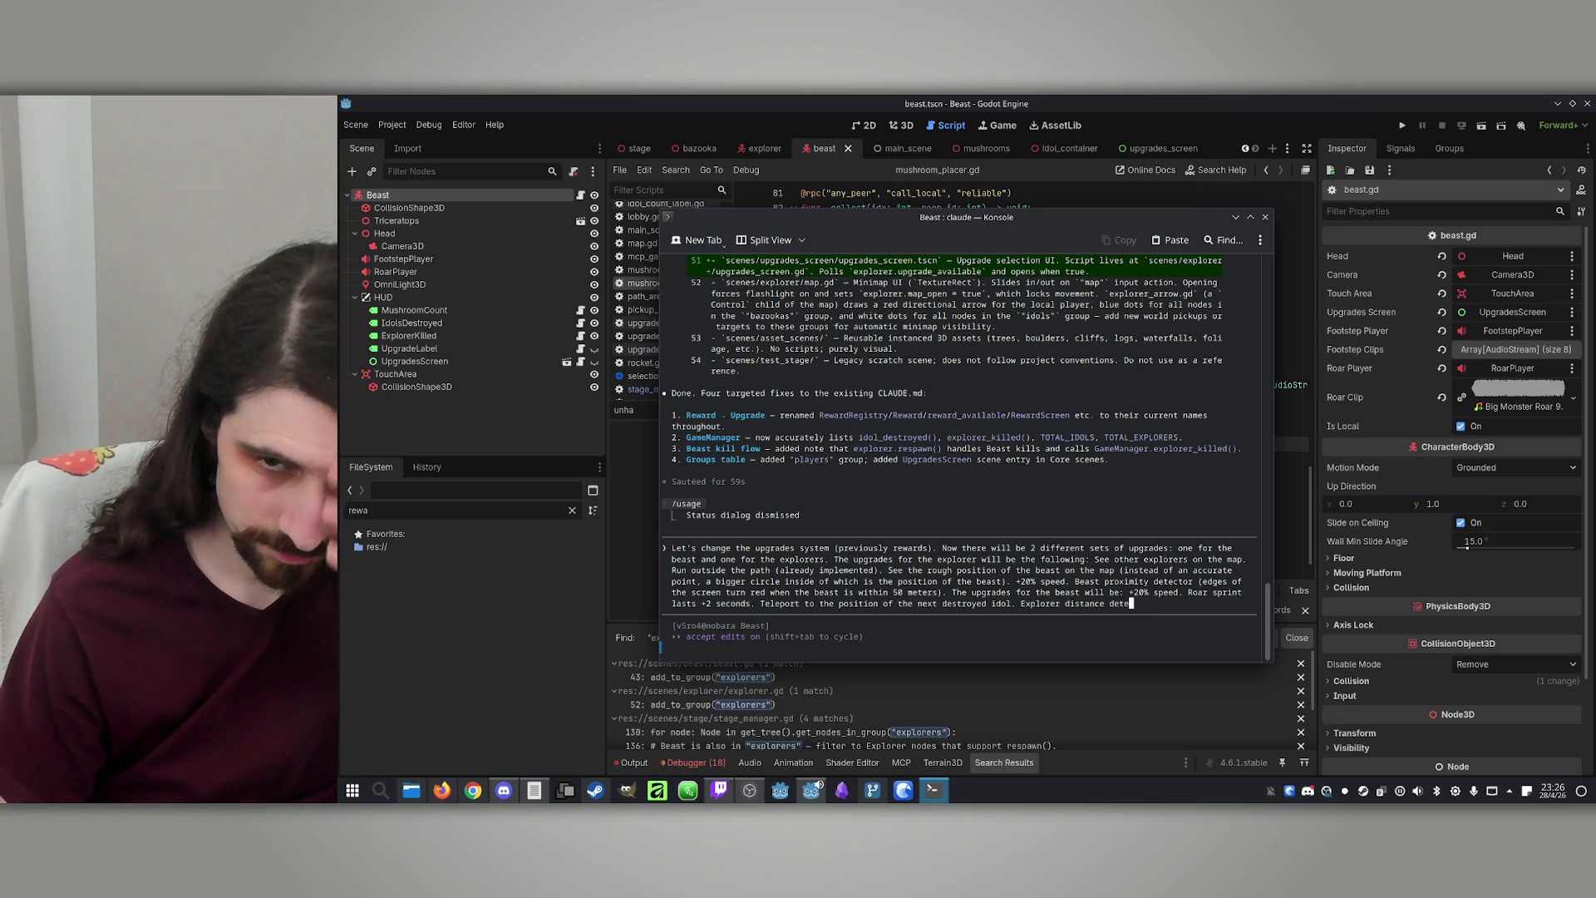
{"action": "key", "text": "BackSpace"}
{"action": "key", "text": "BackSpace"}
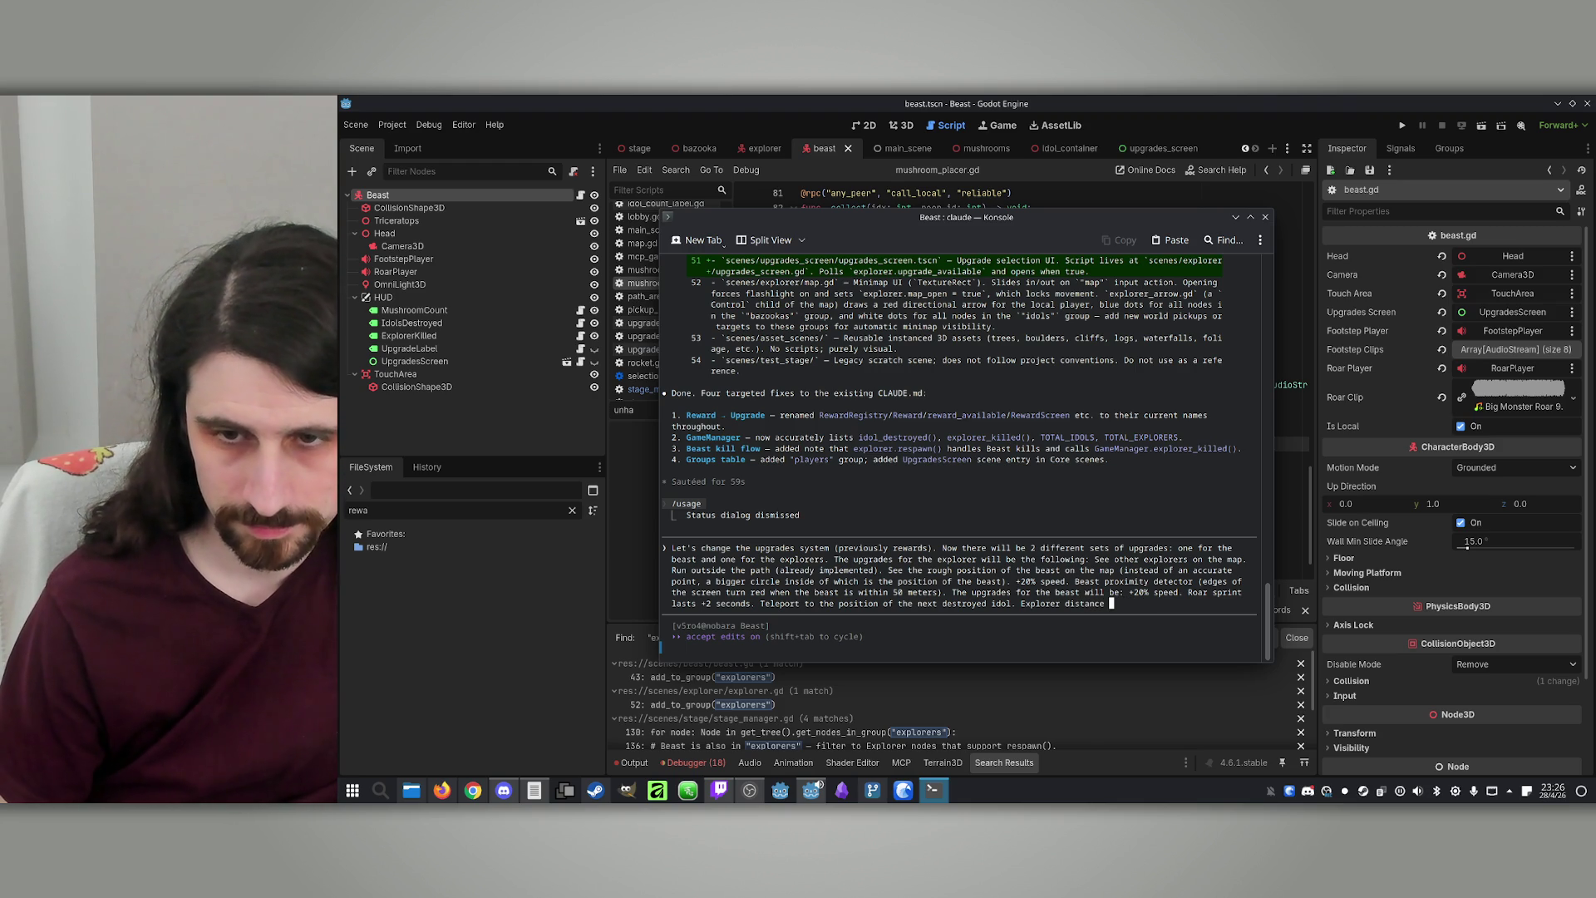
{"action": "type", "text": "indicator (a "}
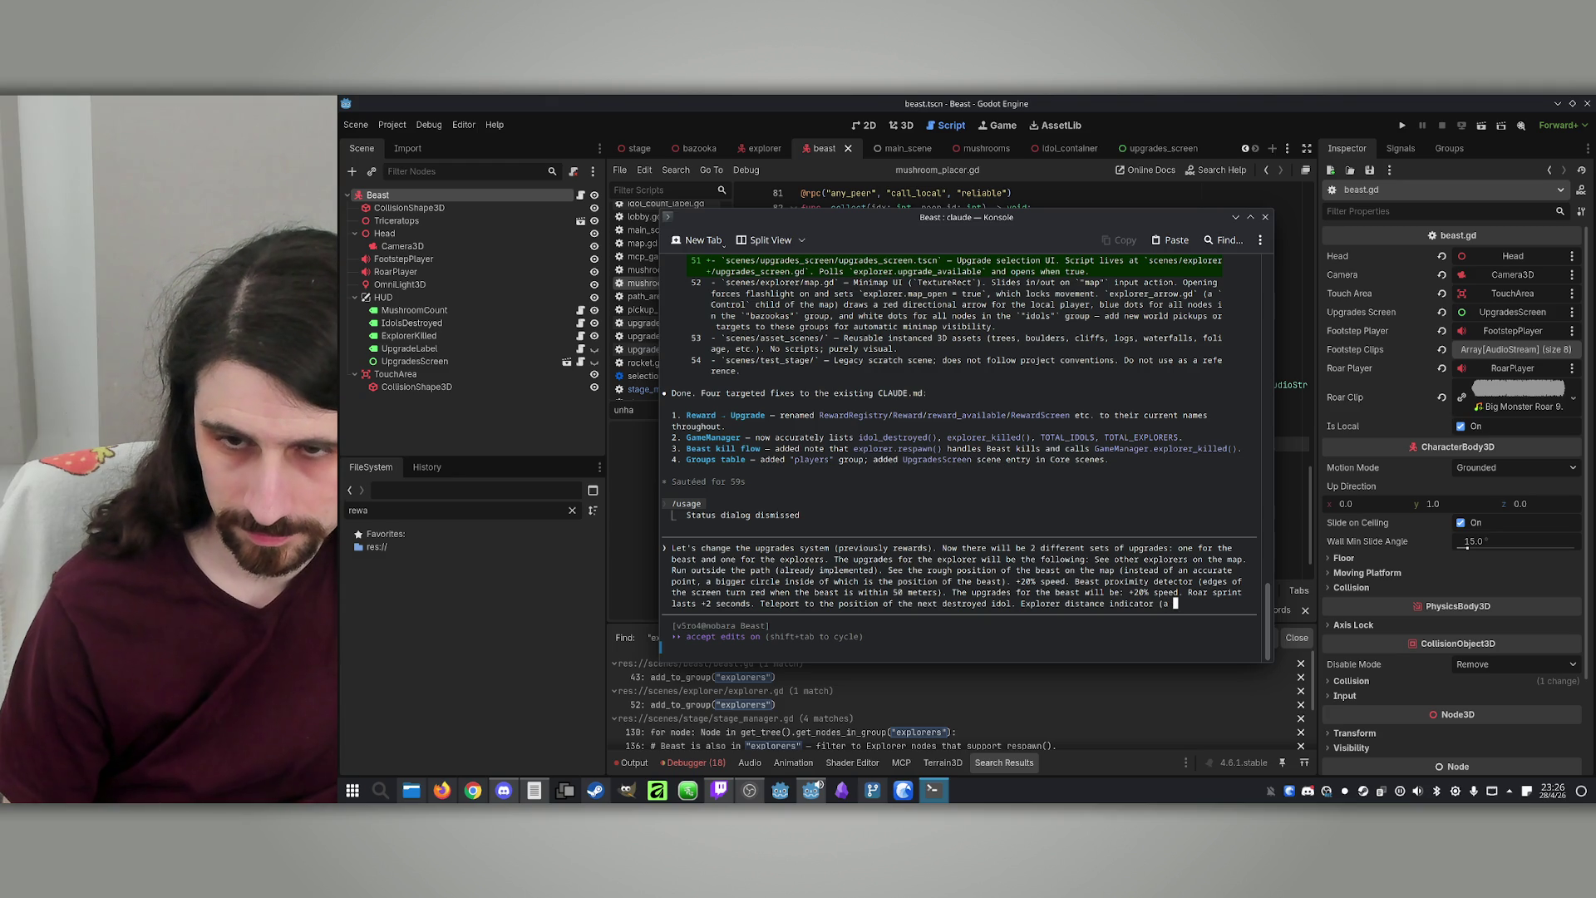
{"action": "type", "text": "circle"}
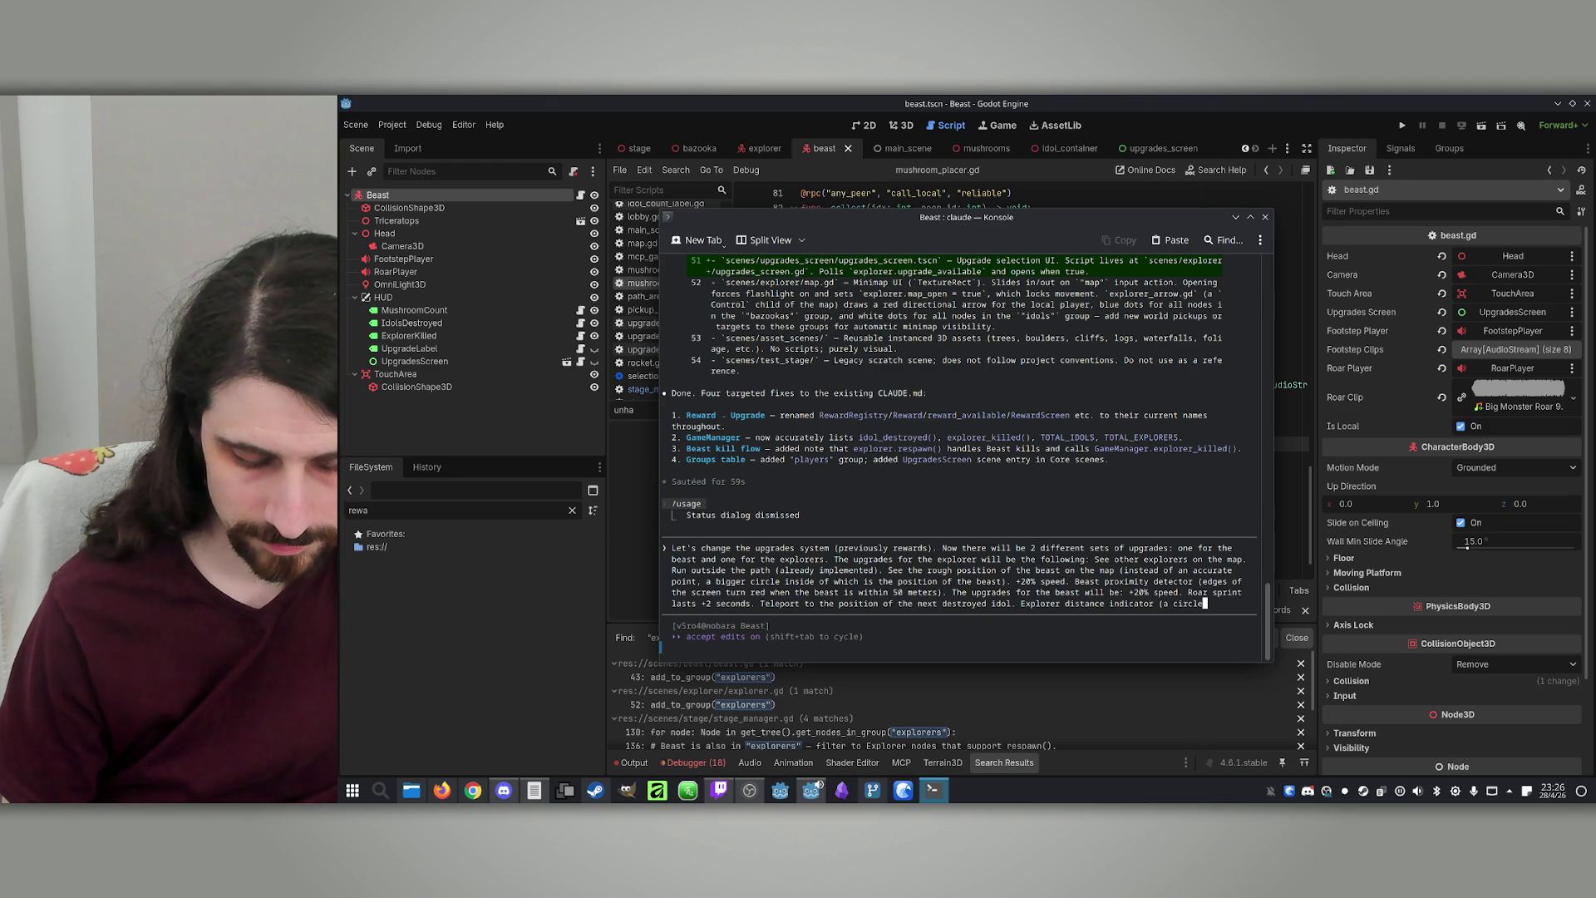
{"action": "type", "text": " on the uppe"}
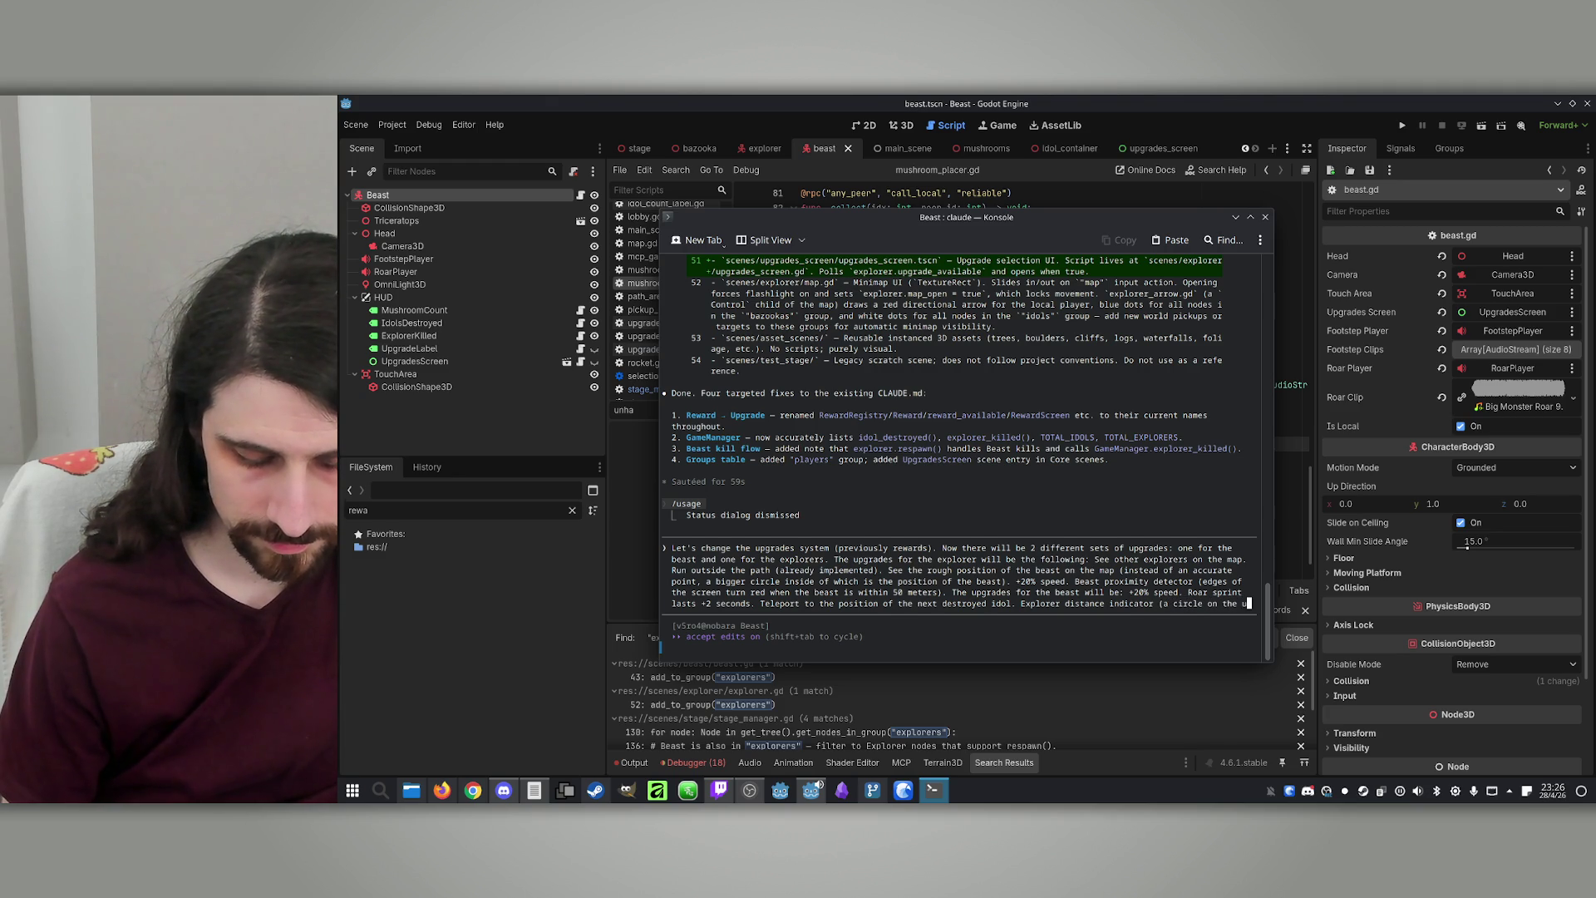
{"action": "key", "text": "BackSpace"}
{"action": "key", "text": "BackSpace"}
{"action": "key", "text": "BackSpace"}
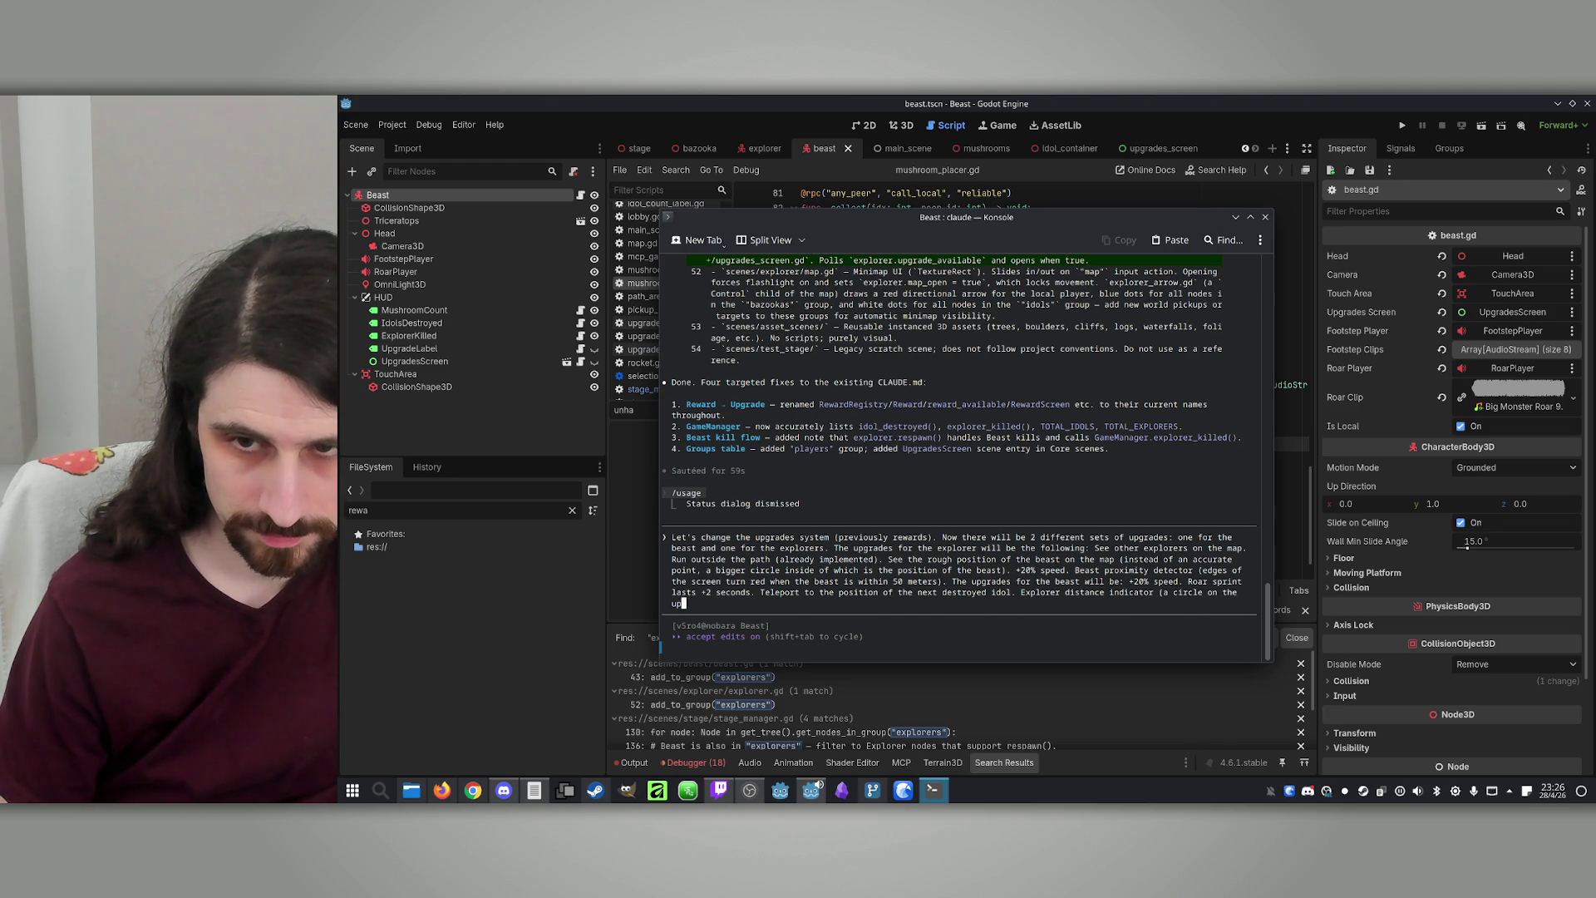
{"action": "type", "text": "e lower "}
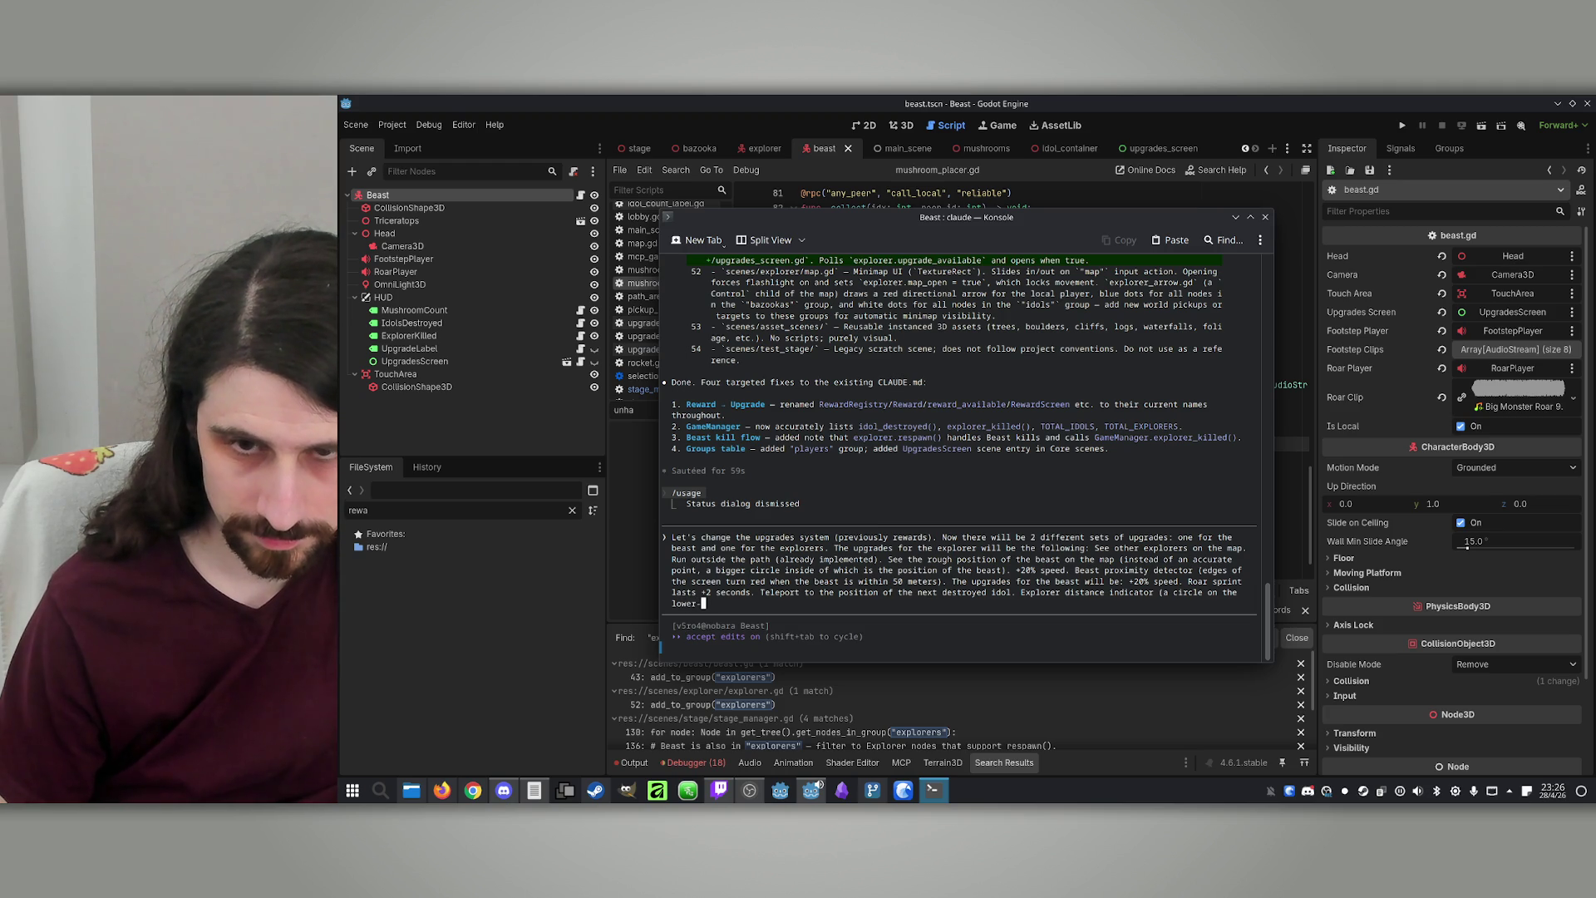
{"action": "type", "text": "ft cor"}
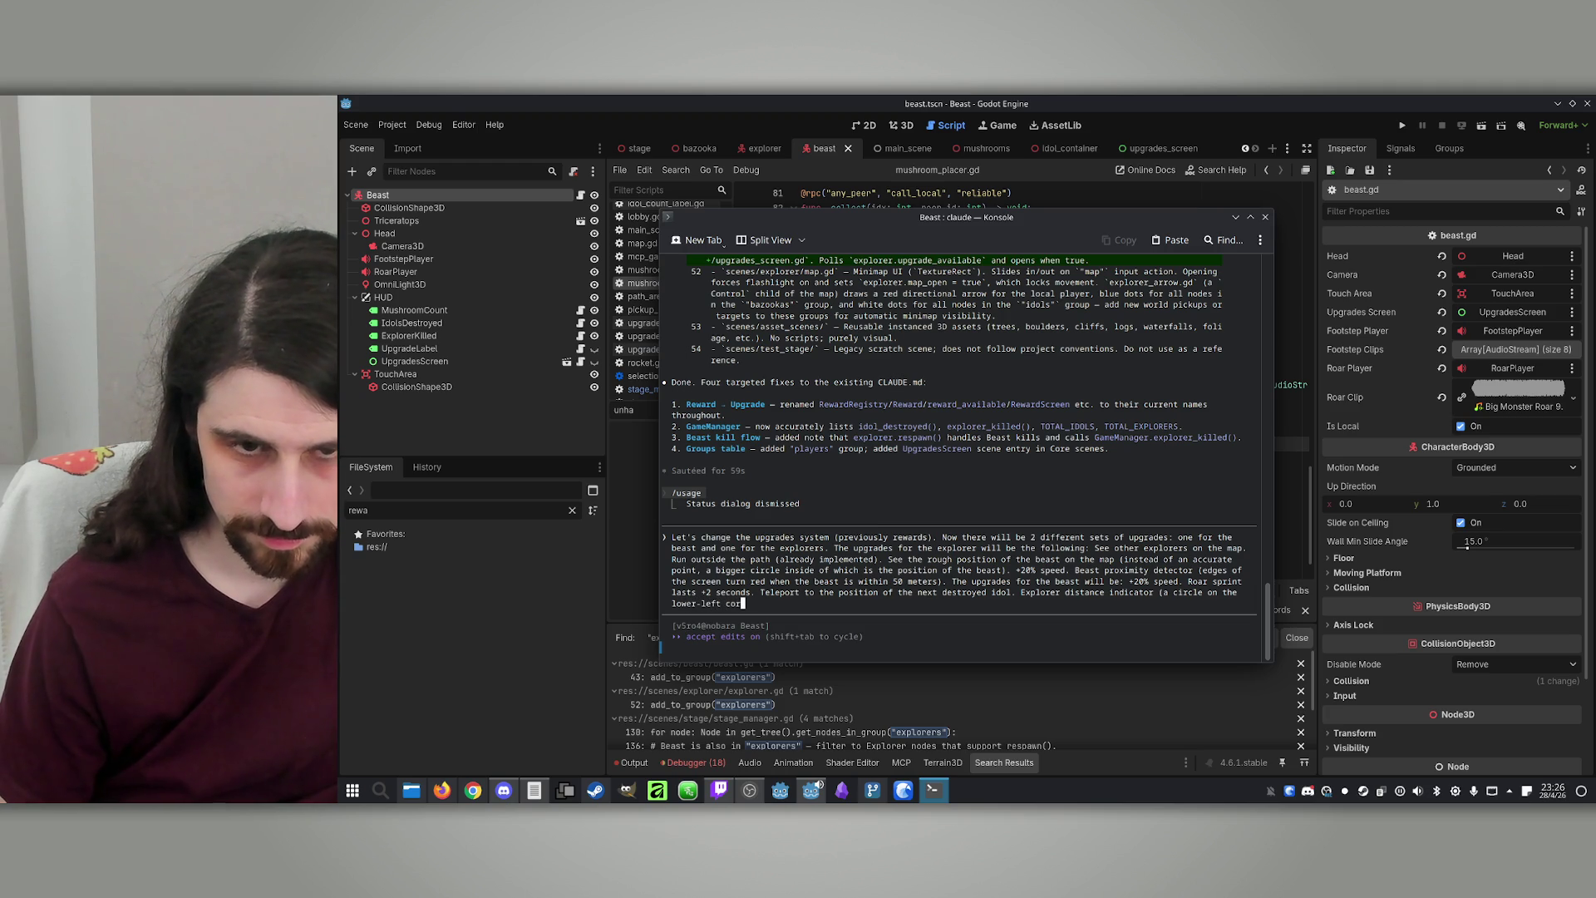
{"action": "type", "text": "ner is "}
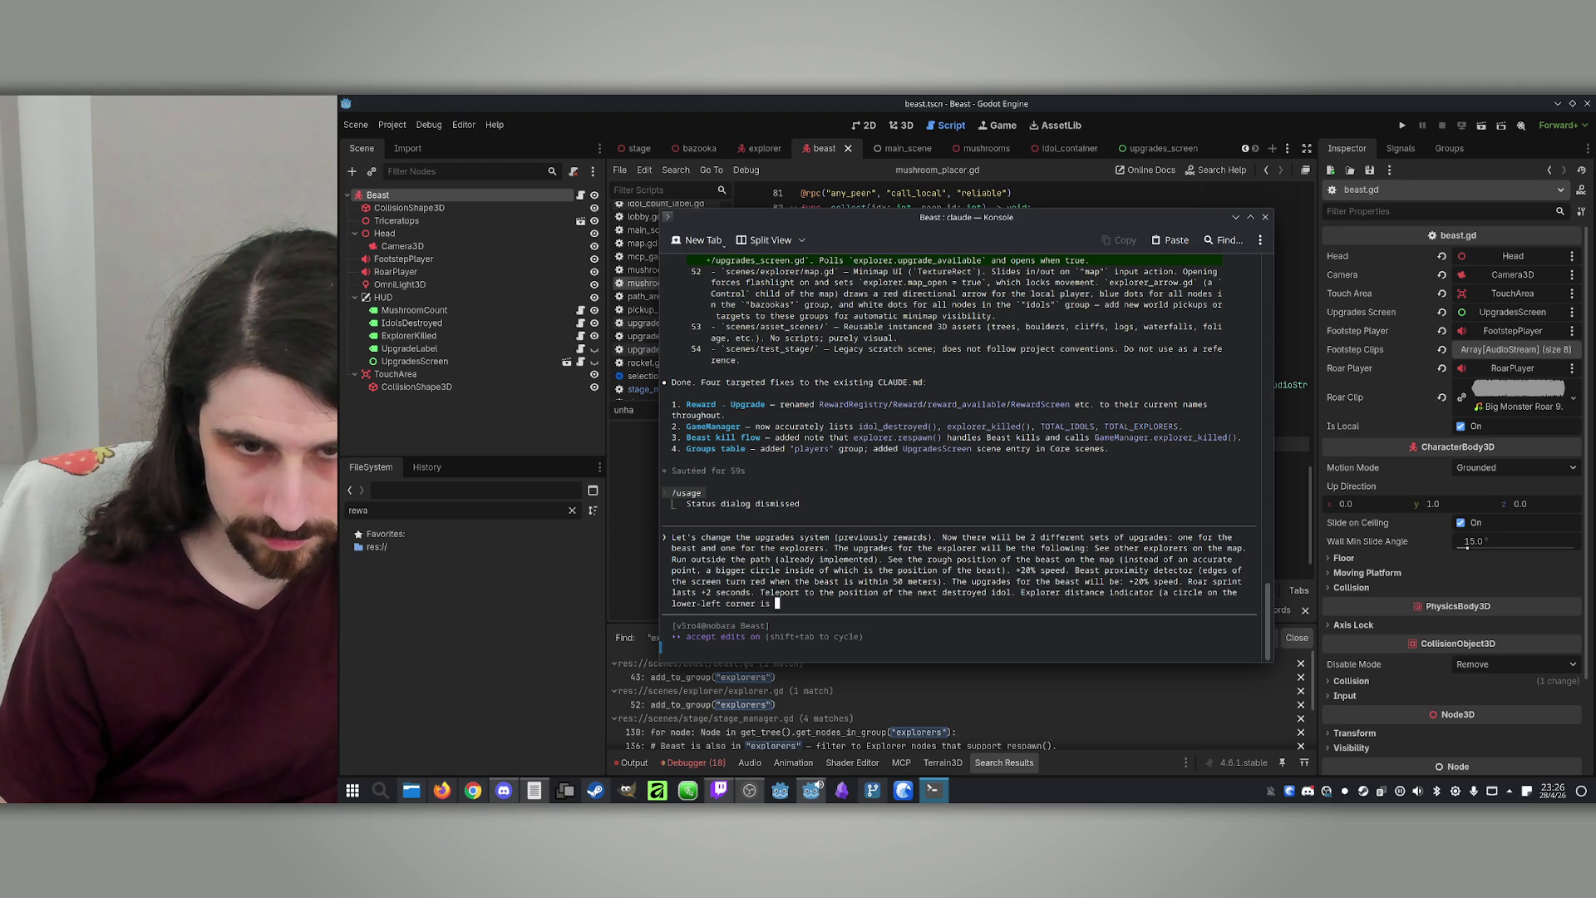
{"action": "type", "text": "blue"}
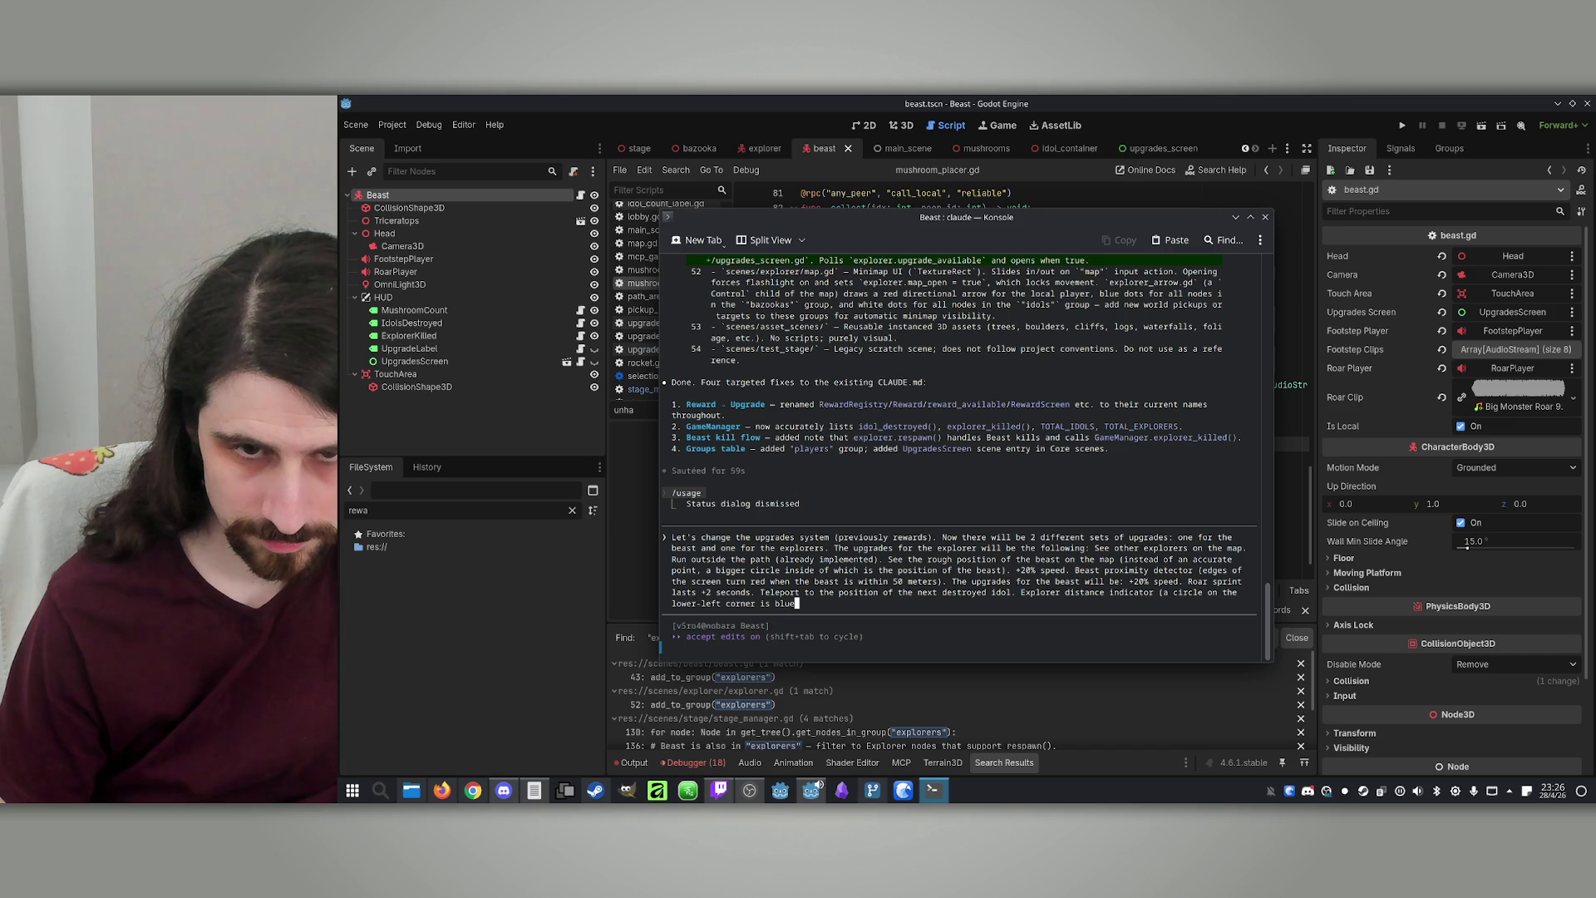
{"action": "type", "text": "when theexplor"}
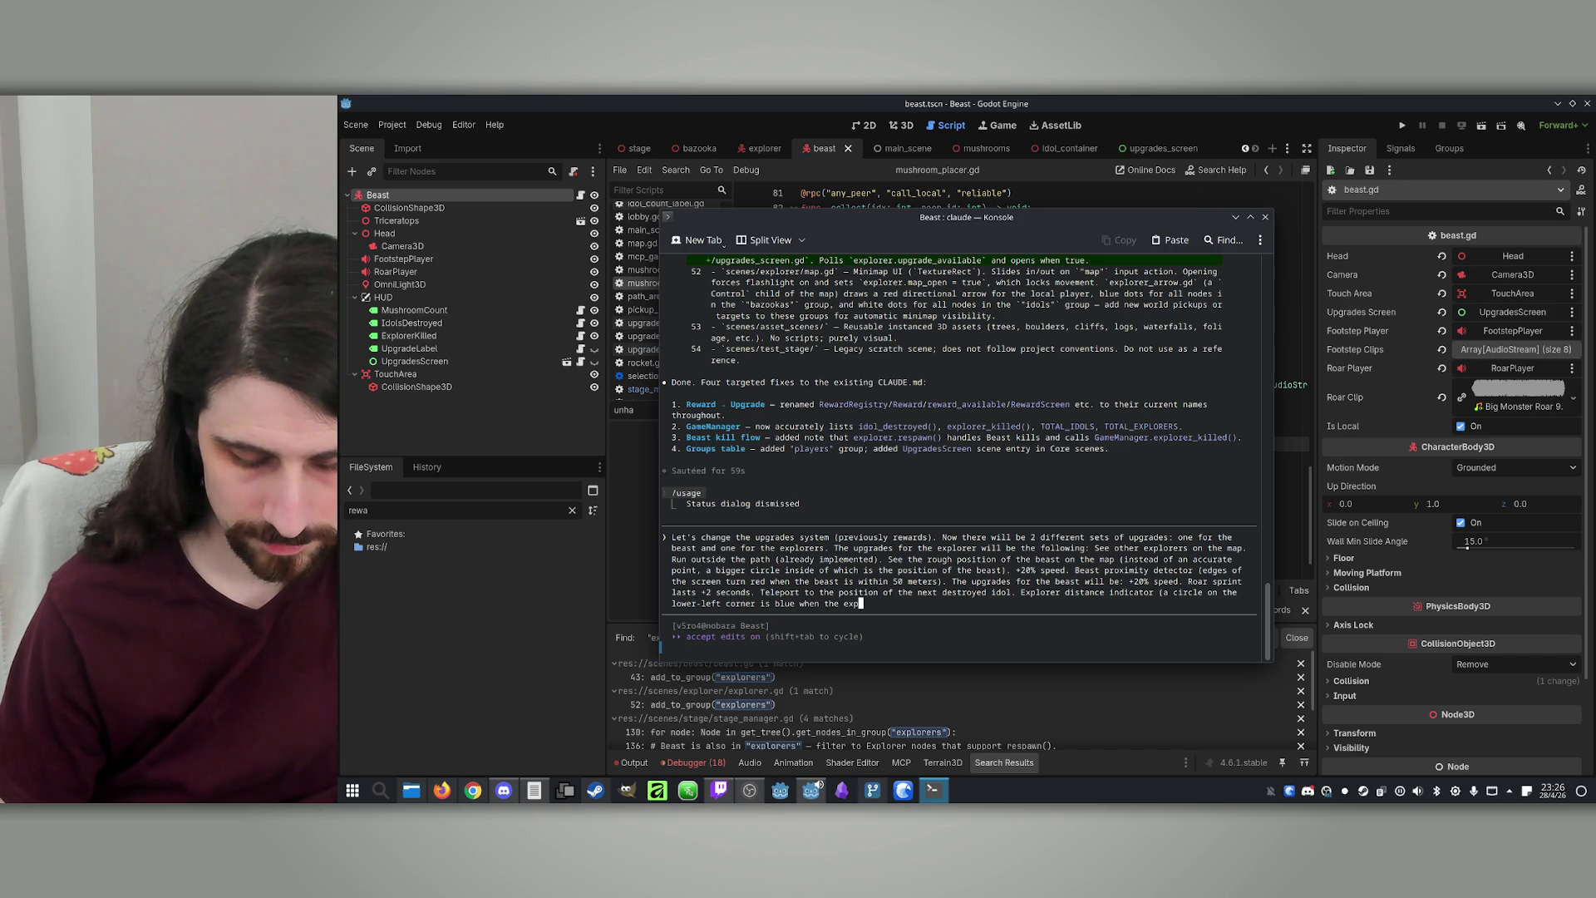
{"action": "type", "text": "s are "}
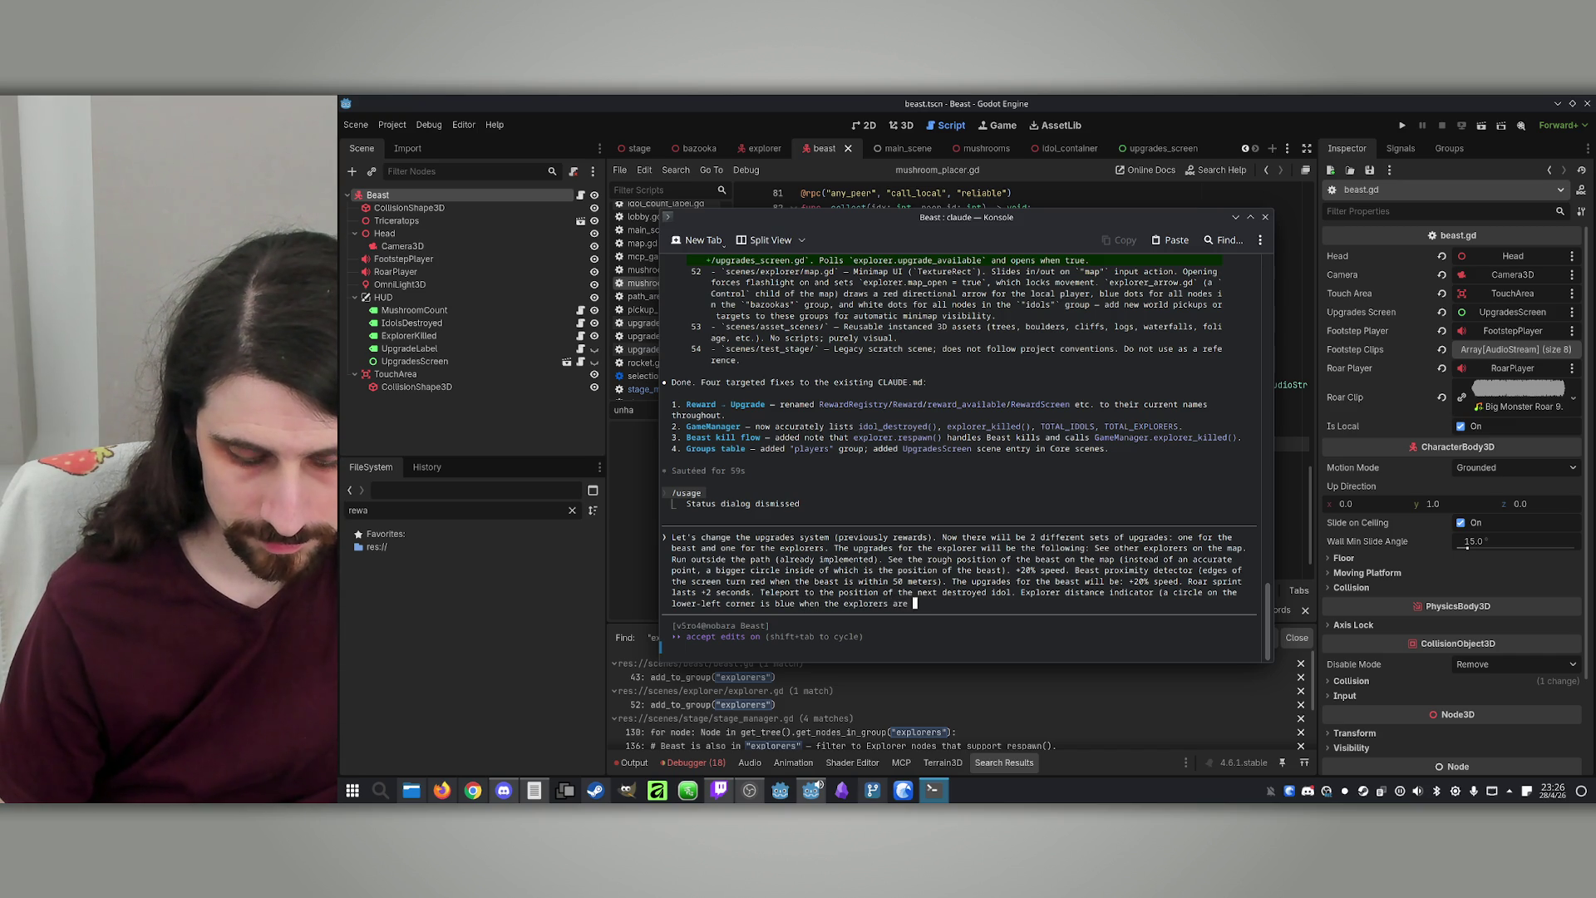
{"action": "type", "text": "far away and"}
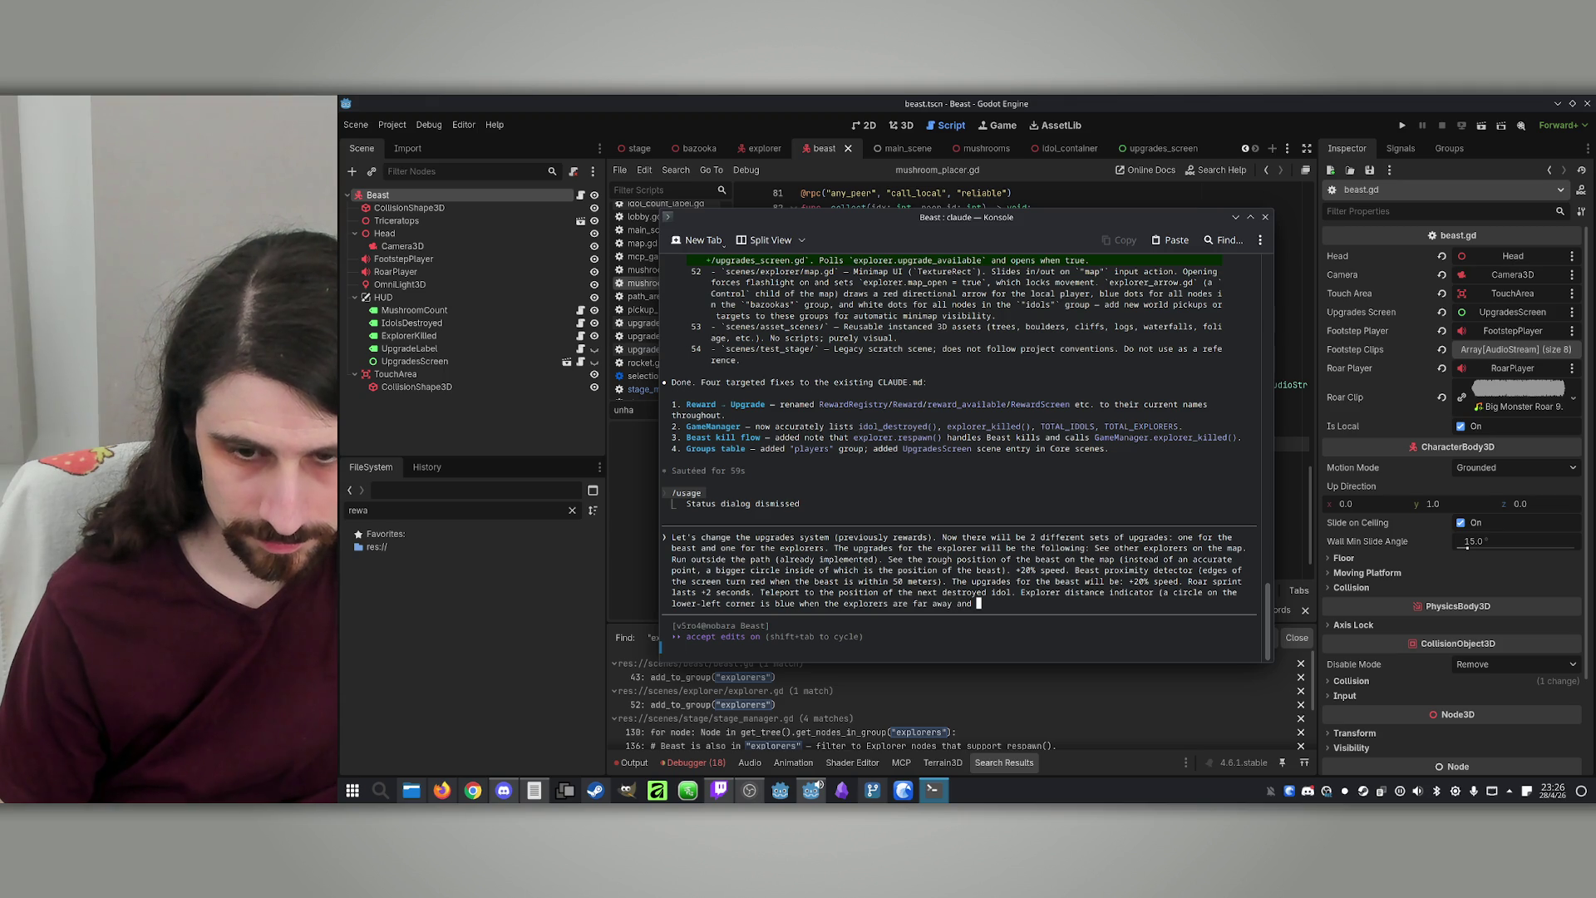
{"action": "type", "text": "graduall"}
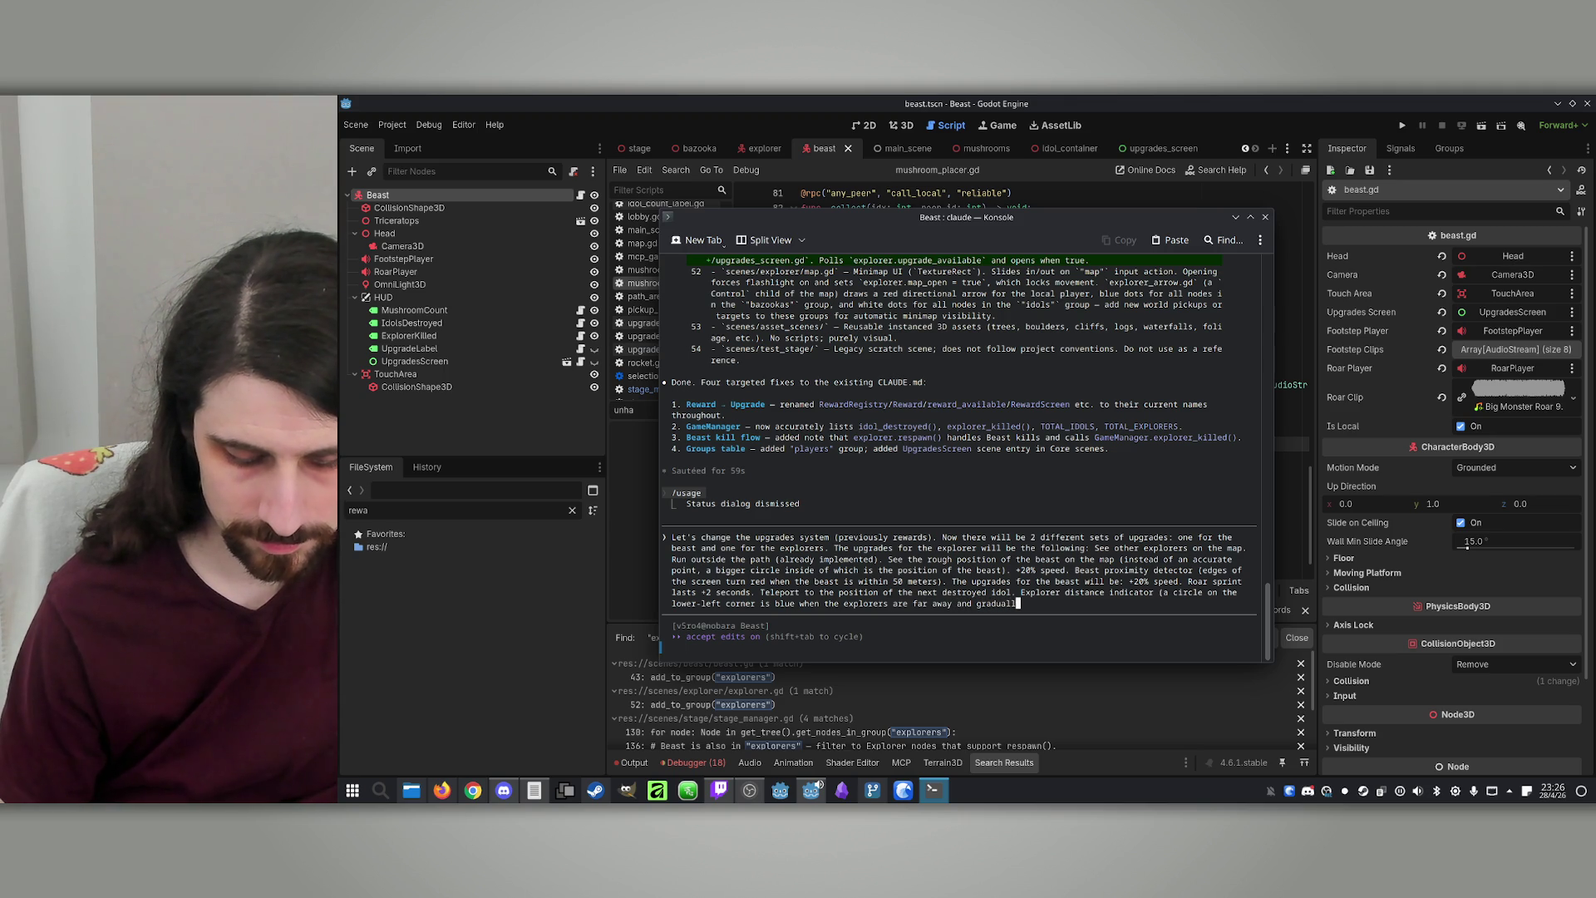
{"action": "type", "text": "y turns "}
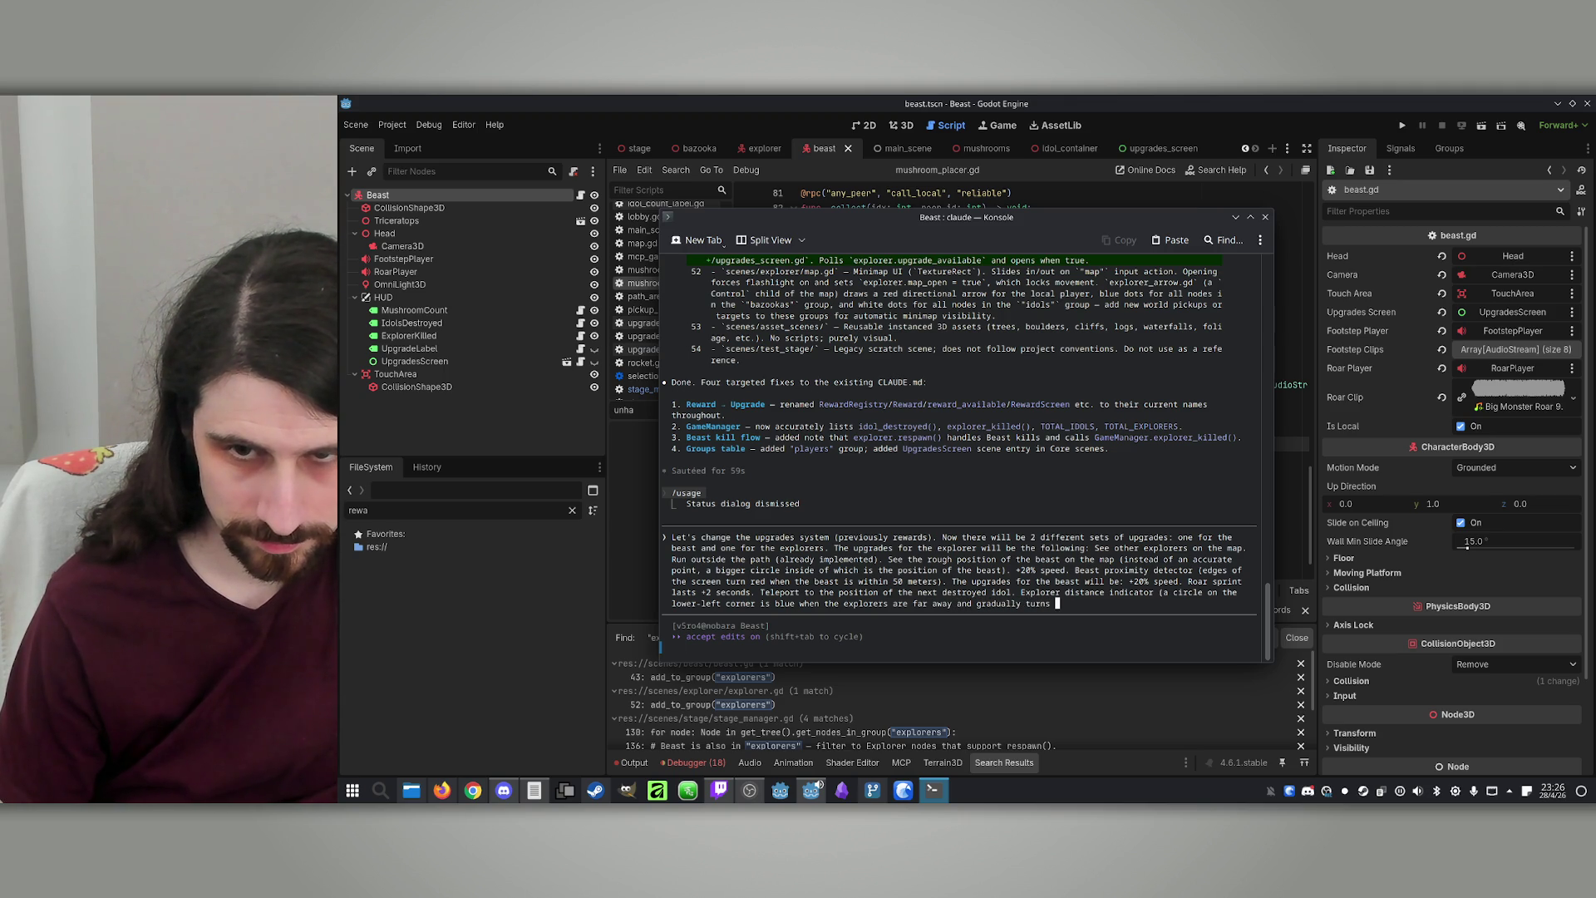
{"action": "type", "text": "red as "}
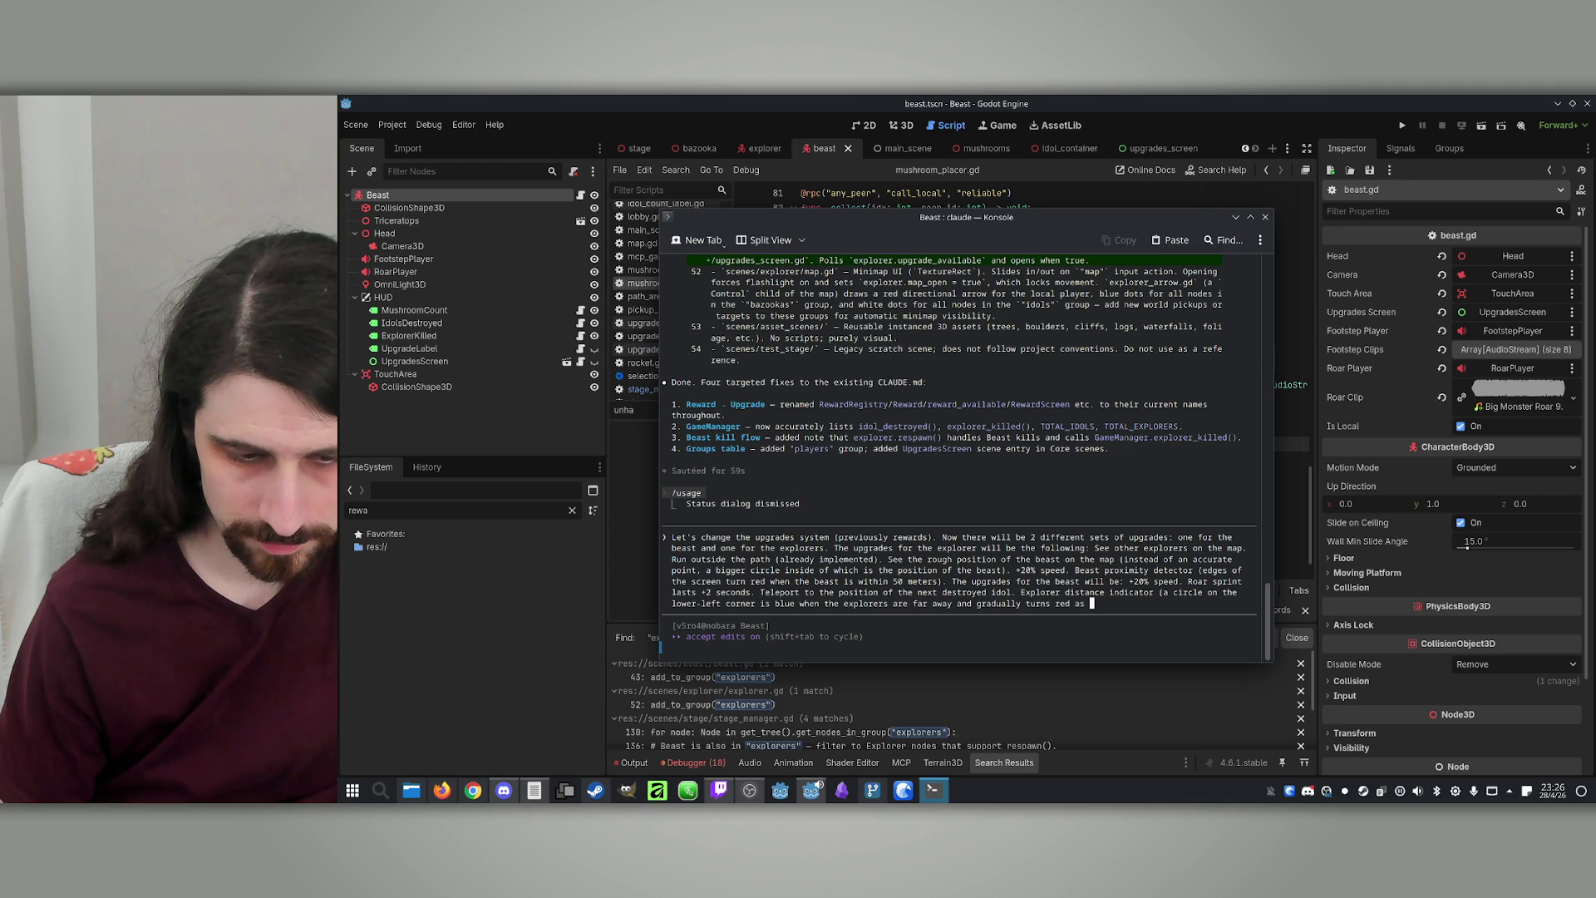
{"action": "type", "text": "the beast gets"}
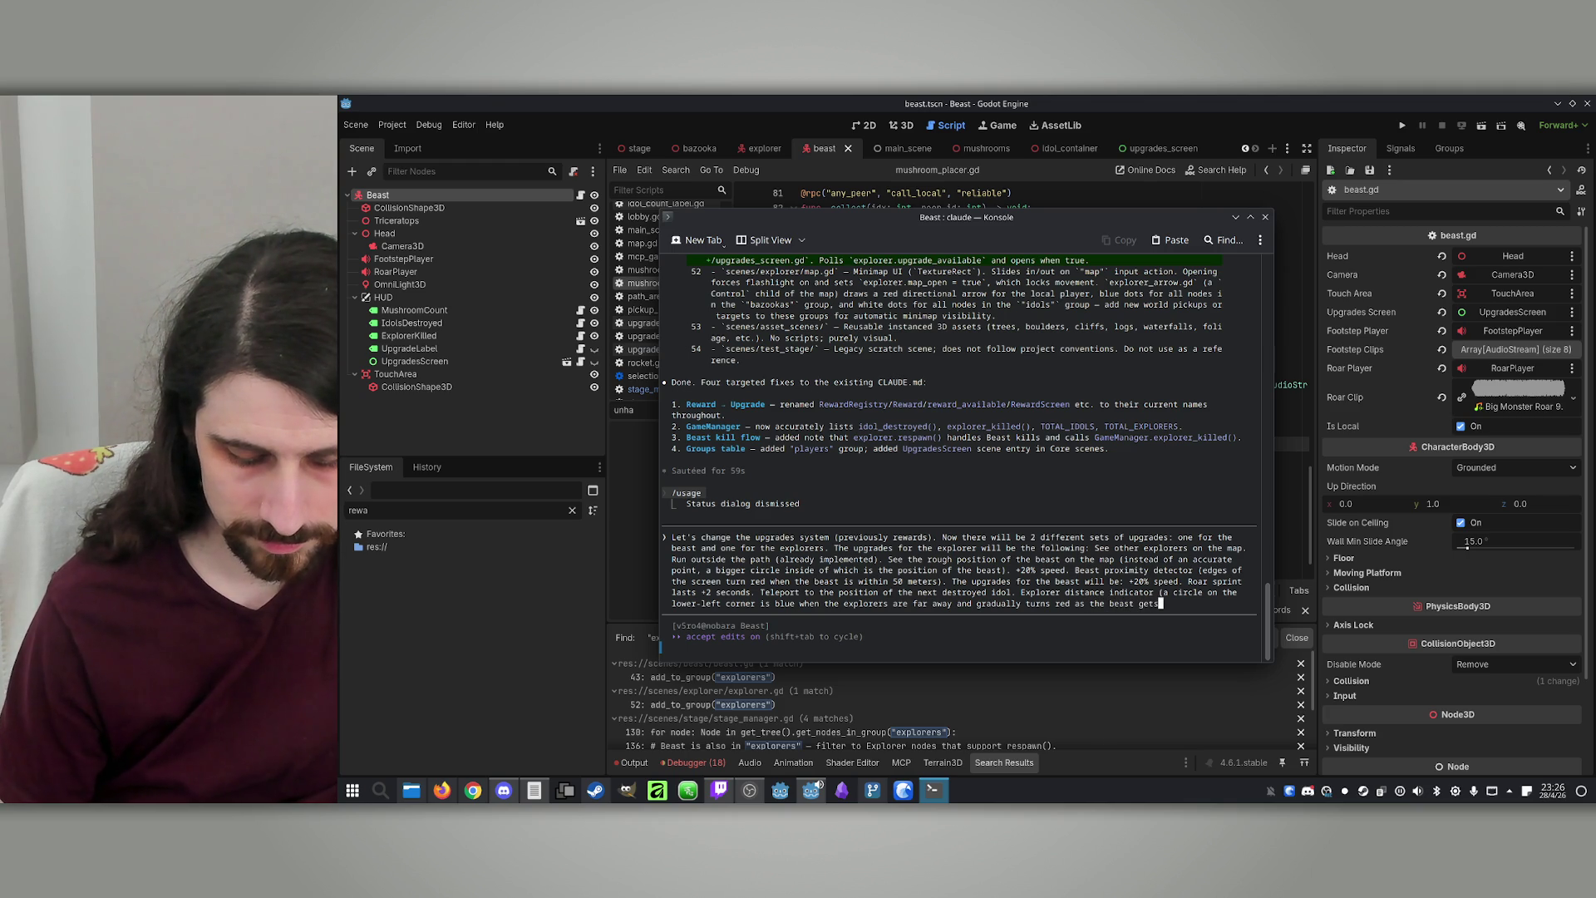
{"action": "type", "text": " closeto any expl"}
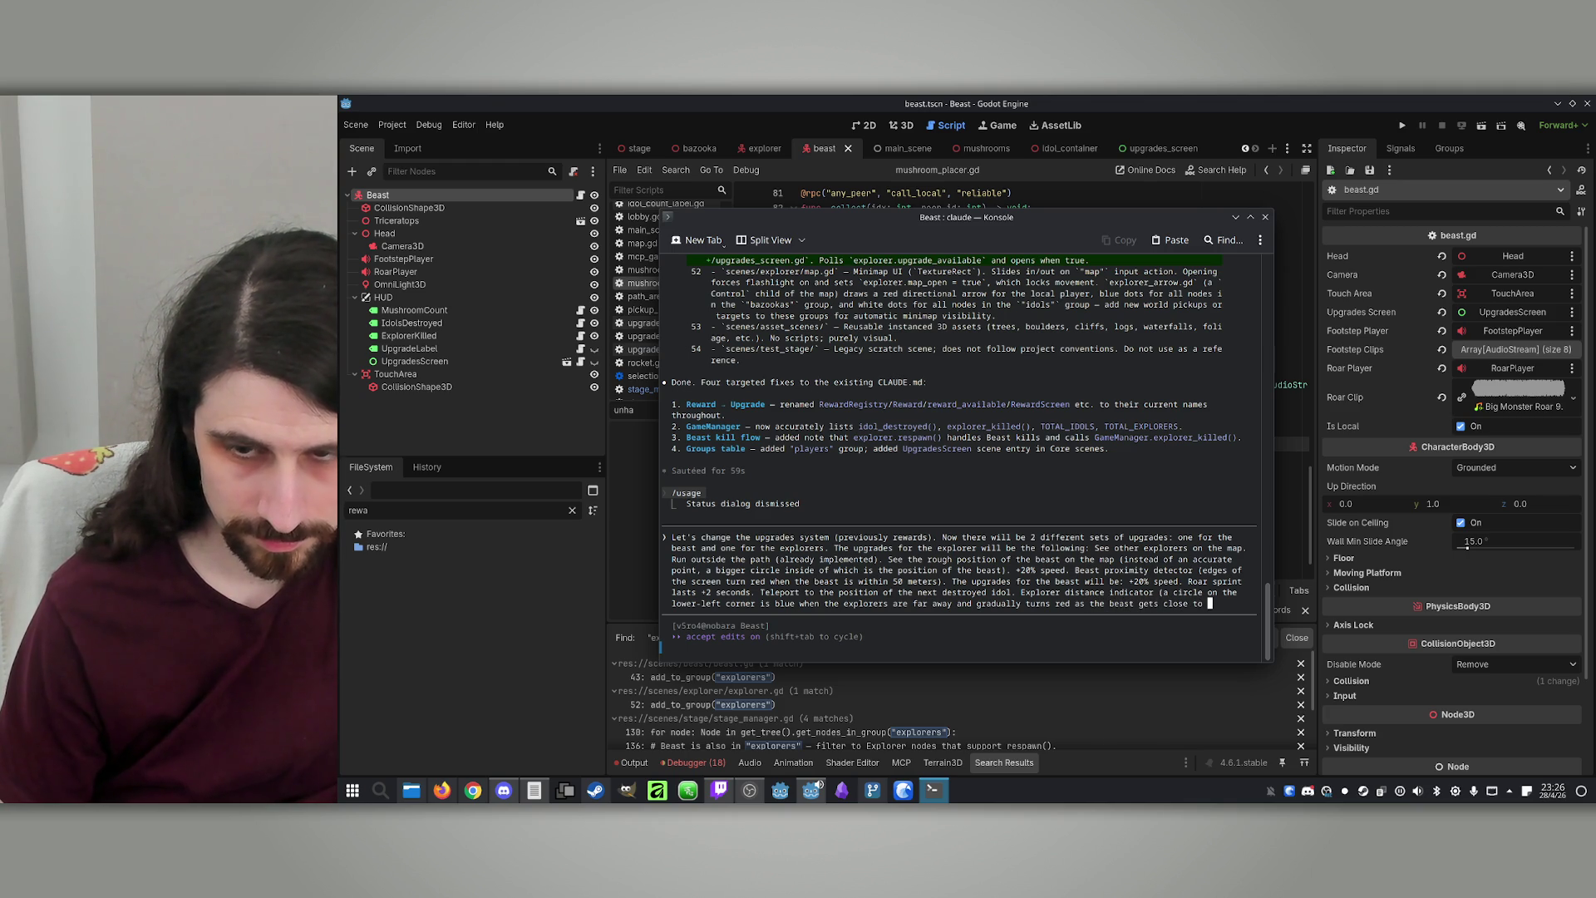
{"action": "type", "text": "ore"}
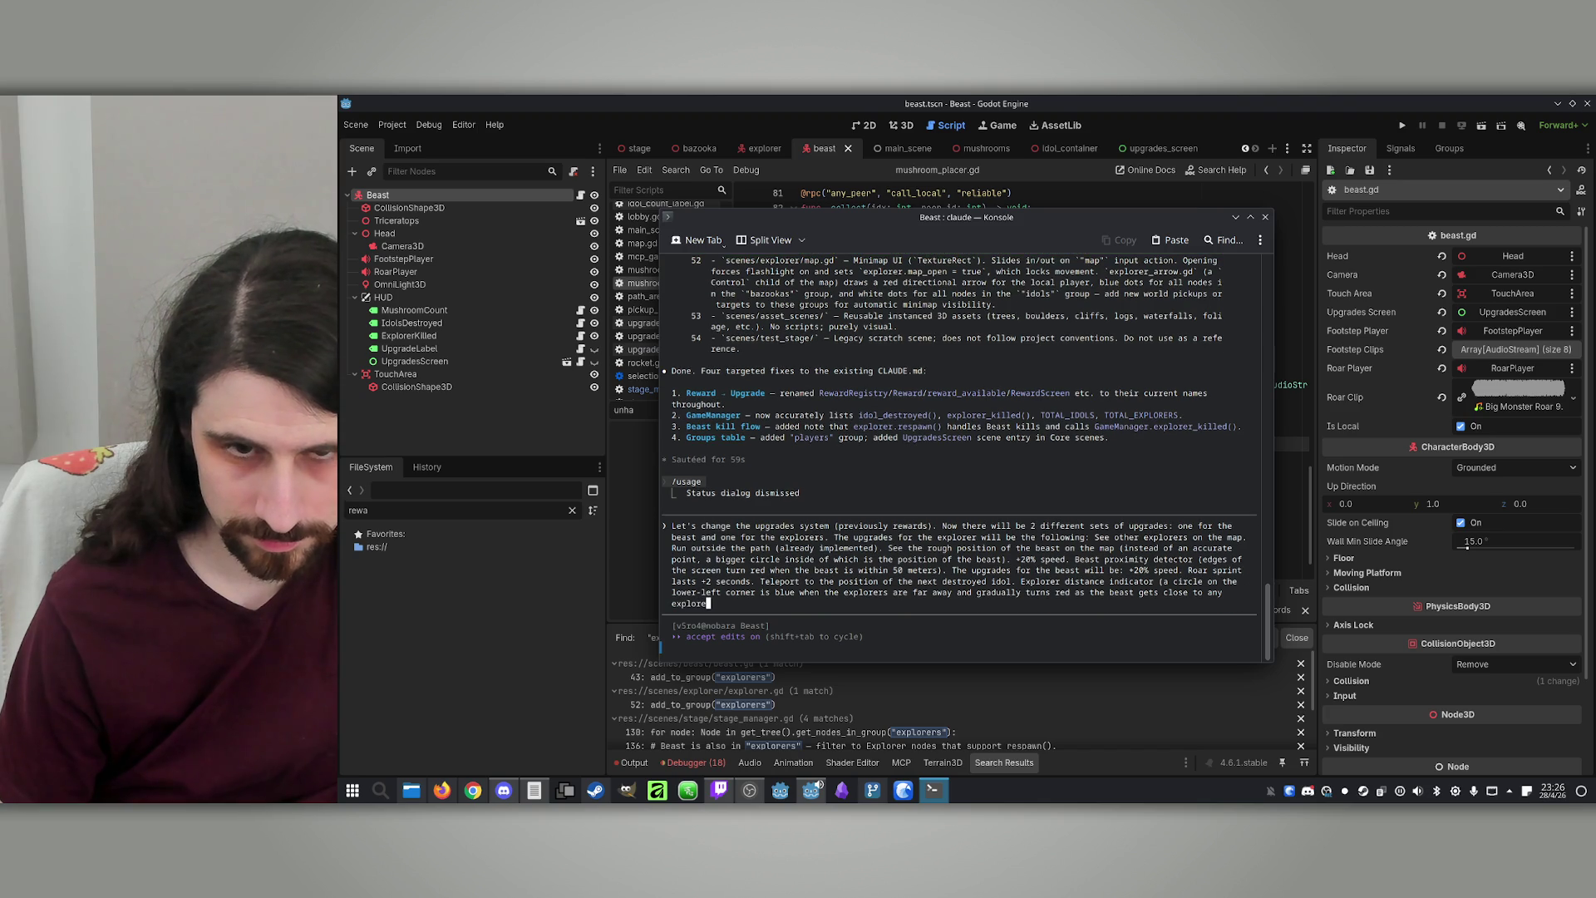
{"action": "type", "text": "r)."}
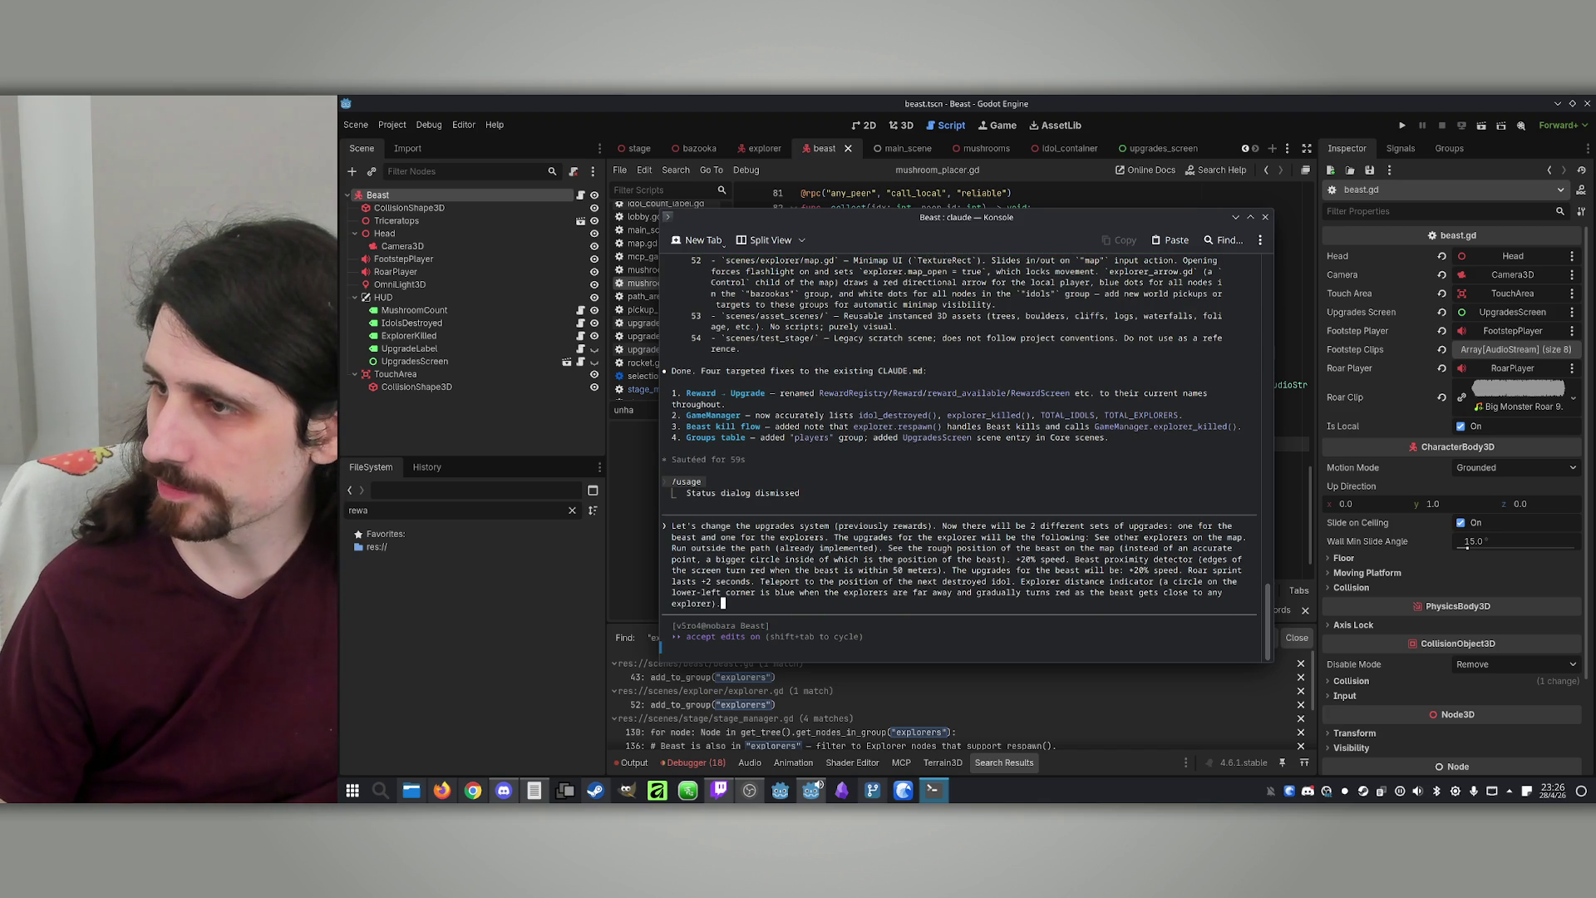
{"action": "key", "text": "Return"}
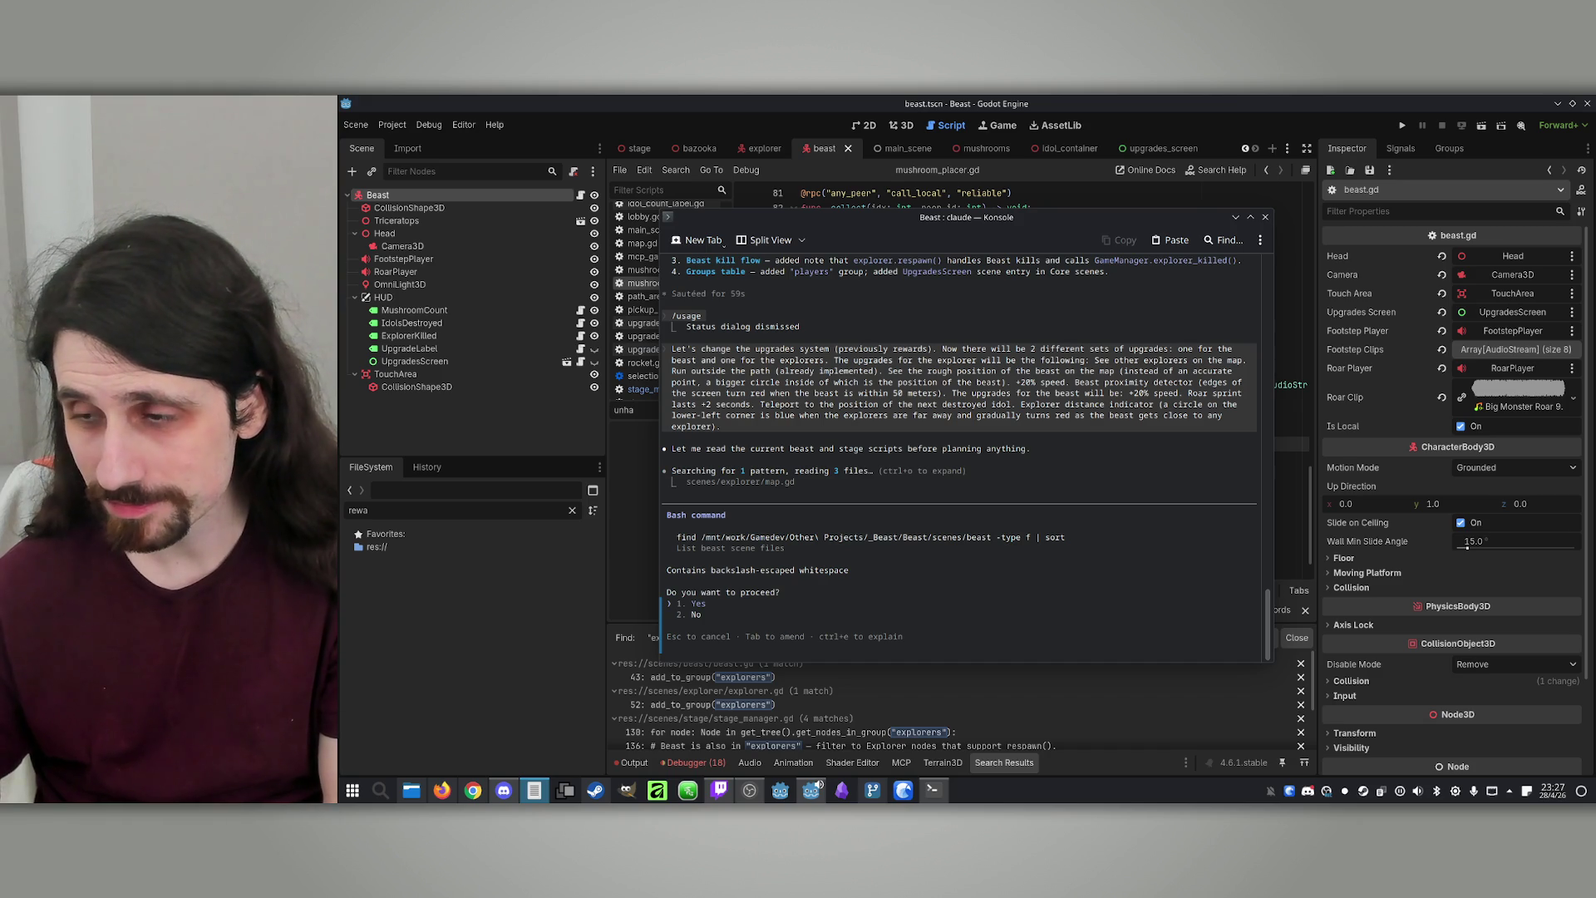
Approve Claude's request to list the beast scene files
{"action": "left_click", "coordinate": [1139, 494]}
{"action": "key", "text": "Return"}
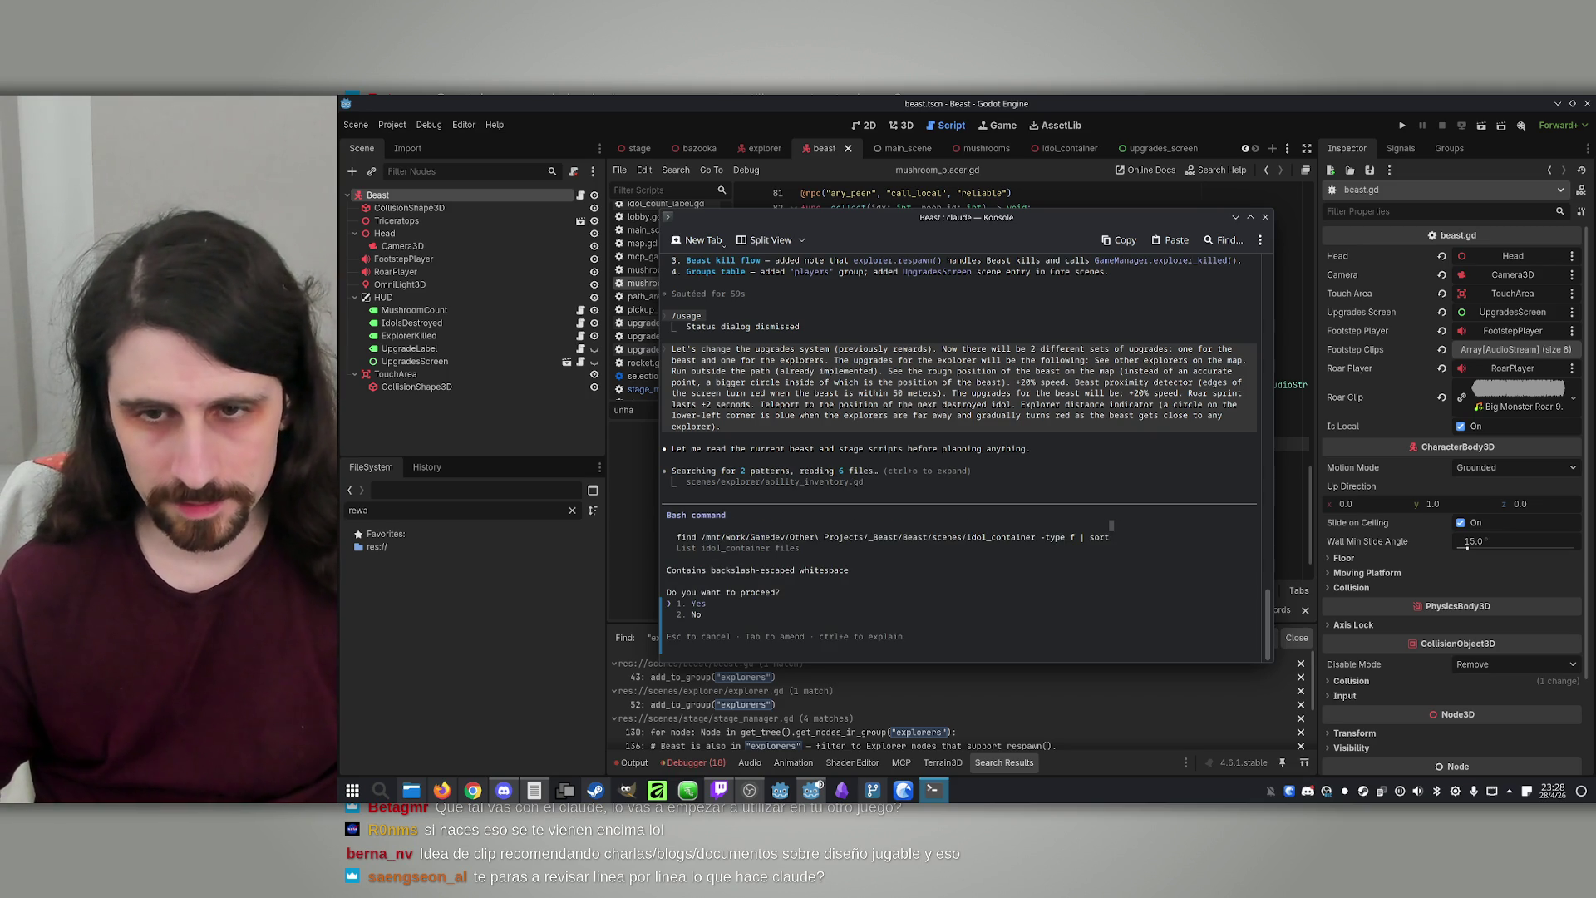
Approve listing the idol_container files and let Claude read and edit the scripts
{"action": "key", "text": "Return"}
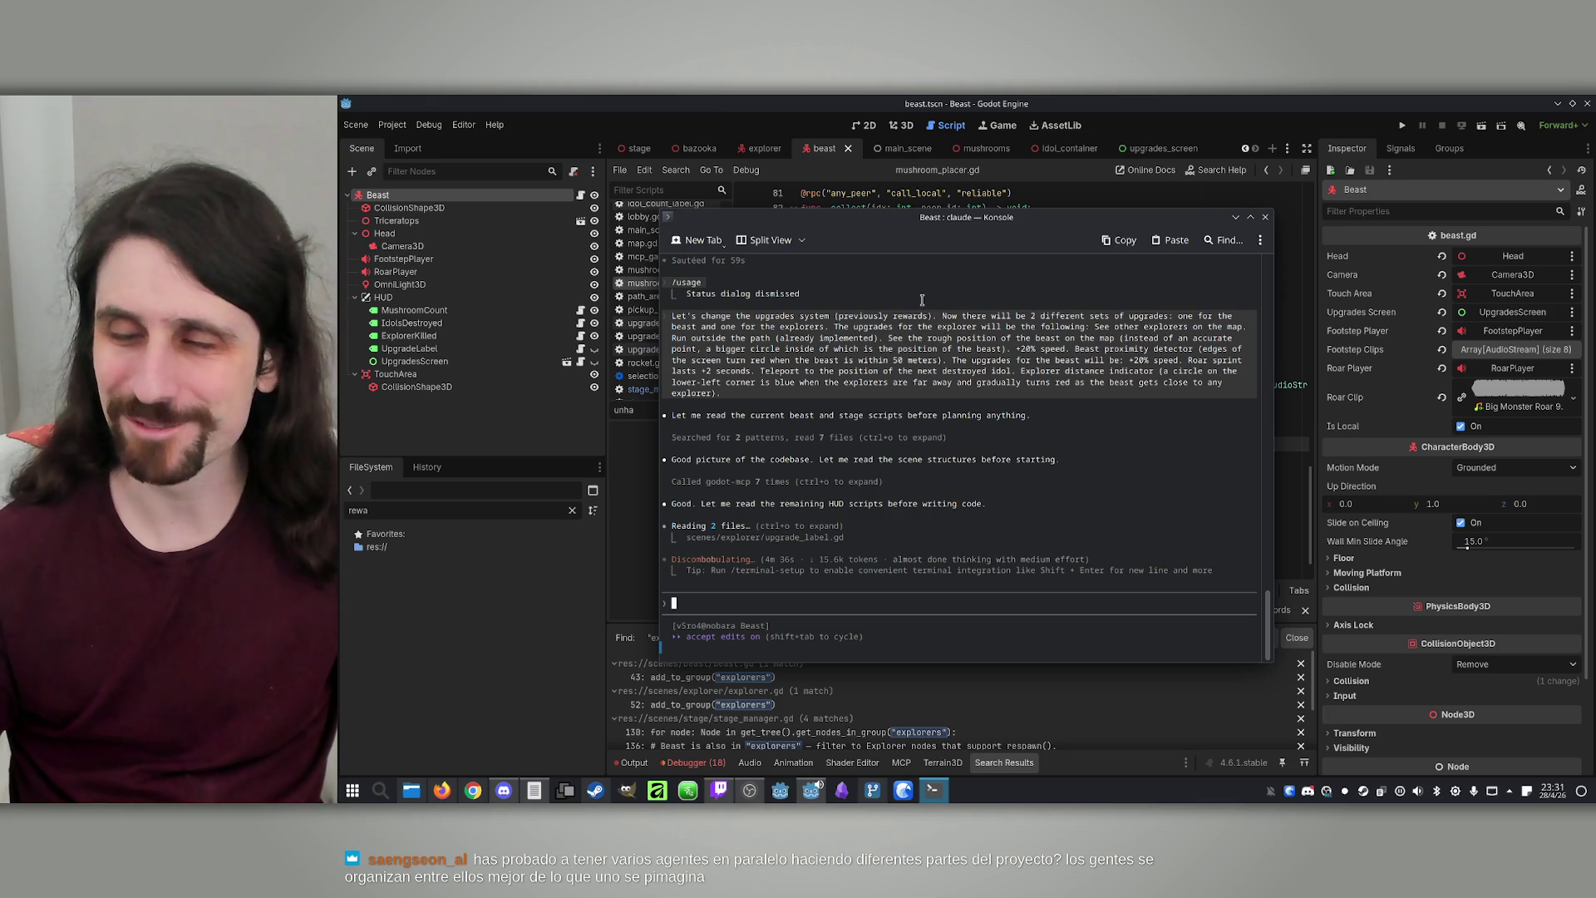
{"action": "mouse_move", "coordinate": [909, 204]}
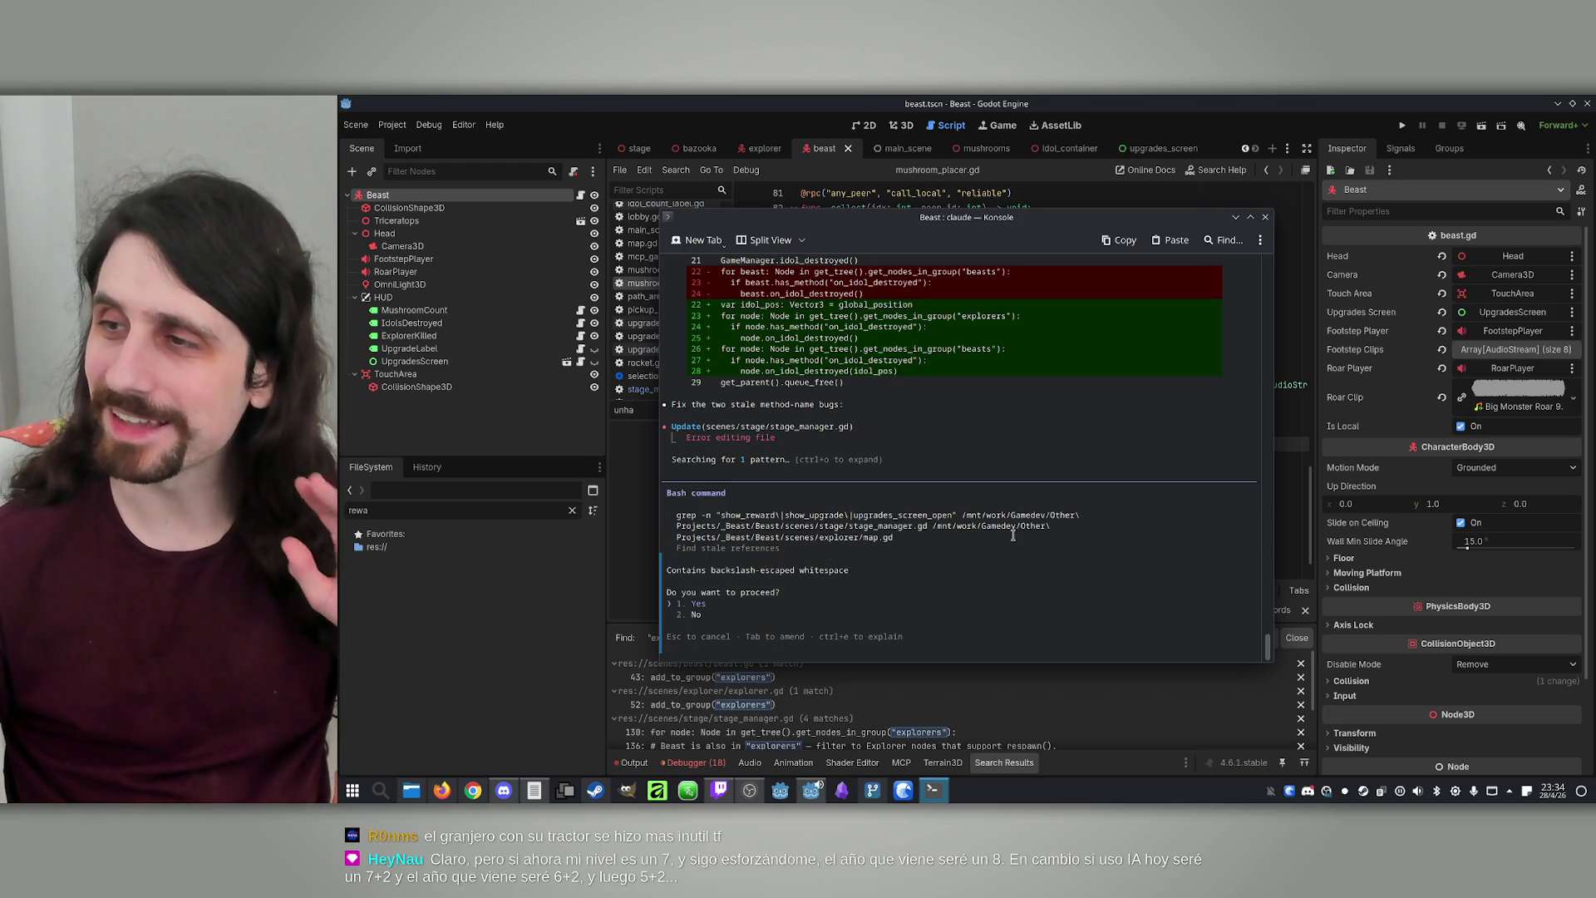
Allow Claude to run the grep for stale references
{"action": "key", "text": "Return"}
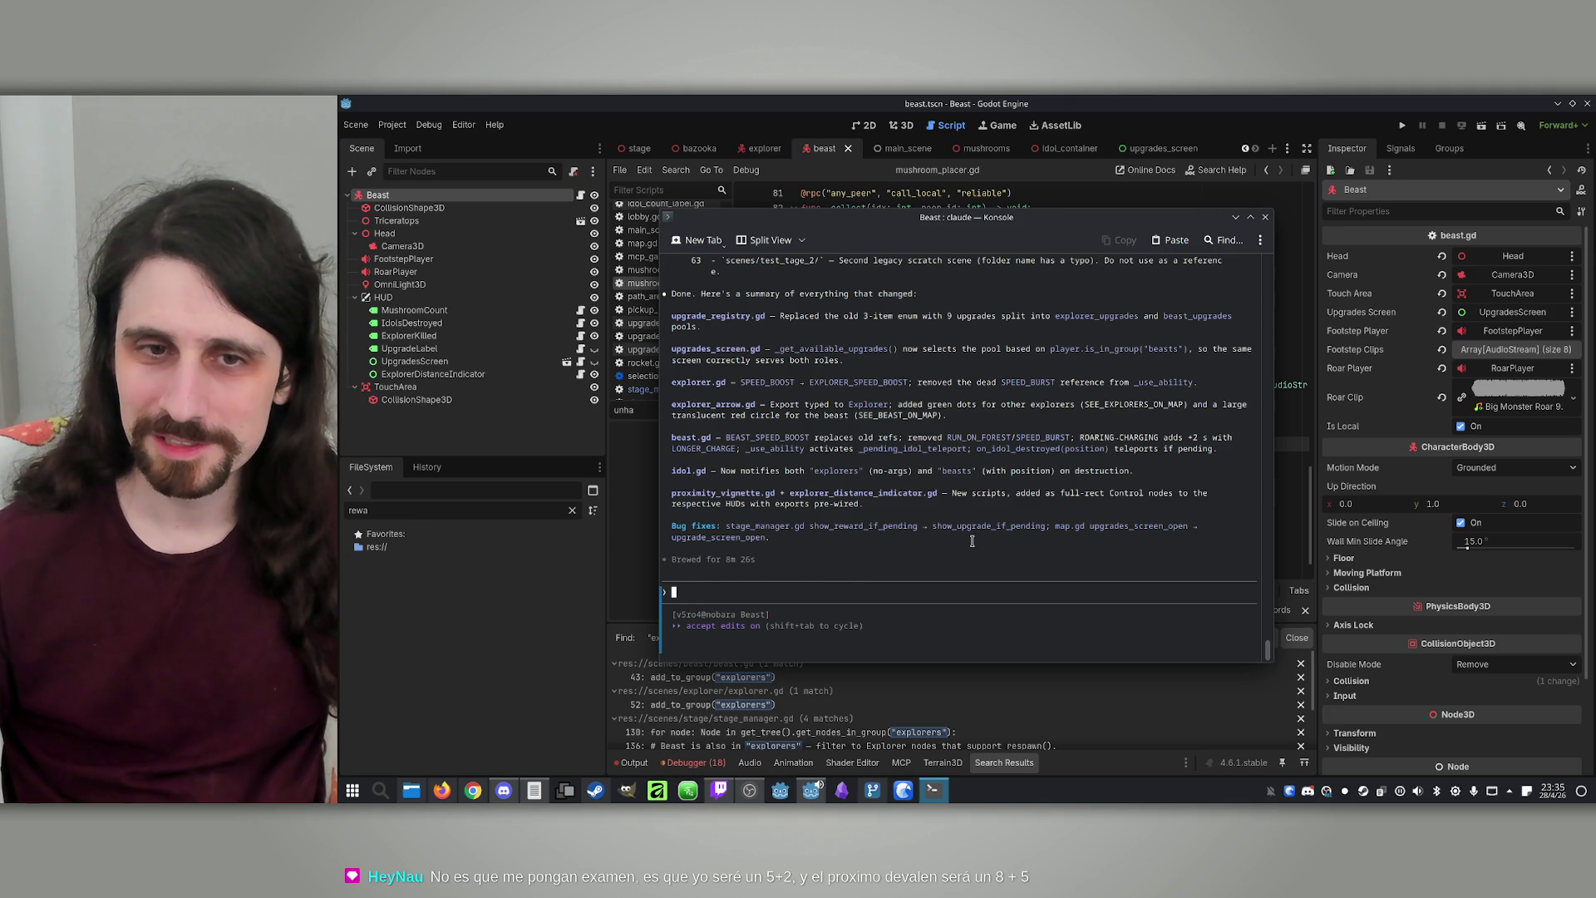
Switch to Godot and reload the externally modified explorer.tscn and beast.tscn from disk
{"action": "left_click", "coordinate": [1178, 100]}
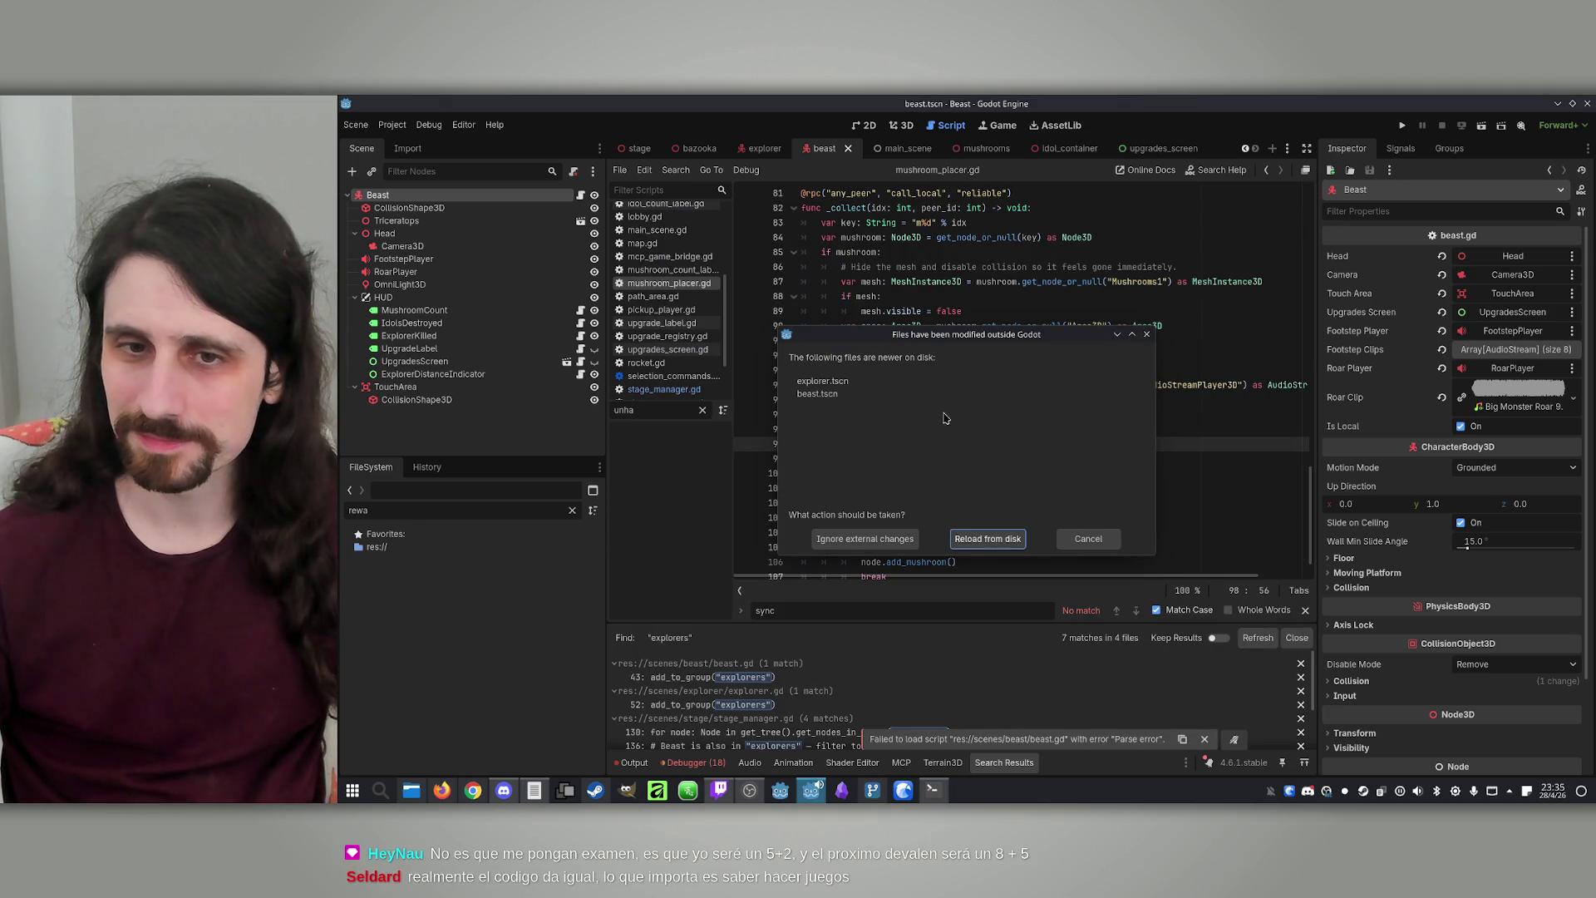
{"action": "left_click", "coordinate": [957, 547]}
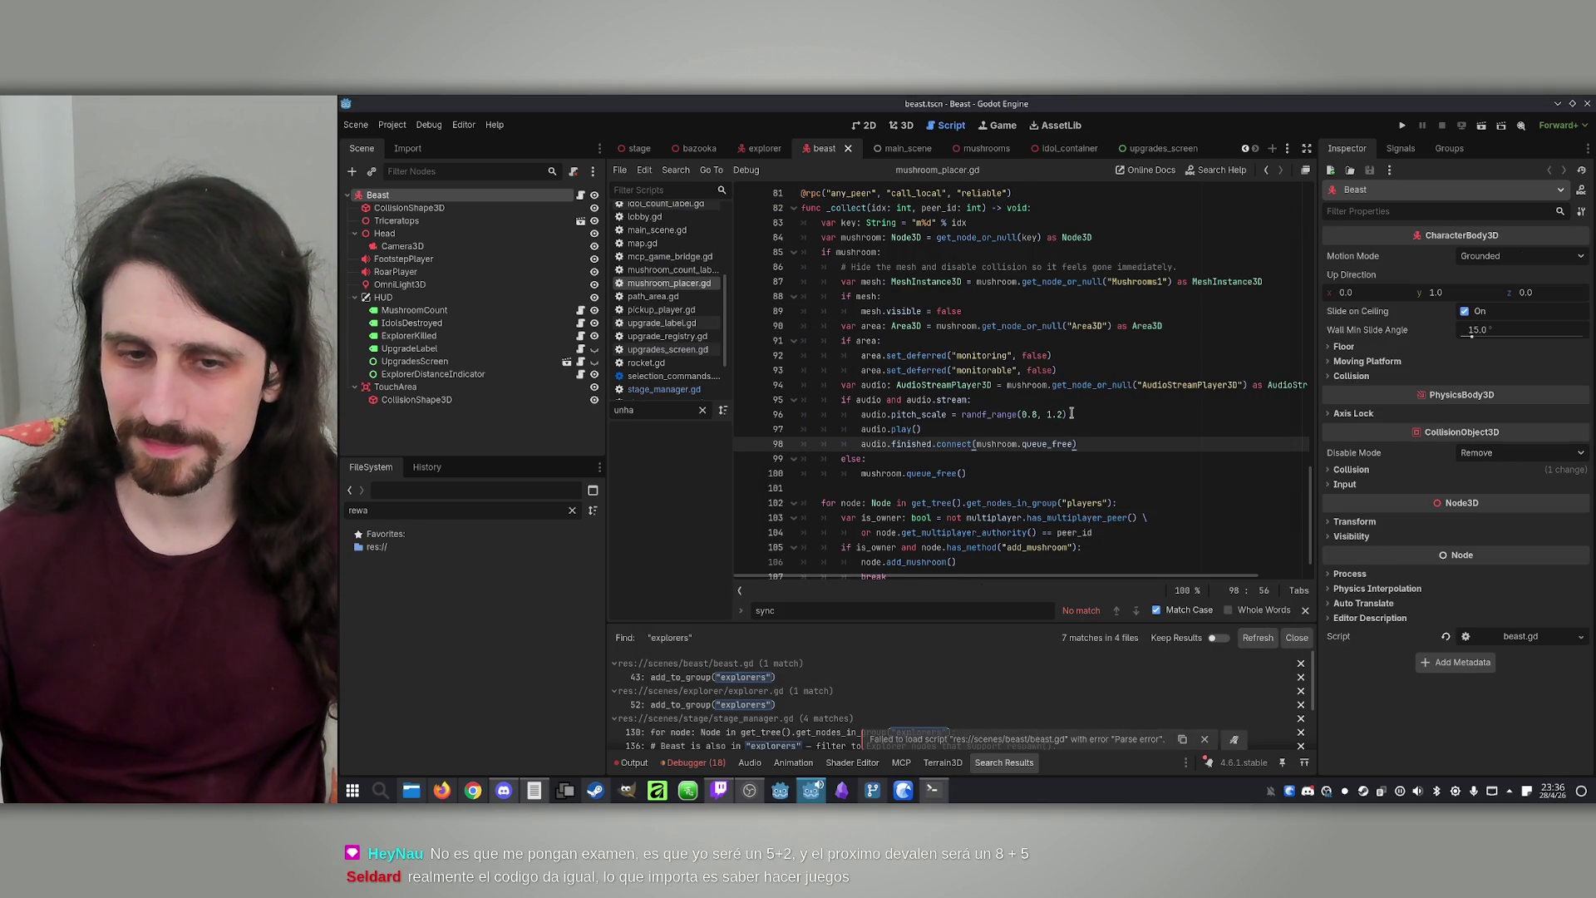
Check the Output log's beast.gd parse errors and select the undeclared speed_burst_remaining name
{"action": "left_click", "coordinate": [697, 763]}
{"action": "left_click", "coordinate": [633, 763]}
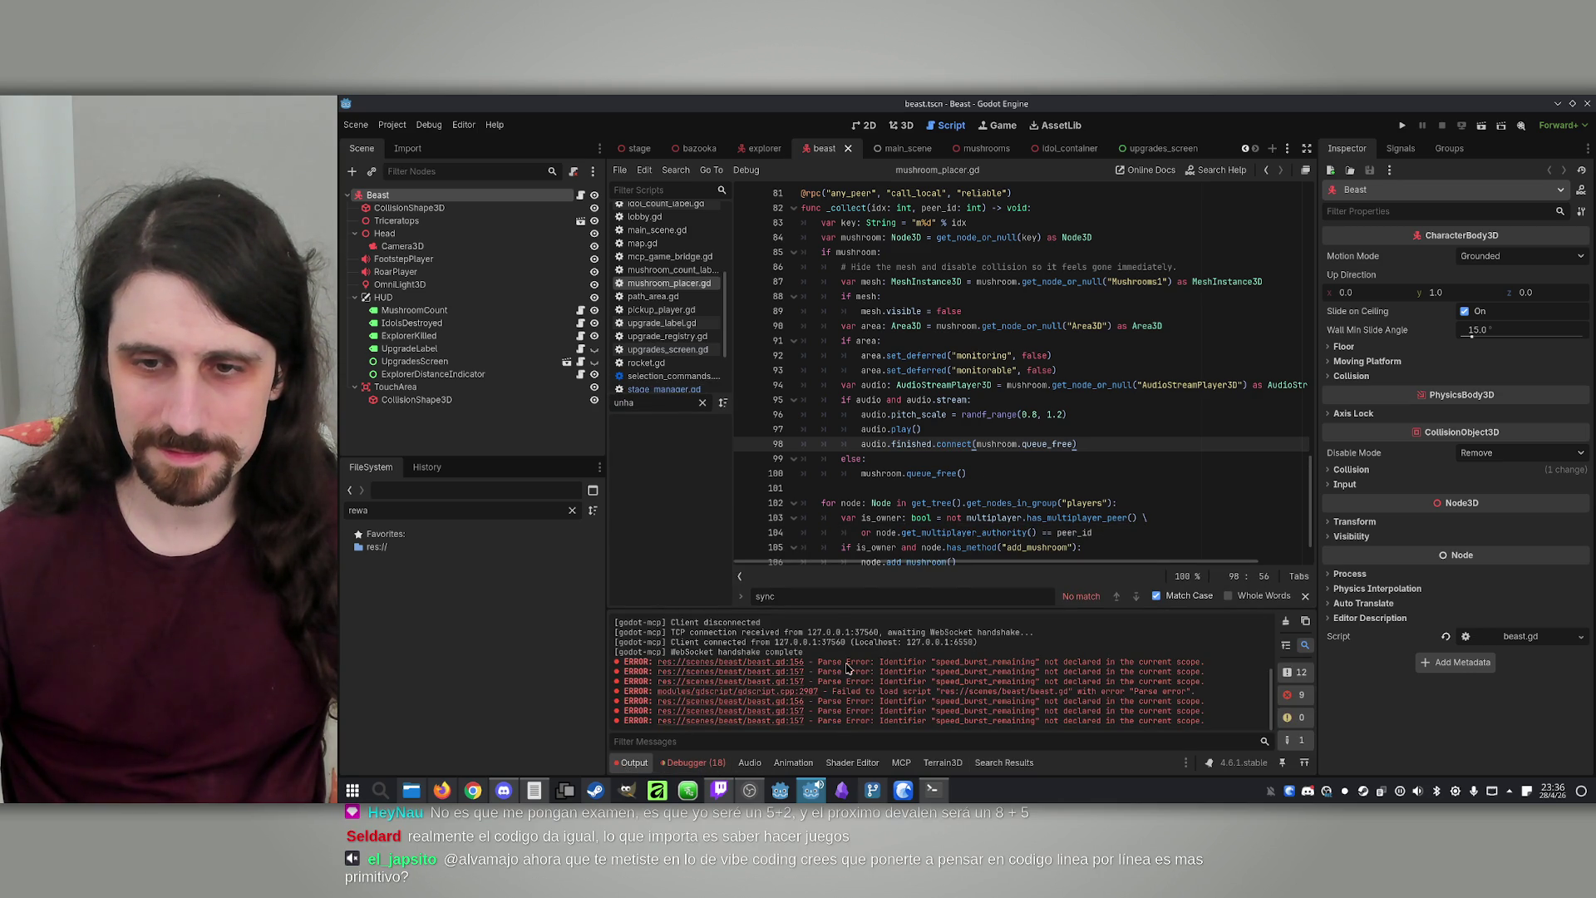
{"action": "double_click", "coordinate": [971, 664]}
{"action": "key", "text": "ctrl+c"}
{"action": "left_click", "coordinate": [989, 400]}
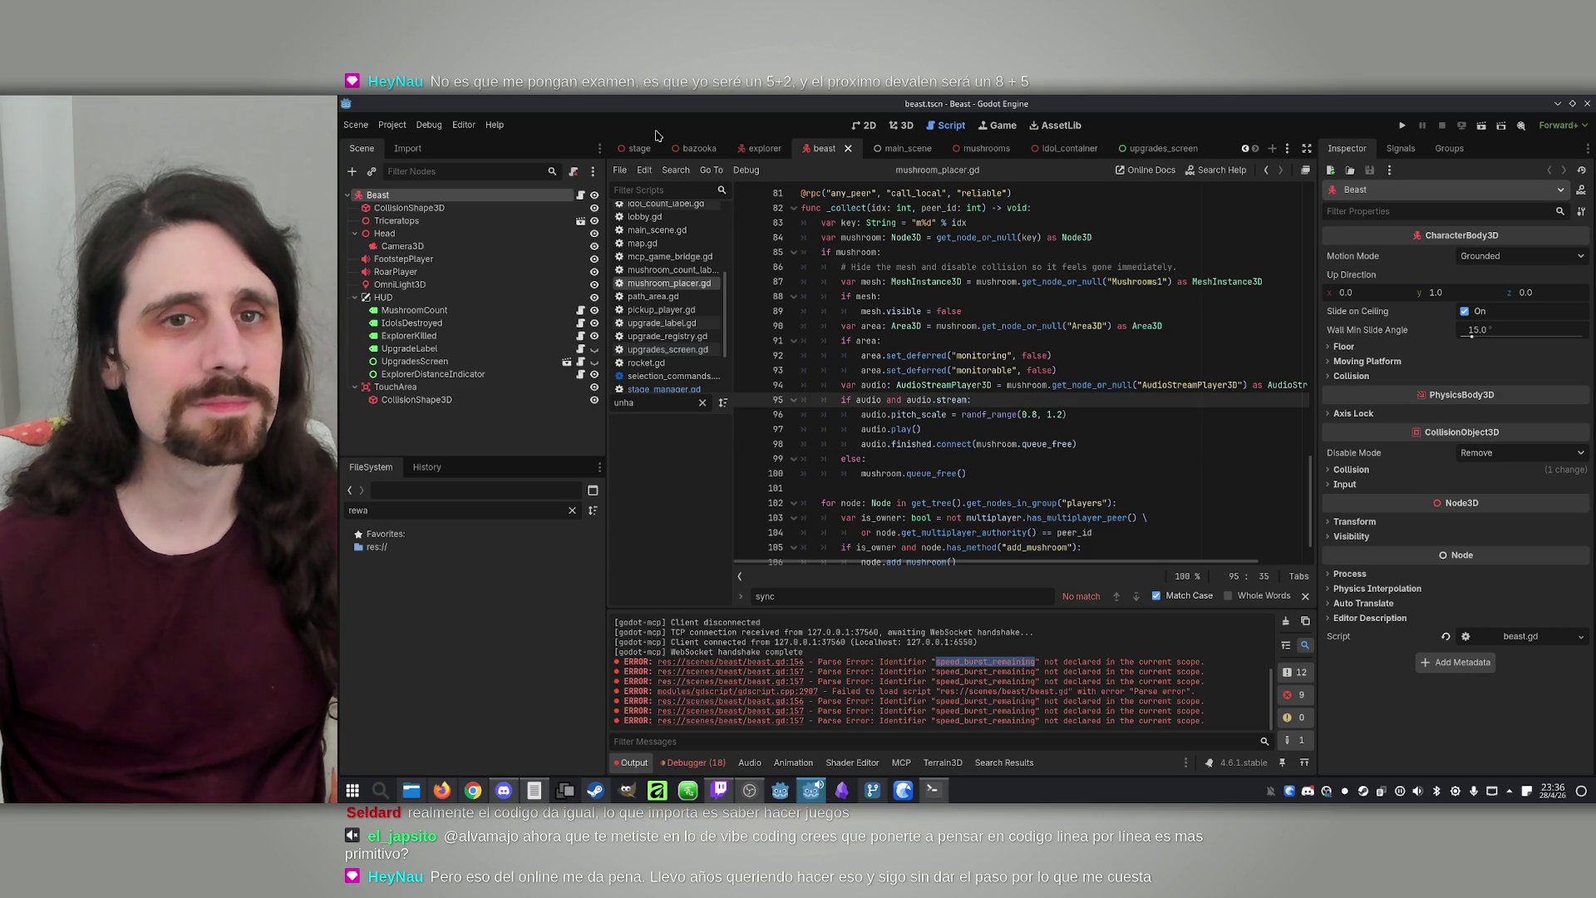
Start a project-wide Find in Files from the script editor's Search menu
{"action": "left_click", "coordinate": [655, 170]}
{"action": "left_click", "coordinate": [675, 169]}
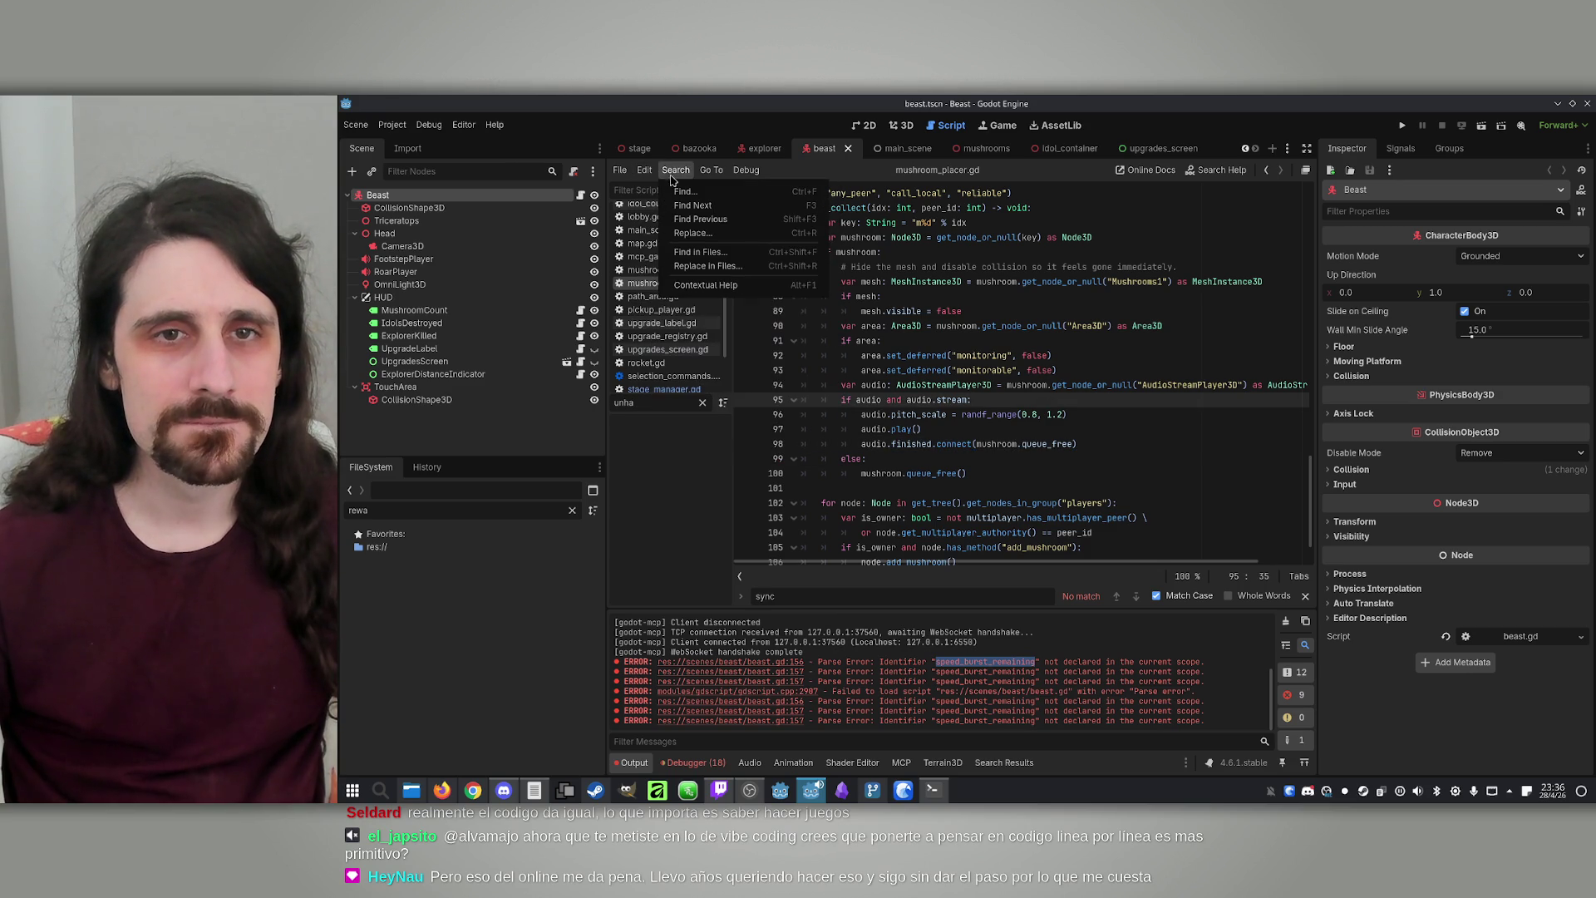
{"action": "left_click", "coordinate": [720, 251]}
Search the project for speed_burst_remaining and open the beast.gd line 156 match
{"action": "key", "text": "ctrl+v"}
{"action": "left_click", "coordinate": [957, 512]}
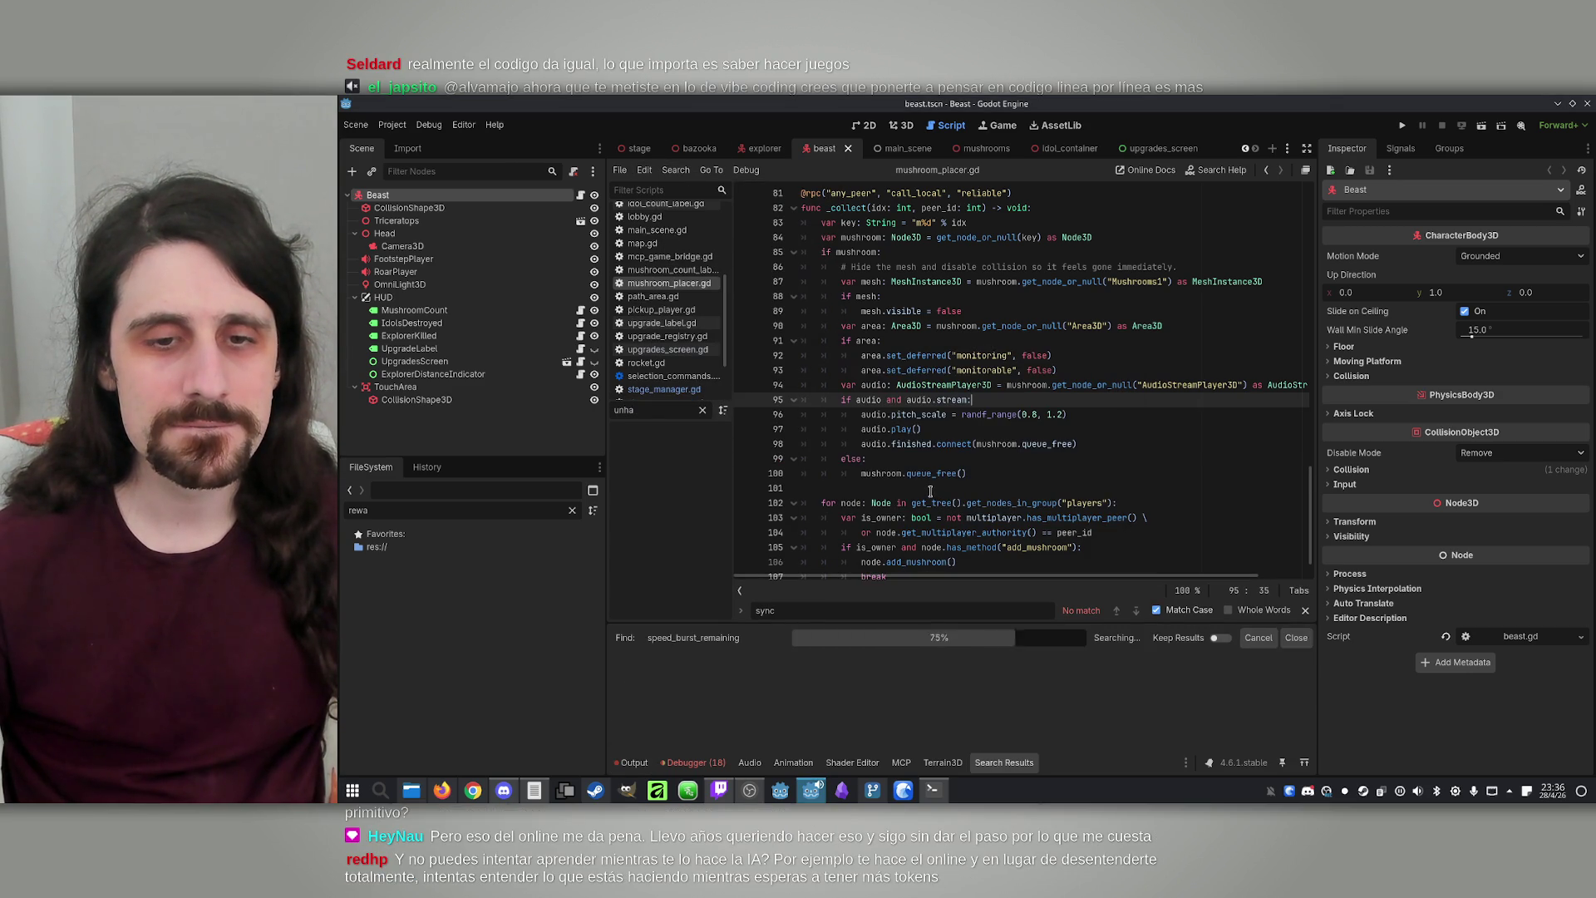
{"action": "left_click", "coordinate": [738, 678]}
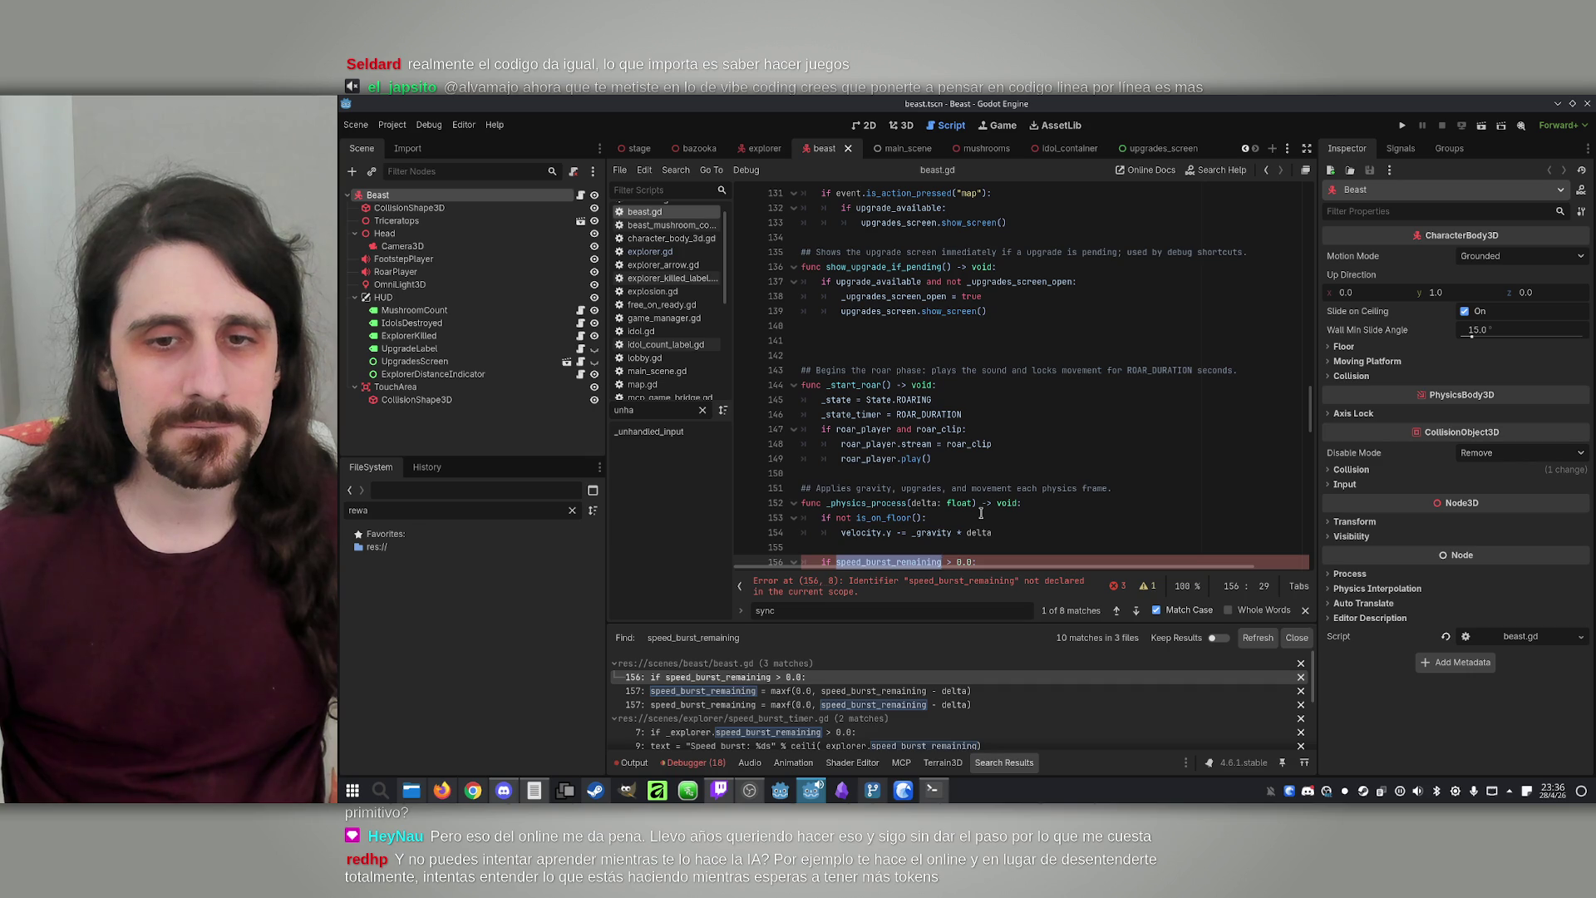
{"action": "double_click", "coordinate": [889, 474]}
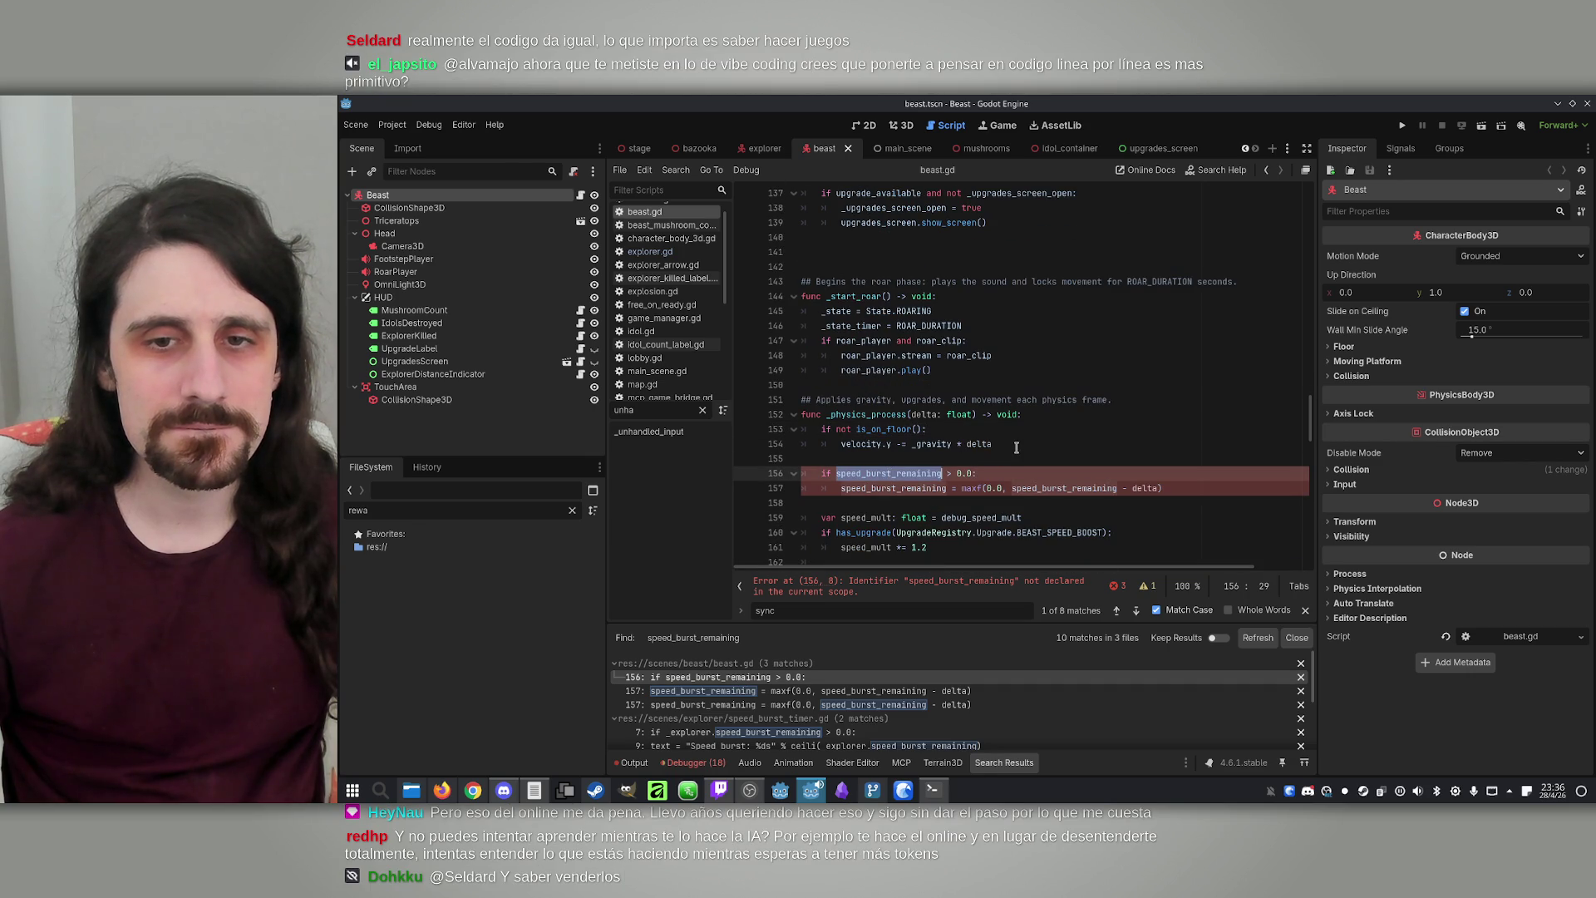
{"action": "scroll", "coordinate": [1016, 448], "scroll_direction": "up", "scroll_amount": 20}
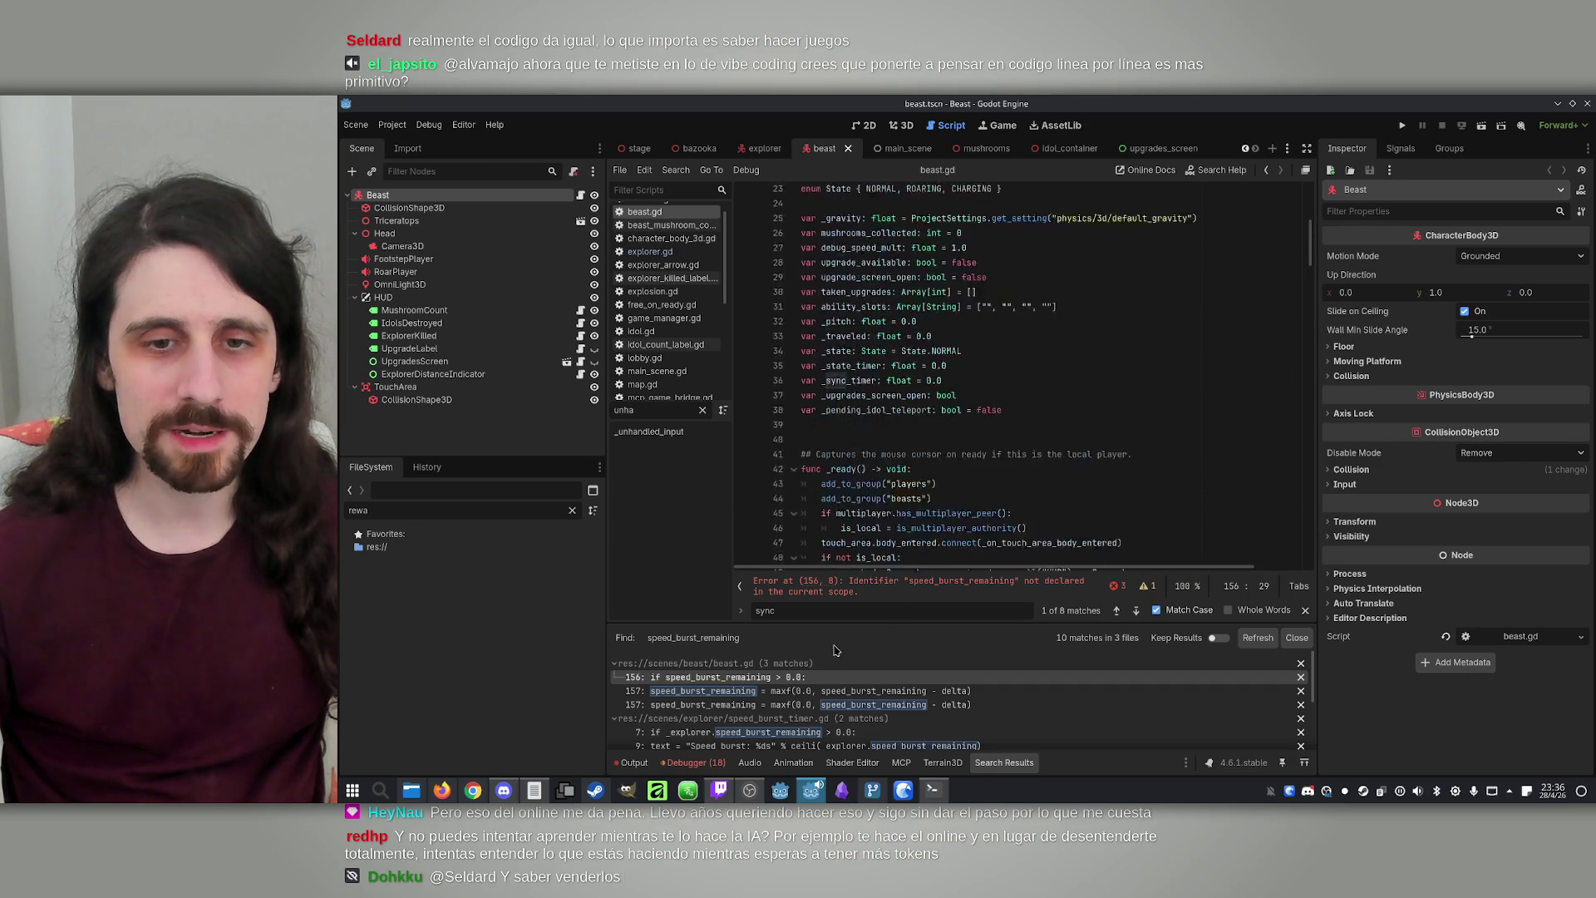
Step through speed_burst_remaining matches in beast.gd and inspect the variable declarations near line 38
{"action": "key", "text": "ctrl+f"}
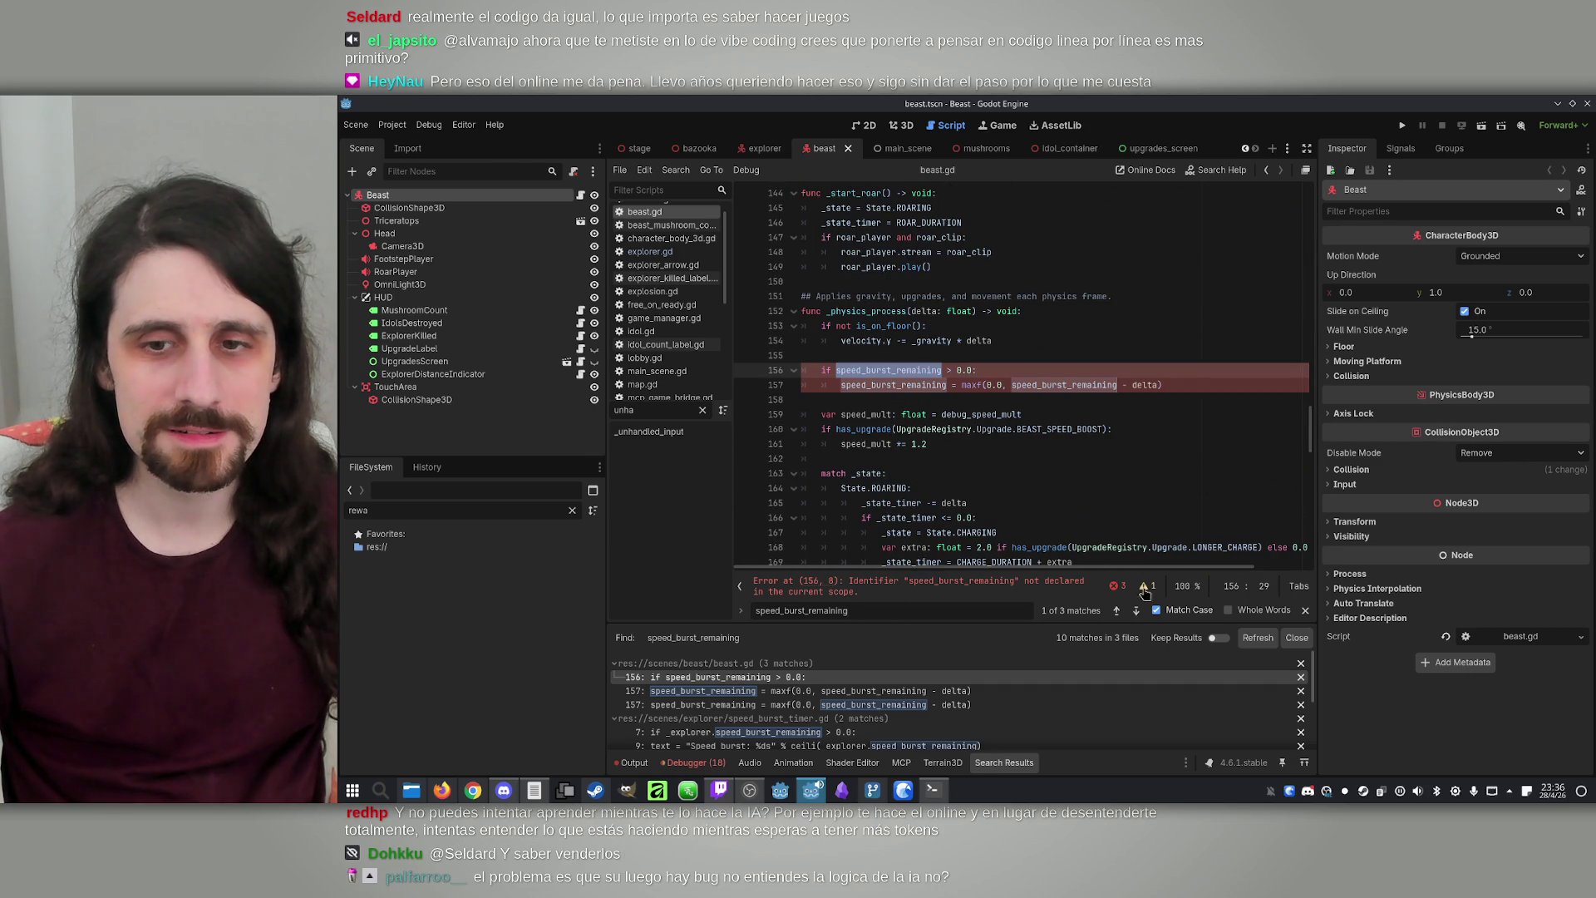
{"action": "left_click", "coordinate": [1117, 610]}
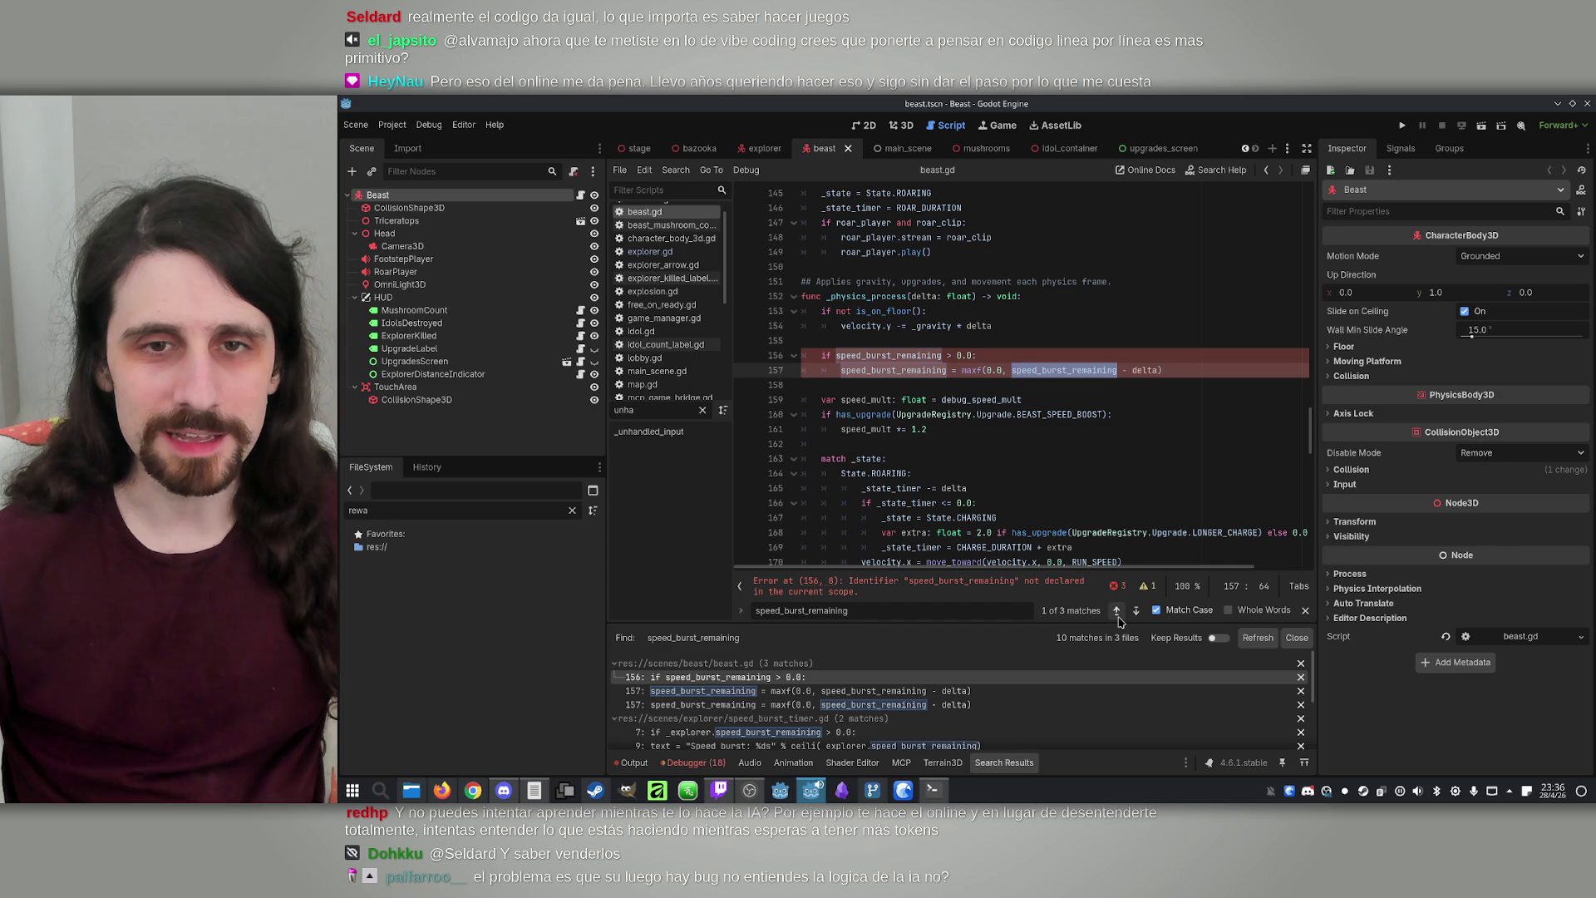
{"action": "double_click", "coordinate": [890, 355]}
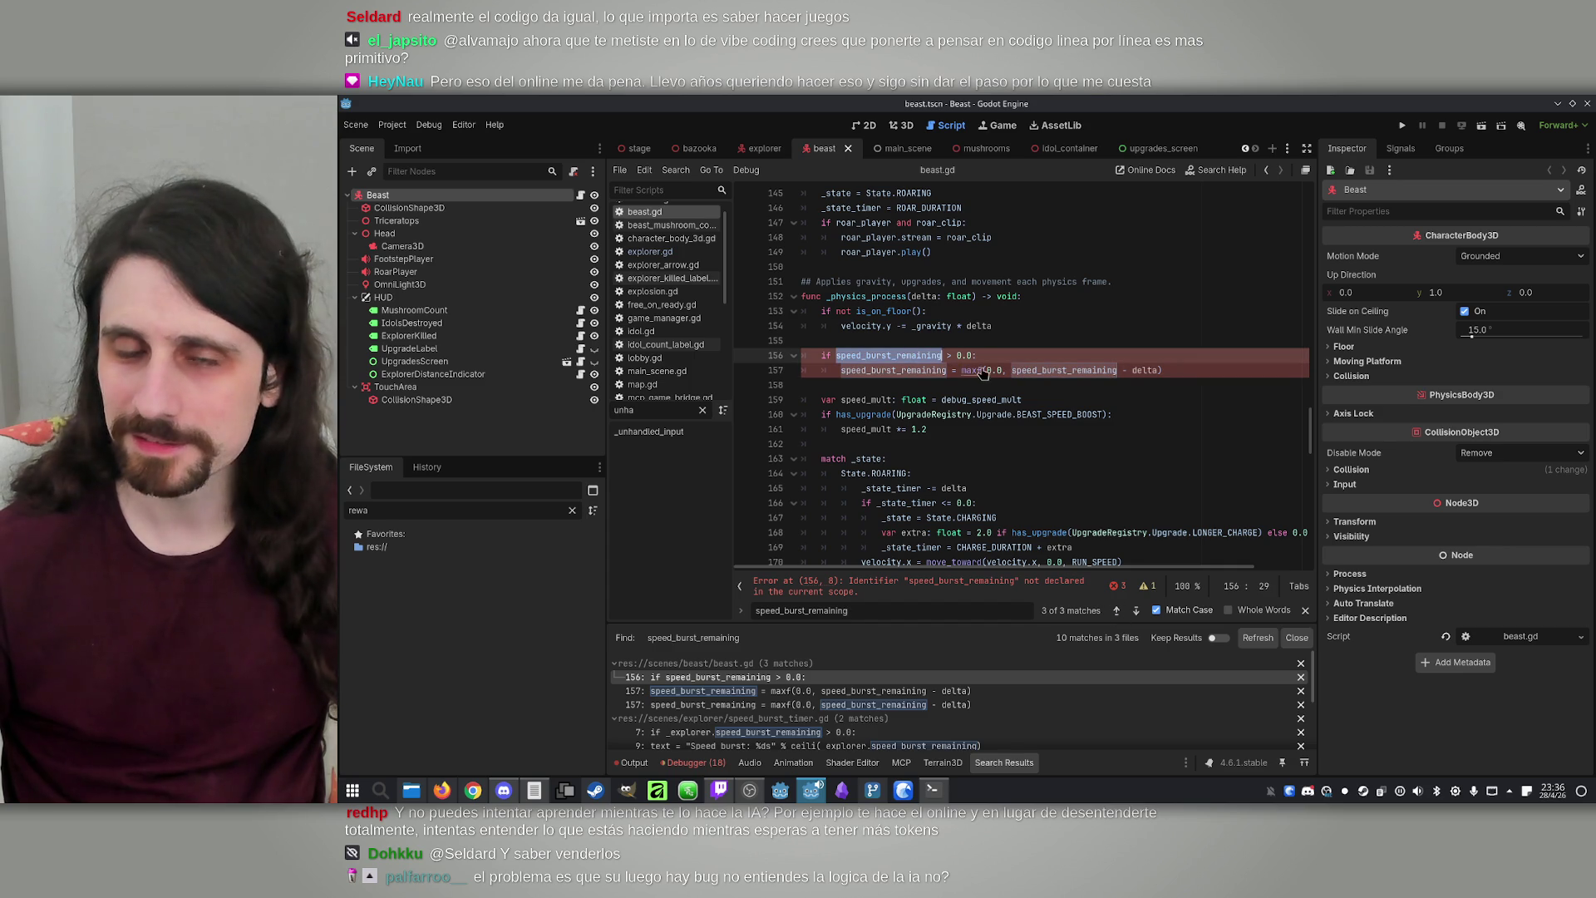
{"action": "mouse_move", "coordinate": [981, 370]}
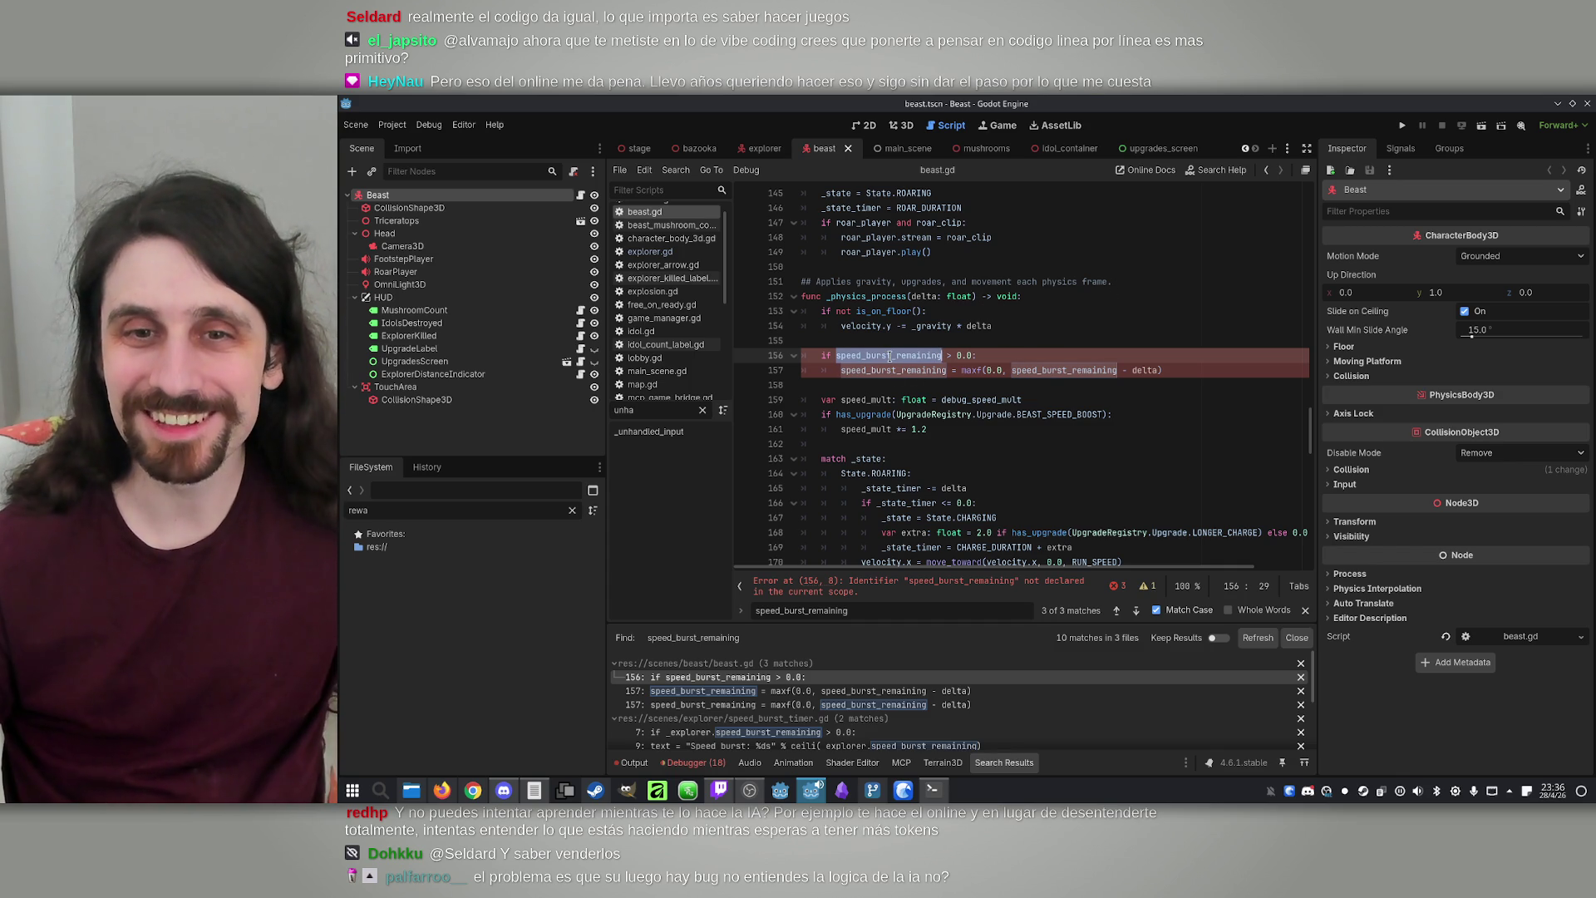
{"action": "scroll", "coordinate": [891, 358], "scroll_direction": "up", "scroll_amount": 10}
{"action": "scroll", "coordinate": [894, 359], "scroll_direction": "up", "scroll_amount": 17}
{"action": "scroll", "coordinate": [953, 385], "scroll_direction": "up", "scroll_amount": 20}
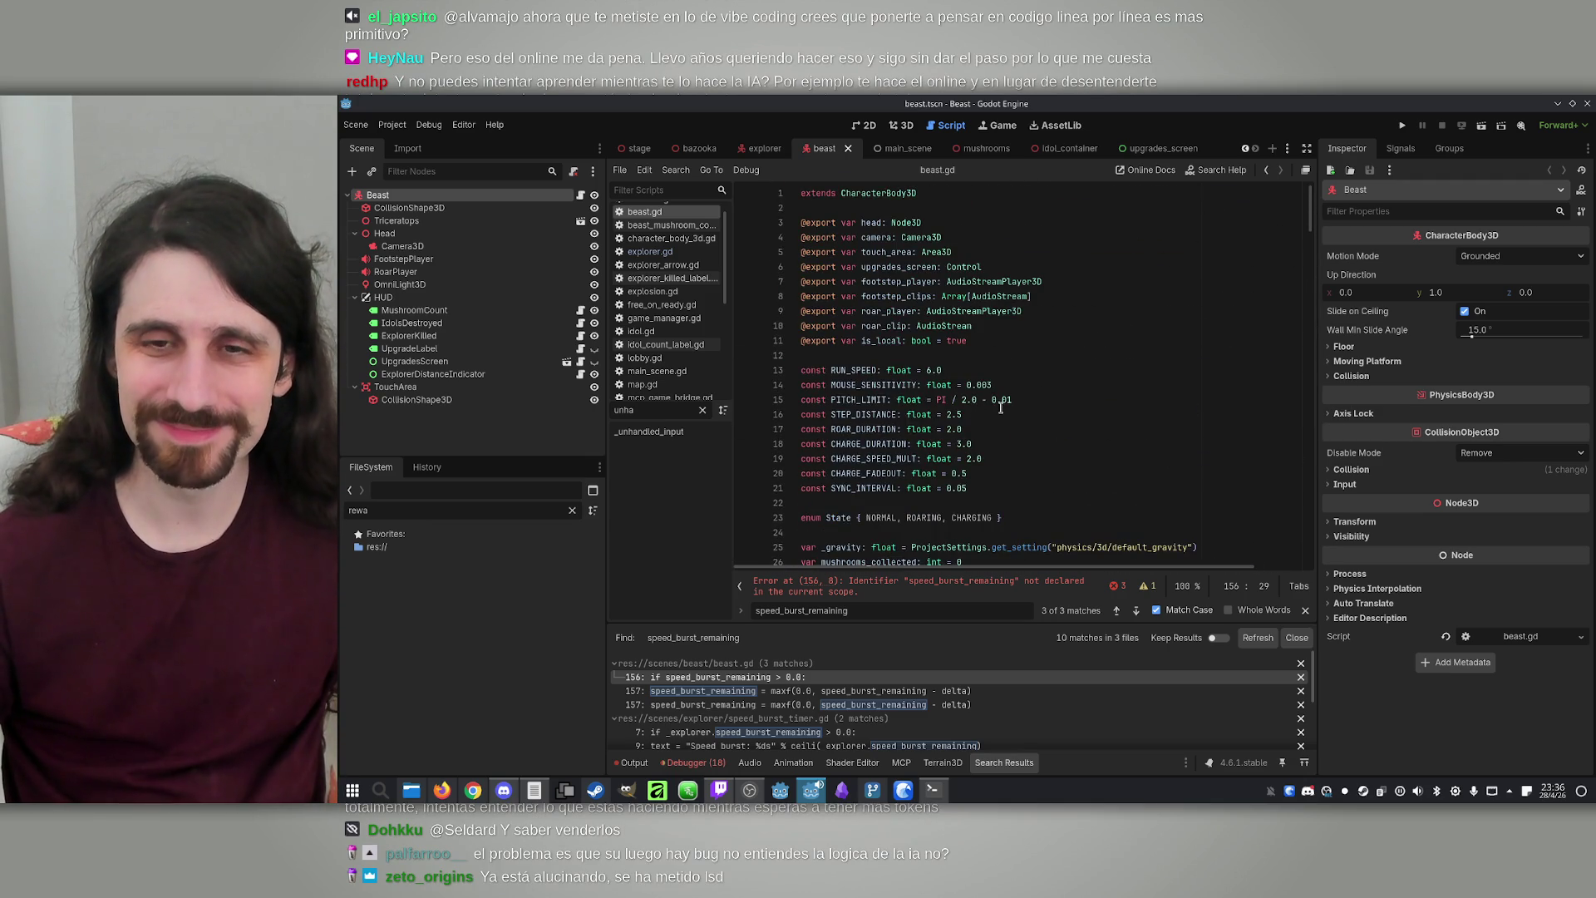
{"action": "scroll", "coordinate": [1001, 407], "scroll_direction": "down", "scroll_amount": 9}
{"action": "left_click", "coordinate": [1040, 343]}
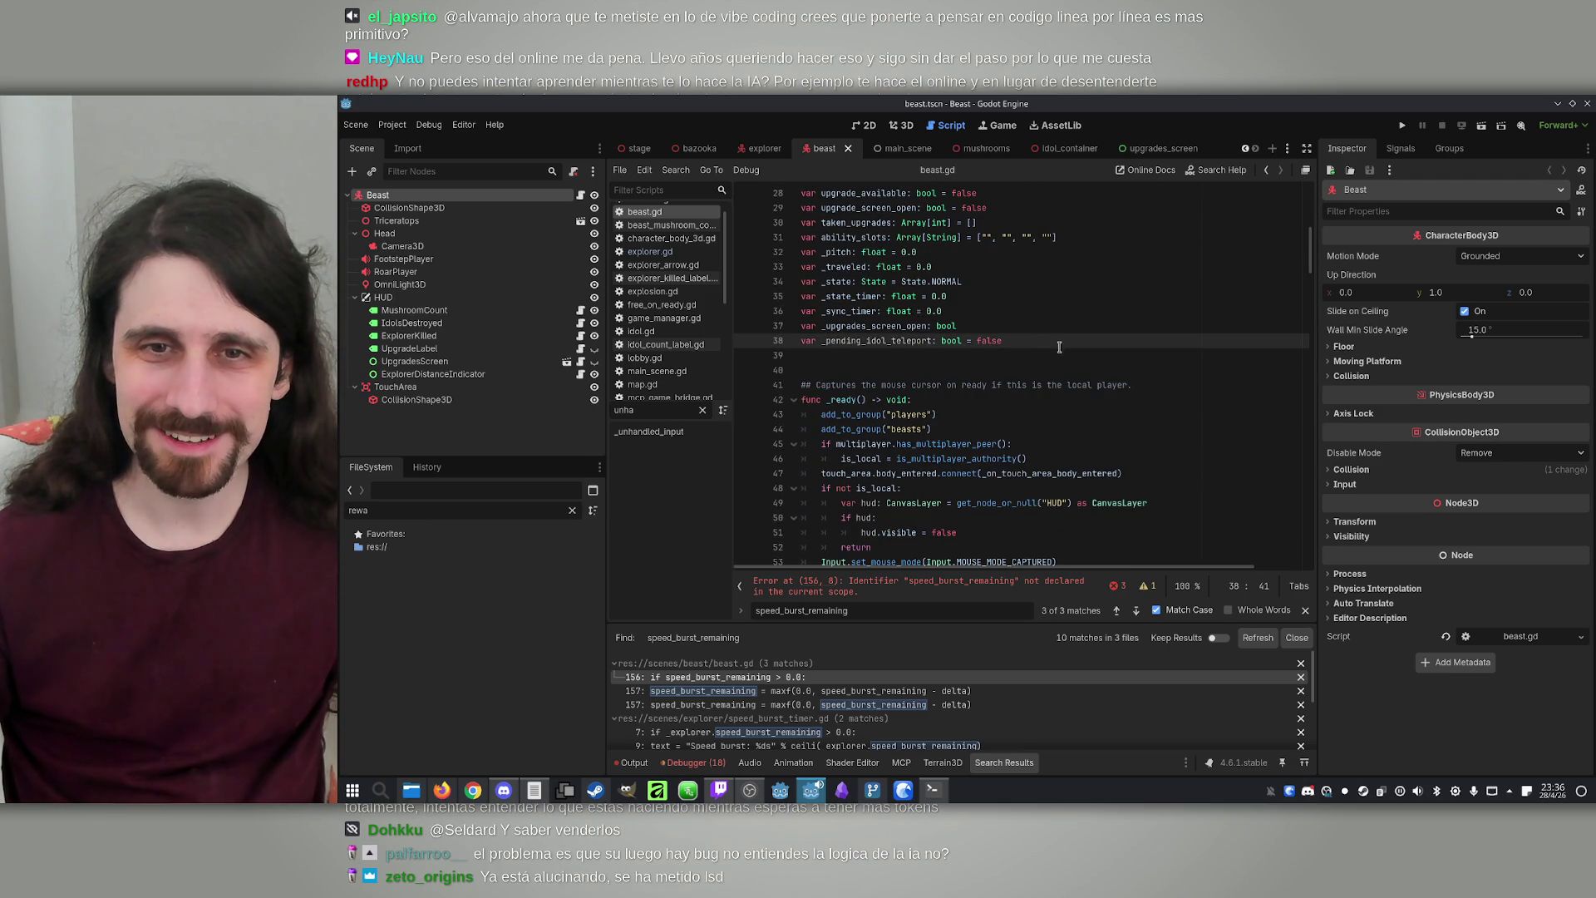
{"action": "key", "text": "ctrl+f"}
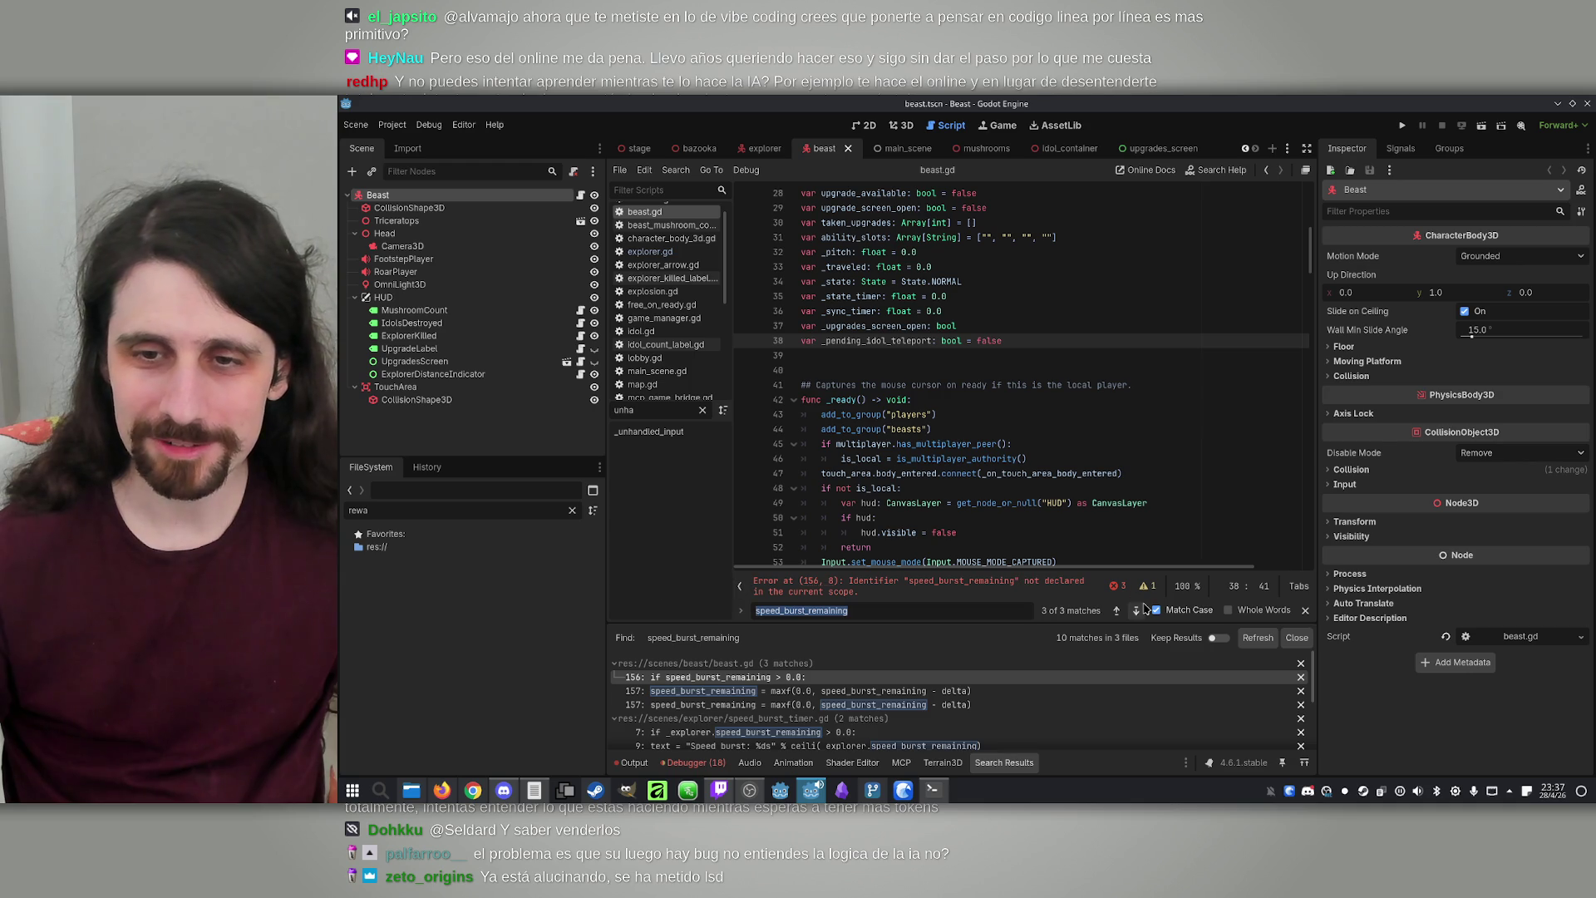
{"action": "left_click", "coordinate": [1144, 610]}
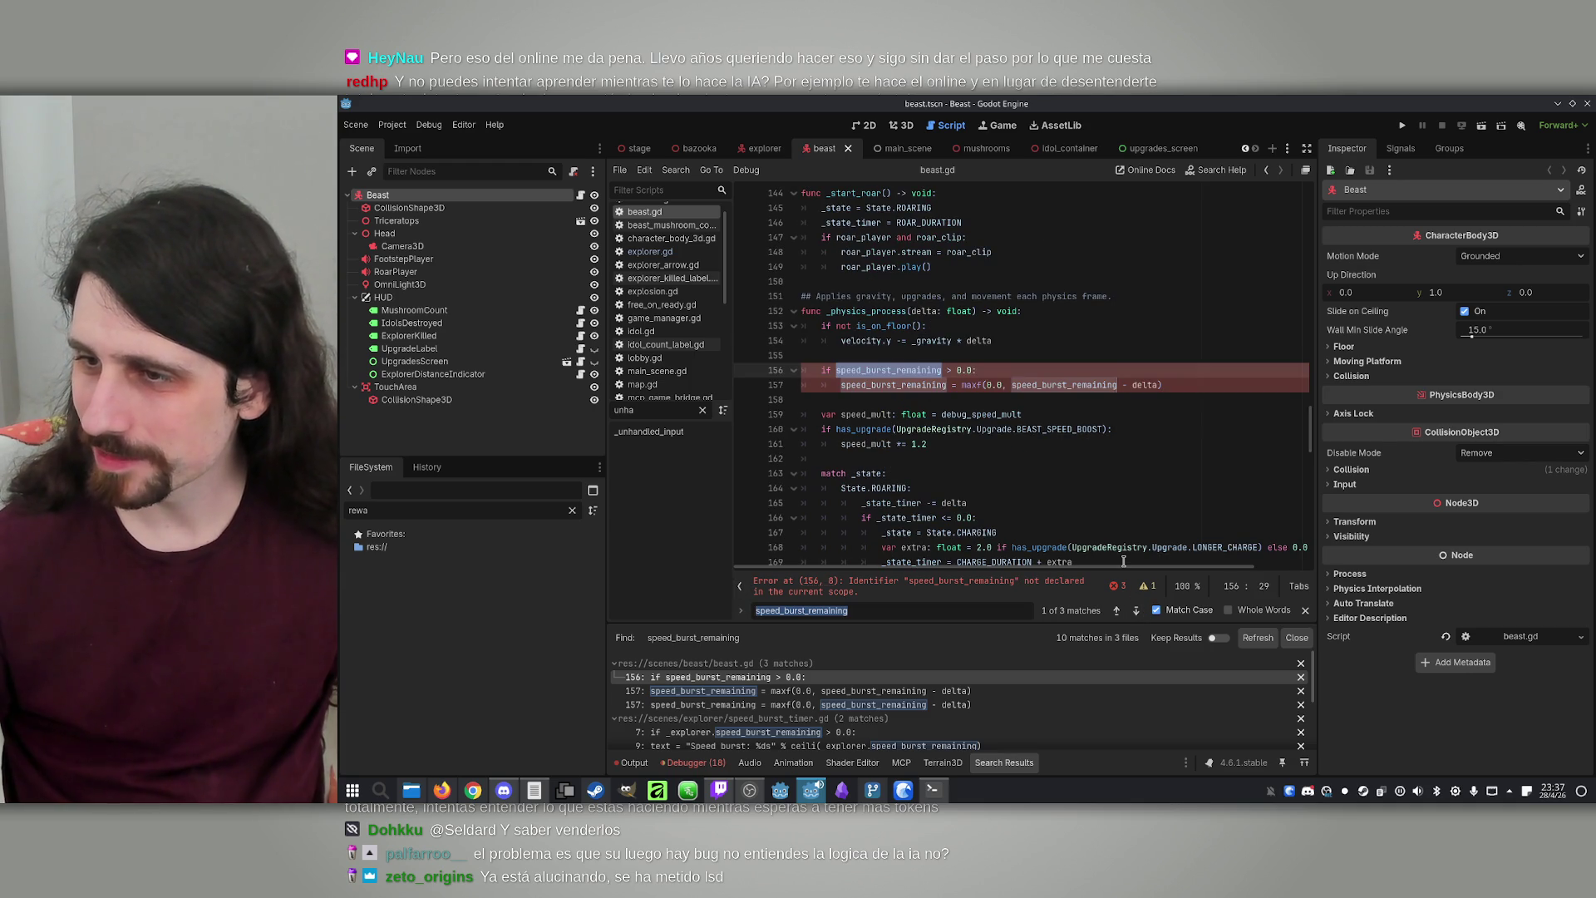
{"action": "mouse_move", "coordinate": [1122, 555]}
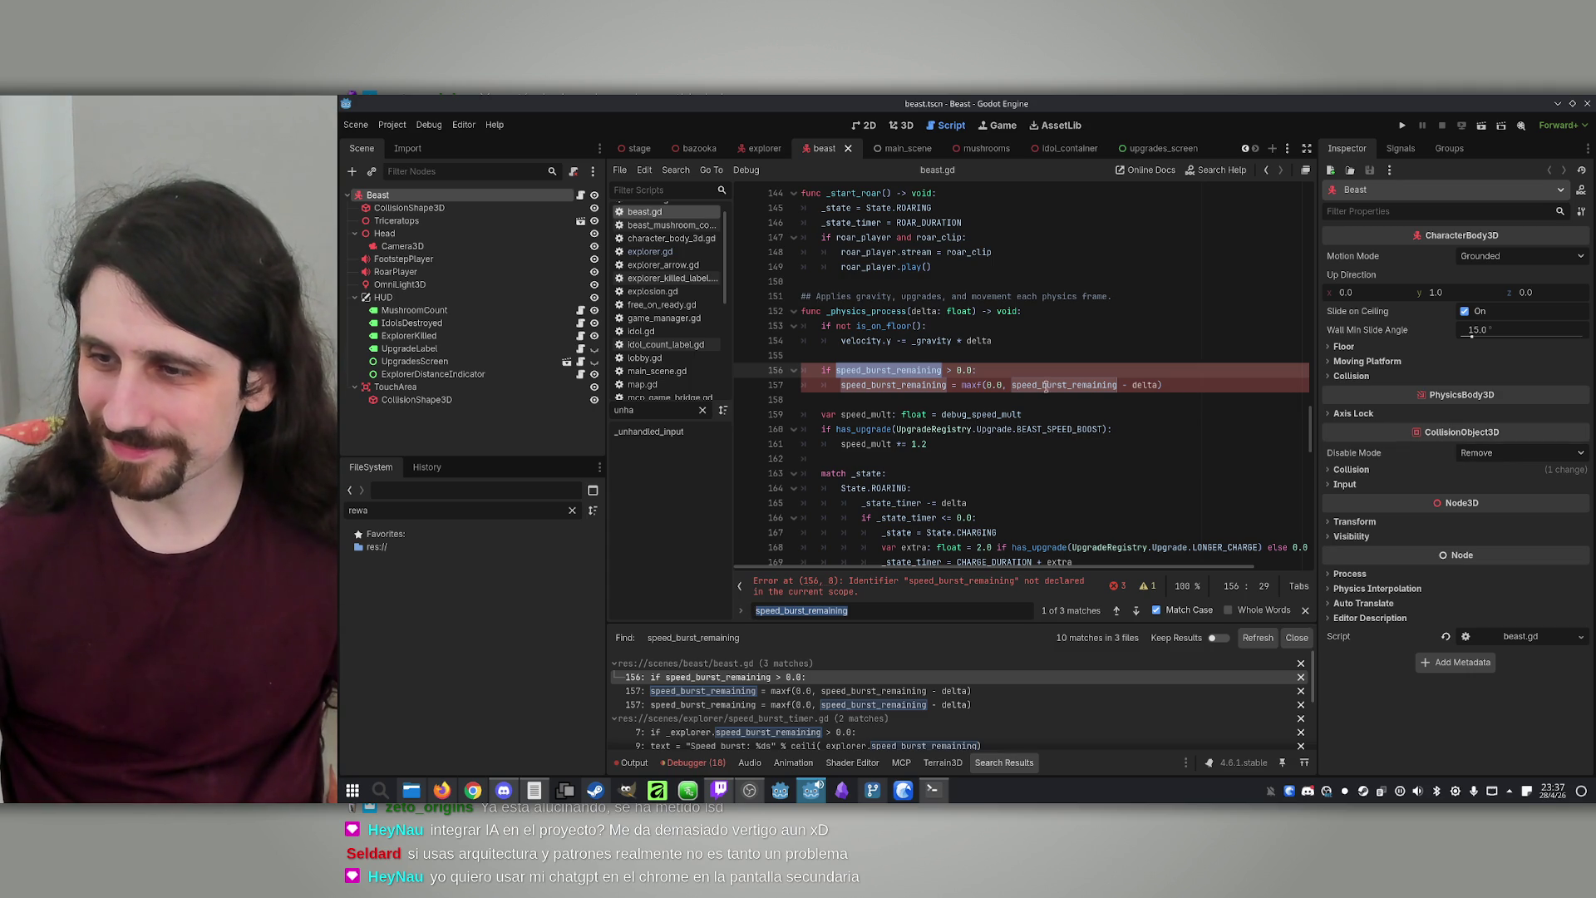
Cycle through every speed_burst_remaining match in beast.gd with the Find bar
{"action": "left_click", "coordinate": [1117, 612]}
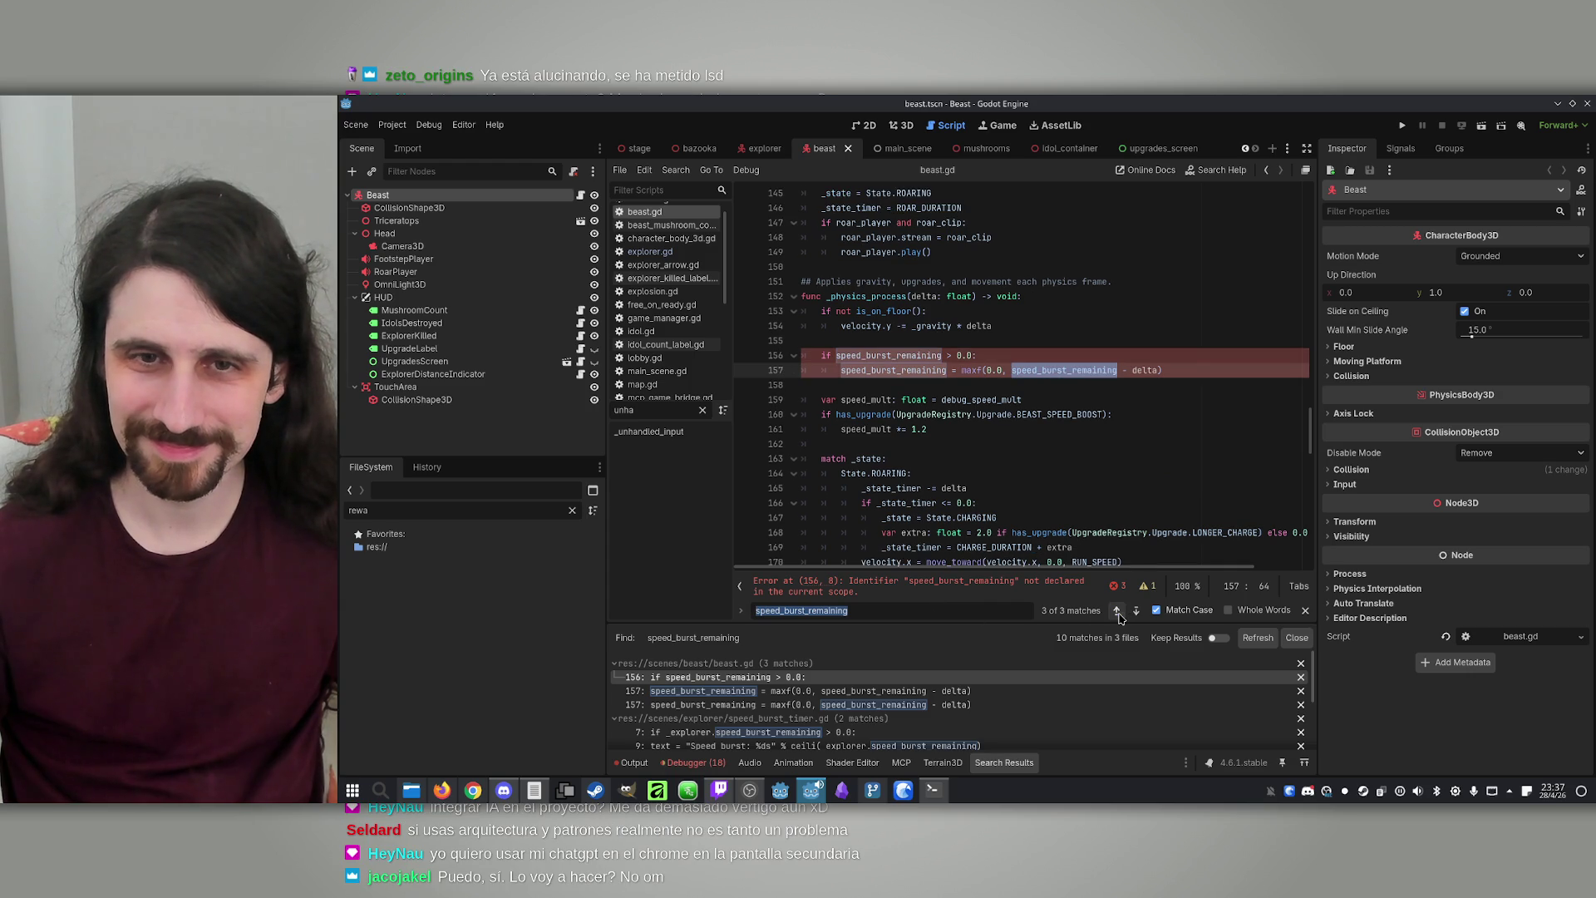
{"action": "left_click", "coordinate": [1118, 613]}
{"action": "left_click", "coordinate": [1117, 613]}
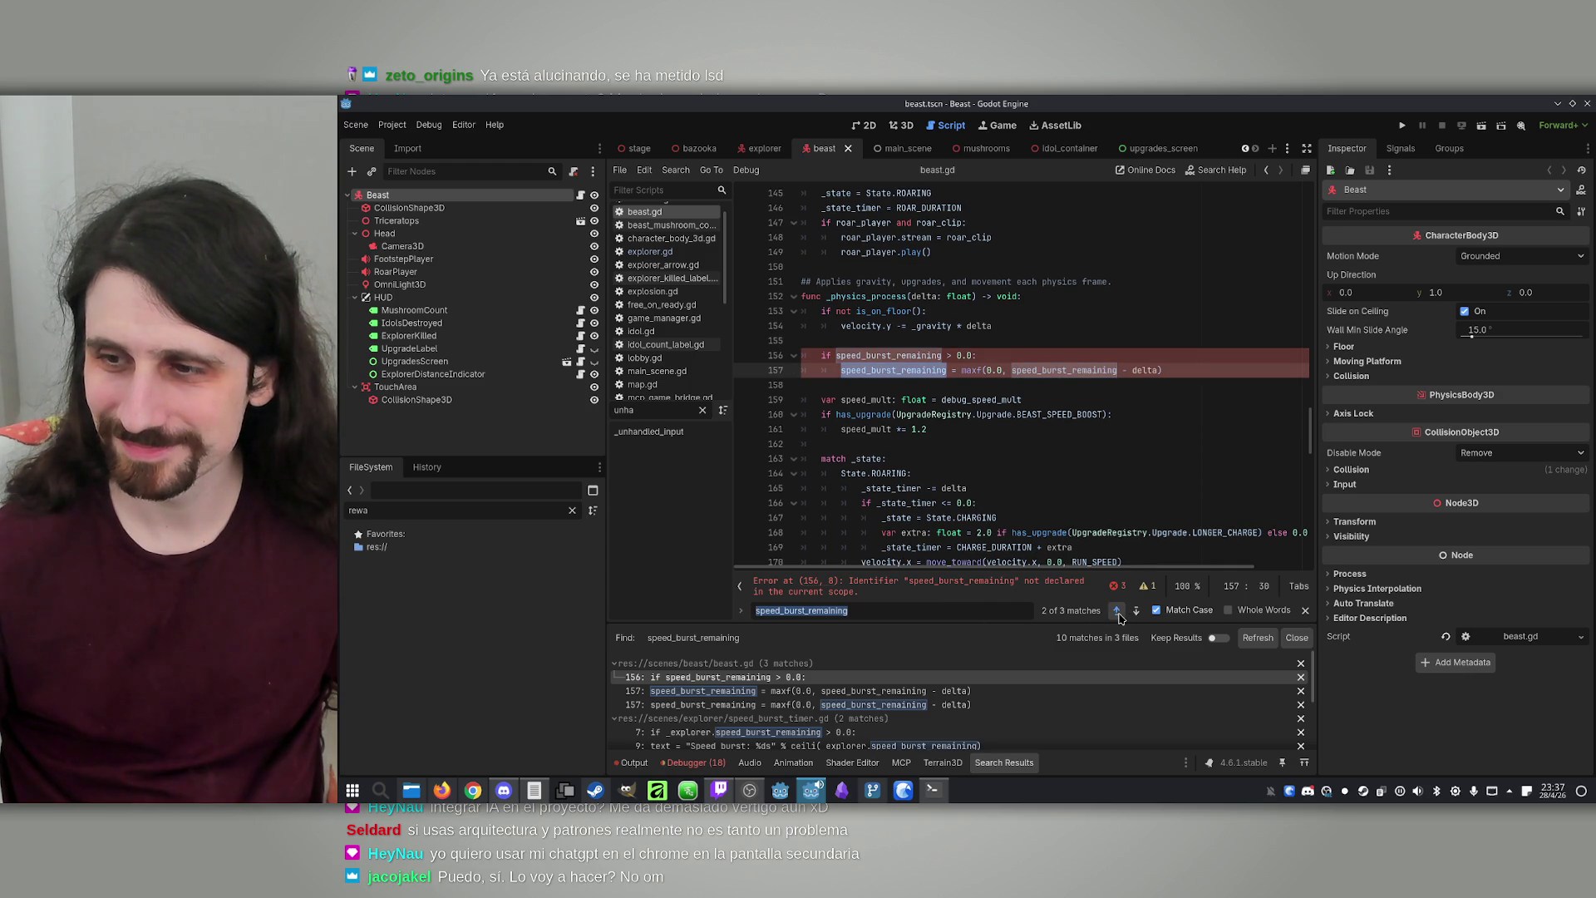
{"action": "left_click", "coordinate": [1117, 613]}
{"action": "left_click", "coordinate": [1118, 613]}
{"action": "left_click", "coordinate": [1117, 613]}
{"action": "left_click", "coordinate": [1117, 613]}
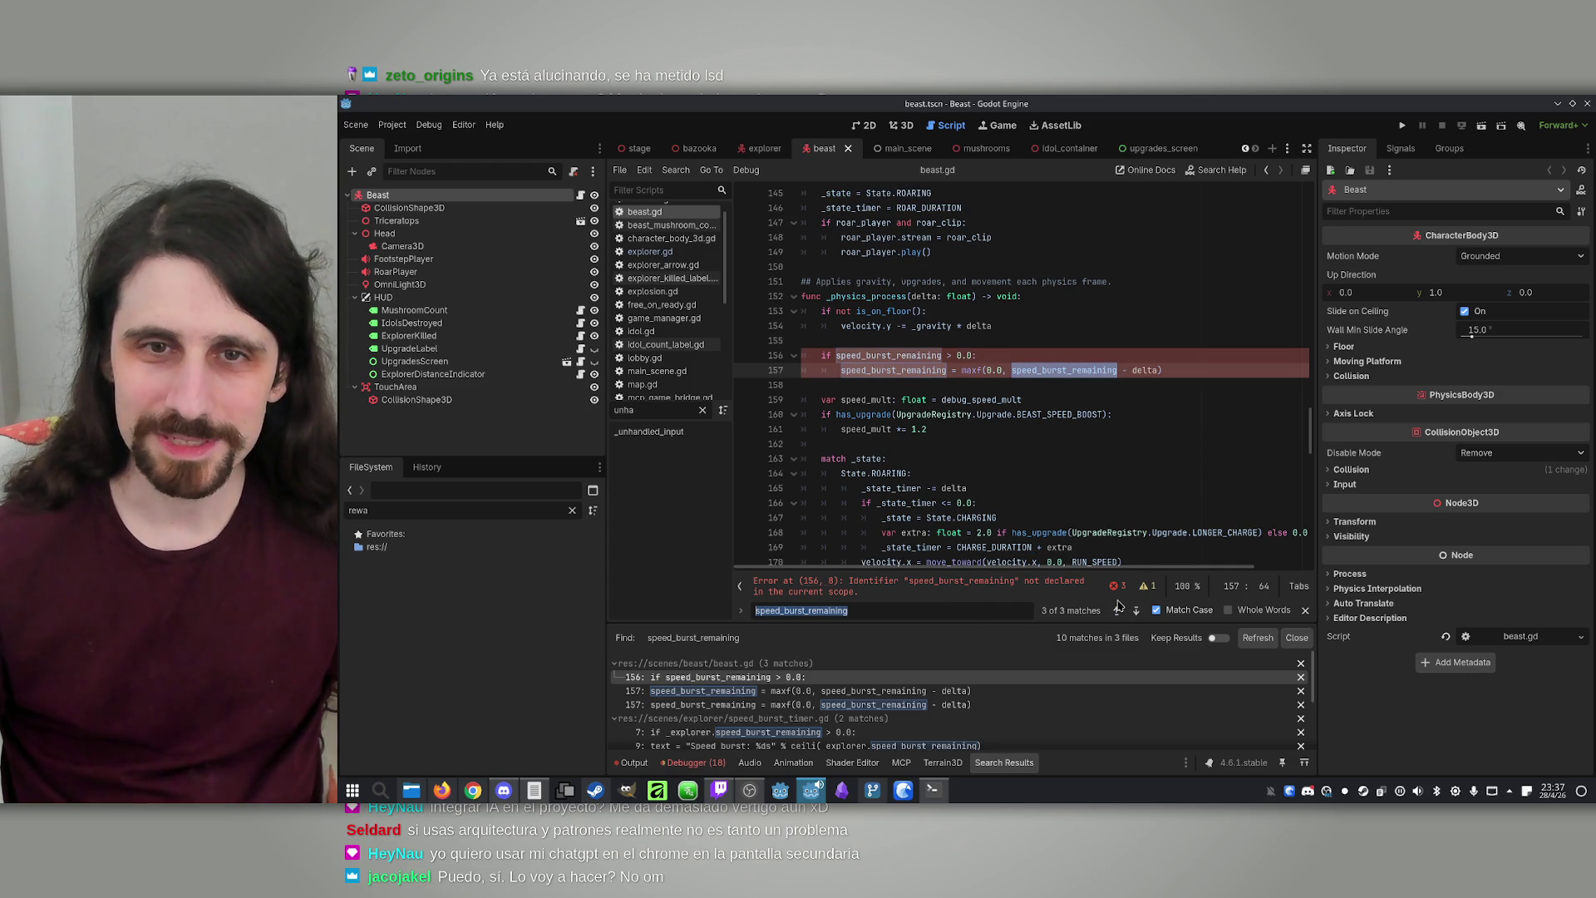
Select the occurrences on lines 156–157 and place the cursor before the name on line 156
{"action": "double_click", "coordinate": [913, 357]}
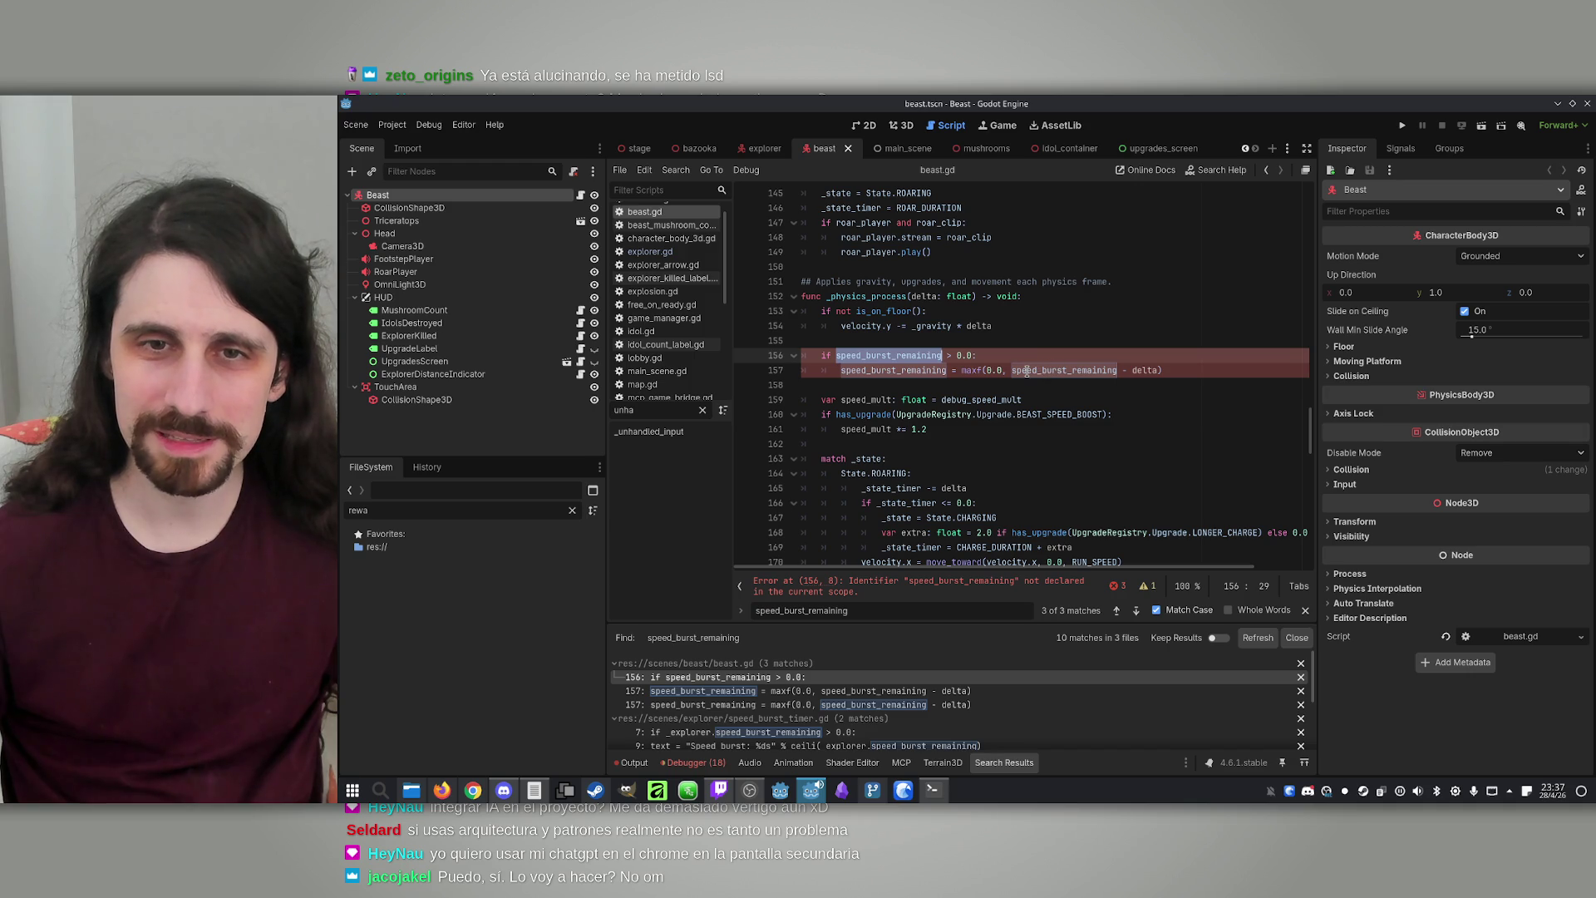
{"action": "double_click", "coordinate": [892, 372]}
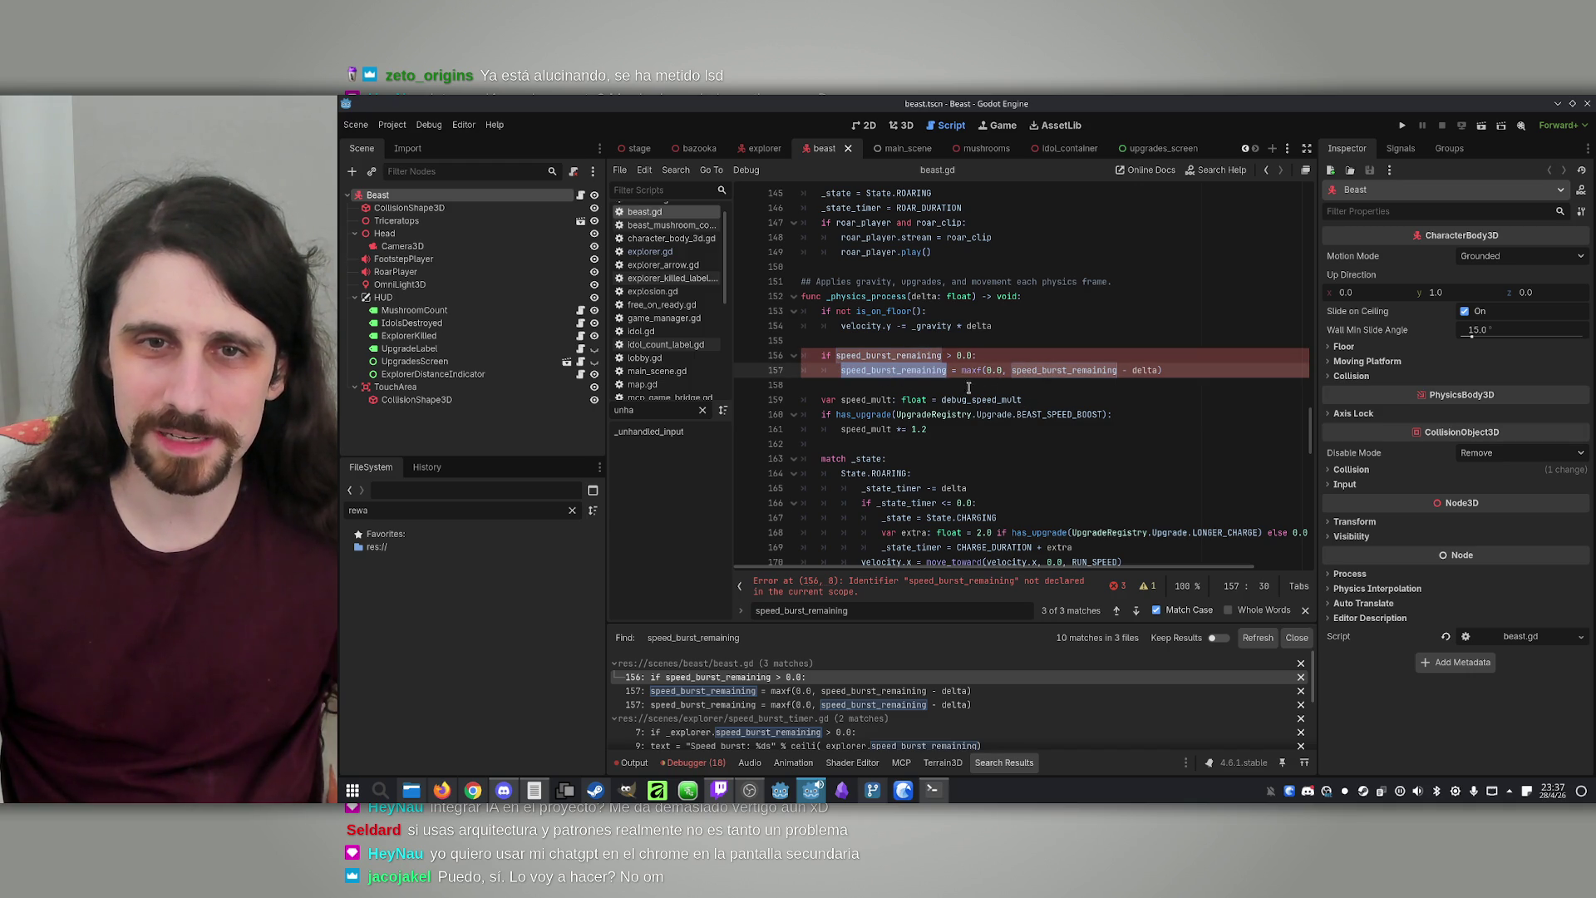
{"action": "double_click", "coordinate": [907, 357]}
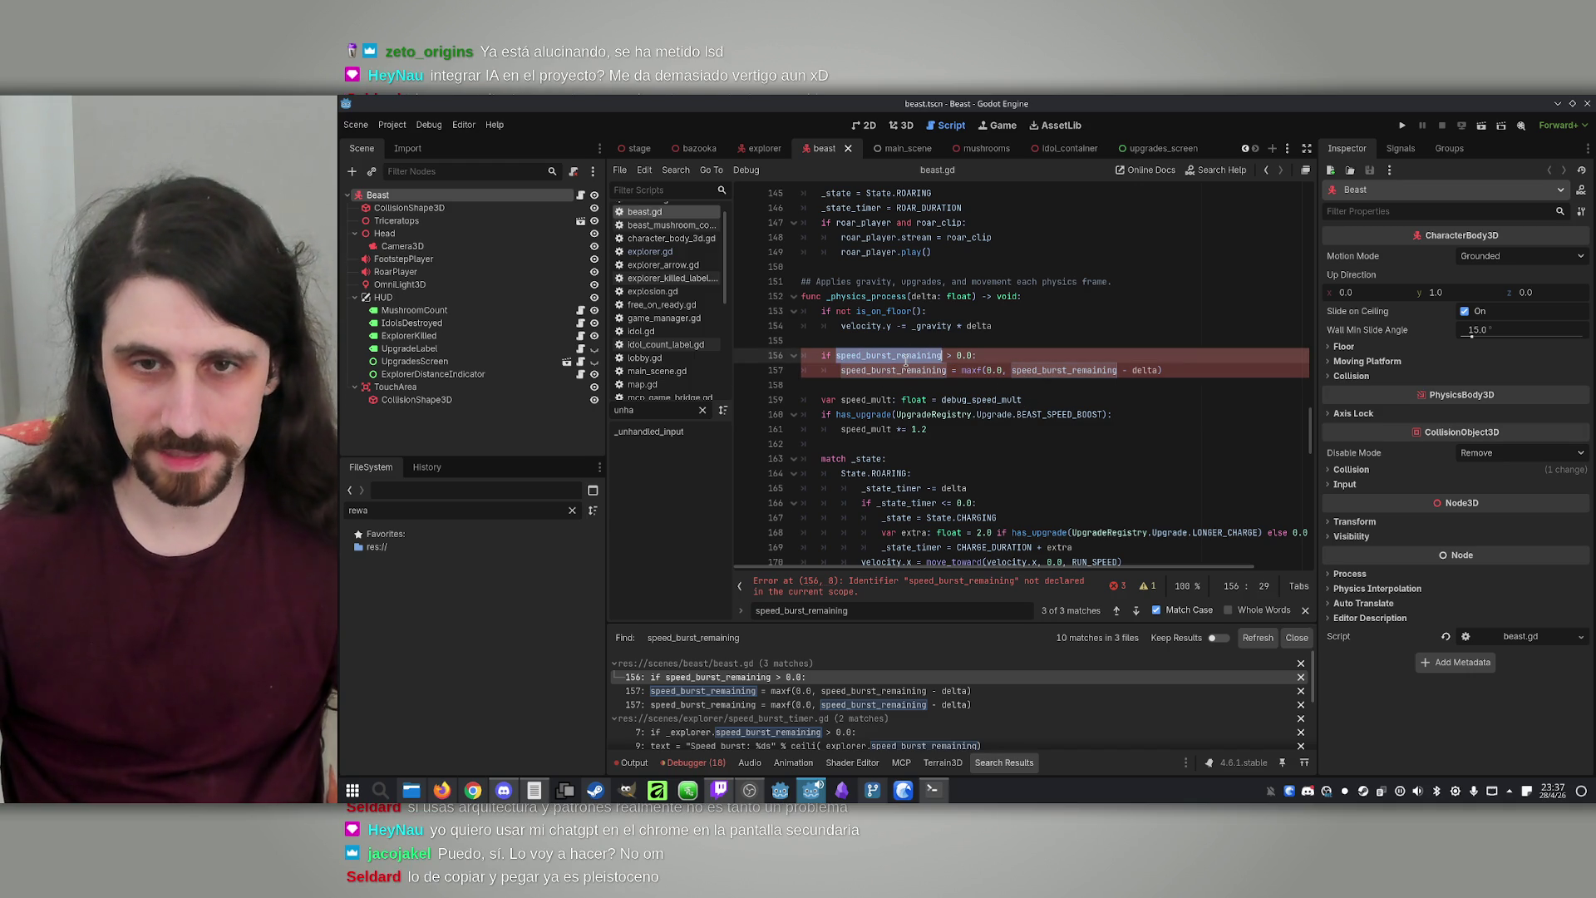
{"action": "key", "text": "Left"}
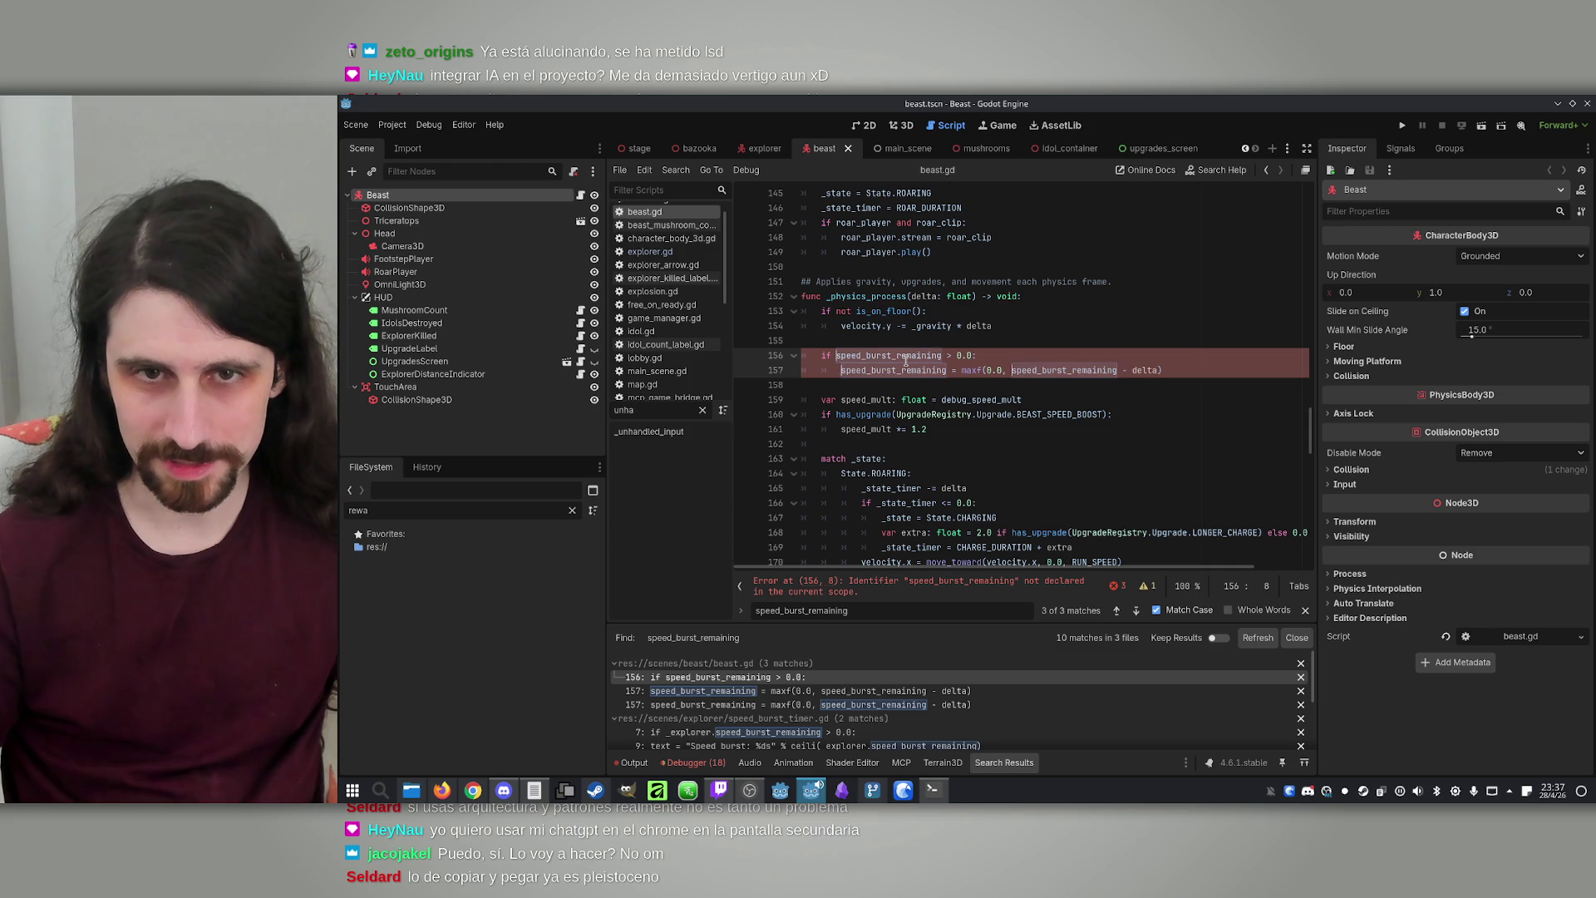
Rename line 156's use to _speed_burst_remaining, declare 'var _speed_burst_remaining: float' after line 38, and save
{"action": "type", "text": "_"}
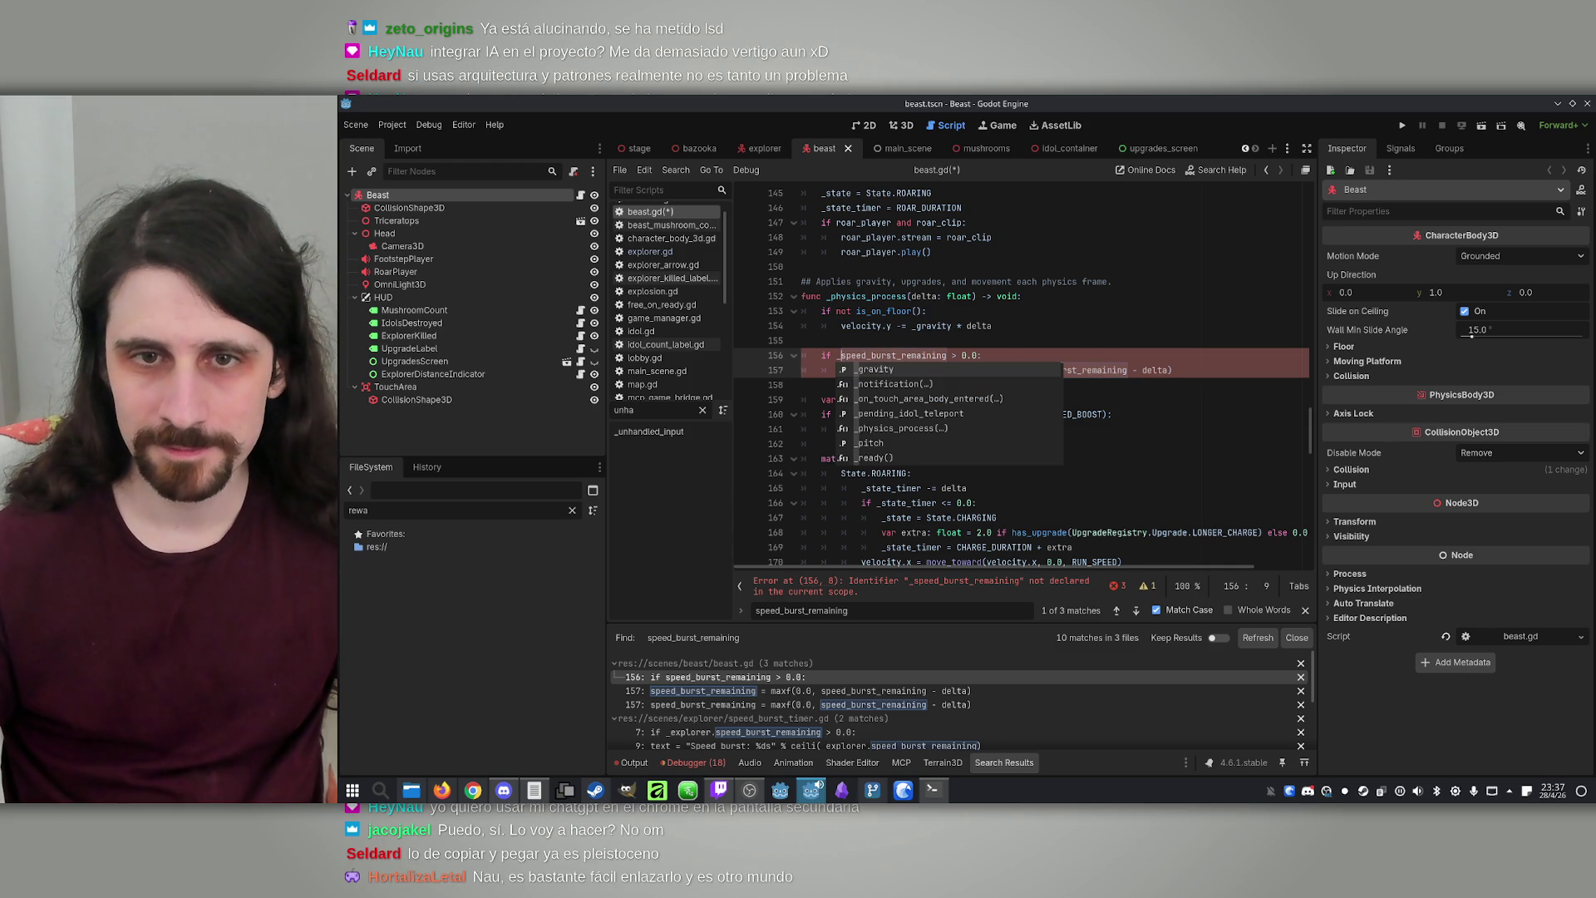
{"action": "double_click", "coordinate": [906, 356]}
{"action": "scroll", "coordinate": [1031, 369], "scroll_direction": "up", "scroll_amount": 10}
{"action": "scroll", "coordinate": [1031, 368], "scroll_direction": "up", "scroll_amount": 20}
{"action": "scroll", "coordinate": [1047, 374], "scroll_direction": "down", "scroll_amount": 4}
{"action": "left_click", "coordinate": [1014, 385]}
{"action": "key", "text": "Return"}
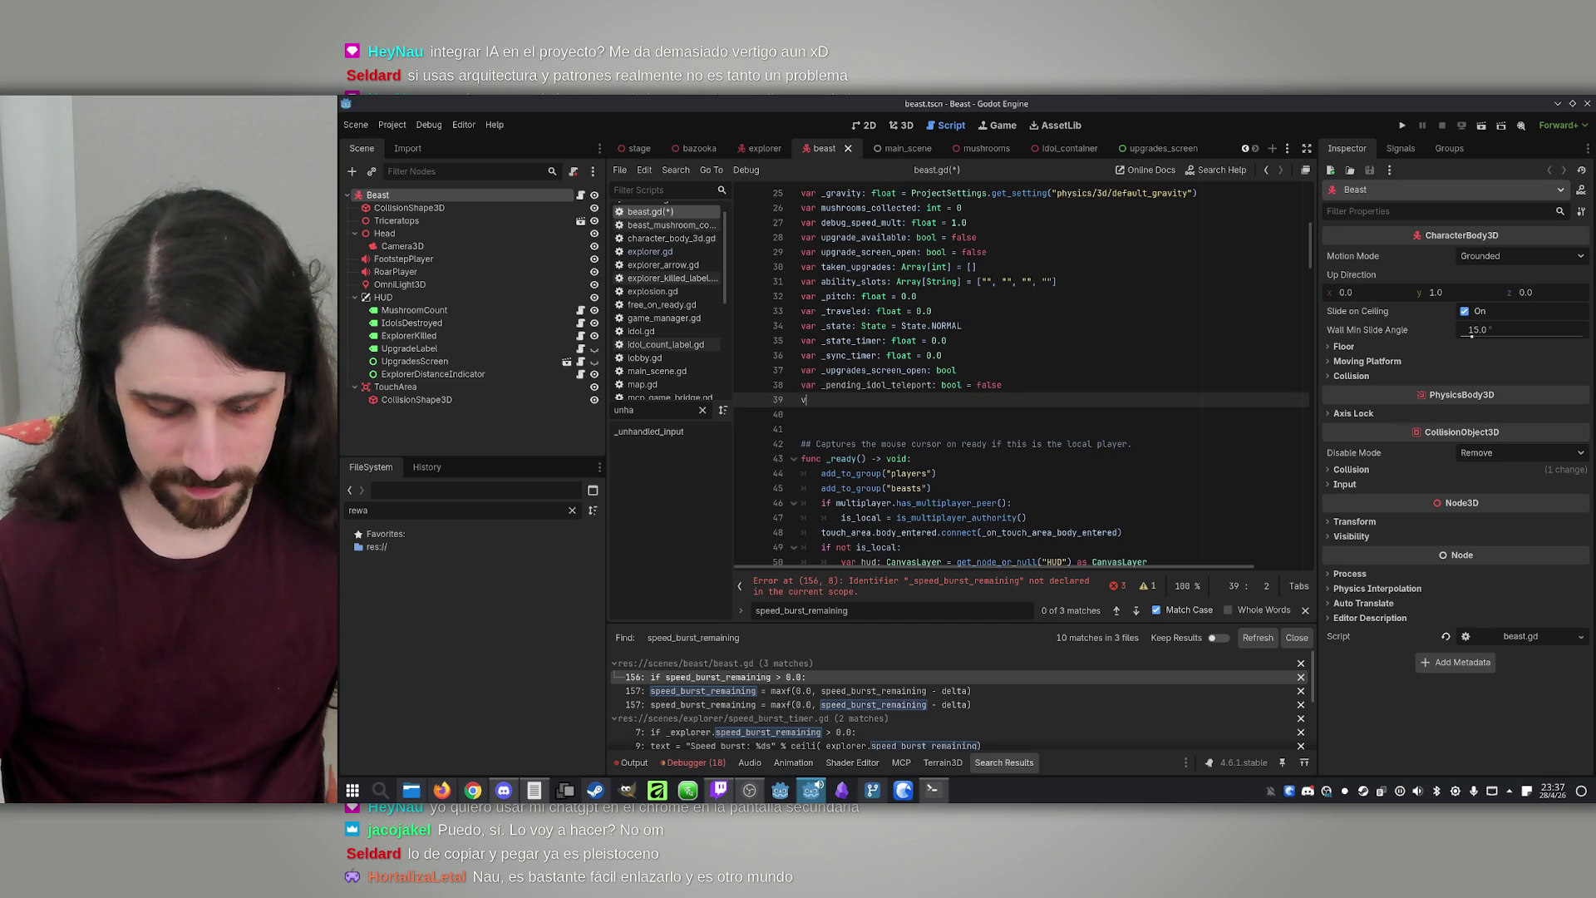
{"action": "type", "text": "var _speed_burst_remaining: float"}
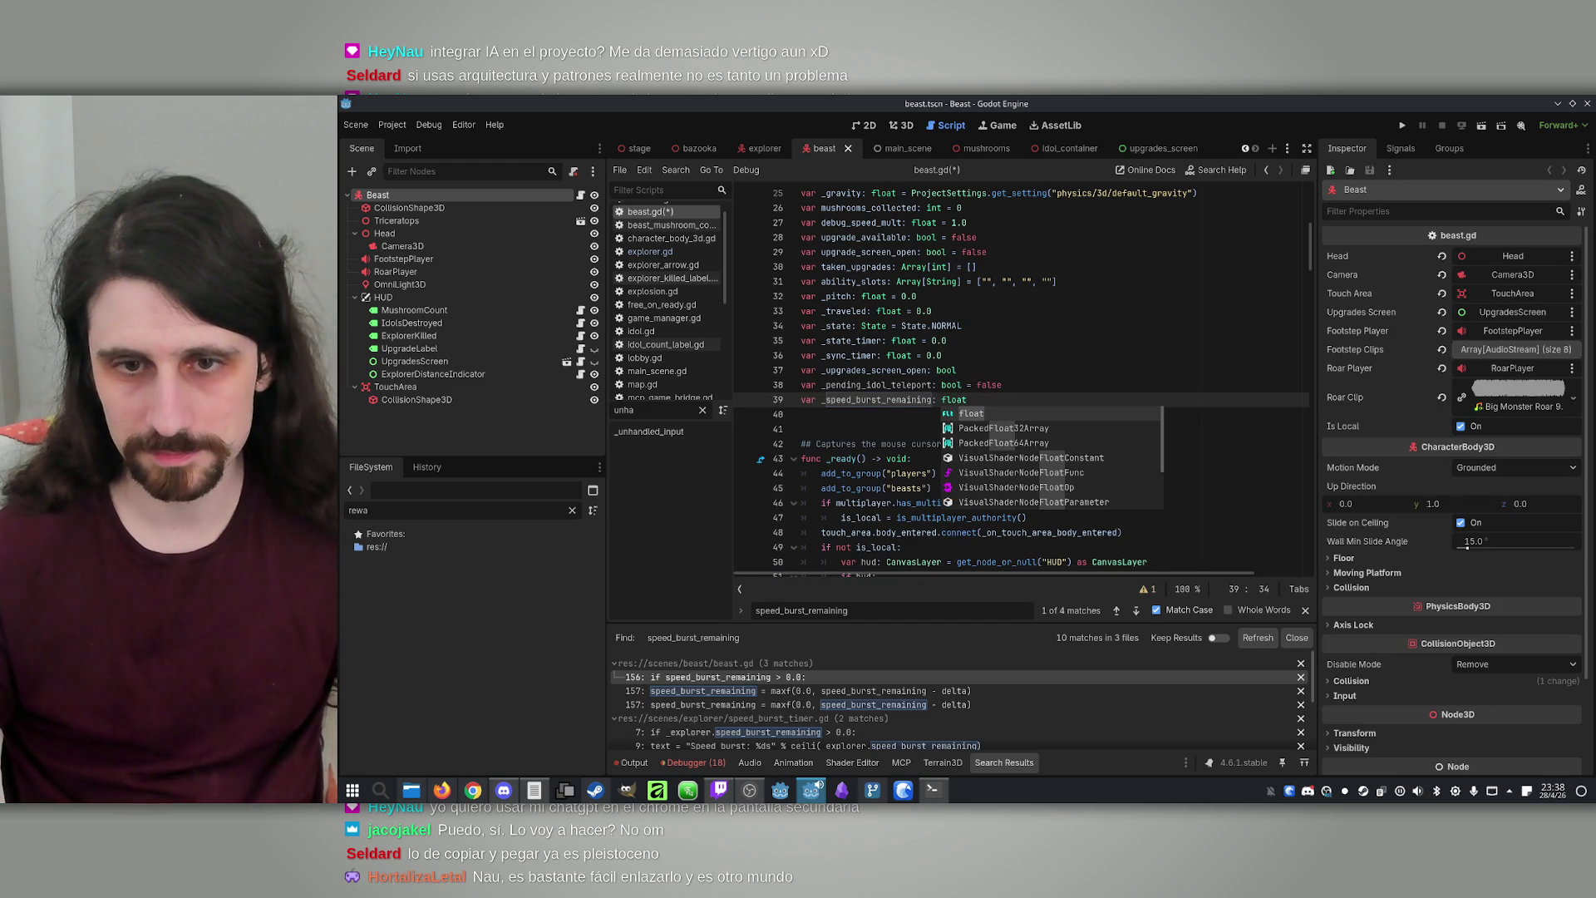
{"action": "key", "text": "Escape"}
{"action": "key", "text": "Up"}
{"action": "key", "text": "Up"}
{"action": "key", "text": "Up"}
{"action": "key", "text": "ctrl+s"}
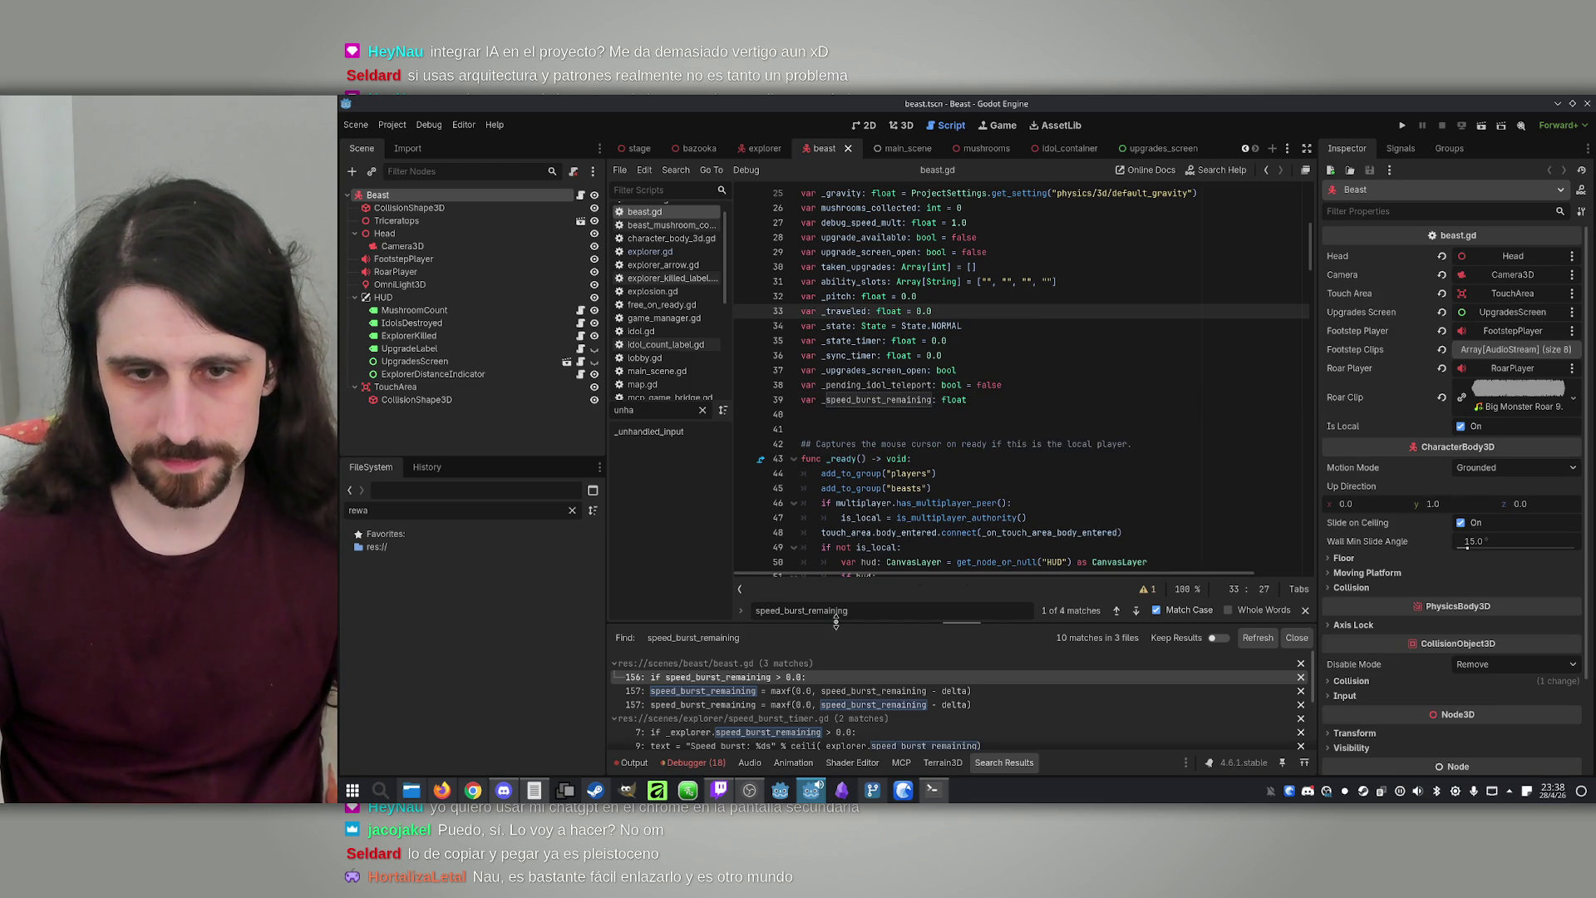
Confirm the Debugger and Output panels show no parse errors, then run the game
{"action": "scroll", "coordinate": [690, 723], "scroll_direction": "down", "scroll_amount": 5}
{"action": "left_click", "coordinate": [690, 758]}
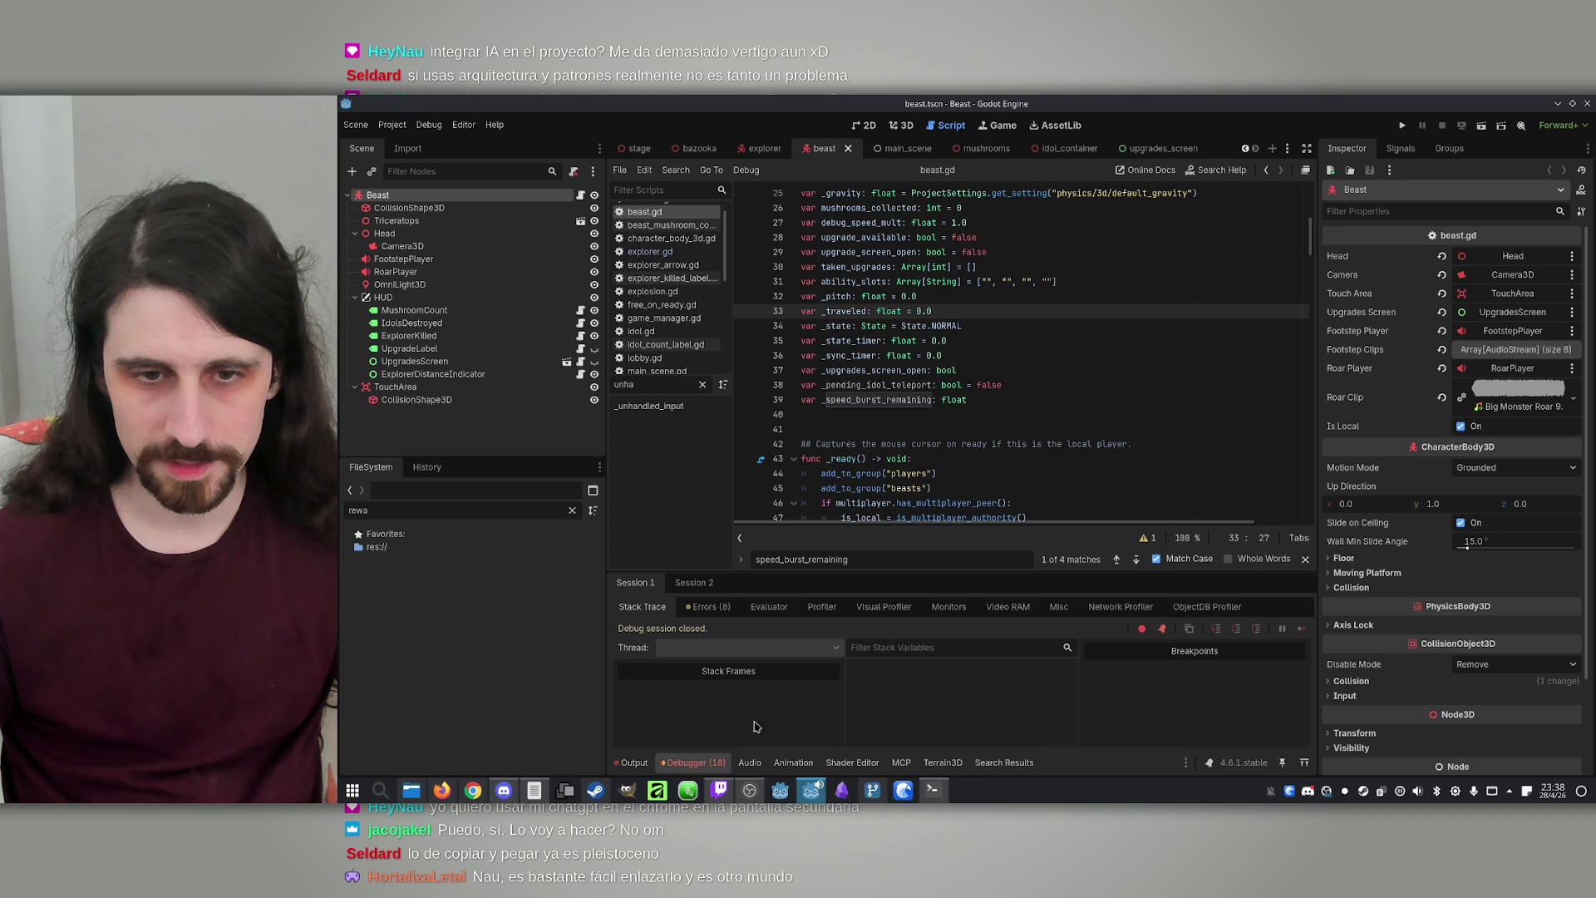
{"action": "left_click", "coordinate": [703, 608]}
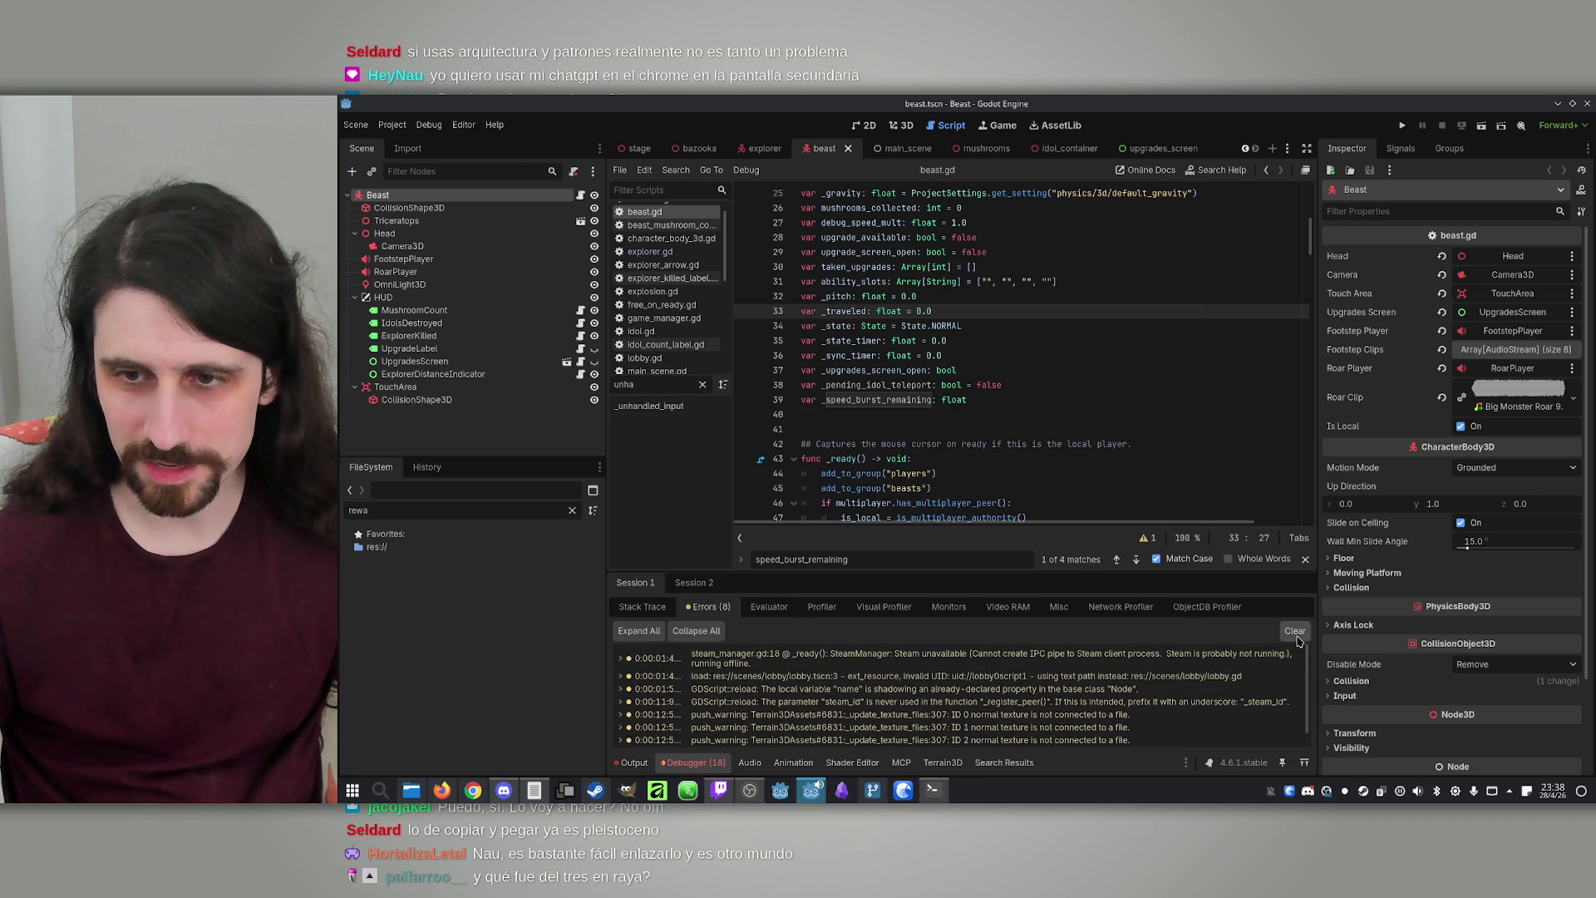
{"action": "left_click", "coordinate": [630, 763]}
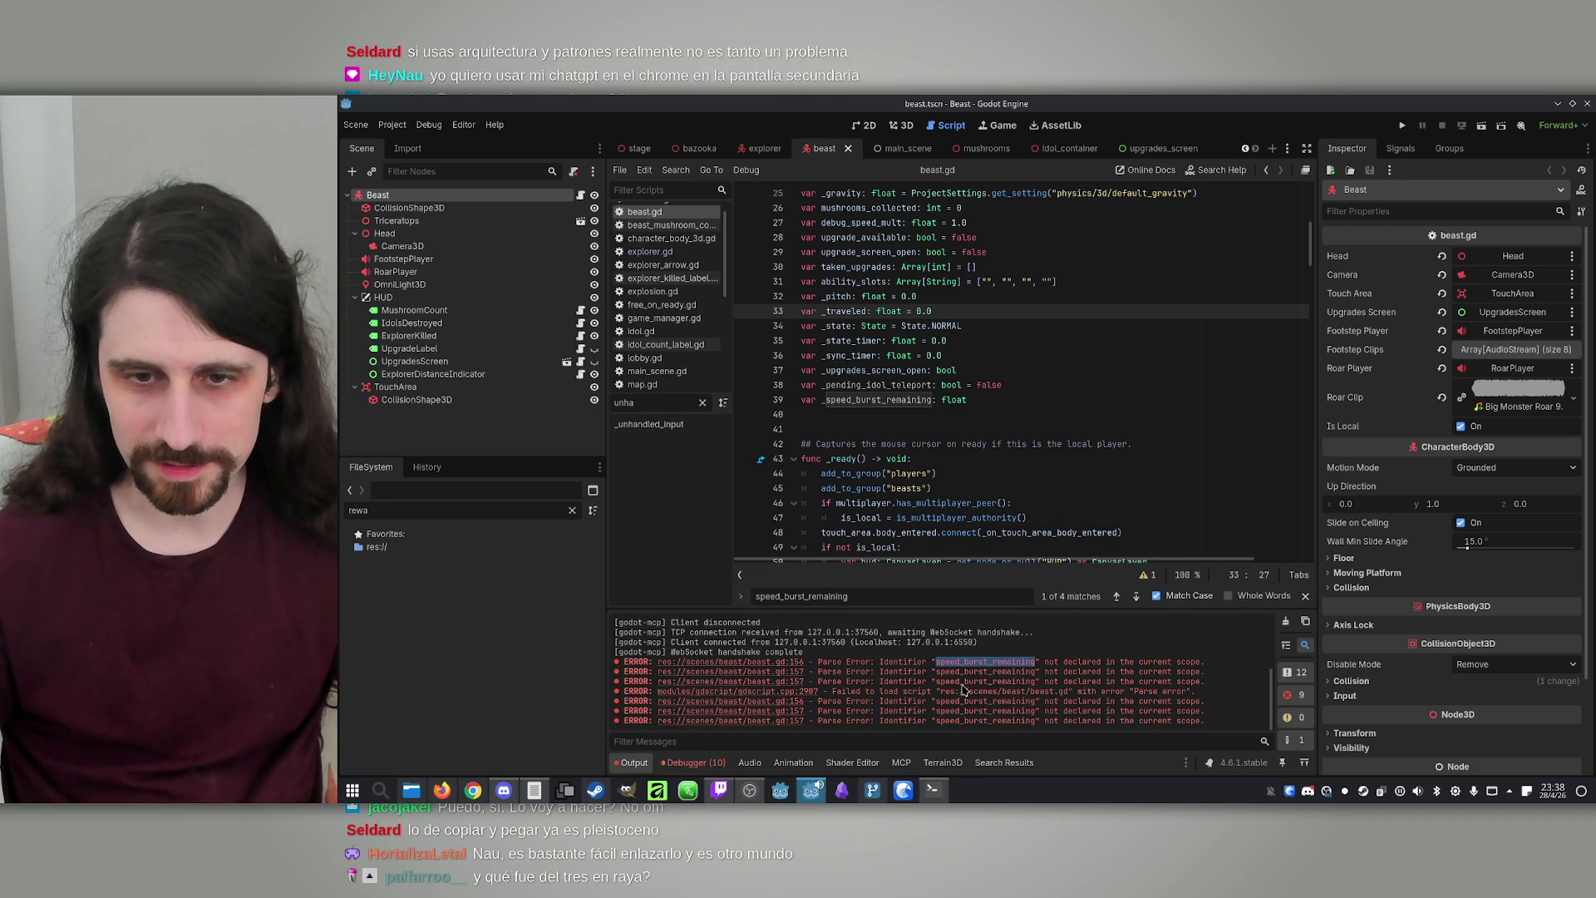
{"action": "left_click", "coordinate": [1049, 692]}
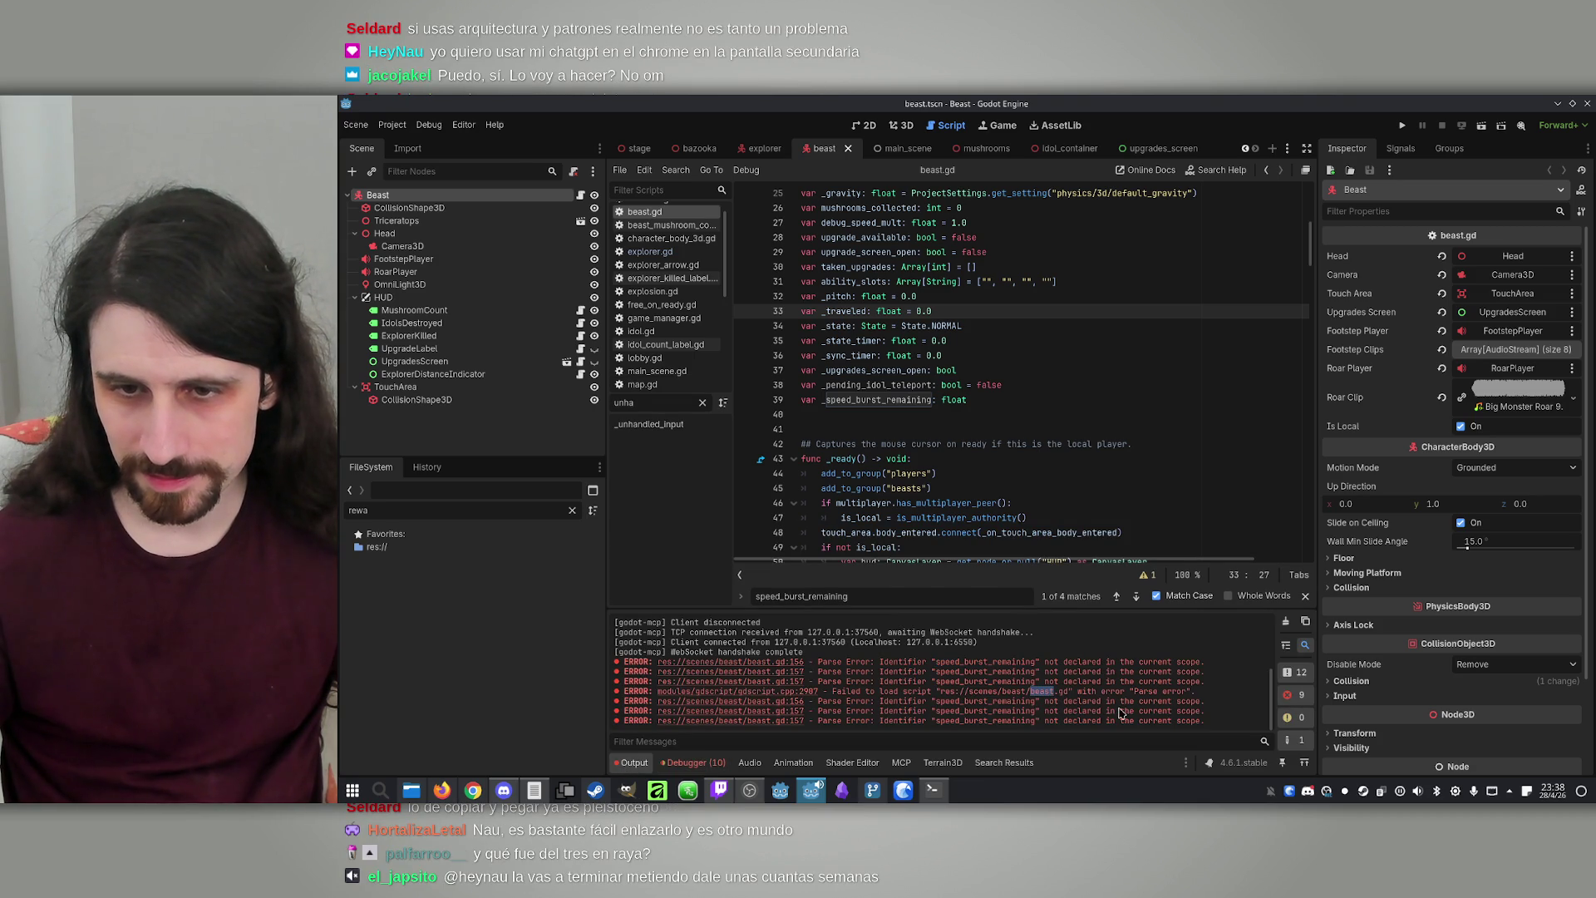
{"action": "double_click", "coordinate": [973, 700]}
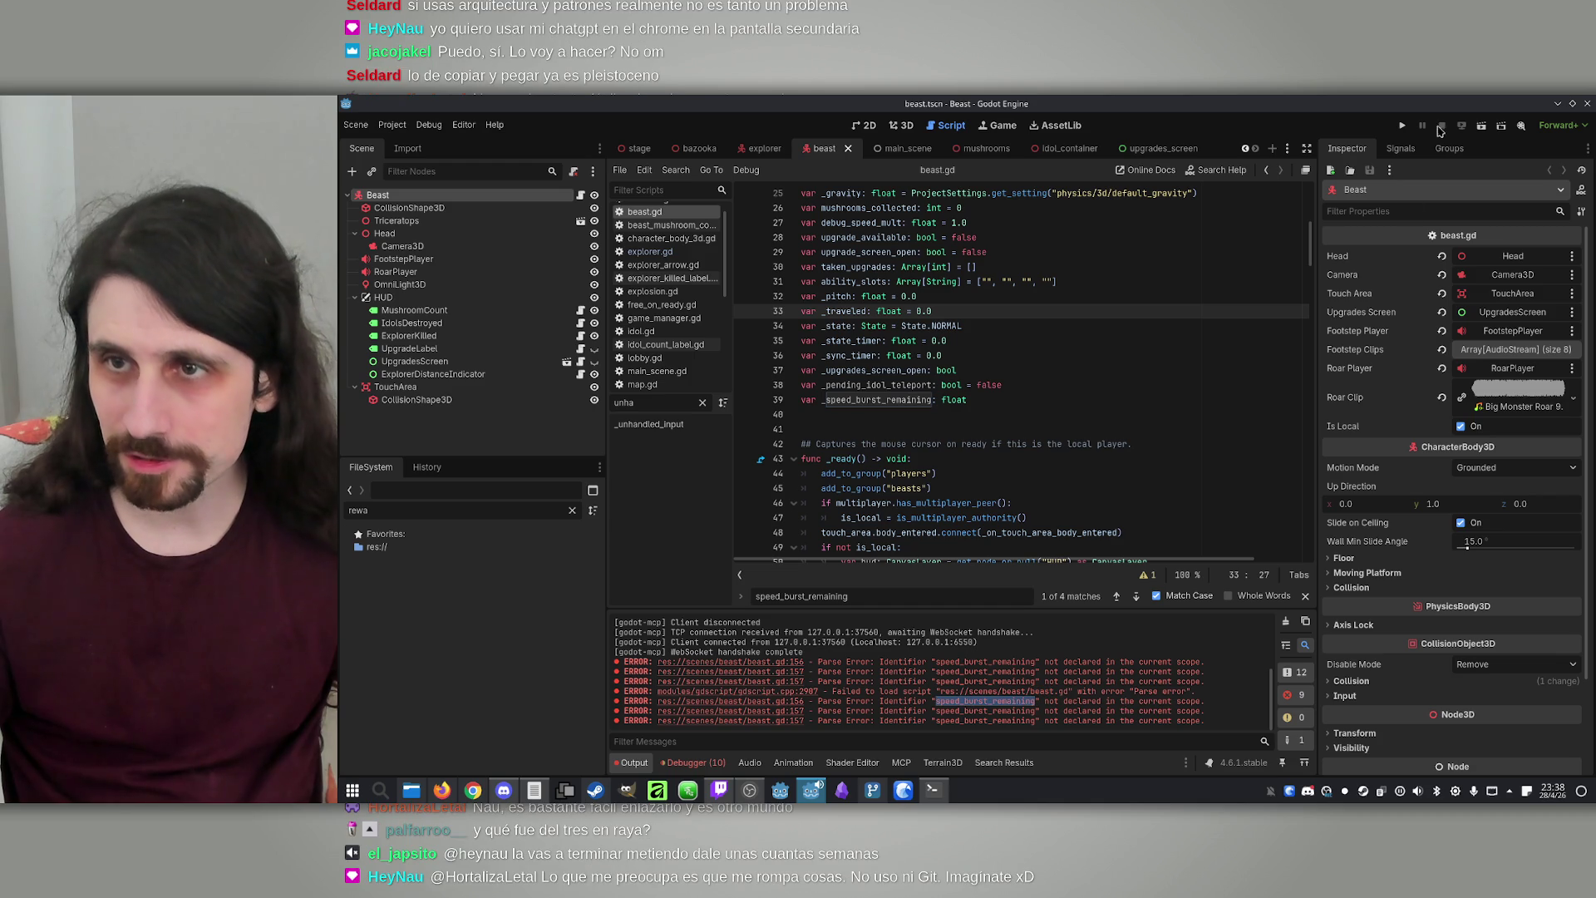
{"action": "left_click", "coordinate": [1404, 126]}
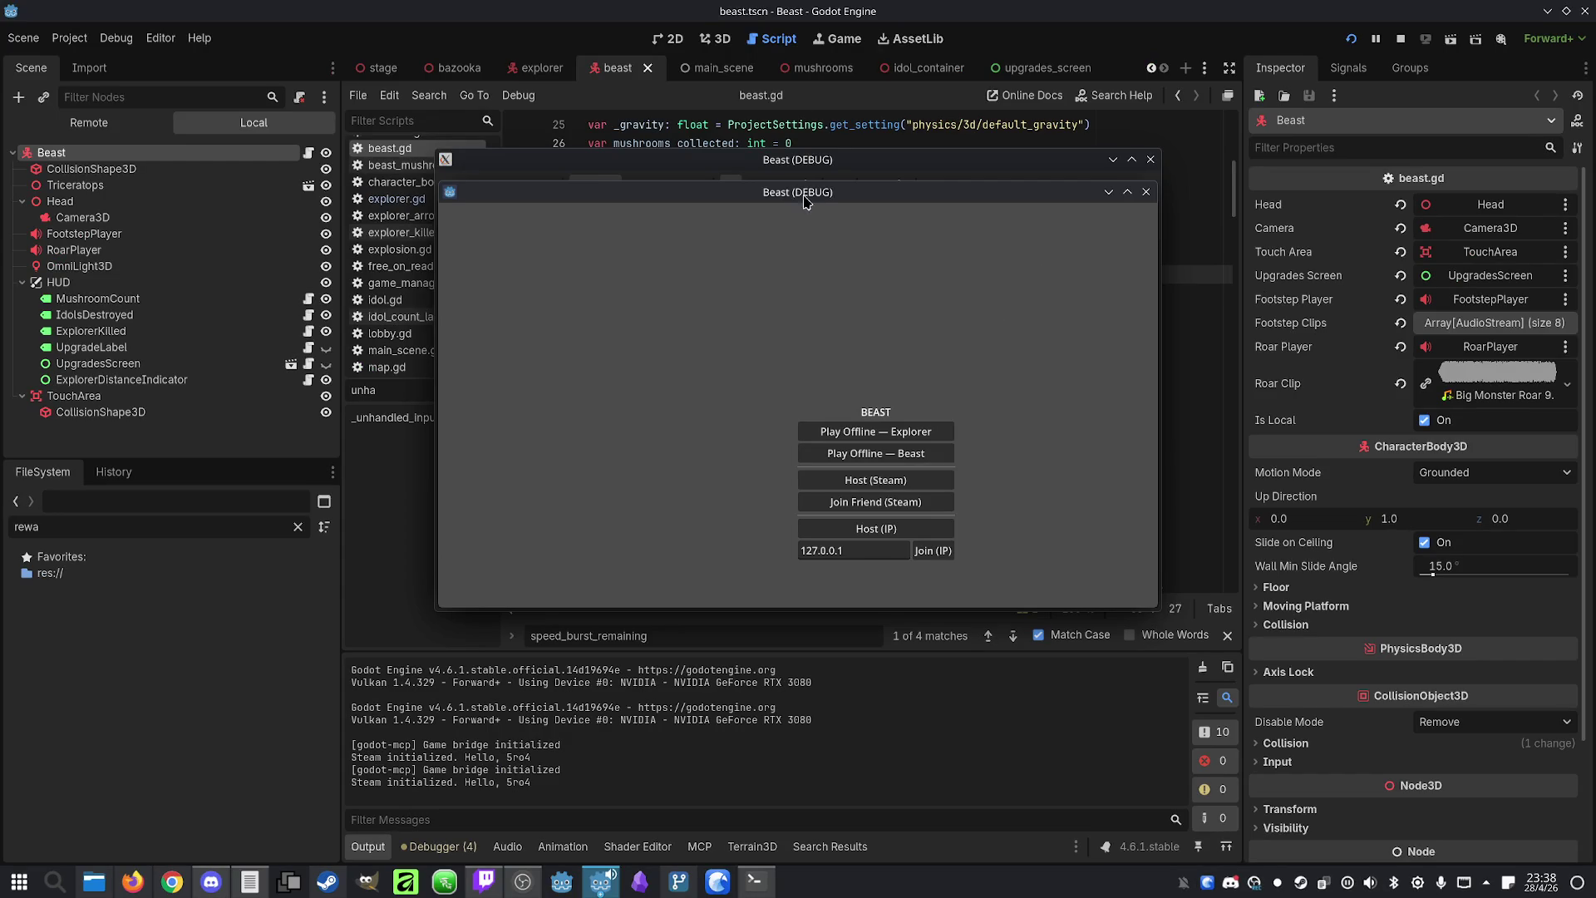
Arrange the two Beast (DEBUG) game windows side by side, left and right
{"action": "left_click_drag", "start_coordinate": [803, 199], "coordinate": [1240, 181]}
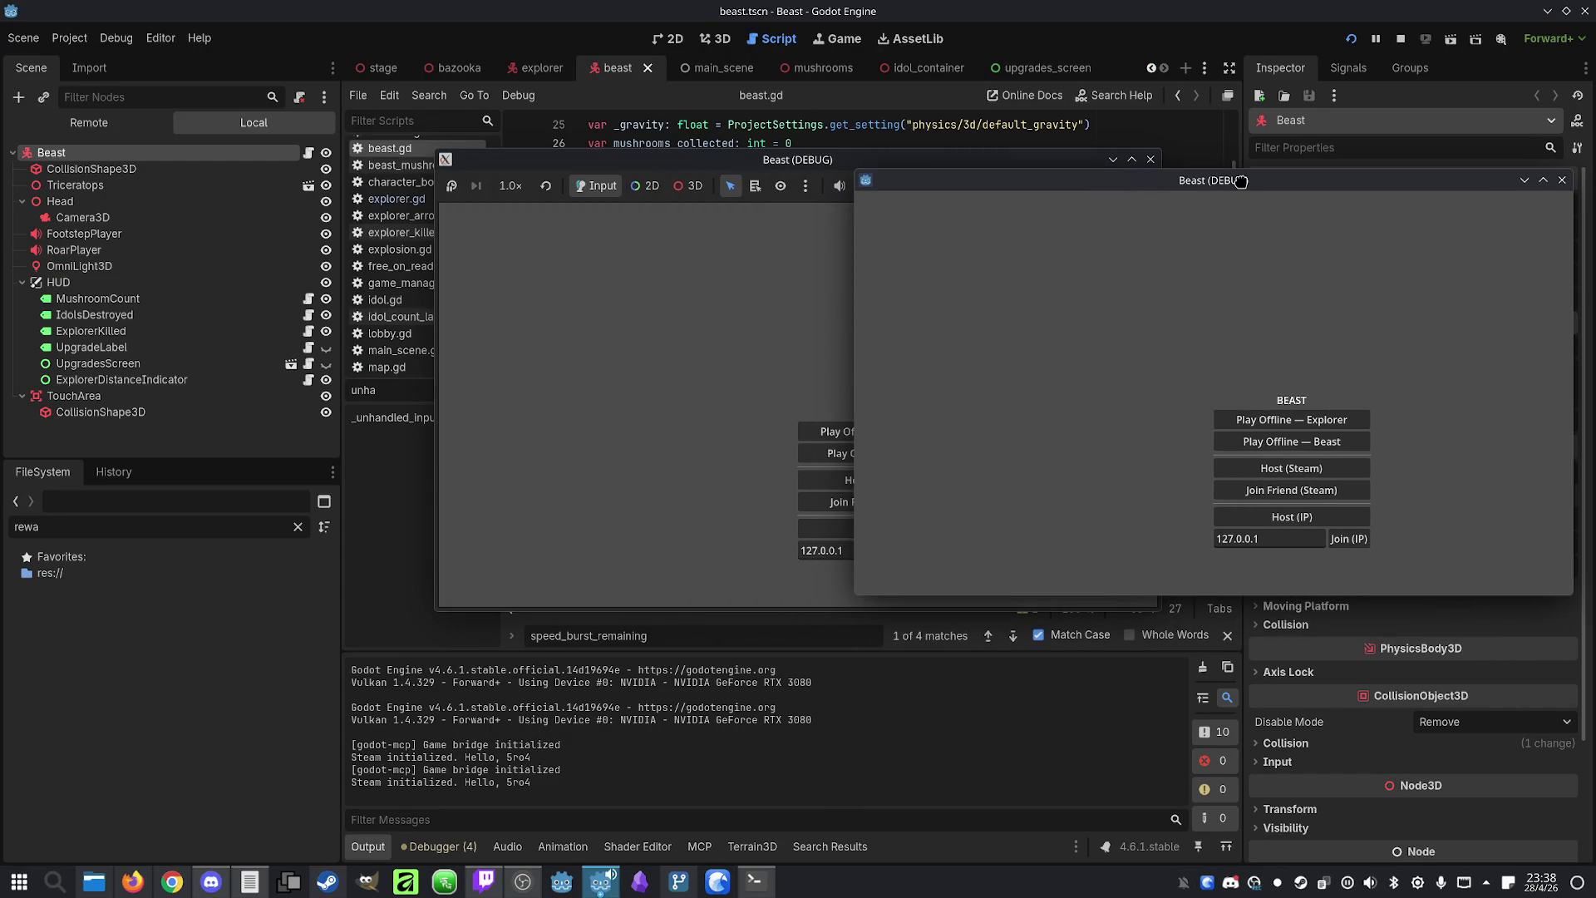
{"action": "left_click", "coordinate": [733, 162]}
{"action": "left_click_drag", "start_coordinate": [732, 162], "coordinate": [370, 158]}
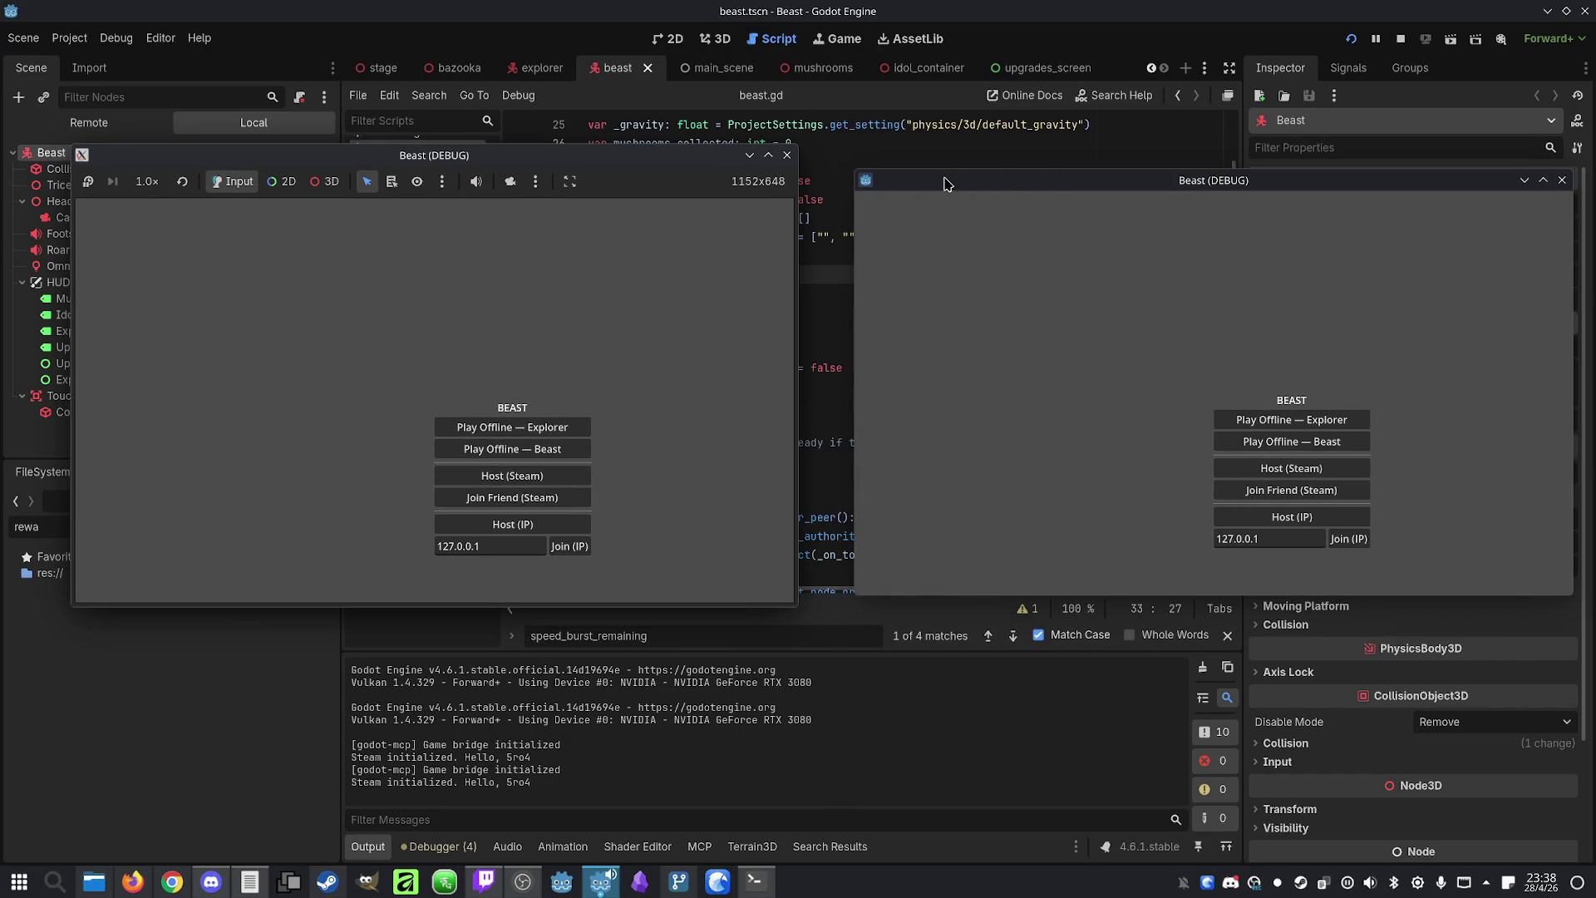
{"action": "mouse_move", "coordinate": [938, 182]}
{"action": "left_mouse_down"}
{"action": "mouse_move", "coordinate": [878, 182]}
{"action": "mouse_move", "coordinate": [892, 193]}
{"action": "left_mouse_up"}
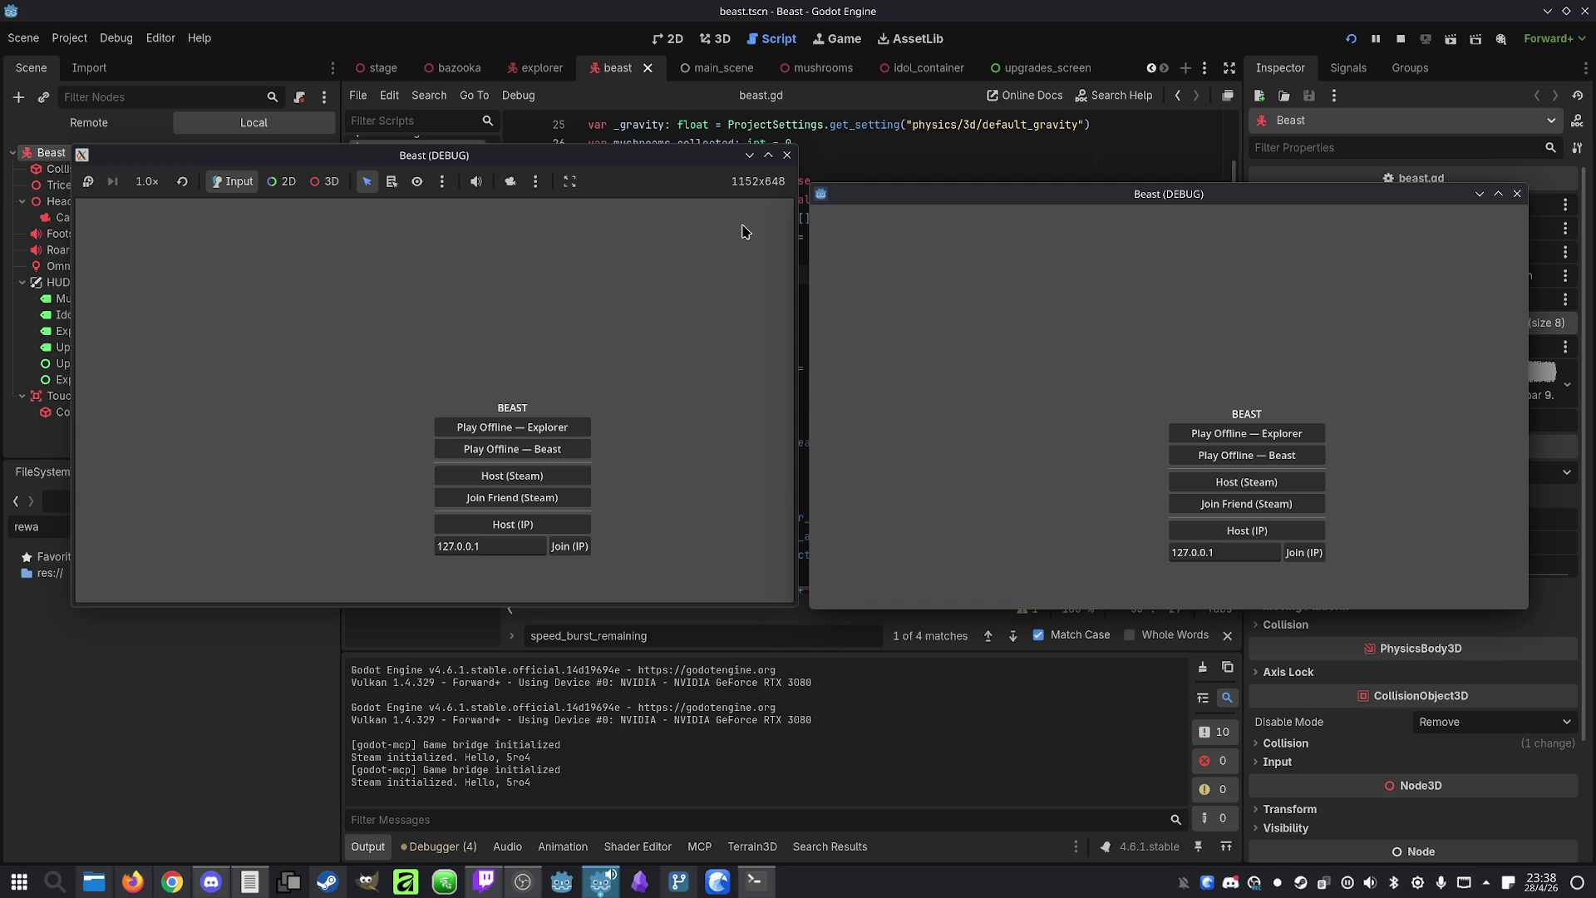
Host an IP lobby on the left, join from the right, make Player 1 the Beast, and start
{"action": "left_click", "coordinate": [511, 347]}
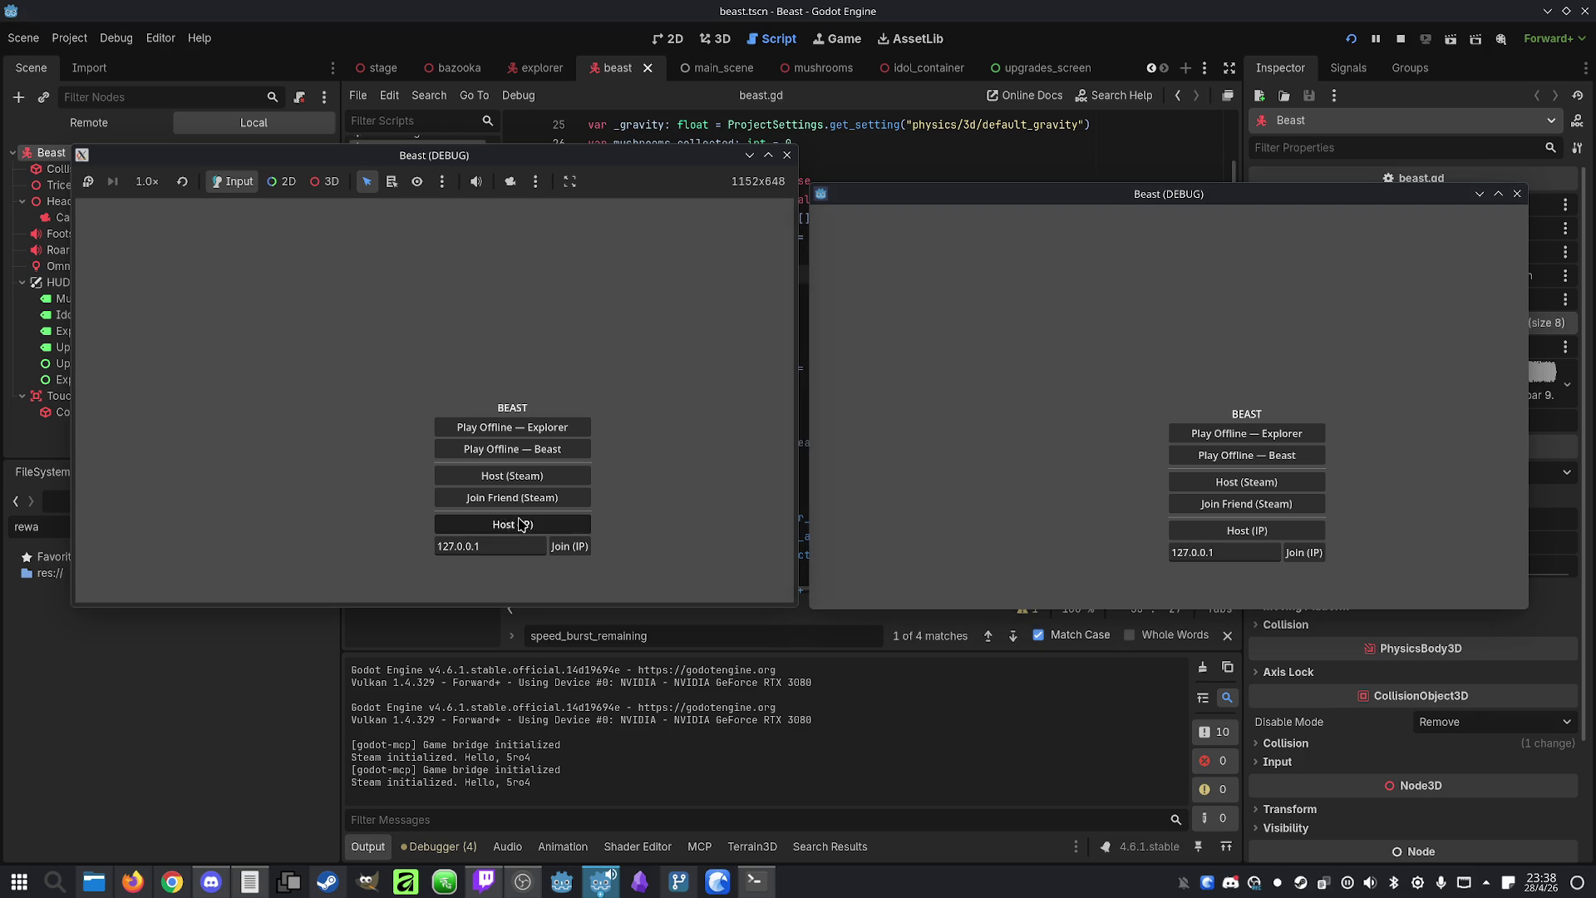
{"action": "left_click", "coordinate": [504, 523]}
{"action": "left_click", "coordinate": [1317, 554]}
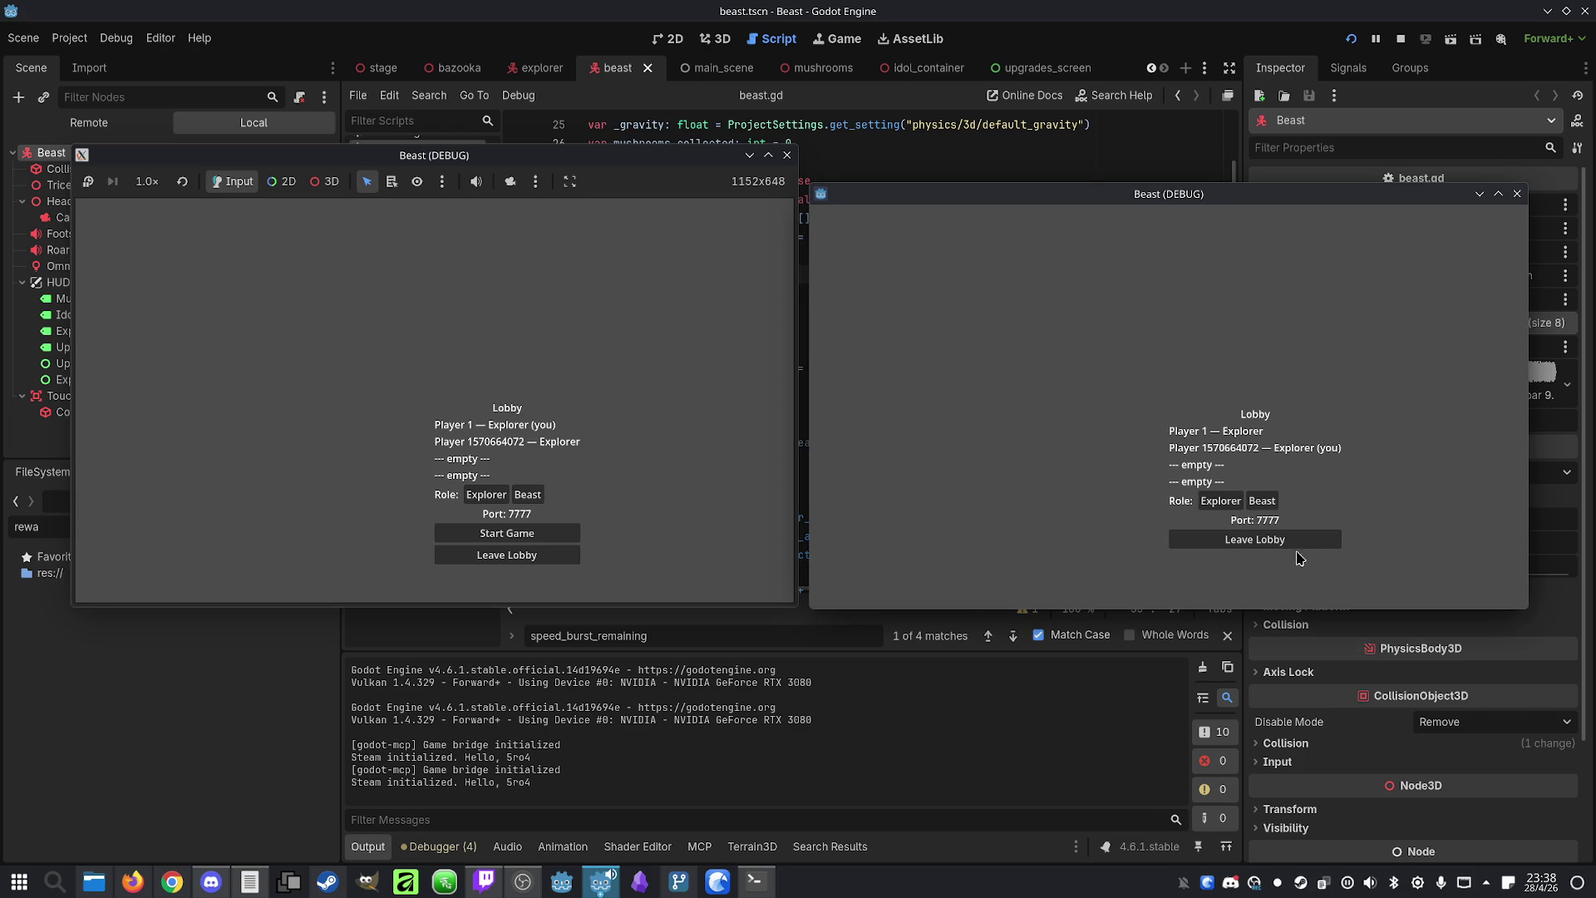
{"action": "left_click", "coordinate": [603, 356]}
{"action": "left_click", "coordinate": [528, 495]}
{"action": "left_click", "coordinate": [555, 534]}
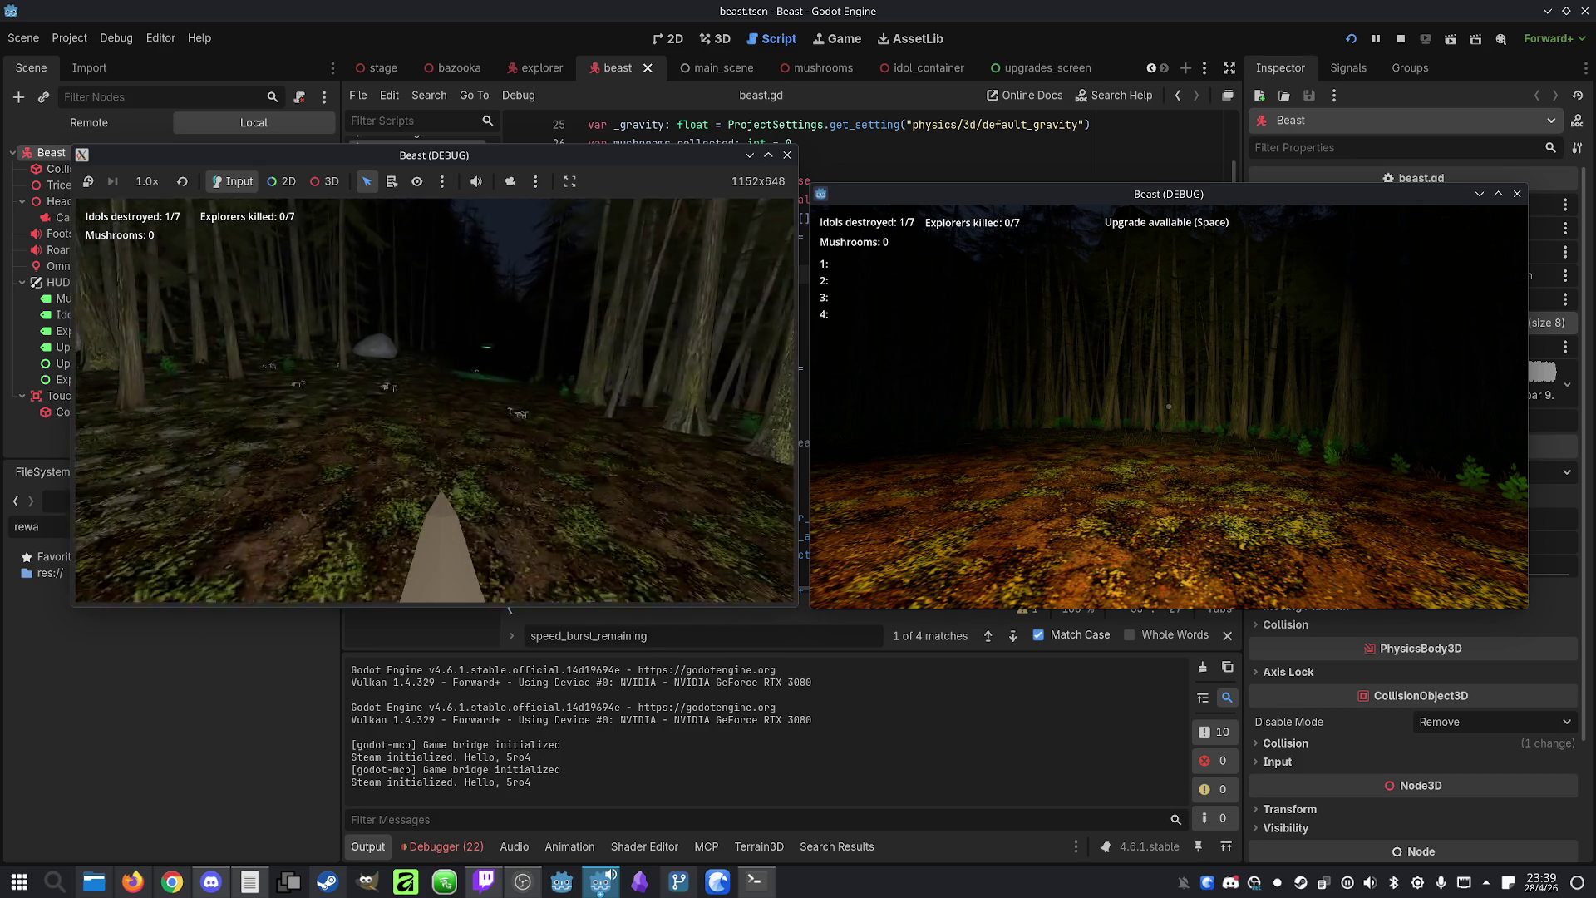
Walk the beast through the forest and take the Danger Sense upgrade
{"action": "key", "text": "w"}
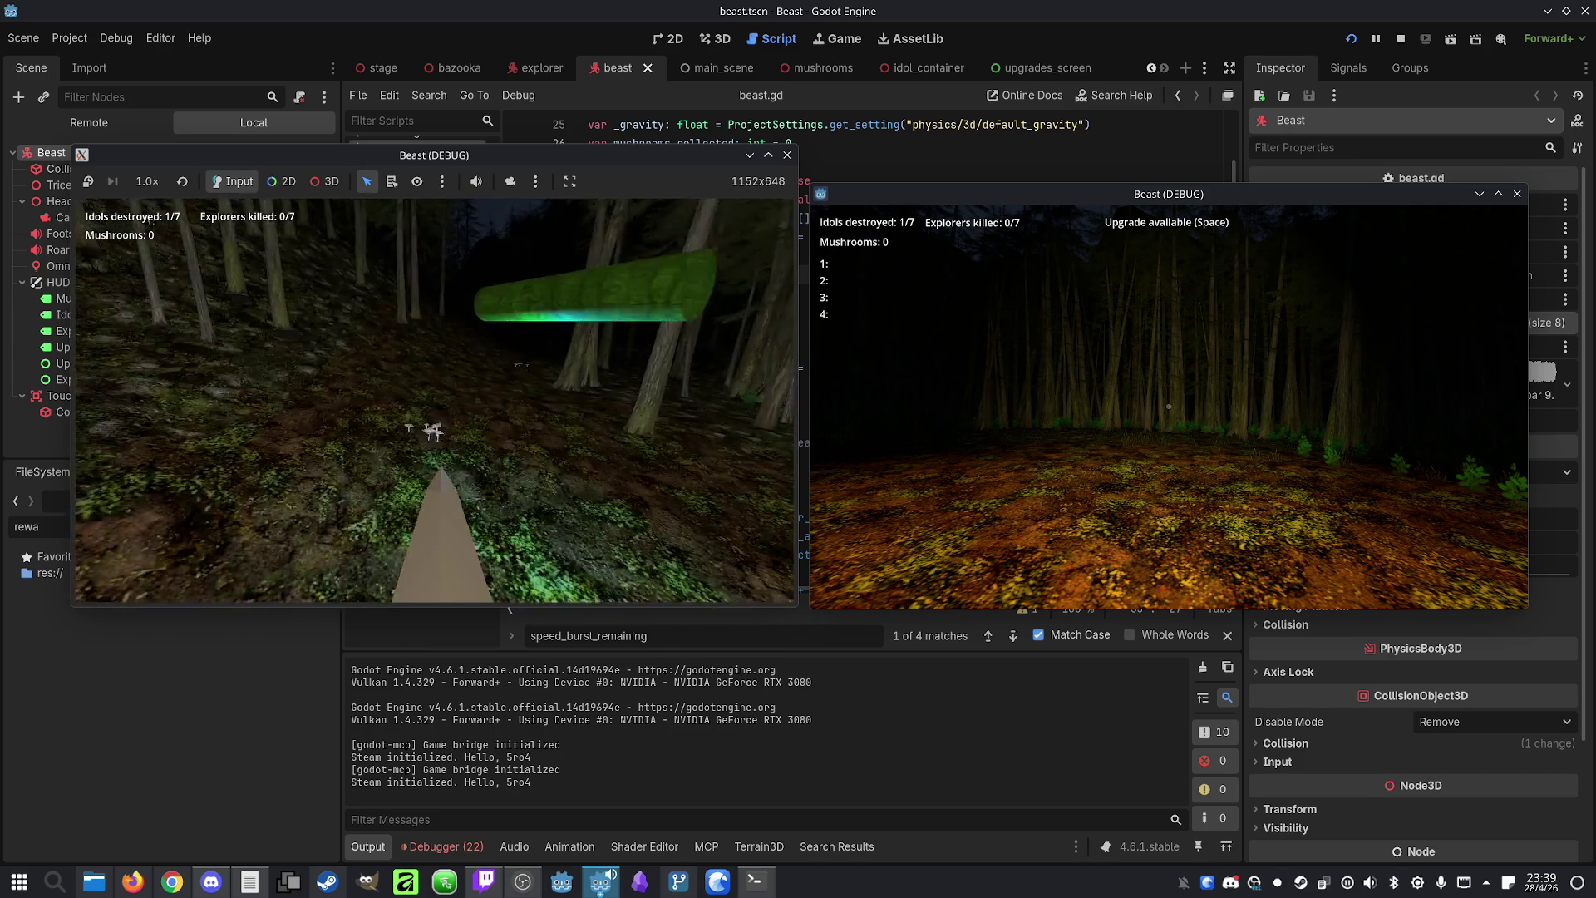
{"action": "key", "text": "w"}
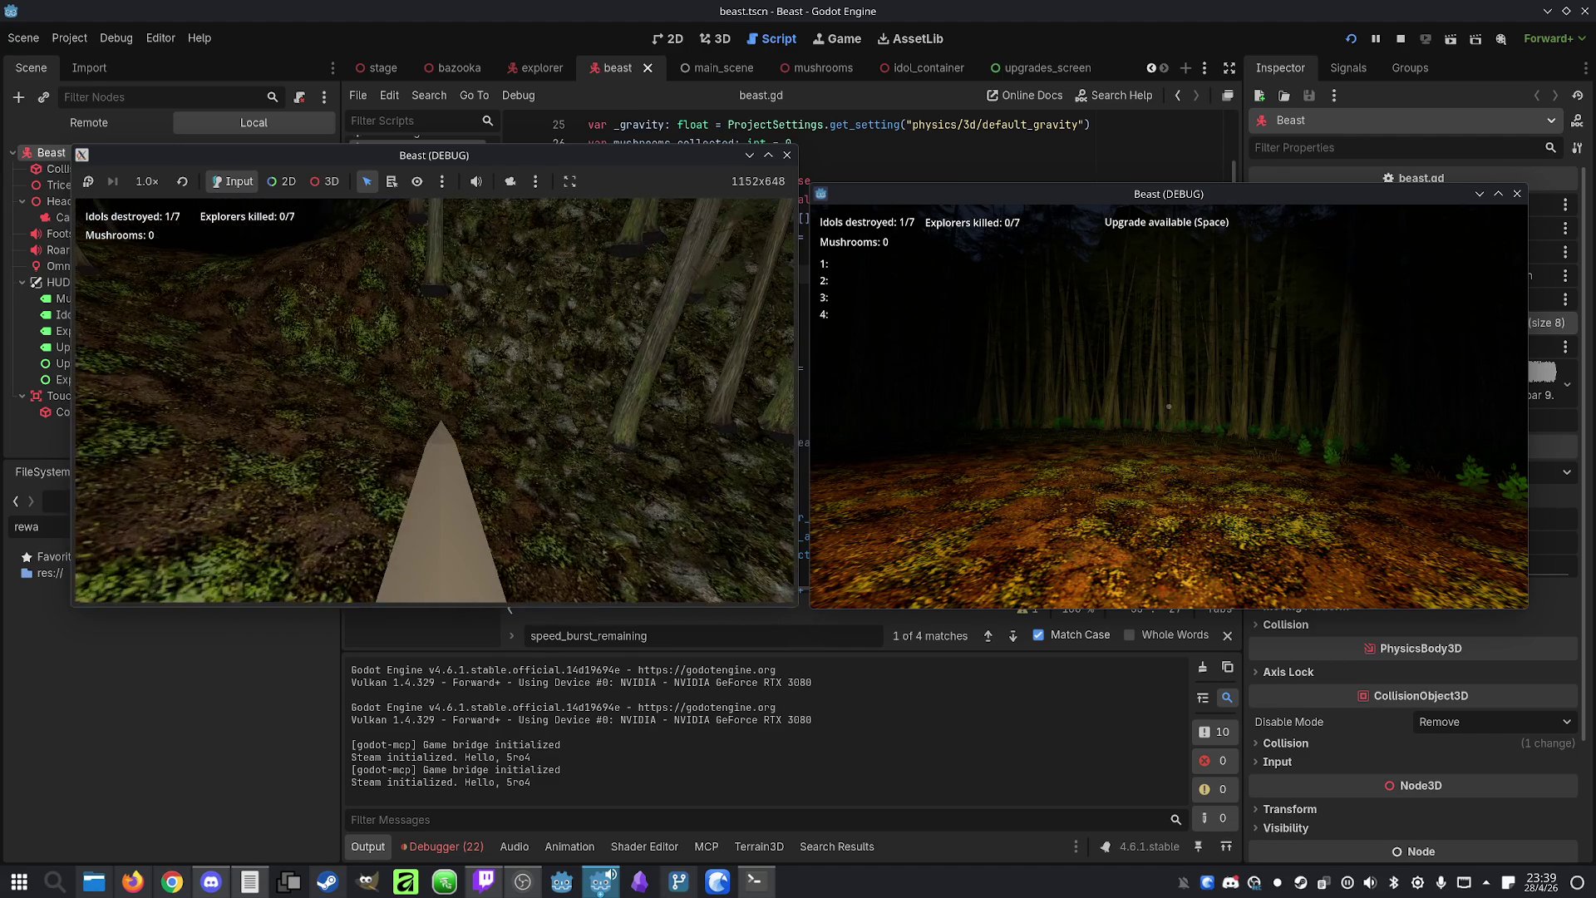
{"action": "key", "text": "super"}
{"action": "key", "text": "Escape"}
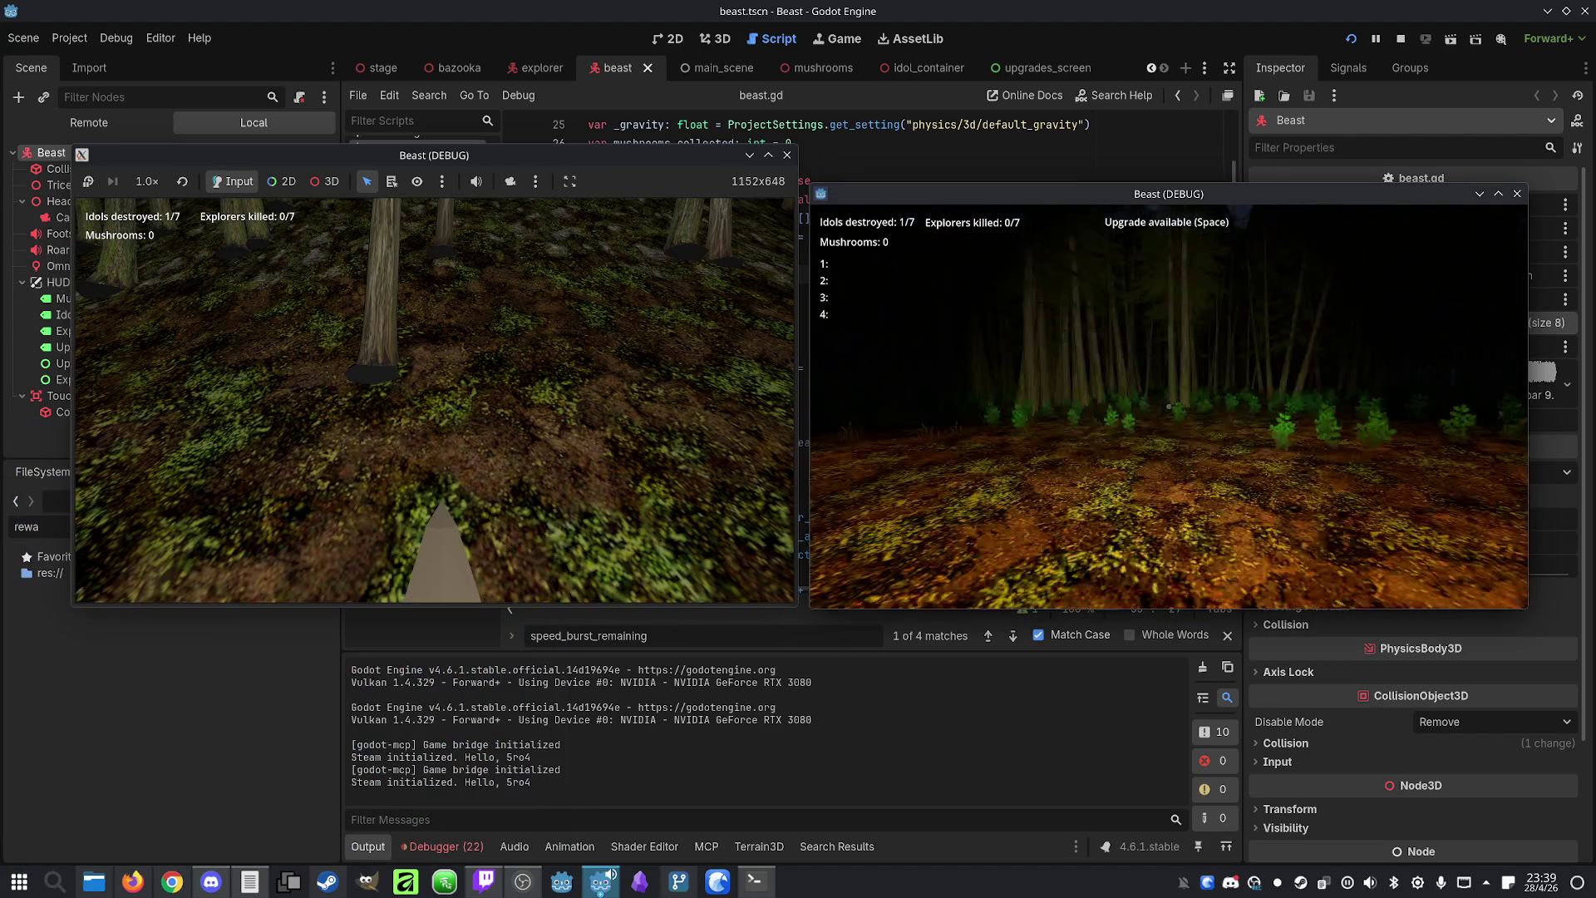
{"action": "key", "text": "space"}
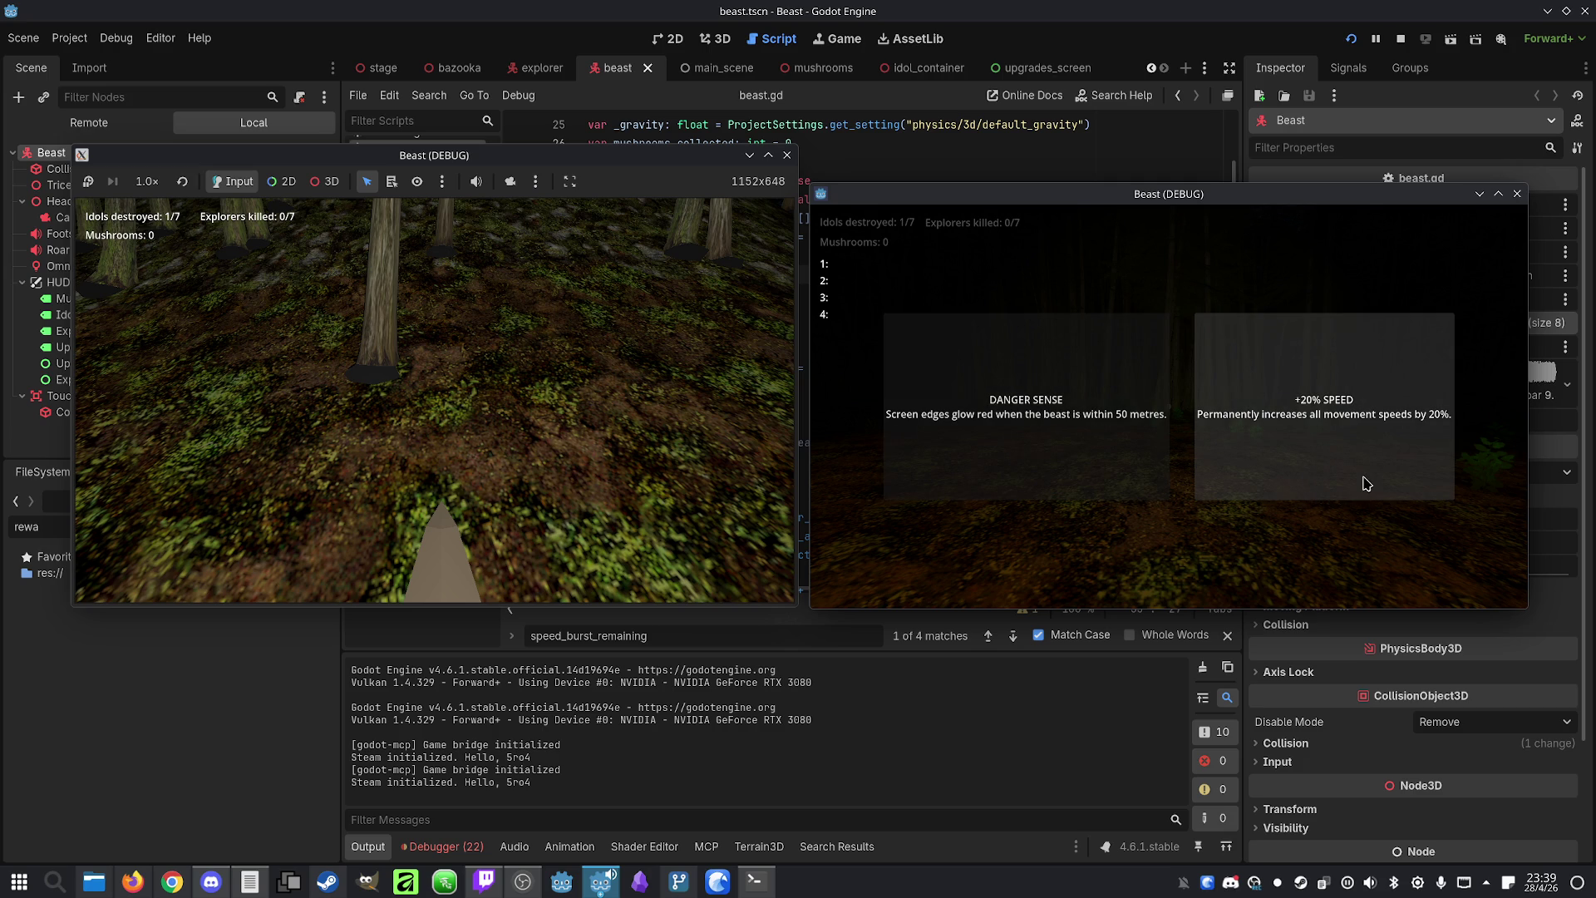
{"action": "left_click", "coordinate": [1083, 466]}
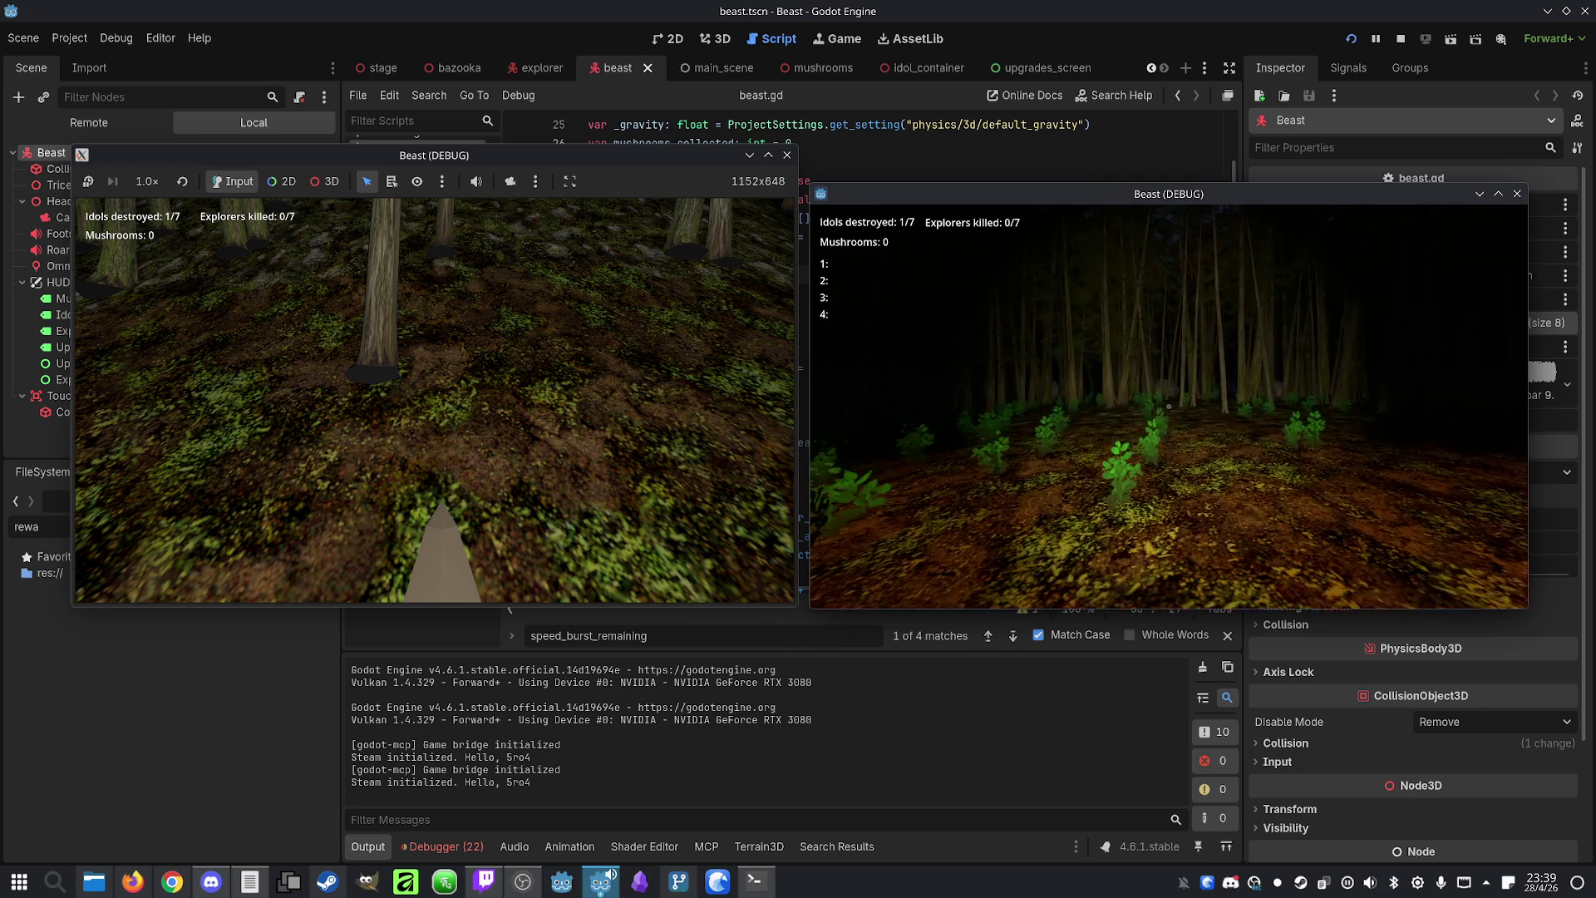
Check the overhead map, then take the Trail Runner upgrade
{"action": "key", "text": "m"}
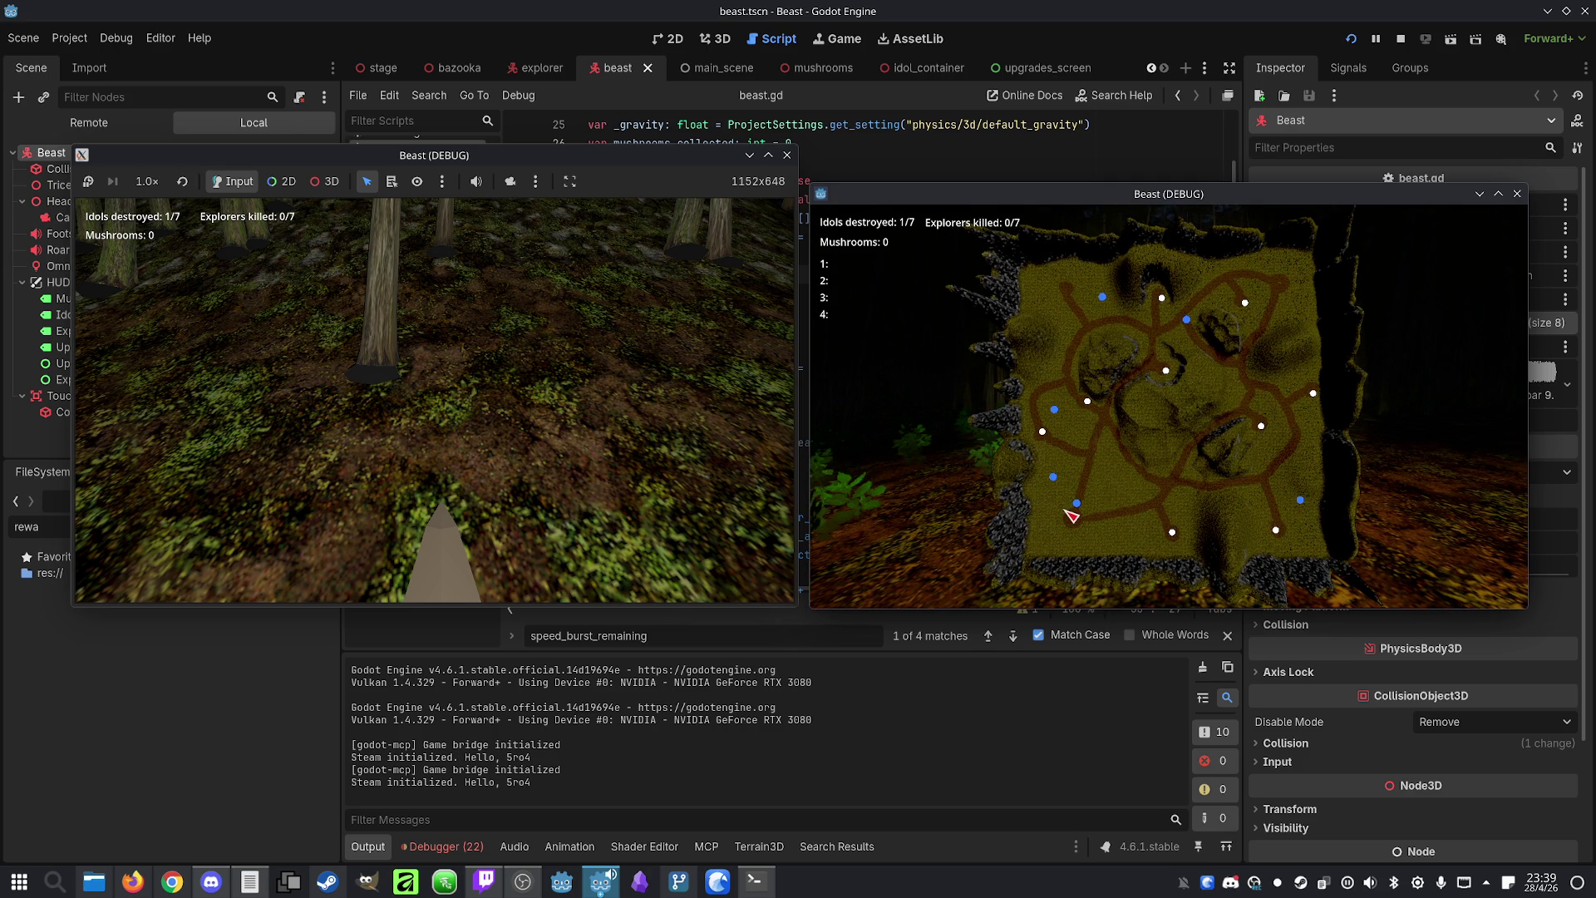
{"action": "key", "text": "m"}
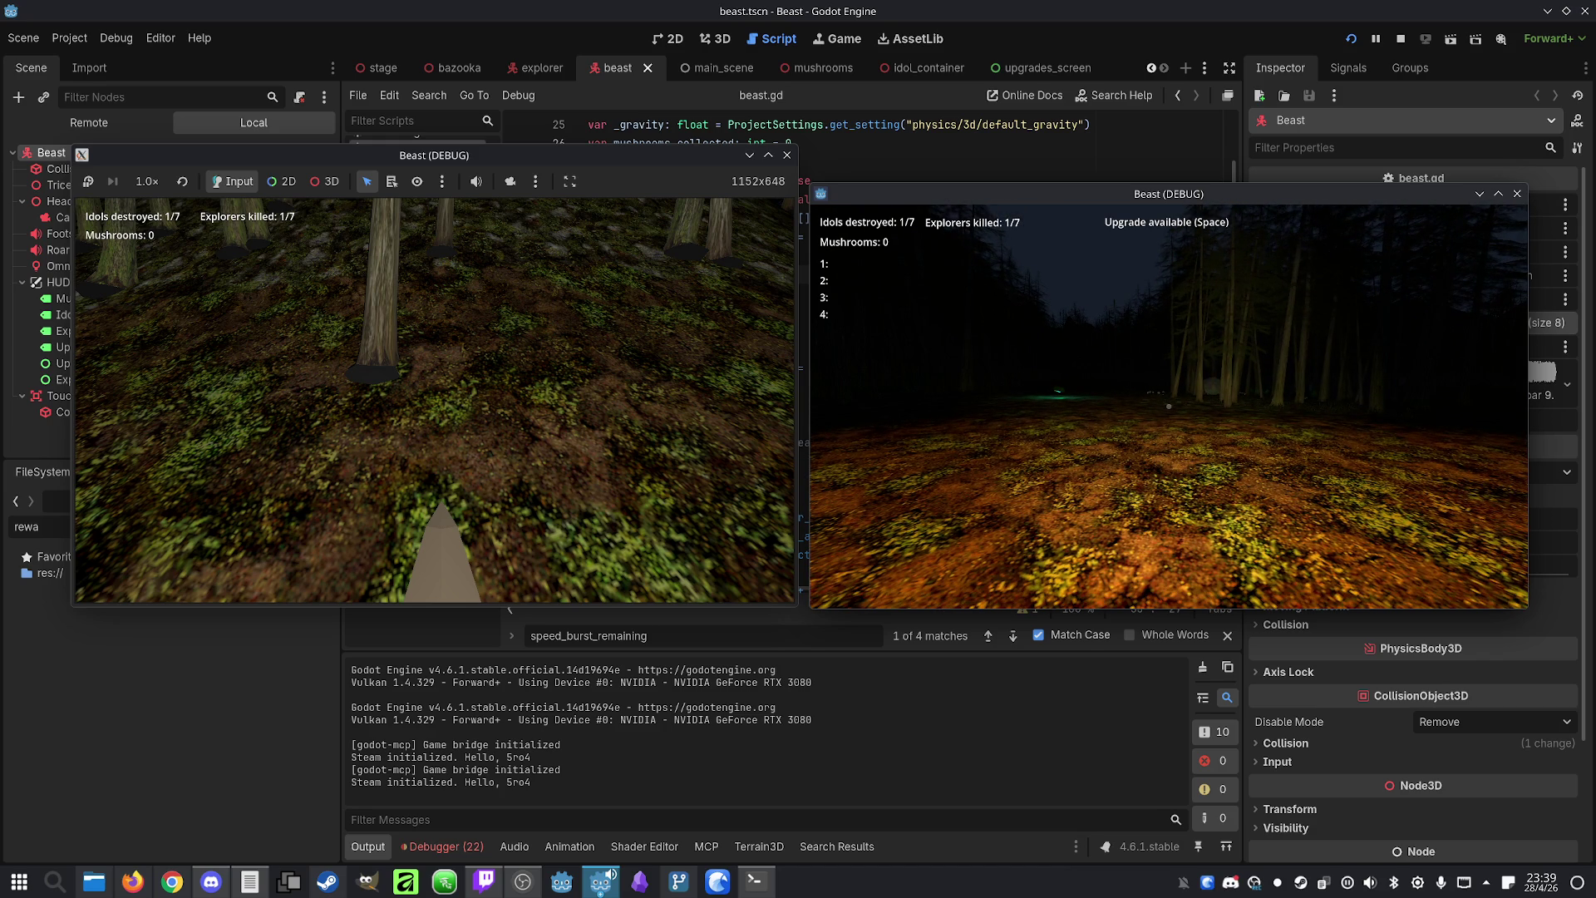
{"action": "key", "text": "space"}
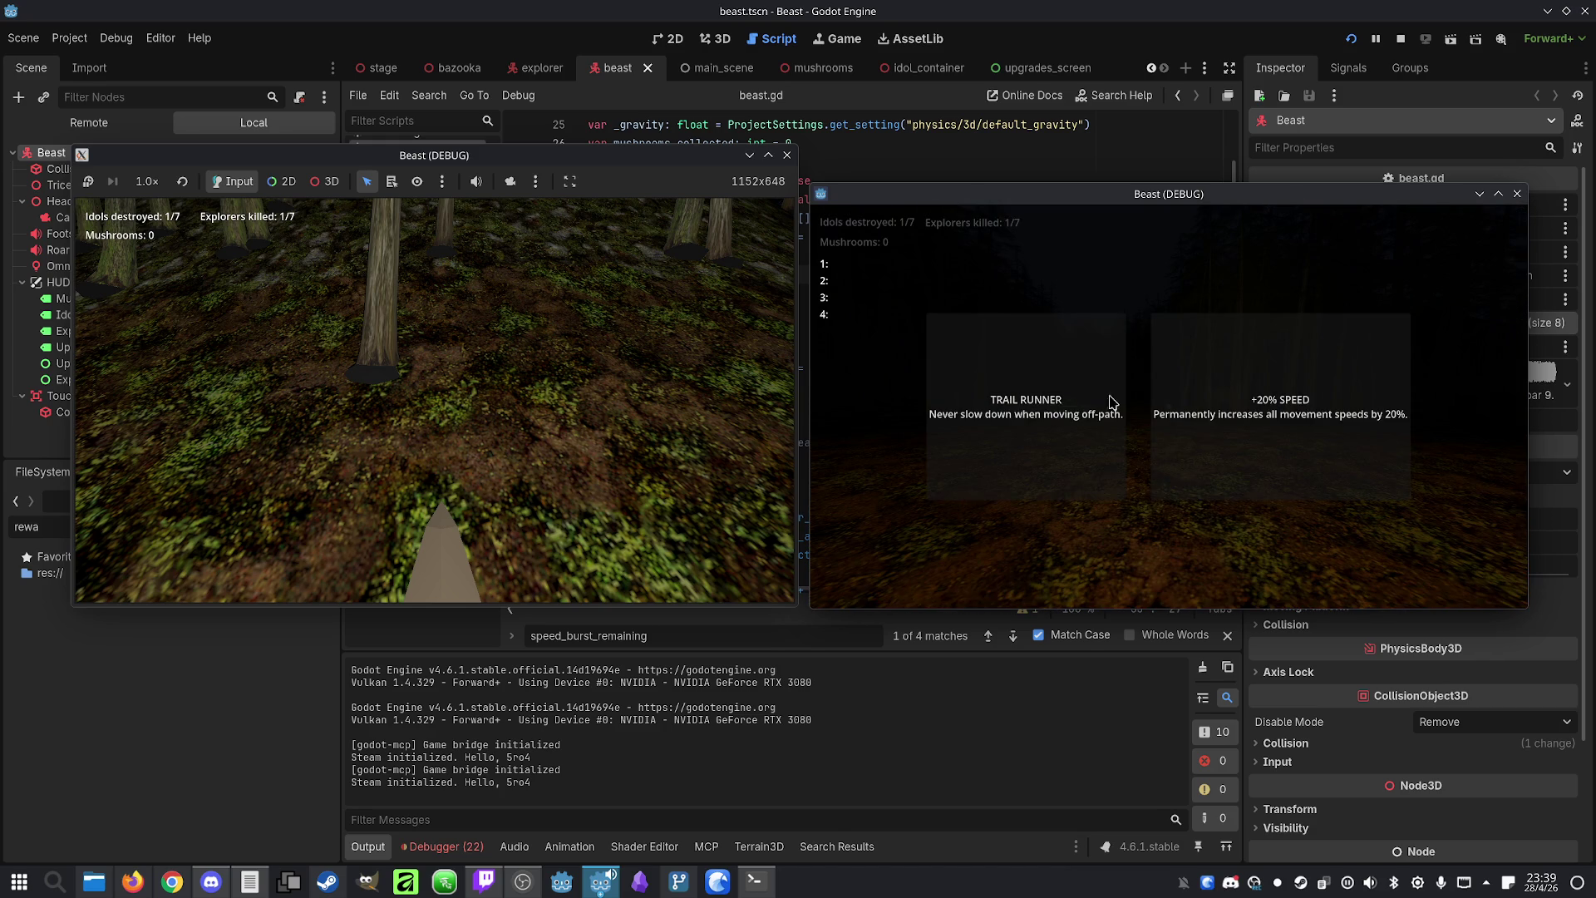
{"action": "left_click", "coordinate": [1034, 458]}
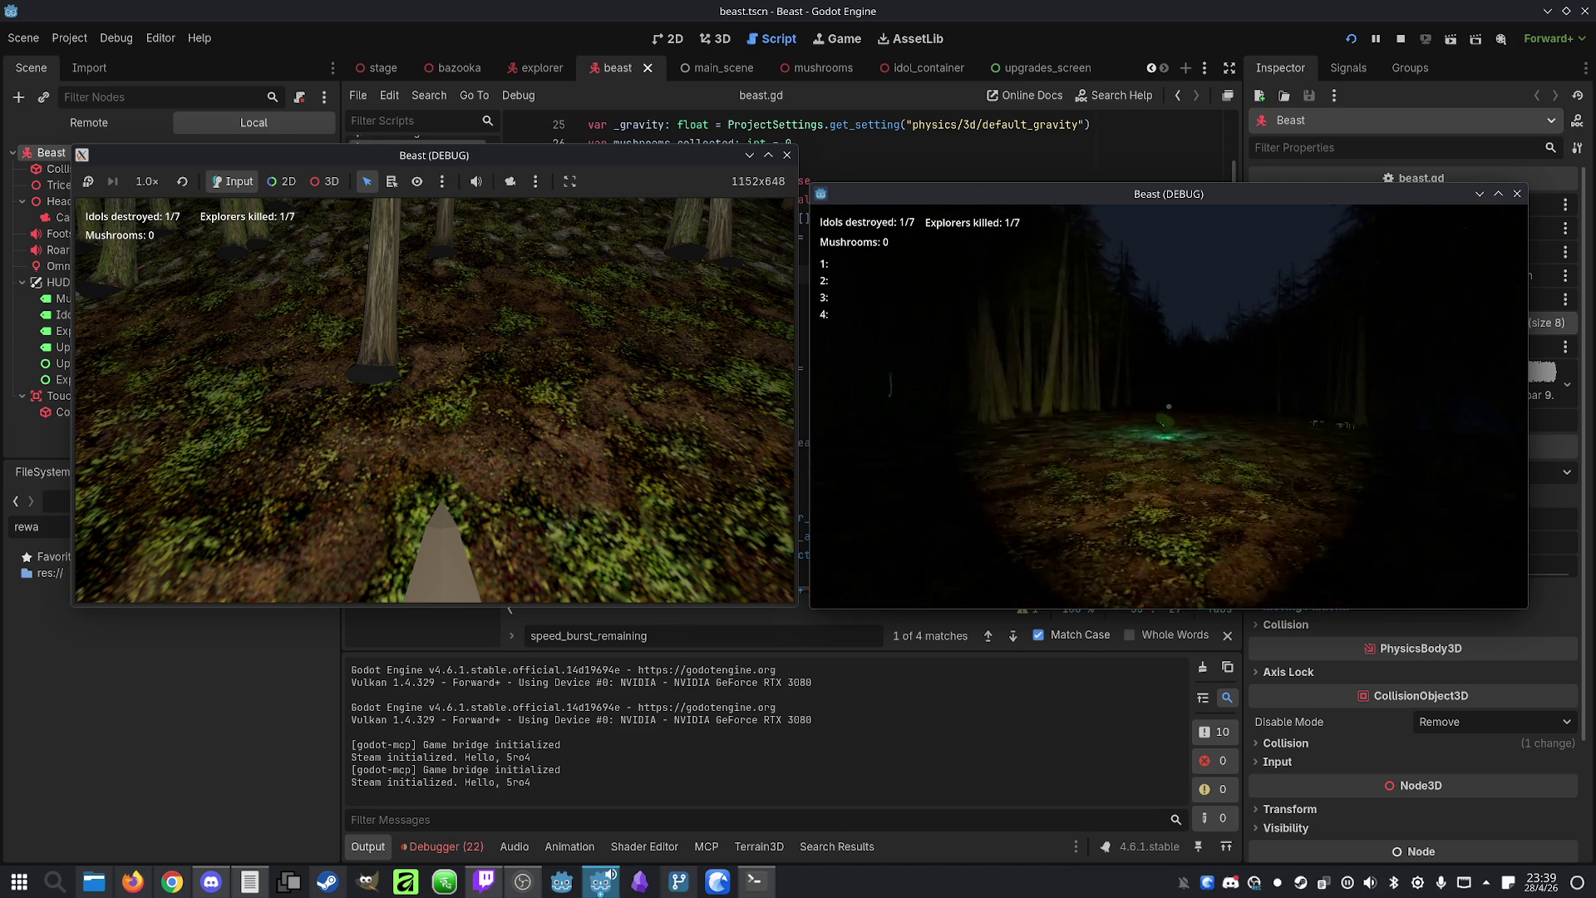
Toggle the overhead map repeatedly to inspect the level's marked points after the explorer kill
{"action": "key", "text": "m"}
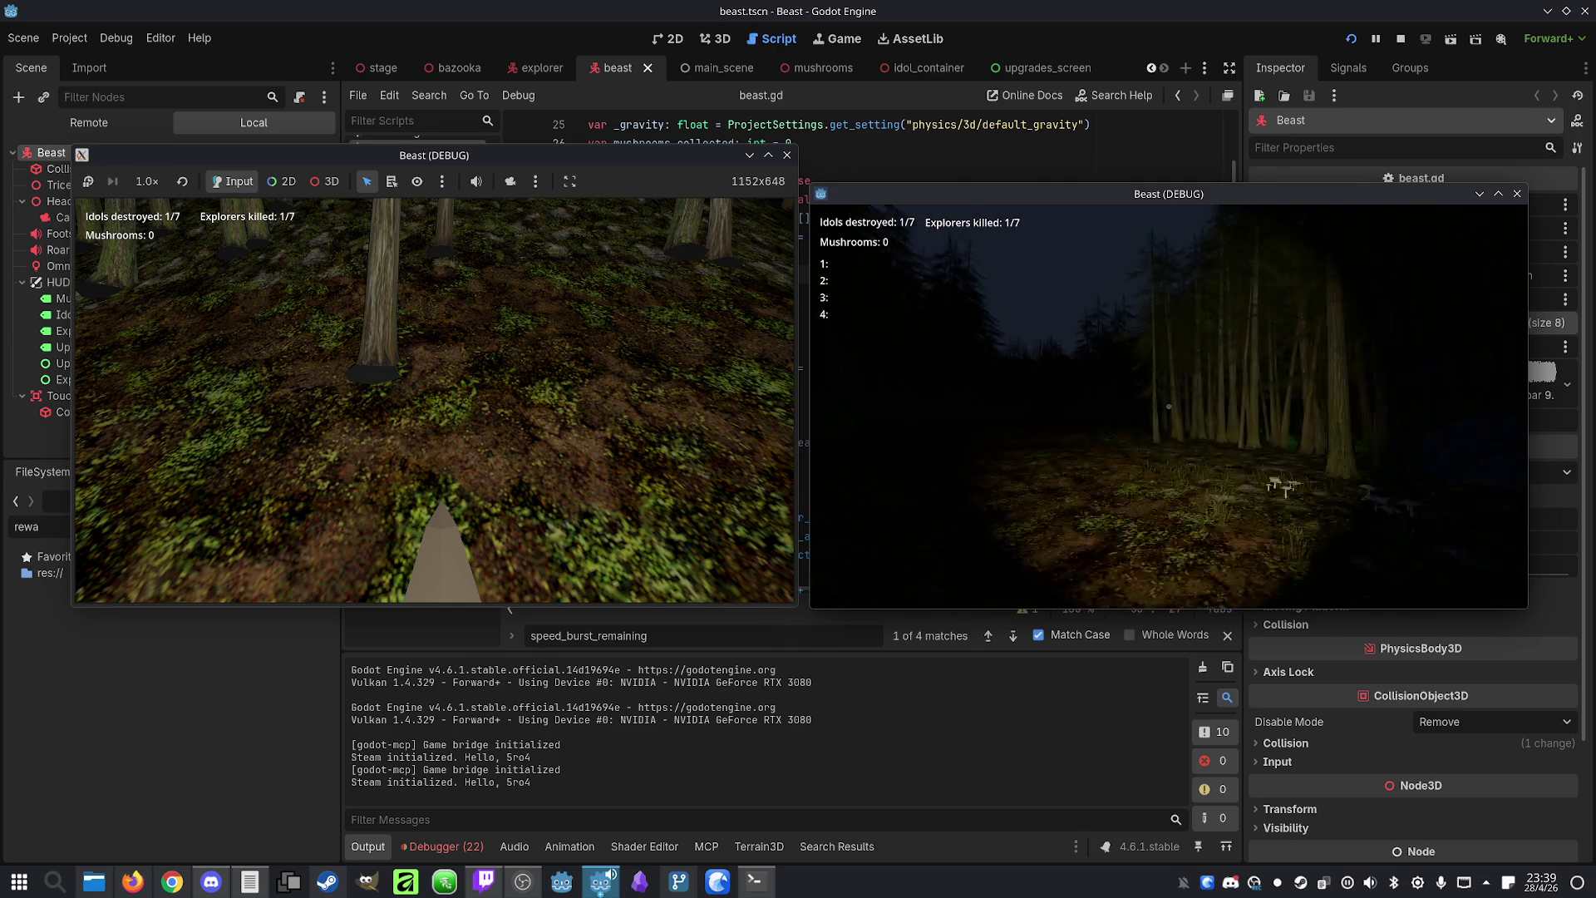
{"action": "key", "text": "m"}
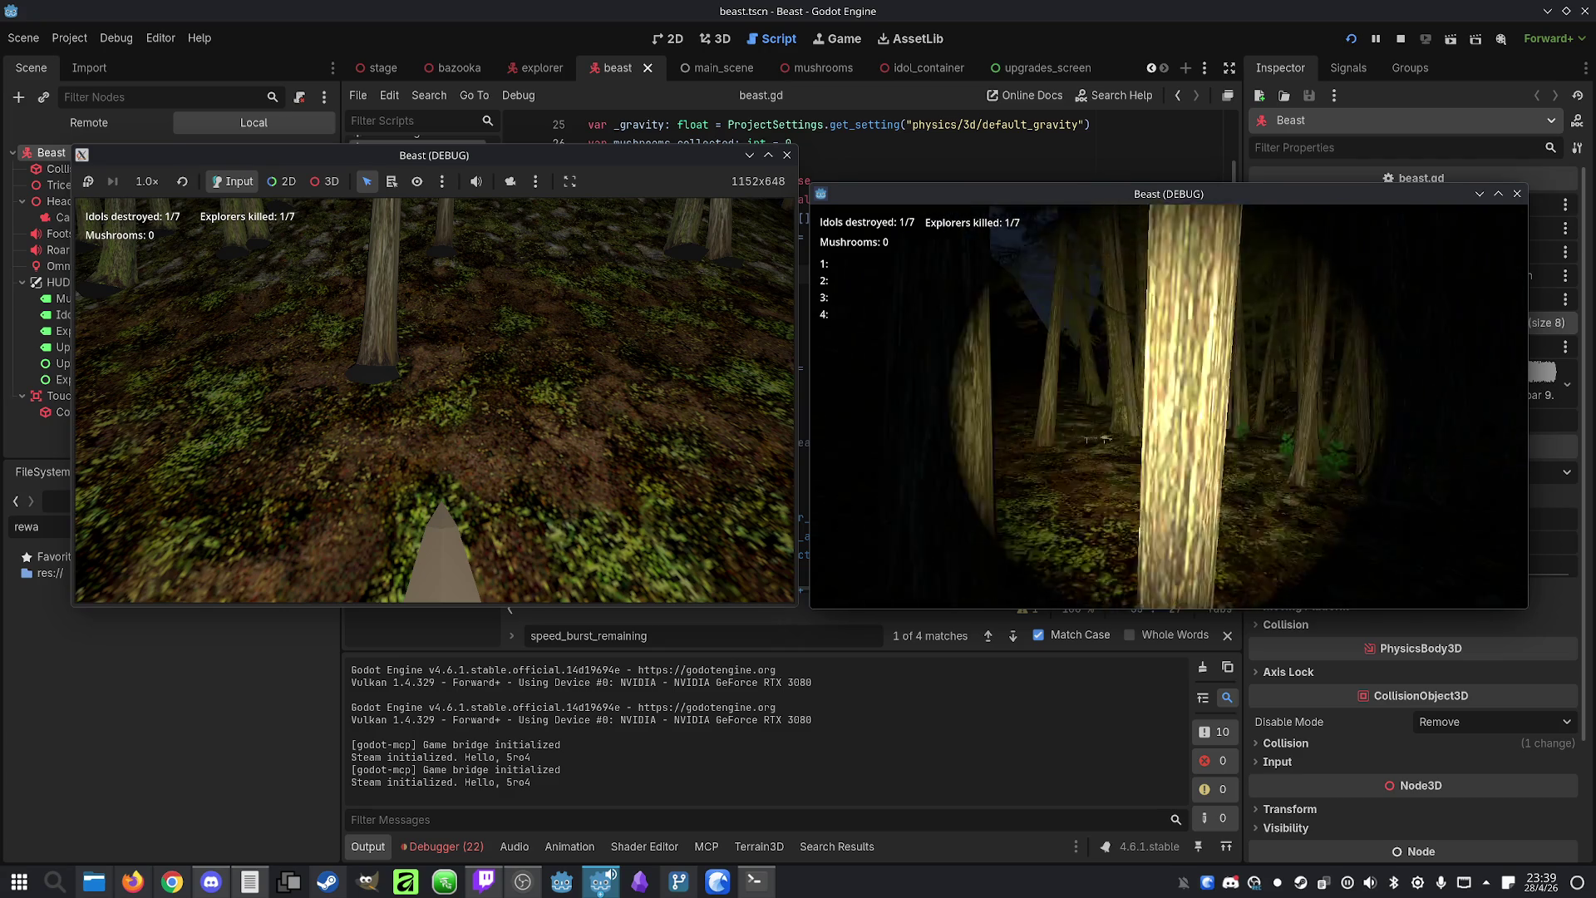
{"action": "key", "text": "m"}
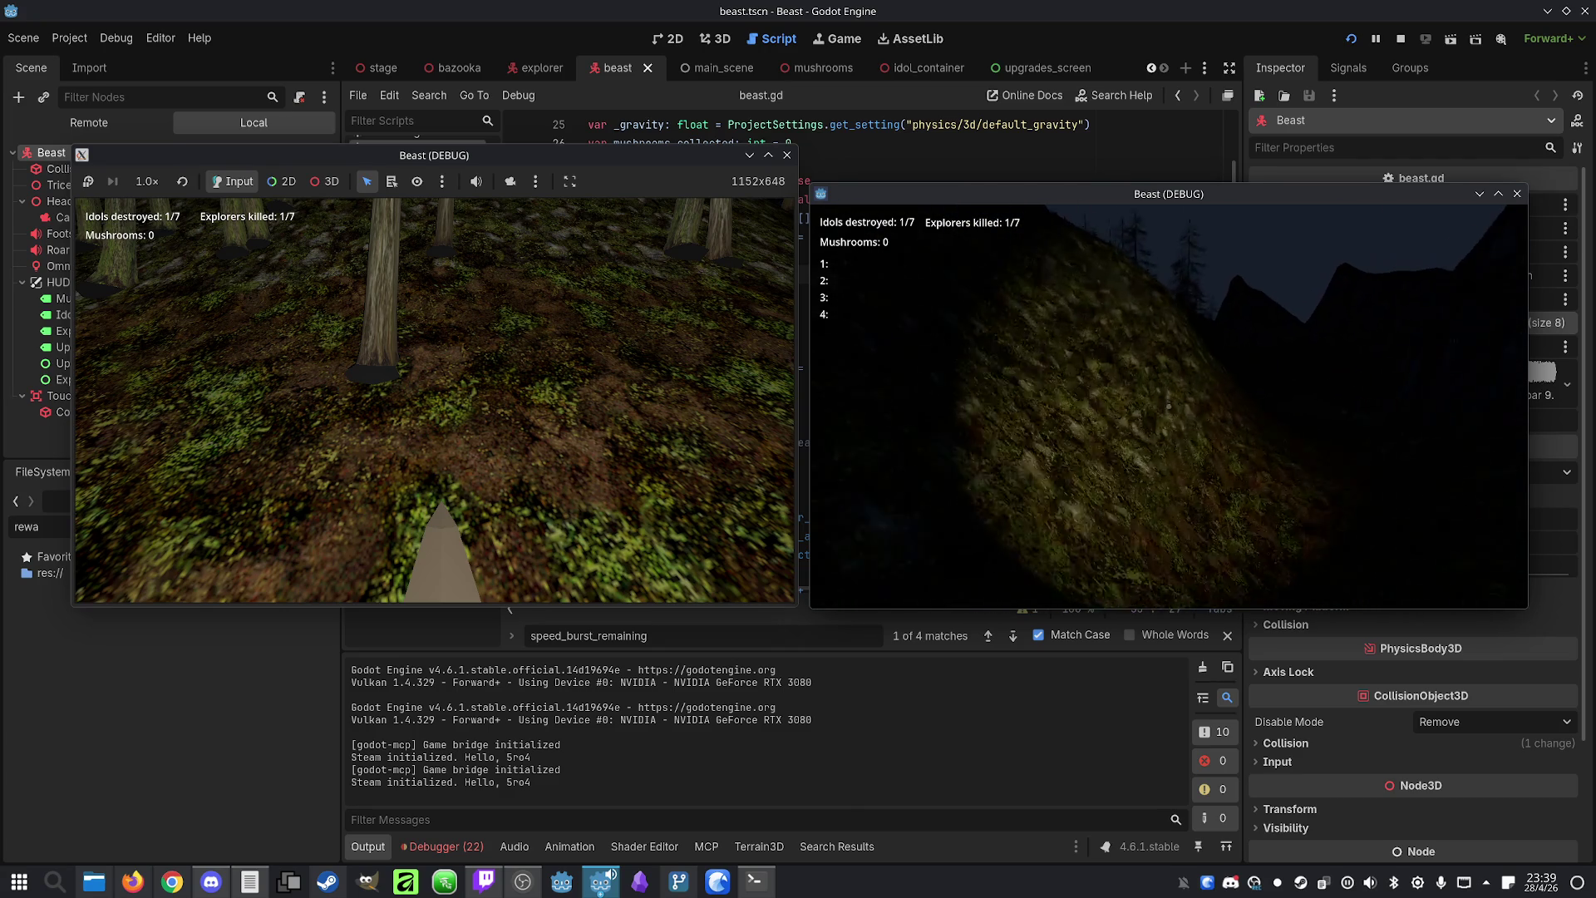
{"action": "key", "text": "m"}
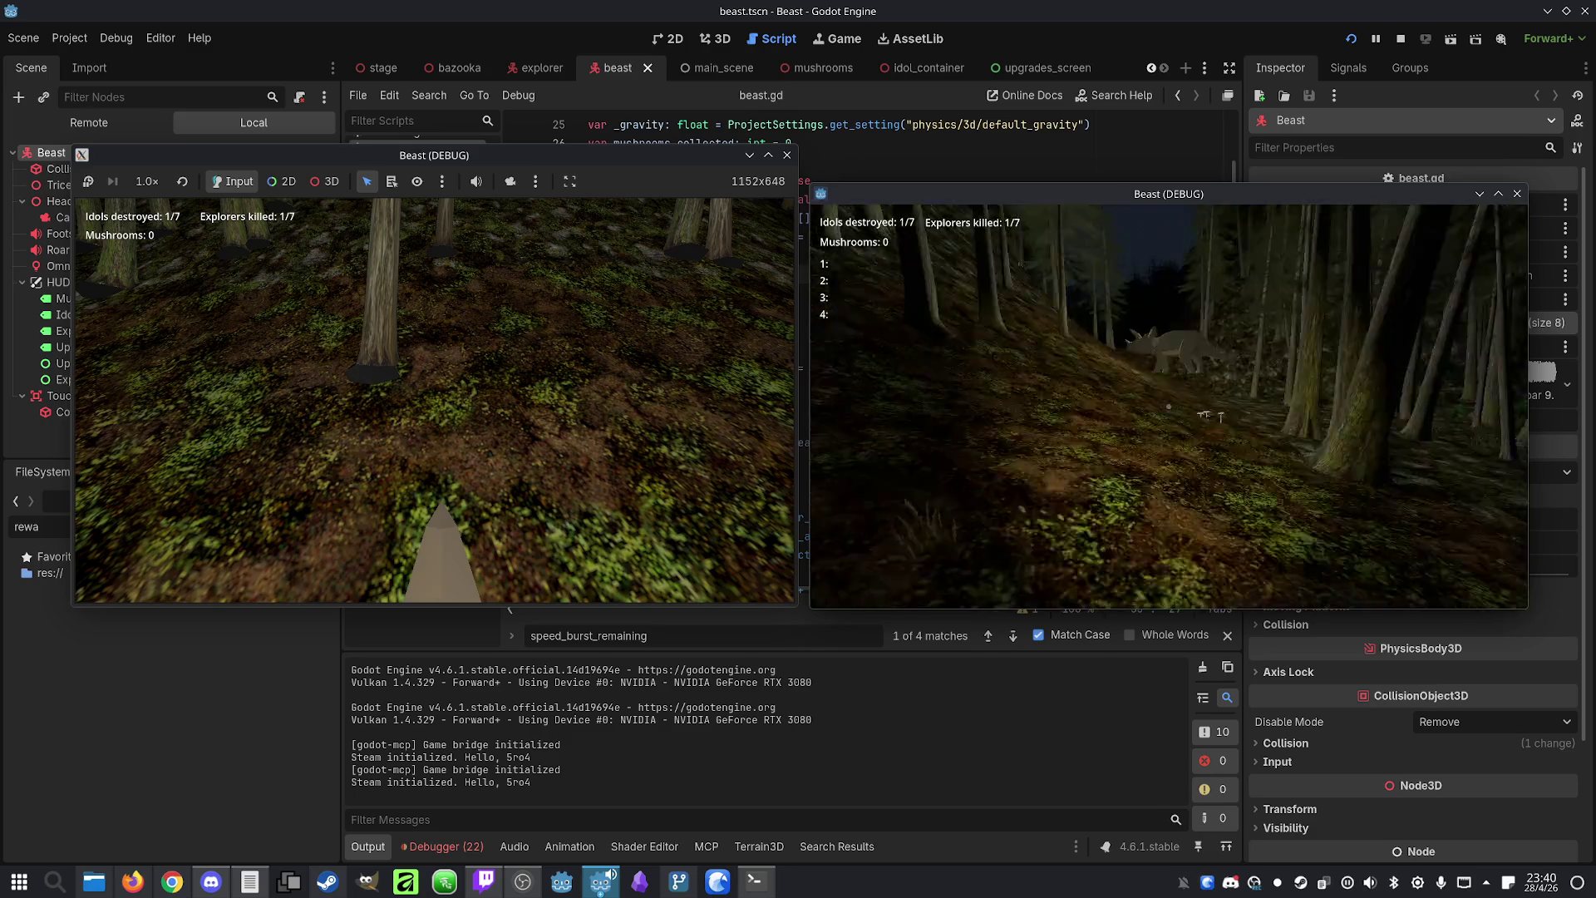
{"action": "key", "text": "m"}
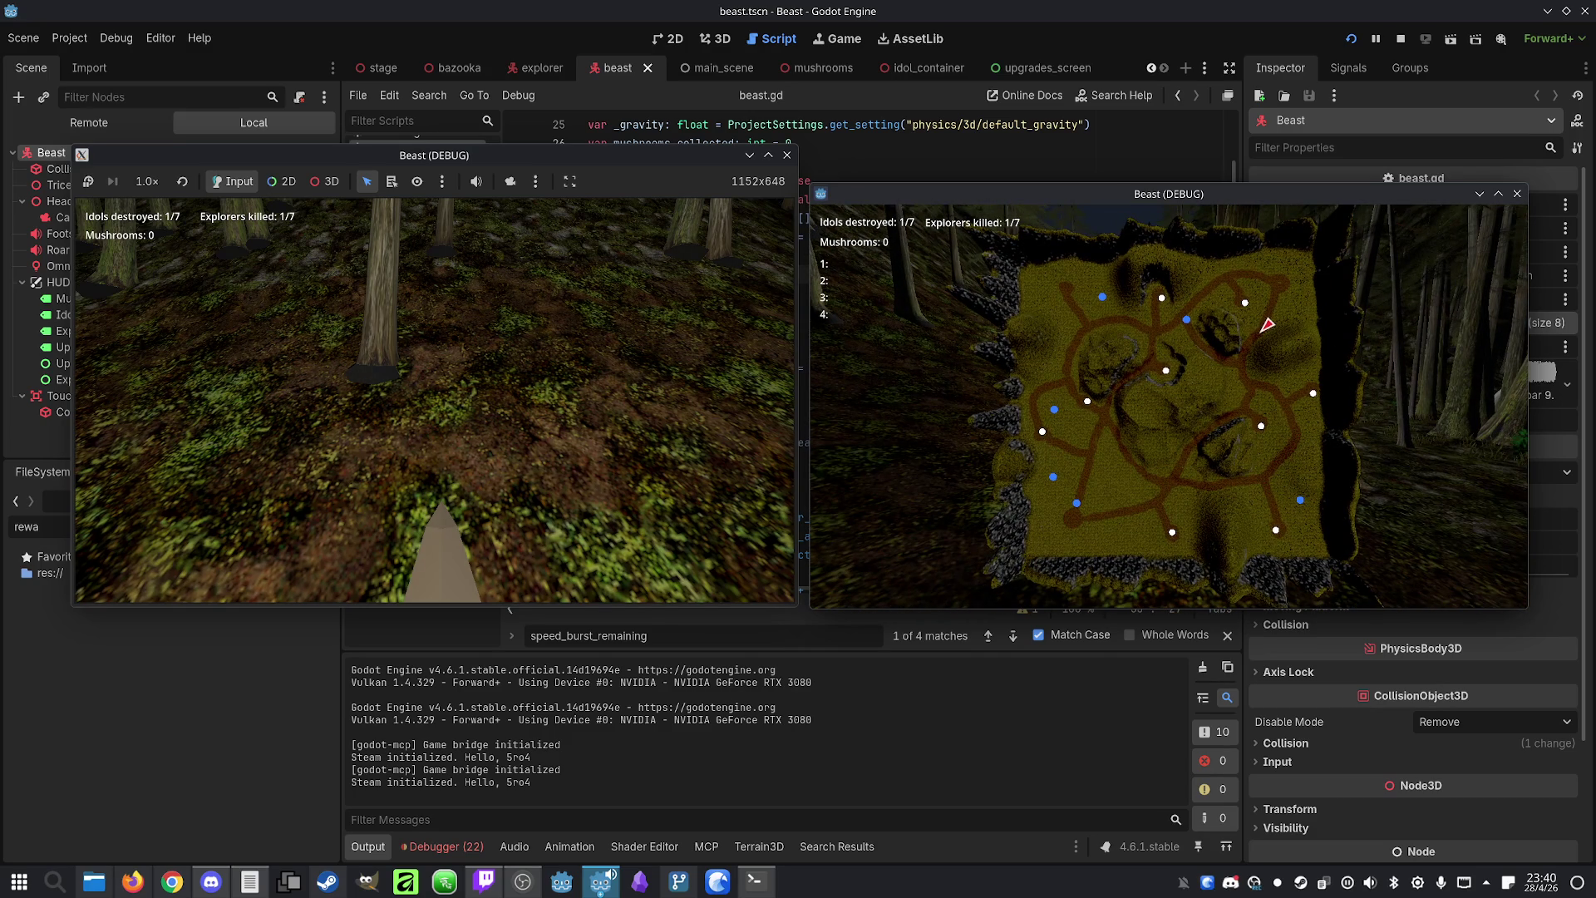
{"action": "key", "text": "super"}
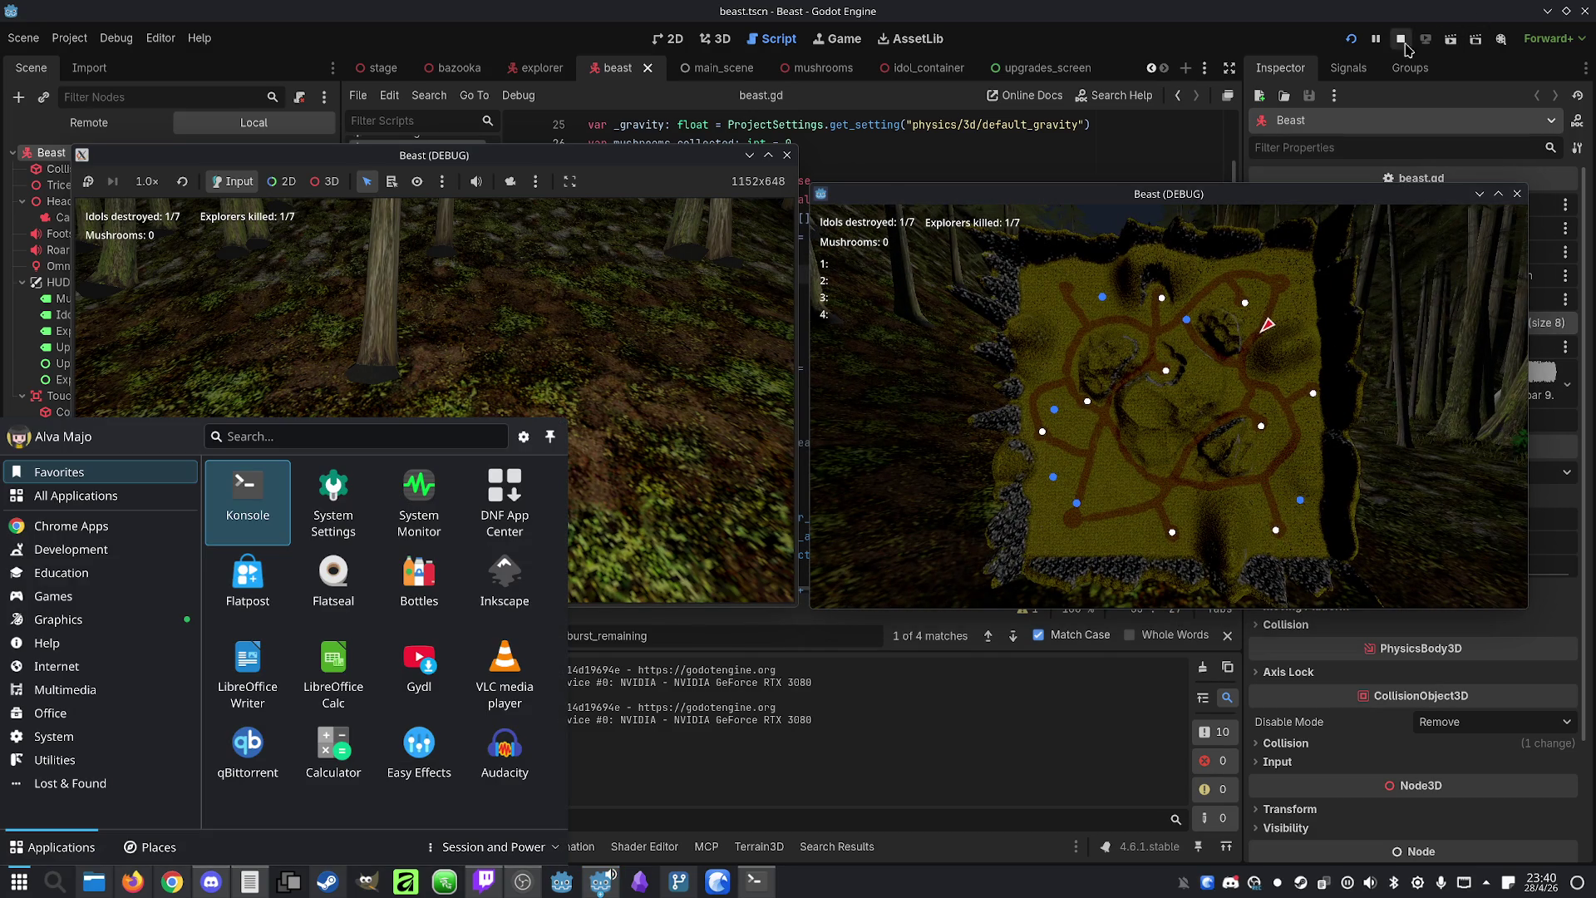
Stop the game and tell Claude: 'When an idol is destroyed, everyone gets an upgrade, not just the beast. Fix it.'
{"action": "left_click", "coordinate": [1401, 38]}
{"action": "left_click", "coordinate": [756, 879]}
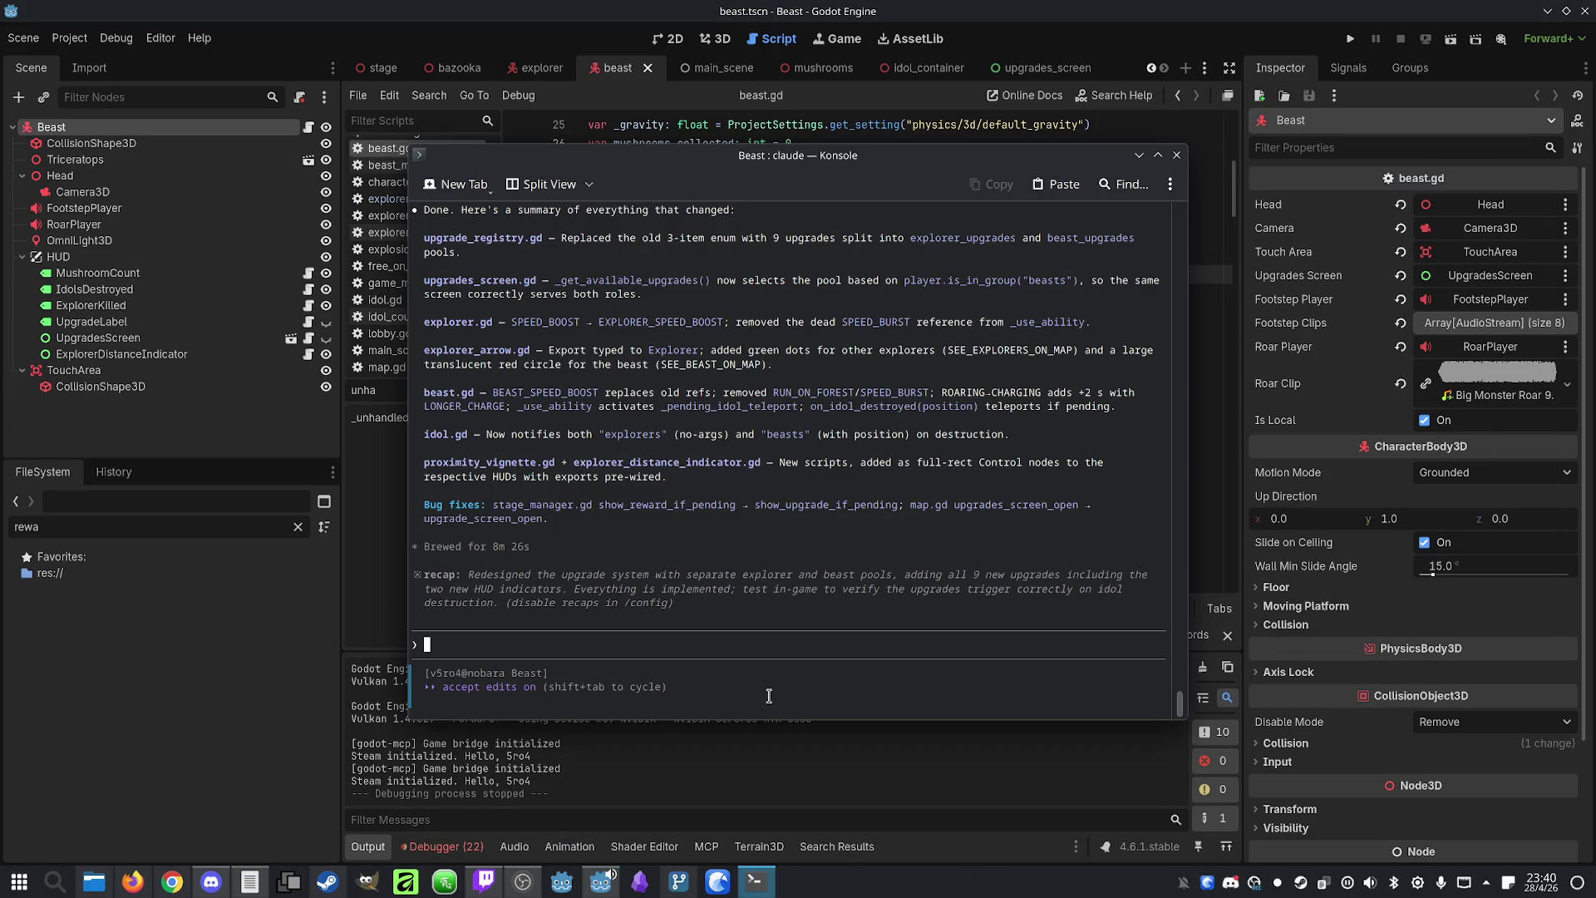
{"action": "type", "text": "When an id"}
{"action": "type", "text": "ol is destr"}
{"action": "type", "text": "oyed, "}
{"action": "type", "text": "everyone ge"}
{"action": "type", "text": "ts an "}
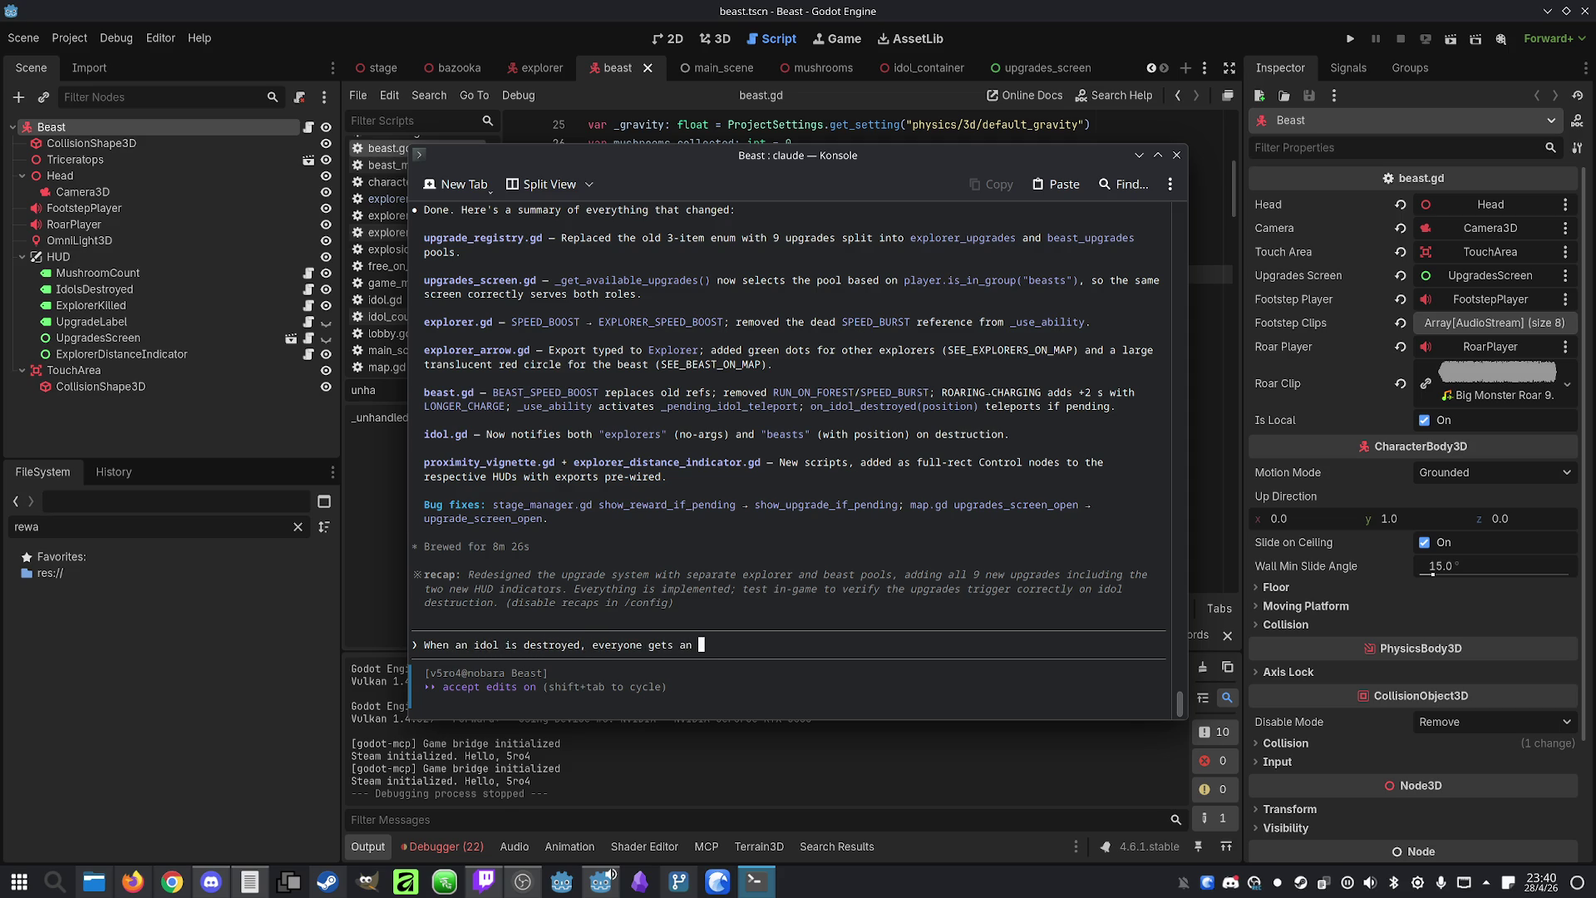
{"action": "type", "text": "upgrade, not jus"}
{"action": "type", "text": "t the beast. "}
{"action": "type", "text": "Fix it."}
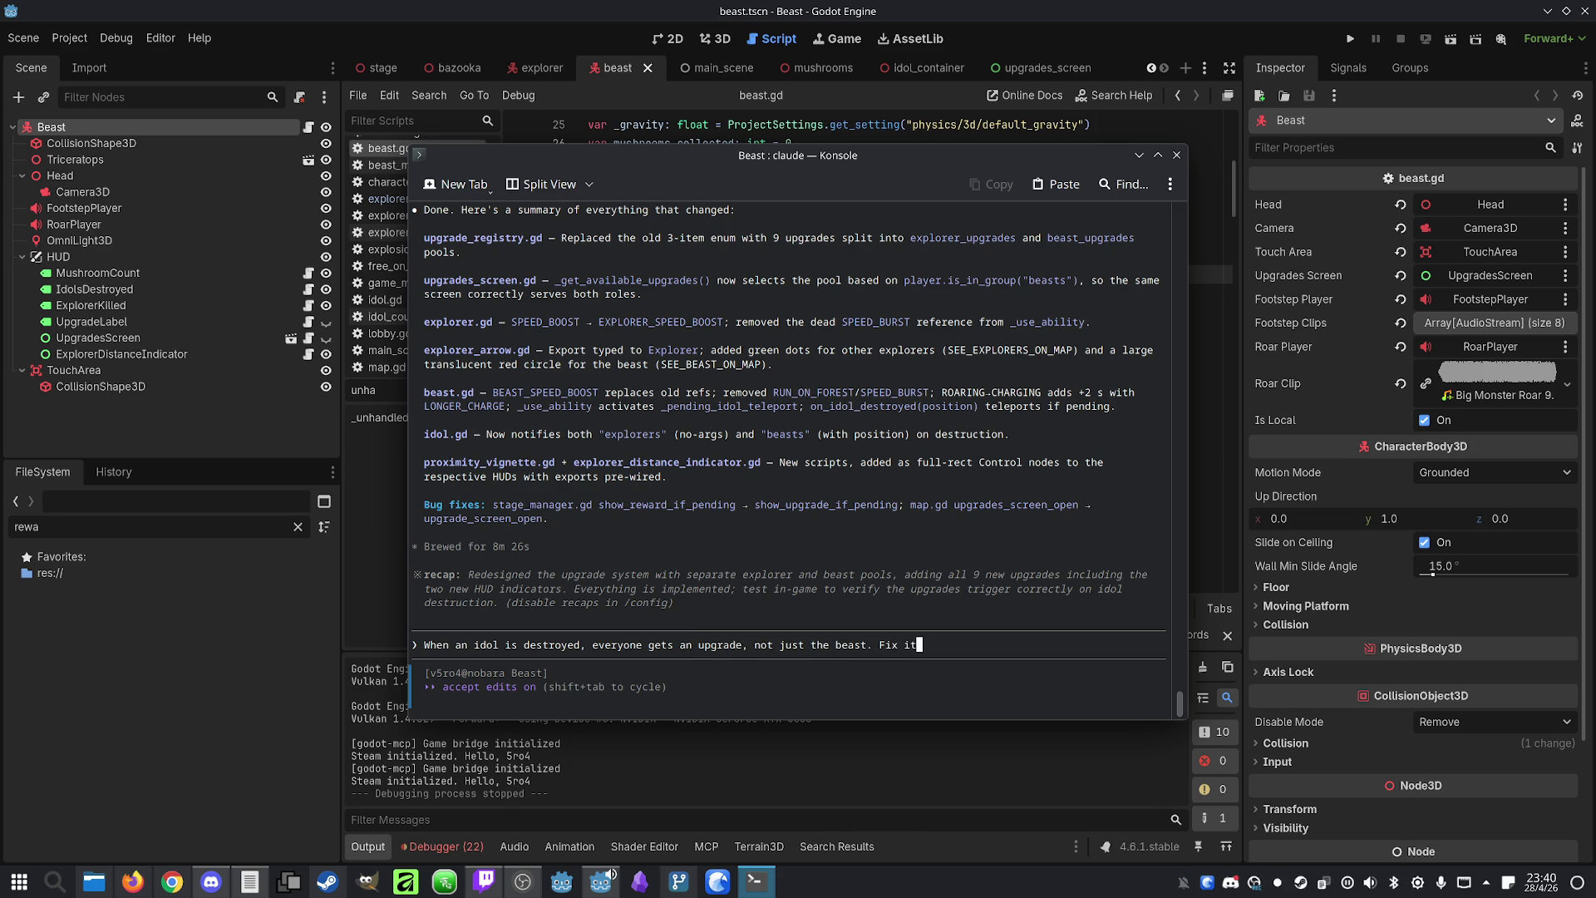
{"action": "key", "text": "Return"}
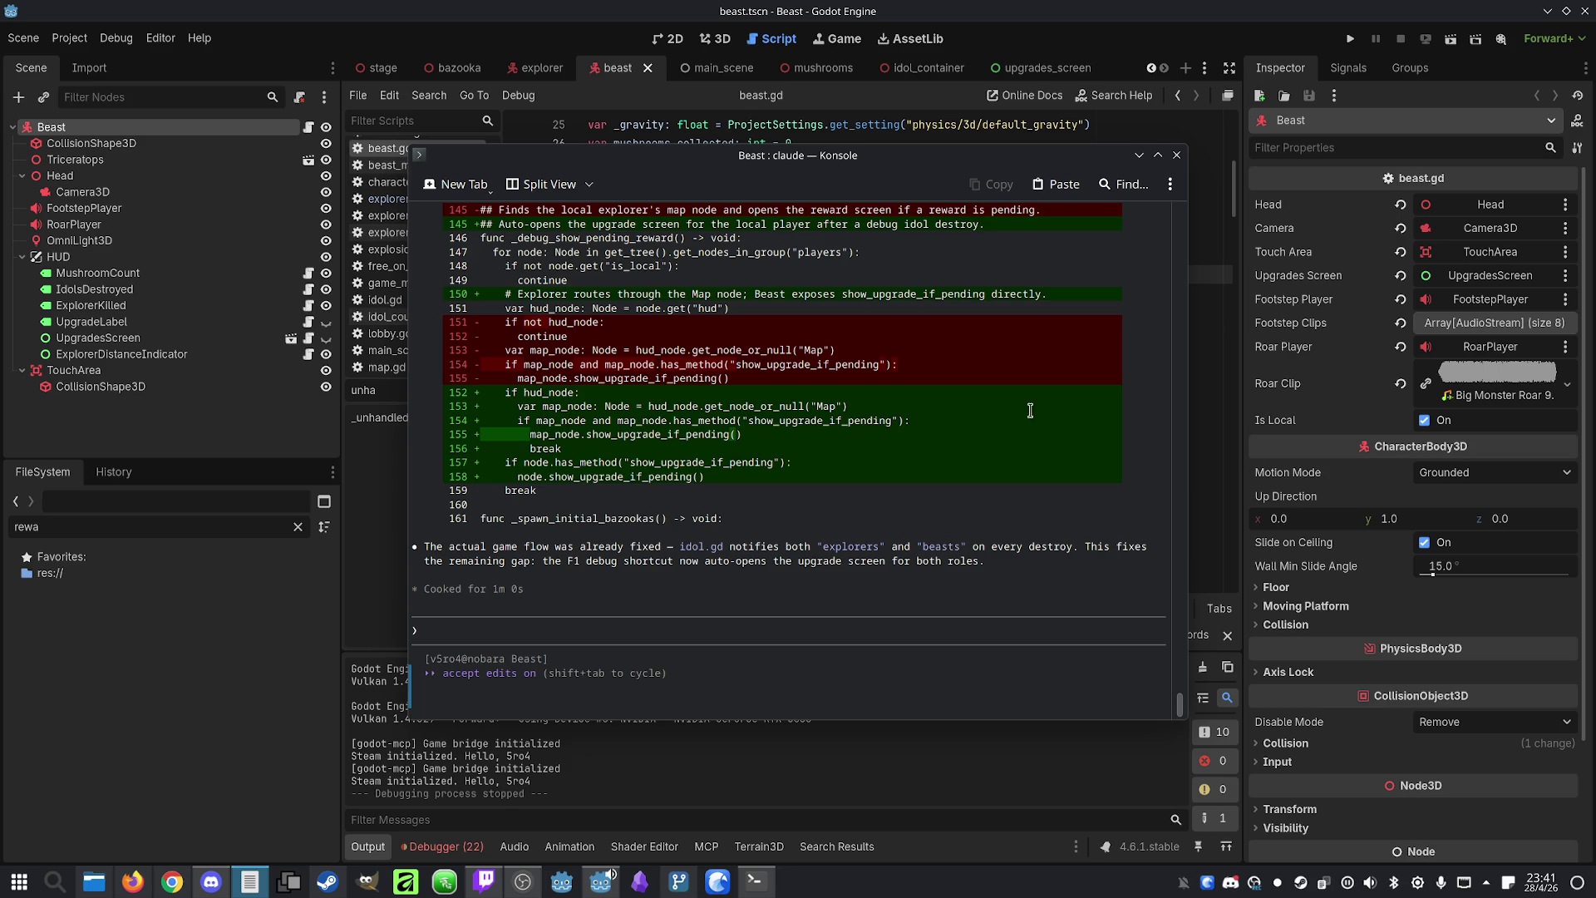
{"action": "key", "text": "alt+Tab"}
Run the project with F5 and place the two game windows apart
{"action": "key", "text": "F5"}
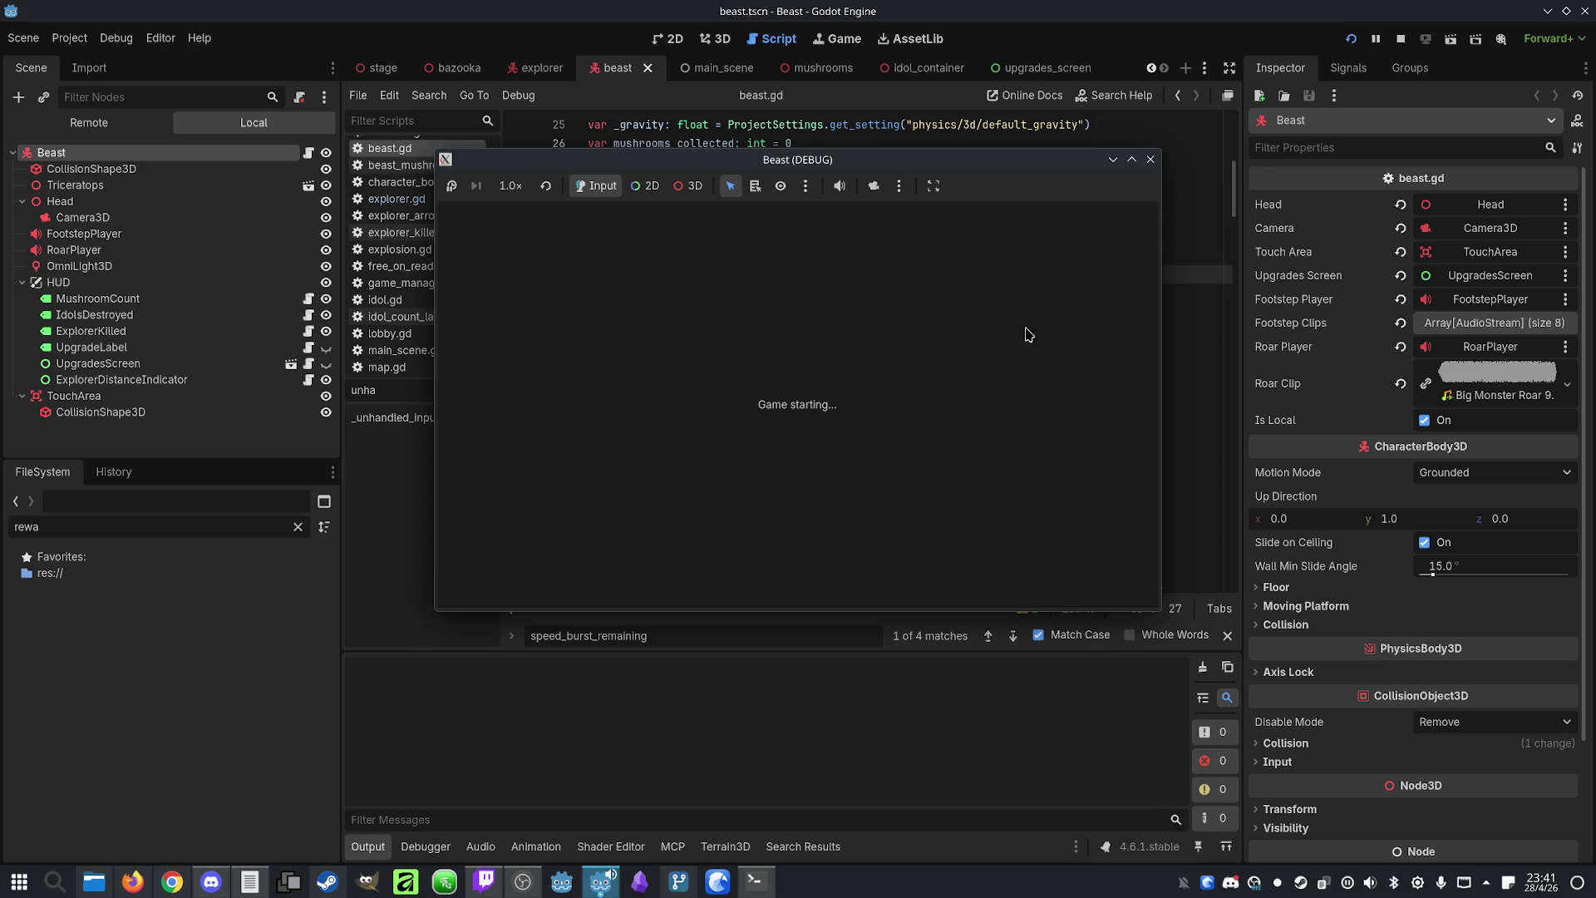
{"action": "left_click_drag", "start_coordinate": [1096, 168], "coordinate": [1145, 170]}
{"action": "left_click_drag", "start_coordinate": [827, 162], "coordinate": [441, 145]}
Host and join an IP lobby with the host as Beast, start, open the explorer's upgrades, then stop
{"action": "left_click", "coordinate": [546, 517]}
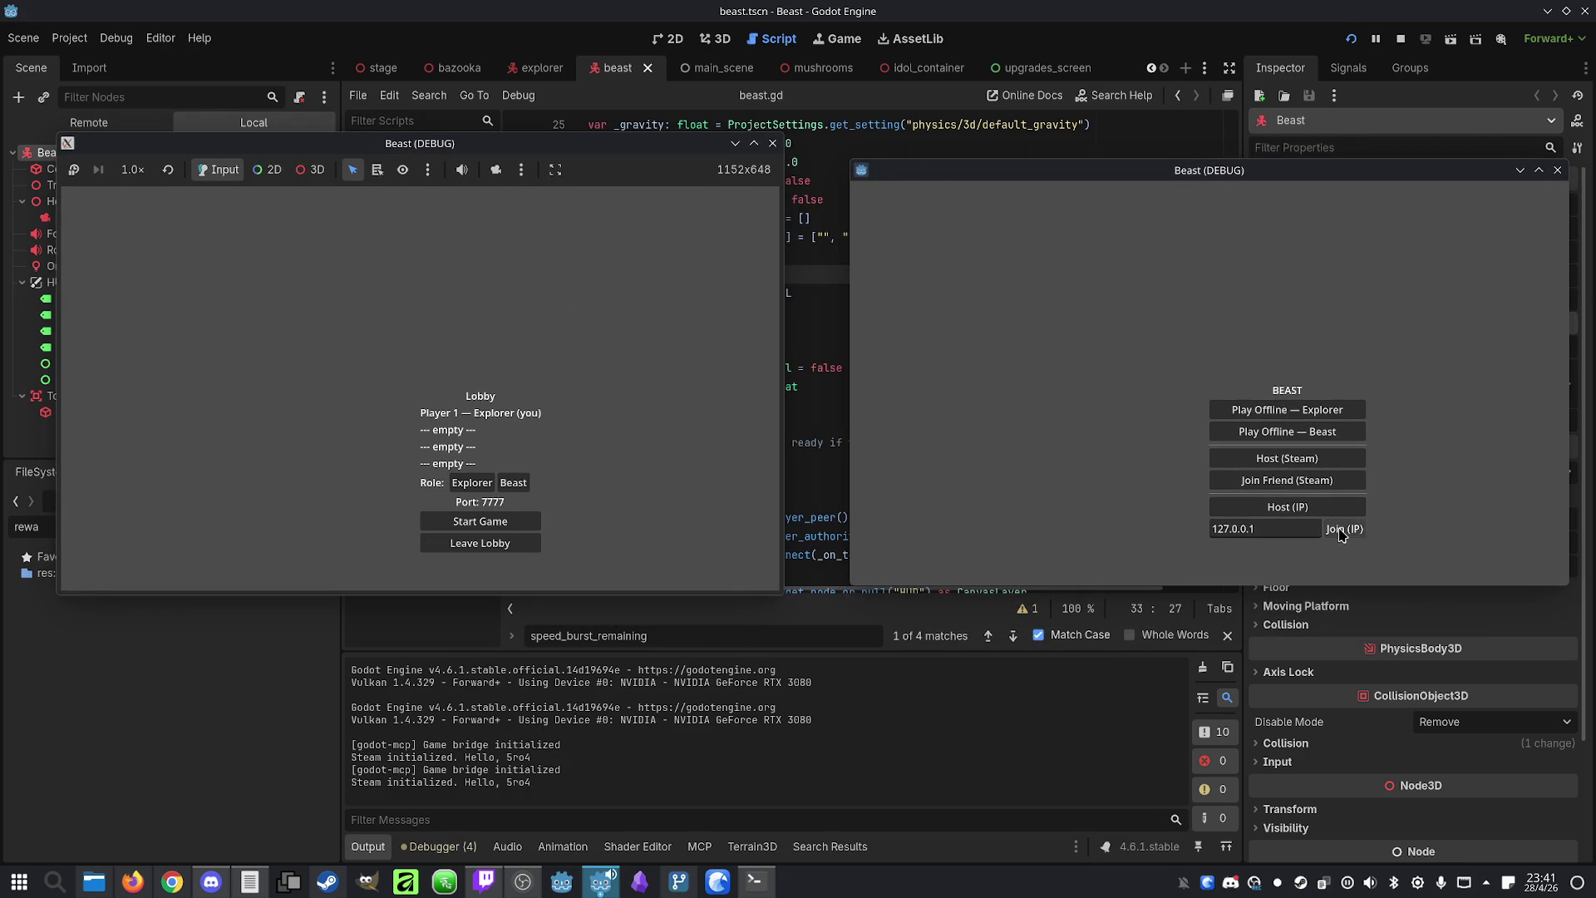
{"action": "left_click", "coordinate": [1341, 532]}
{"action": "left_click", "coordinate": [512, 484]}
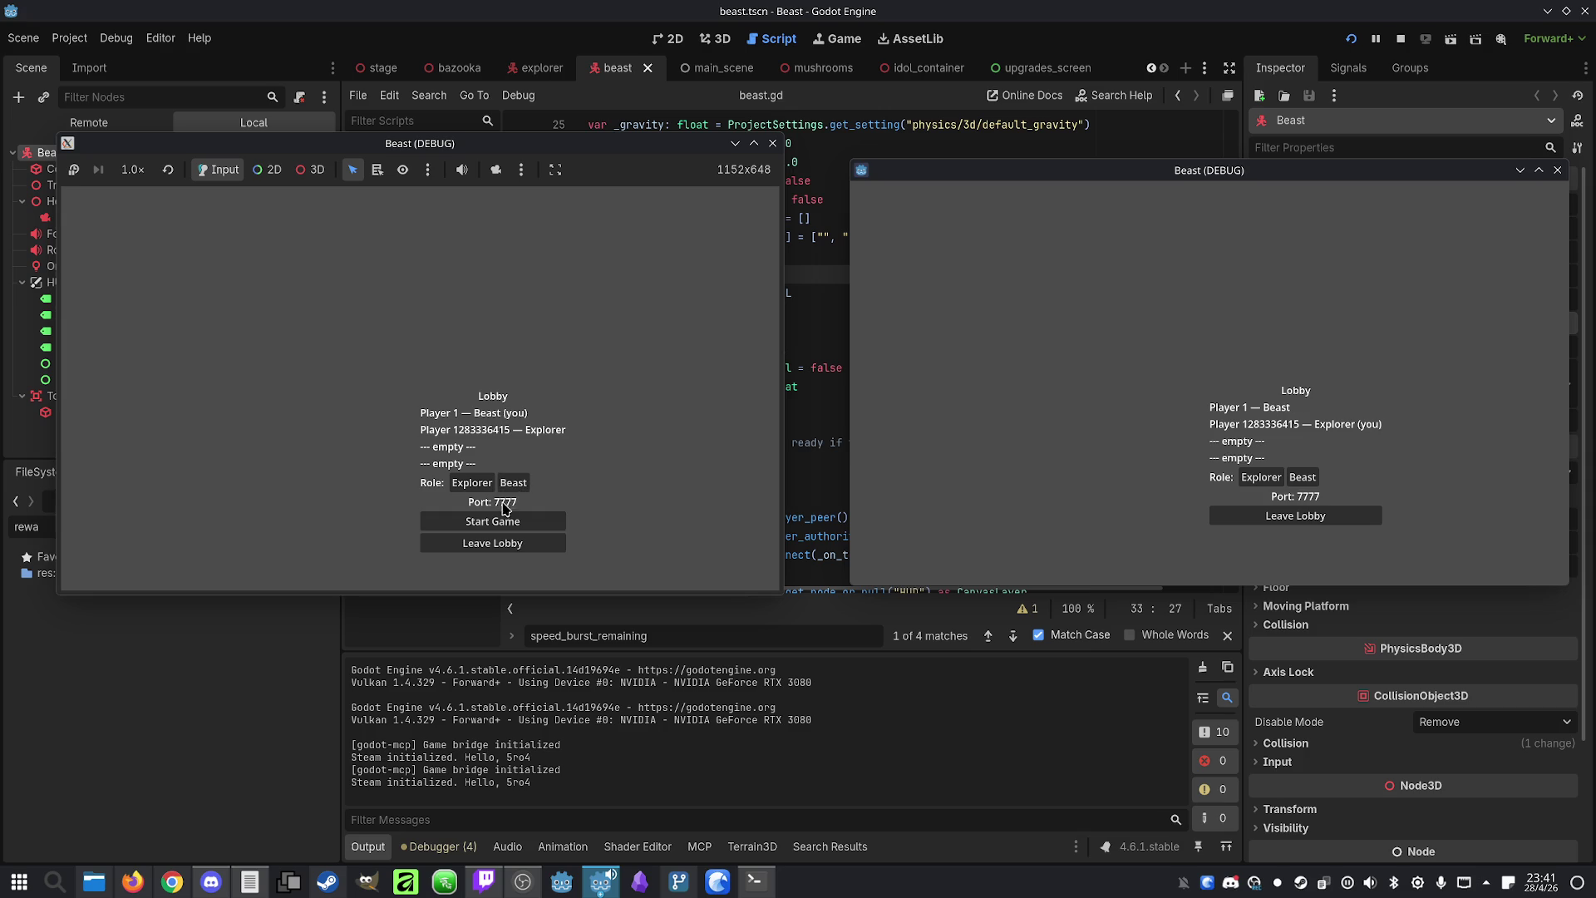
{"action": "left_click", "coordinate": [509, 522]}
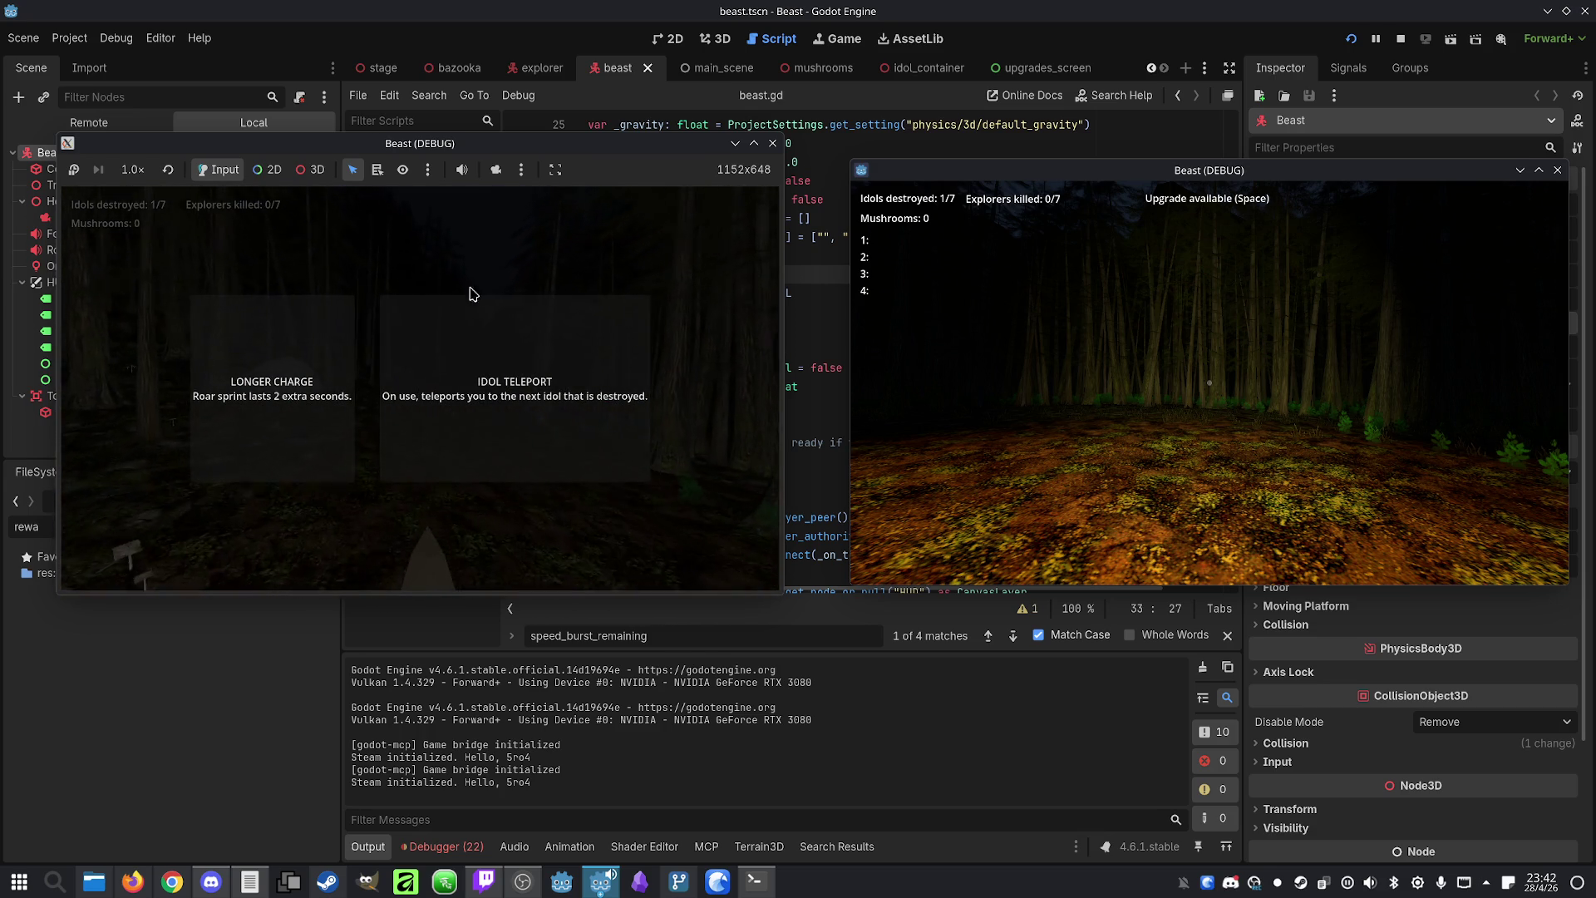
{"action": "key", "text": "space"}
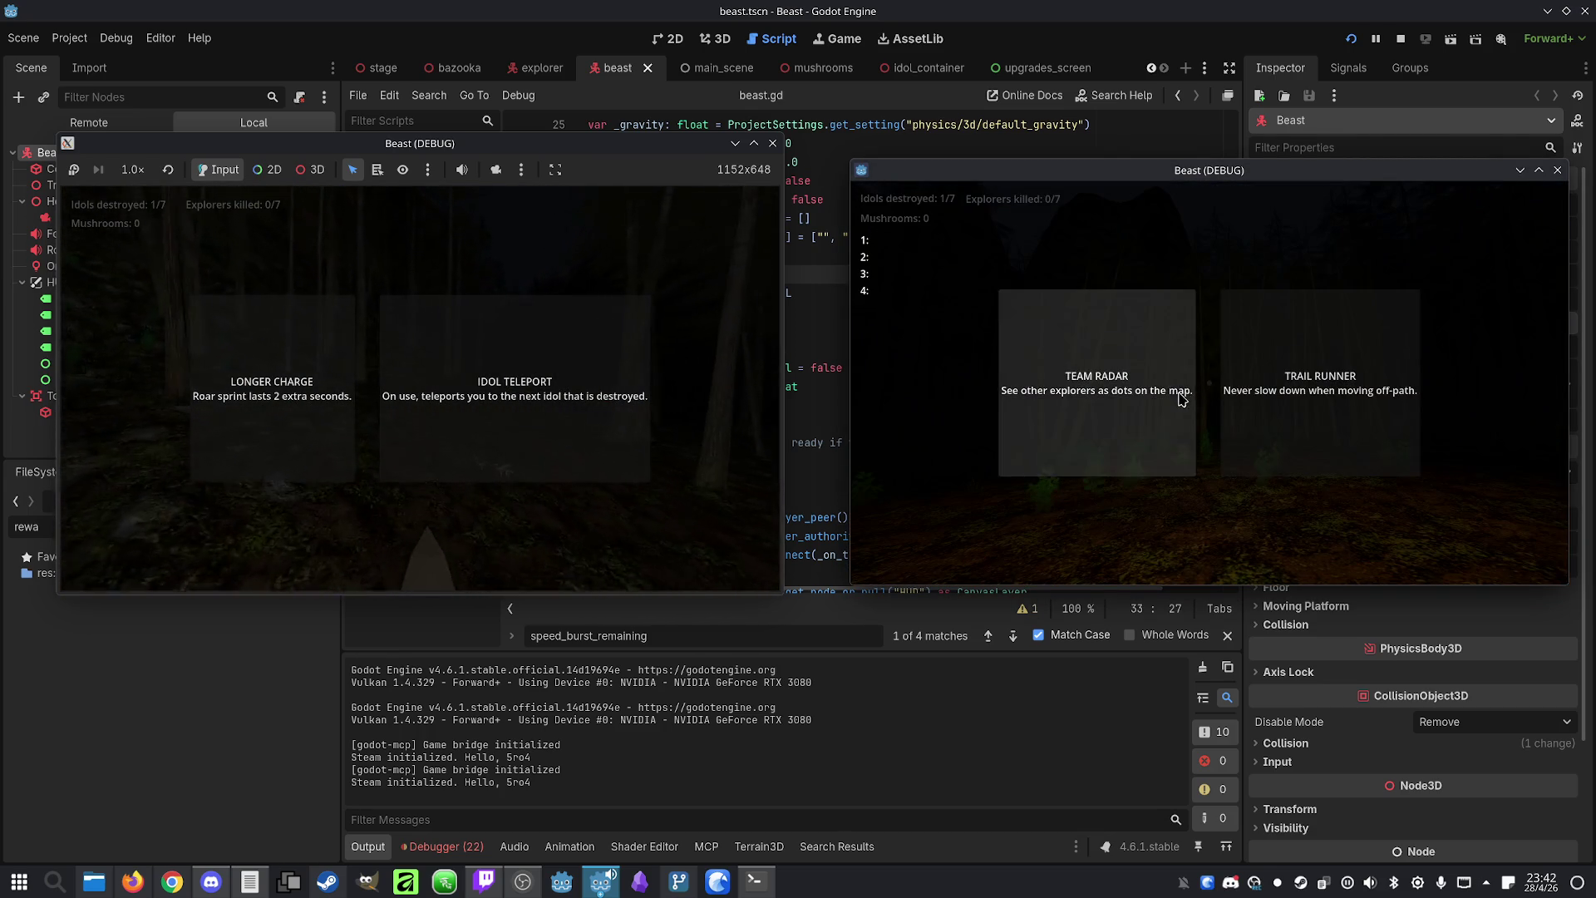
{"action": "left_click", "coordinate": [1402, 39]}
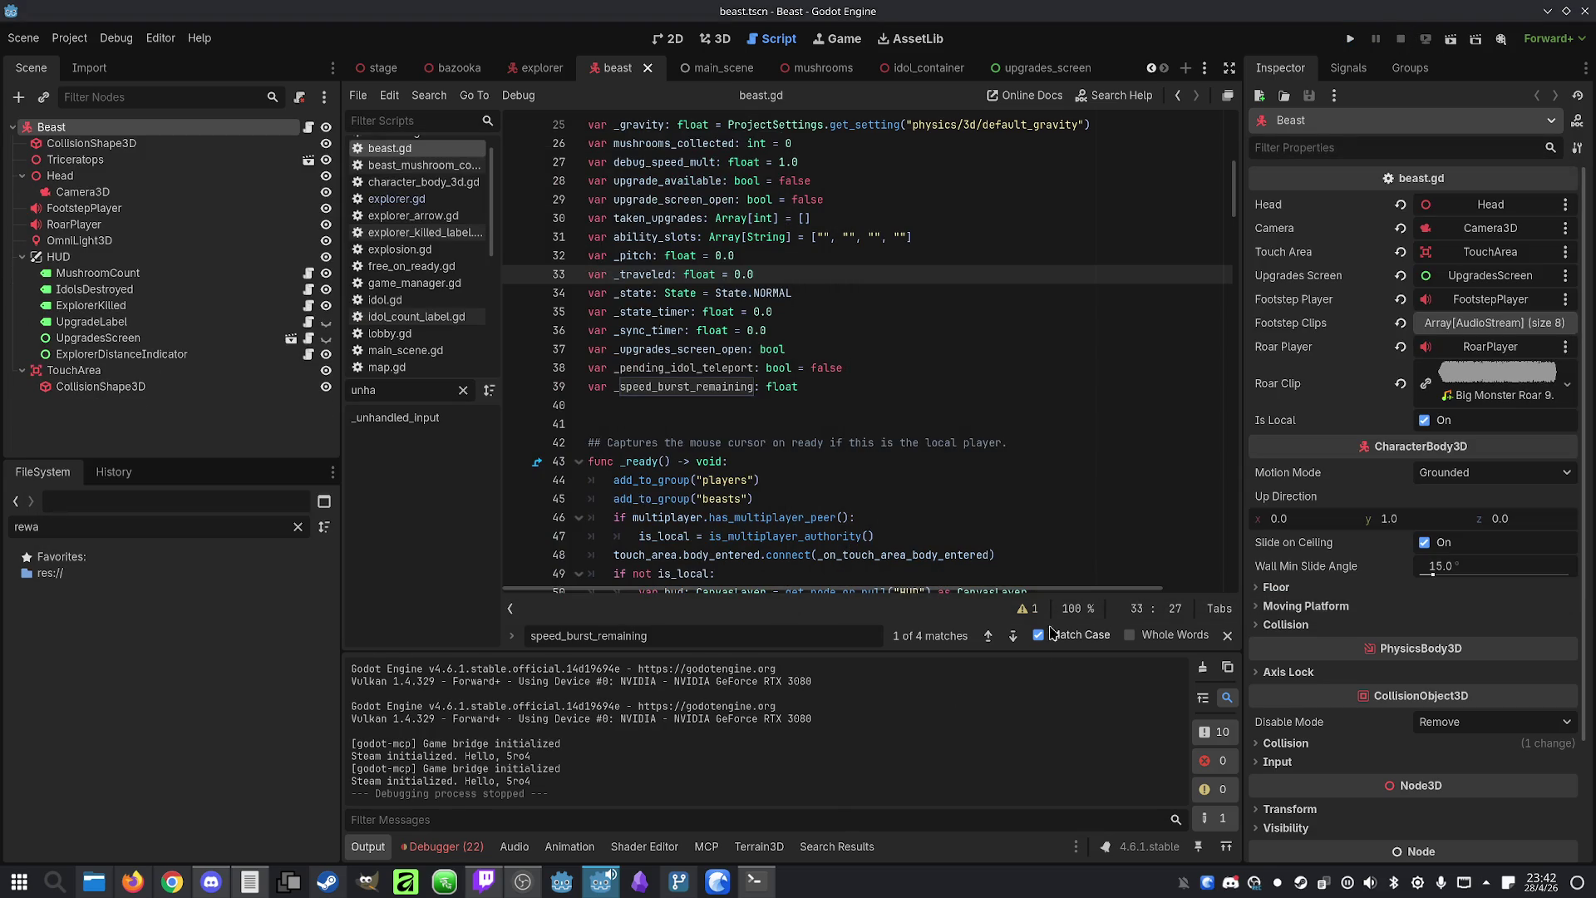
Review Claude's reply noting idol.gd was already fixed and the F1 debug shortcut
{"action": "left_click", "coordinate": [755, 880]}
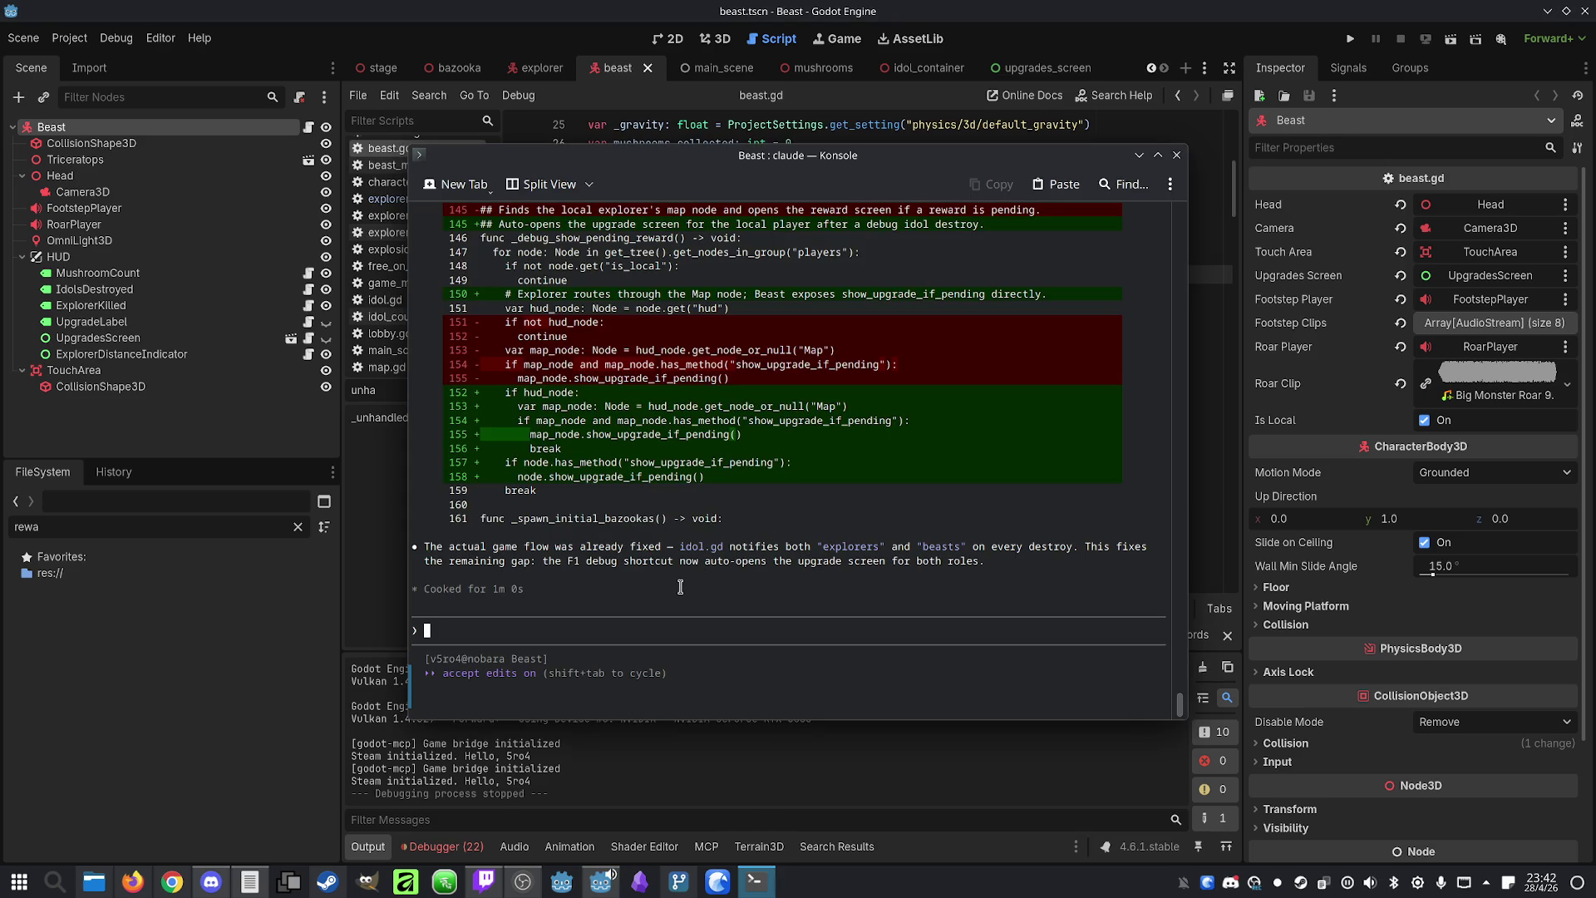
{"action": "left_click_drag", "start_coordinate": [634, 546], "coordinate": [759, 546]}
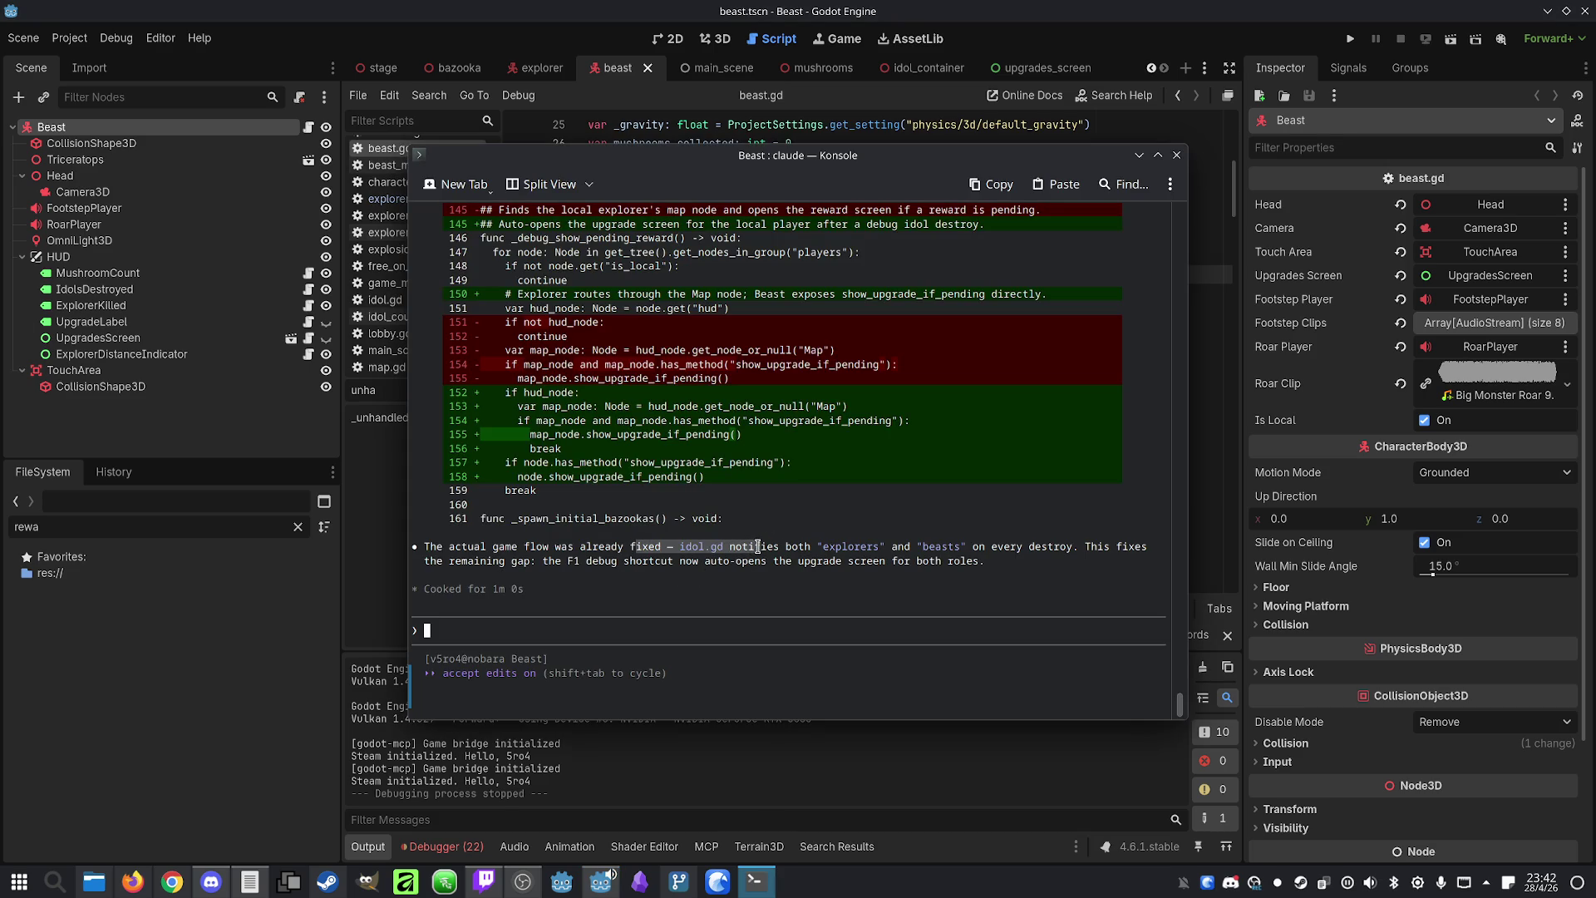
{"action": "left_click", "coordinate": [758, 546]}
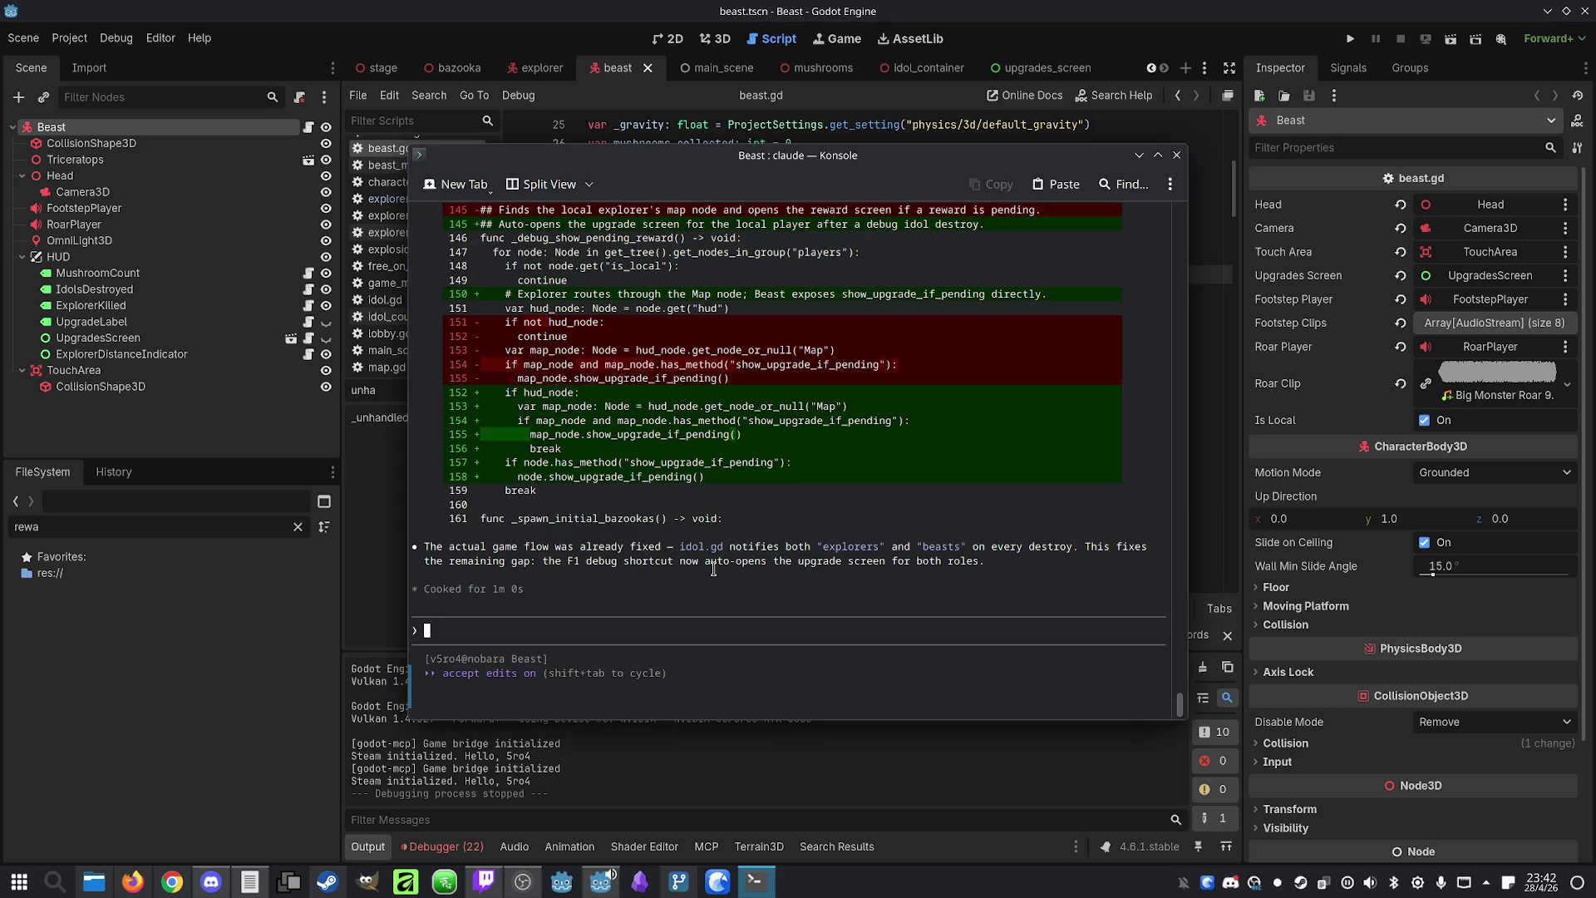
{"action": "left_click_drag", "start_coordinate": [572, 565], "coordinate": [776, 562]}
{"action": "left_click", "coordinate": [776, 561]}
Ask Claude to make the F1 debug add an upgrade to the beast only, not the explorers
{"action": "left_click_drag", "start_coordinate": [604, 565], "coordinate": [756, 562]}
{"action": "left_click", "coordinate": [778, 565]}
{"action": "type", "text": "I want the"}
{"action": "type", "text": " F1 debug"}
{"action": "type", "text": " to "}
{"action": "type", "text": "add an upgrade to the beast only, not to the explorers. T"}
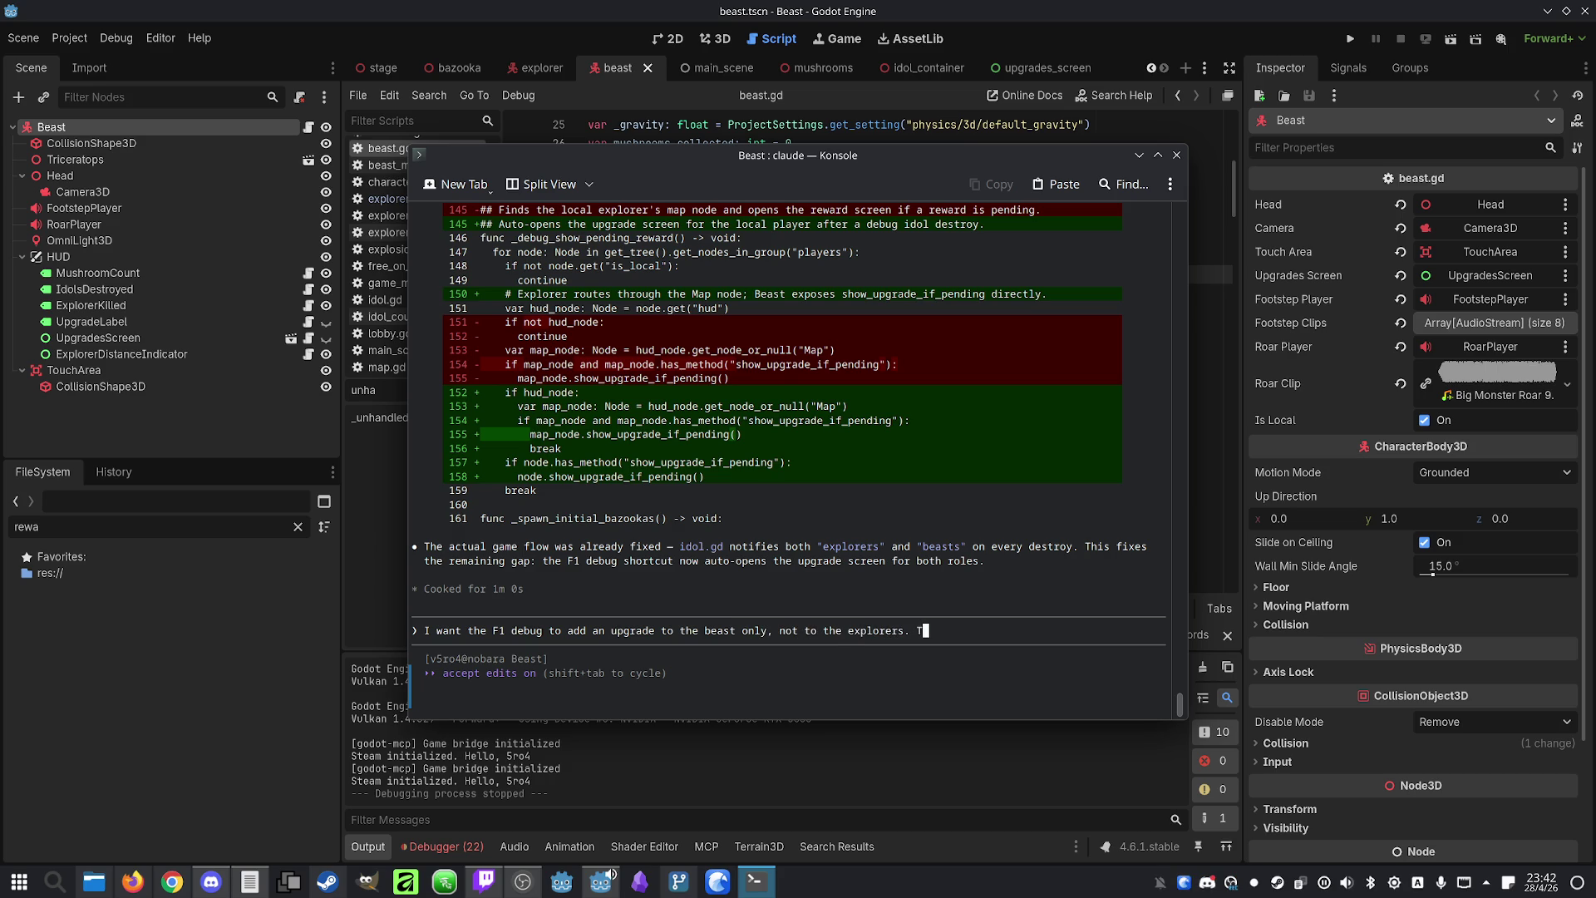
{"action": "type", "text": "he shortcut is to destroy an idol, not to add an up"}
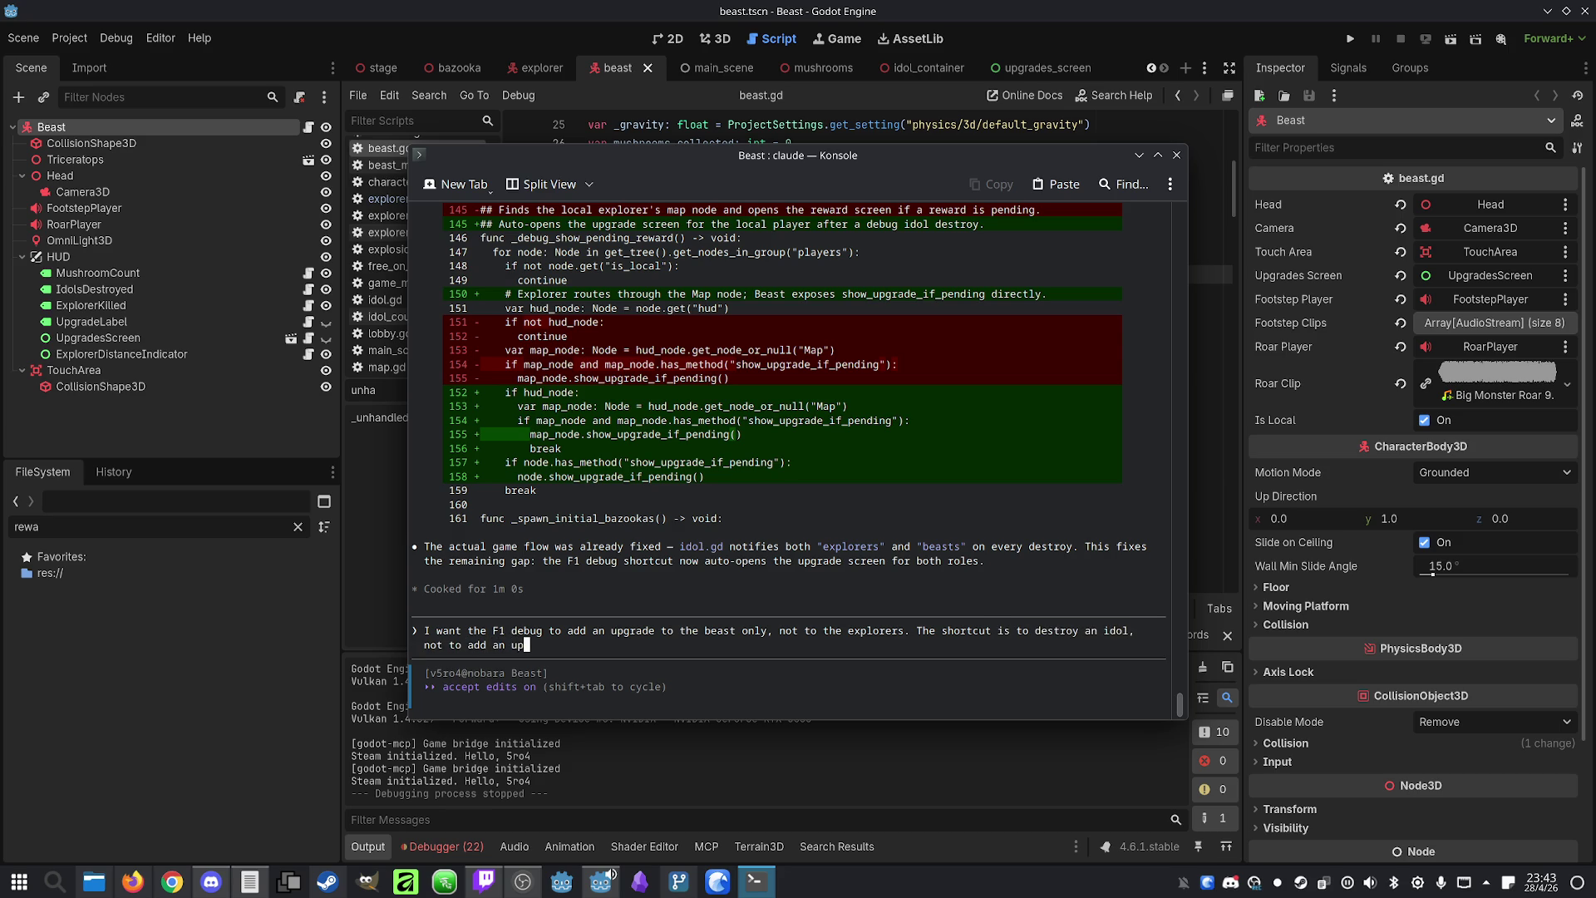
{"action": "type", "text": "grade to eve"}
{"action": "type", "text": "ryone."}
{"action": "key", "text": "Return"}
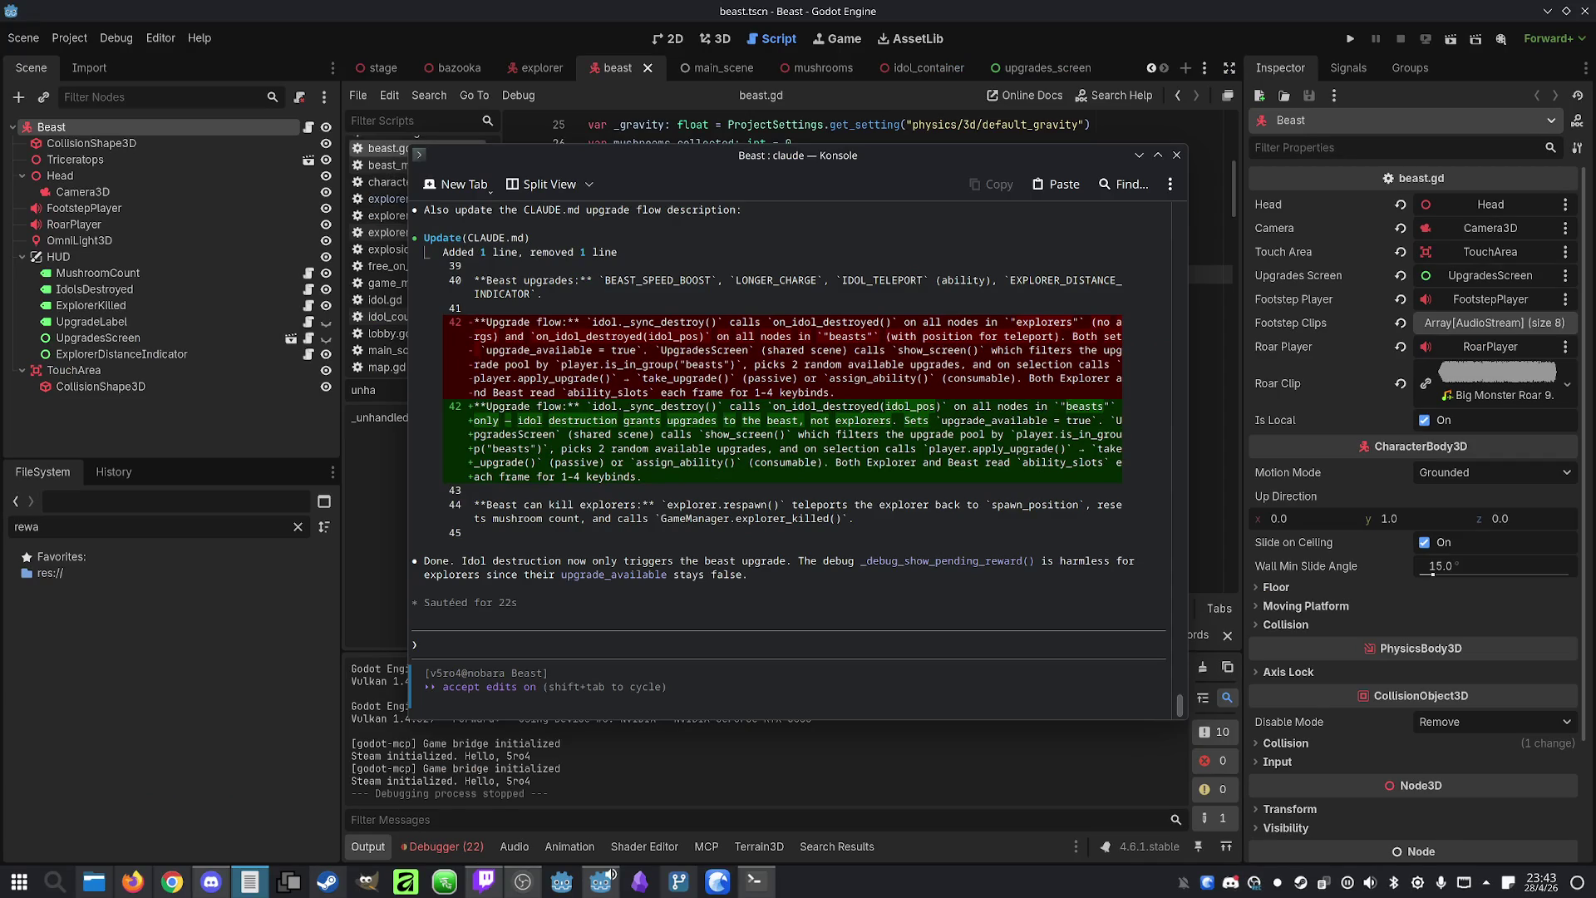
Run the game, host and join an IP lobby, make the first player the Beast, and start
{"action": "left_click", "coordinate": [1351, 38]}
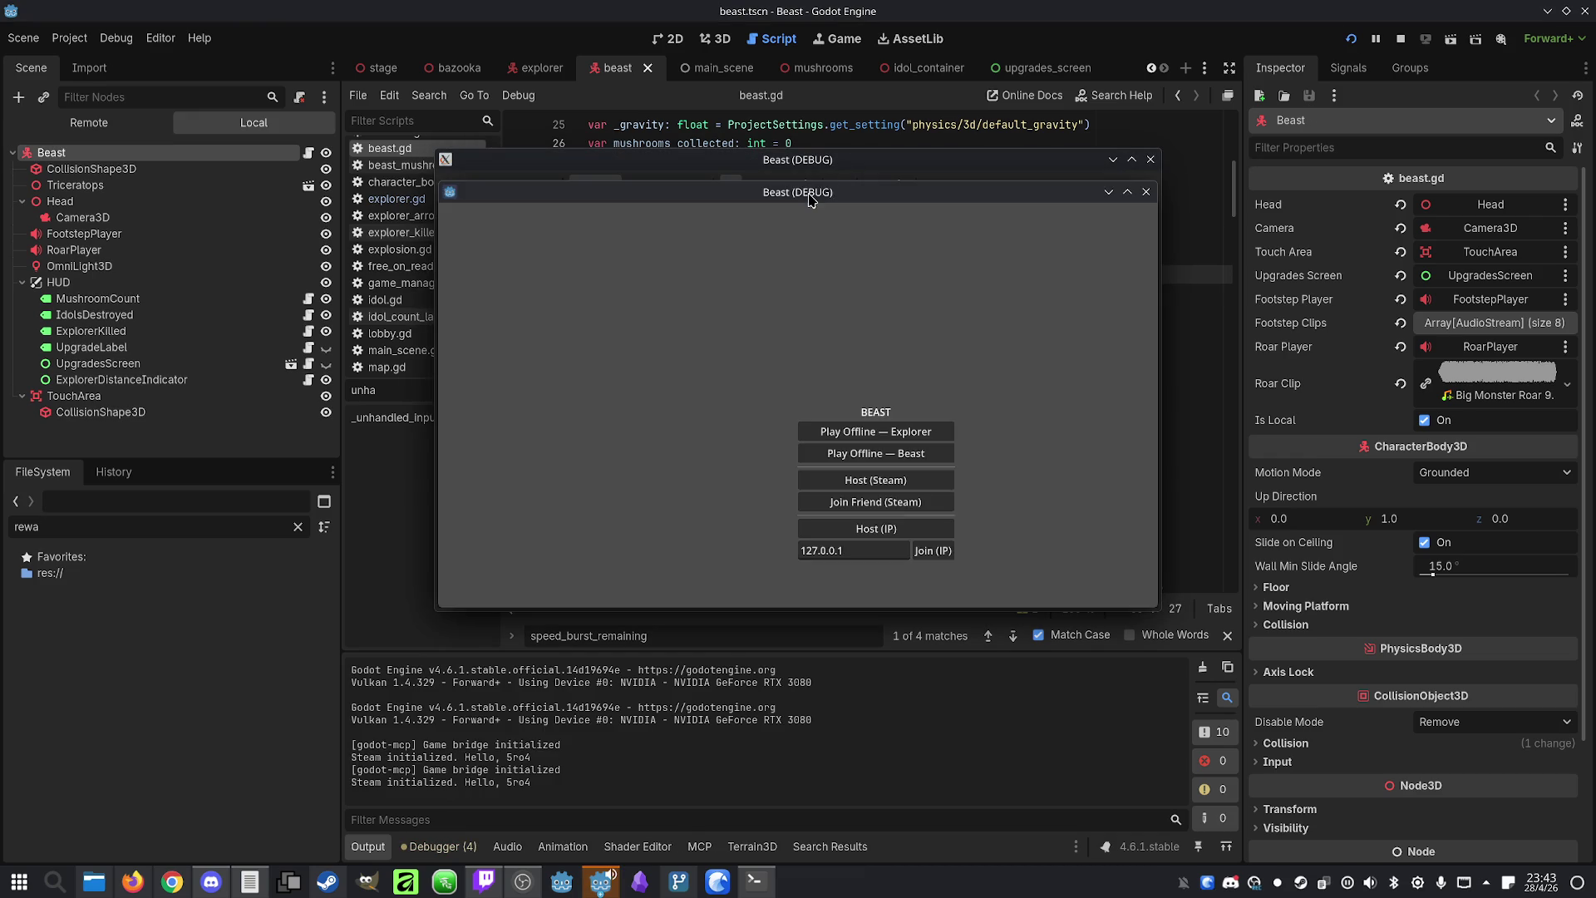
{"action": "left_click_drag", "start_coordinate": [807, 190], "coordinate": [1168, 180]}
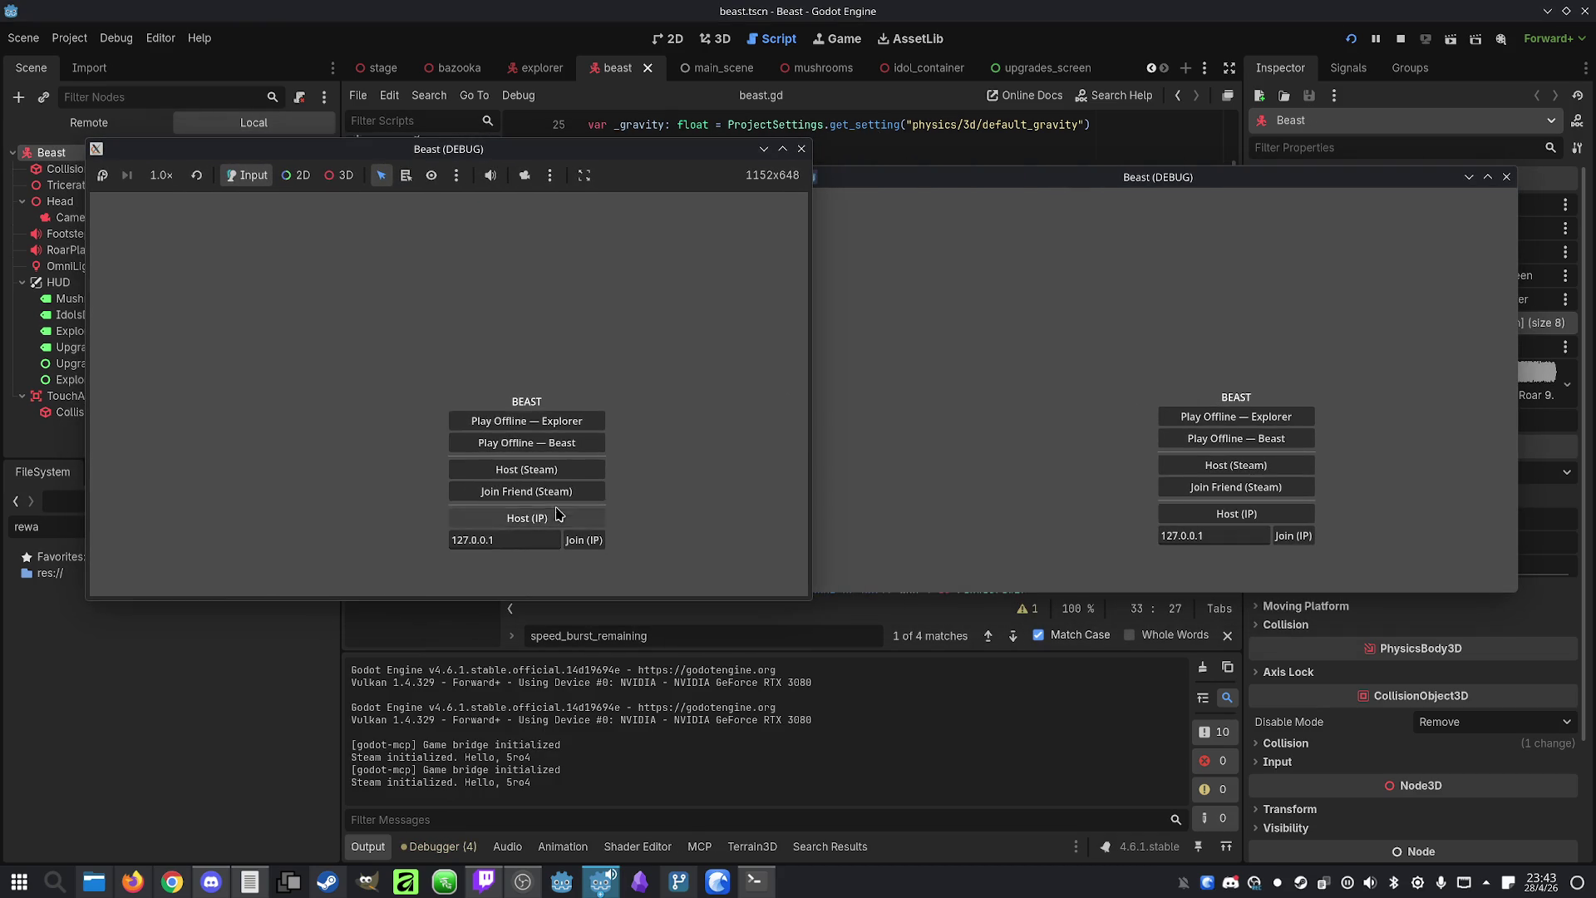
{"action": "left_click", "coordinate": [556, 521]}
{"action": "left_click", "coordinate": [1294, 535]}
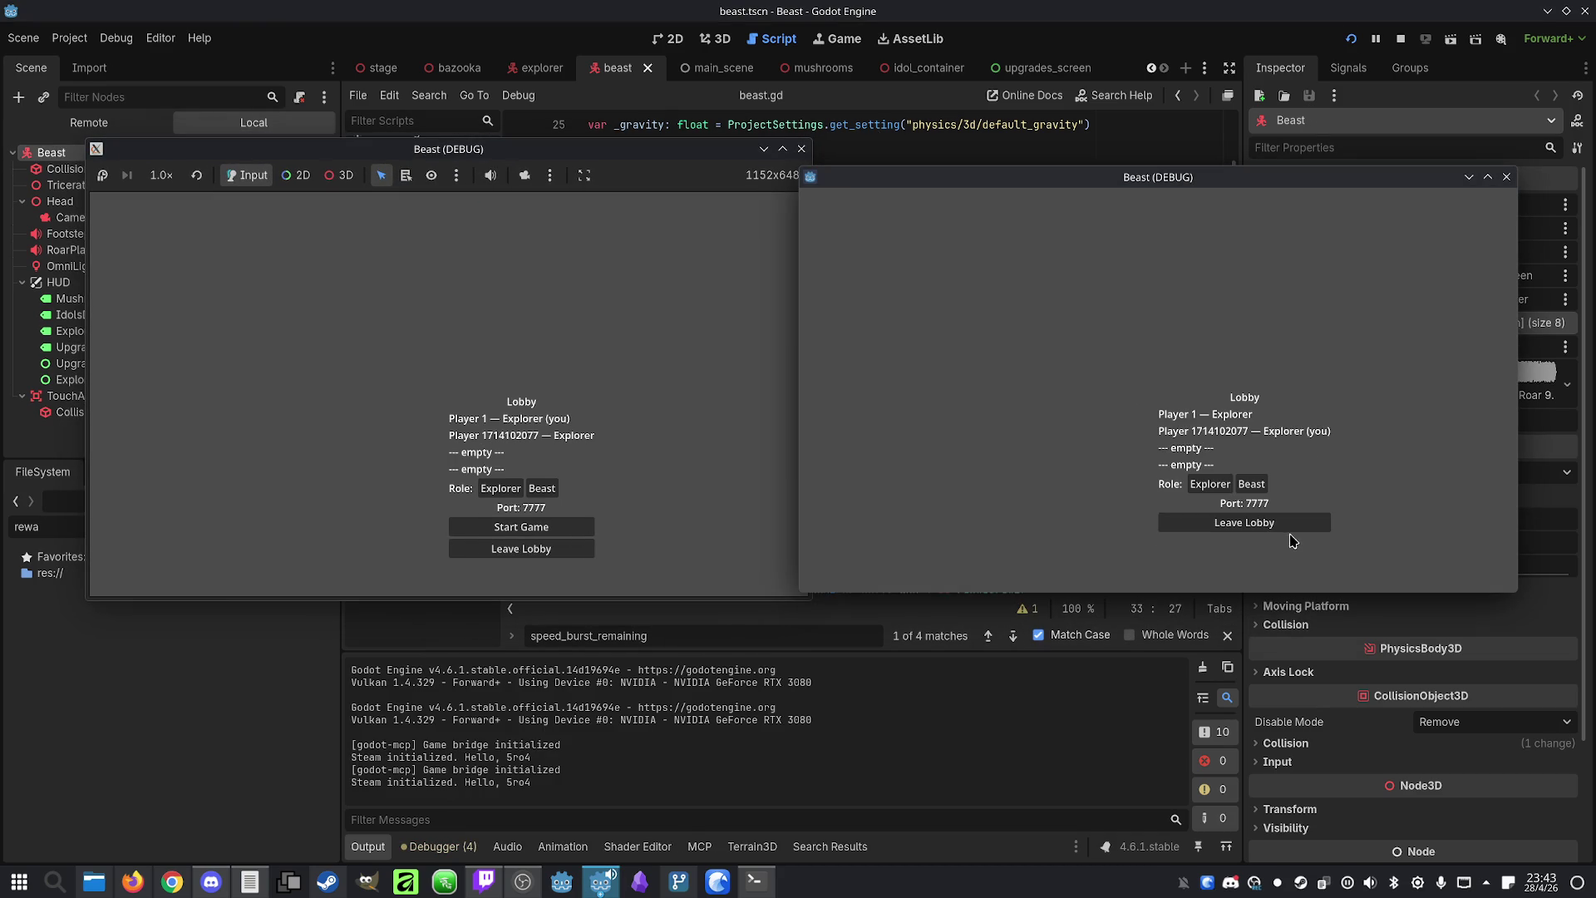
{"action": "left_click", "coordinate": [541, 488]}
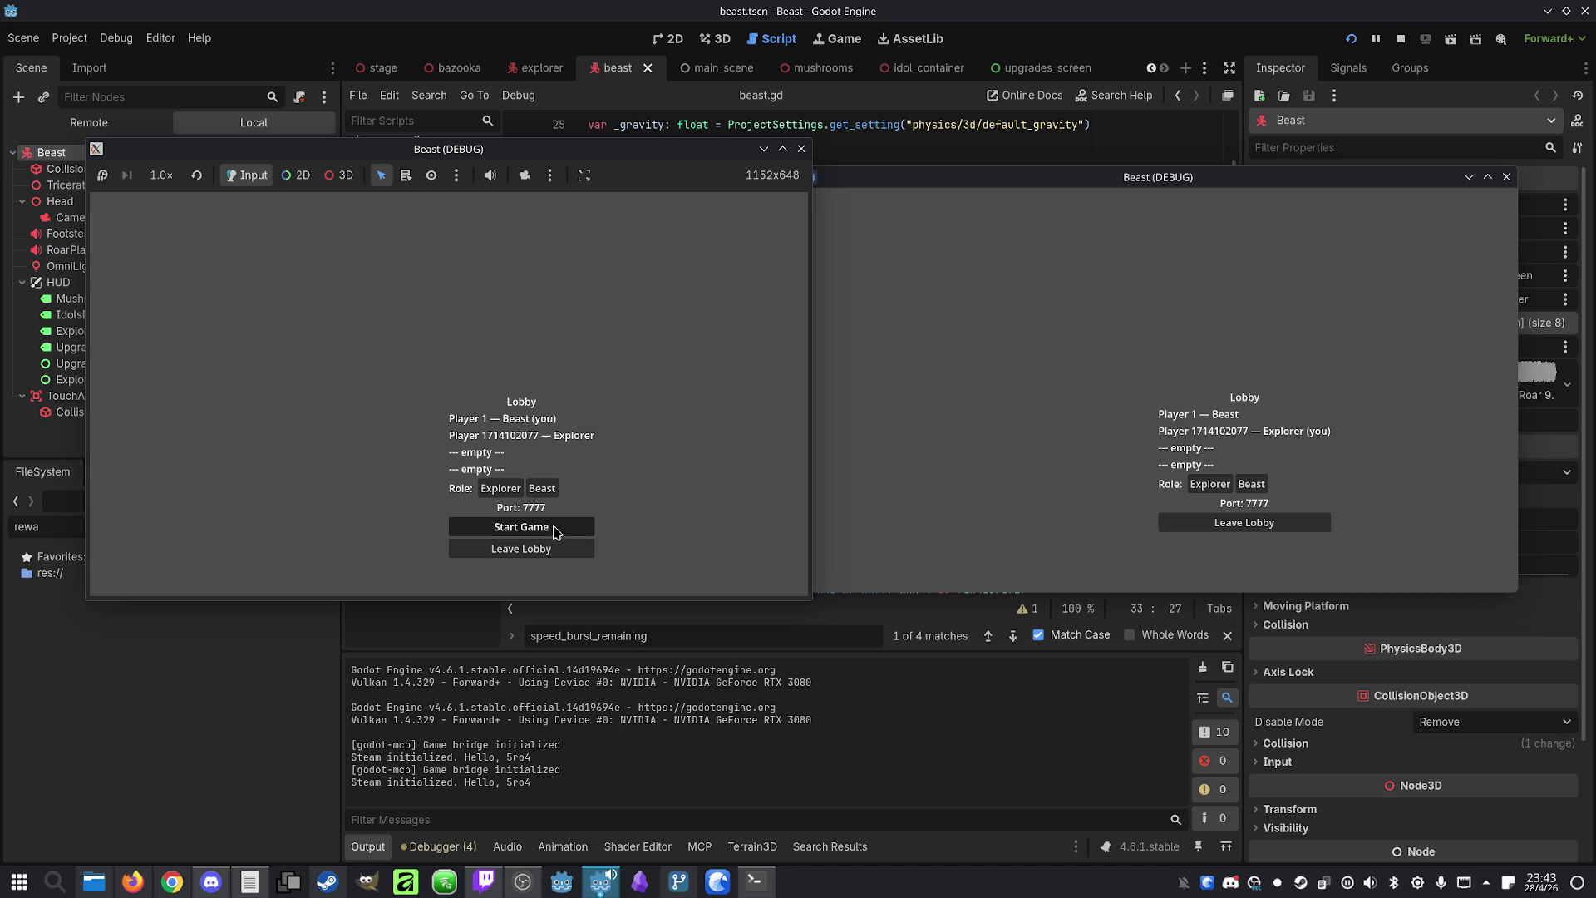
{"action": "left_click", "coordinate": [574, 526]}
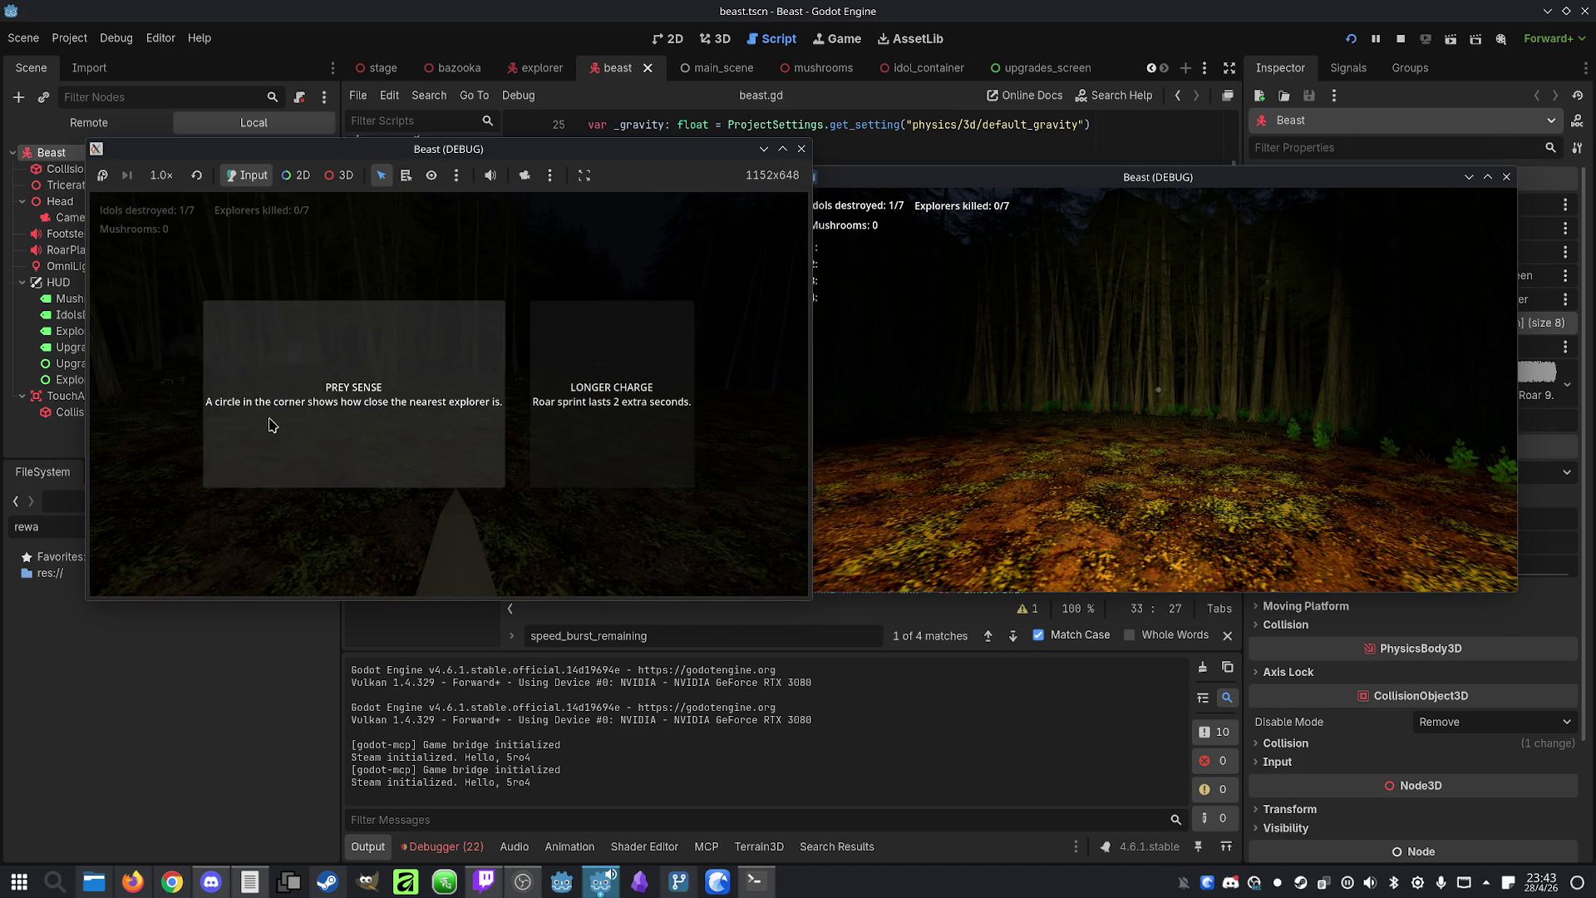
Pick the Prey Sense upgrade, then the Beast Sense upgrade in the second window
{"action": "left_click", "coordinate": [380, 441]}
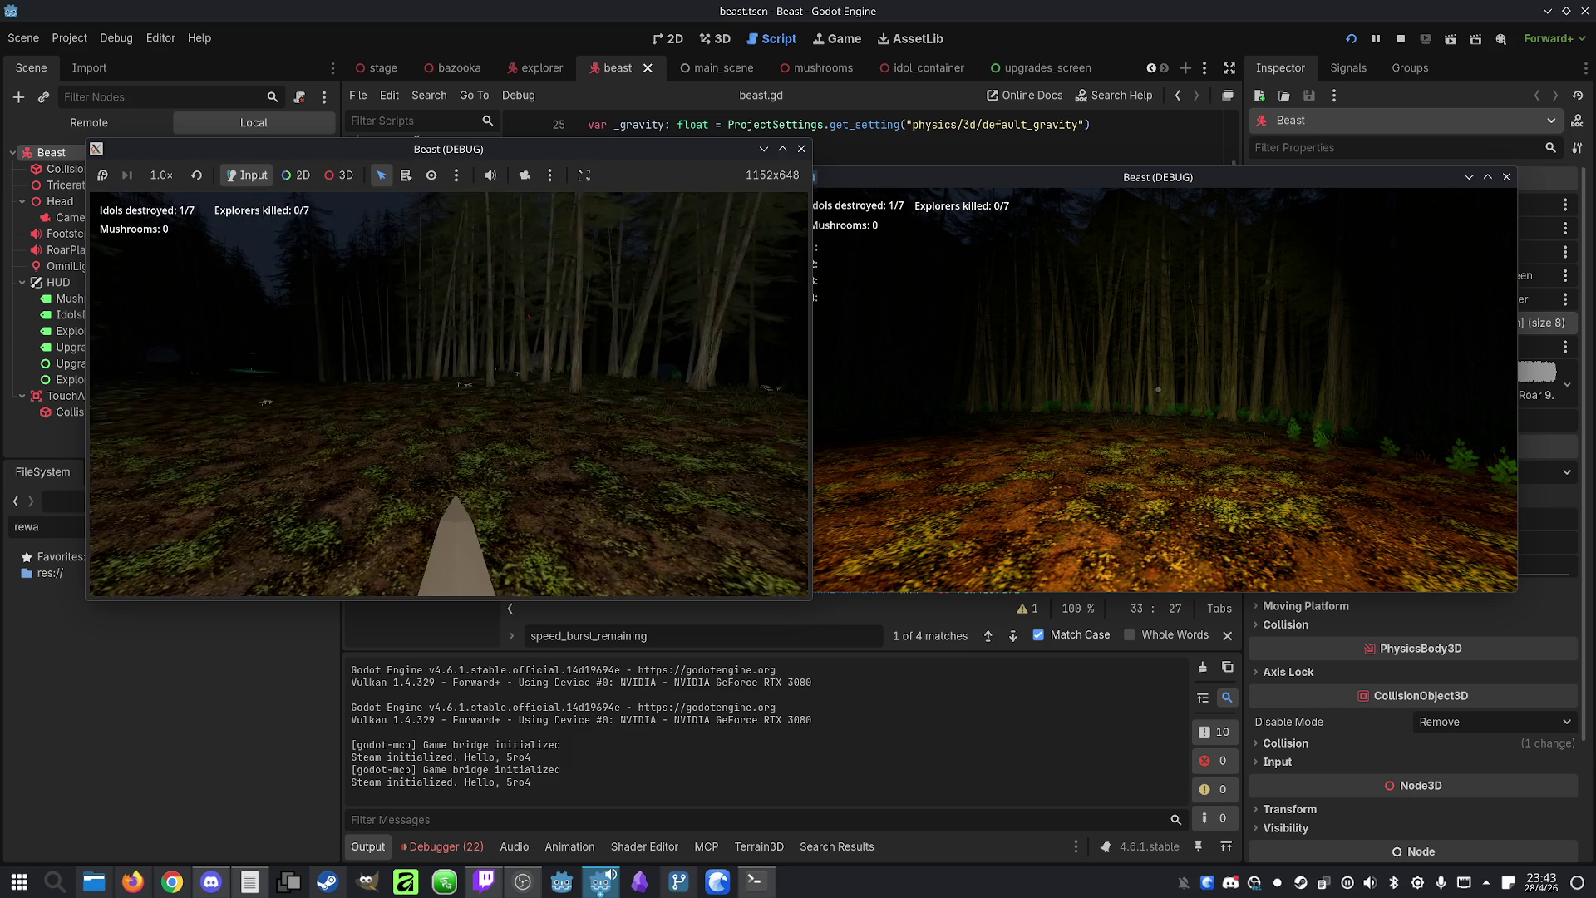
{"action": "key", "text": "w"}
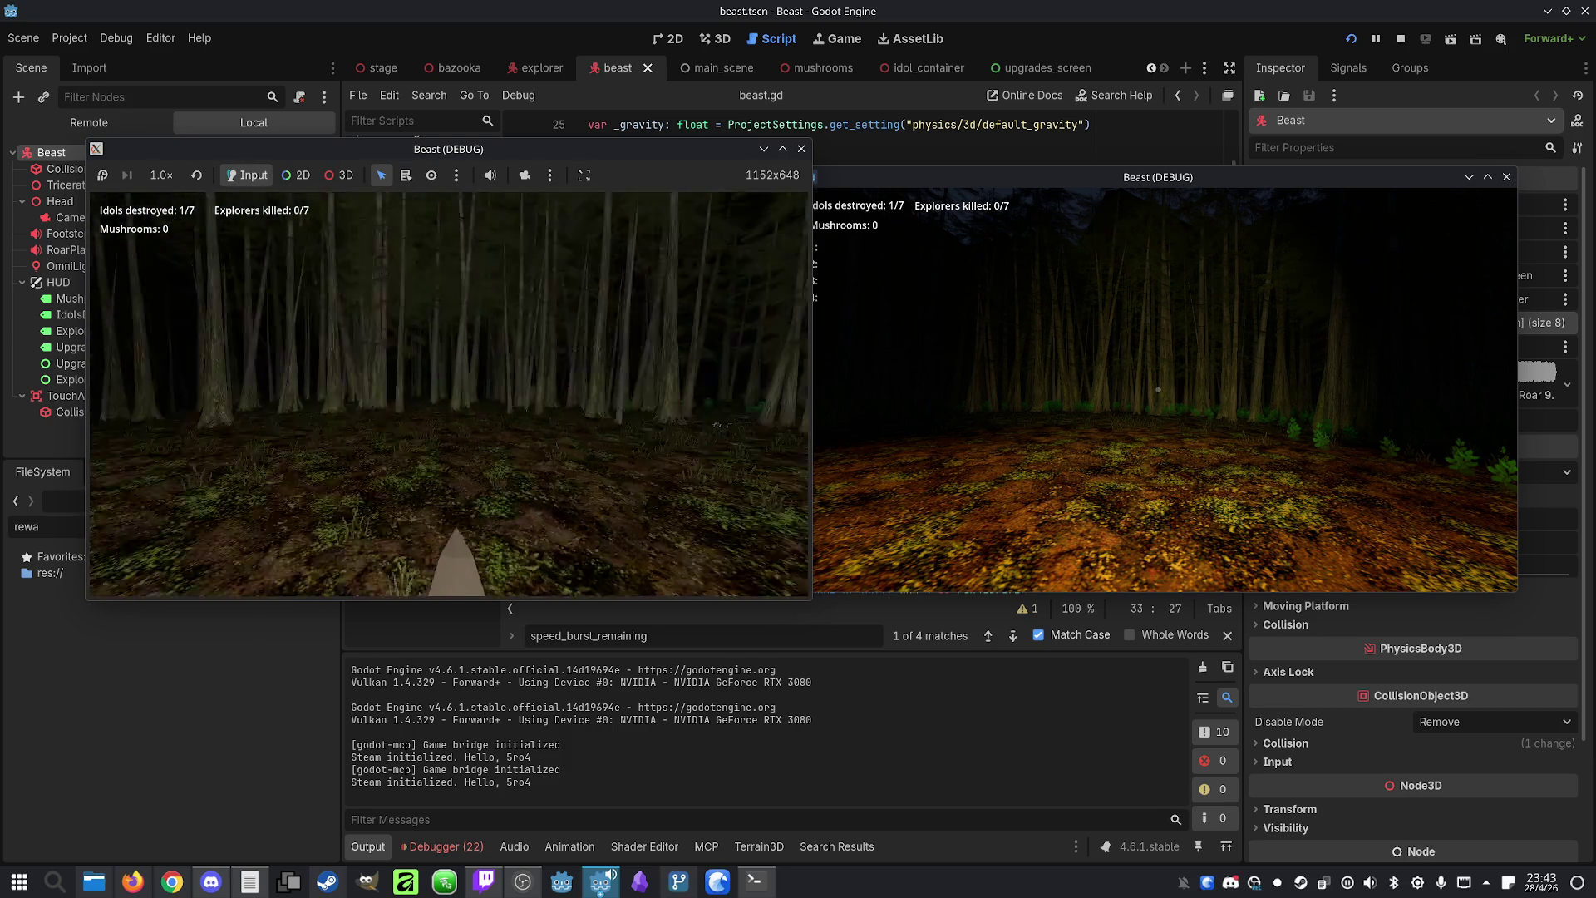
{"action": "key", "text": "super"}
{"action": "left_click", "coordinate": [1158, 389]}
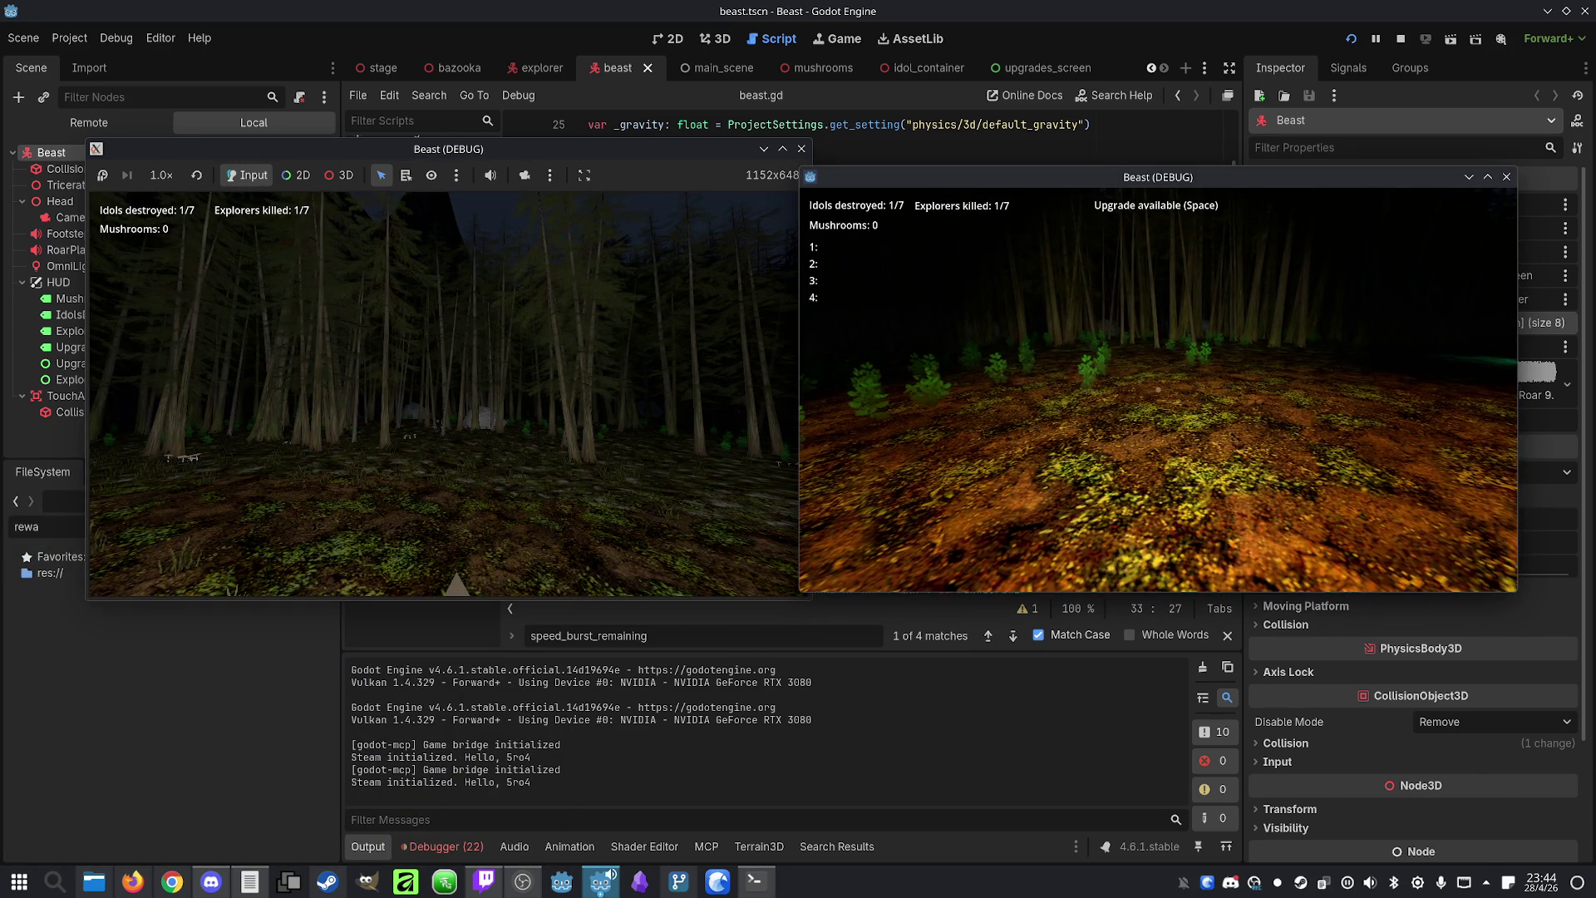
{"action": "key", "text": "space"}
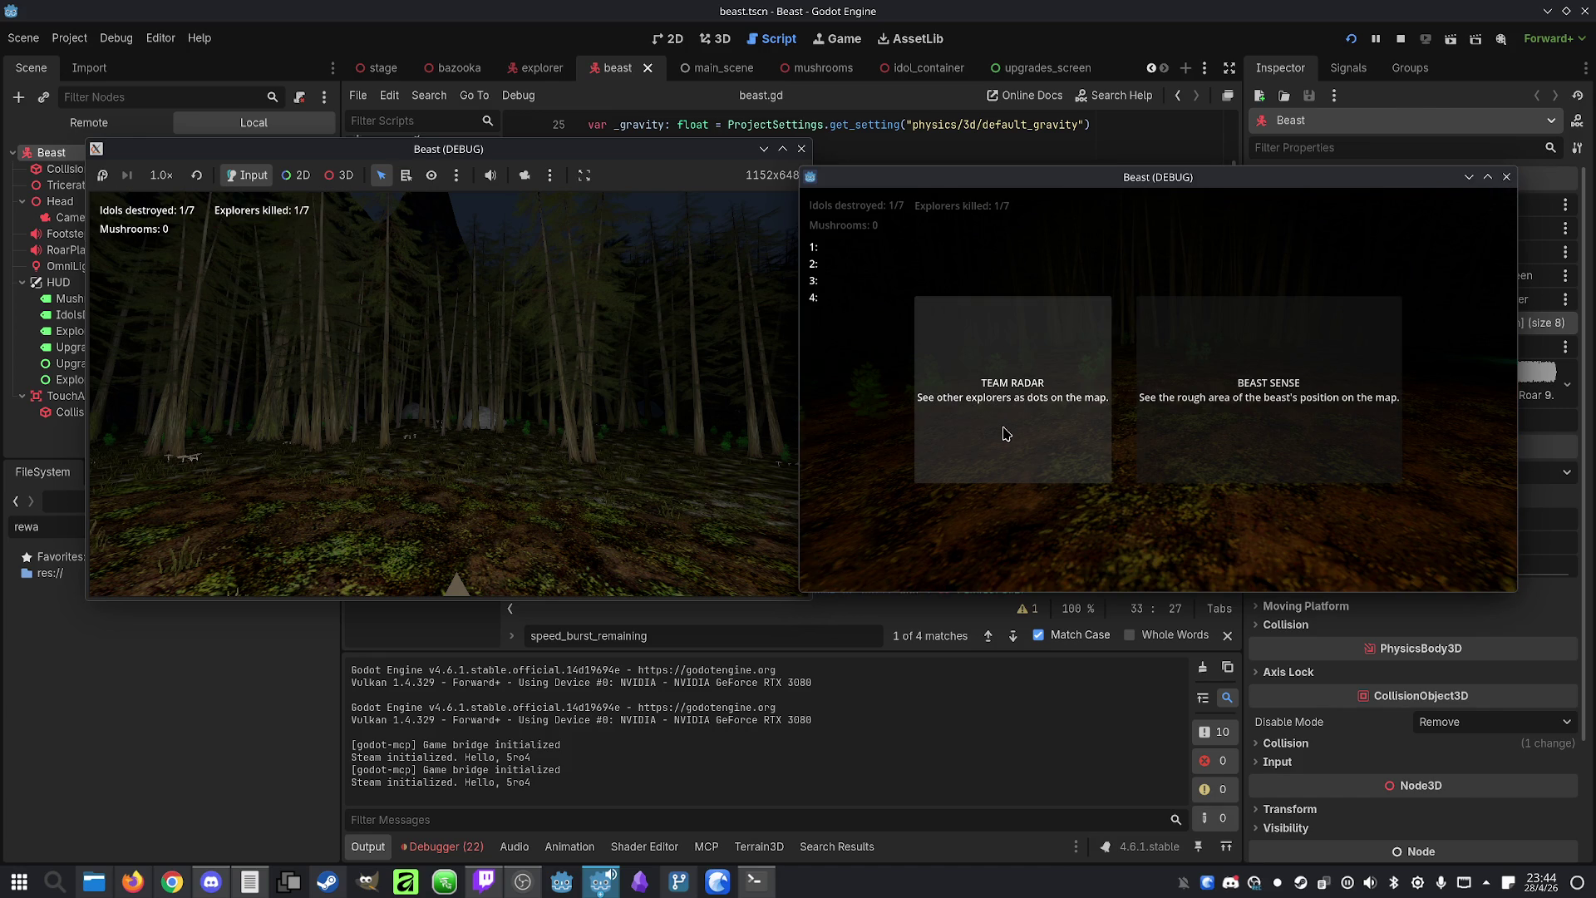
{"action": "left_click", "coordinate": [1301, 436]}
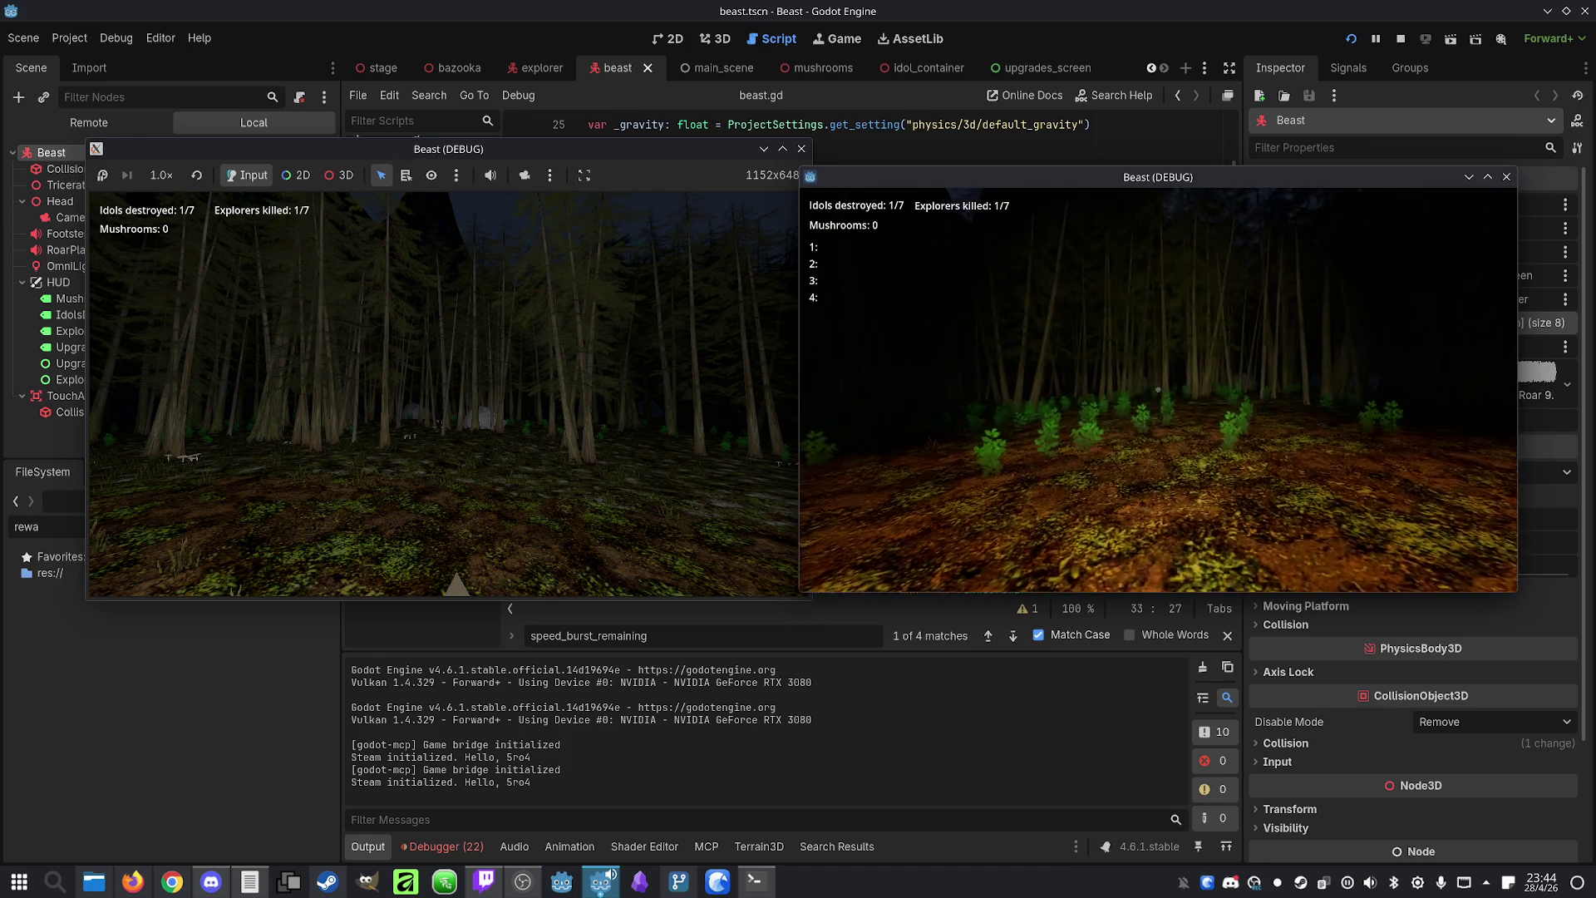
Toggle the top-down map on and off several times to check it
{"action": "key", "text": "m"}
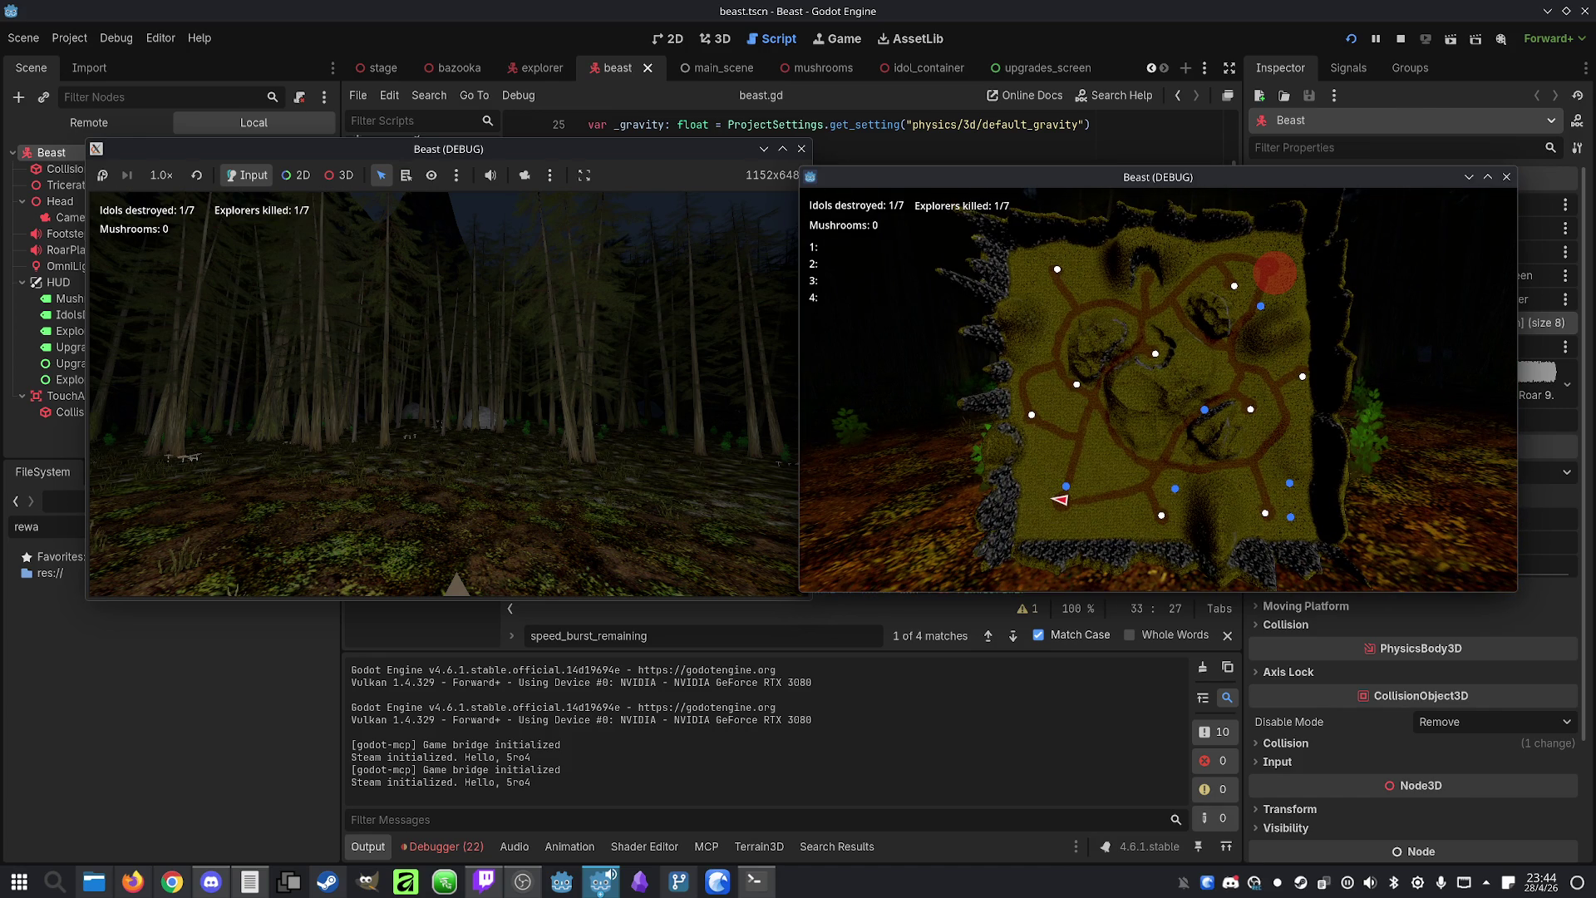
{"action": "key", "text": "m"}
{"action": "key", "text": "super"}
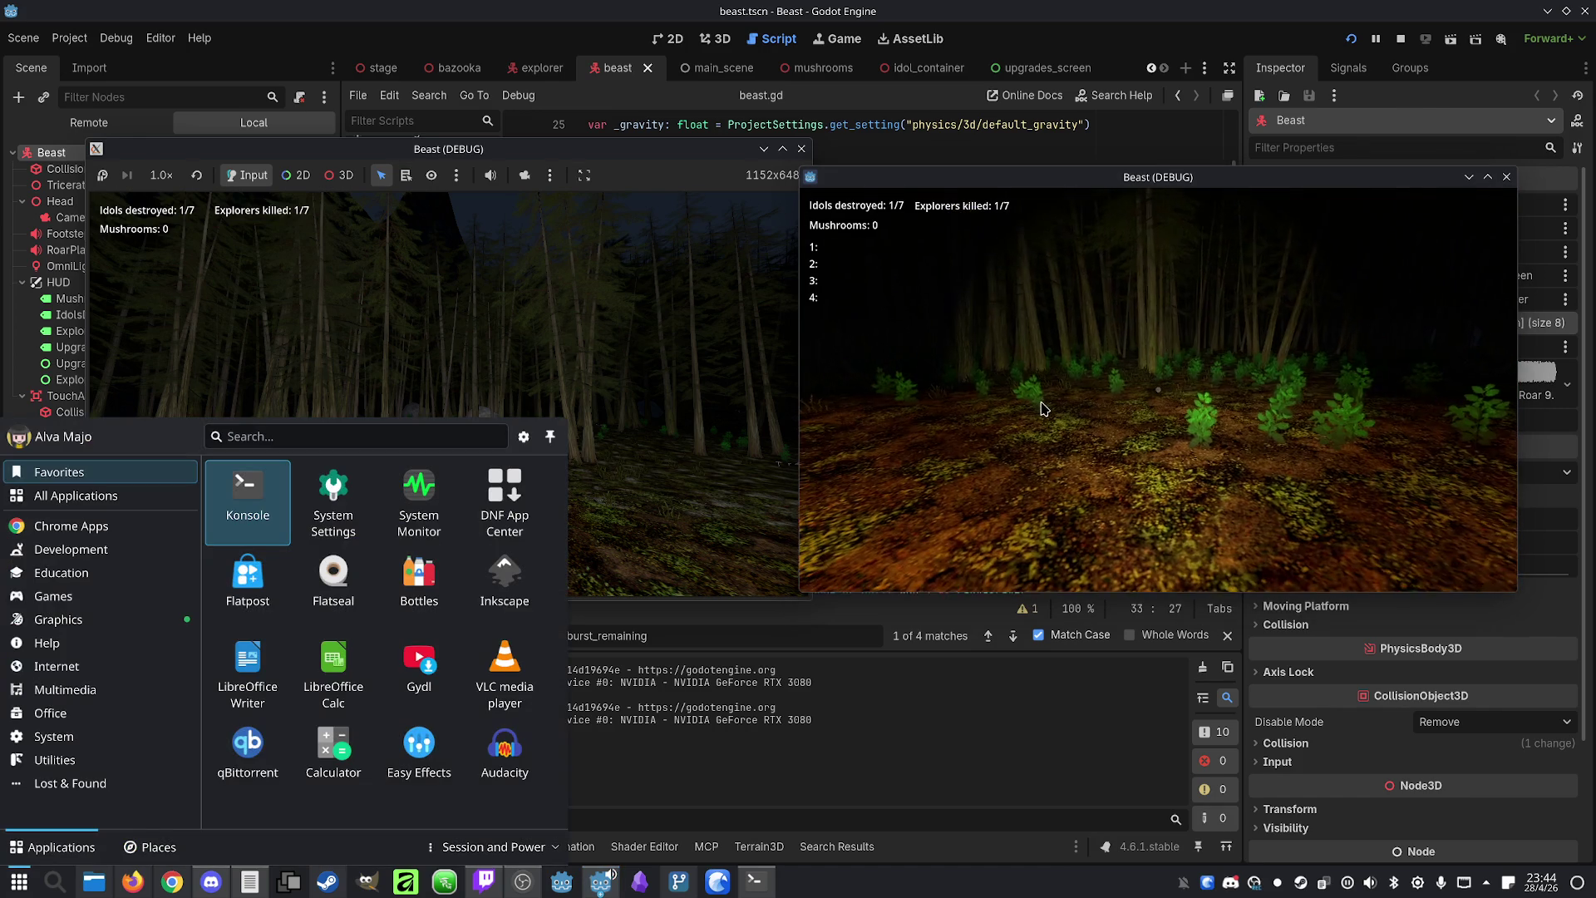
{"action": "key", "text": "super"}
{"action": "key", "text": "m"}
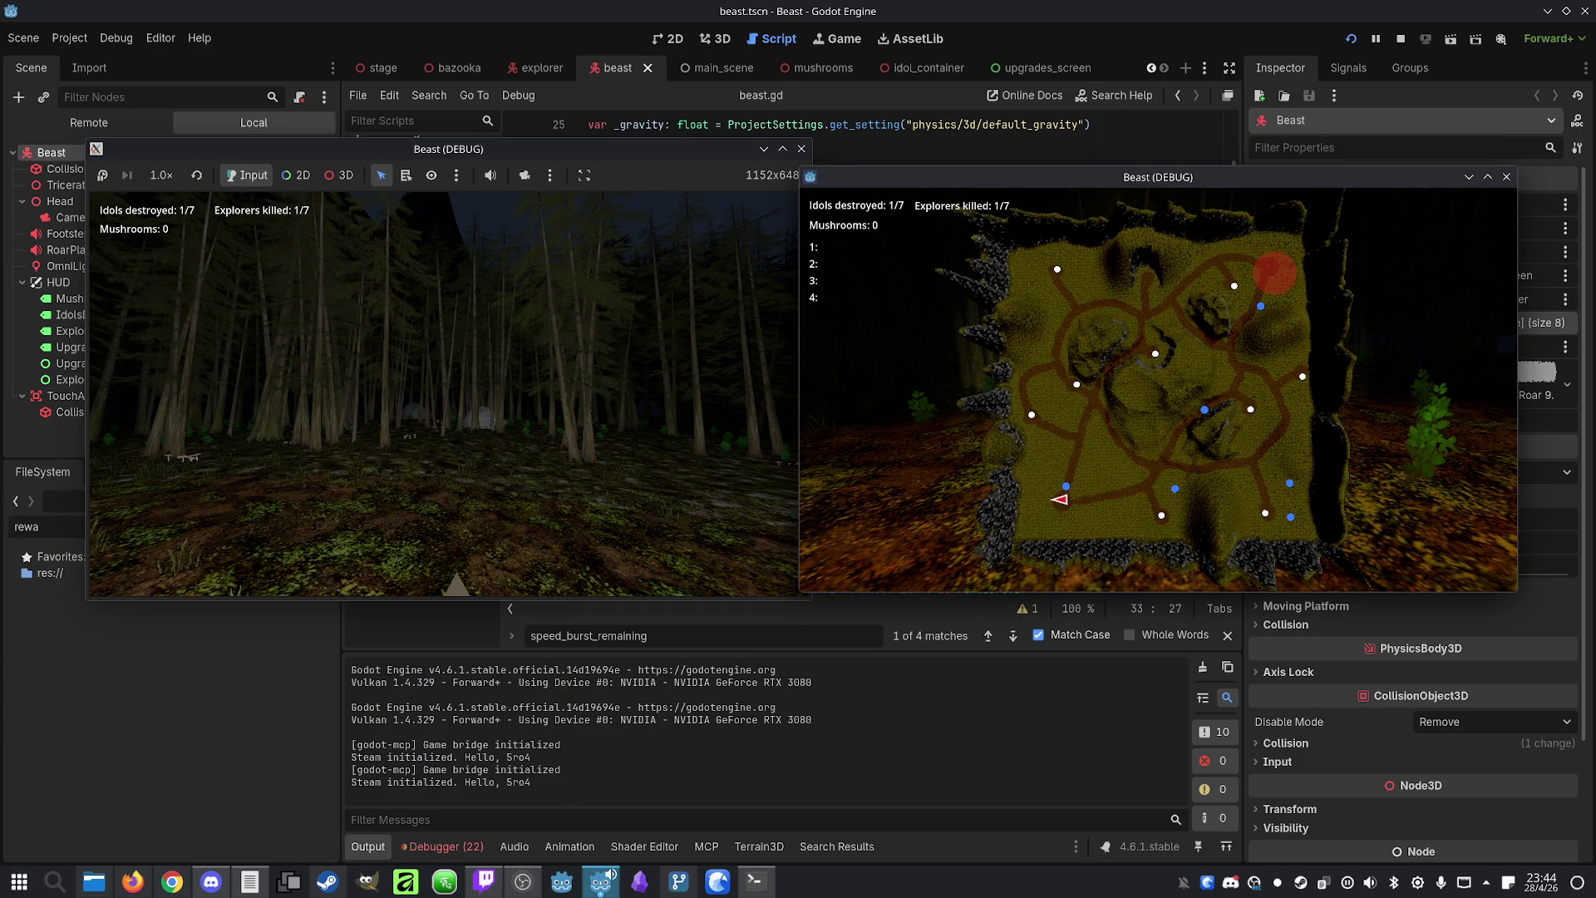
{"action": "key", "text": "m"}
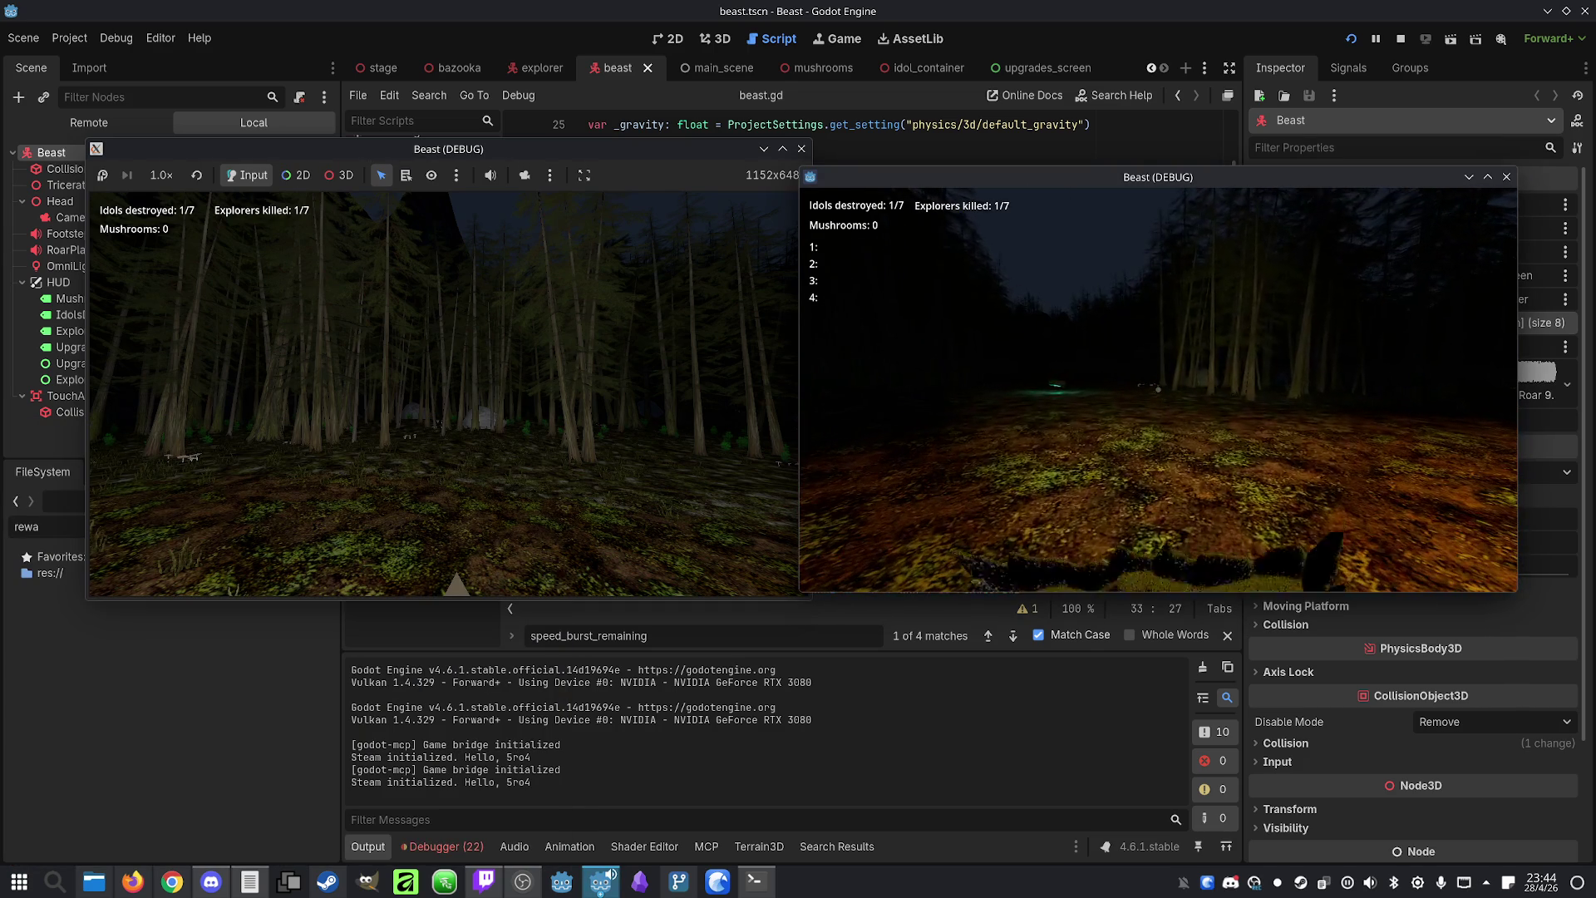
{"action": "key", "text": "m"}
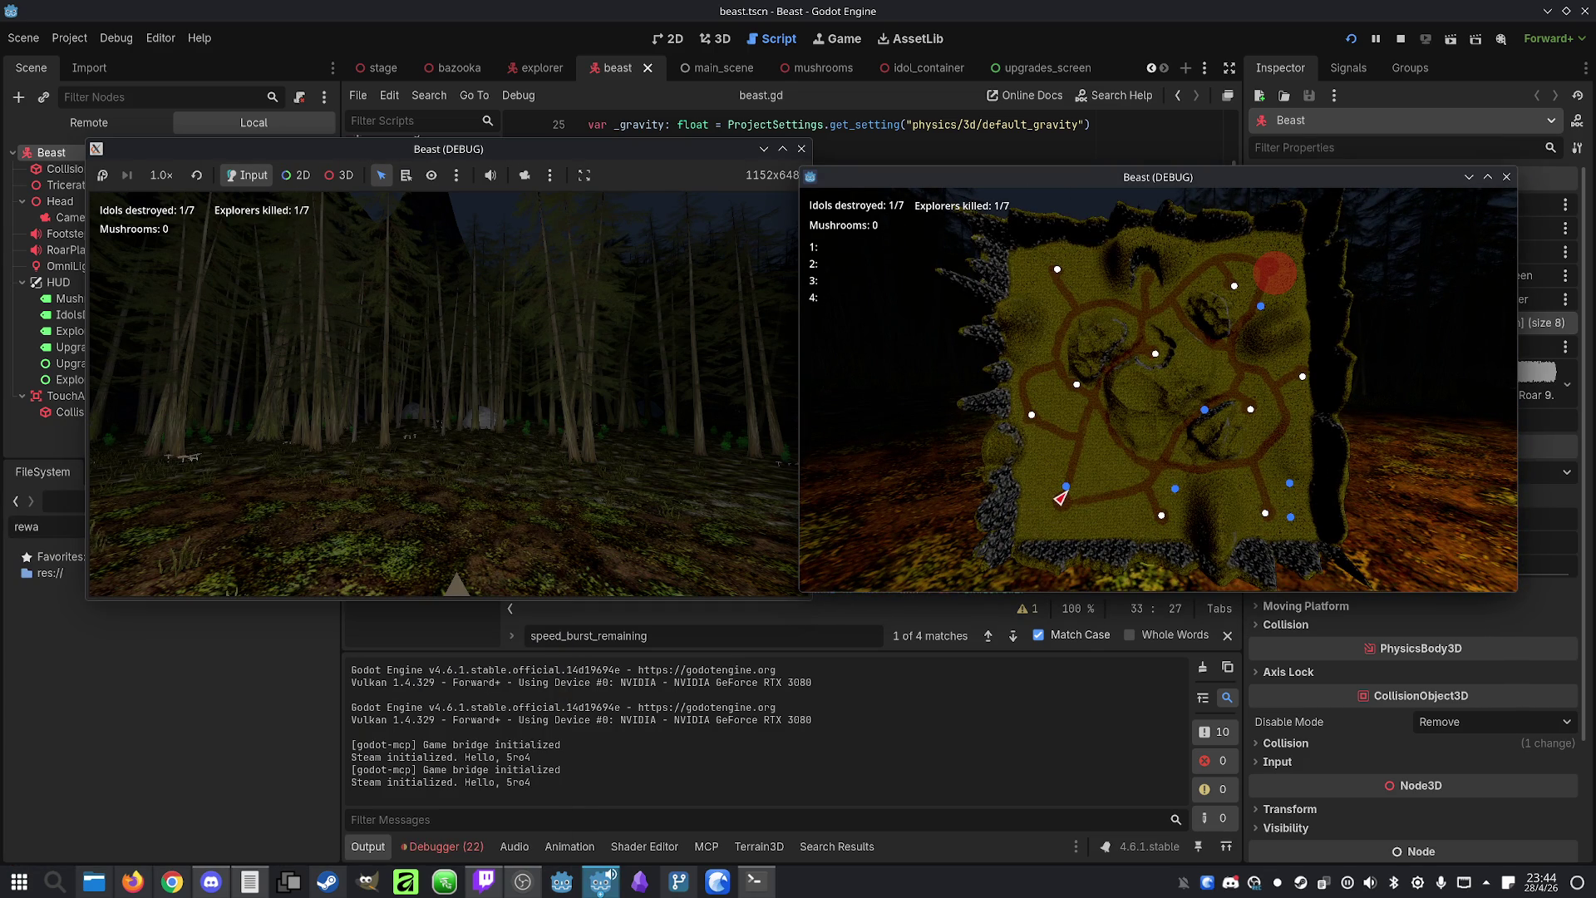
{"action": "key", "text": "super"}
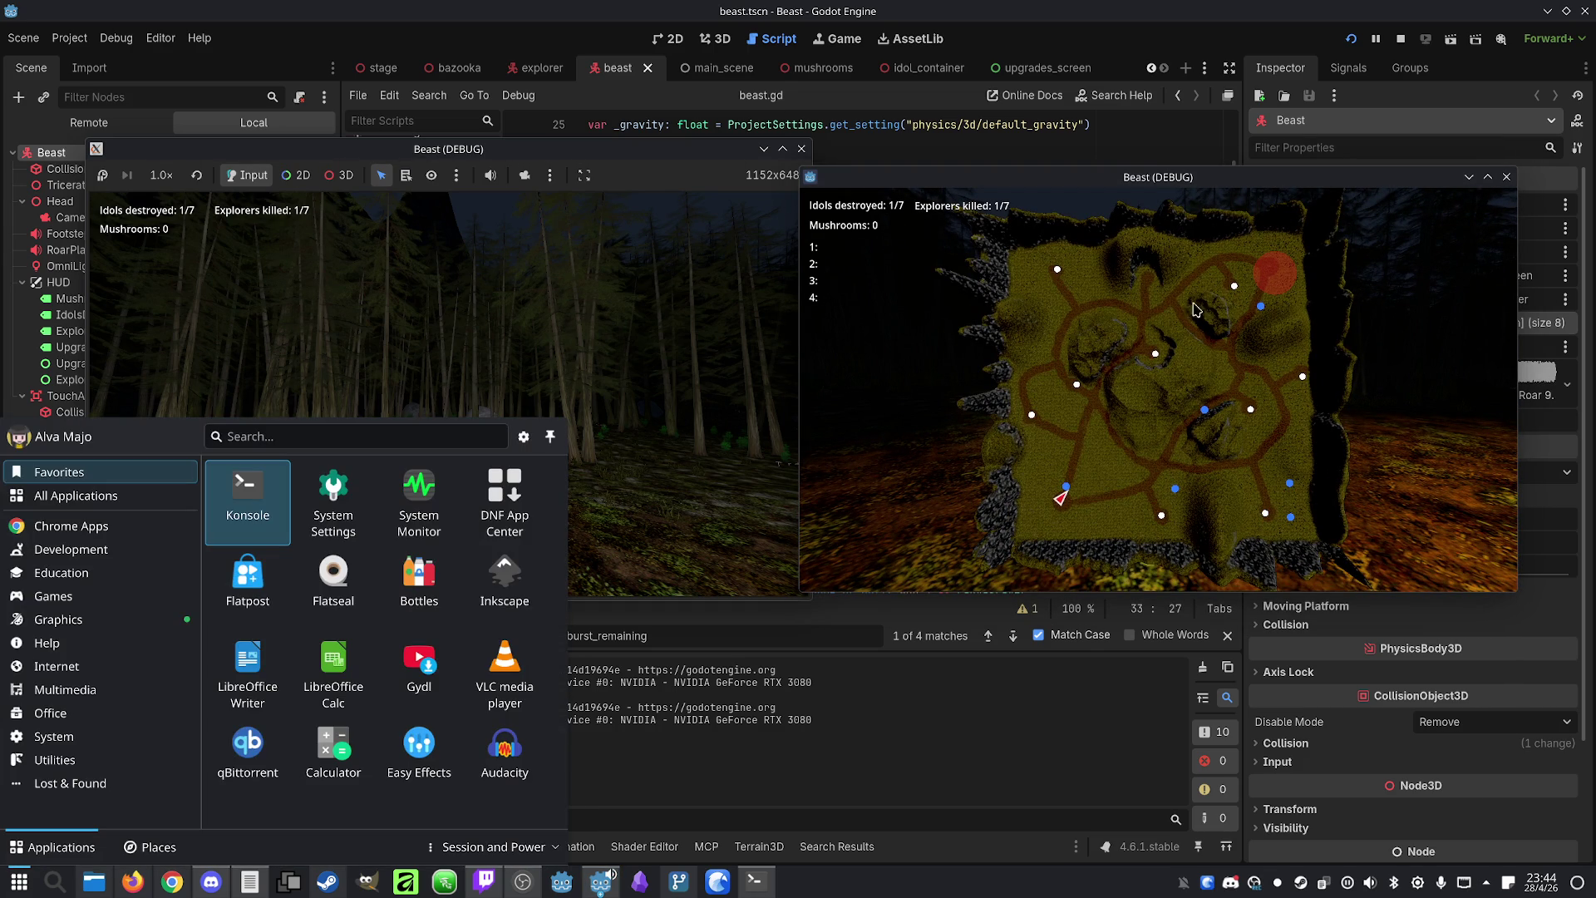
Walk the beast through the trees toward the rocks, then stop the game
{"action": "key", "text": "super"}
{"action": "key", "text": "w"}
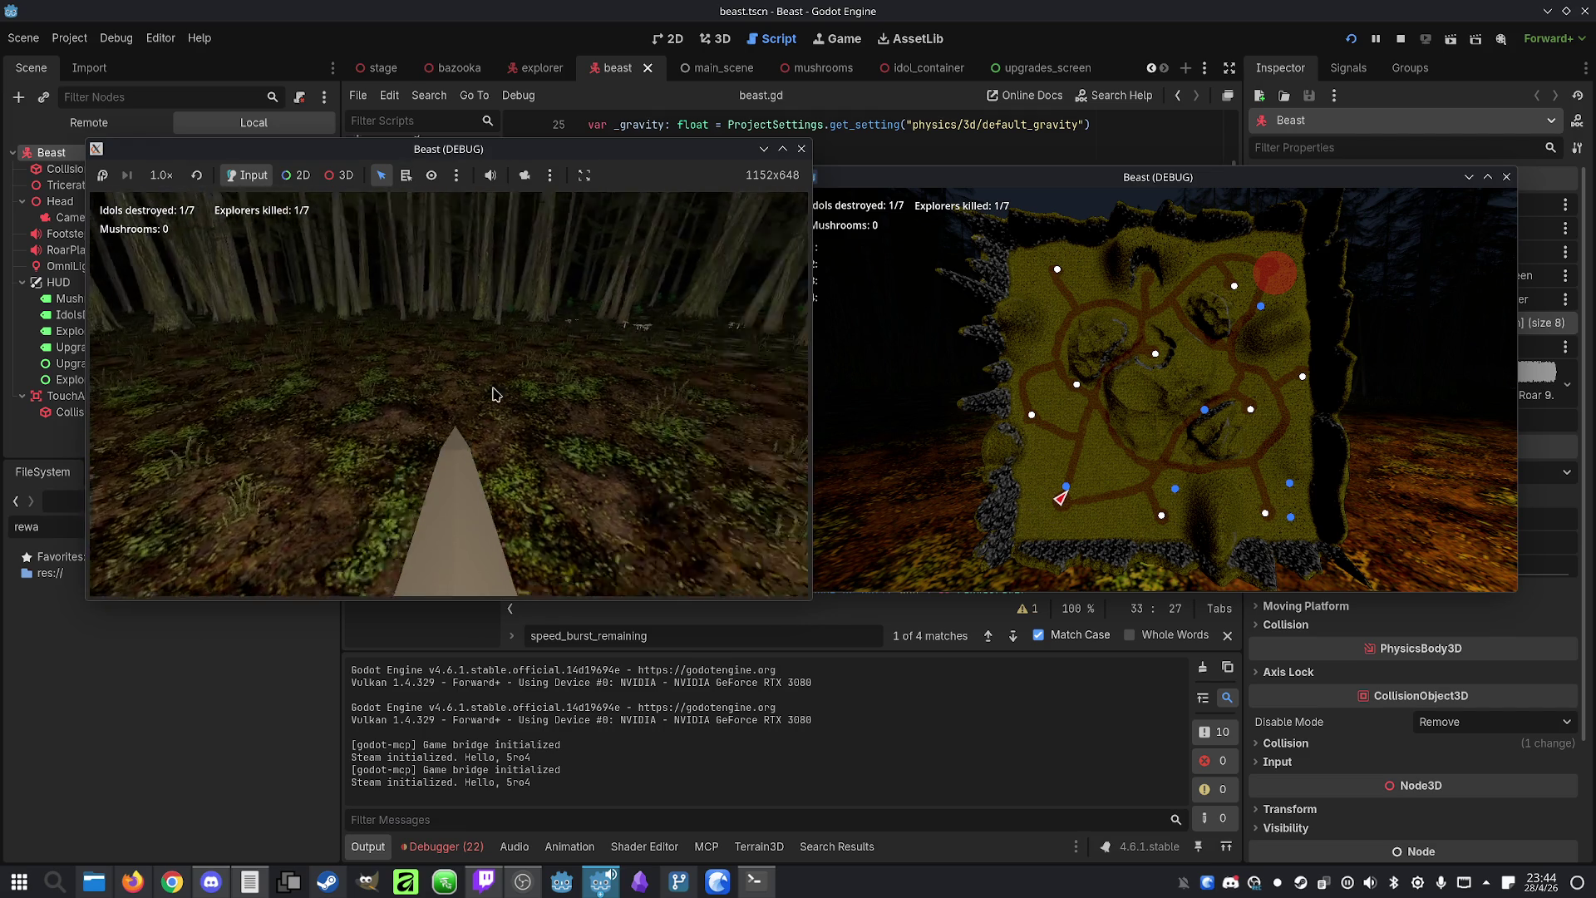
{"action": "key", "text": "w"}
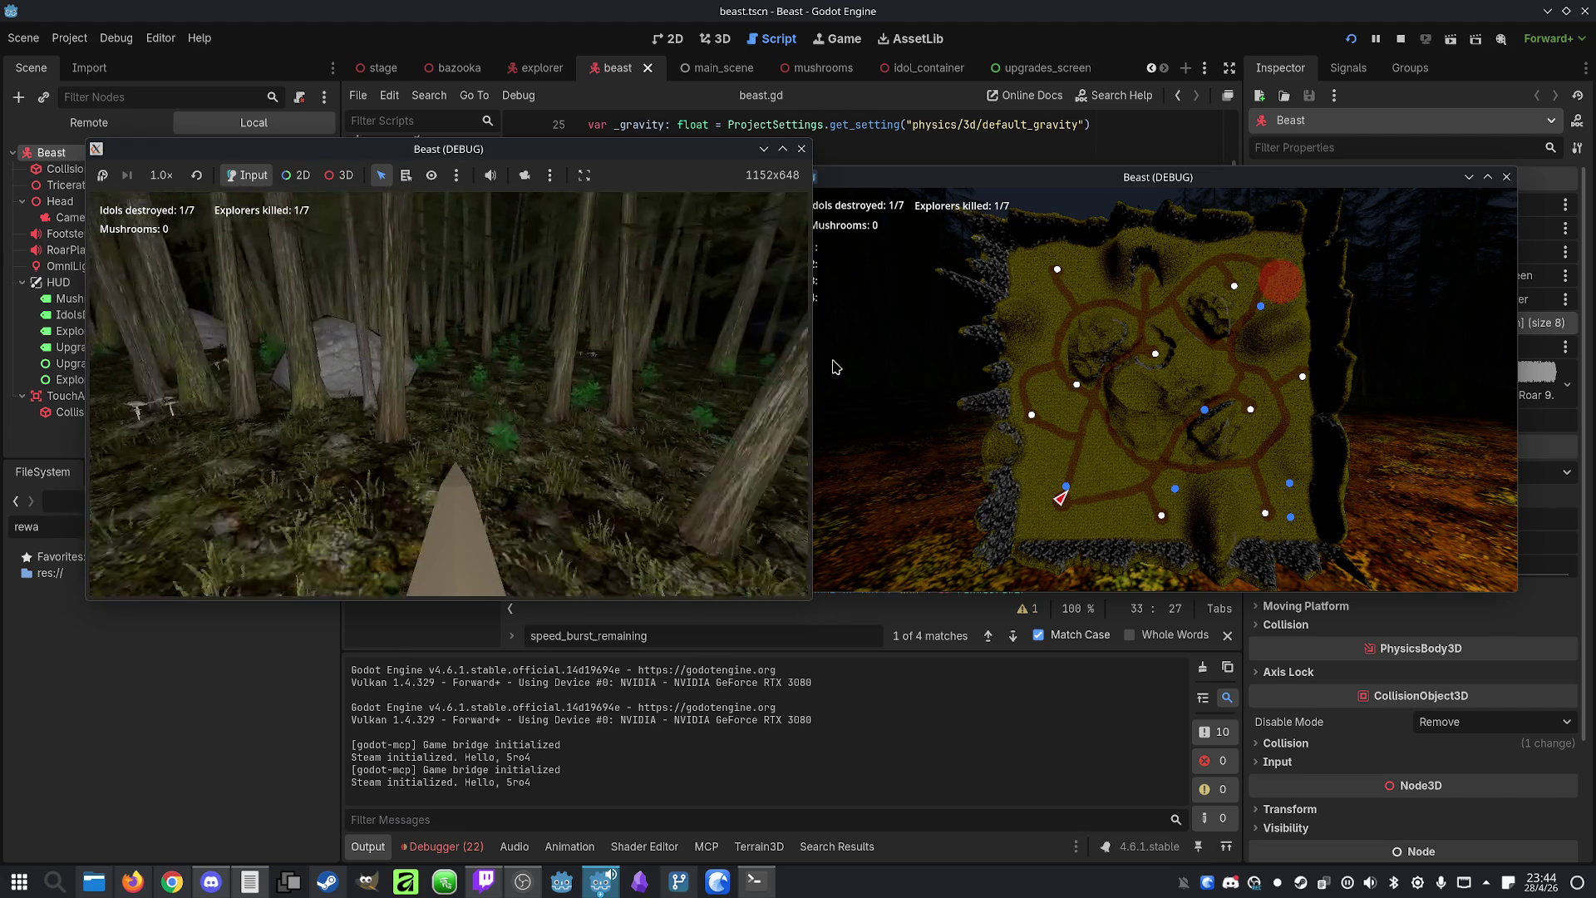
{"action": "key", "text": "w"}
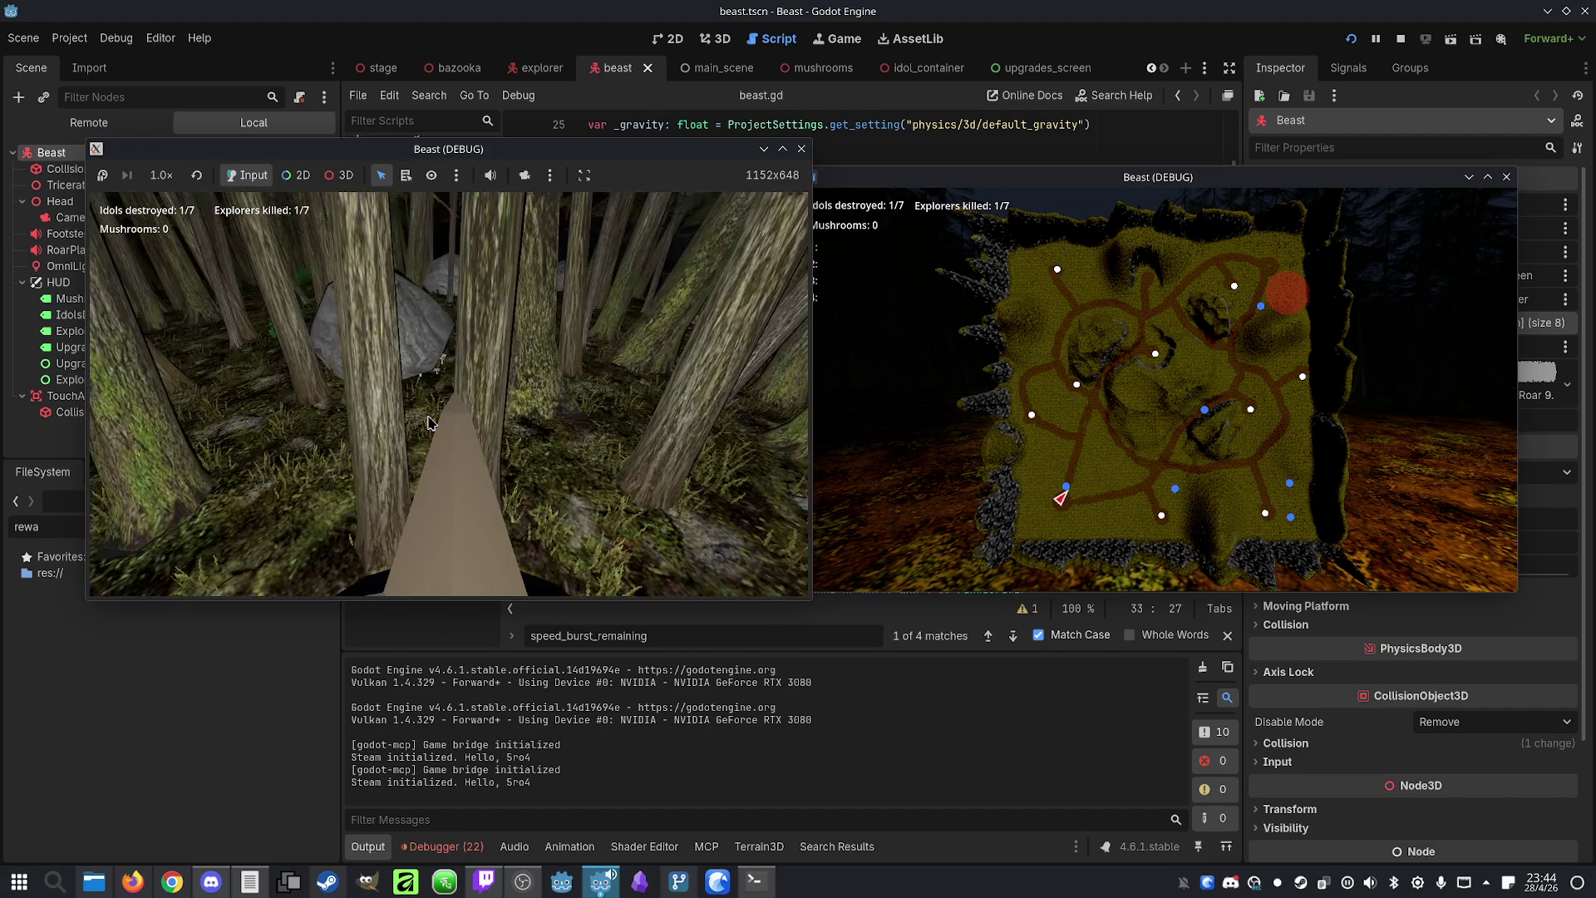
{"action": "key", "text": "w"}
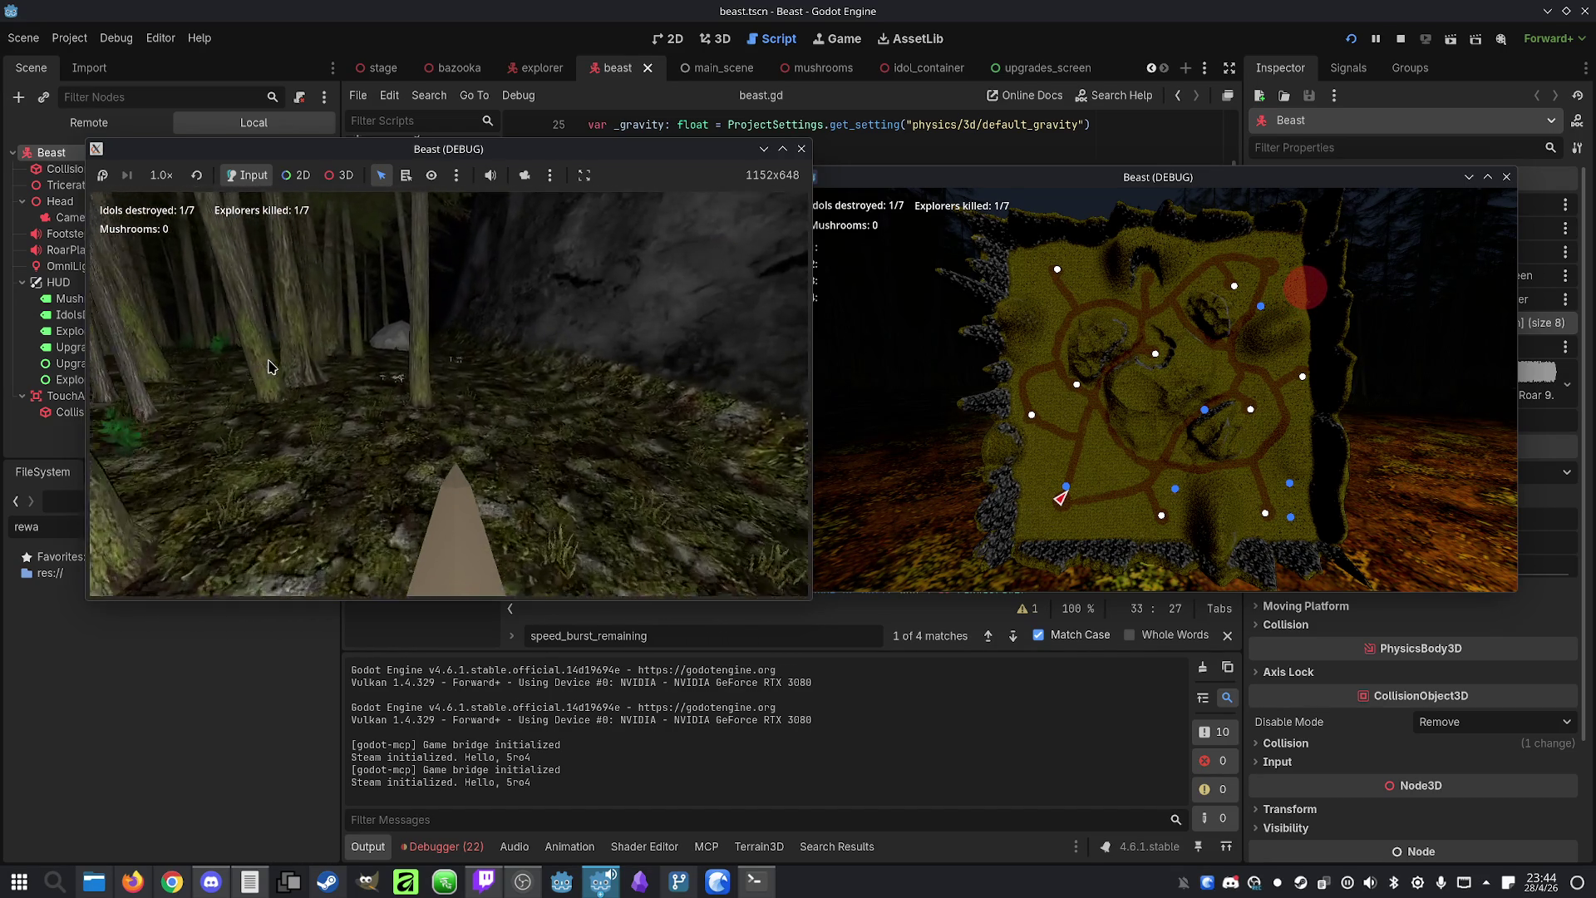
{"action": "left_click", "coordinate": [1400, 49]}
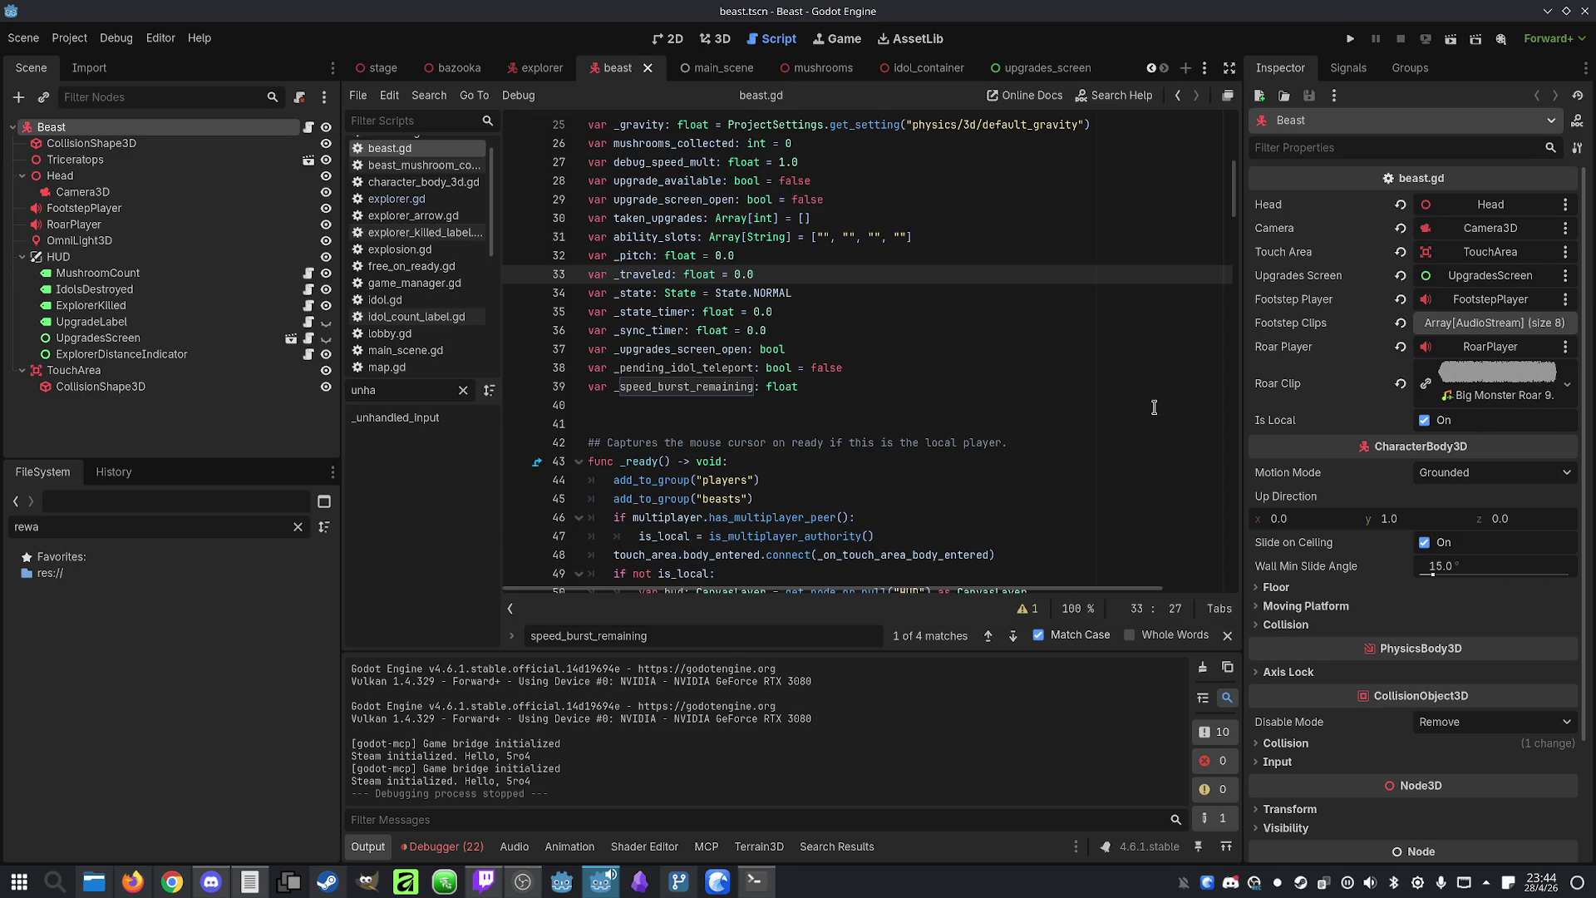
Ask Claude that destroying an idol or pressing F1 shows only the notification, not the upgrades screen
{"action": "left_click", "coordinate": [756, 882]}
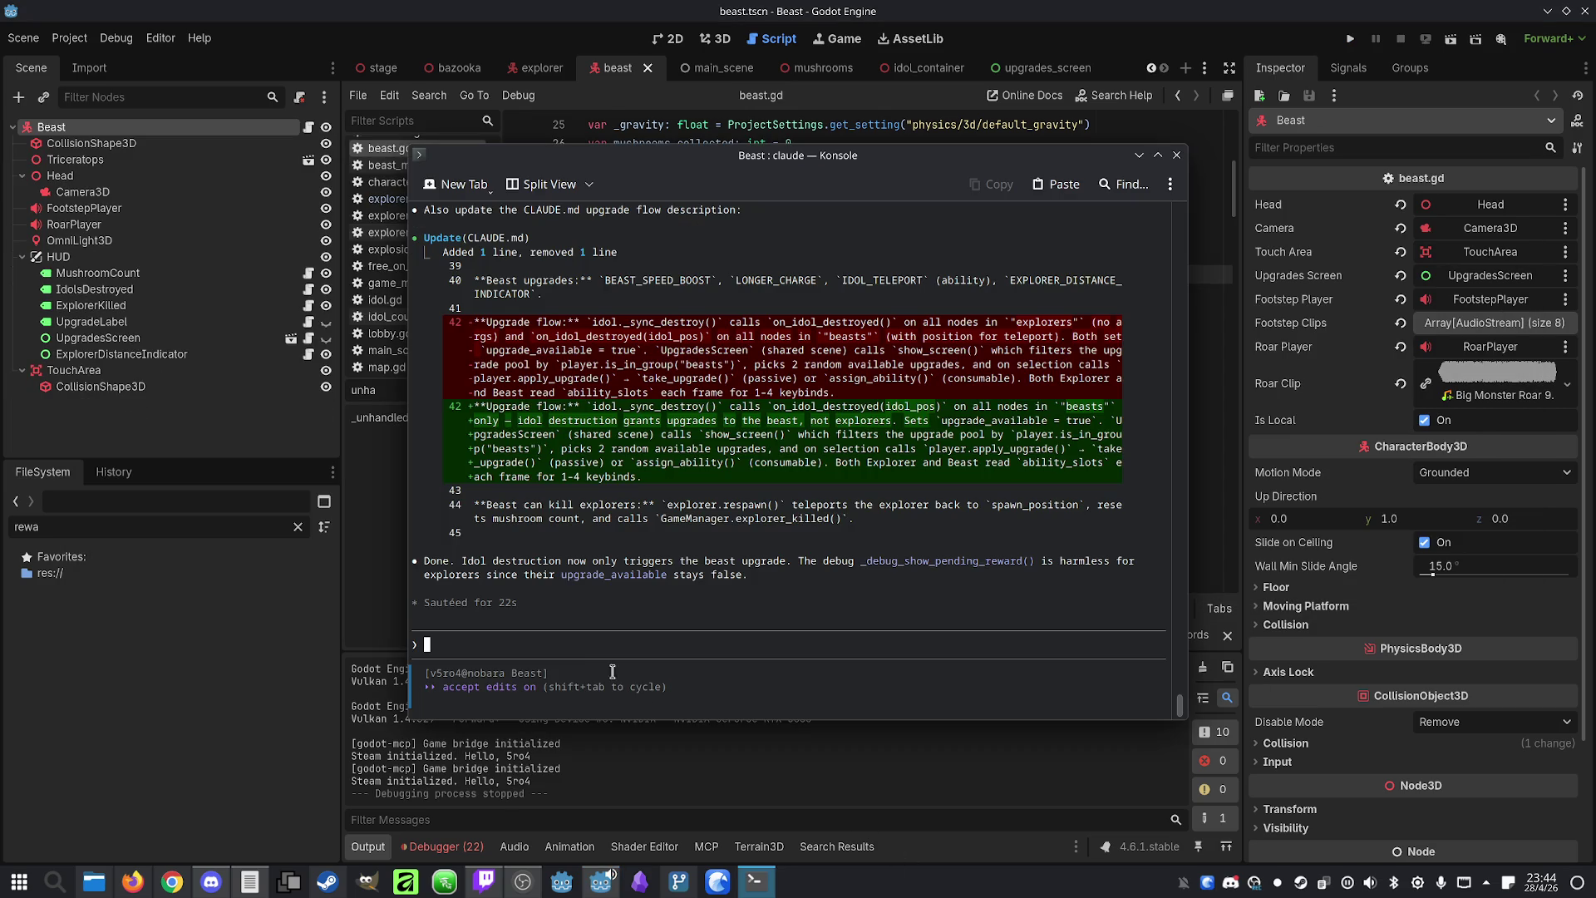
{"action": "type", "text": "I don't wn"}
{"action": "key", "text": "BackSpace"}
{"action": "type", "text": "ant that when destr"}
{"action": "type", "text": "oying an idol ("}
{"action": "type", "text": "or pressing F"}
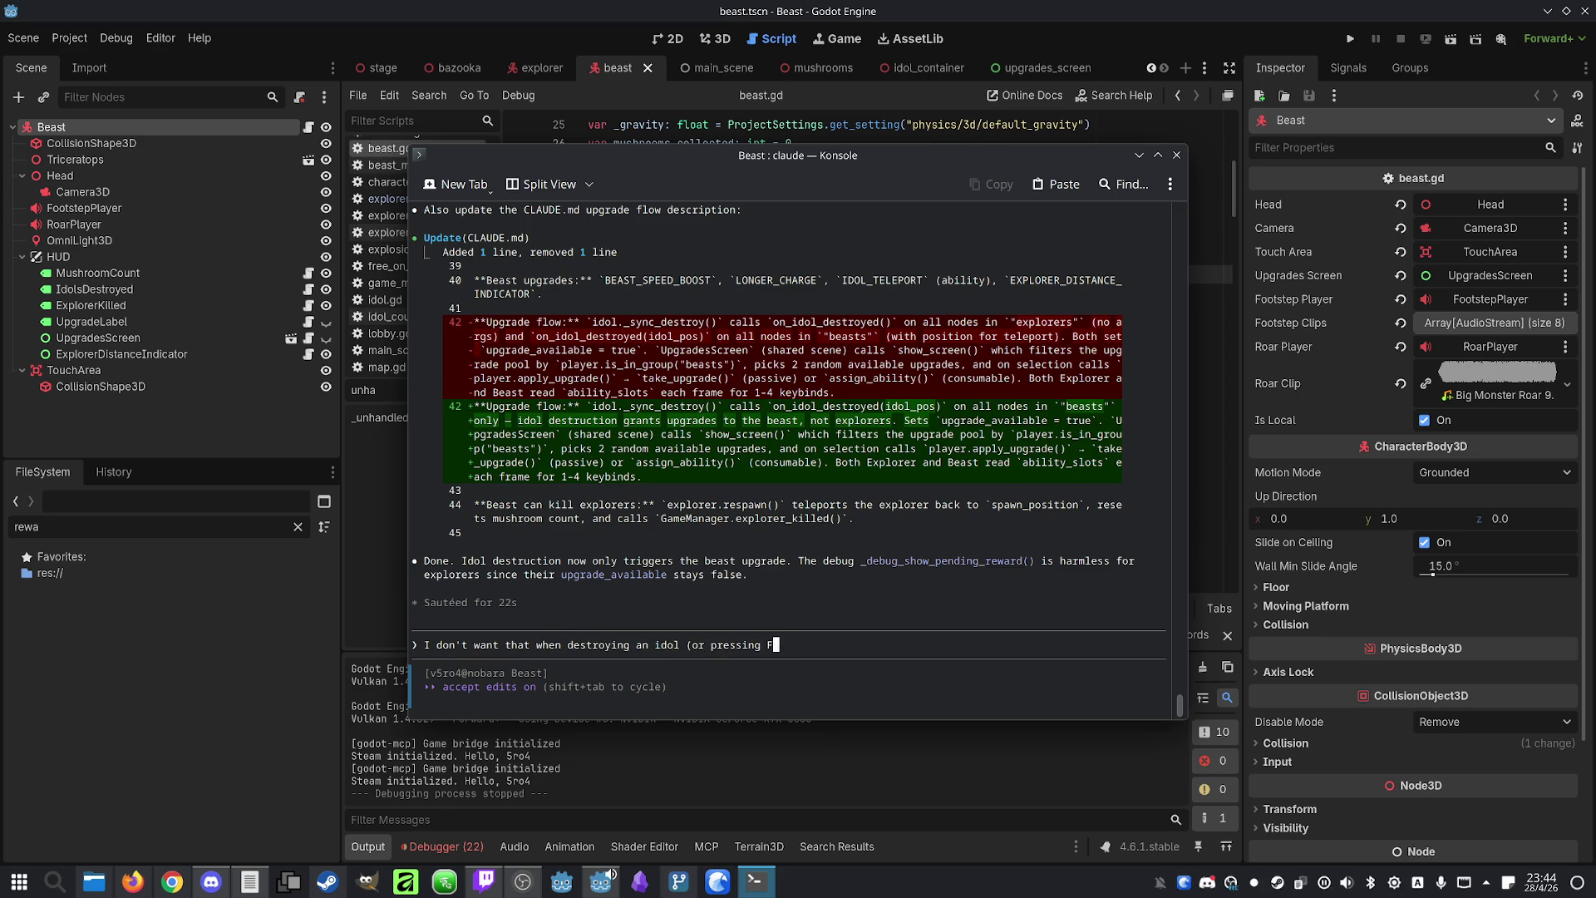
{"action": "type", "text": "1) the "}
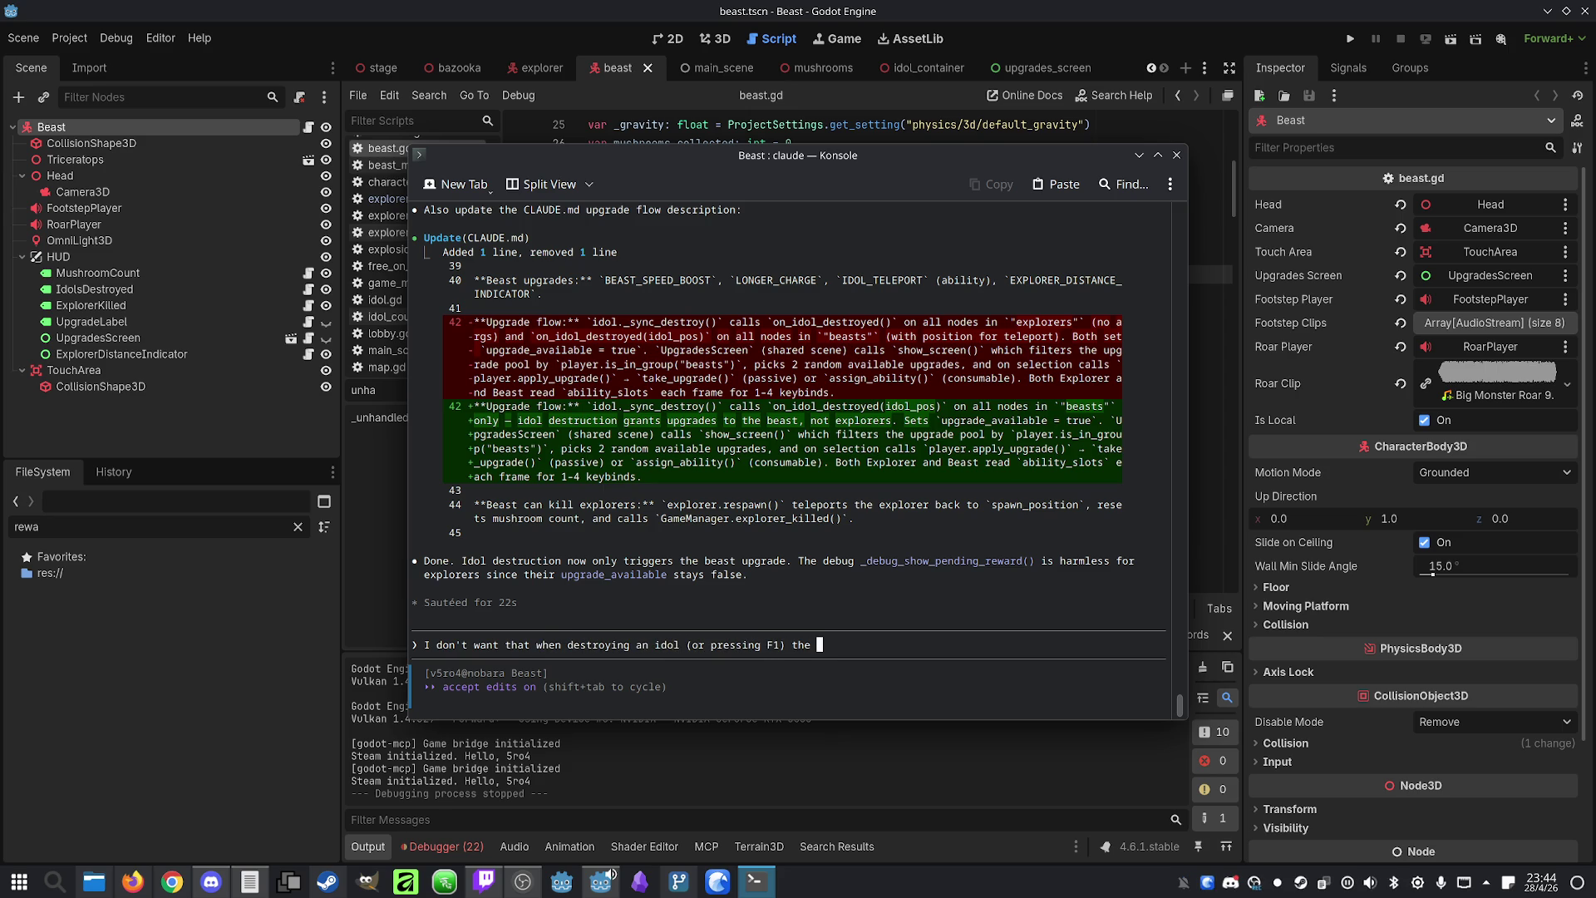
{"action": "type", "text": "upgrades screen shows a"}
{"action": "type", "text": "utomati"}
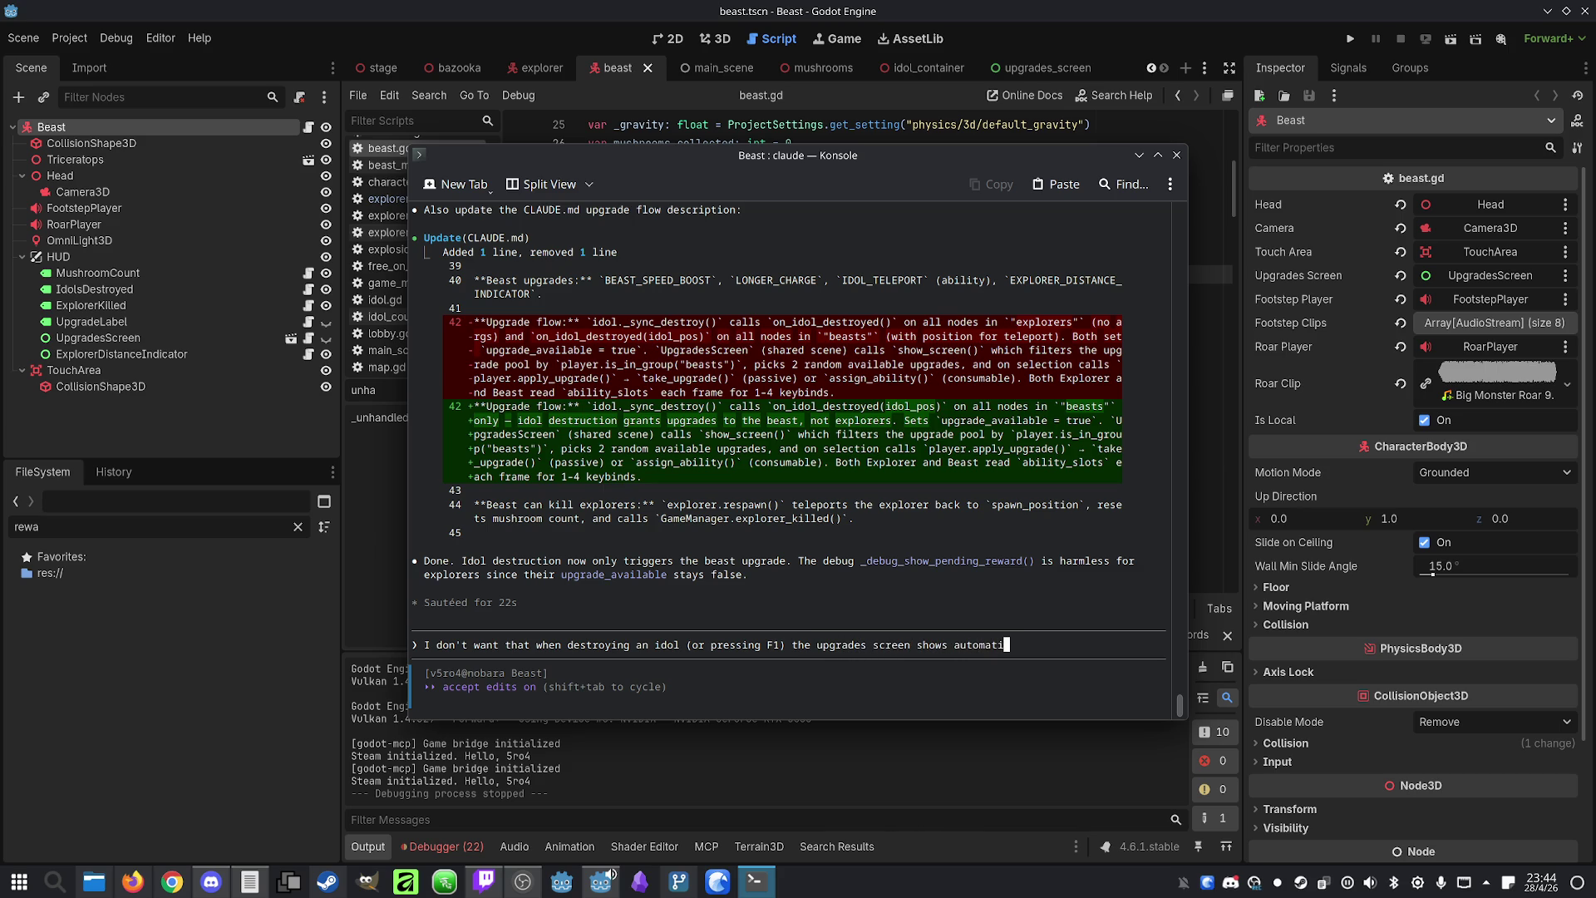
{"action": "type", "text": "cally for the be"}
{"action": "type", "text": "ast. "}
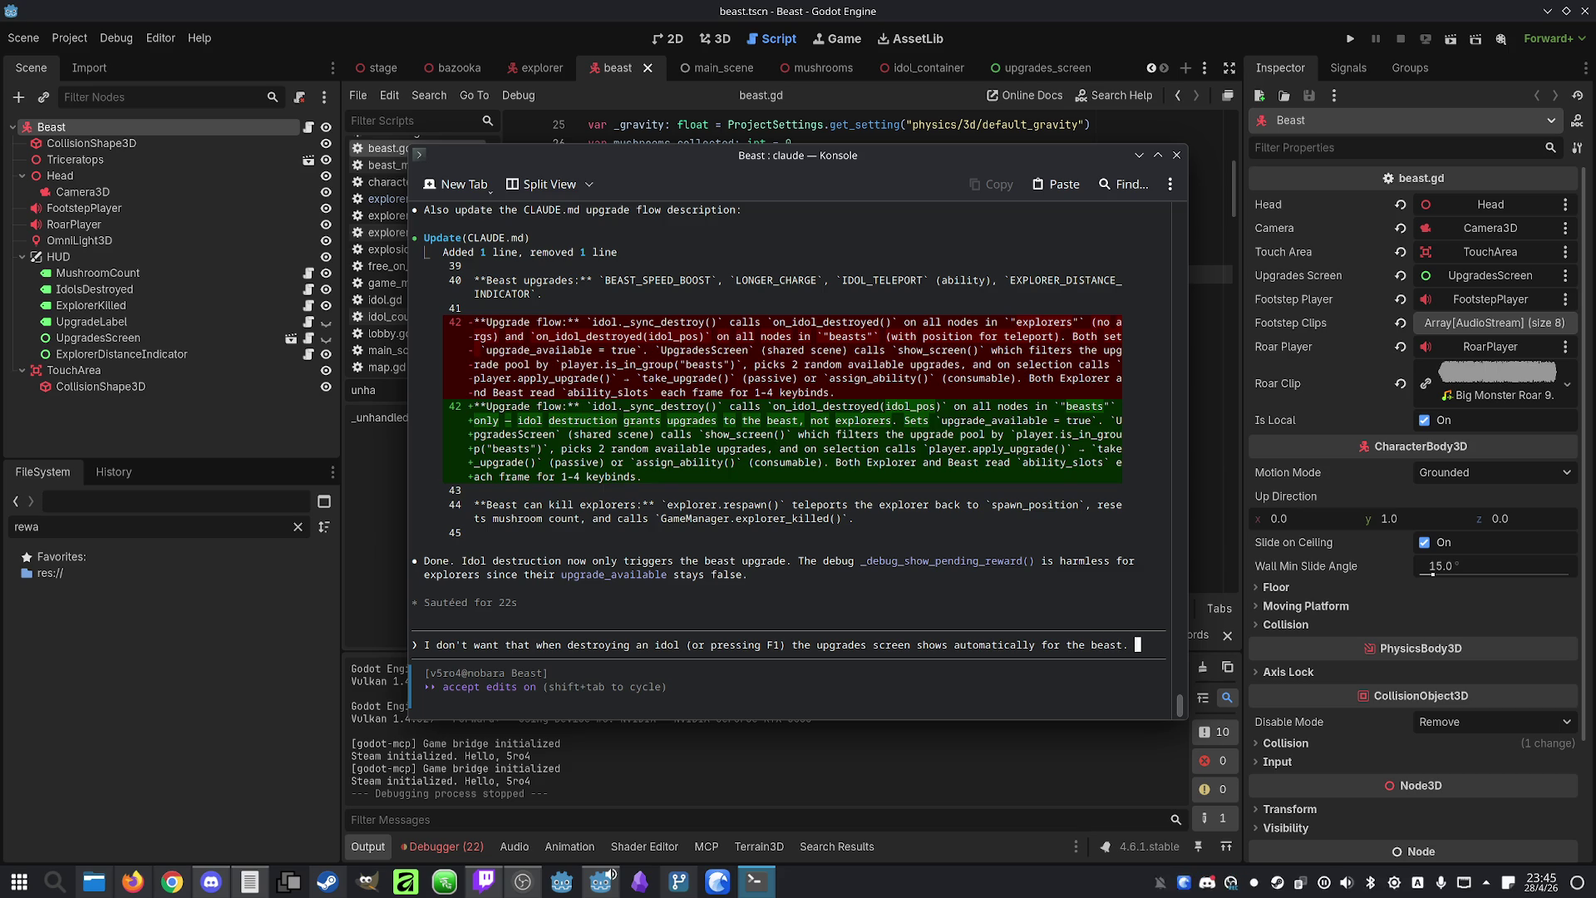
{"action": "type", "text": "Only the notification should show, s"}
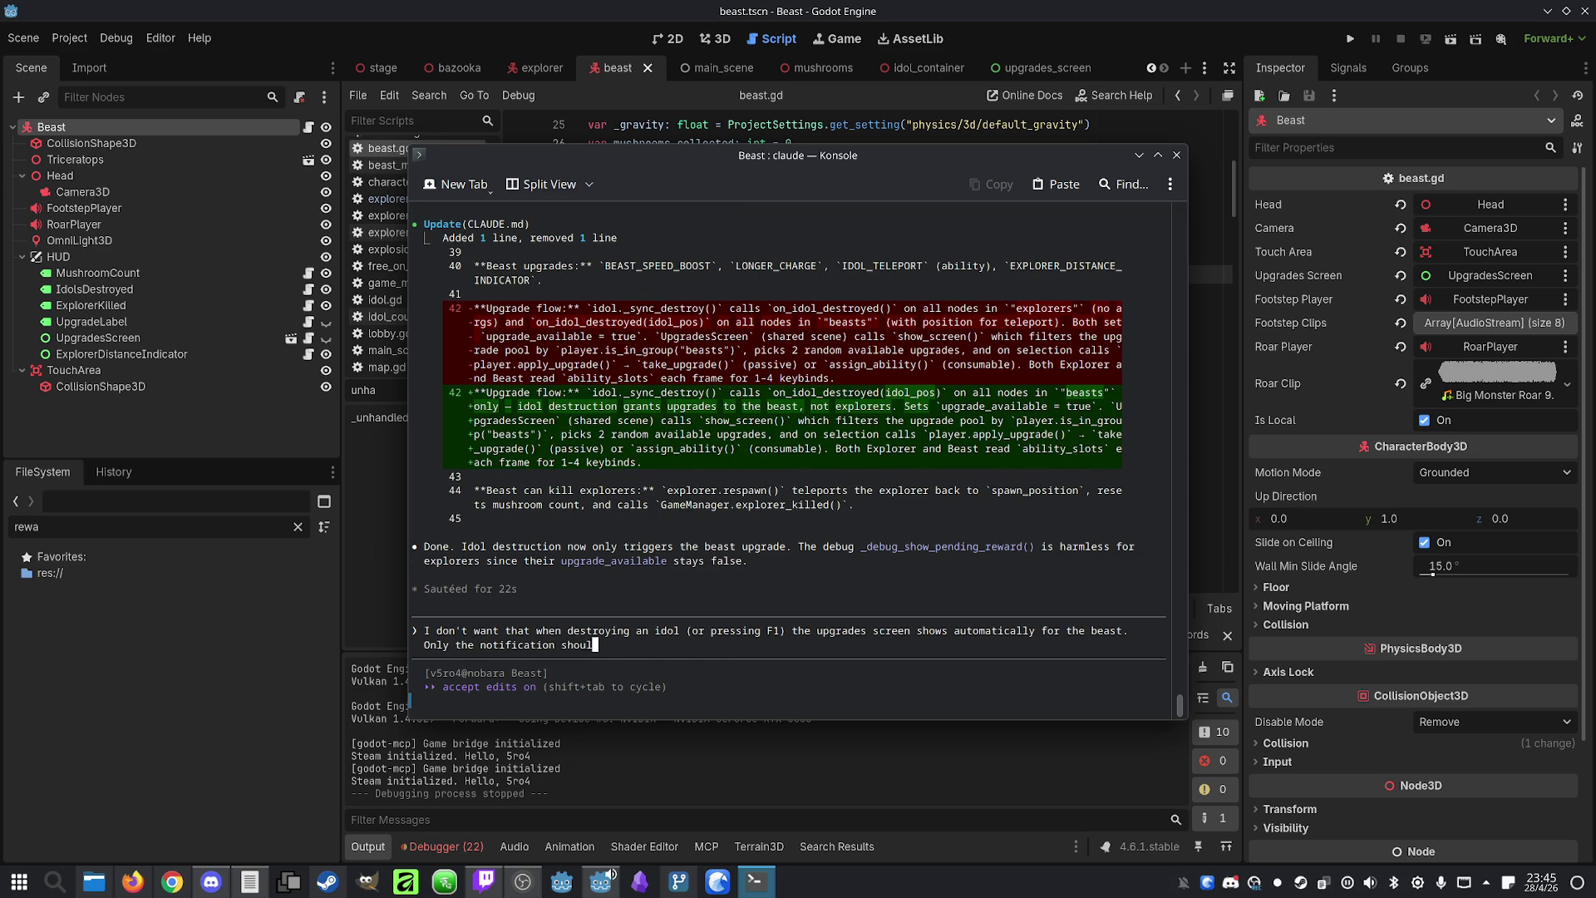
{"action": "type", "text": "o the beas"}
{"action": "type", "text": "t can choose wh"}
{"action": "type", "text": "en to u"}
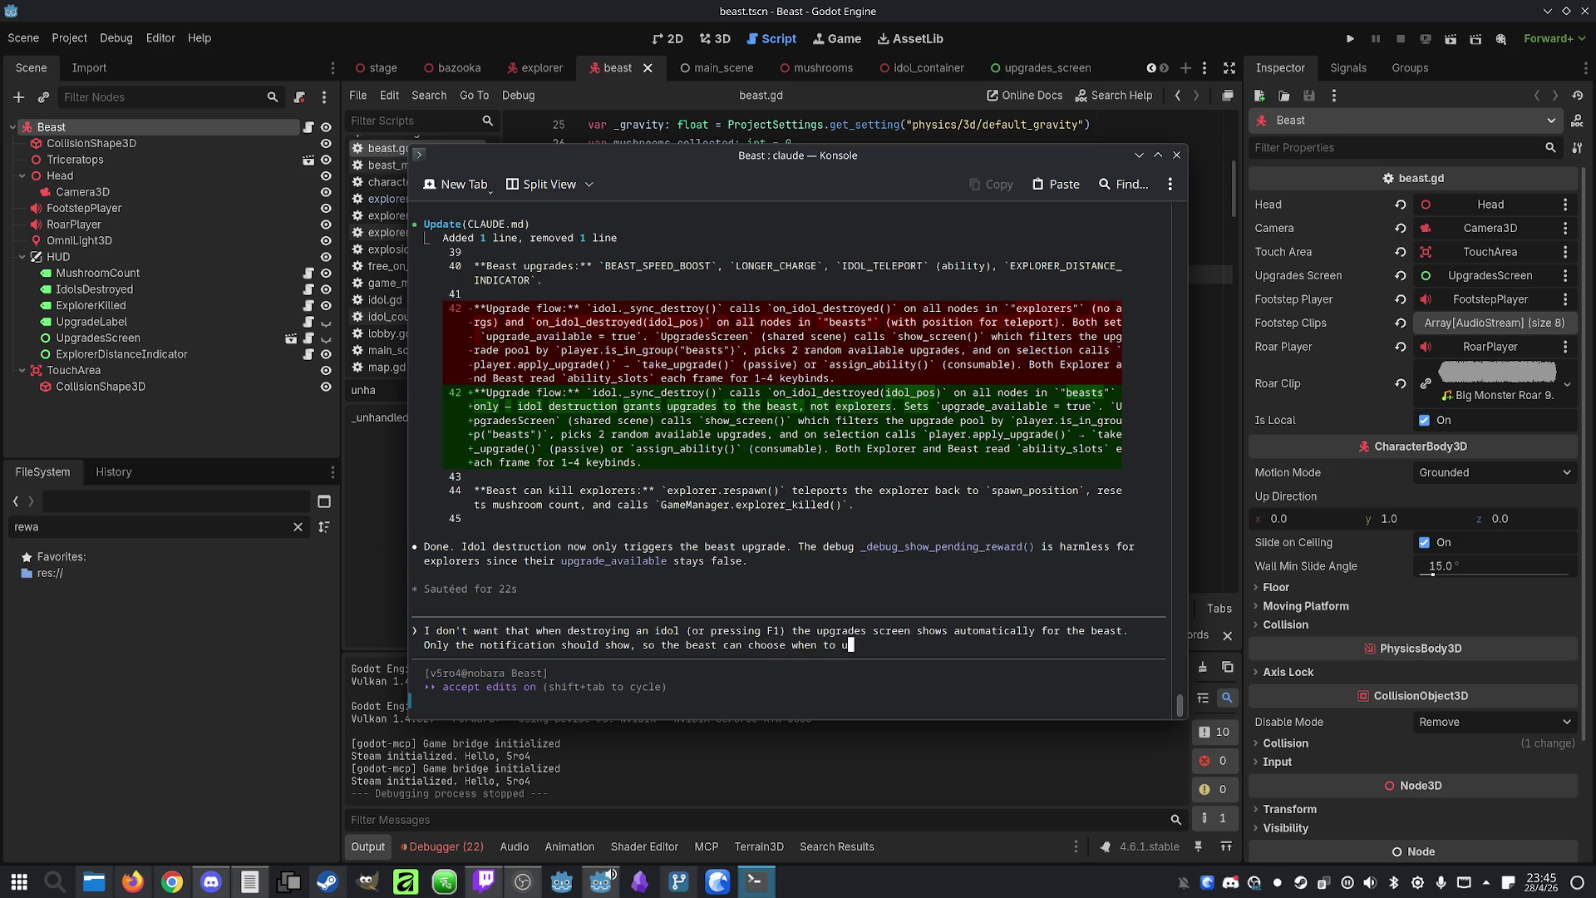
{"action": "type", "text": "pgrade."}
{"action": "key", "text": "Return"}
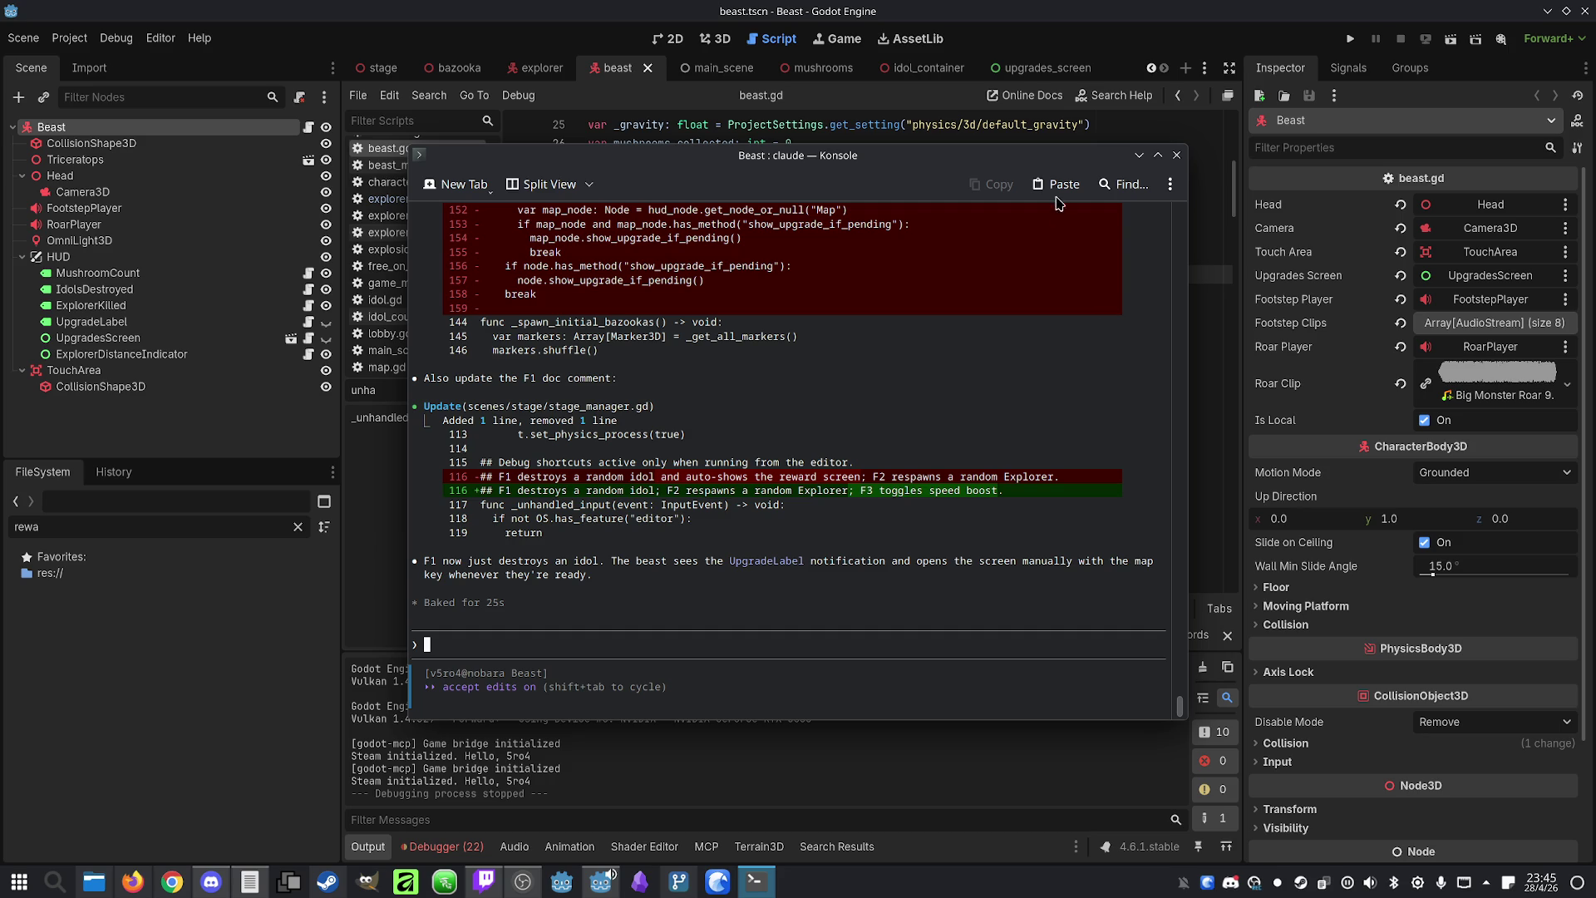
Run the project again to test Claude's change
{"action": "left_click", "coordinate": [1150, 7]}
{"action": "left_click", "coordinate": [1350, 39]}
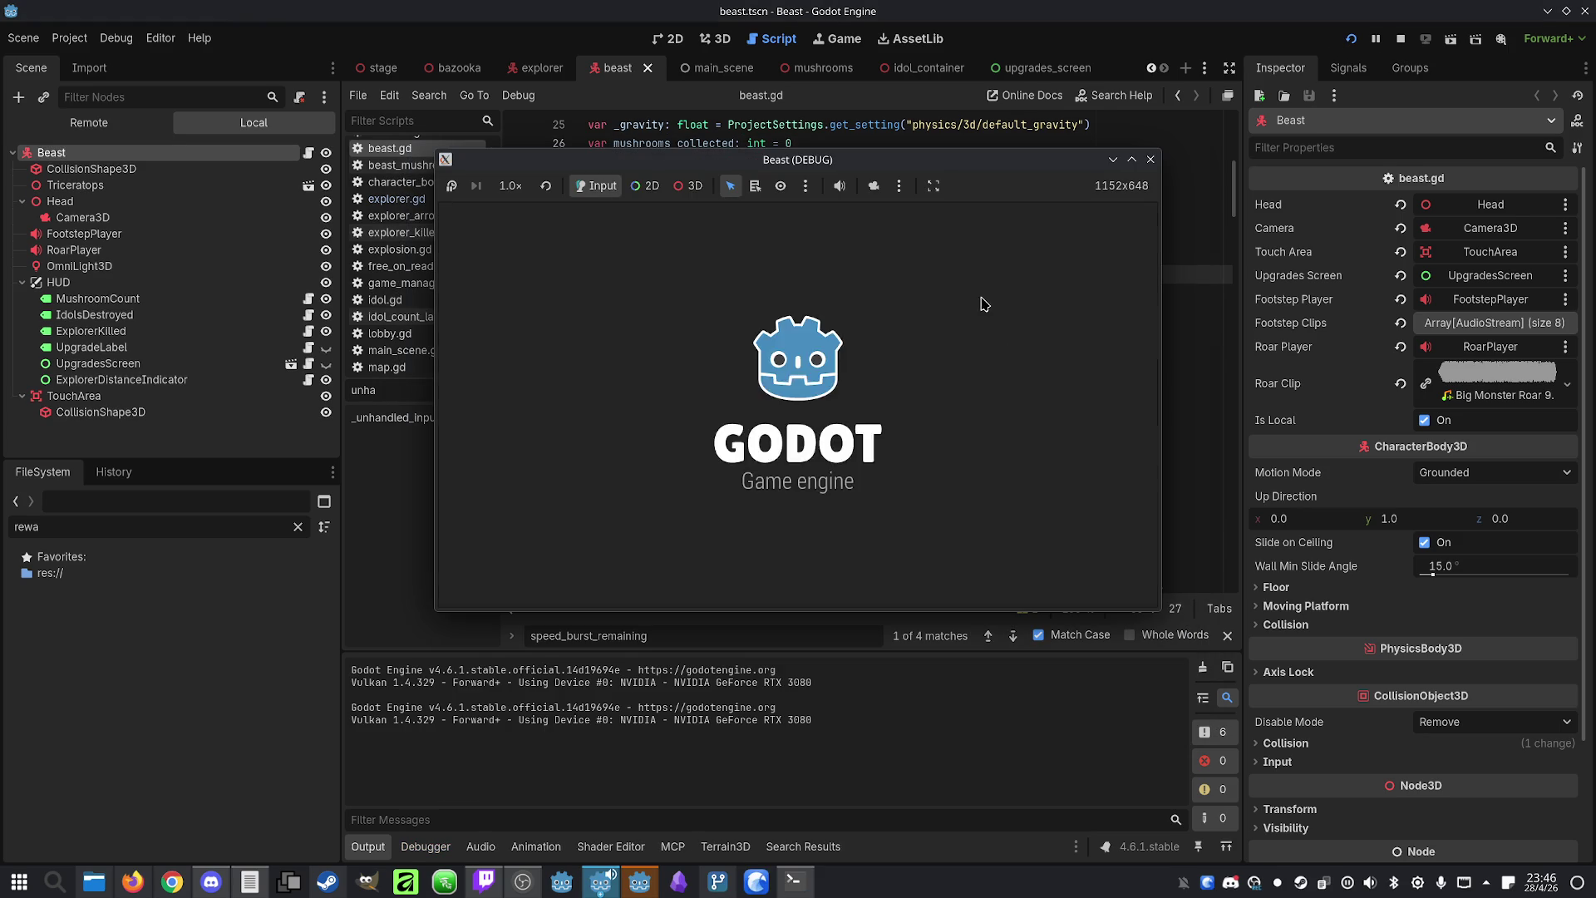
Move the game windows apart, host and join the IP lobby, set Player 1 as Beast, and start
{"action": "mouse_move", "coordinate": [798, 159]}
{"action": "left_mouse_down"}
{"action": "mouse_move", "coordinate": [904, 160]}
{"action": "mouse_move", "coordinate": [498, 142]}
{"action": "left_mouse_up"}
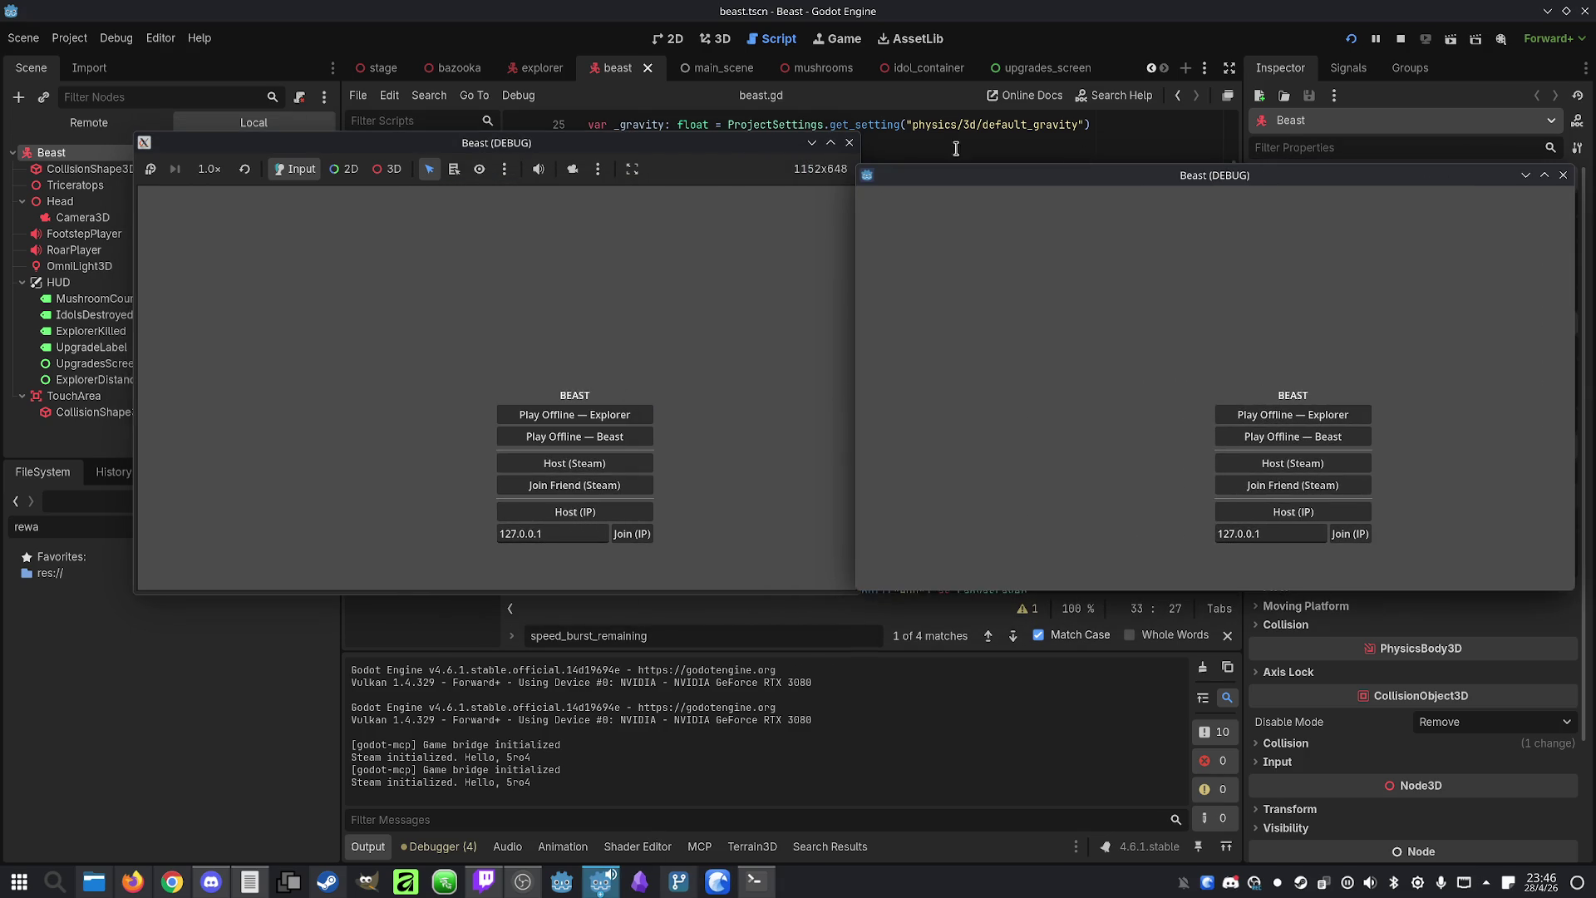
{"action": "mouse_move", "coordinate": [702, 149]}
{"action": "left_mouse_down"}
{"action": "mouse_move", "coordinate": [612, 150]}
{"action": "mouse_move", "coordinate": [632, 150]}
{"action": "left_mouse_up"}
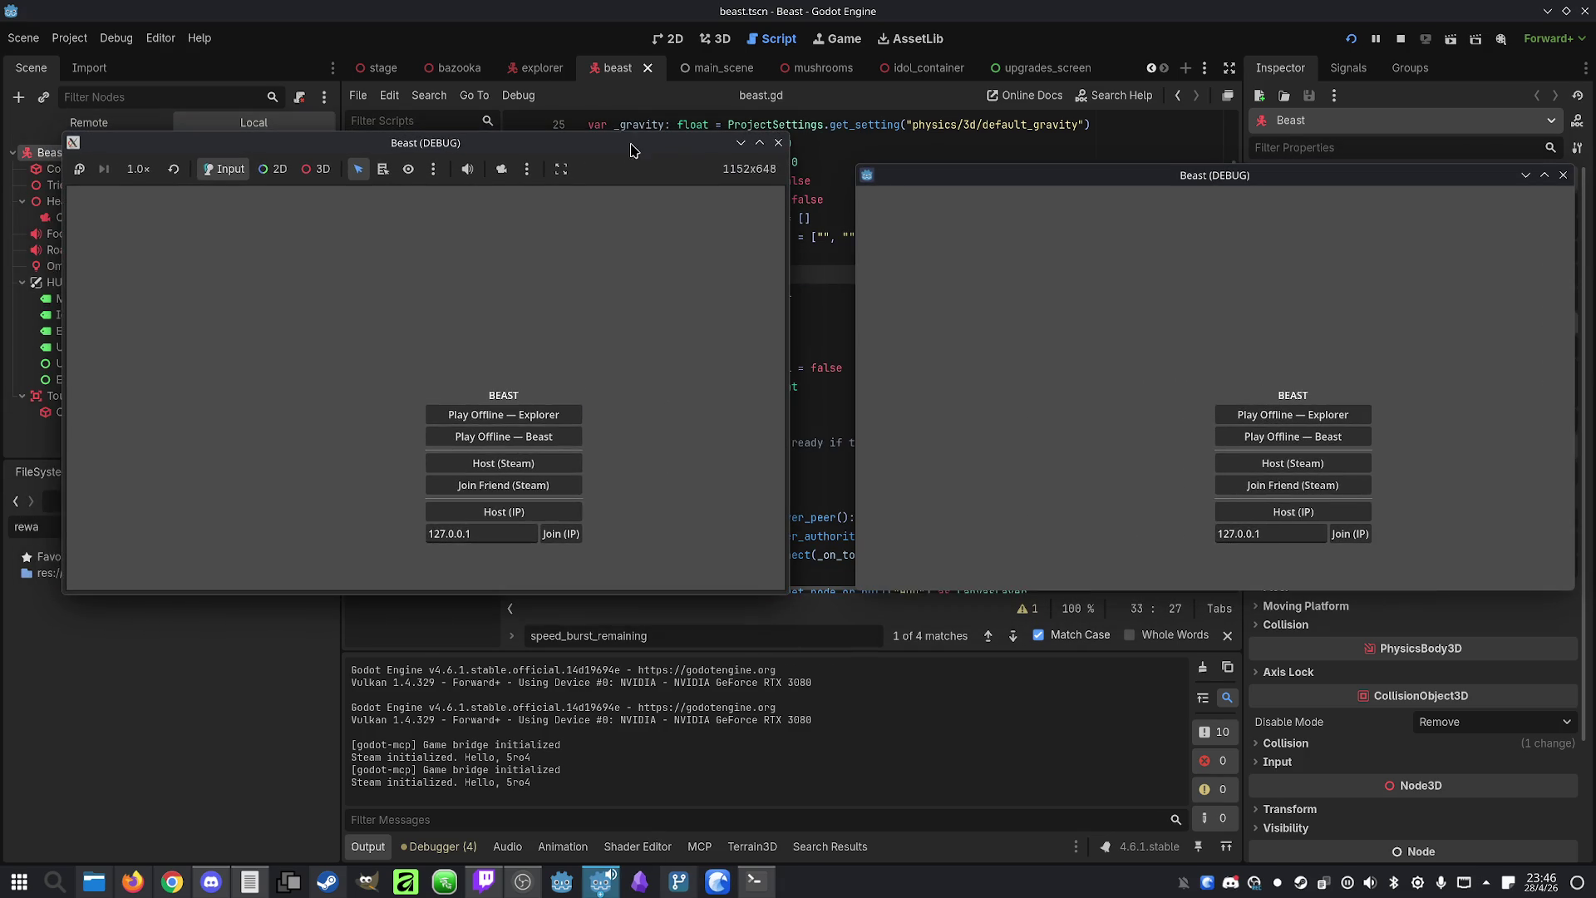
{"action": "left_click", "coordinate": [566, 512]}
{"action": "left_click", "coordinate": [1343, 537]}
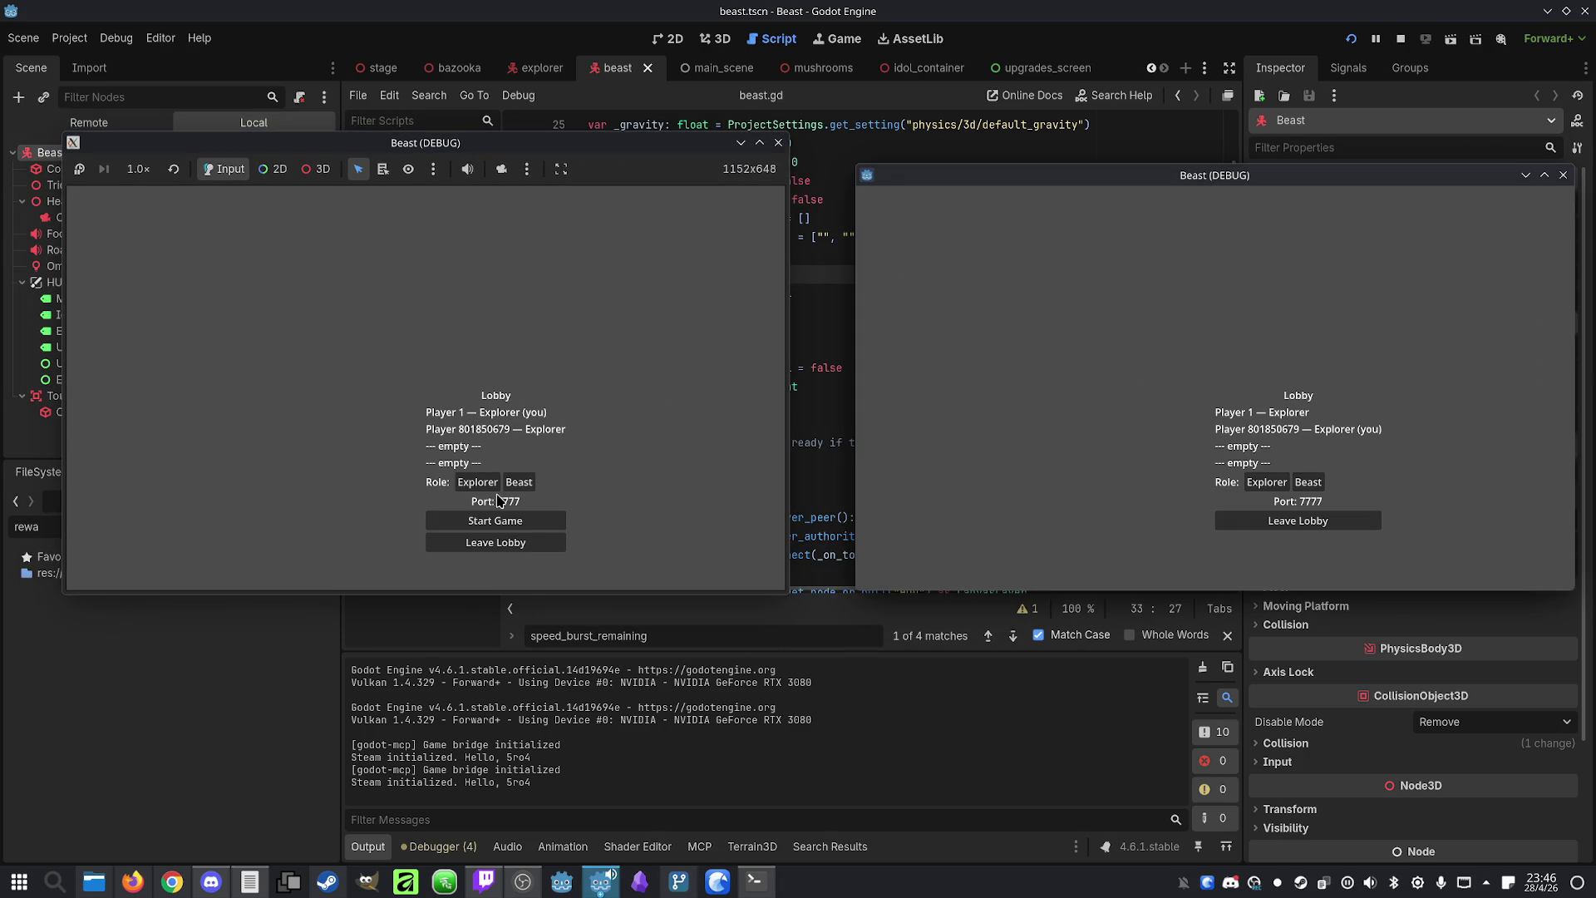
{"action": "left_click", "coordinate": [519, 482]}
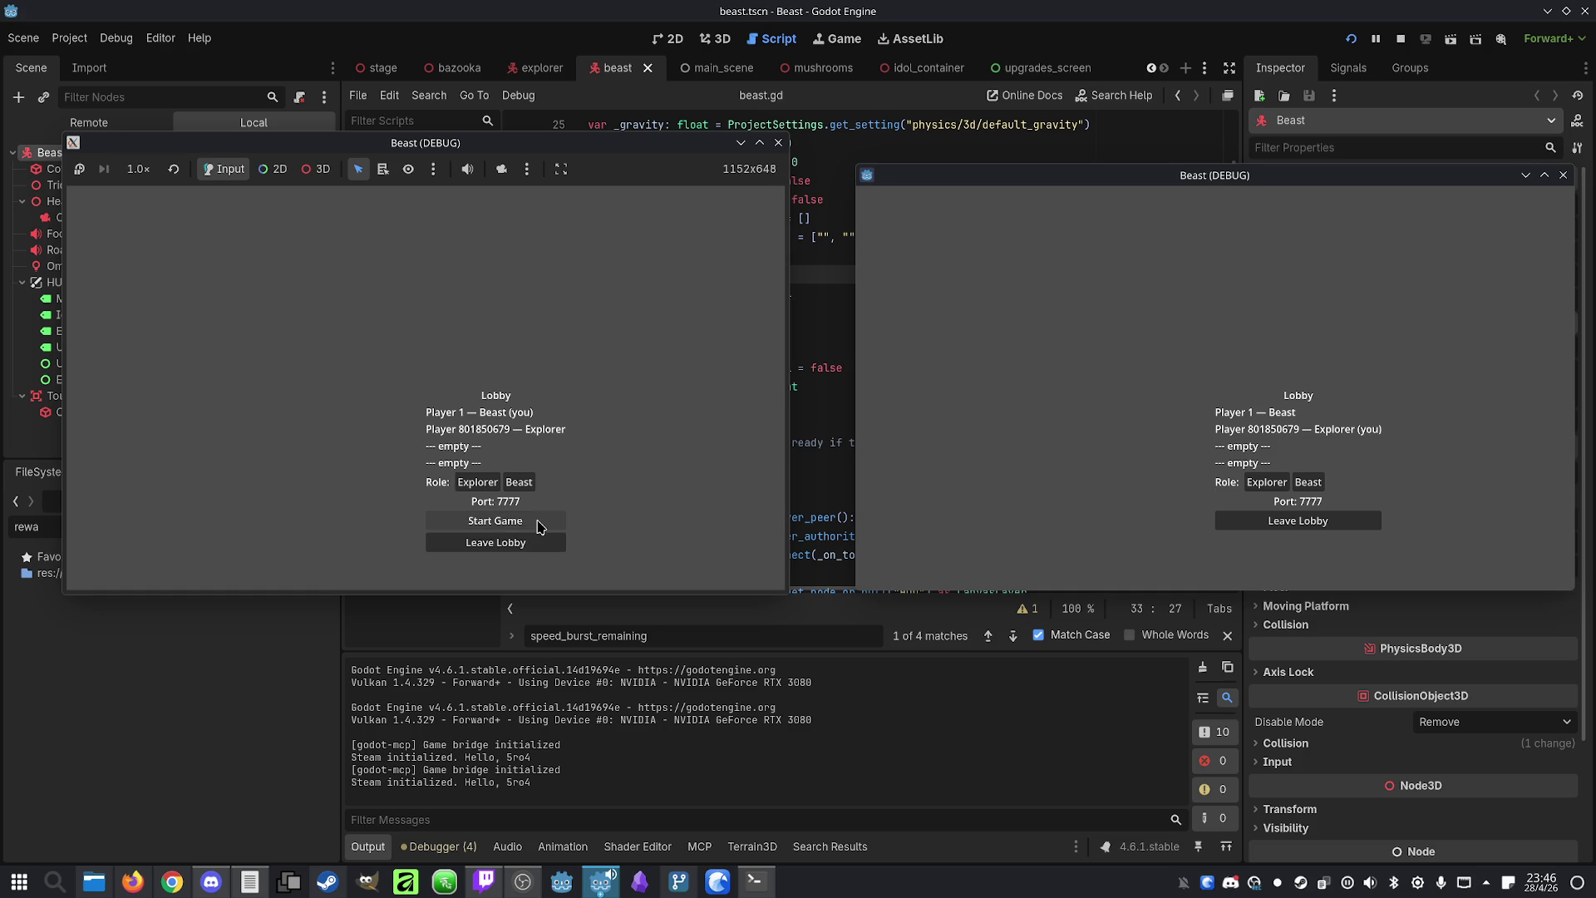
{"action": "left_click", "coordinate": [495, 520]}
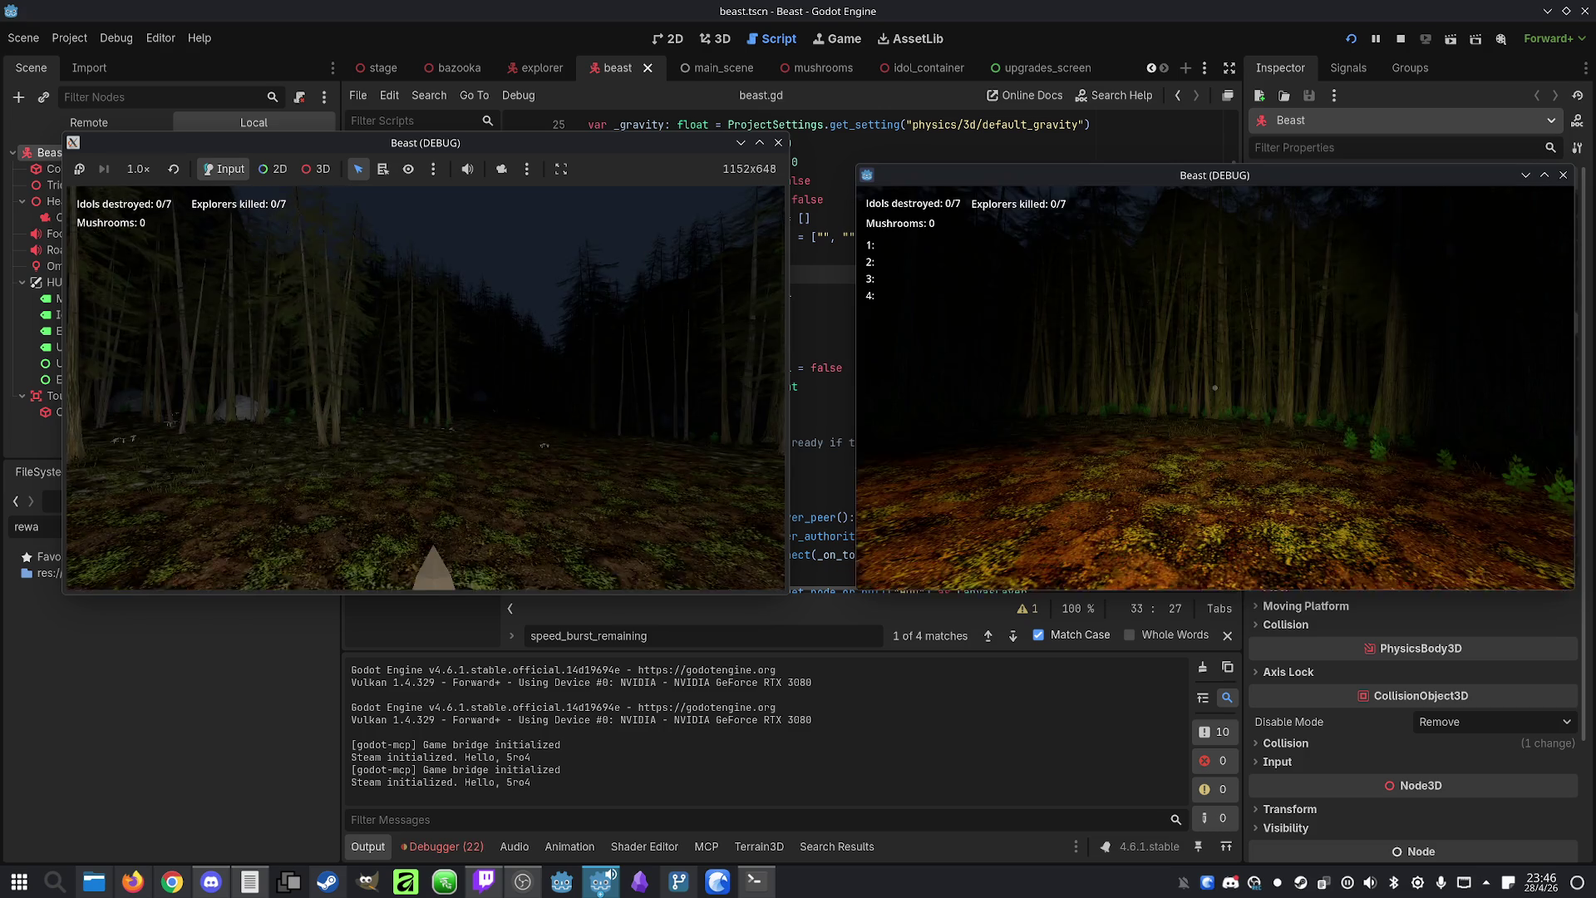
Play as the beast in the left window and take the +20% SPEED upgrade
{"action": "mouse_move", "coordinate": [426, 387]}
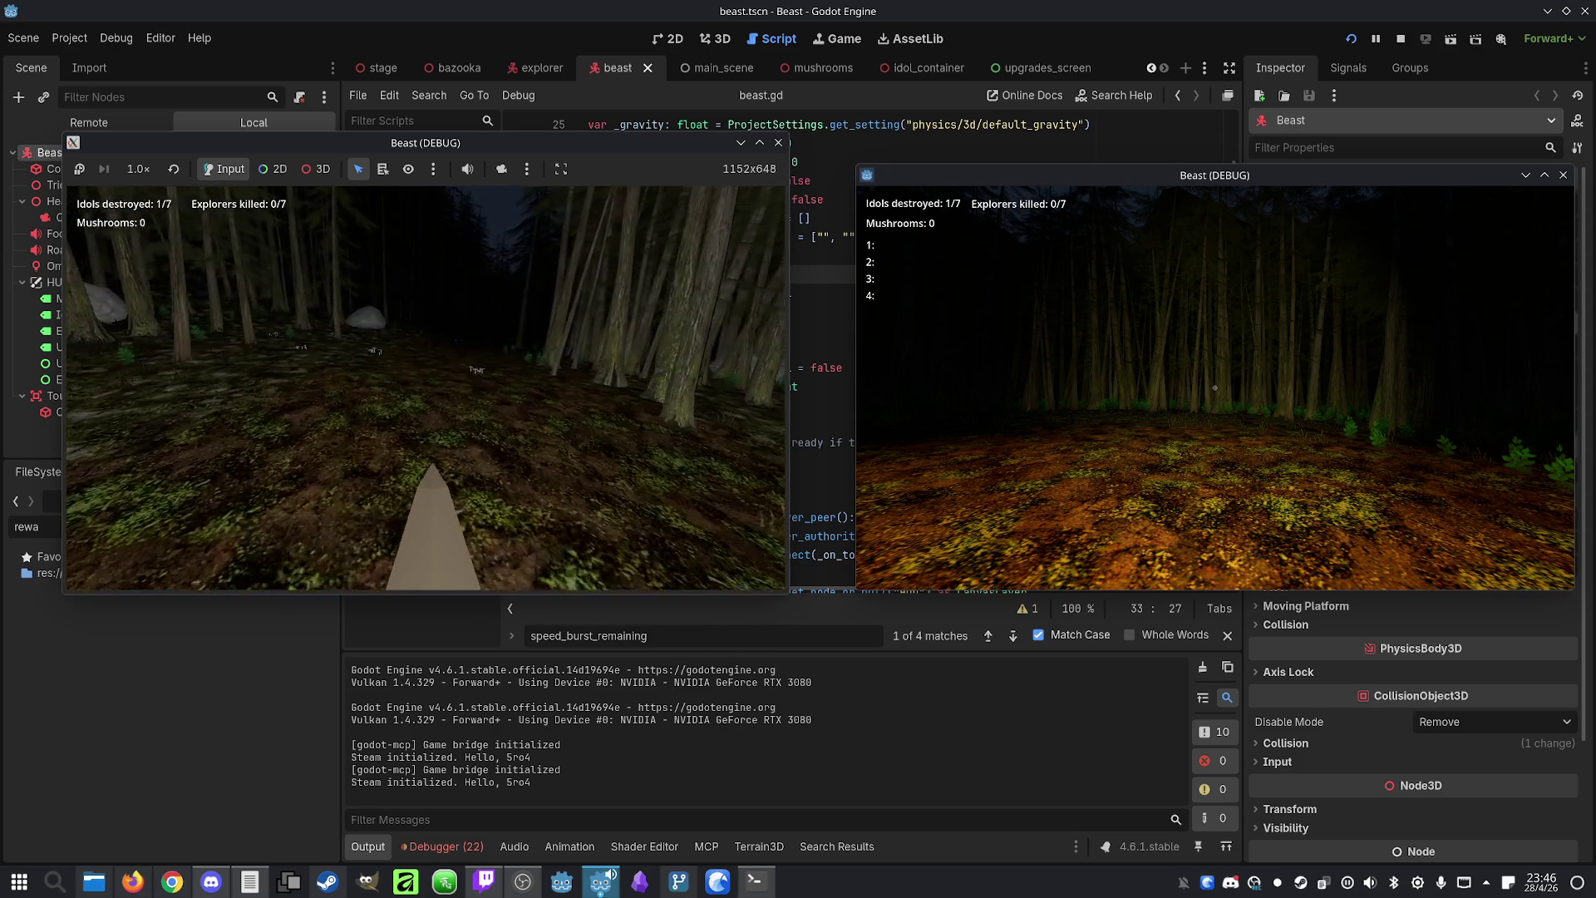
{"action": "key", "text": "super"}
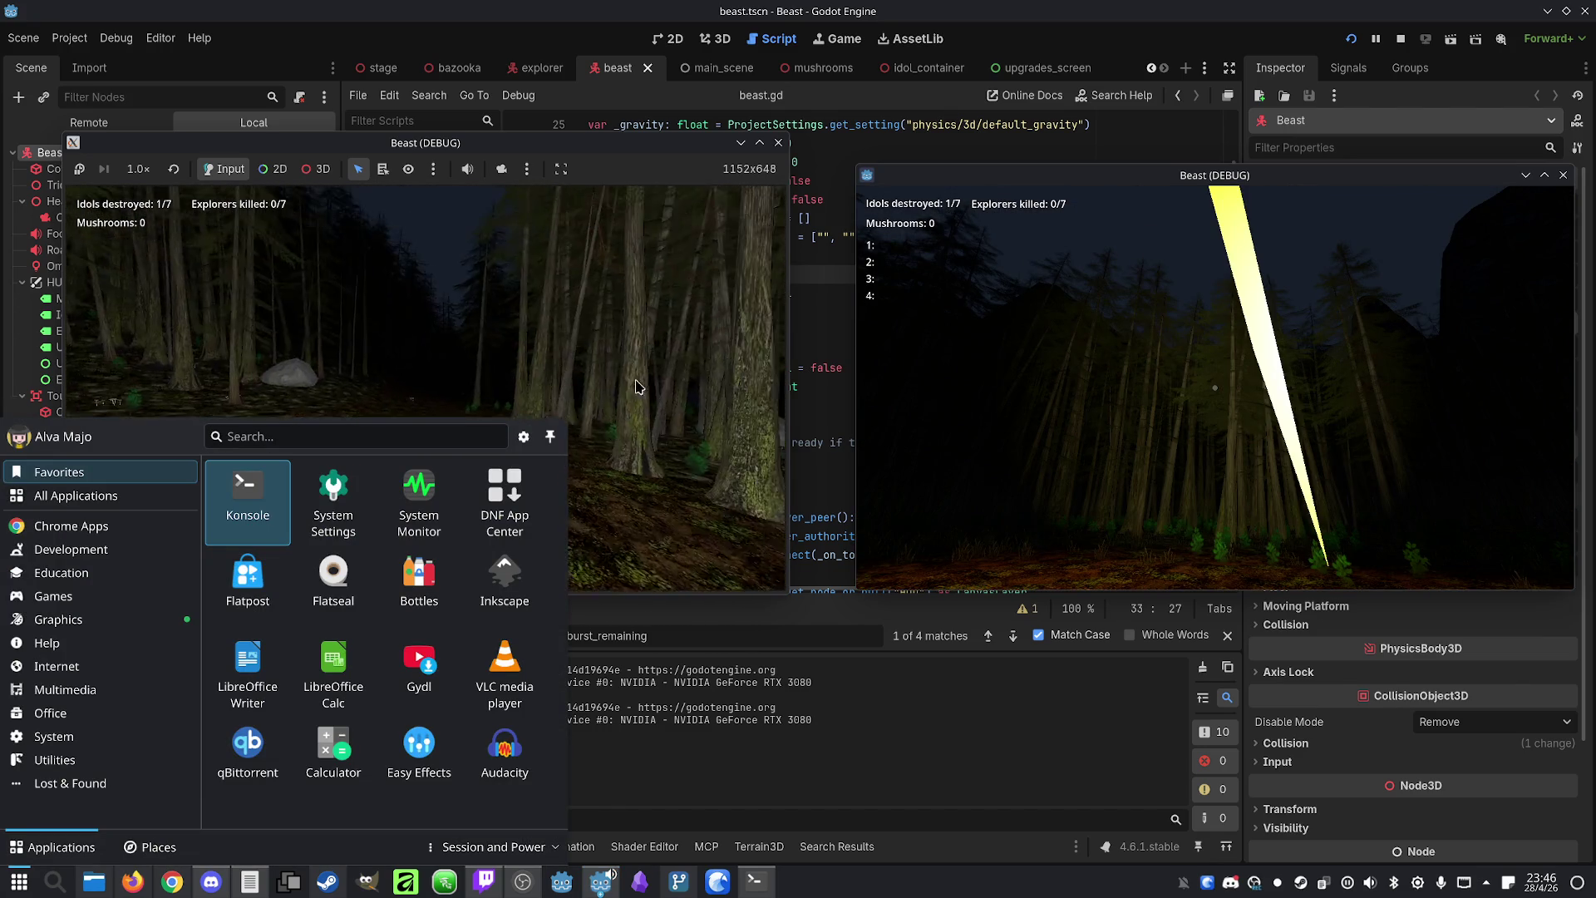
{"action": "left_click", "coordinate": [637, 387]}
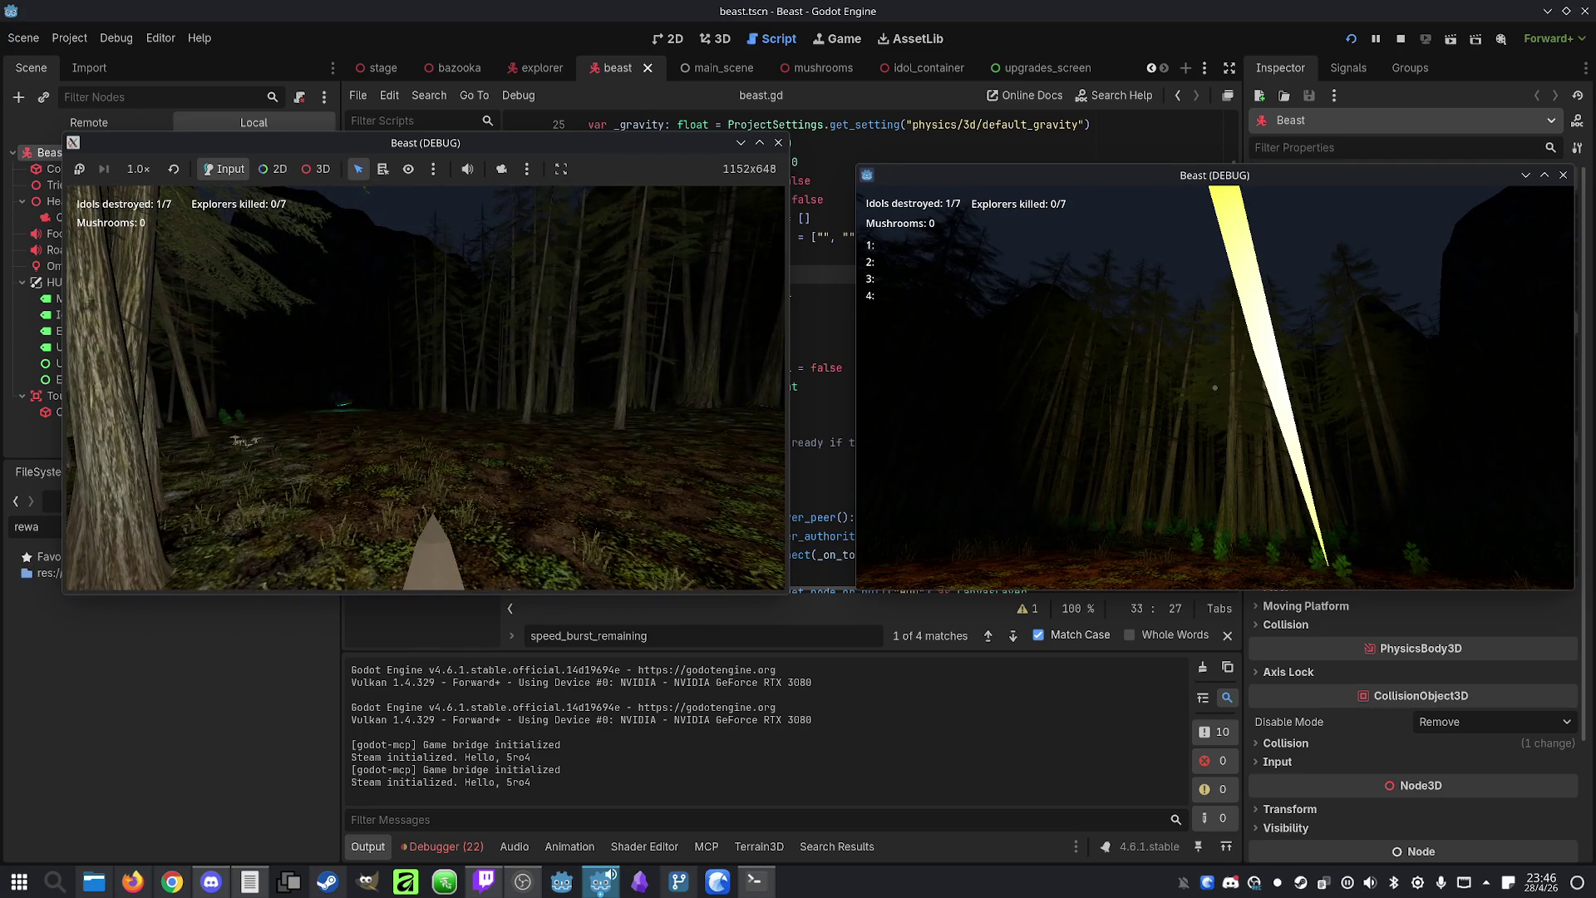
{"action": "key", "text": "super"}
{"action": "key", "text": "Escape"}
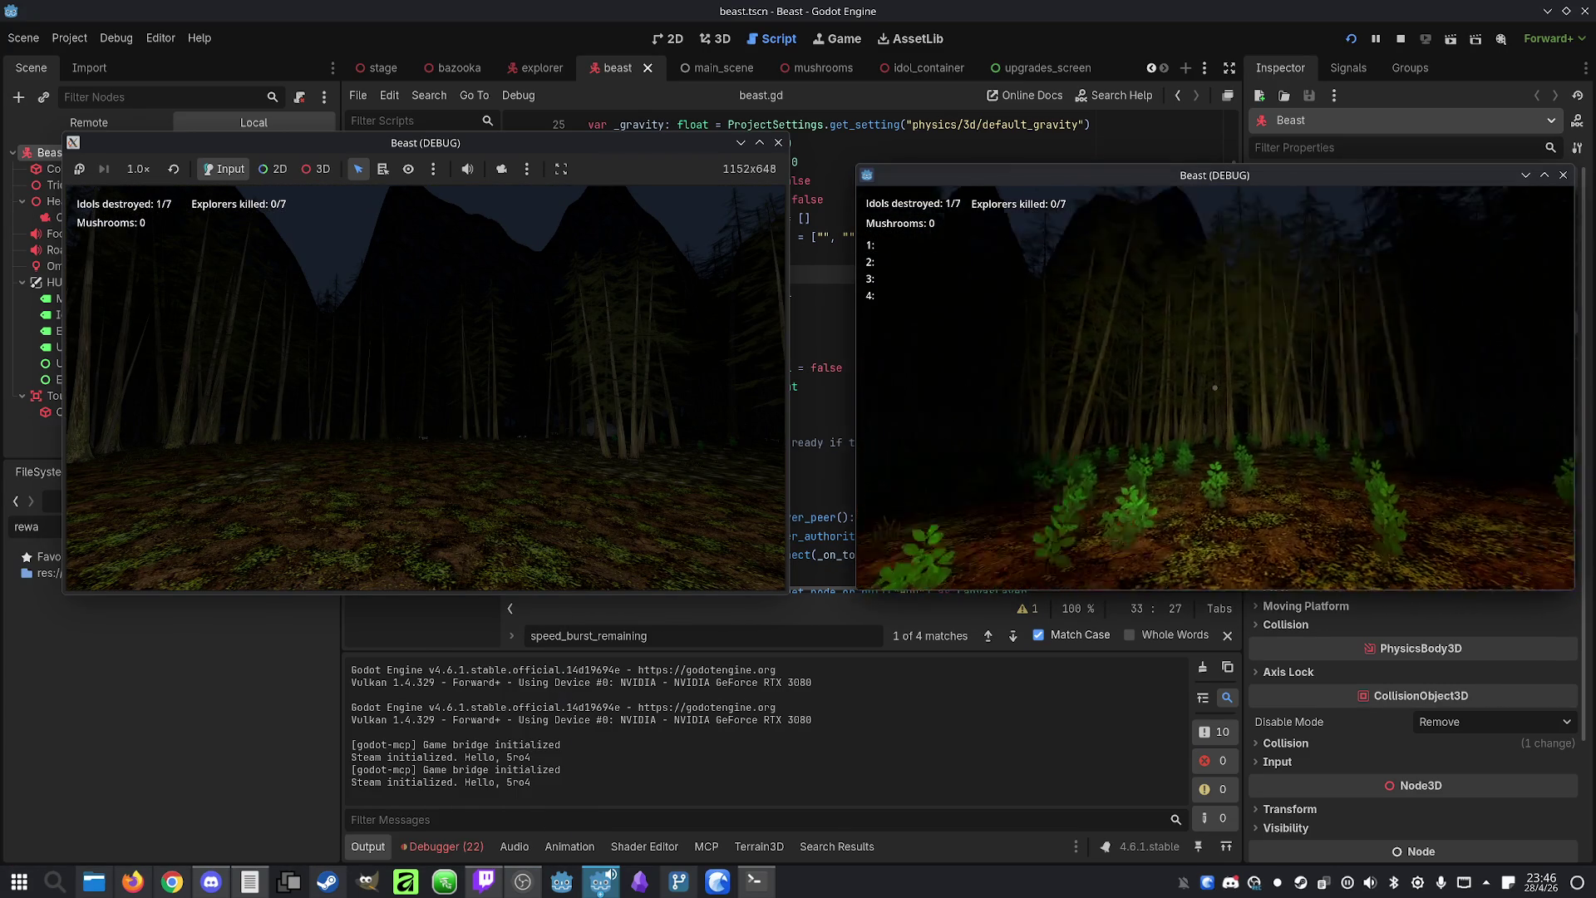
{"action": "key", "text": "super"}
{"action": "key", "text": "Escape"}
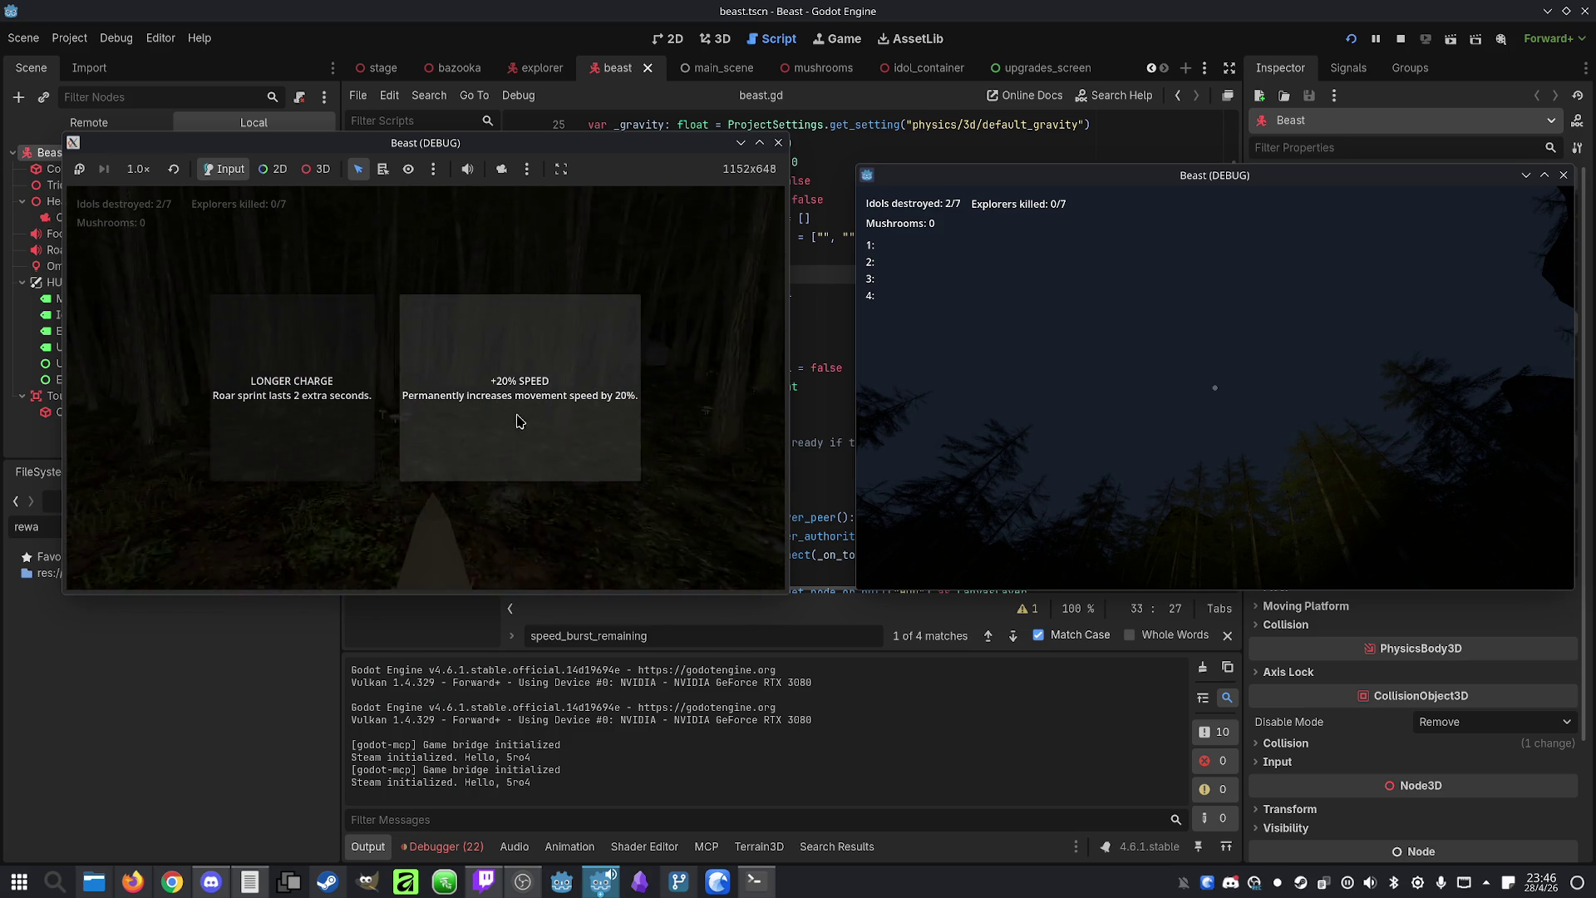
{"action": "left_click", "coordinate": [499, 417]}
Move the beast into the clearing and take the IDOL TELEPORT upgrade
{"action": "key", "text": "w"}
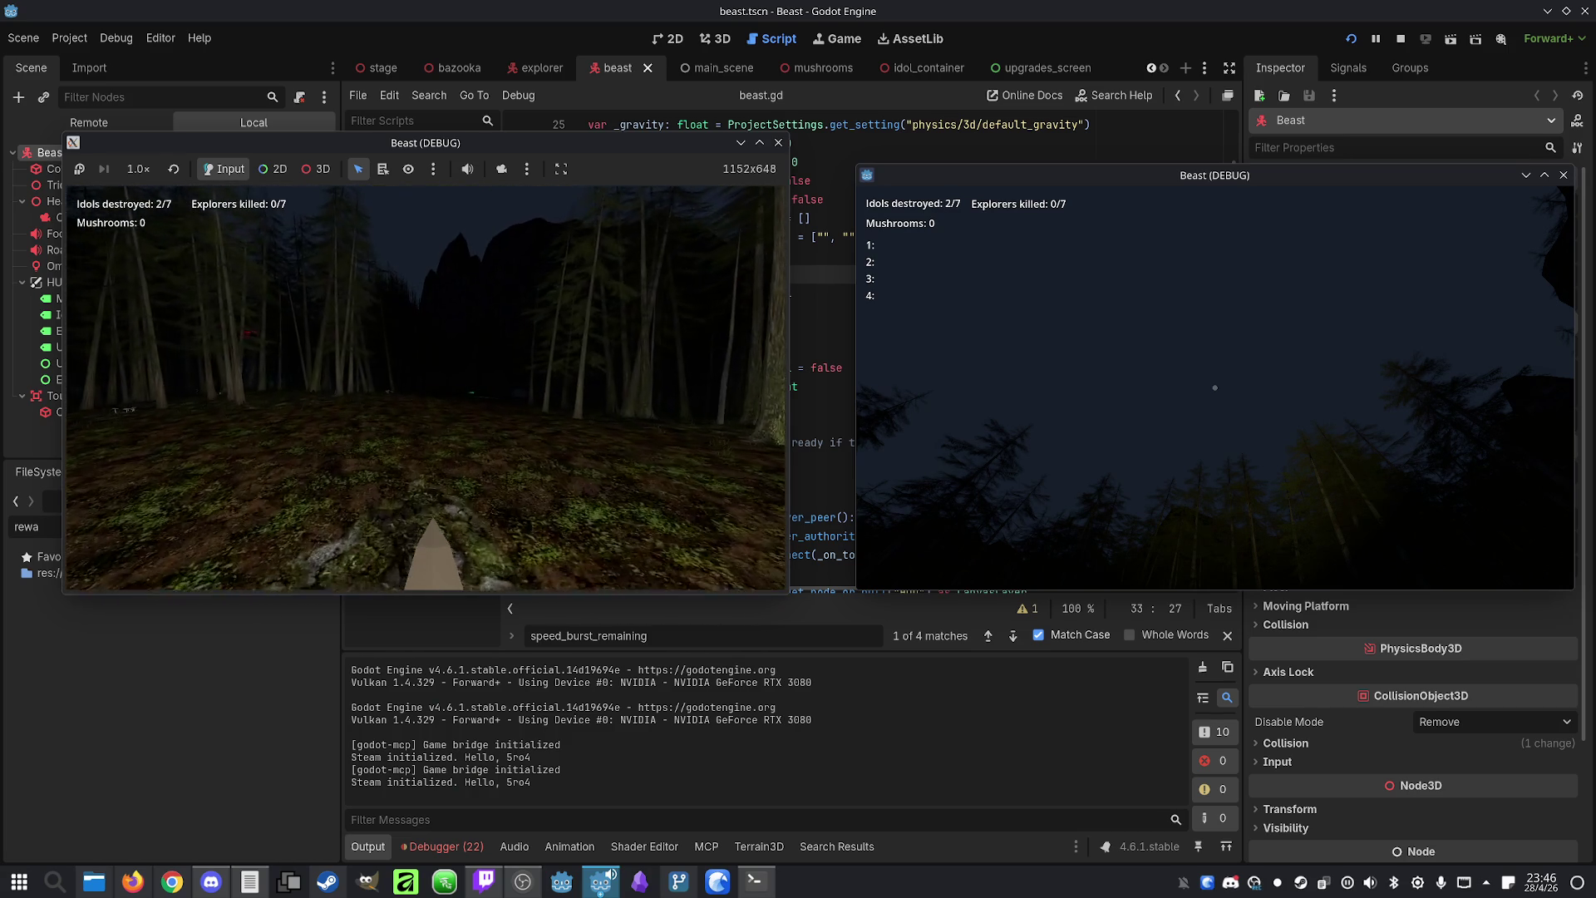
{"action": "key", "text": "super"}
{"action": "key", "text": "Escape"}
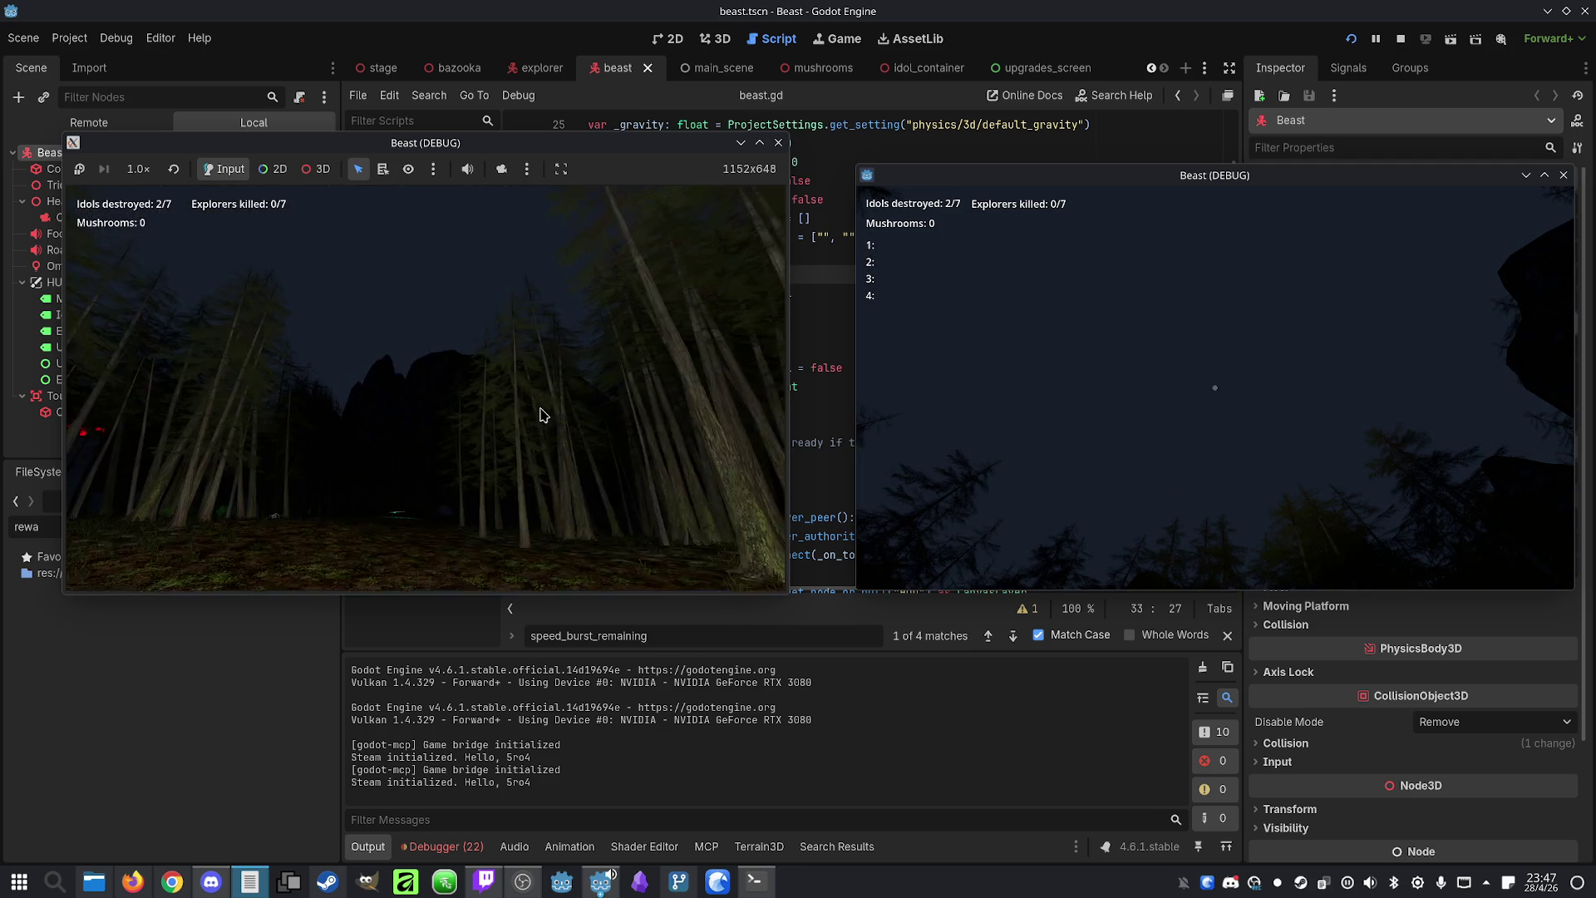
{"action": "key", "text": "space"}
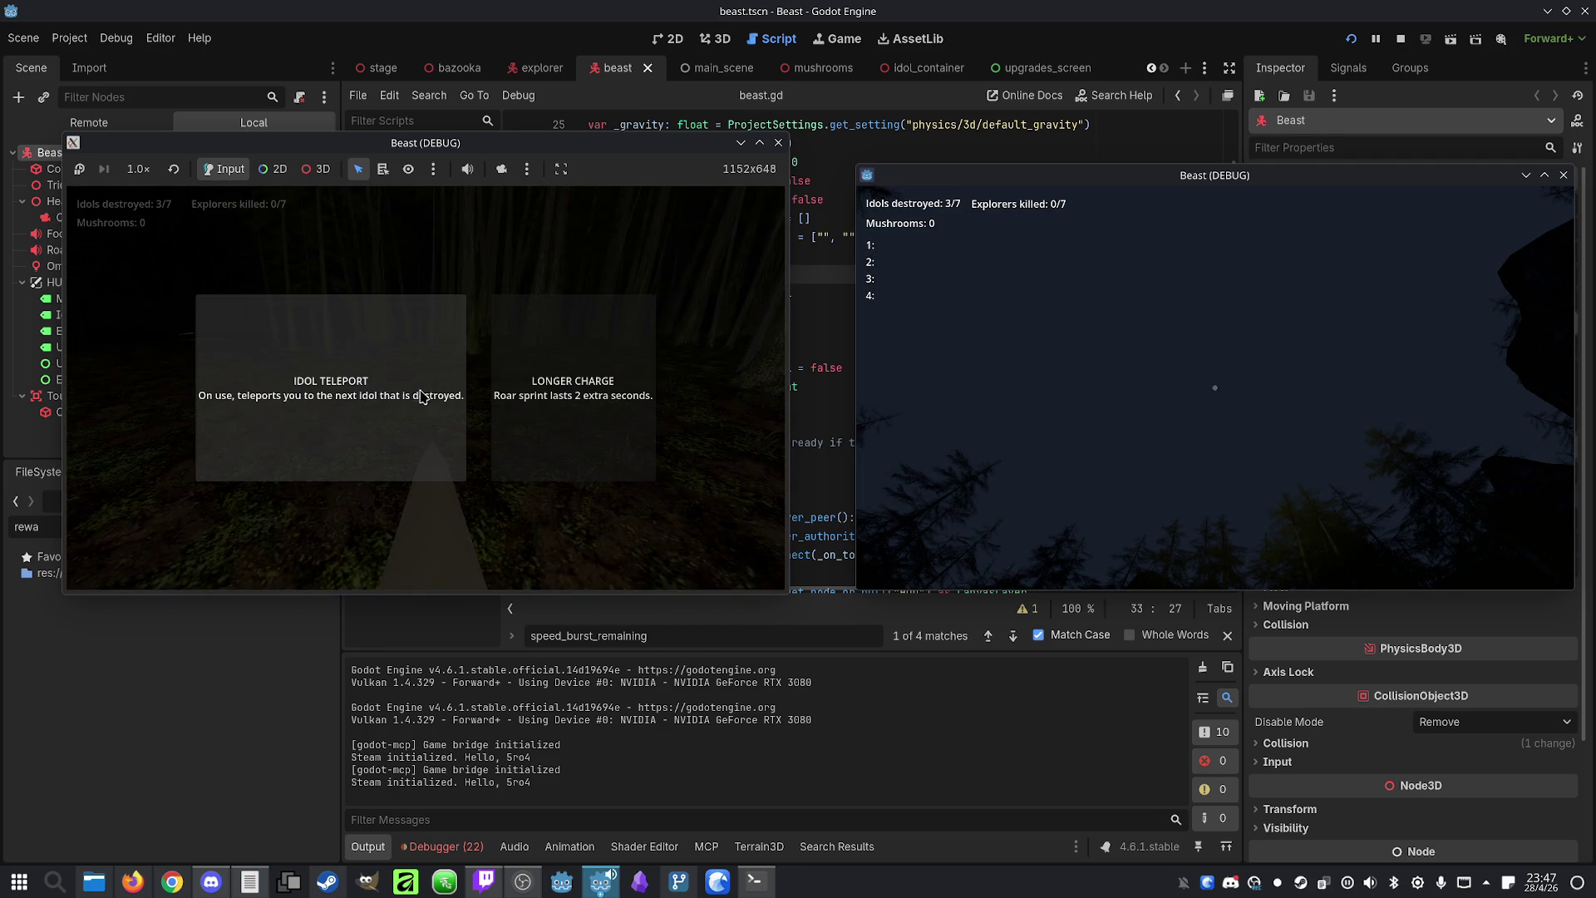
{"action": "left_click", "coordinate": [353, 413]}
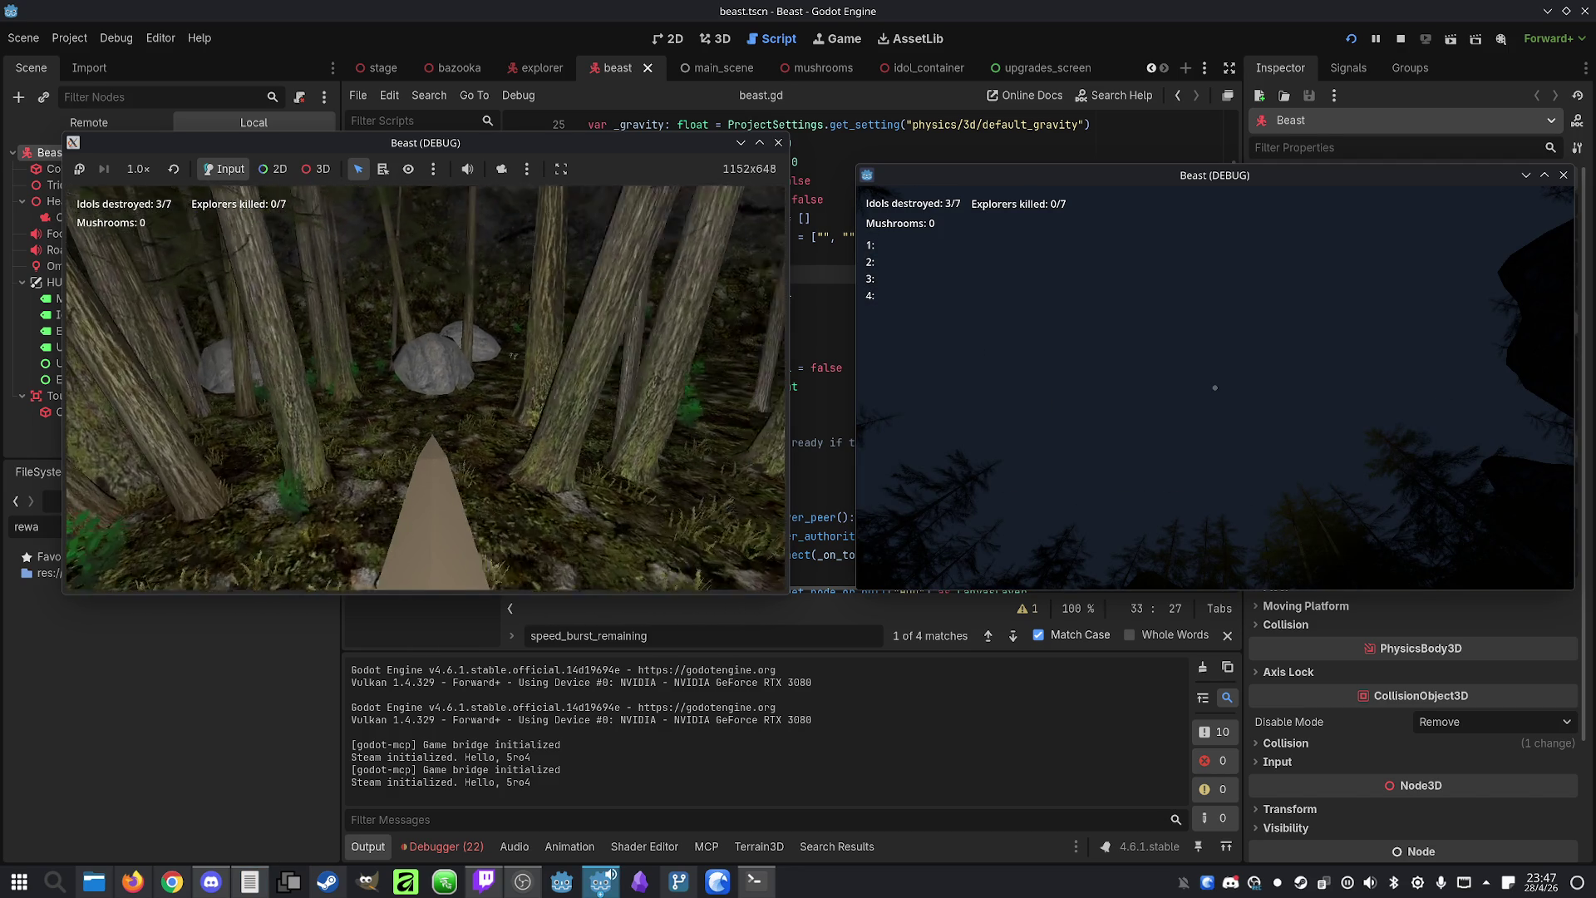
Stop the running game at 3/7 idols destroyed
{"action": "key", "text": "super"}
{"action": "key", "text": "Escape"}
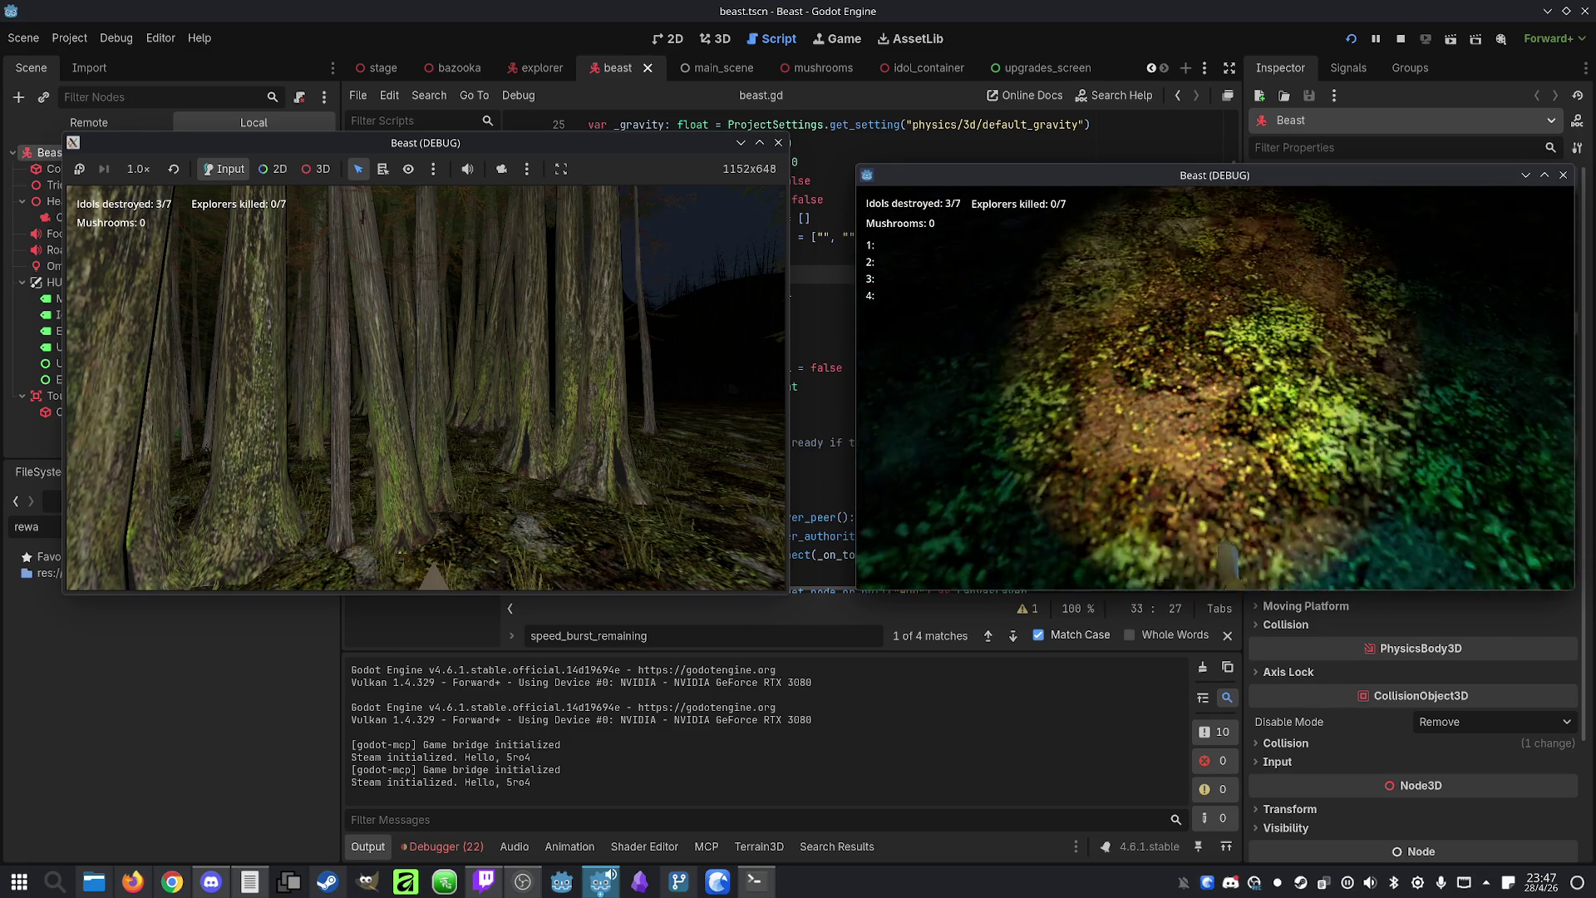
{"action": "key", "text": "super"}
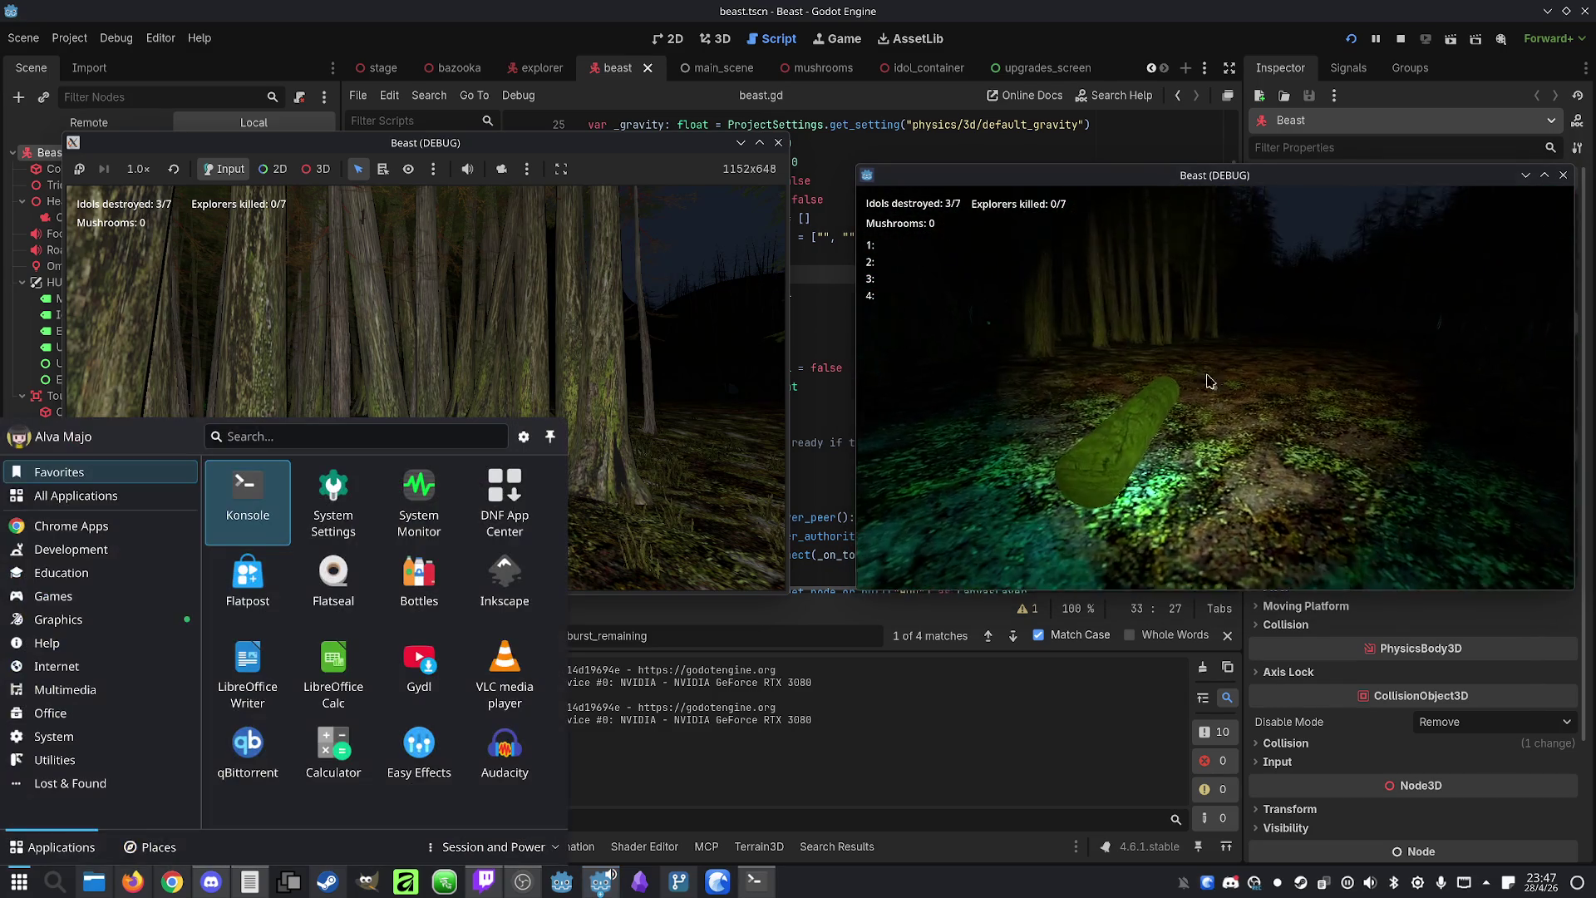
{"action": "left_click", "coordinate": [1400, 41]}
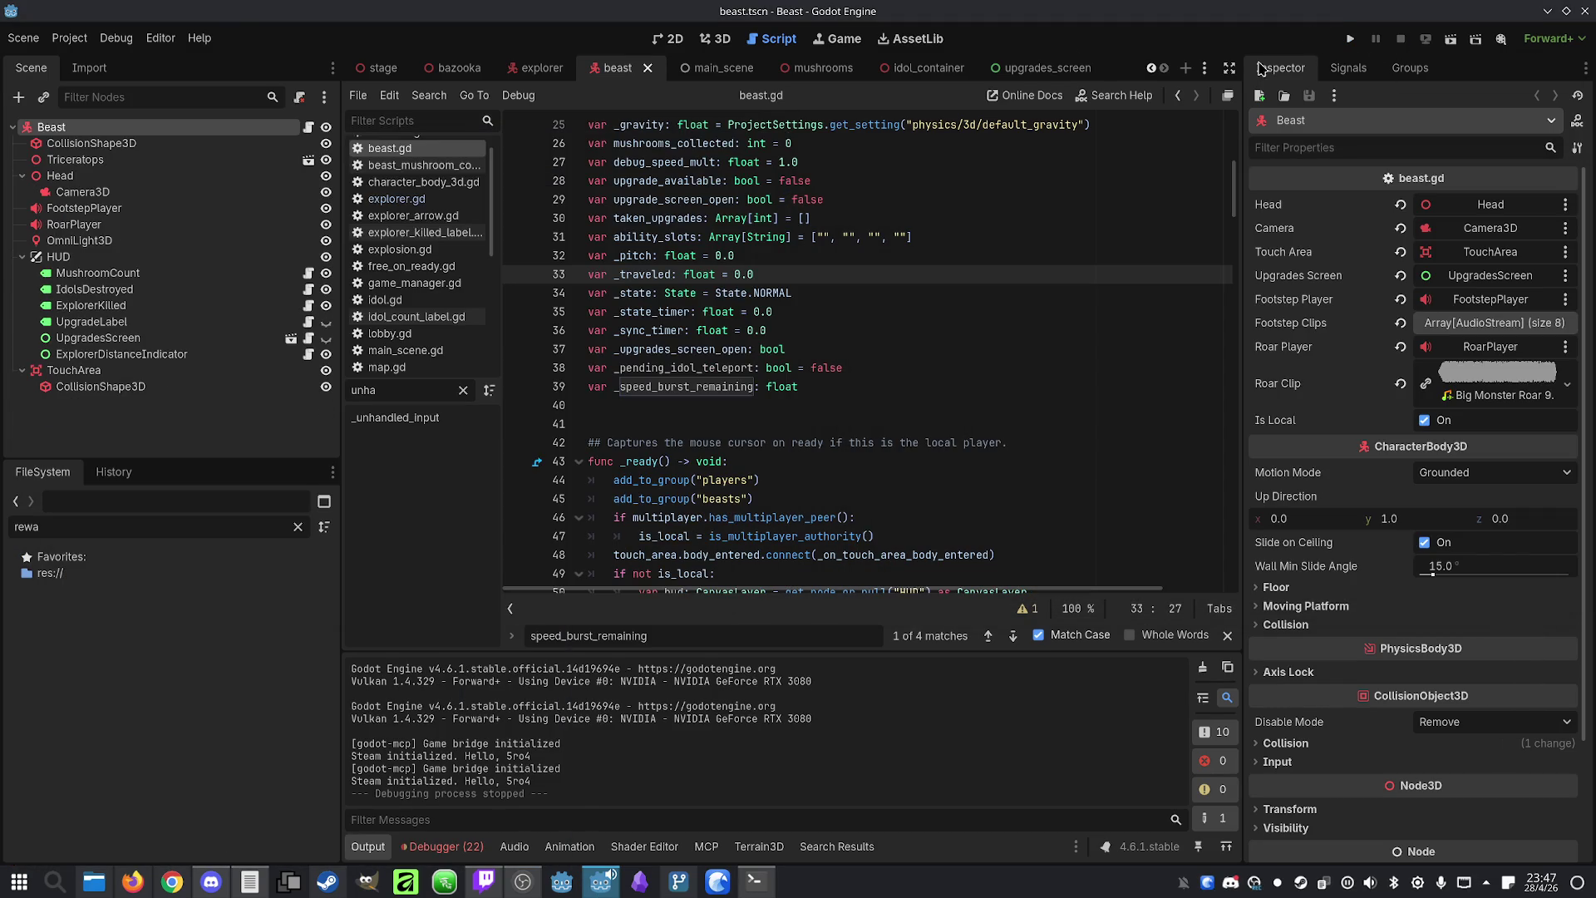
Filter the FileSystem for 'baz' and open bazooka.tscn
{"action": "key", "text": "ctrl+a"}
{"action": "type", "text": "baz"}
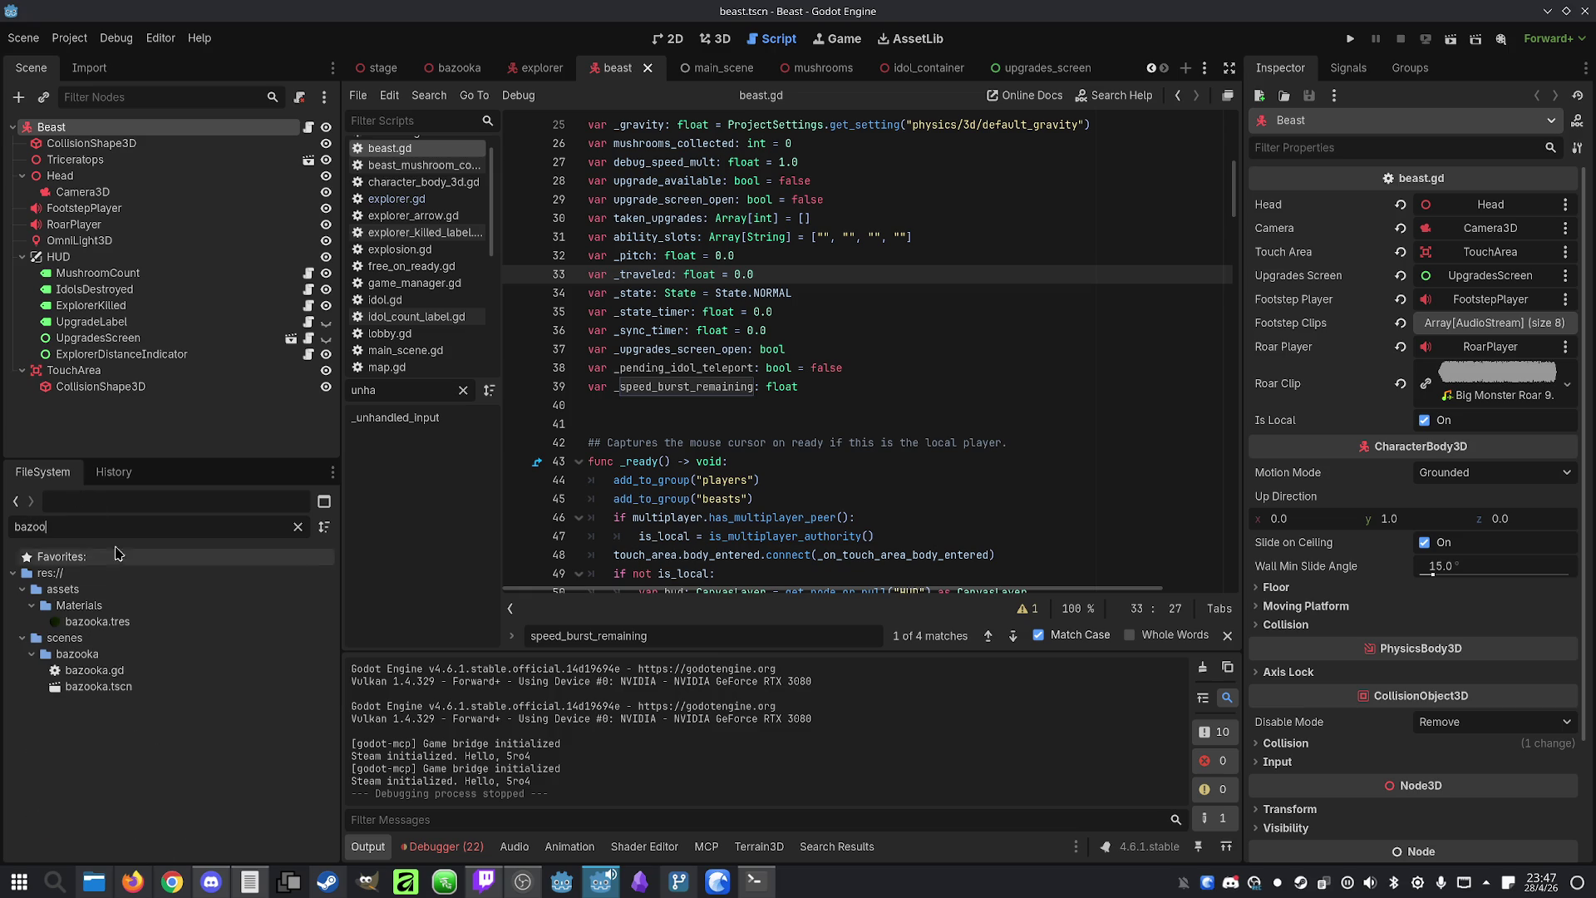
{"action": "double_click", "coordinate": [98, 687]}
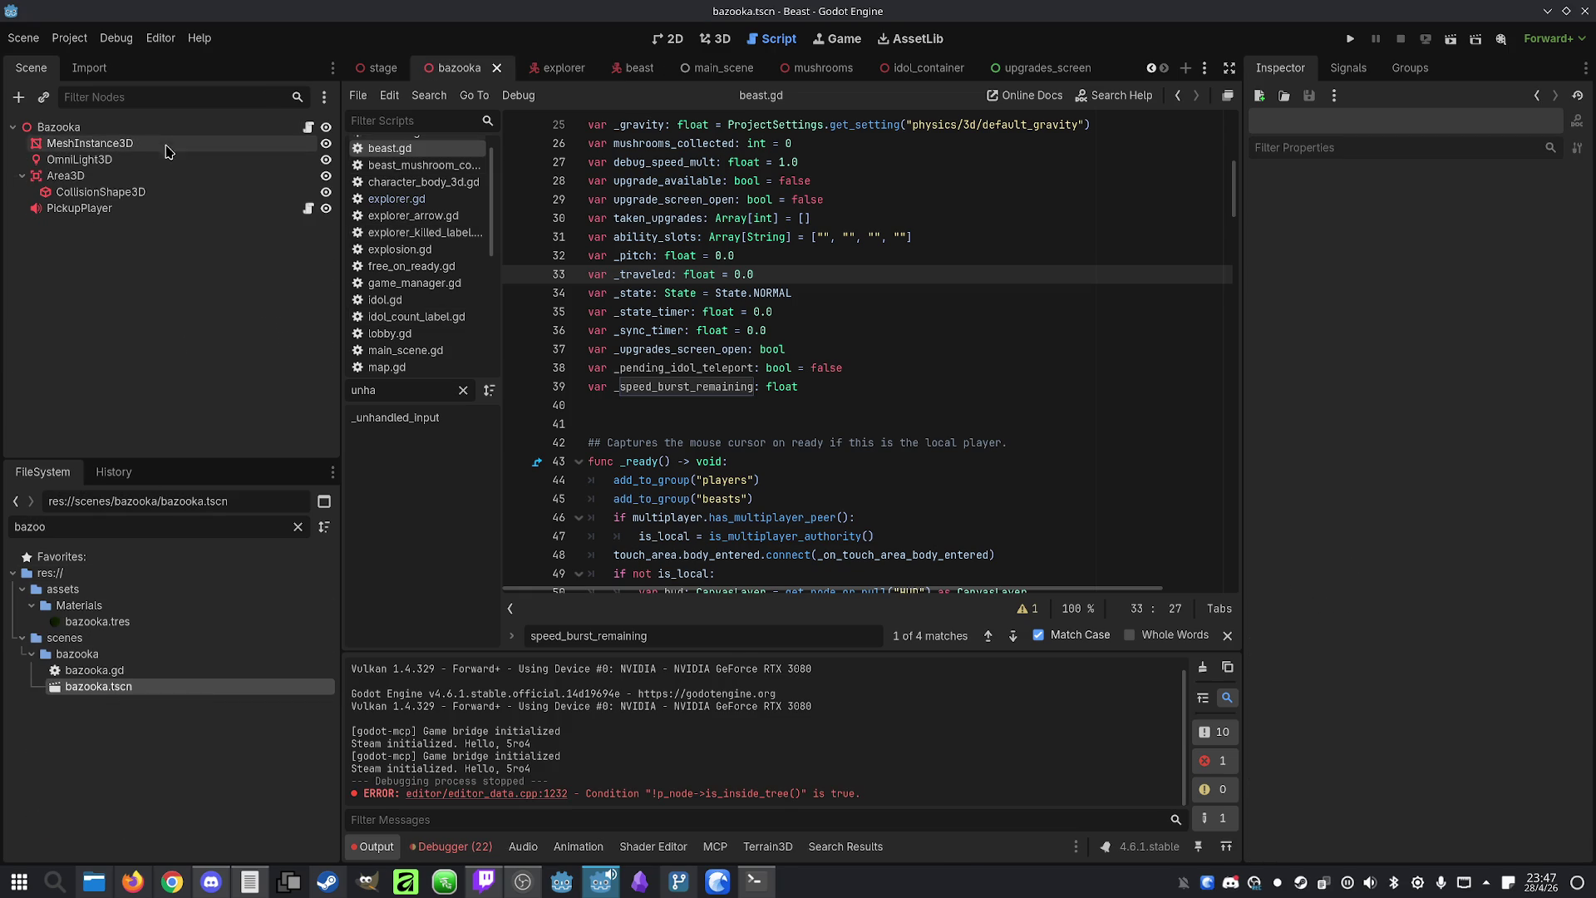
Switch the pickup Area3D's collision mask from layer 1 to layer 2, then run the game
{"action": "left_click", "coordinate": [166, 130]}
{"action": "left_click", "coordinate": [166, 176]}
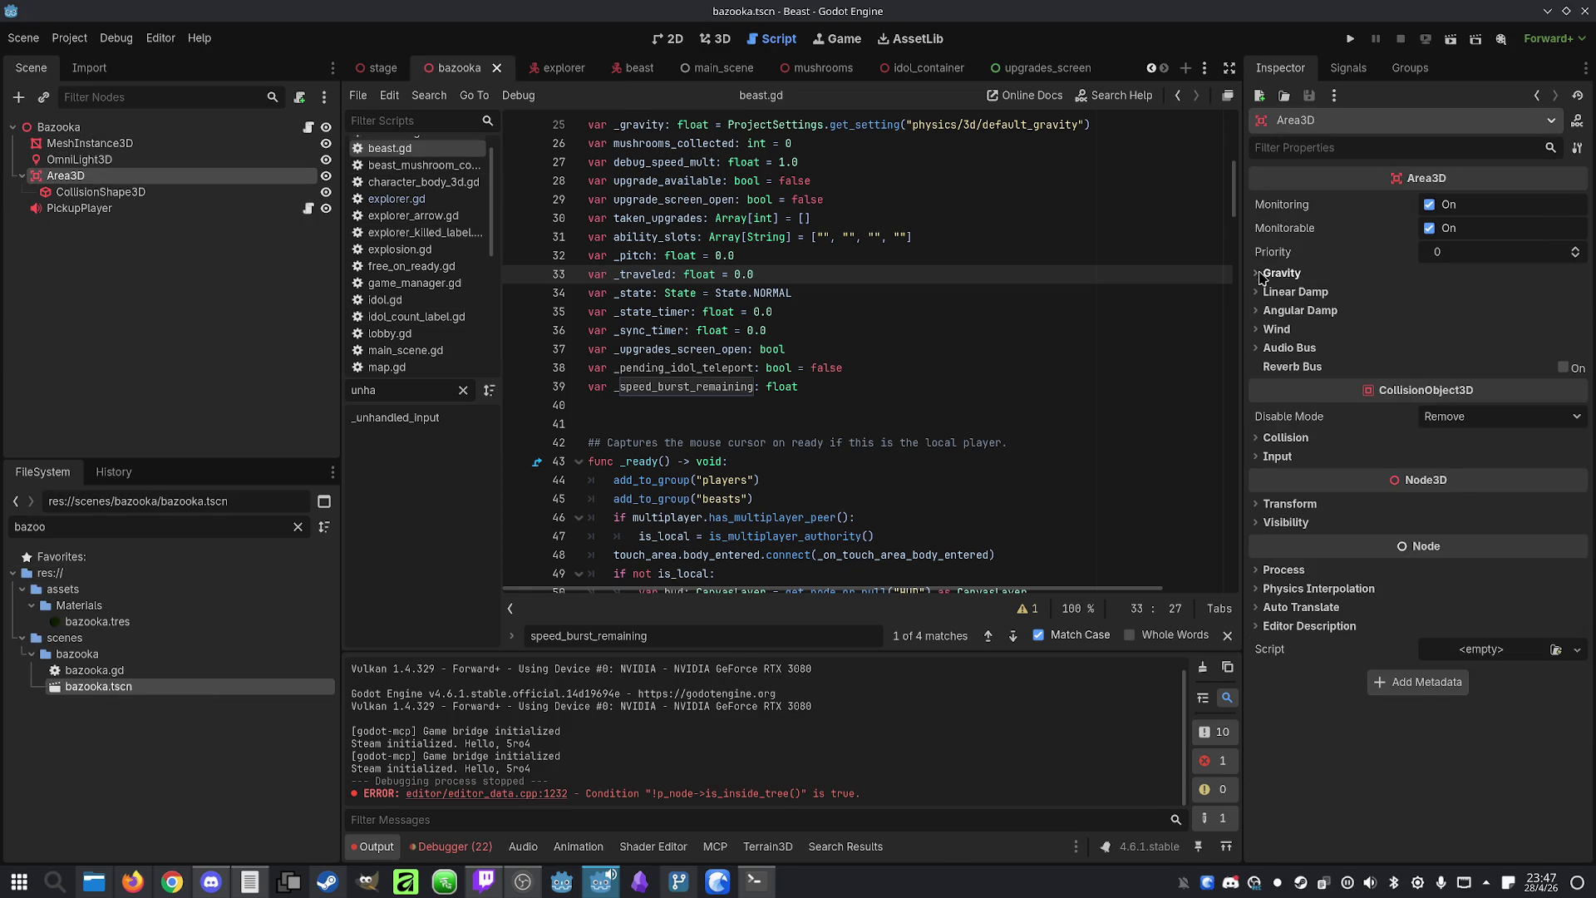
{"action": "left_click", "coordinate": [1259, 505]}
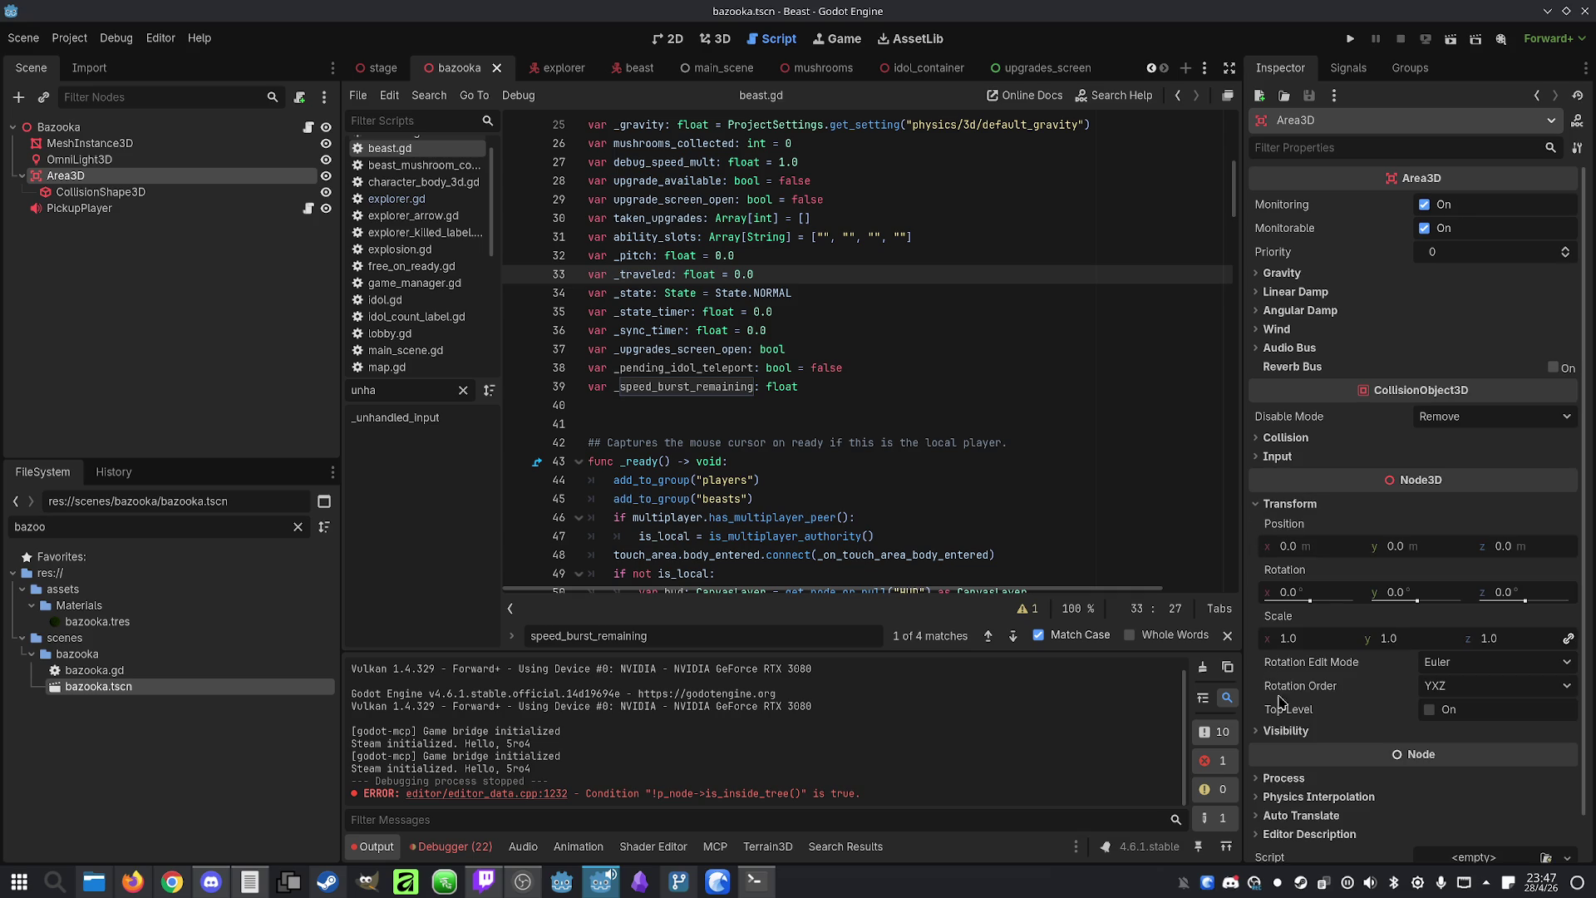
{"action": "left_click", "coordinate": [1258, 505]}
{"action": "left_click", "coordinate": [1272, 438]}
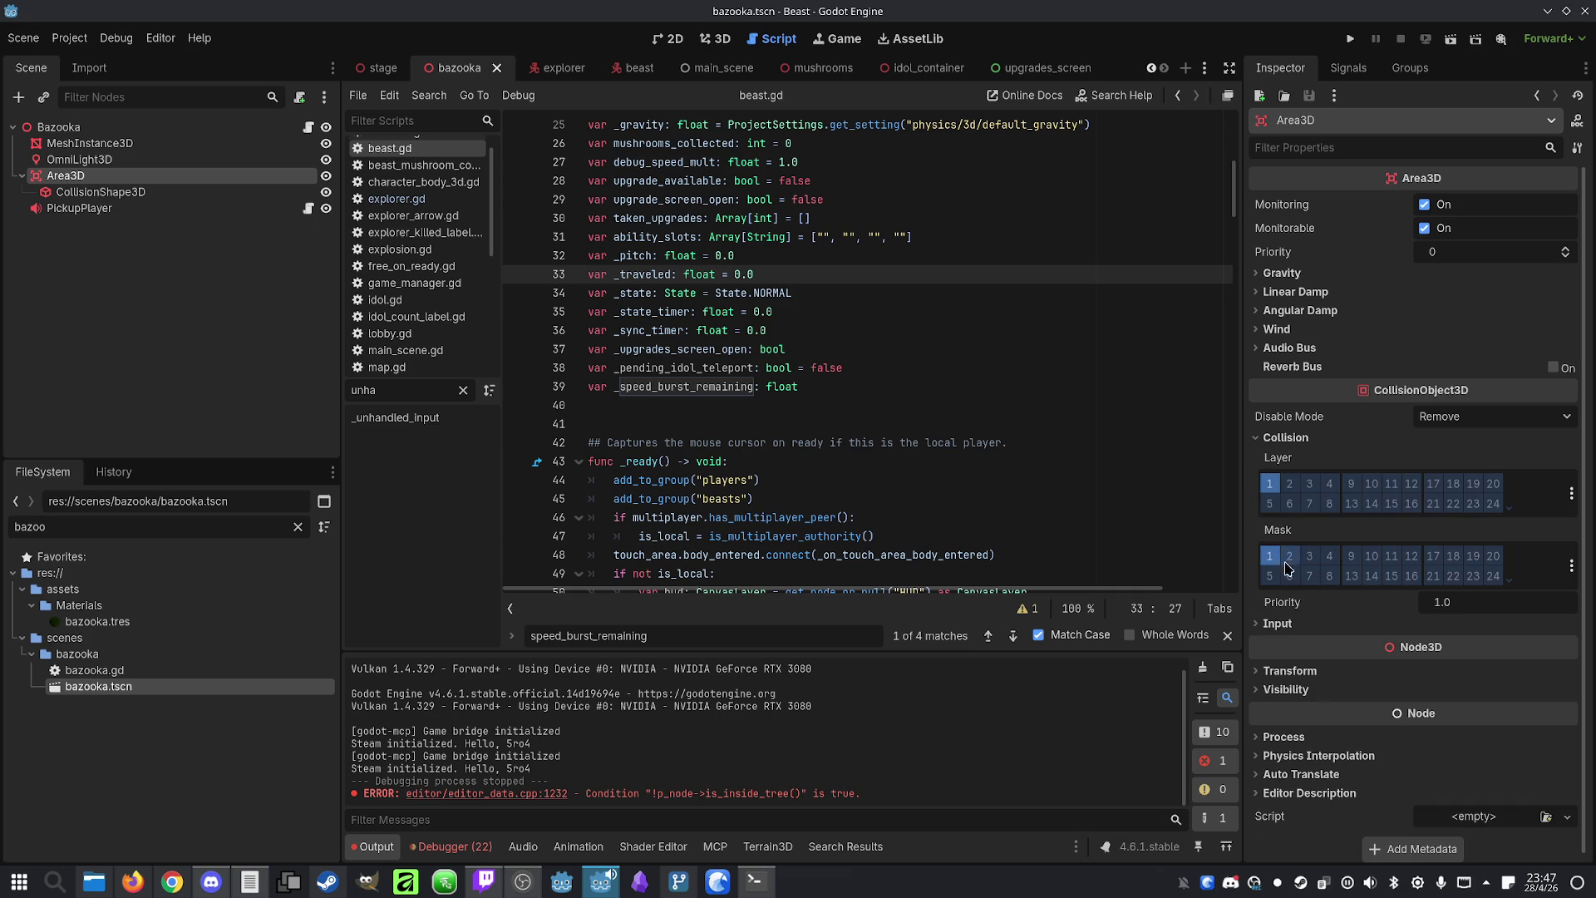
{"action": "left_click", "coordinate": [1290, 556]}
{"action": "left_click", "coordinate": [1269, 555]}
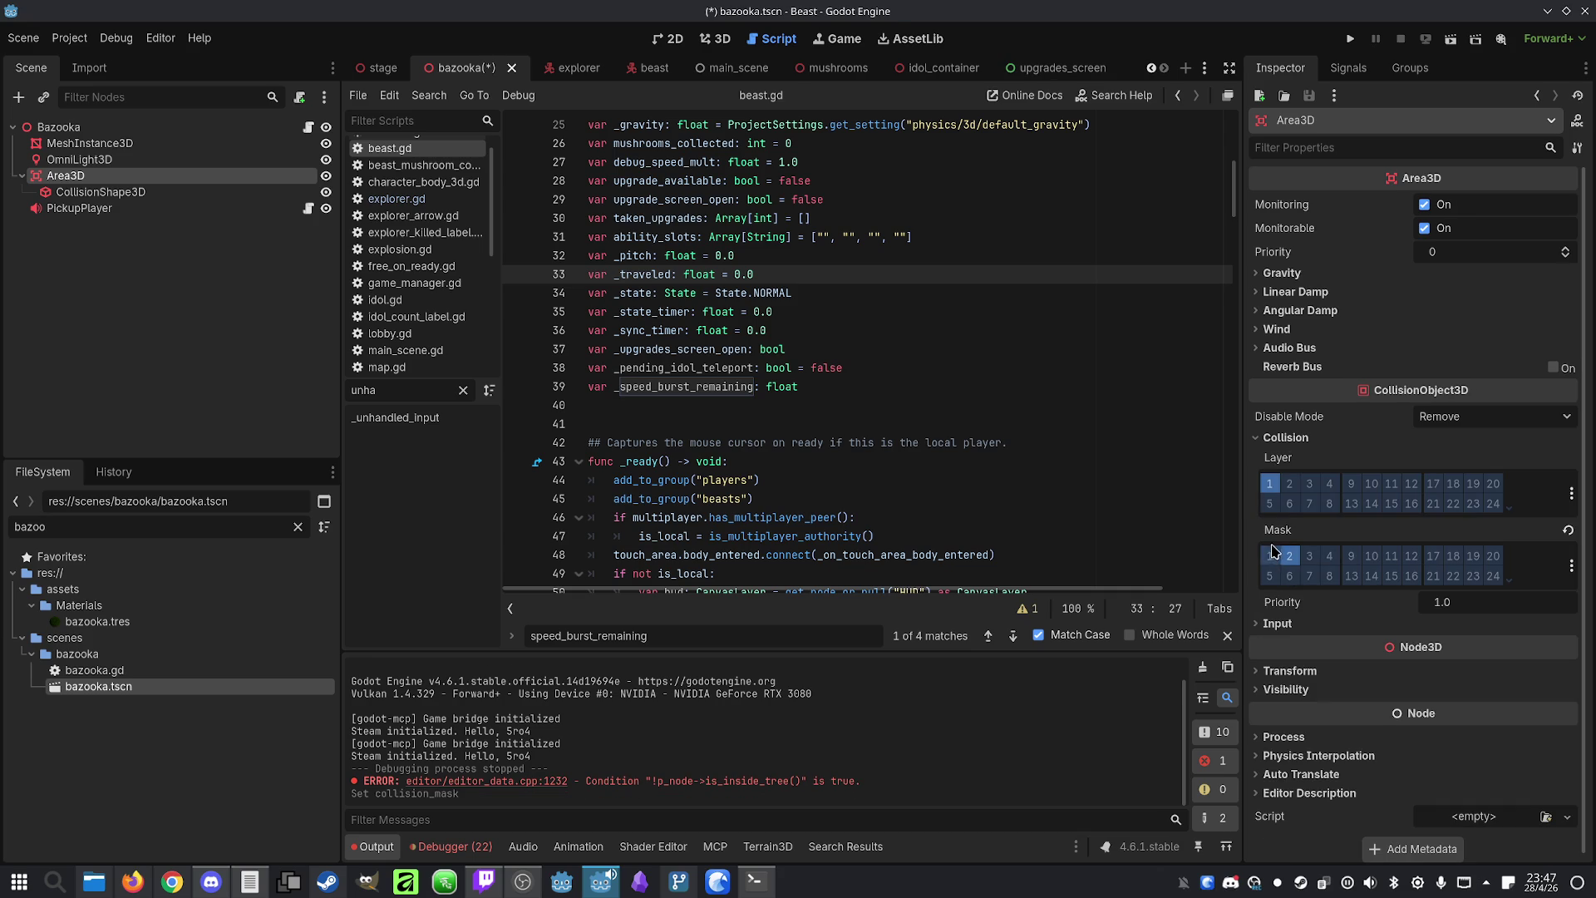
{"action": "left_click", "coordinate": [1353, 41]}
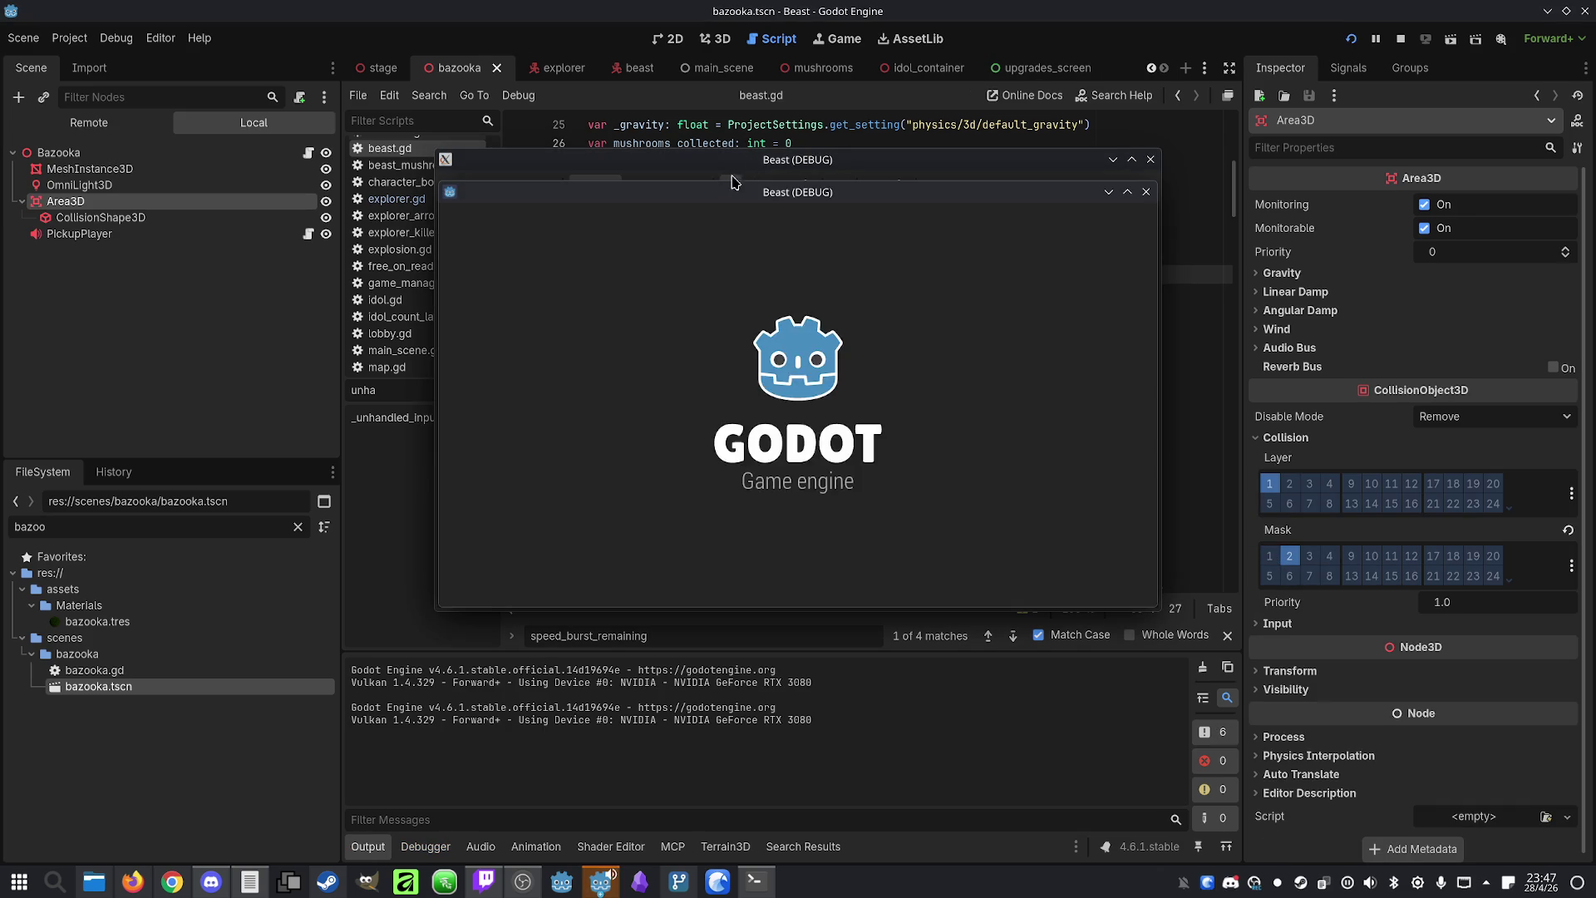
Host over IP in one window, join from the other, make the host the Beast, and start
{"action": "left_click_drag", "start_coordinate": [782, 158], "coordinate": [460, 157]}
{"action": "left_click", "coordinate": [545, 527]}
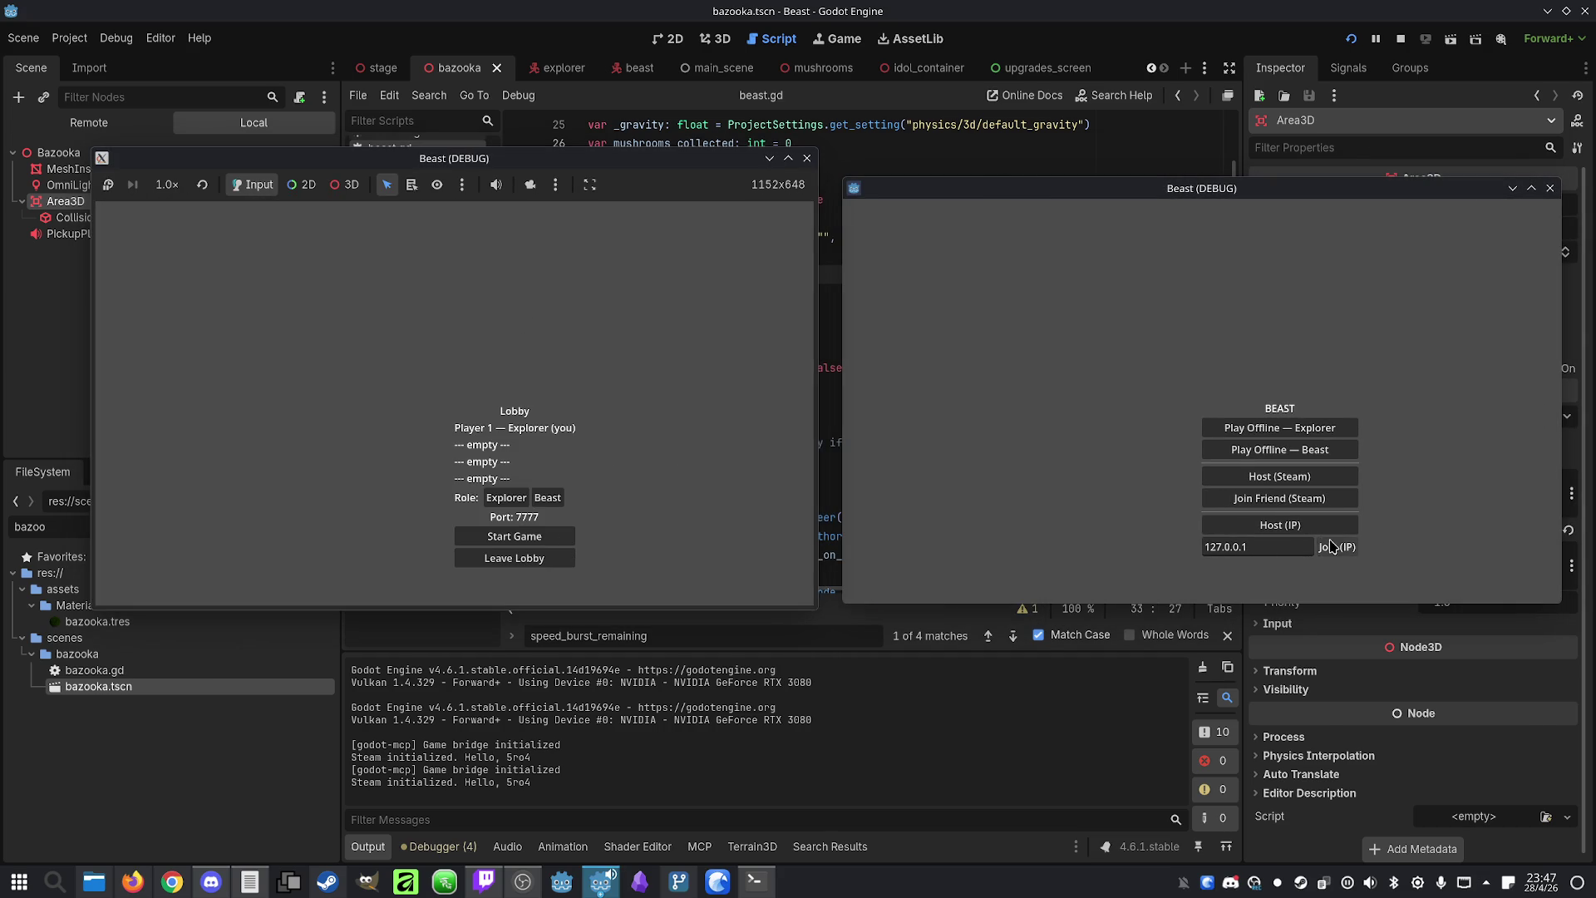
{"action": "left_click", "coordinate": [1331, 546]}
{"action": "left_click", "coordinate": [550, 499]}
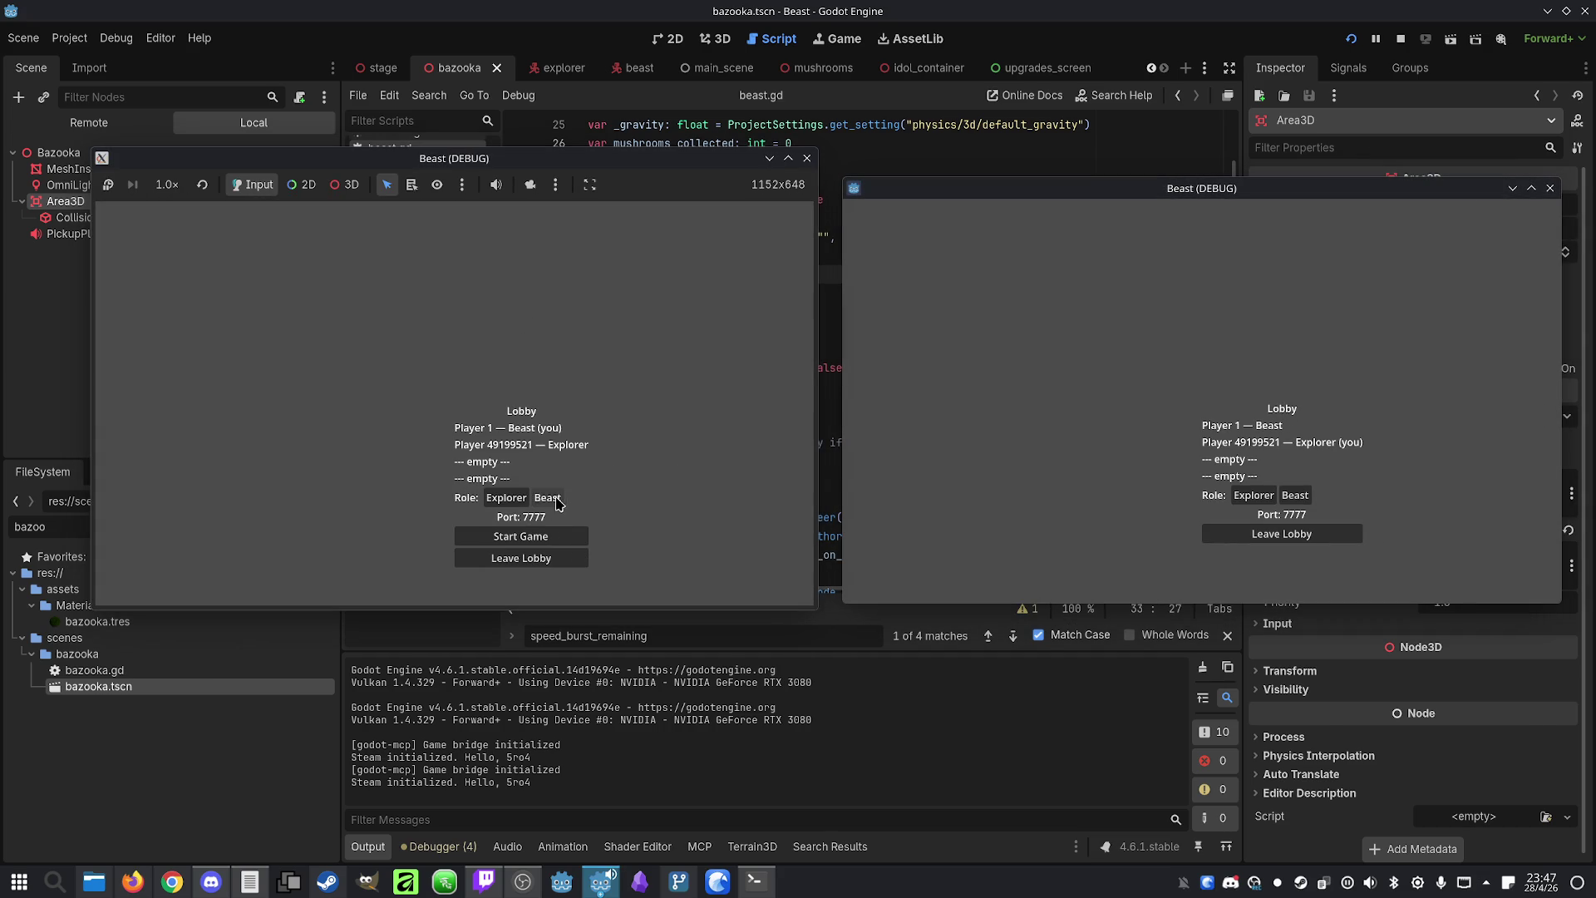
{"action": "left_click", "coordinate": [574, 527]}
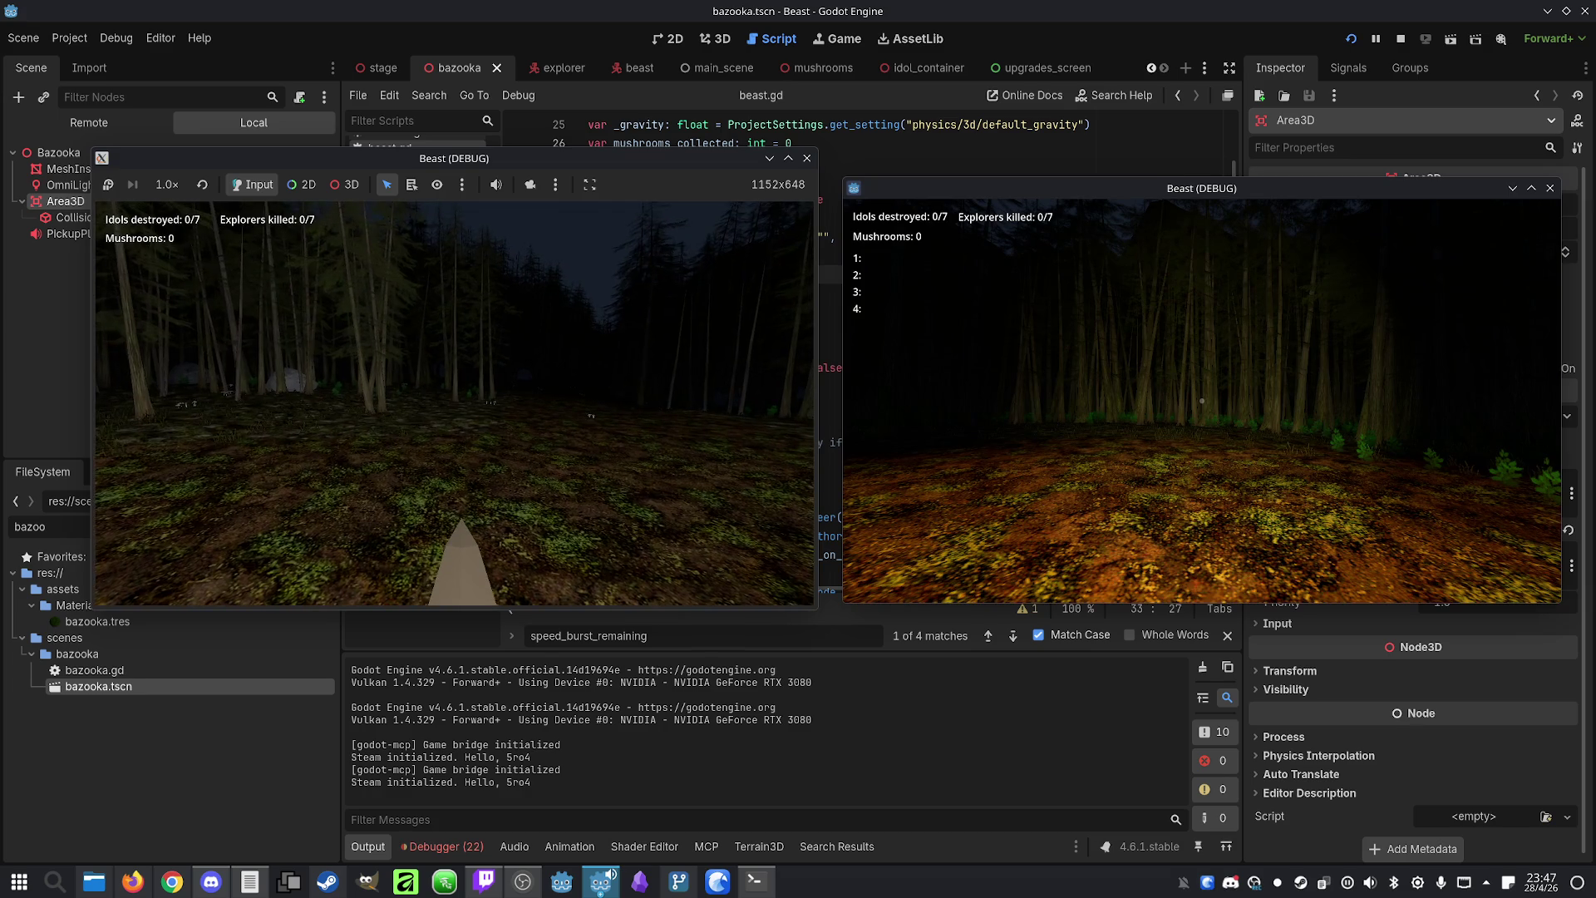
Play as the beast and take the +20% SPEED and IDOL TELEPORT upgrades after two idols
{"action": "key", "text": "super"}
{"action": "key", "text": "Escape"}
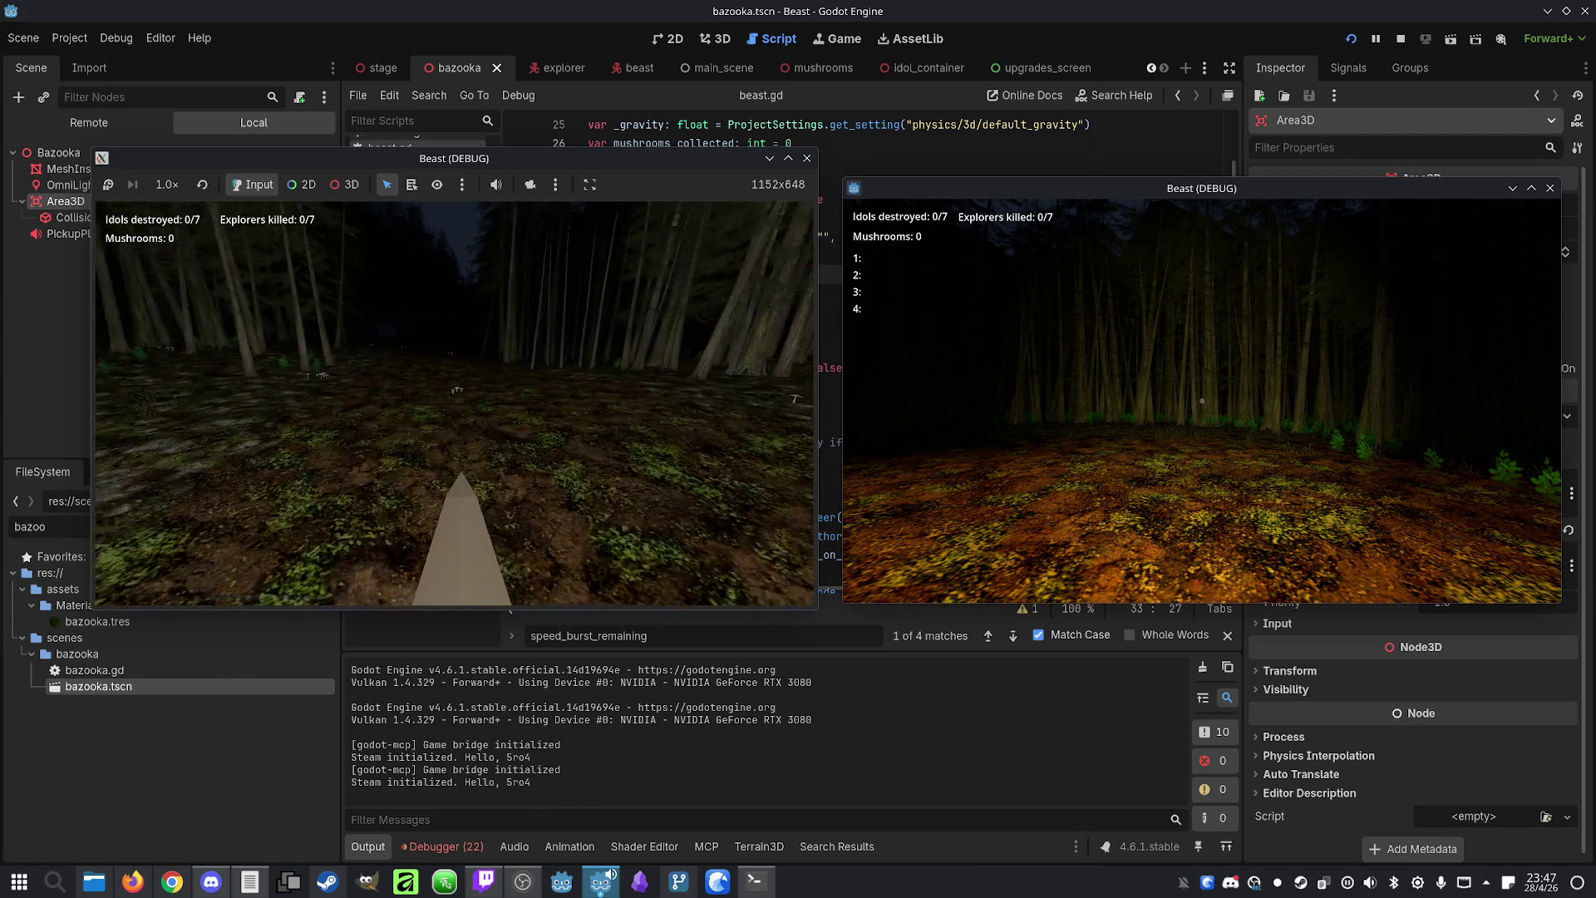
{"action": "key", "text": "space"}
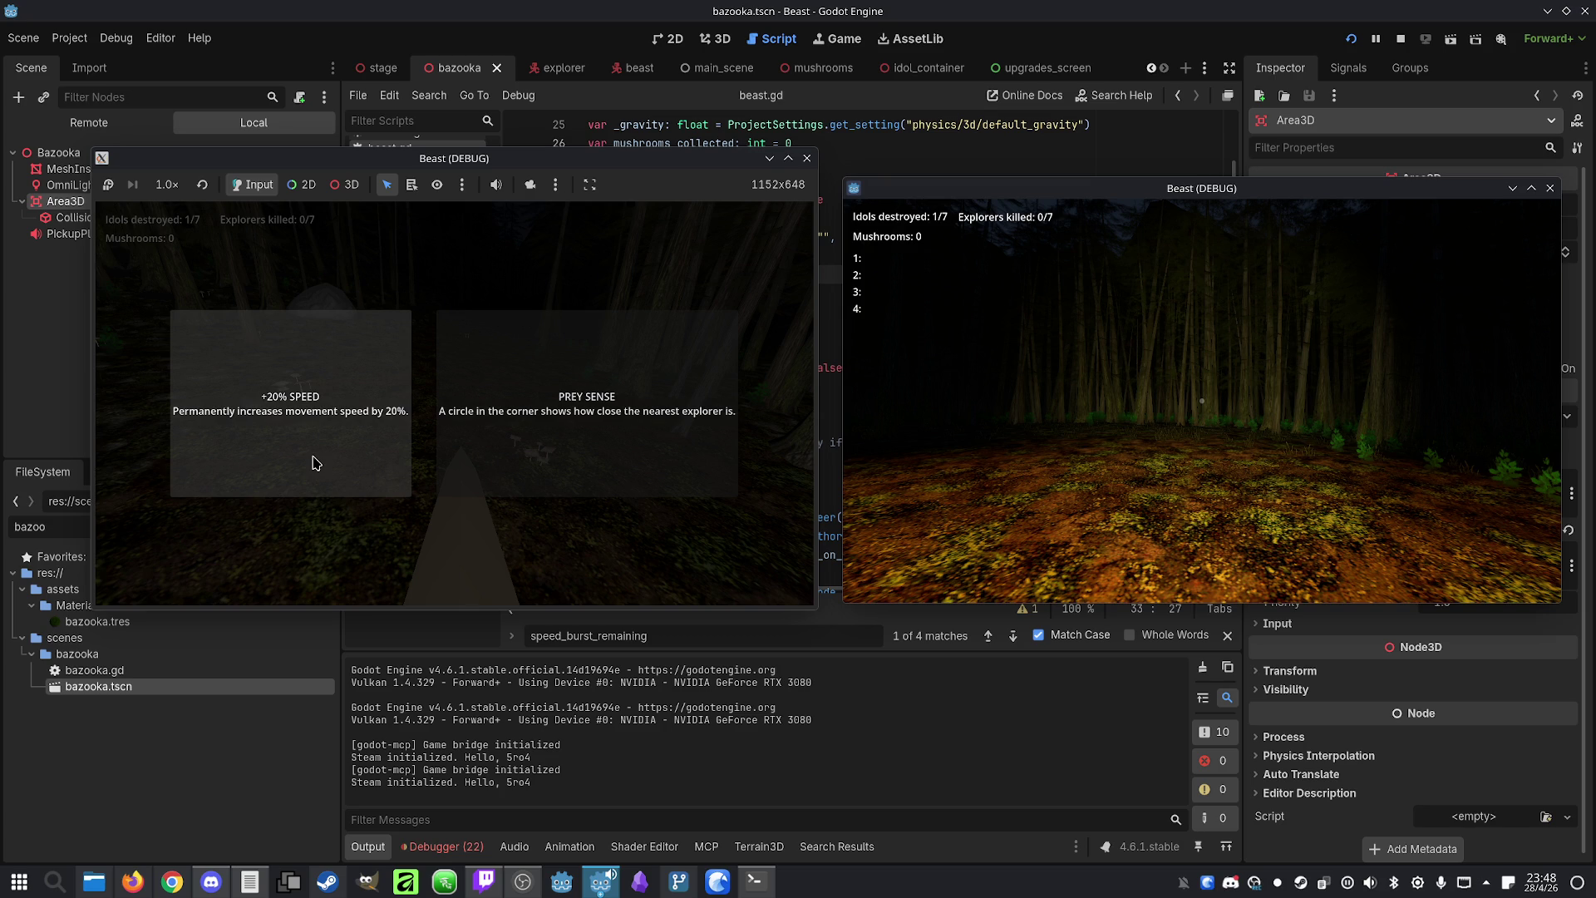
{"action": "left_click", "coordinate": [310, 462]}
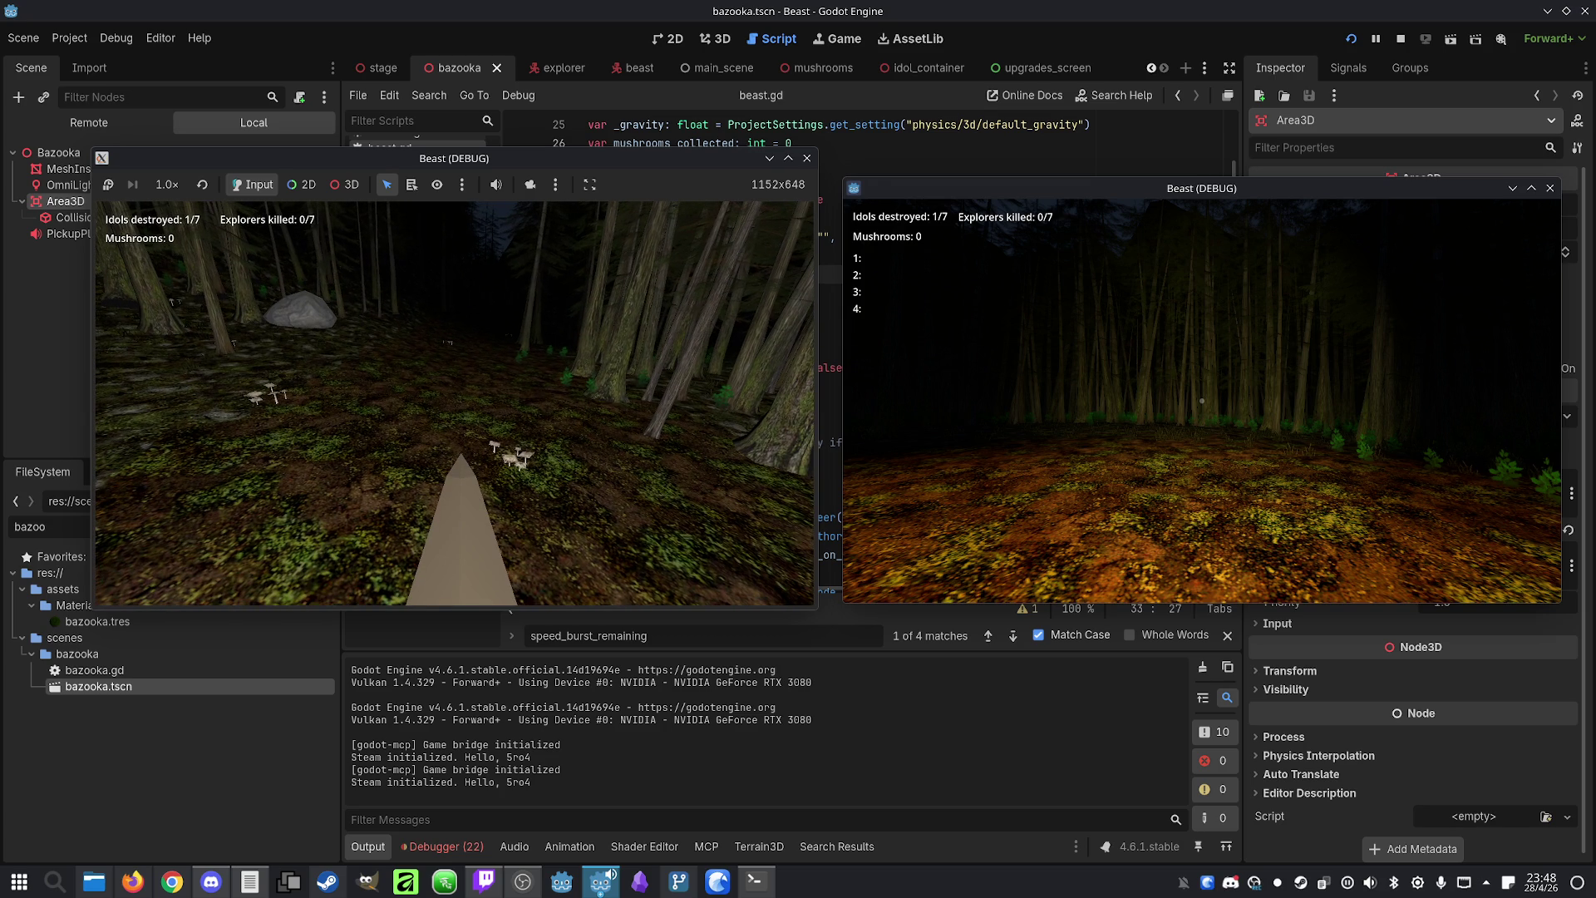
{"action": "key", "text": "space"}
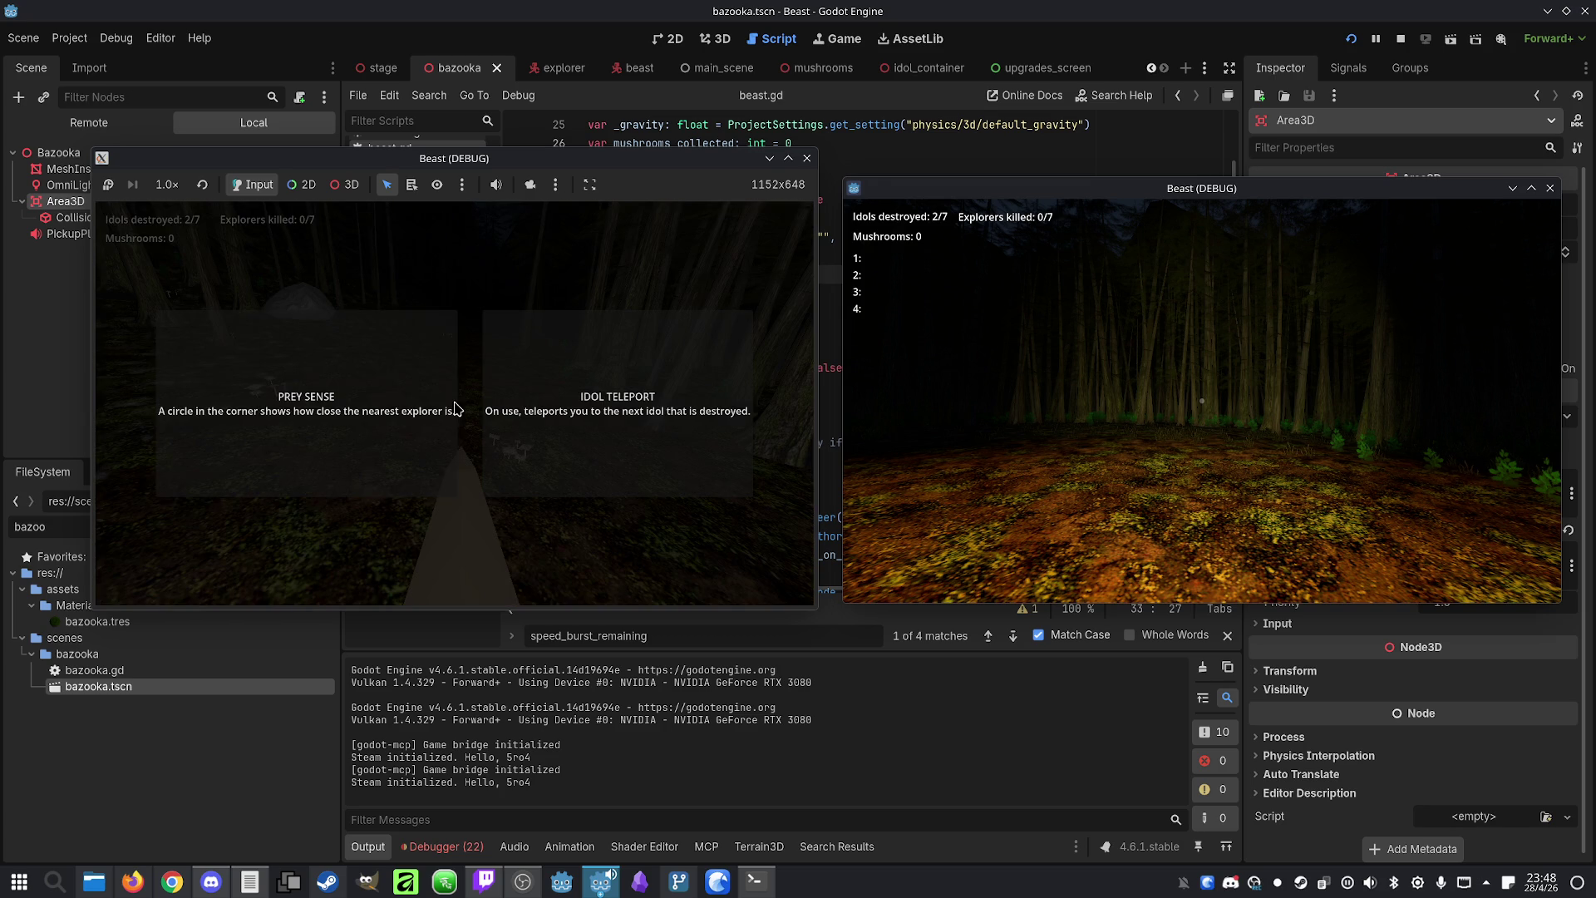
{"action": "left_click", "coordinate": [410, 456]}
{"action": "key", "text": "super"}
{"action": "key", "text": "Escape"}
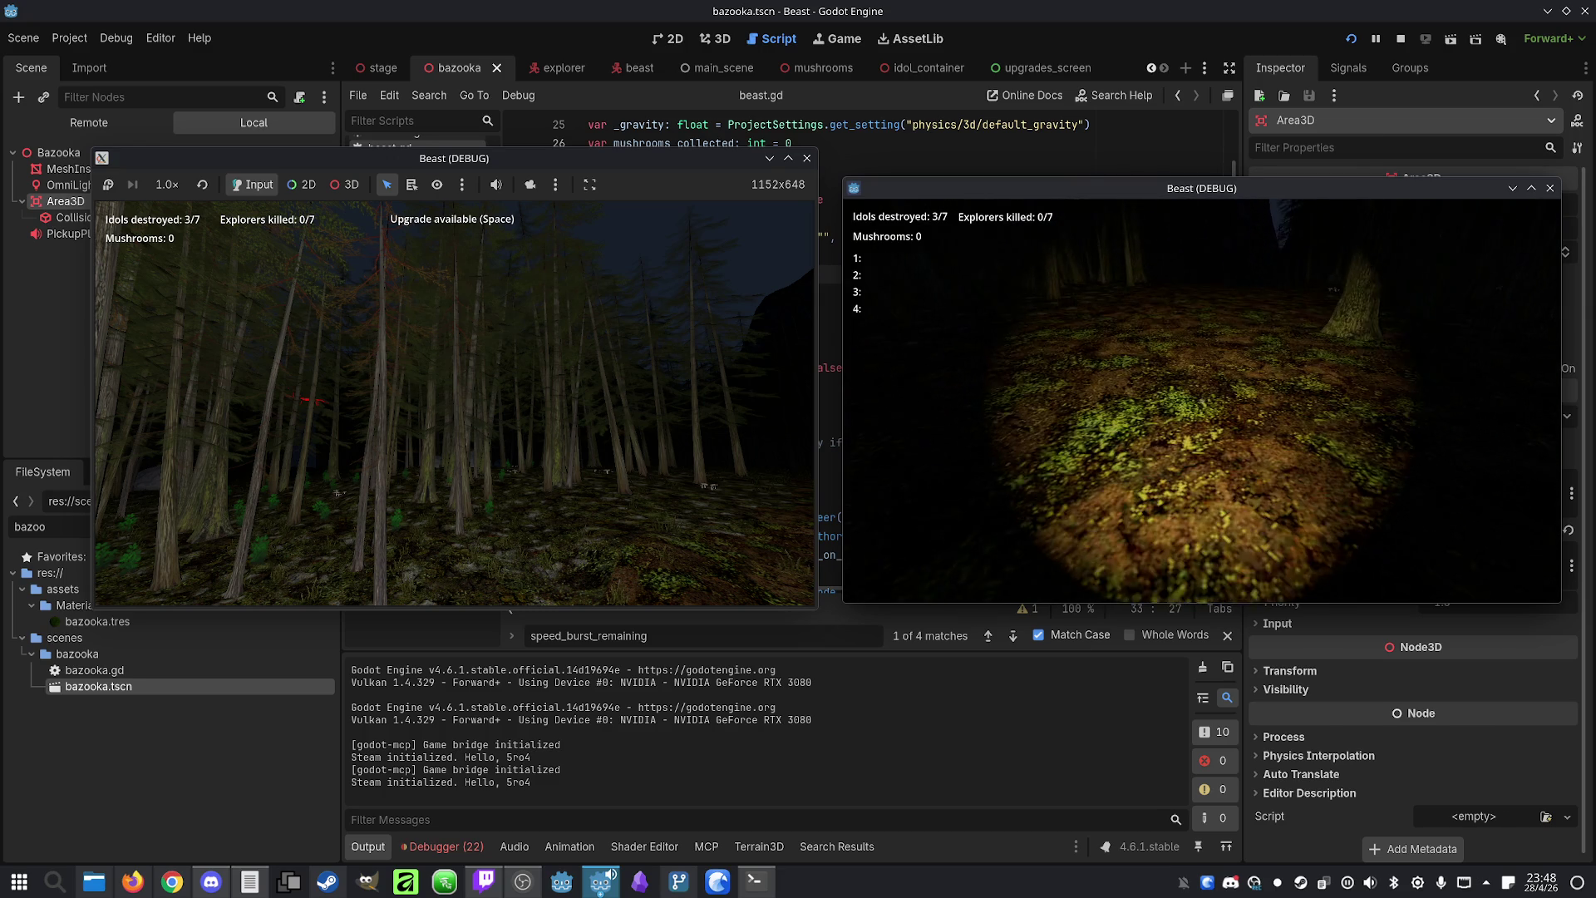
Pick a third upgrade with key 1, stop the game, and return to the Claude Code terminal
{"action": "key", "text": "super"}
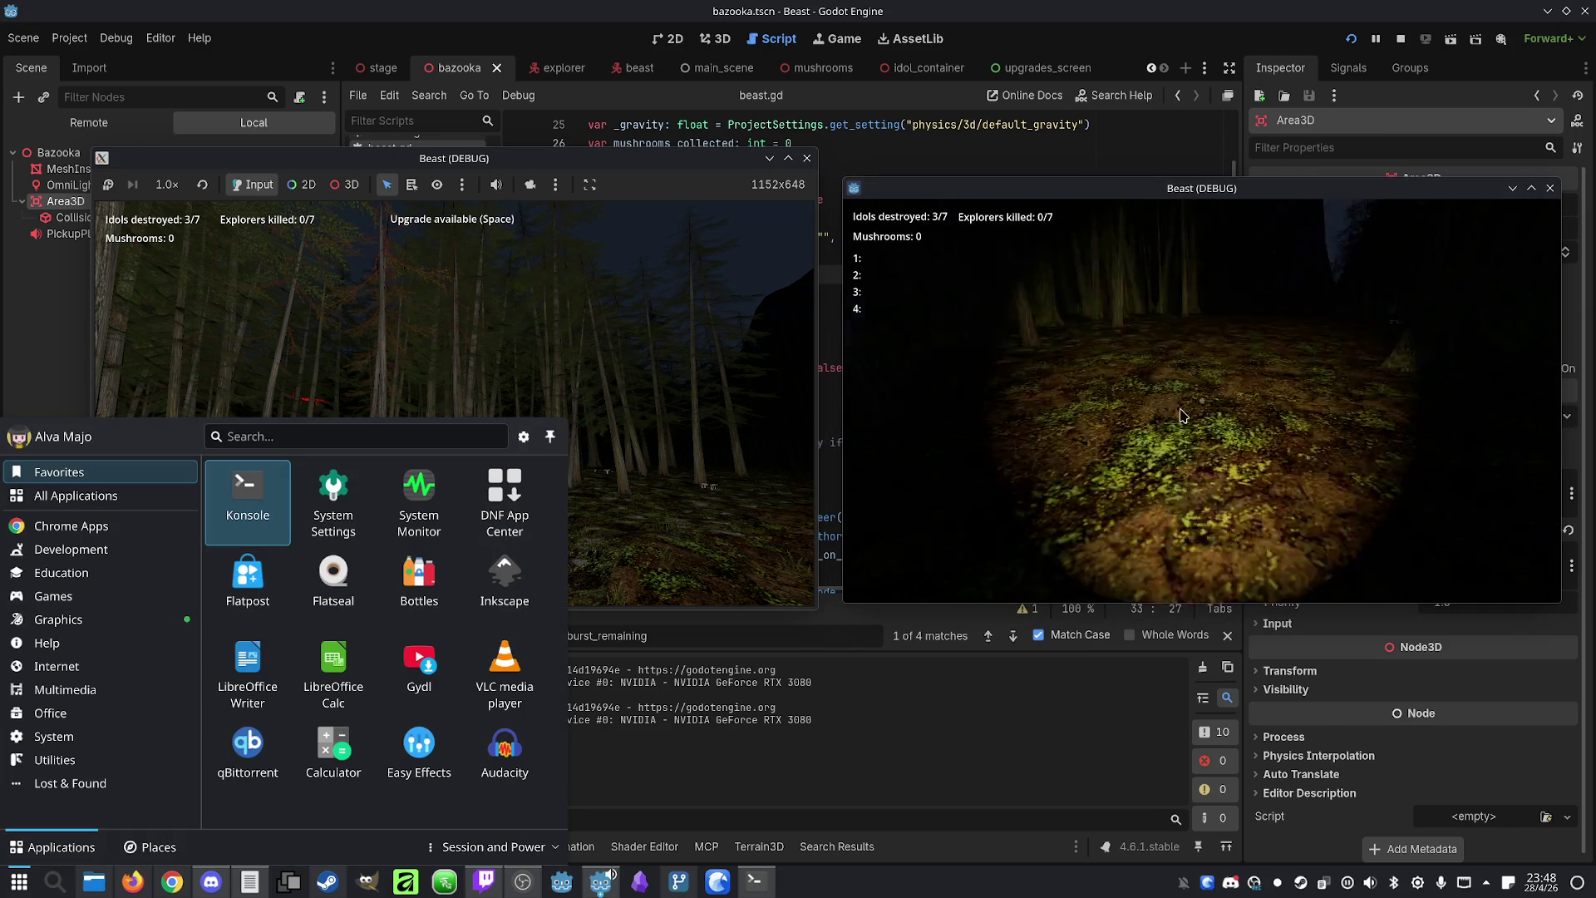
{"action": "left_click", "coordinate": [1203, 407]}
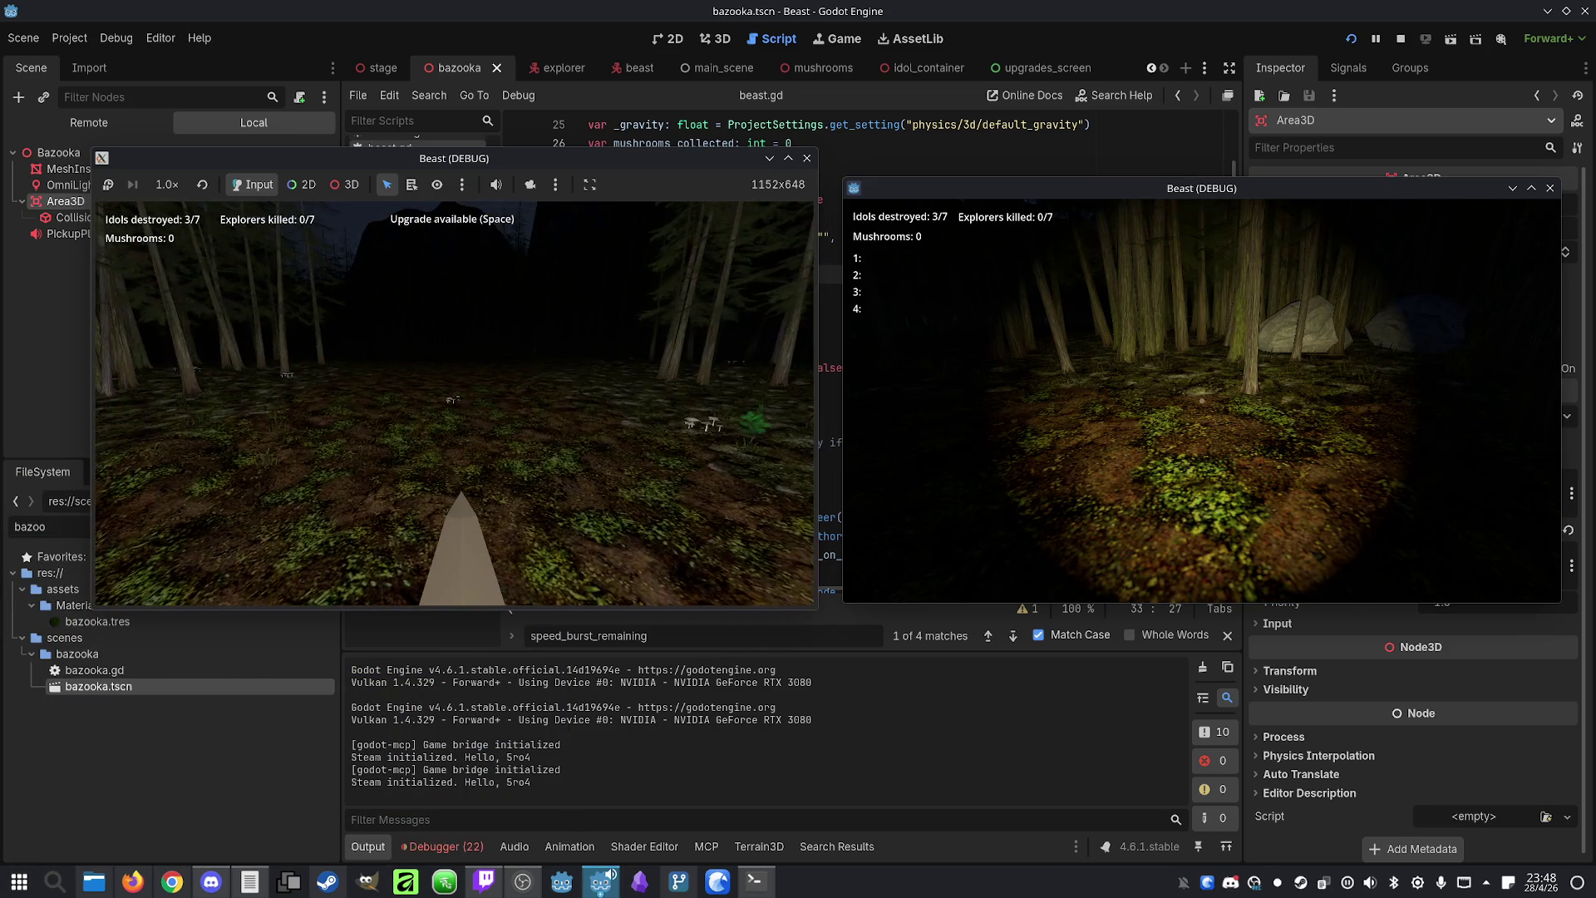
{"action": "key", "text": "space"}
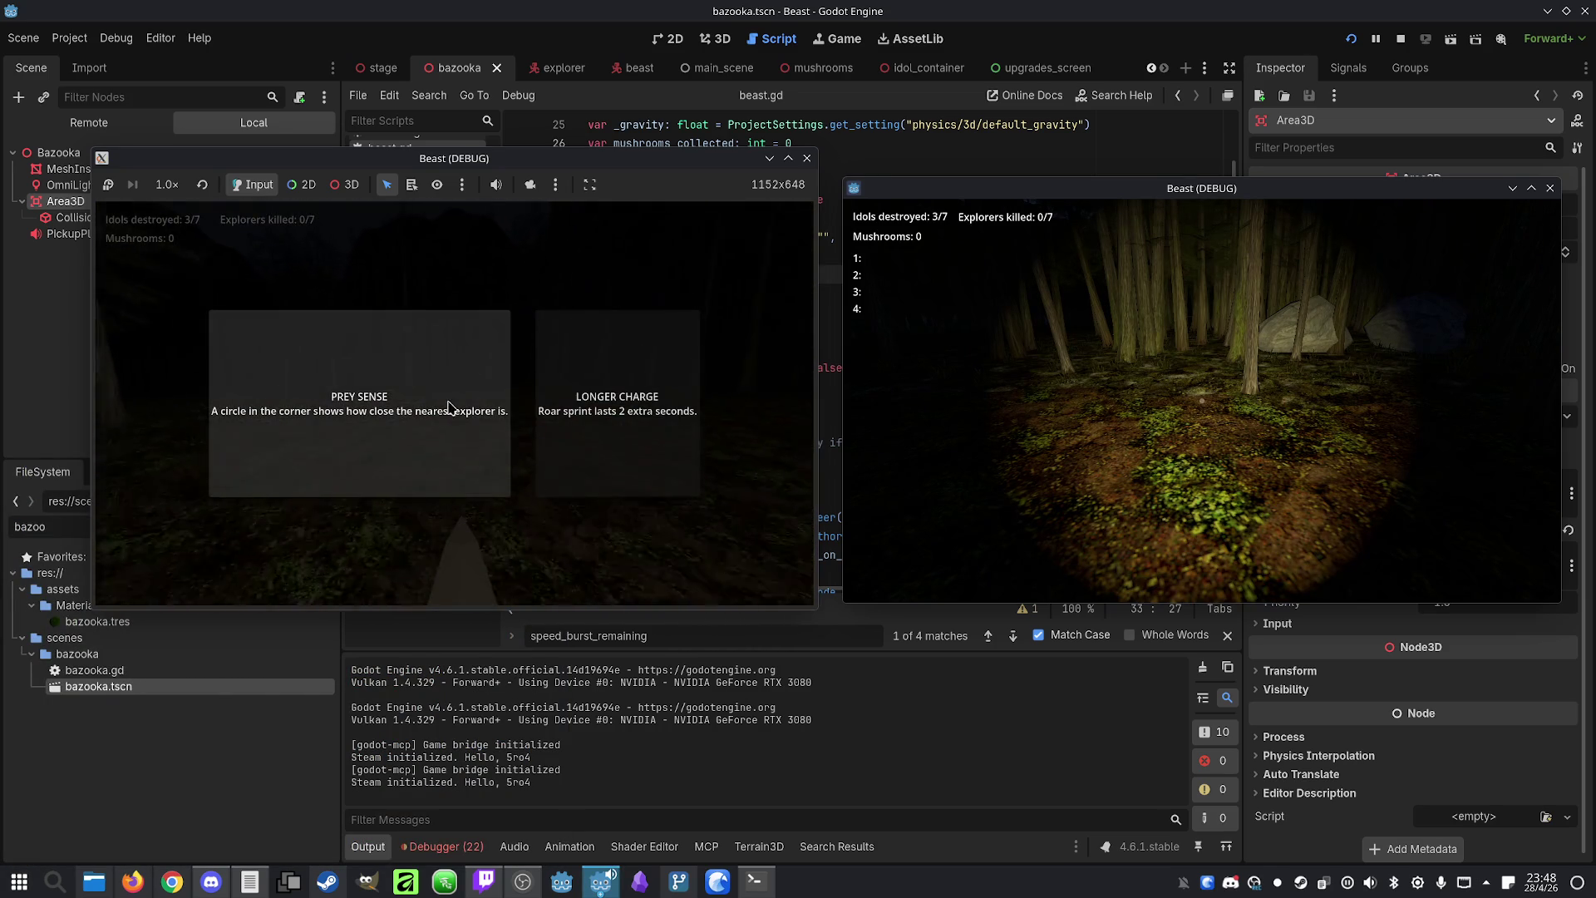
{"action": "key", "text": "1"}
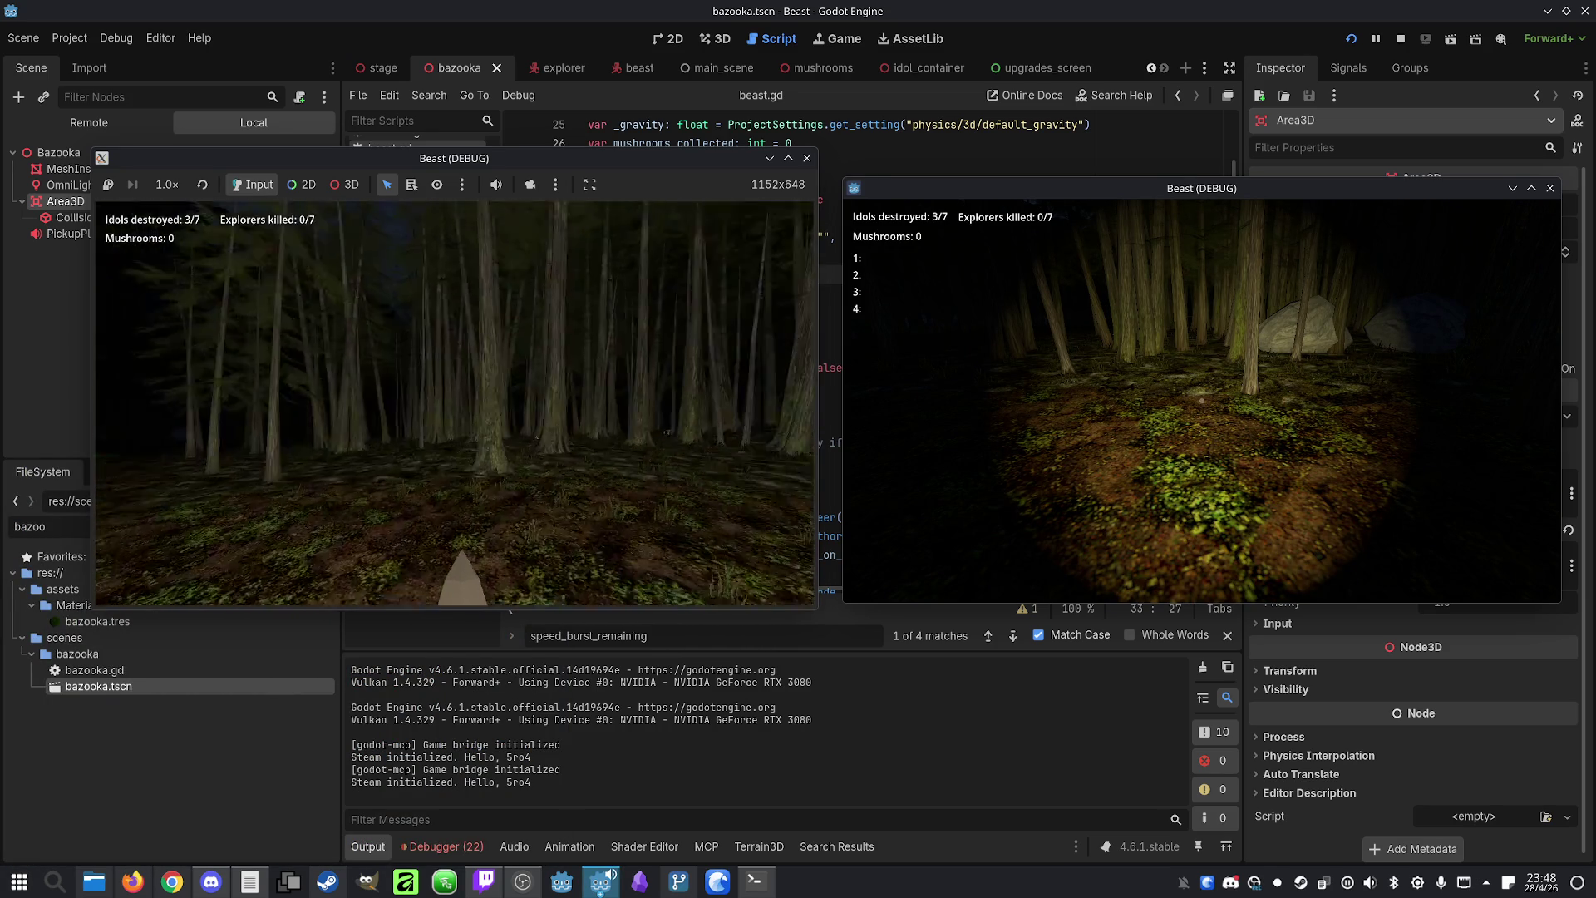
{"action": "key", "text": "super"}
{"action": "left_click", "coordinate": [1401, 39]}
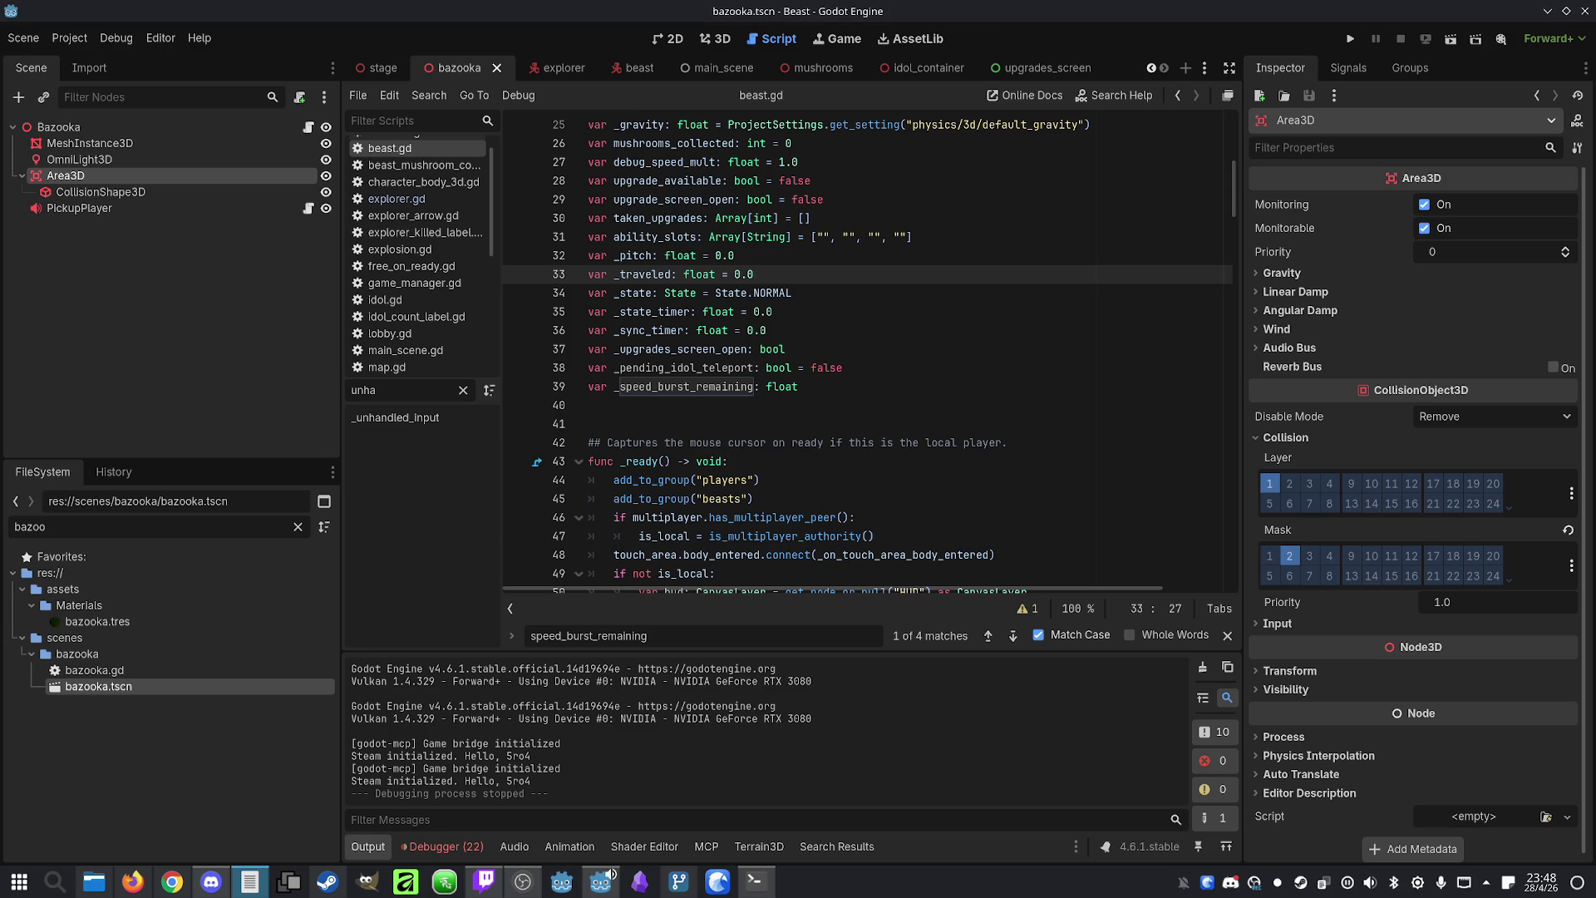
{"action": "left_click", "coordinate": [755, 881]}
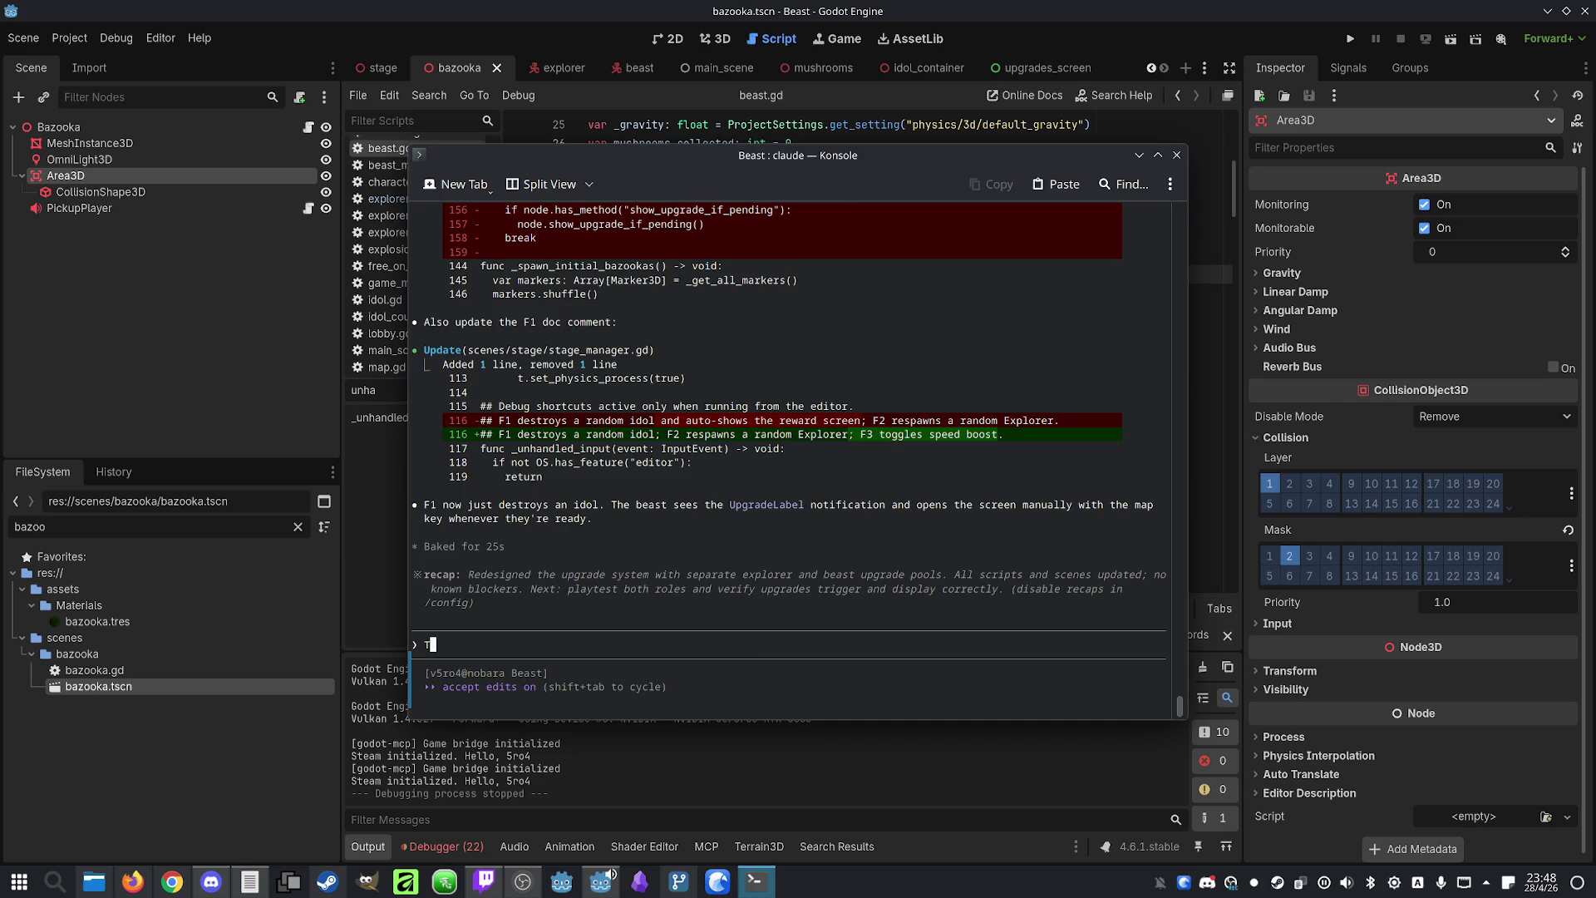
Send Claude a report that Idol Teleport never moves the beast to the next destroyed idol and should then disappear
{"action": "type", "text": "he upgrade "}
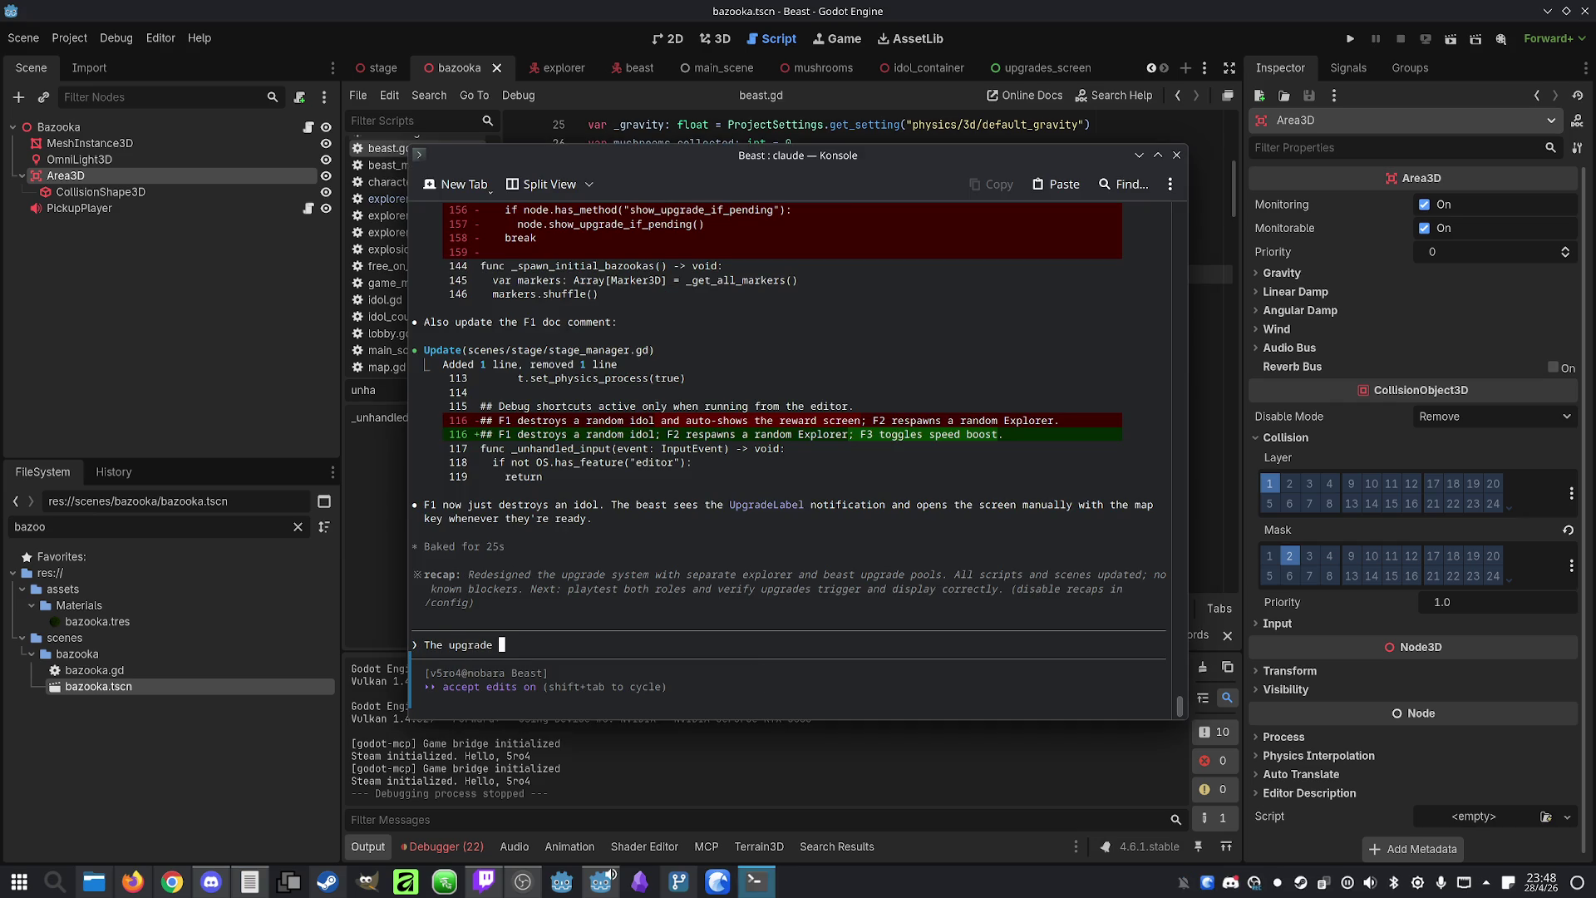
{"action": "type", "text": "idol teleport does "}
{"action": "type", "text": "not wo"}
{"action": "key", "text": "BackSpace"}
{"action": "type", "text": ", the beast d"}
{"action": "type", "text": "oes "}
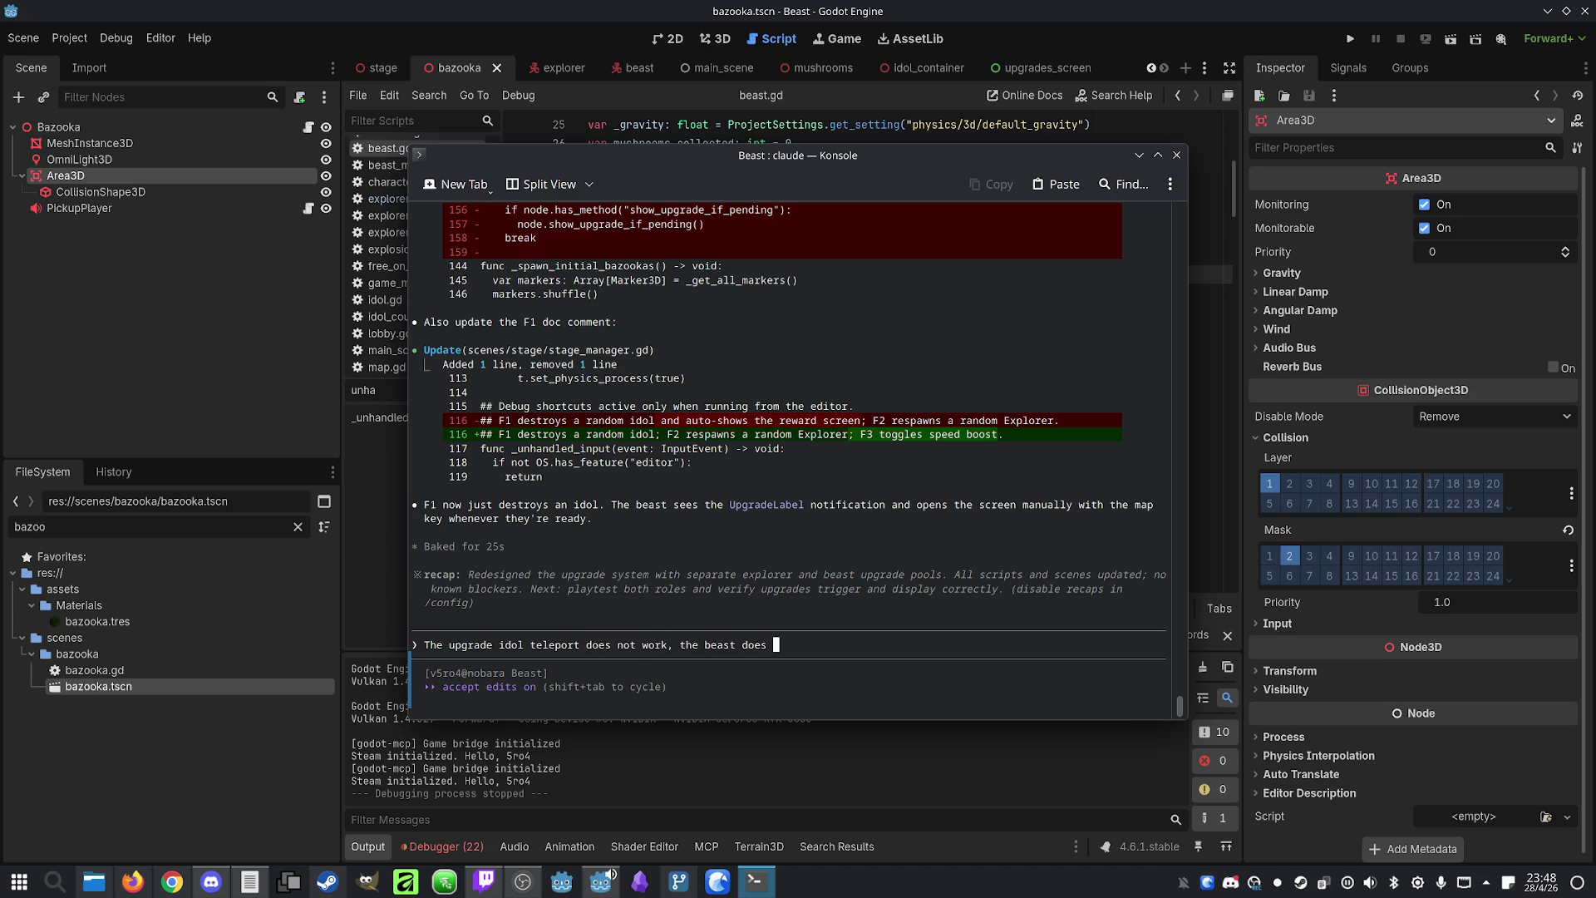
{"action": "type", "text": "not teleport. "}
{"action": "type", "text": "It should "}
{"action": "type", "text": "teleport, b"}
{"action": "type", "text": "ut only once for"}
{"action": "key", "text": "BackSpace"}
{"action": "key", "text": "BackSpace"}
{"action": "key", "text": "BackSpace"}
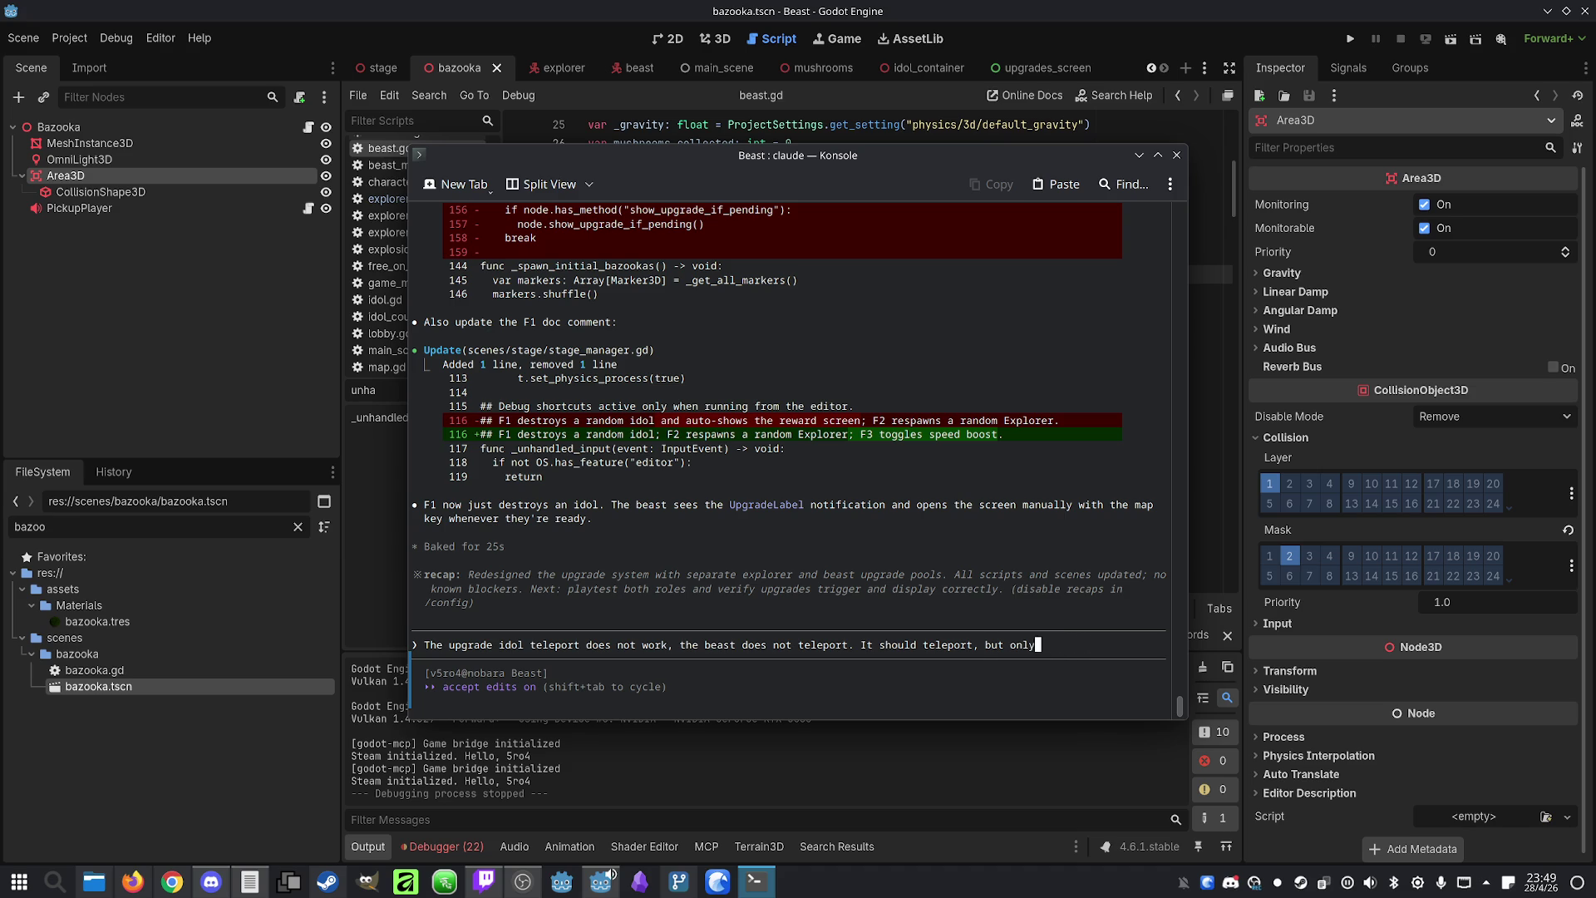
{"action": "type", "text": "to the p"}
{"action": "type", "text": "tion"}
{"action": "type", "text": "f the ne"}
{"action": "type", "text": " ded"}
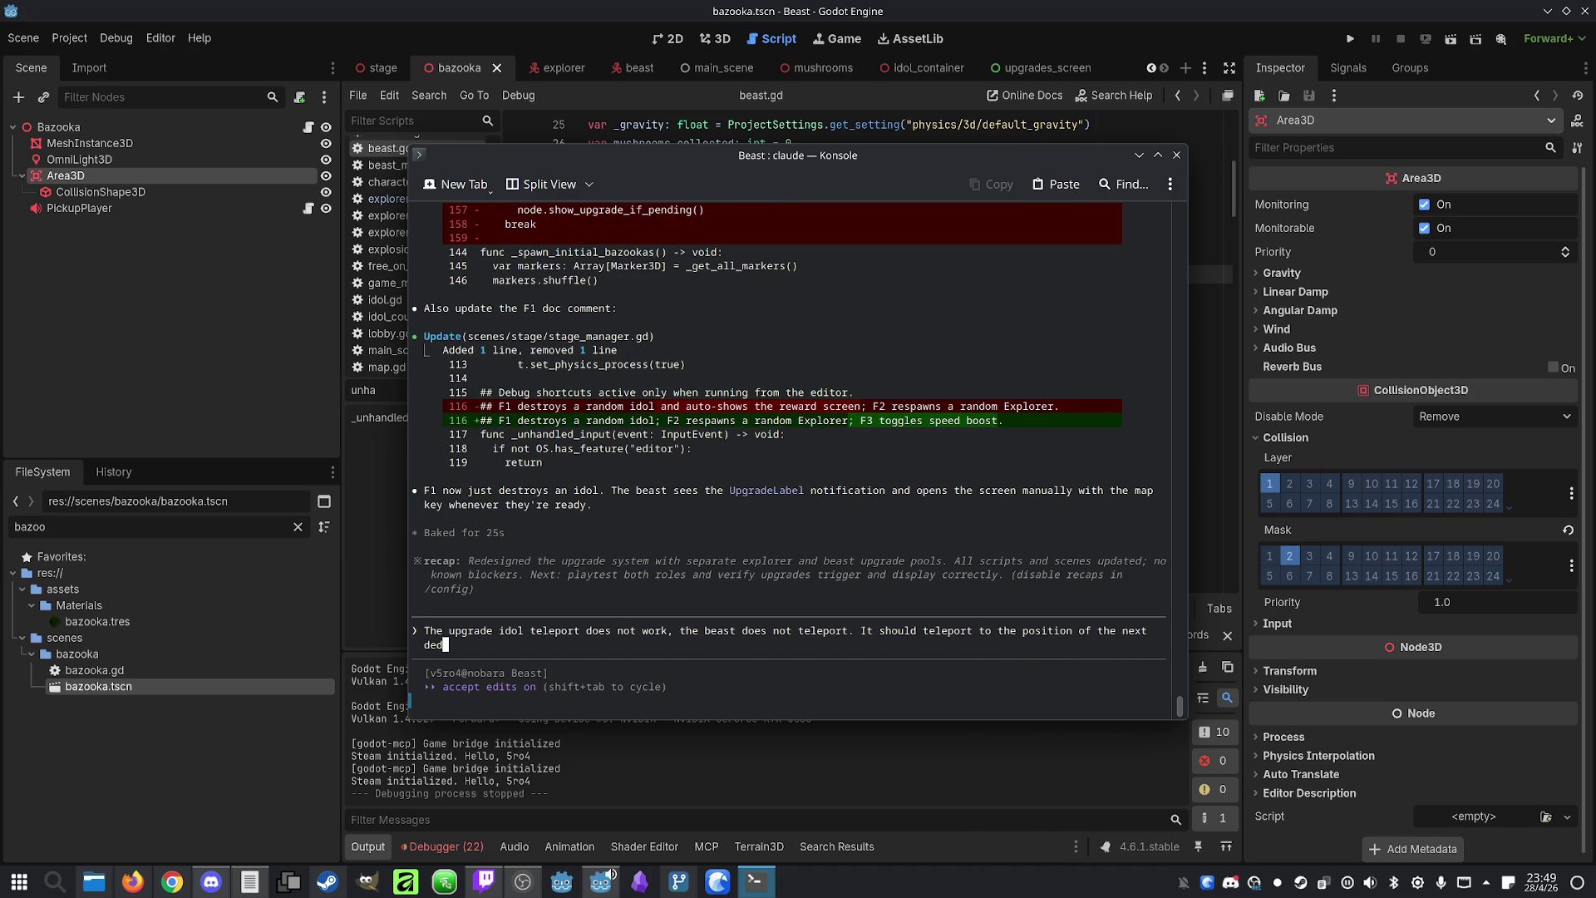
{"action": "type", "text": "stroyed idol"}
{"action": "type", "text": "the next"}
{"action": "type", "text": " one; if "}
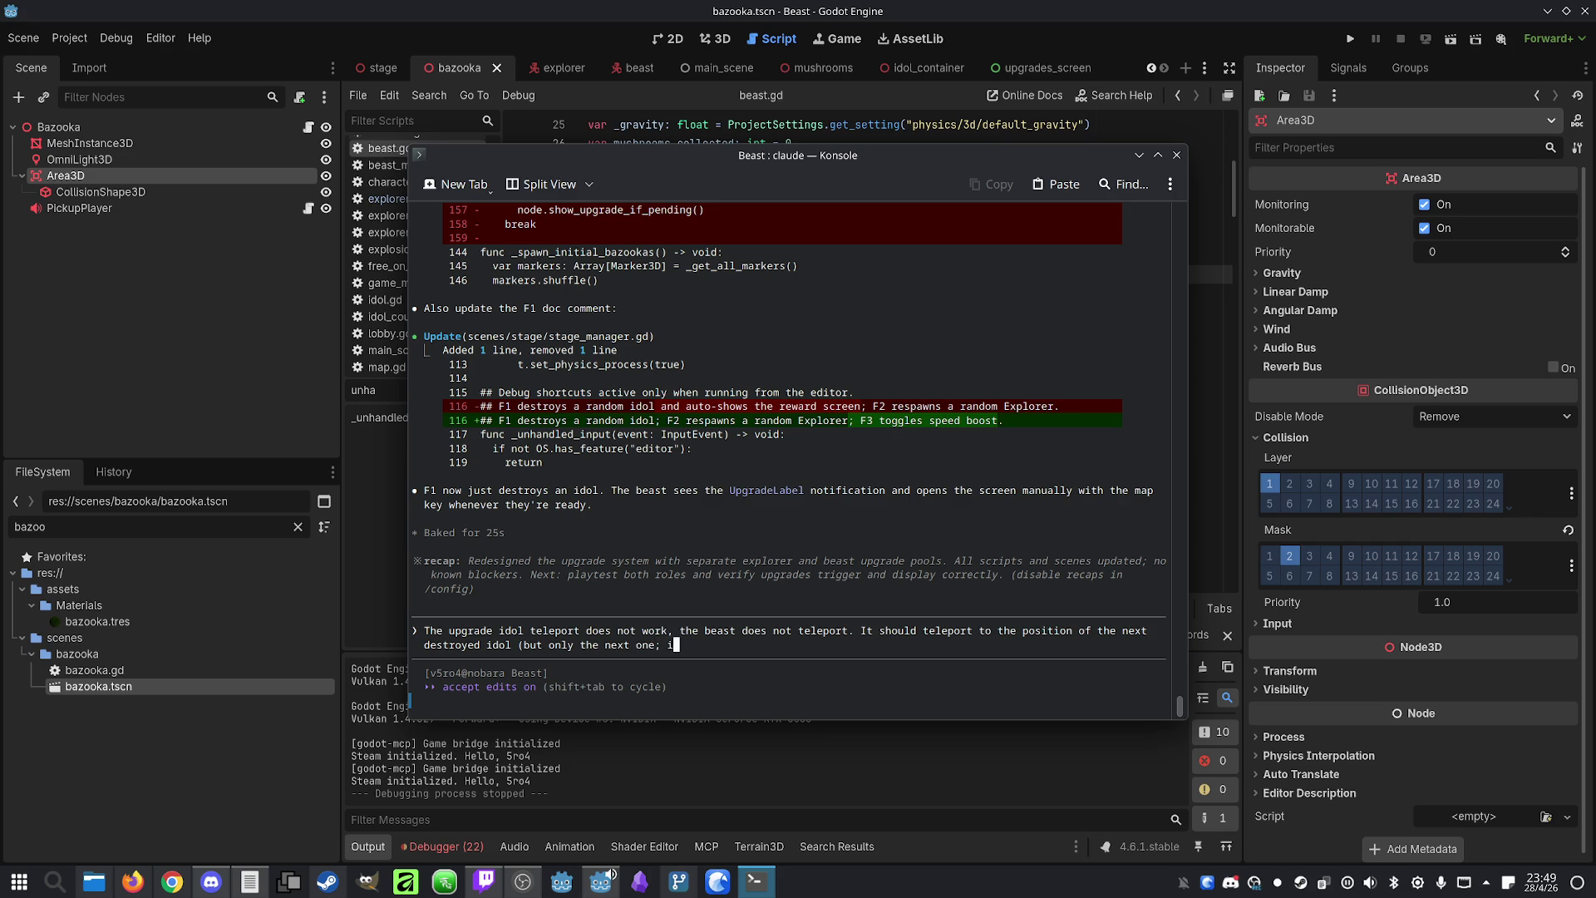
{"action": "type", "text": "a second one"}
{"action": "key", "text": "BackSpace"}
{"action": "key", "text": "BackSpace"}
{"action": "key", "text": "BackSpace"}
{"action": "type", "text": "ter that, the upgrade d"}
{"action": "type", "text": "isappears"}
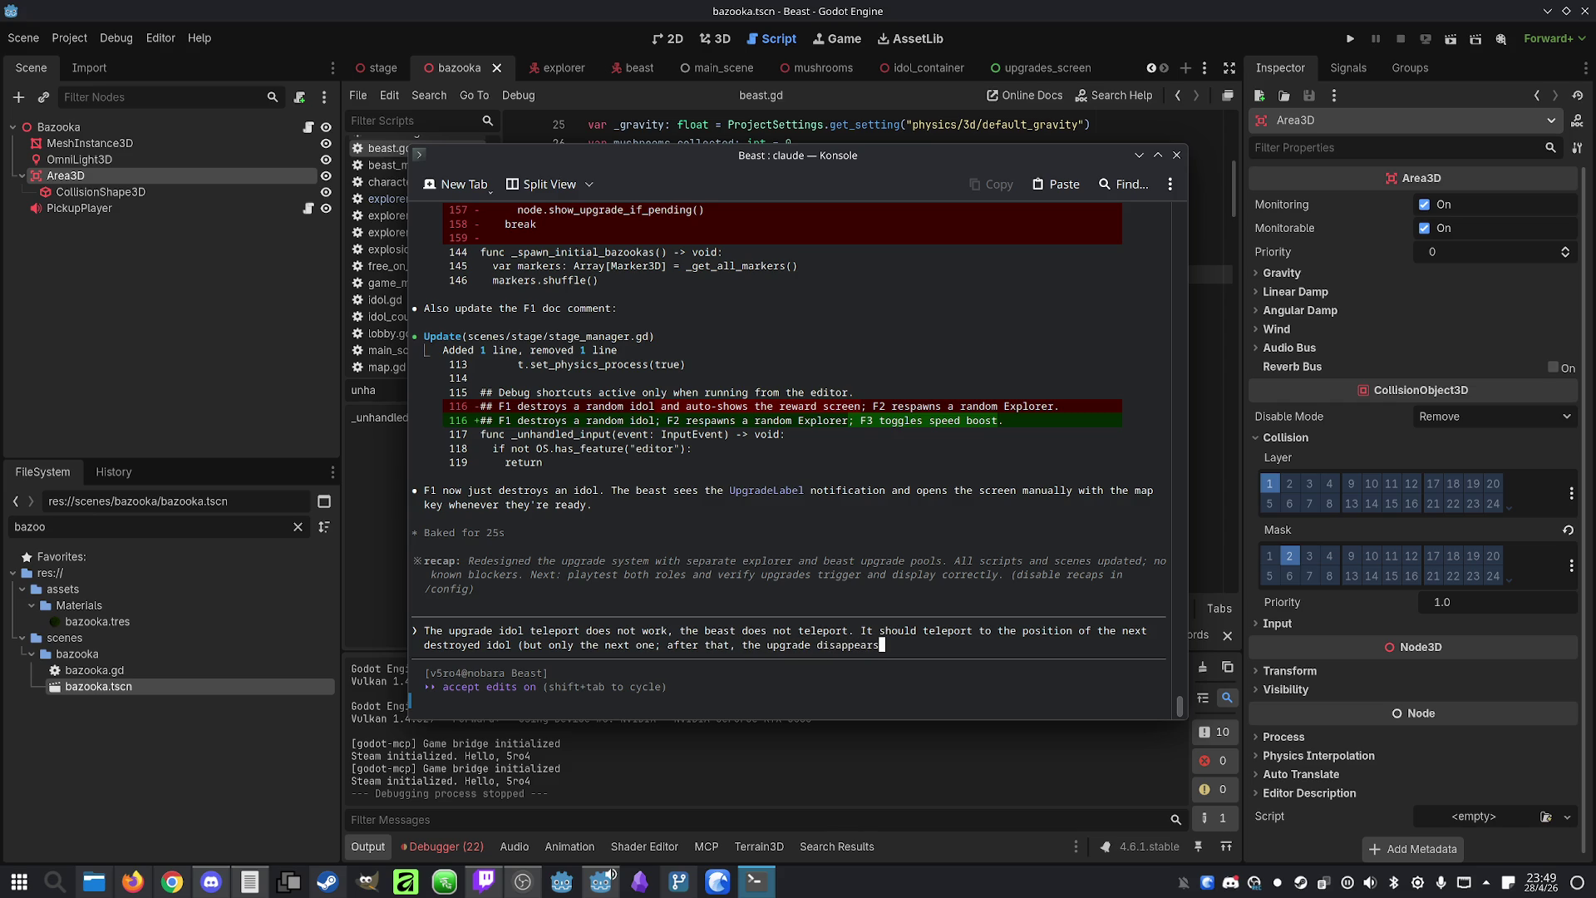
{"action": "type", "text": ", and the beas"}
{"action": "type", "text": "t does not tele"}
{"action": "type", "text": "port to "}
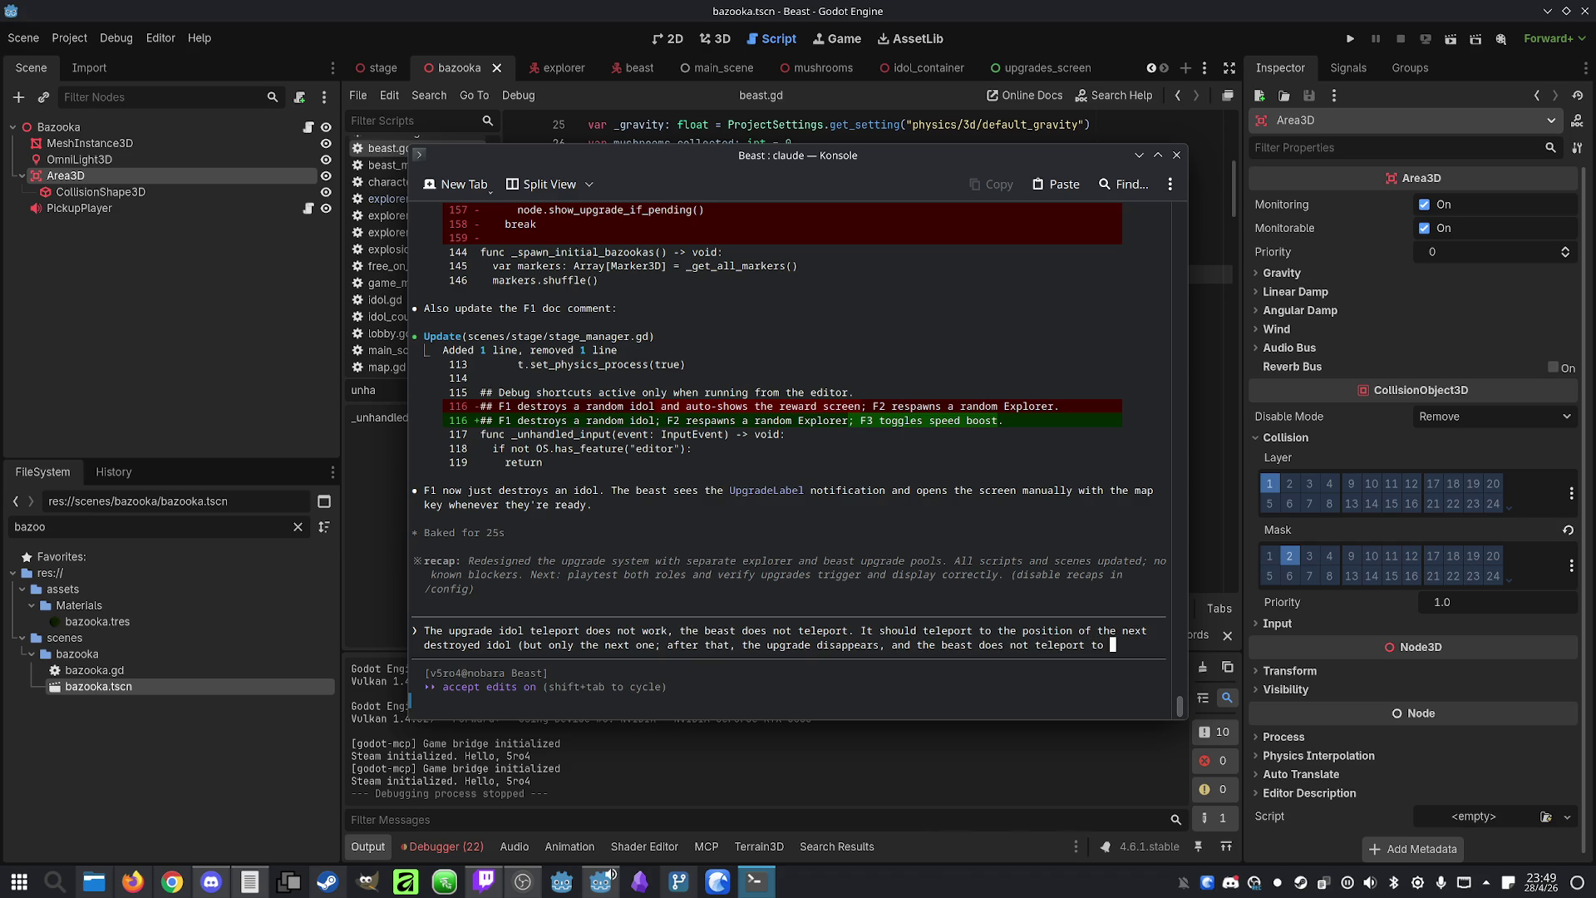
{"action": "type", "text": "the secon"}
{"action": "type", "text": "d destroyed idol"}
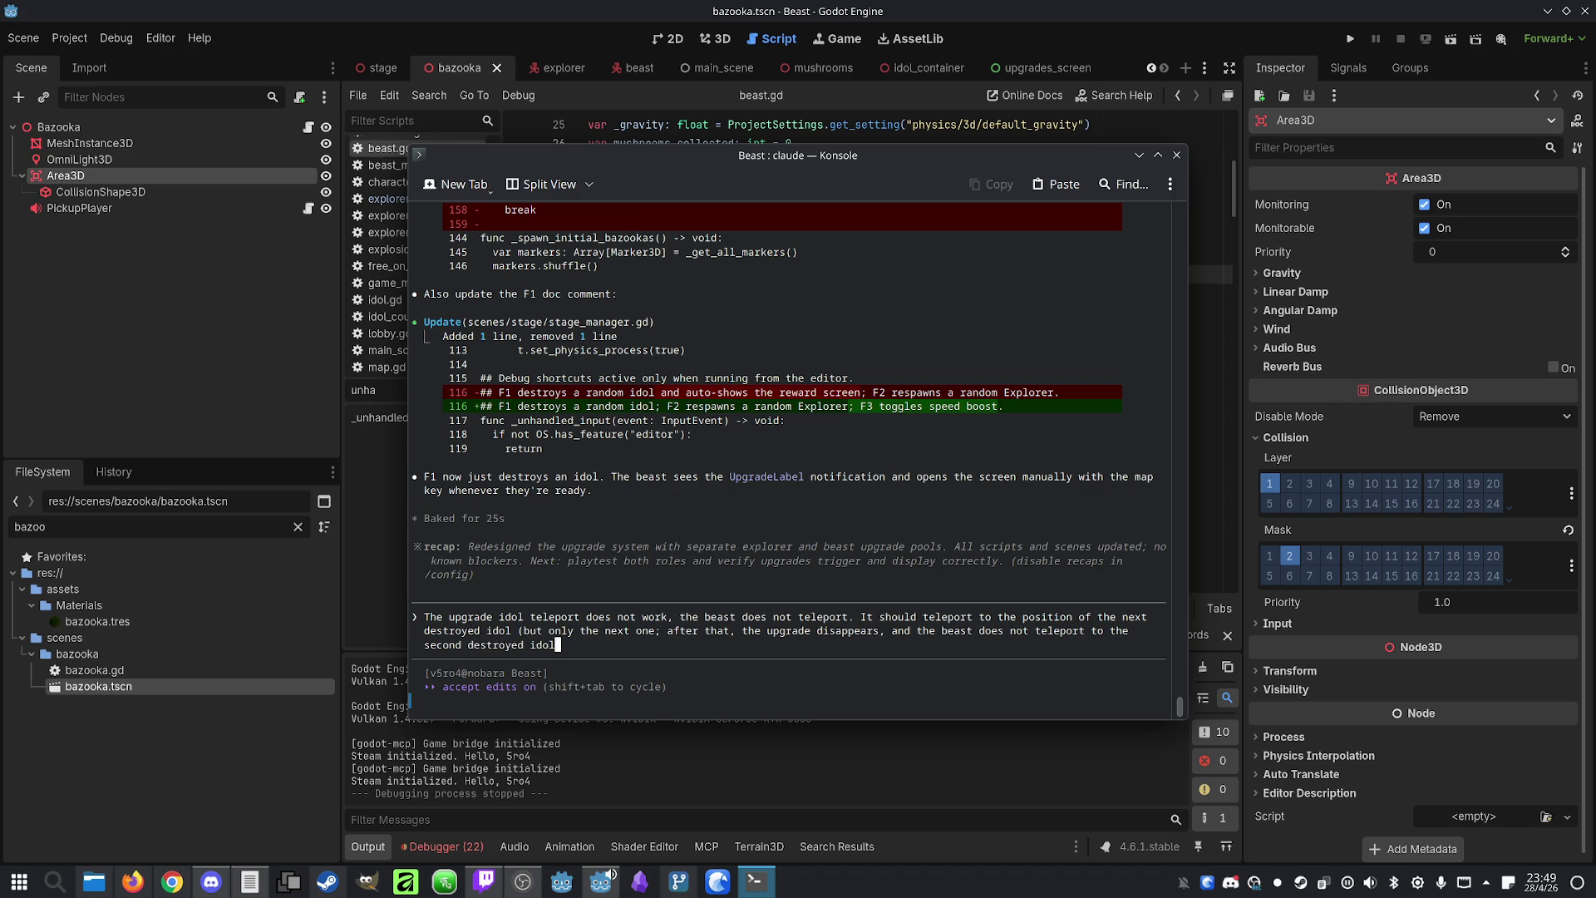
{"action": "key", "text": "Return"}
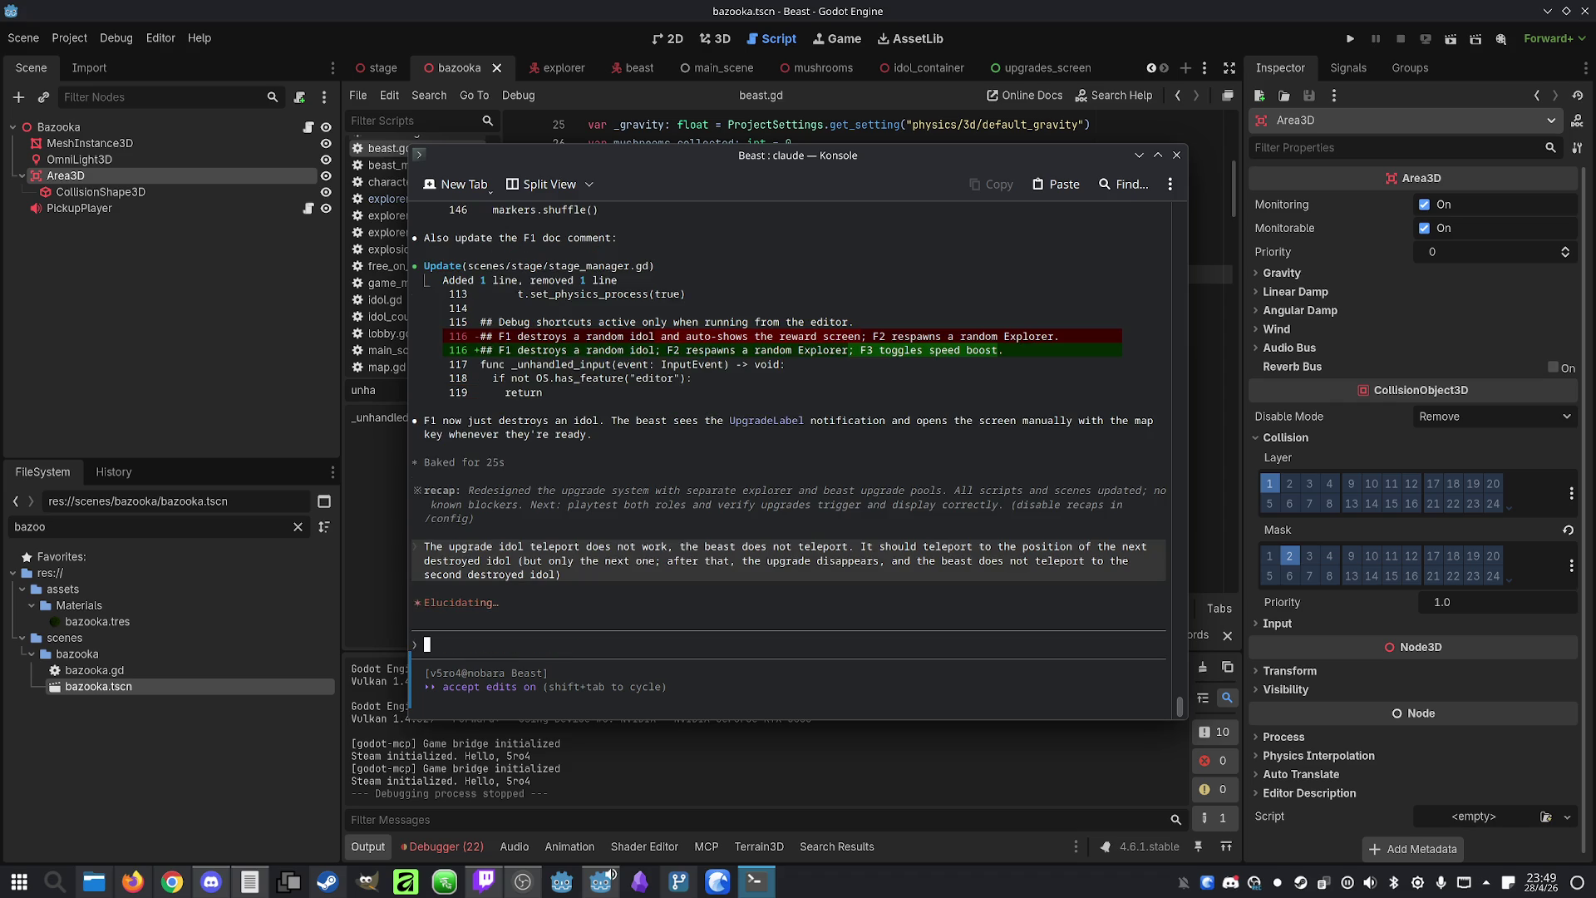
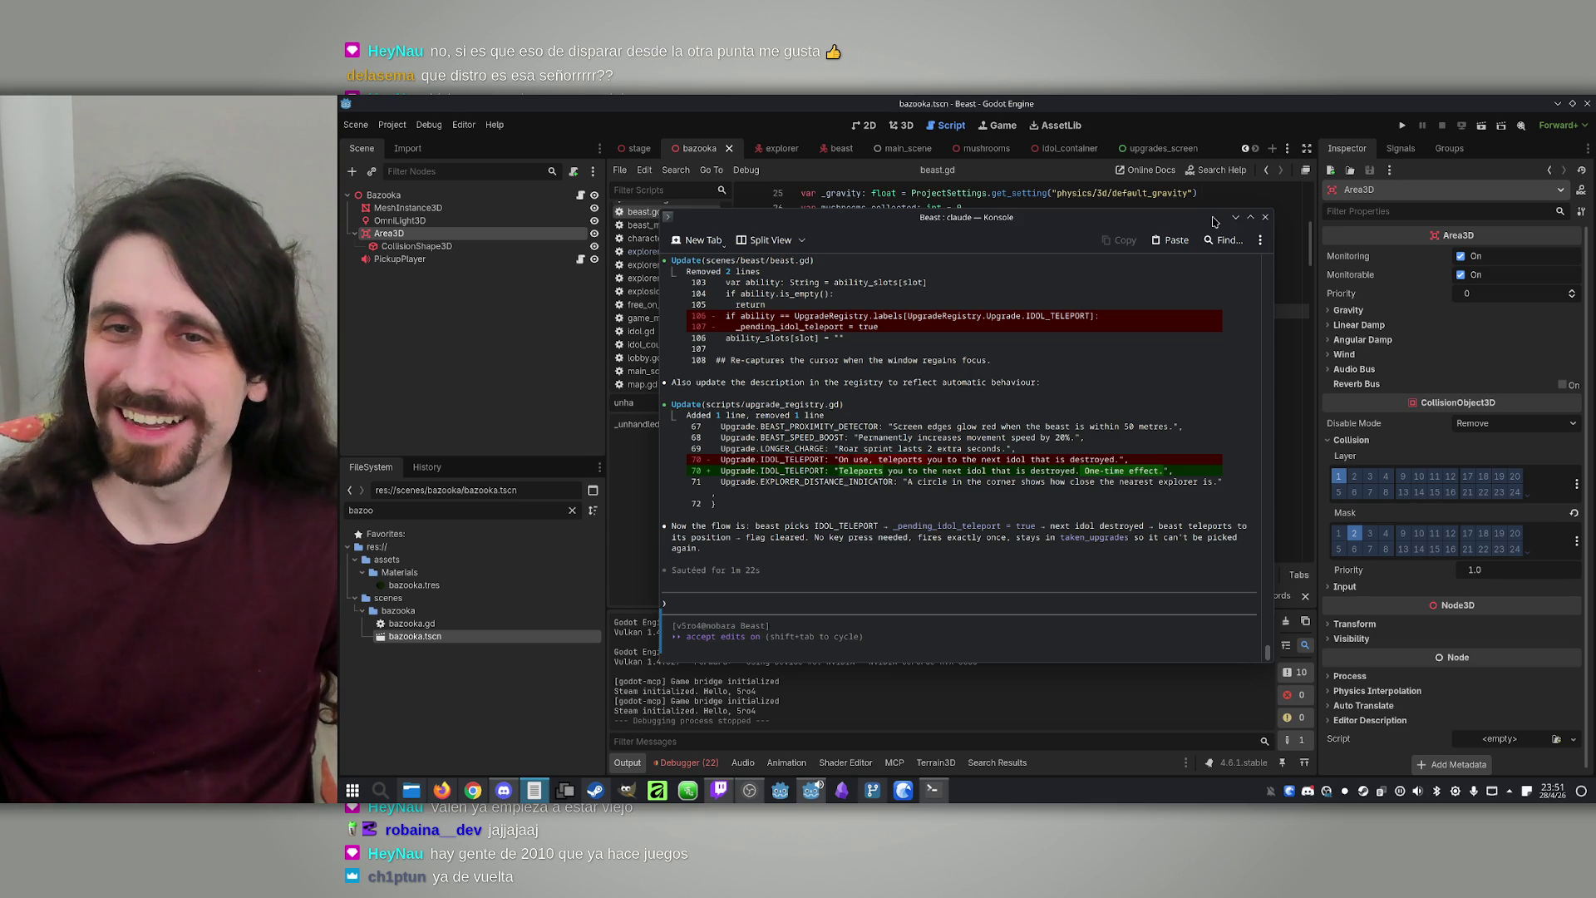
Raise the Godot editor over the terminal and launch Beast in two debug instances
{"action": "left_click", "coordinate": [1185, 99]}
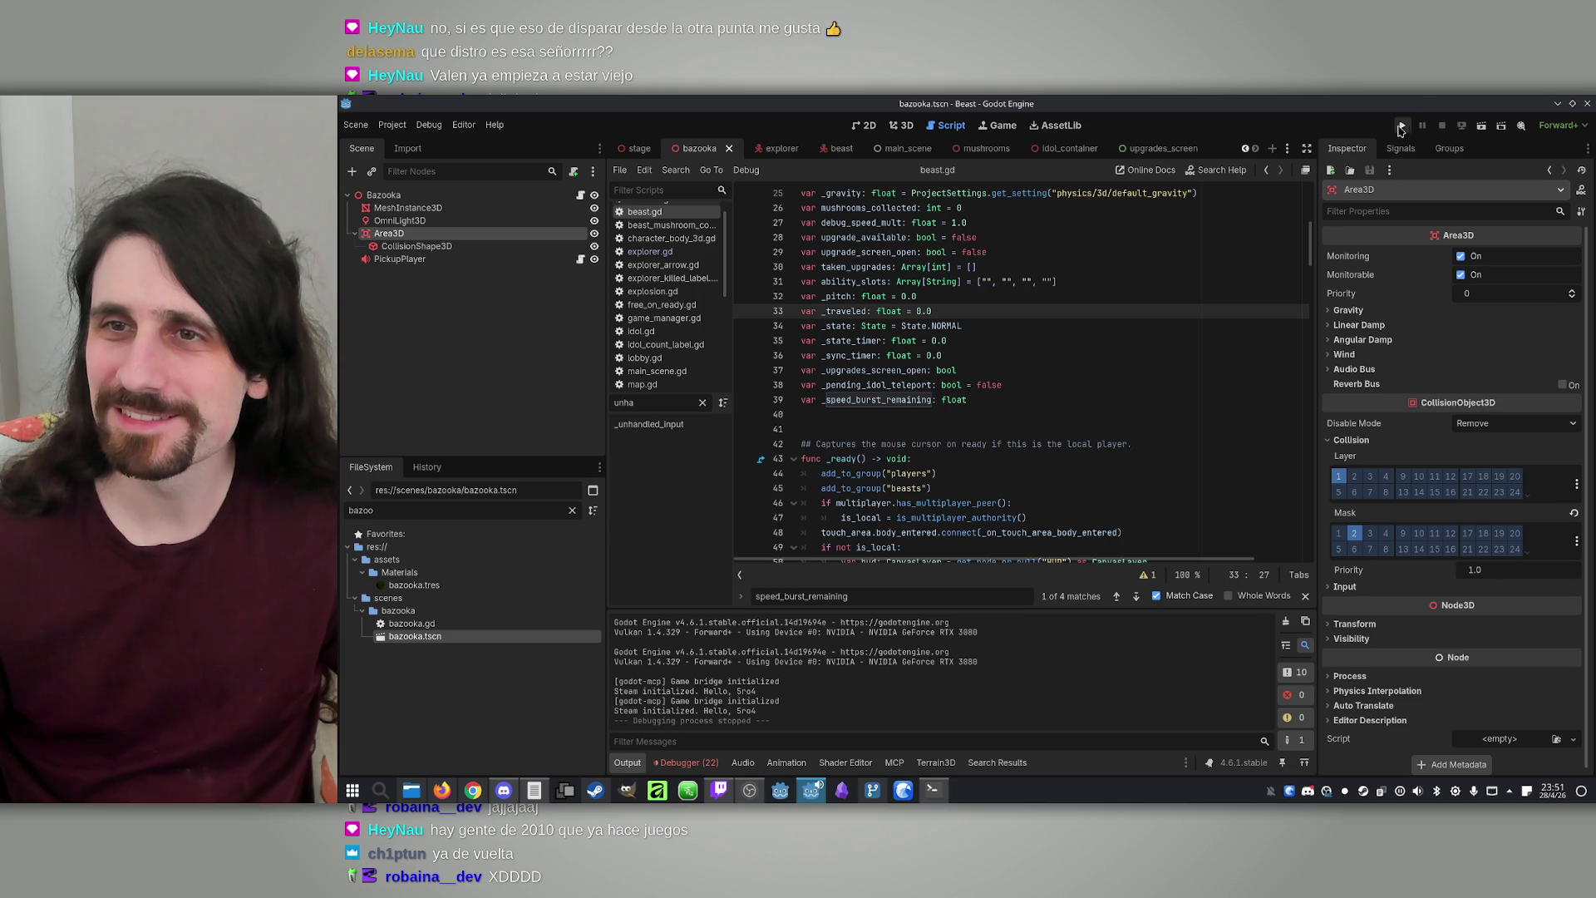
{"action": "left_click", "coordinate": [1403, 126]}
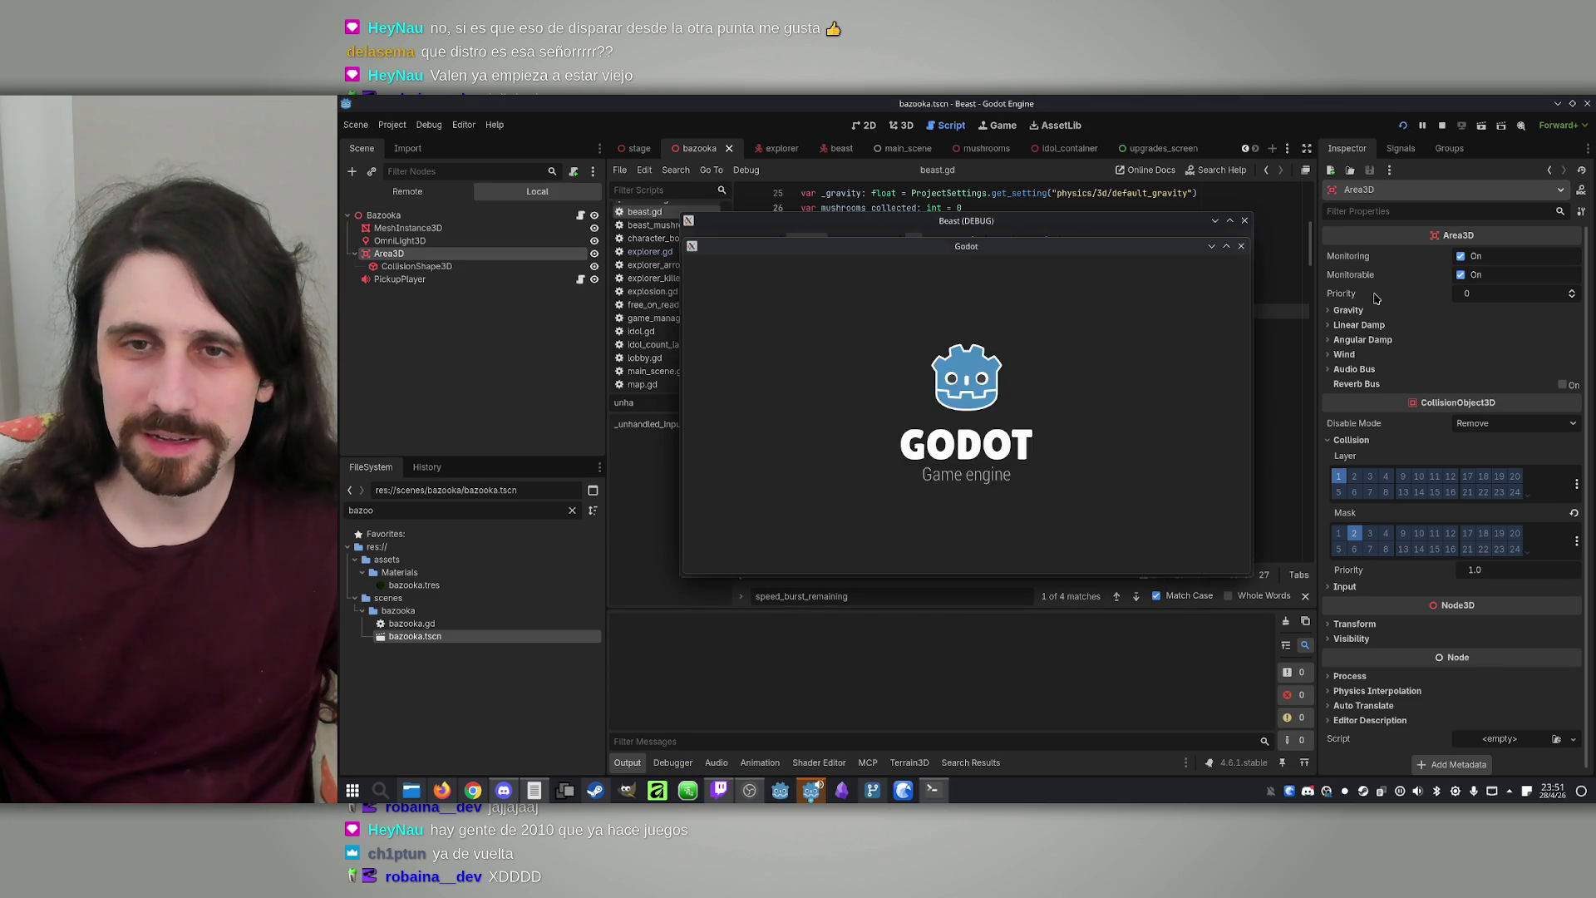
Arrange the two Beast debug windows side by side
{"action": "left_click_drag", "start_coordinate": [1054, 253], "coordinate": [1382, 246]}
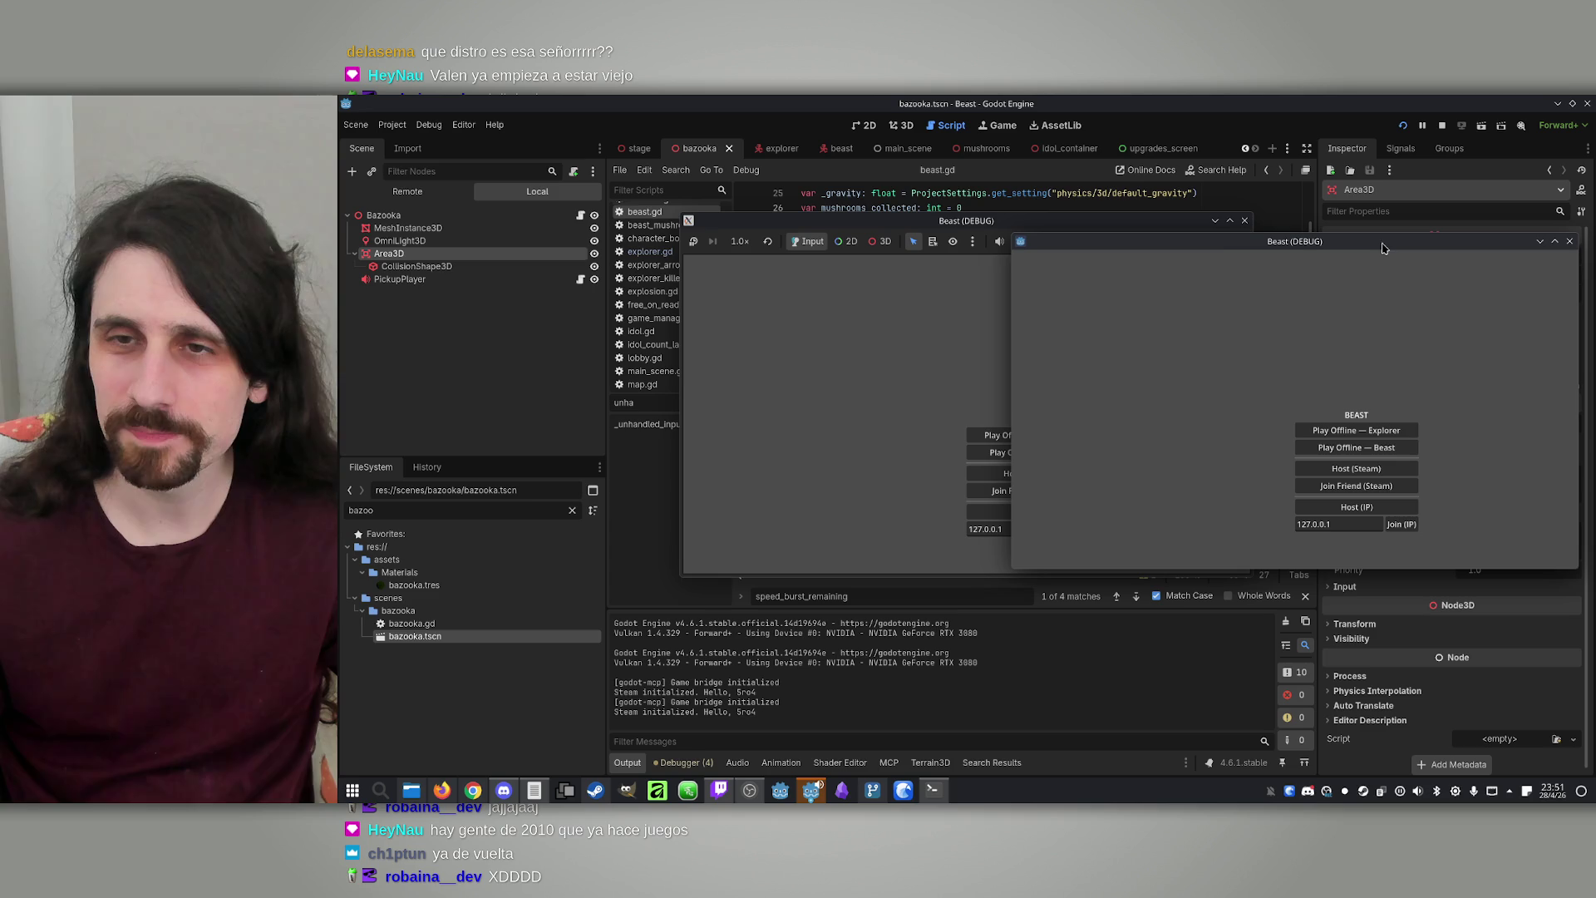
{"action": "mouse_move", "coordinate": [970, 225]}
{"action": "left_mouse_down"}
{"action": "mouse_move", "coordinate": [678, 221]}
{"action": "mouse_move", "coordinate": [708, 219]}
{"action": "left_mouse_up"}
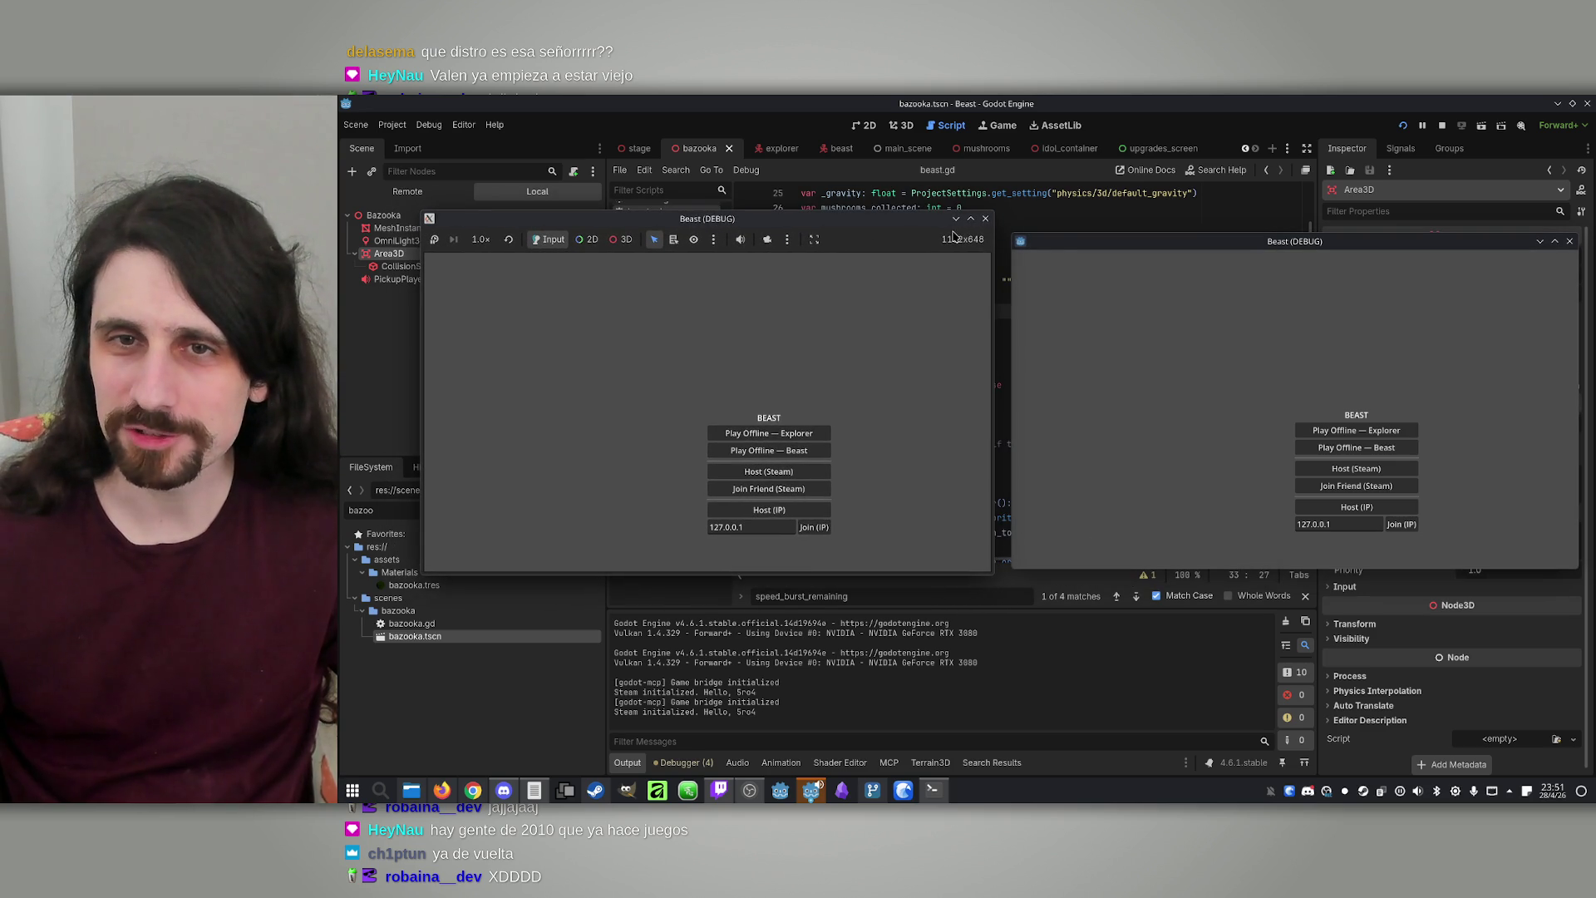
{"action": "left_click_drag", "start_coordinate": [1060, 241], "coordinate": [1046, 239]}
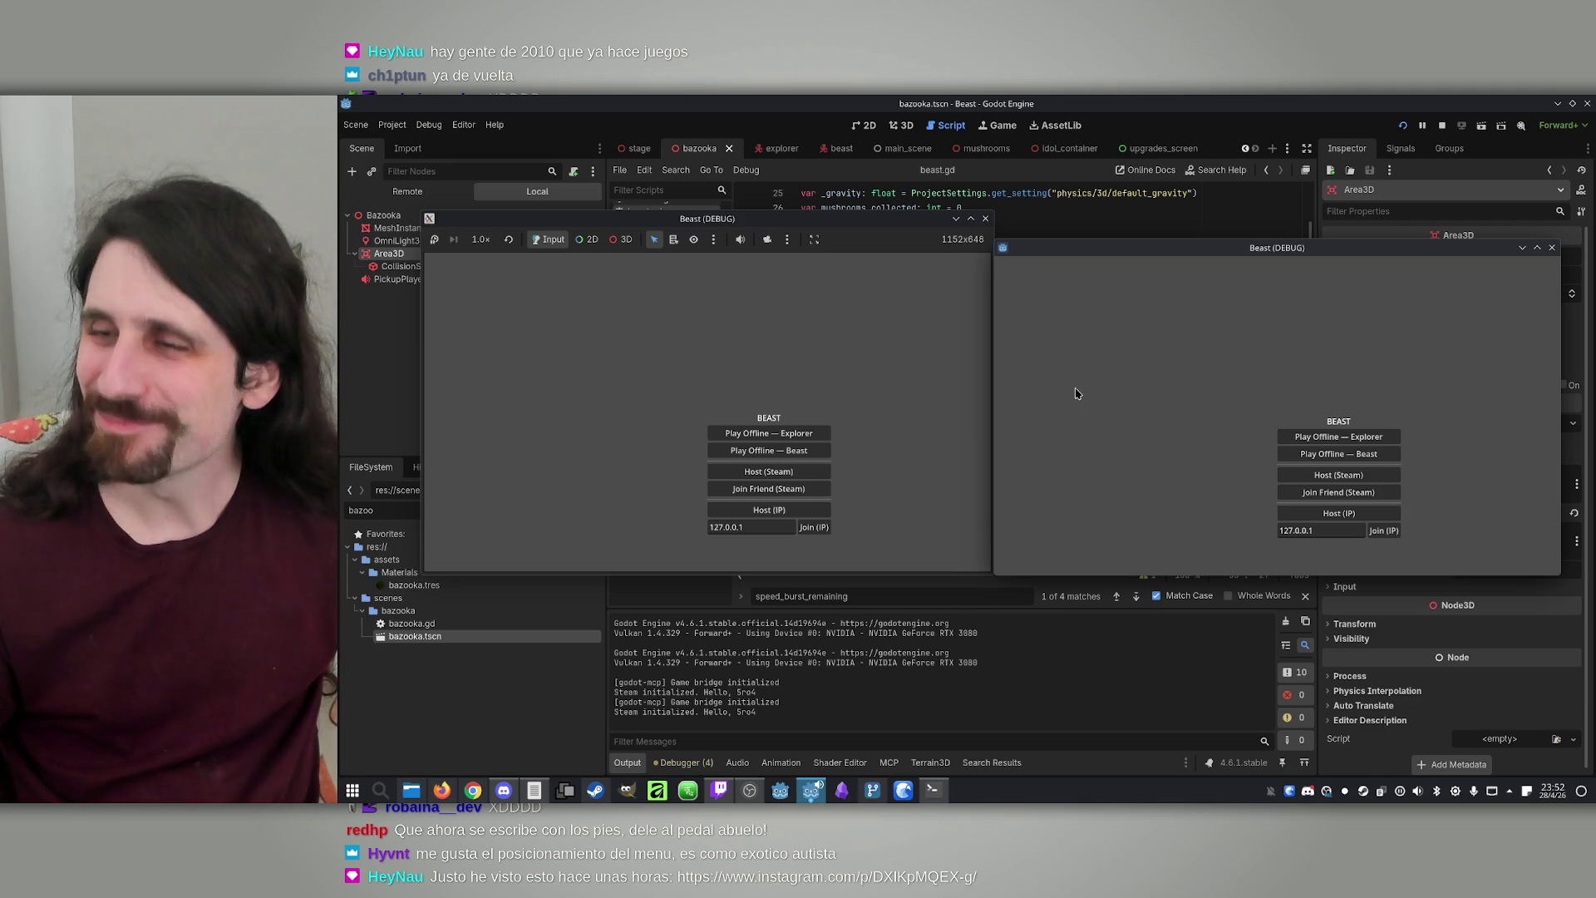
Host a lobby on the left, join from the right, make player 1 Beast, and start
{"action": "left_click", "coordinate": [769, 509]}
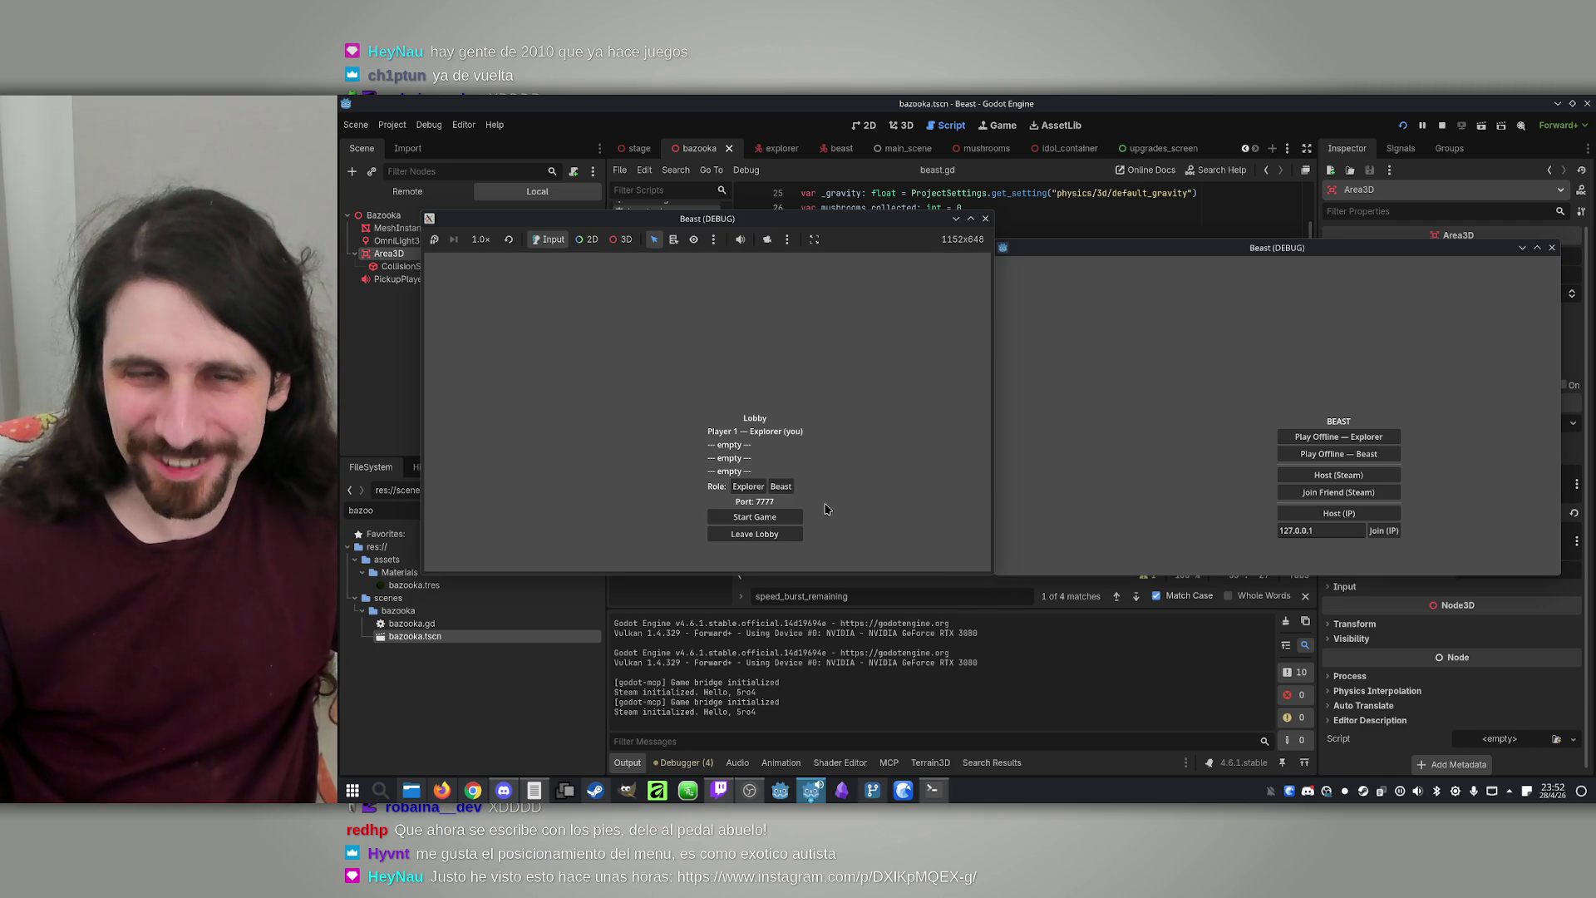
{"action": "left_click", "coordinate": [1374, 532]}
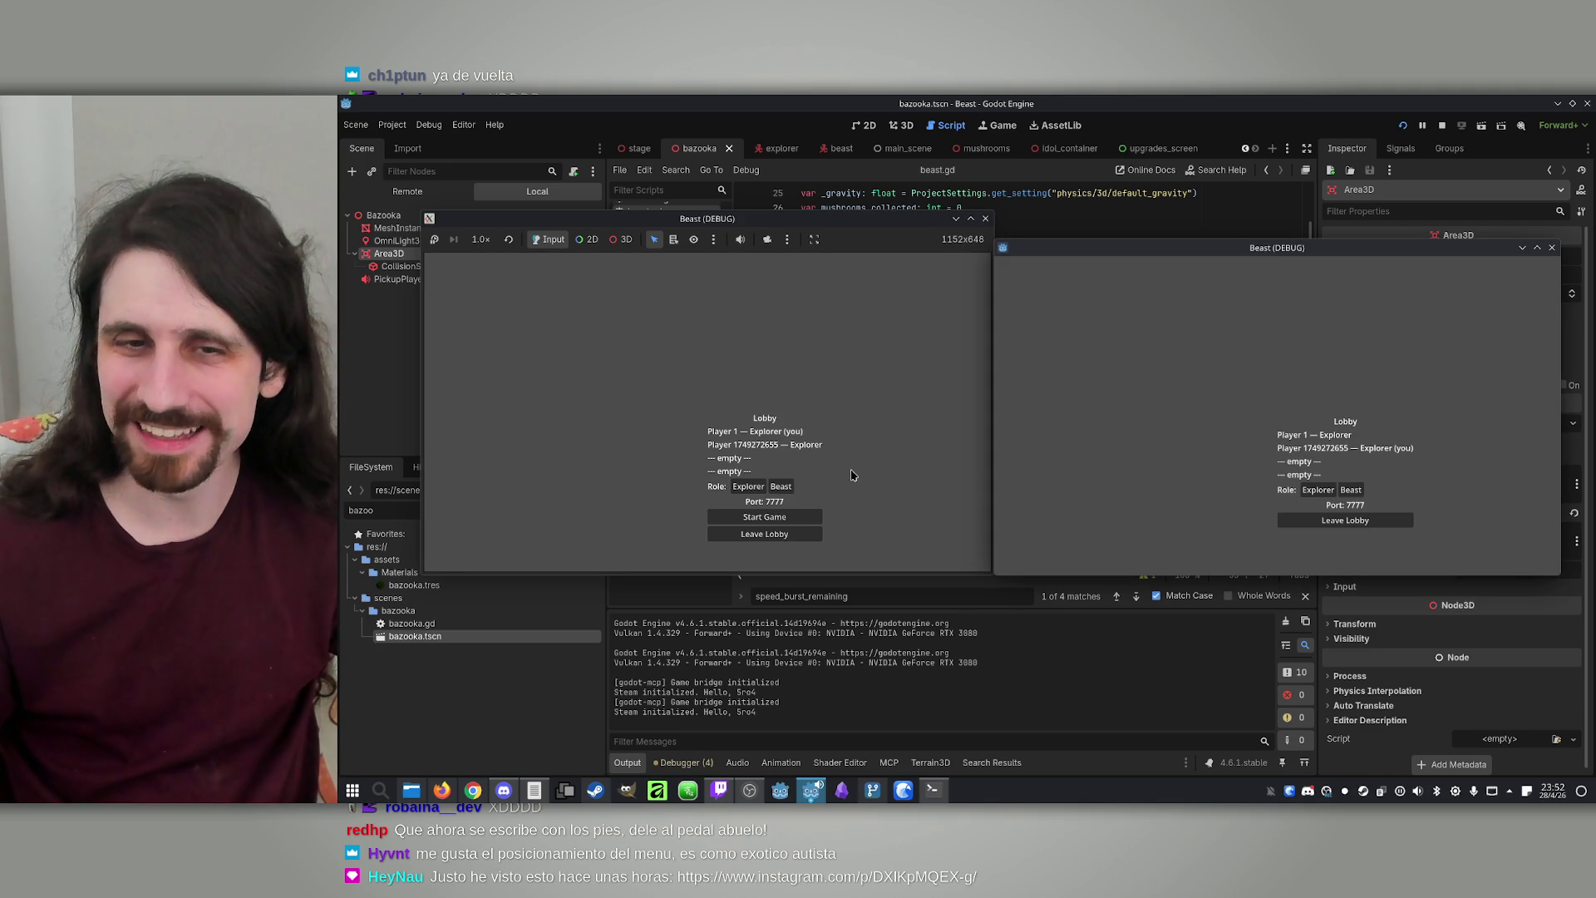
{"action": "left_click", "coordinate": [780, 487]}
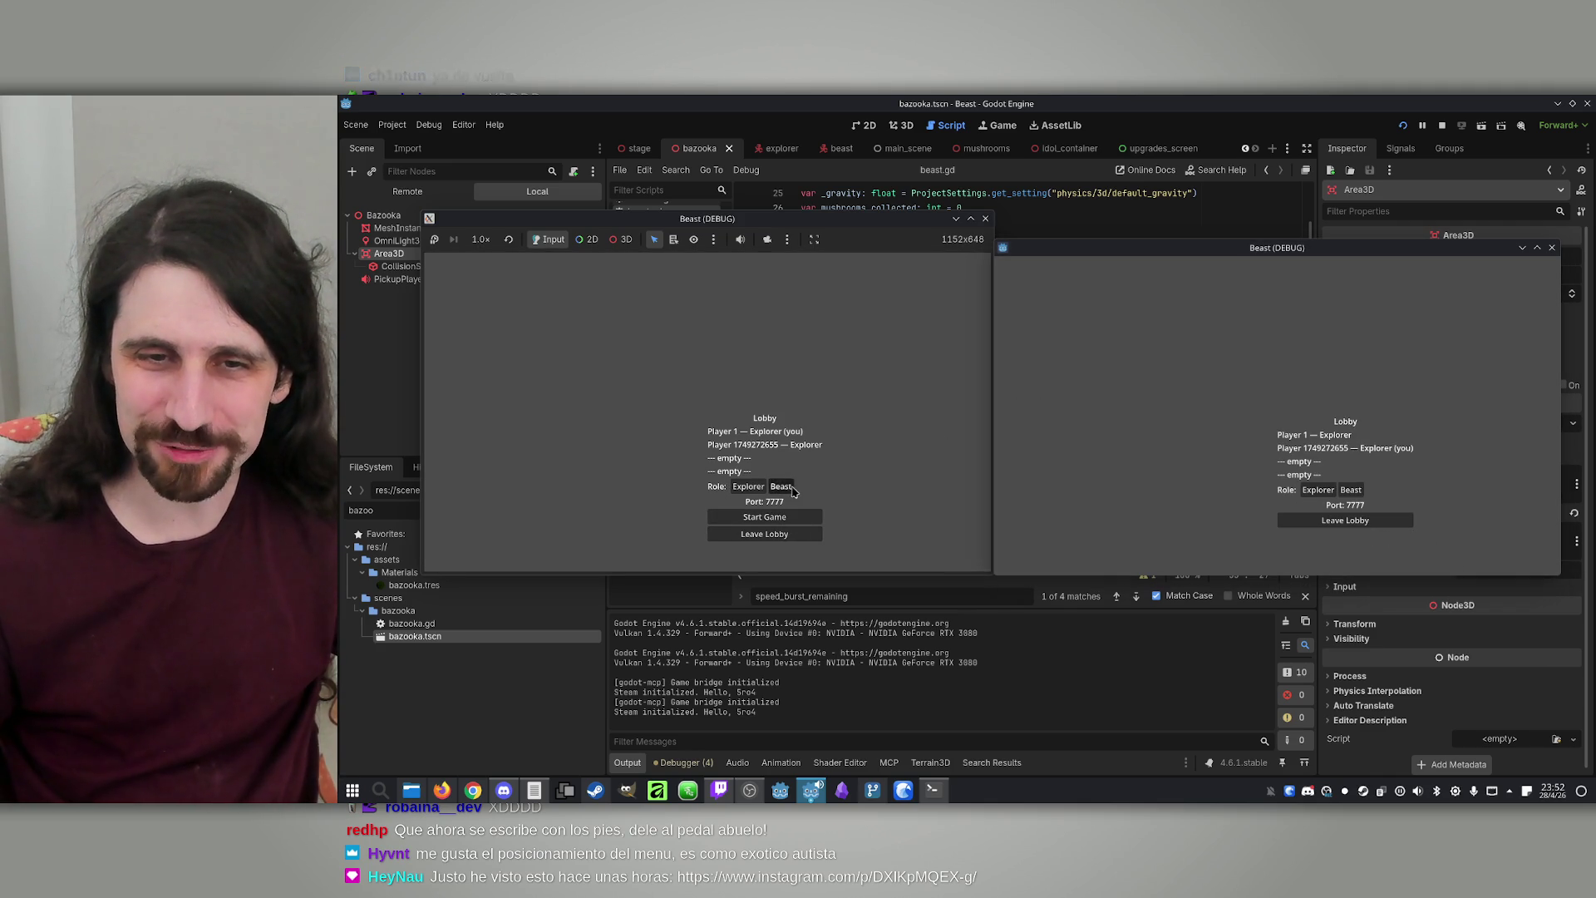
{"action": "left_click", "coordinate": [798, 517]}
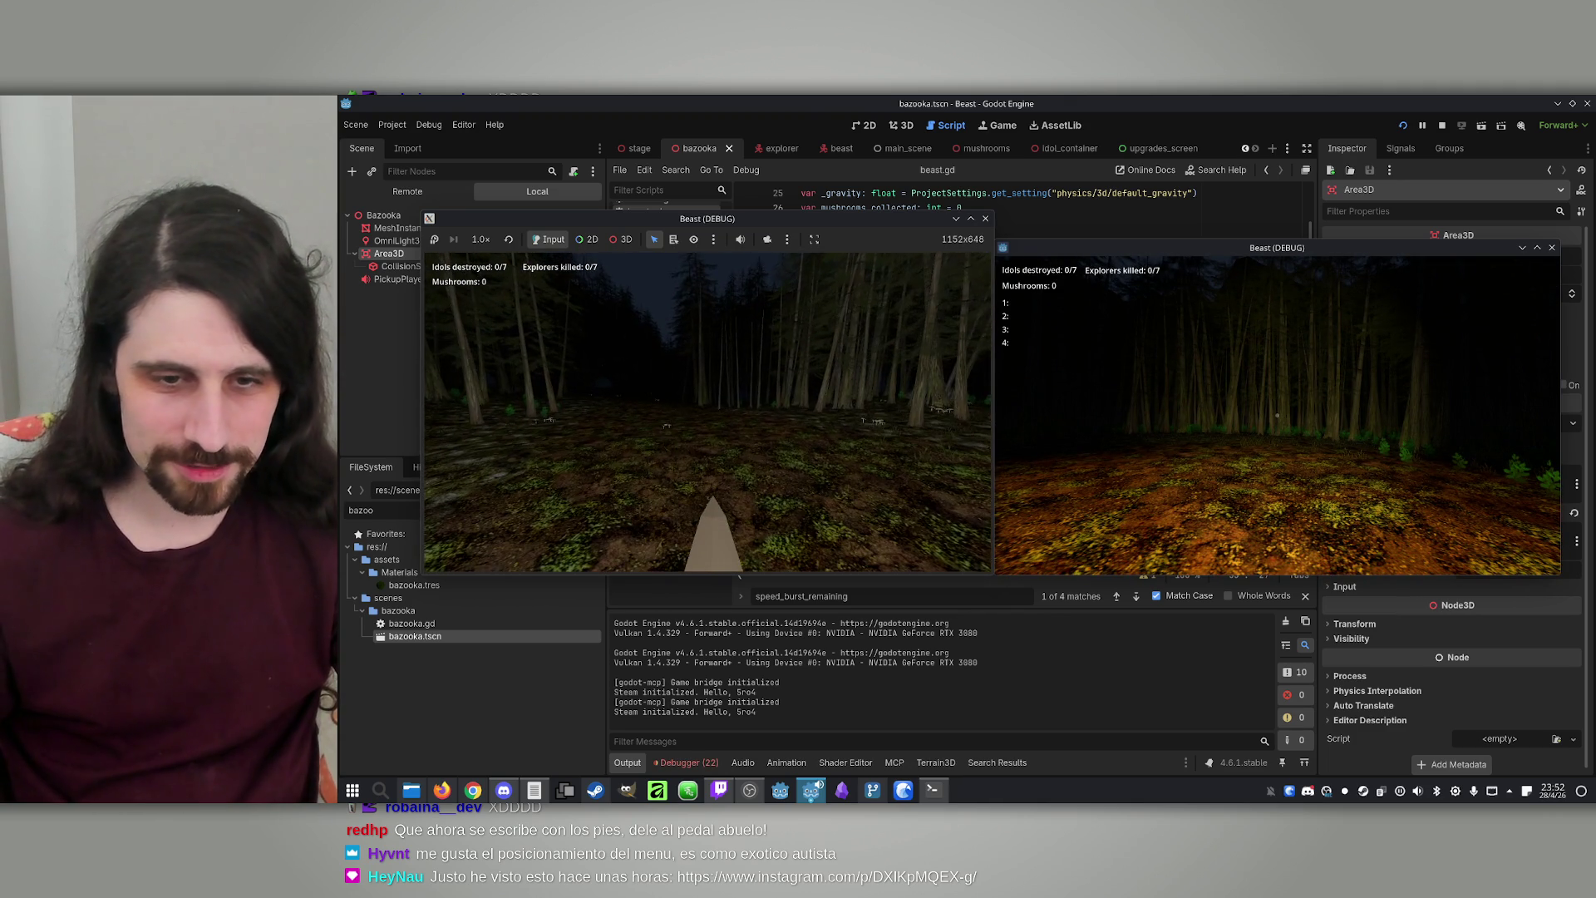
Pick two upgrades during the Beast round, the second being Idol Teleport
{"action": "key", "text": "space"}
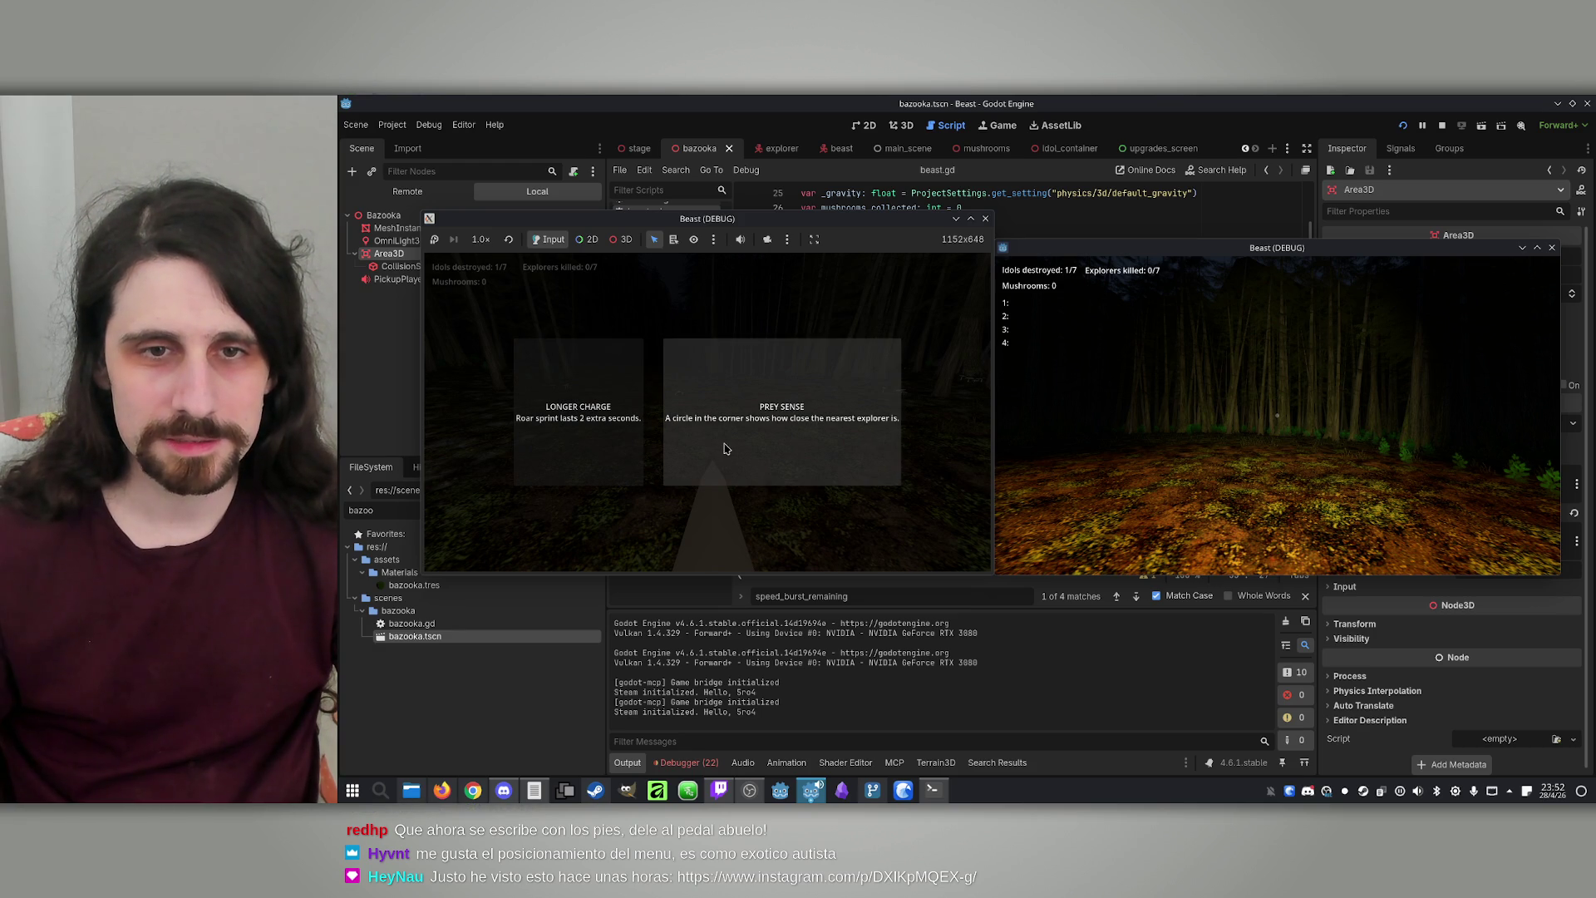
{"action": "left_click", "coordinate": [724, 449]}
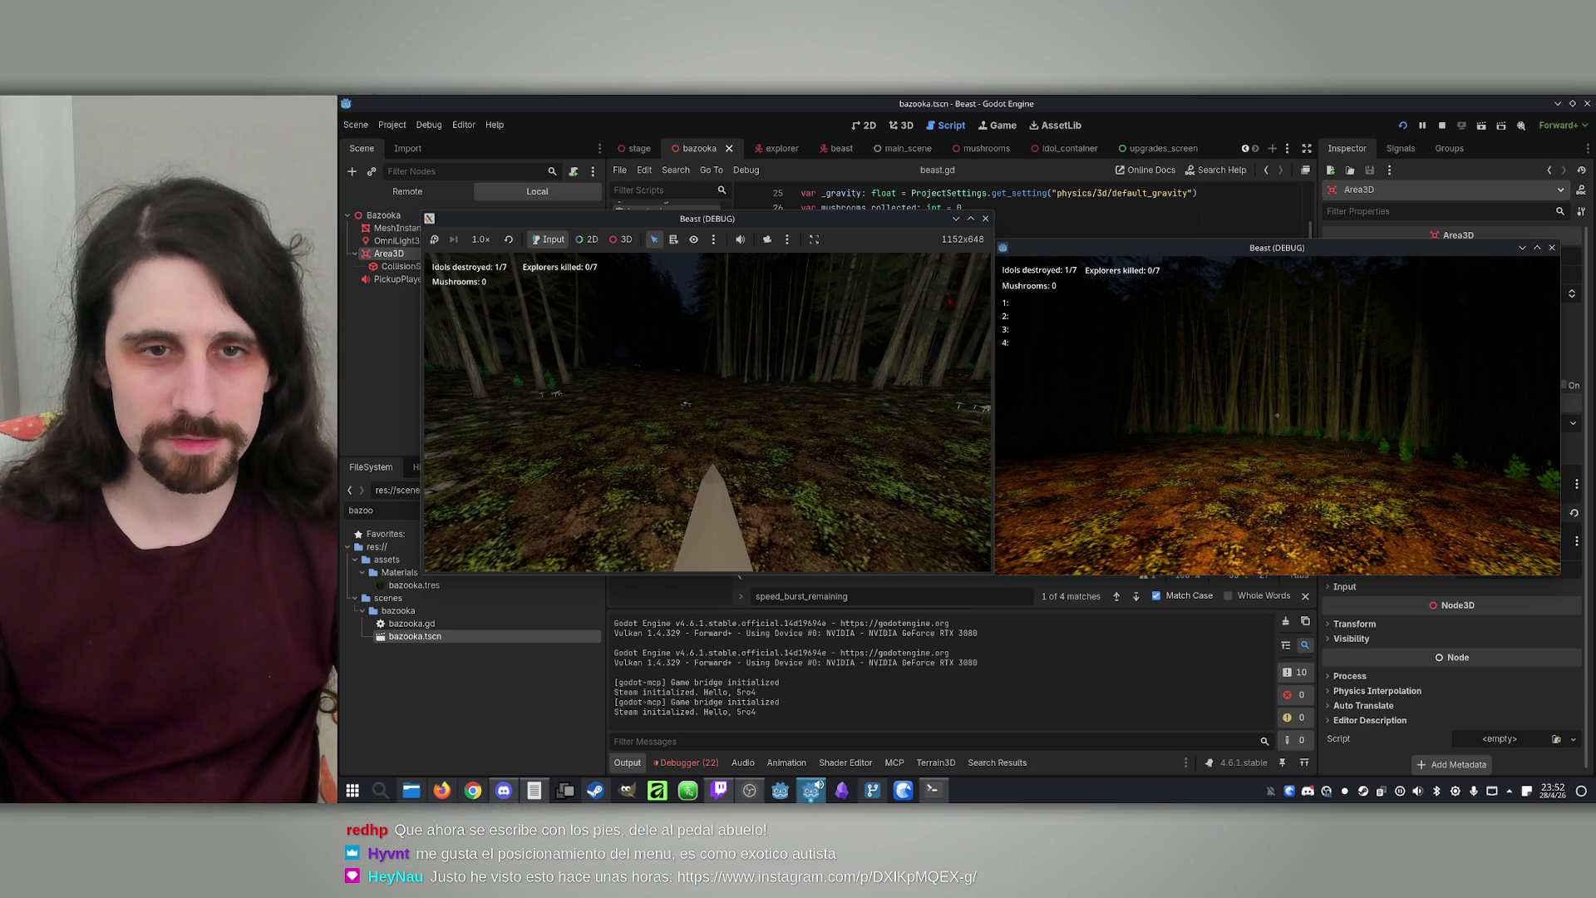
{"action": "key", "text": "w"}
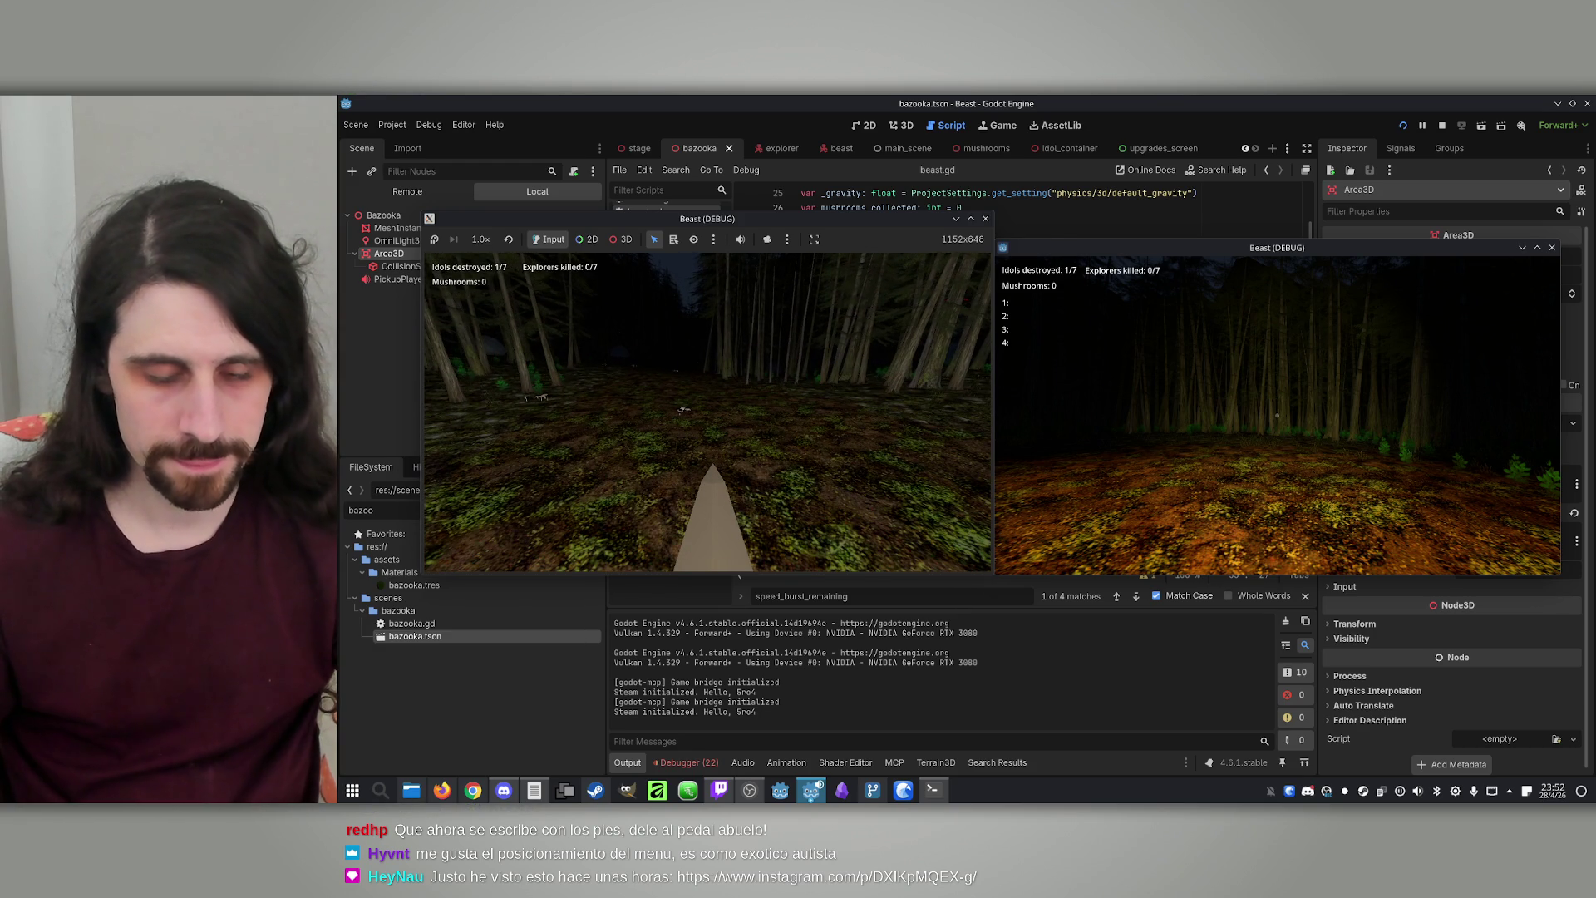
{"action": "key", "text": "space"}
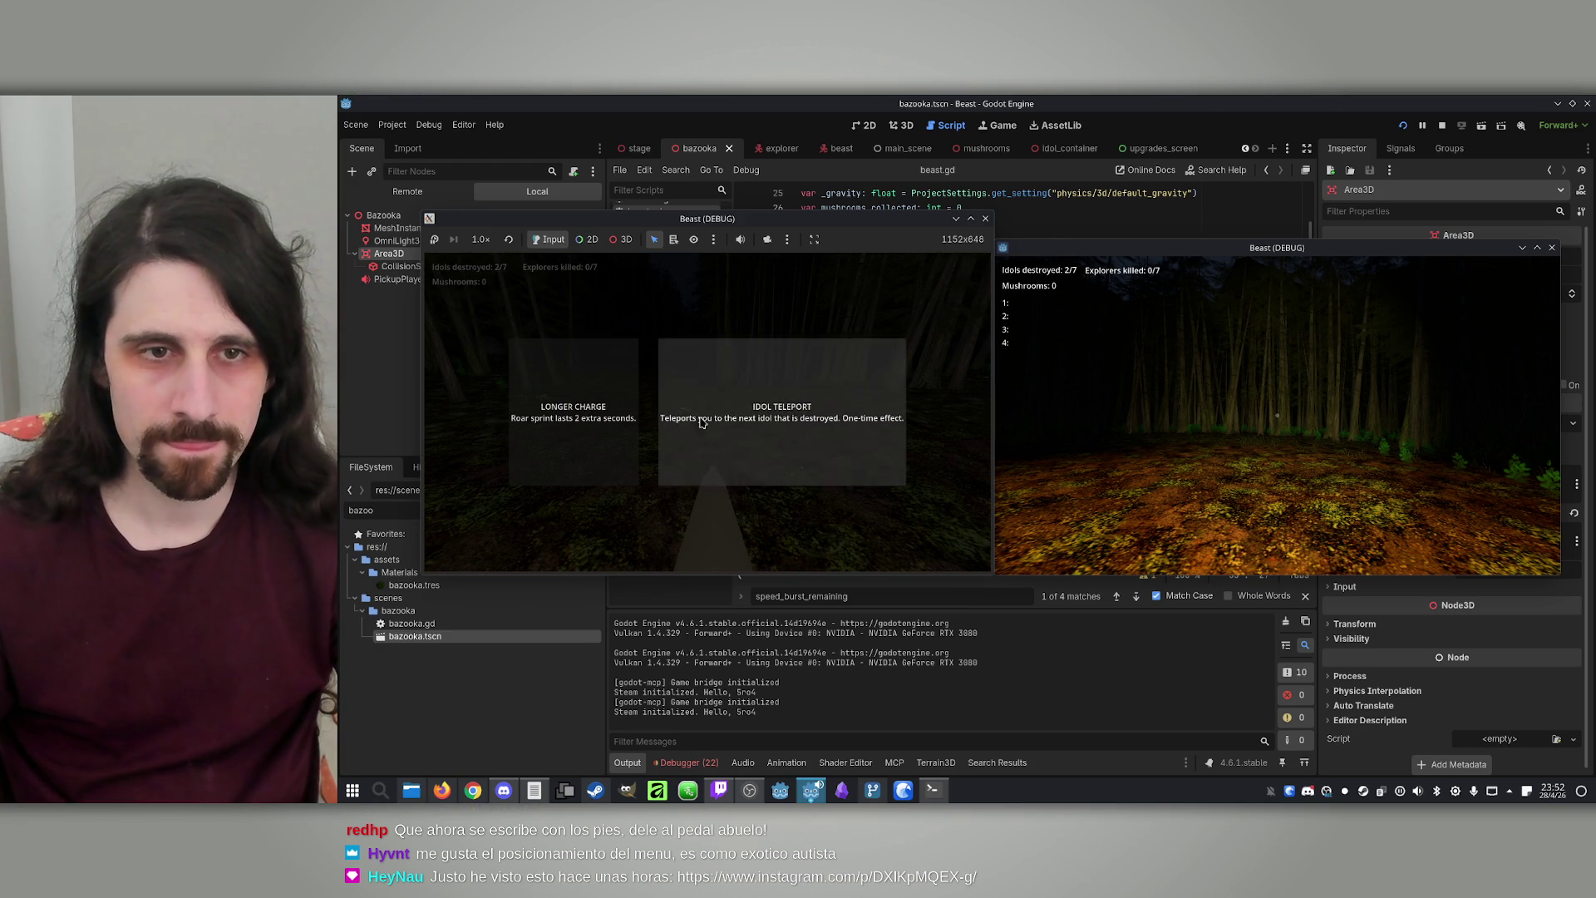
{"action": "left_click", "coordinate": [803, 457]}
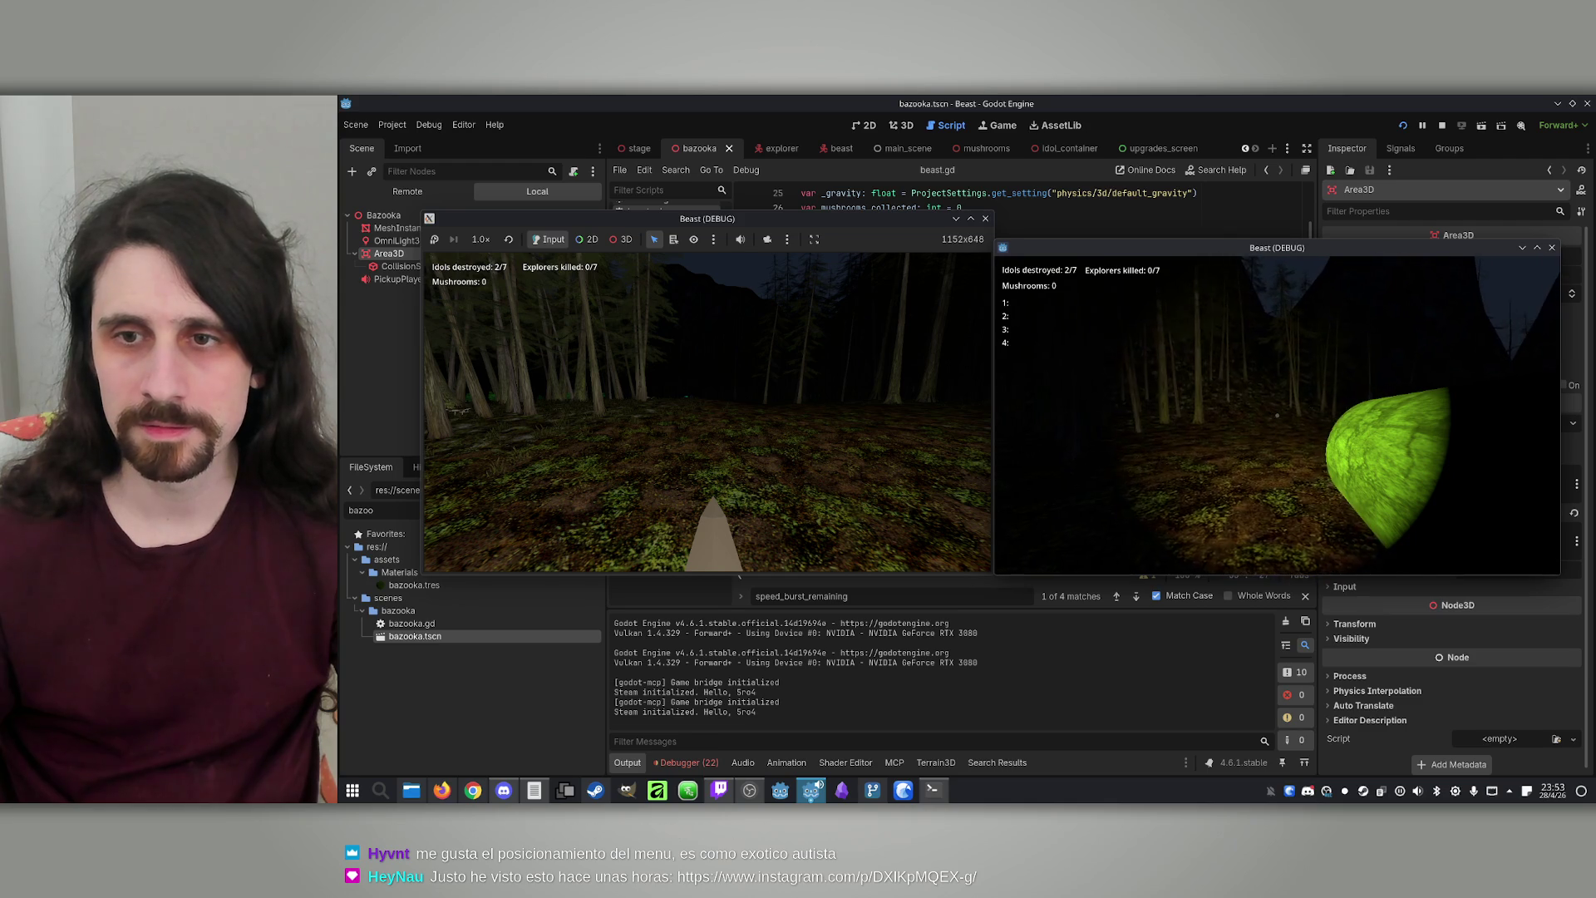
Toggle the map overlay on and off in the explorer's game view
{"action": "key", "text": "m"}
{"action": "key", "text": "m"}
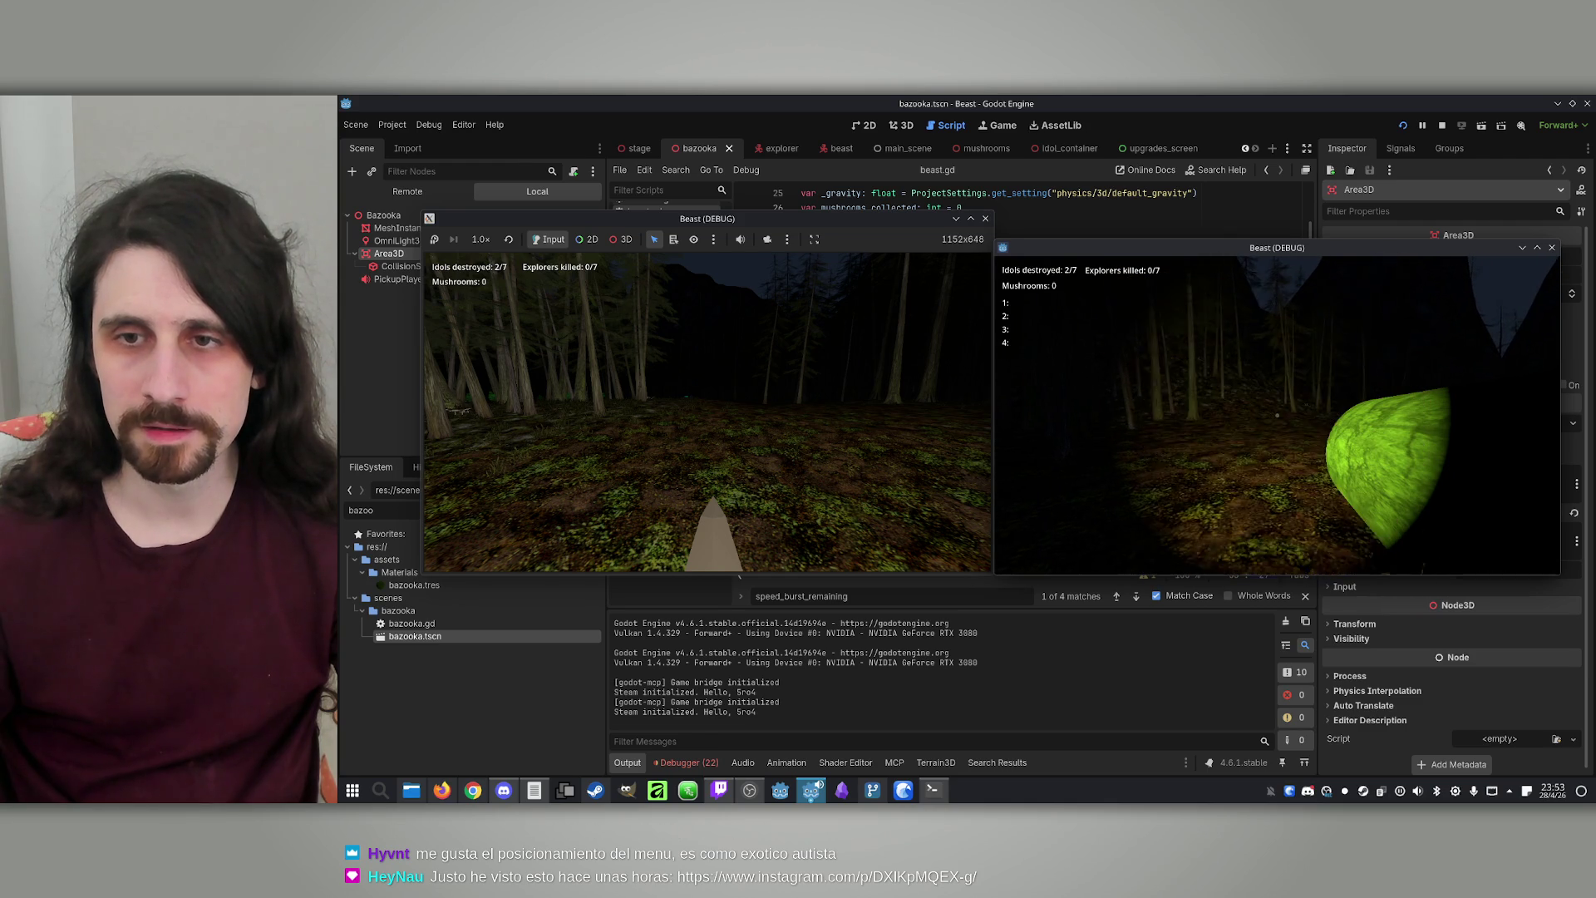
{"action": "key", "text": "m"}
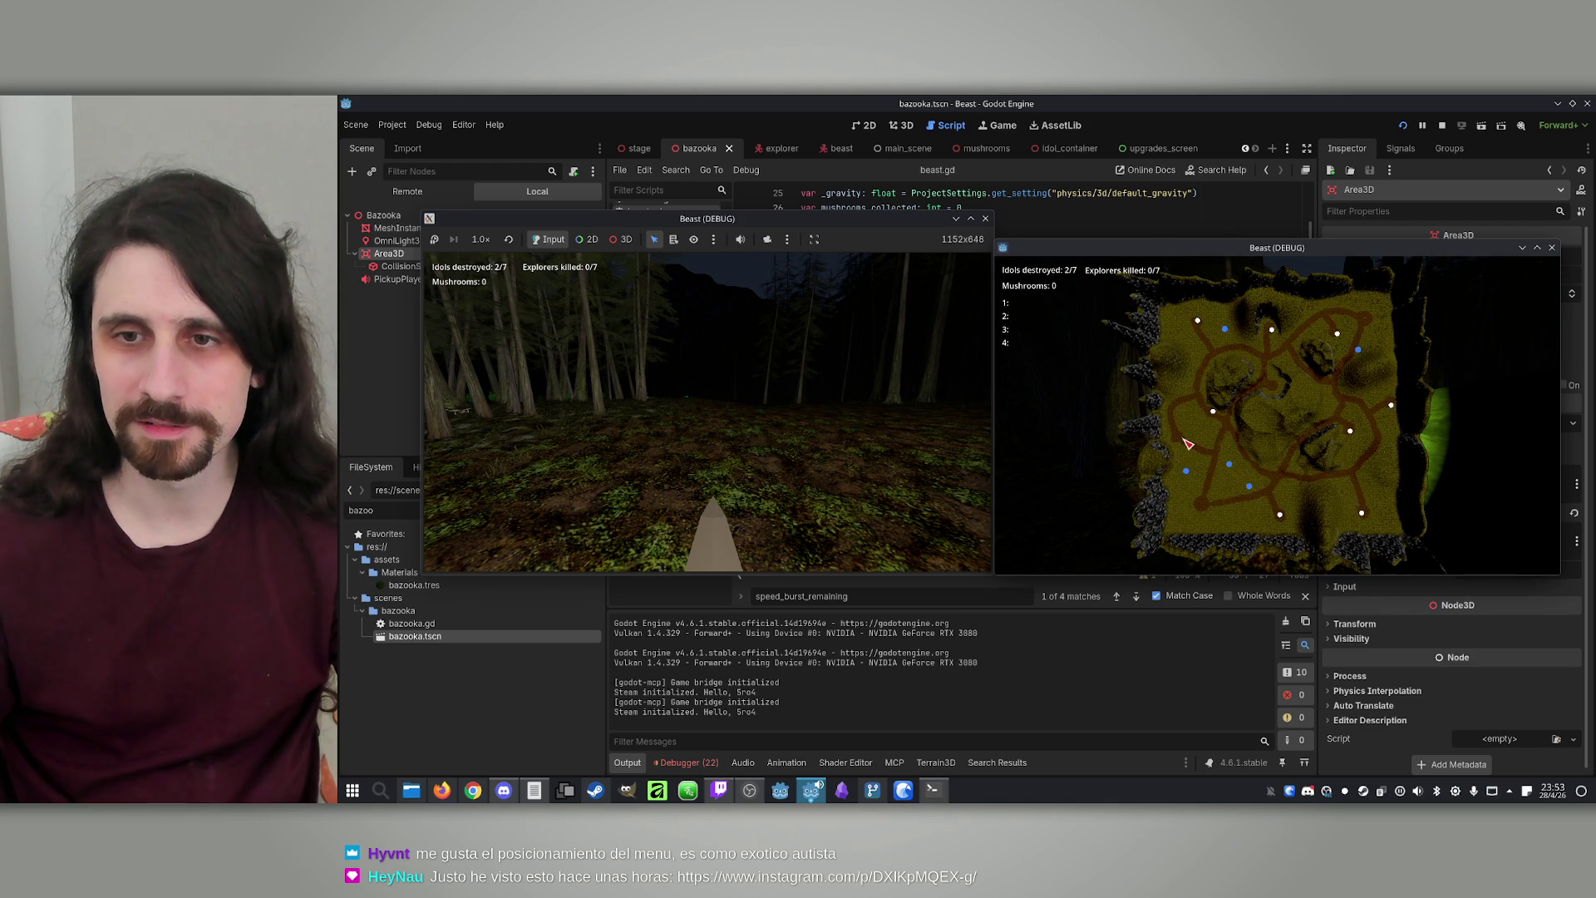
{"action": "key", "text": "m"}
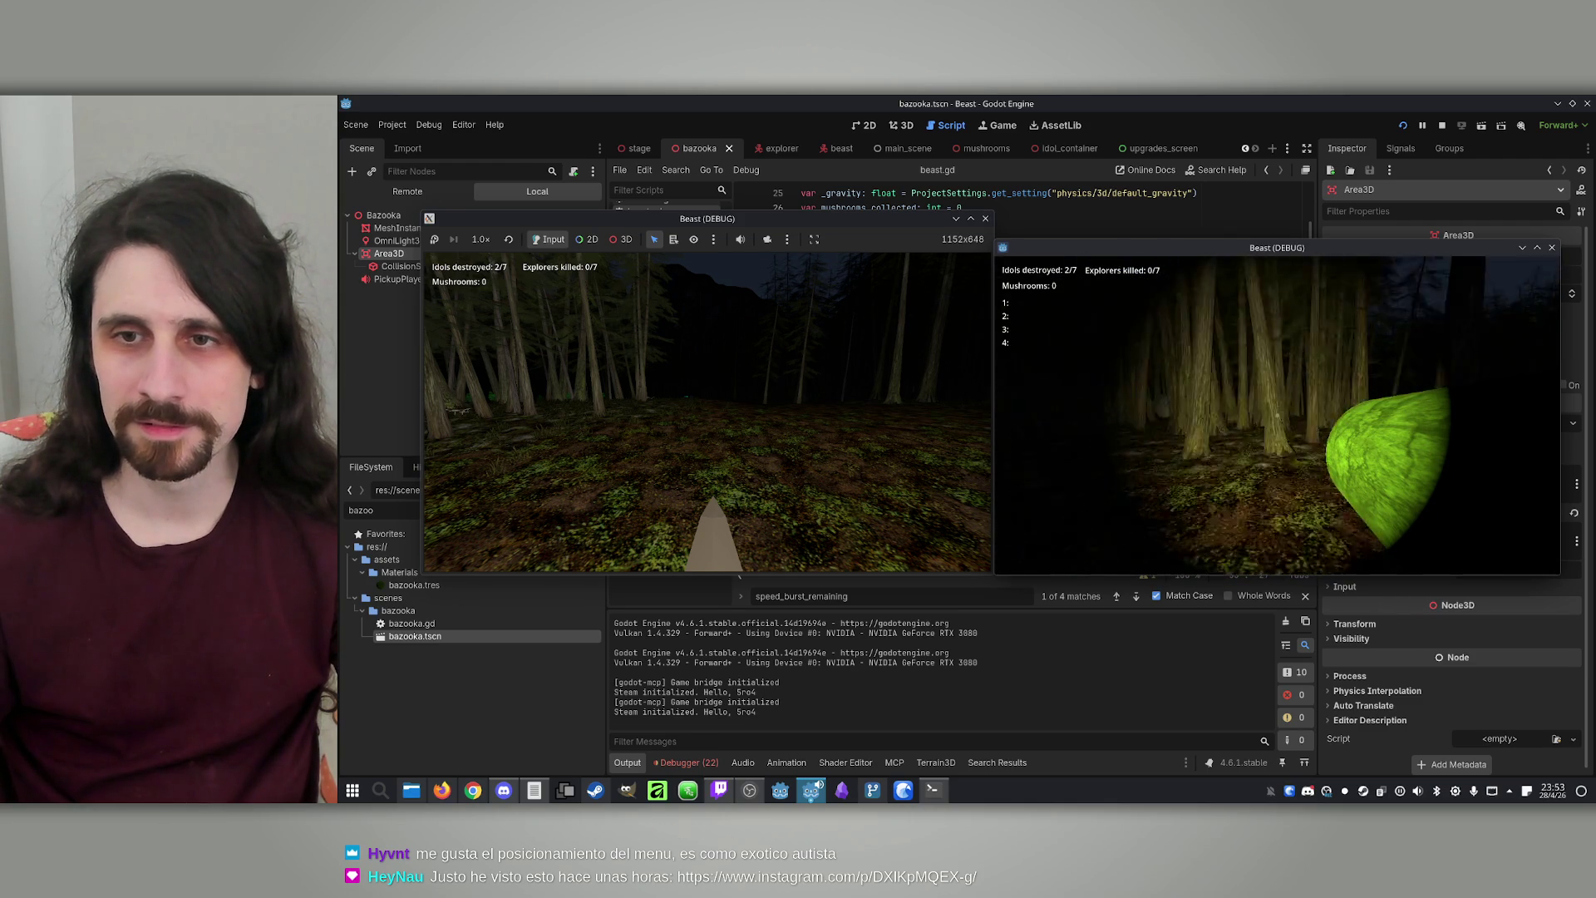
{"action": "key", "text": "m"}
{"action": "key", "text": "m"}
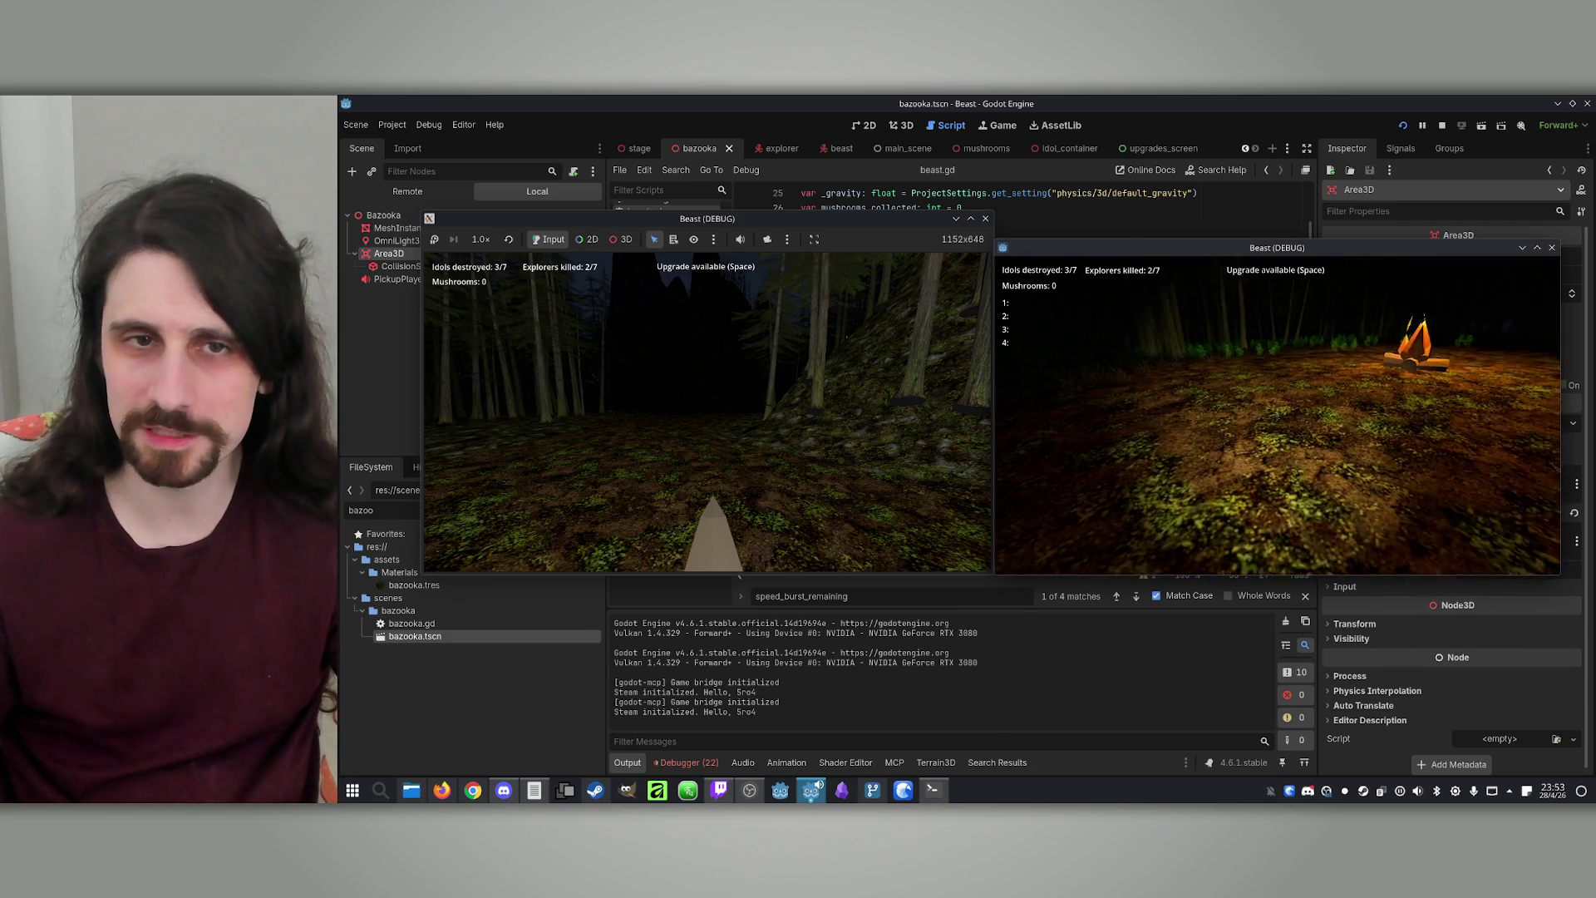
Stop the running game so both debug windows close
{"action": "key", "text": "super"}
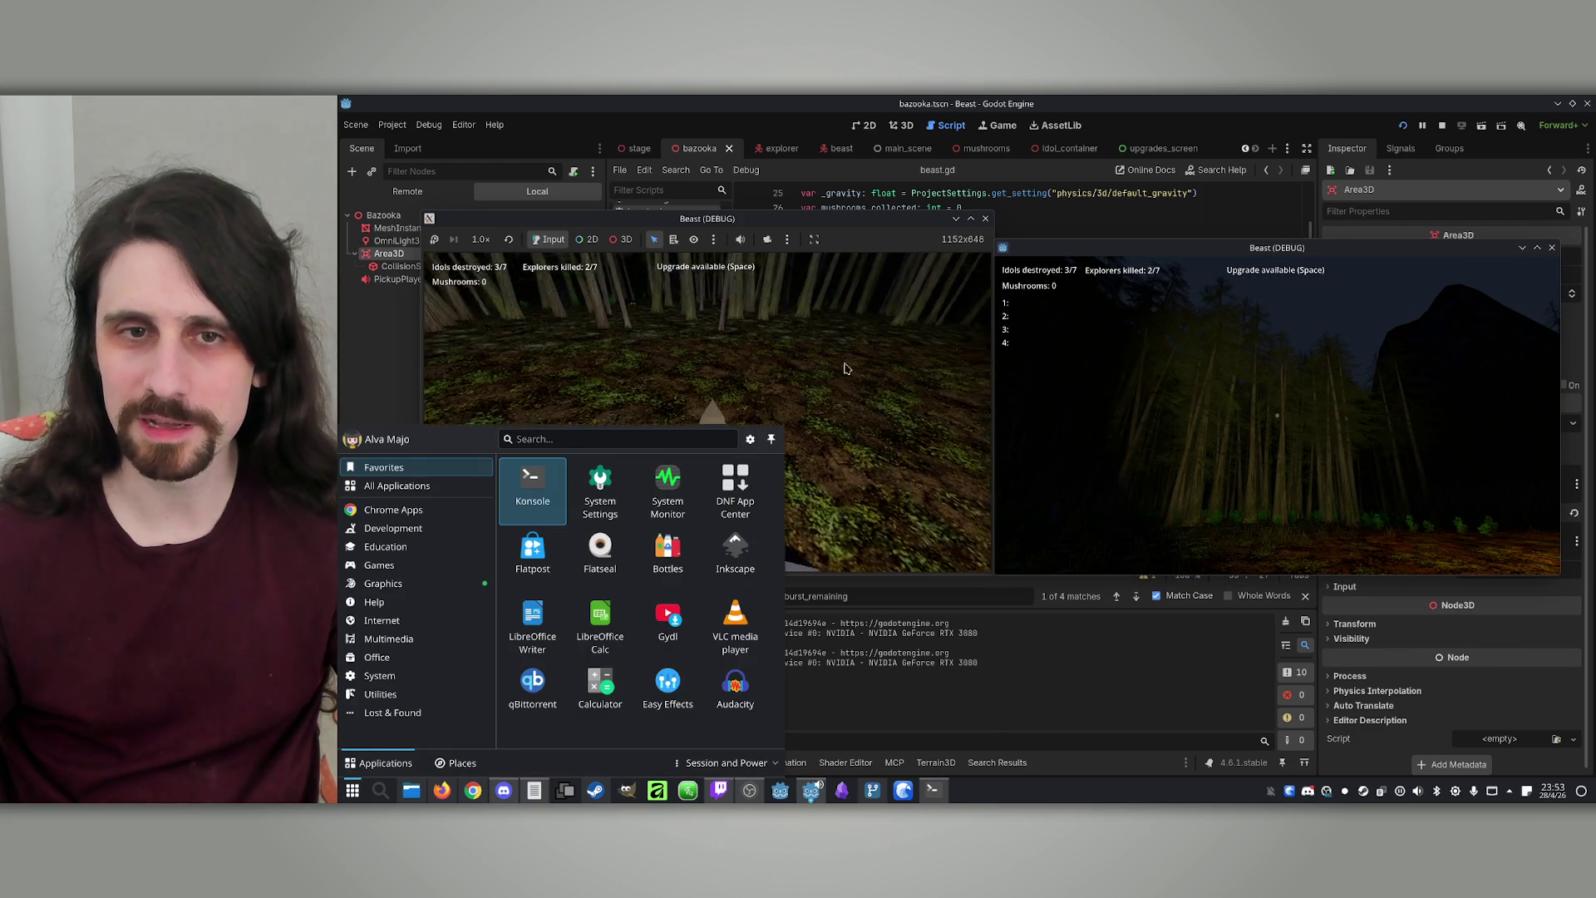
{"action": "key", "text": "Escape"}
{"action": "key", "text": "super"}
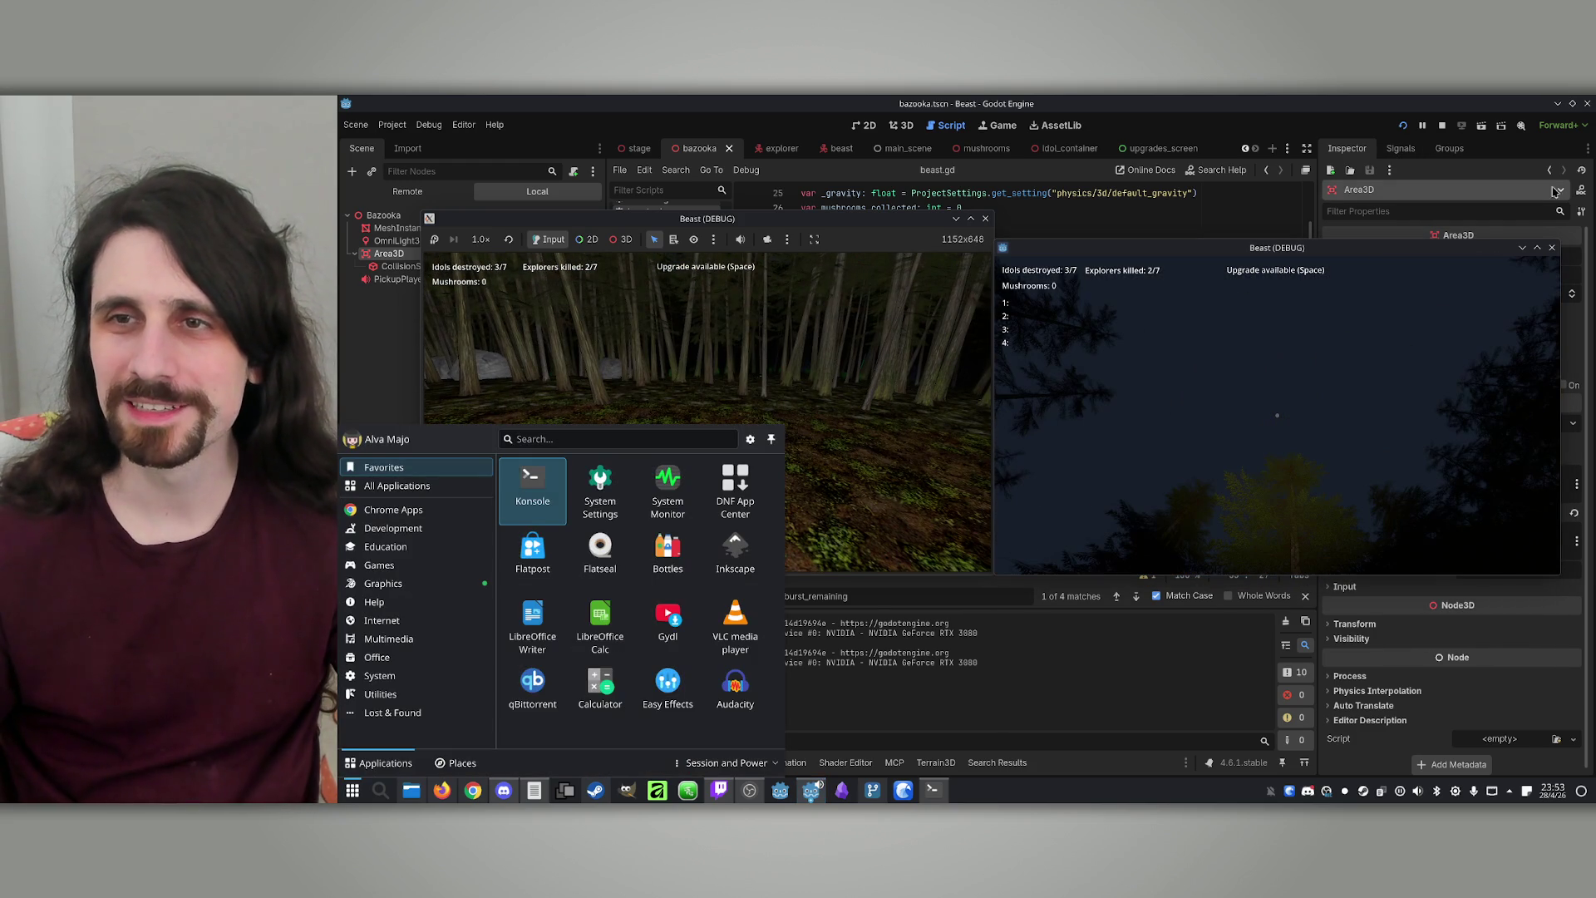
{"action": "left_click", "coordinate": [1443, 125]}
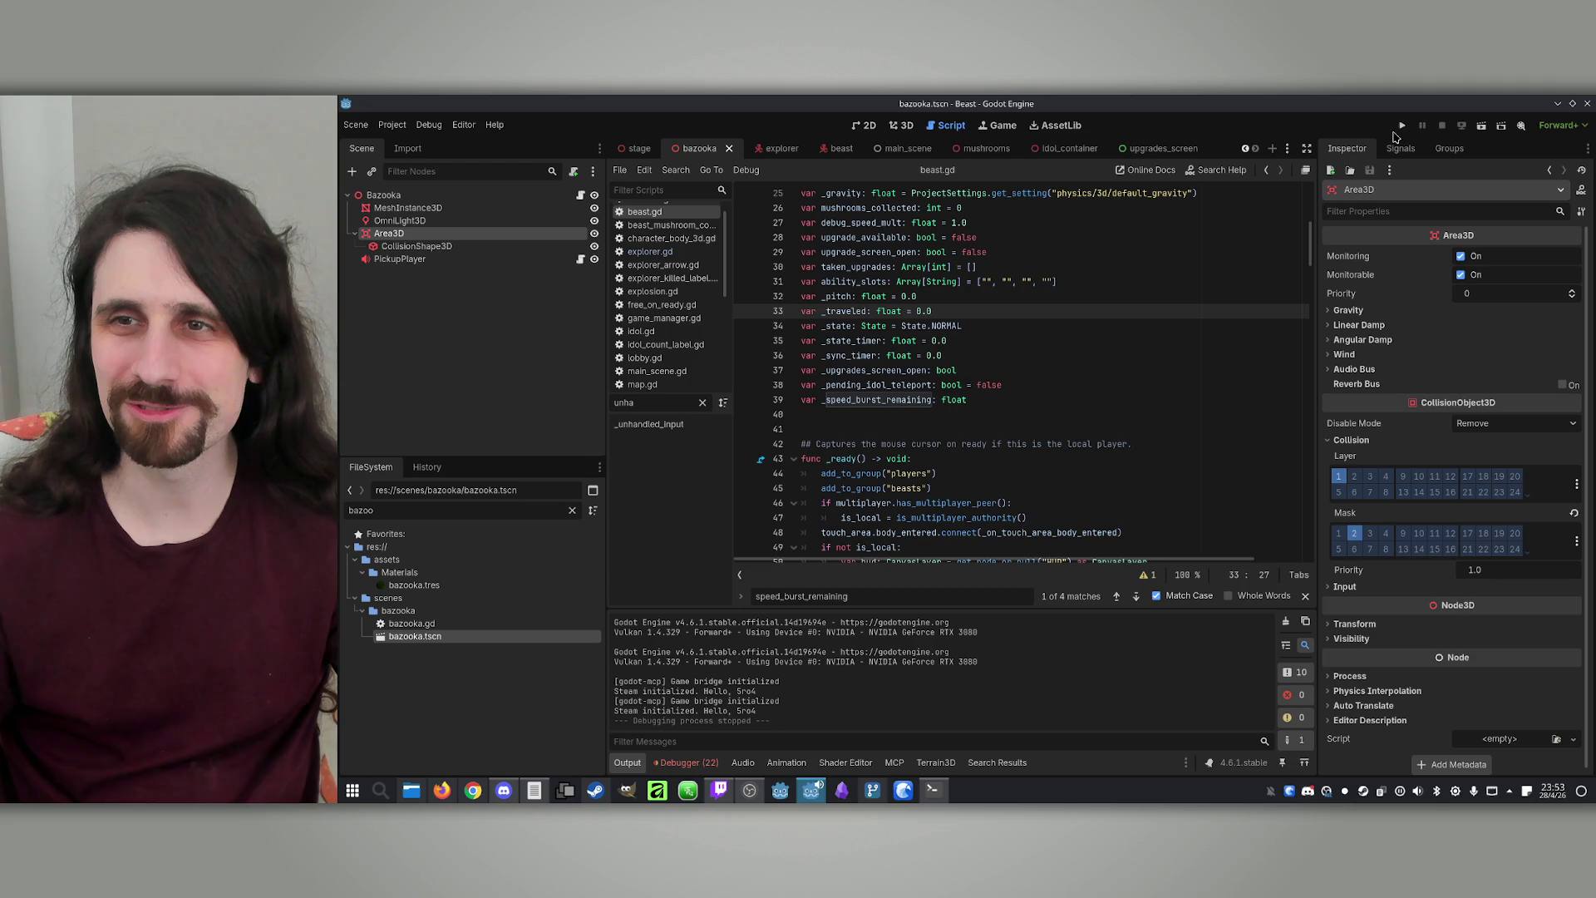
Relaunch the game and place the two debug windows side by side
{"action": "left_click", "coordinate": [1400, 125]}
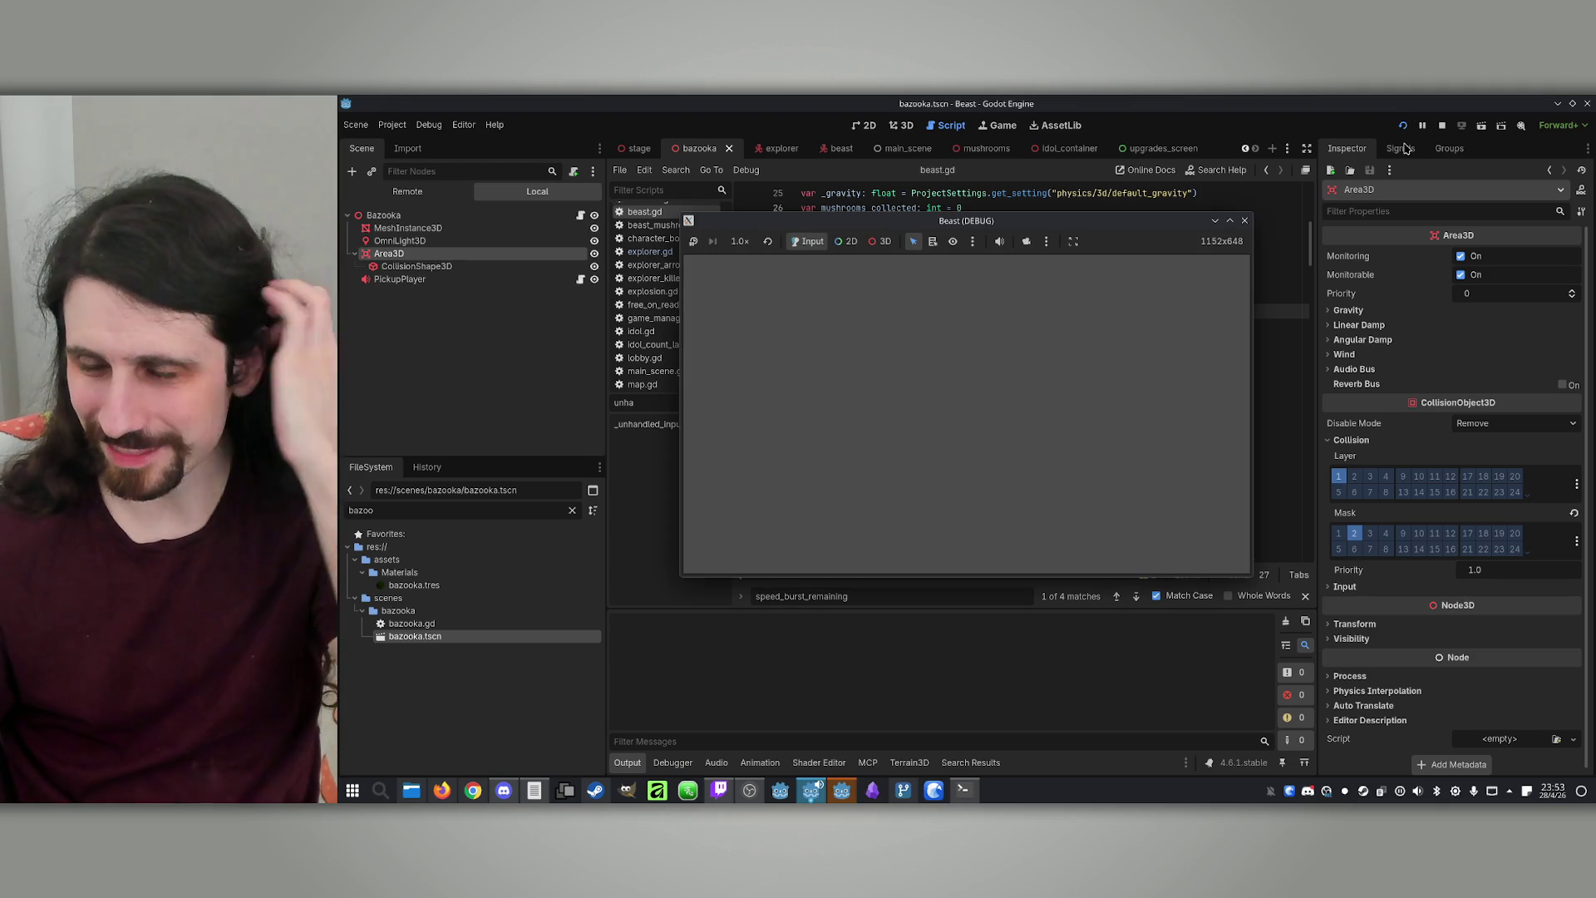
{"action": "mouse_move", "coordinate": [964, 221]}
{"action": "left_mouse_down"}
{"action": "mouse_move", "coordinate": [694, 204]}
{"action": "mouse_move", "coordinate": [1193, 209]}
{"action": "left_mouse_up"}
{"action": "left_click", "coordinate": [840, 794]}
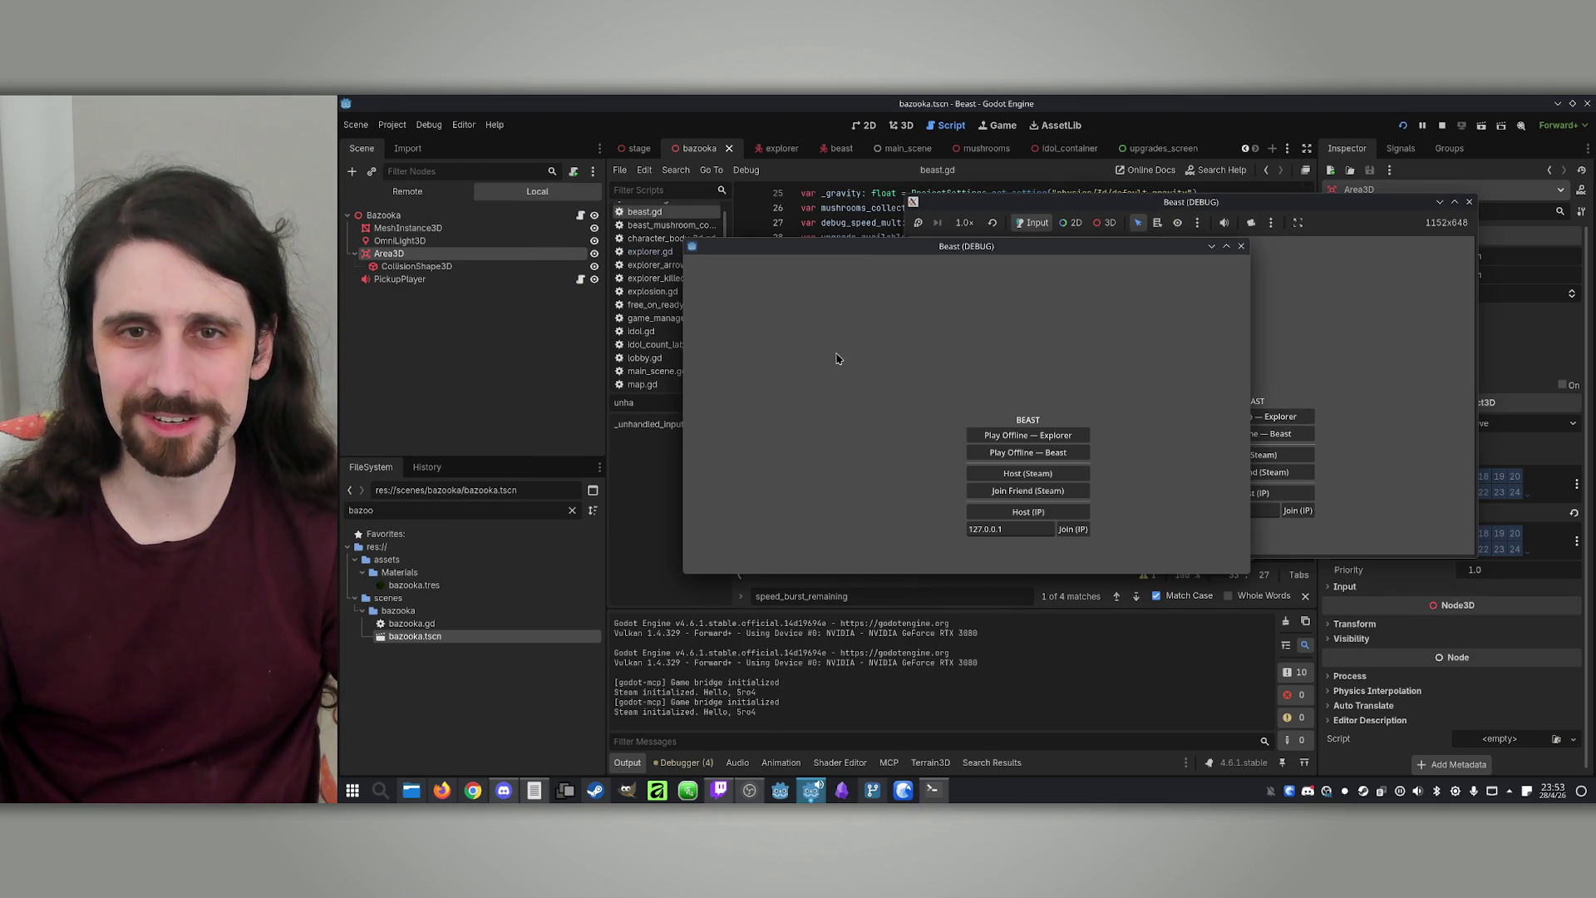
{"action": "mouse_move", "coordinate": [920, 252]}
{"action": "left_mouse_down"}
{"action": "mouse_move", "coordinate": [718, 251]}
{"action": "mouse_move", "coordinate": [1206, 253]}
{"action": "mouse_move", "coordinate": [635, 216]}
{"action": "left_mouse_up"}
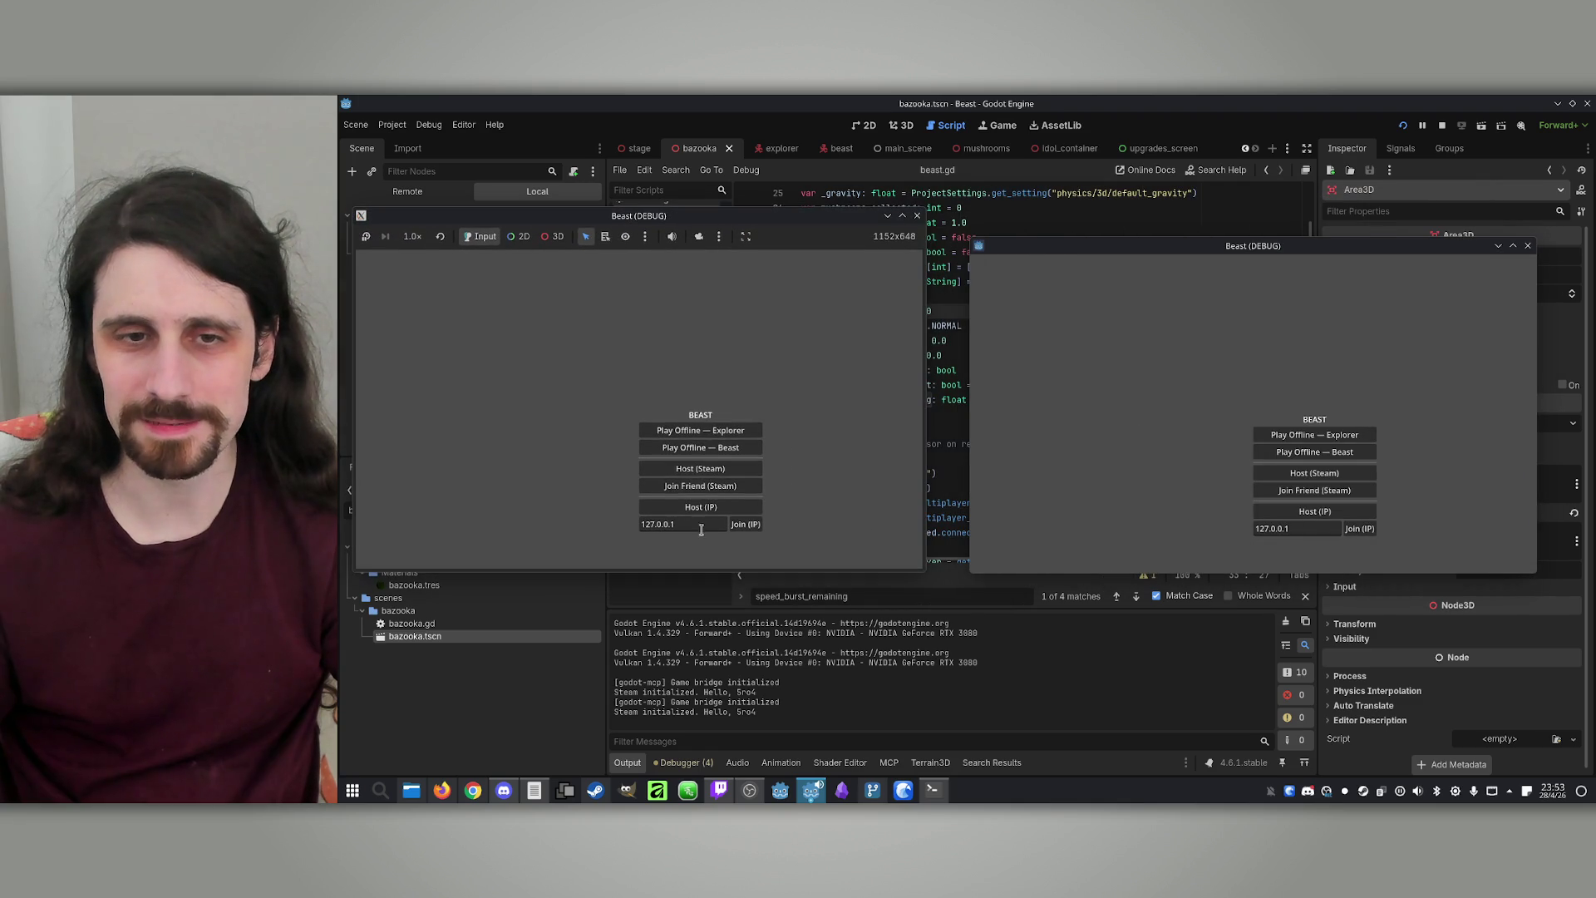
Host and join a new lobby with player 1 as Beast, and start the match
{"action": "left_click", "coordinate": [698, 507]}
{"action": "left_click", "coordinate": [1360, 528]}
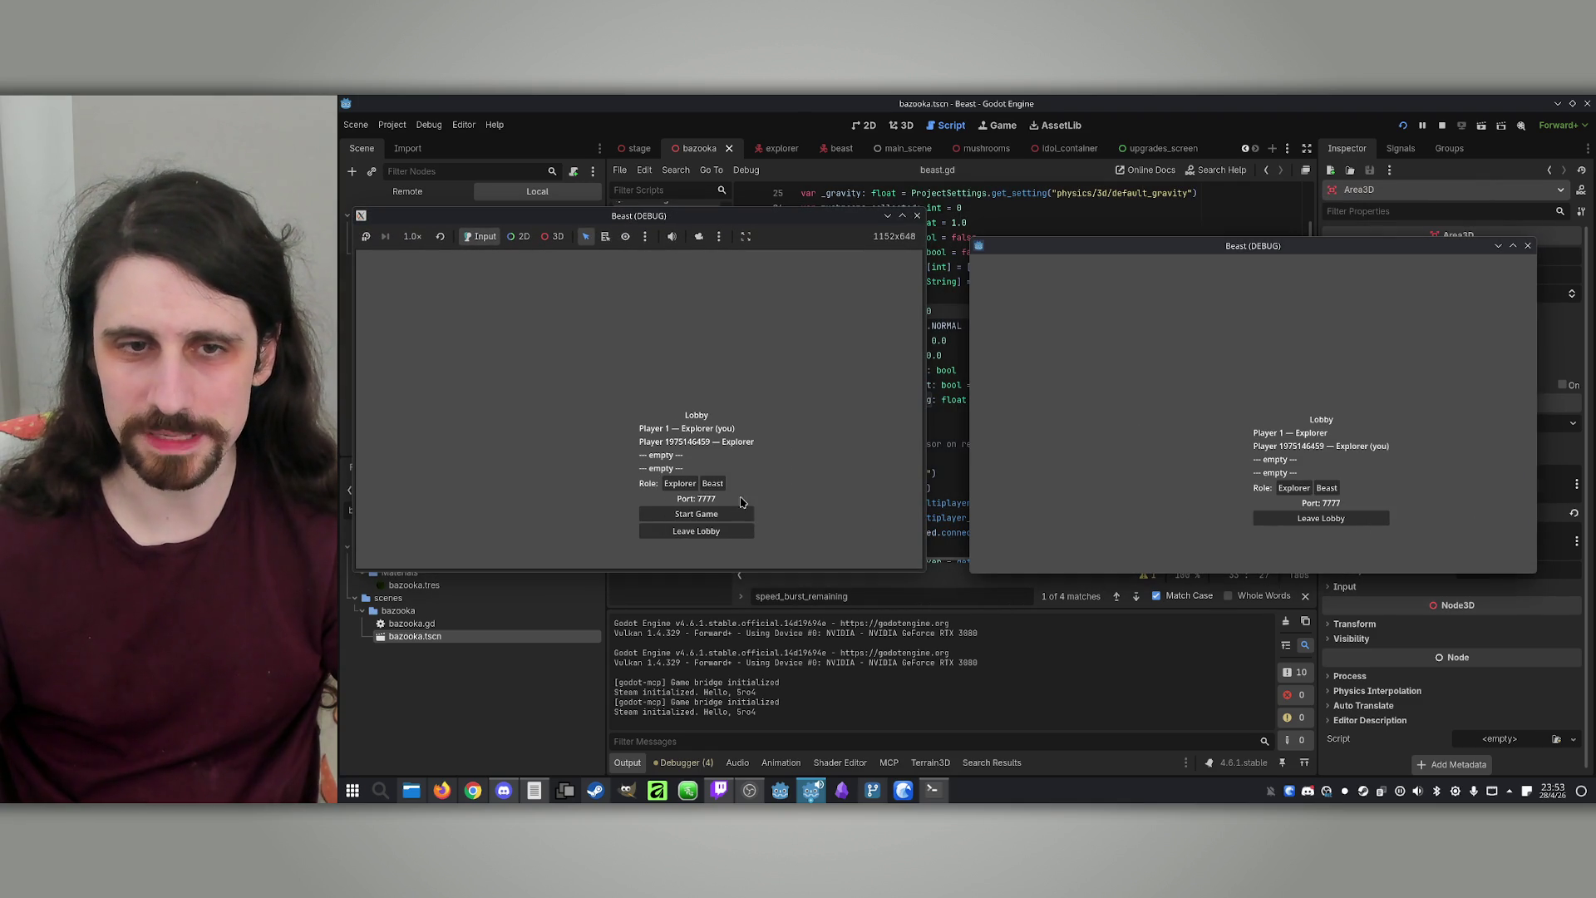
{"action": "left_click", "coordinate": [714, 484]}
{"action": "left_click", "coordinate": [683, 515]}
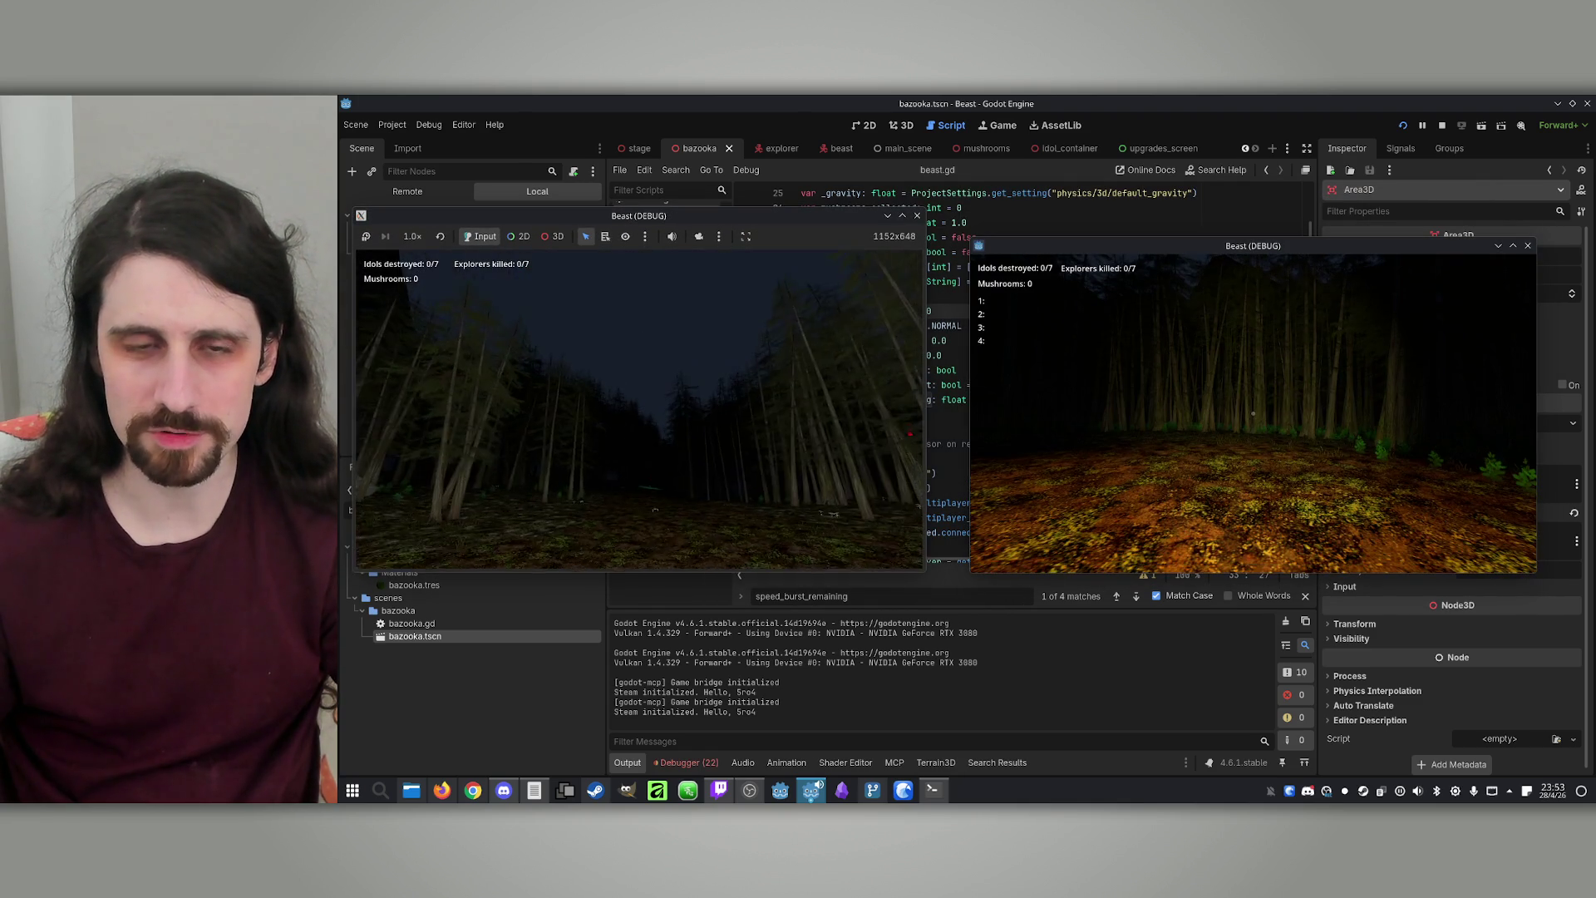
Take Prey Sense, +20% SPEED and Idol Teleport upgrades, play on, then stop the game
{"action": "key", "text": "space"}
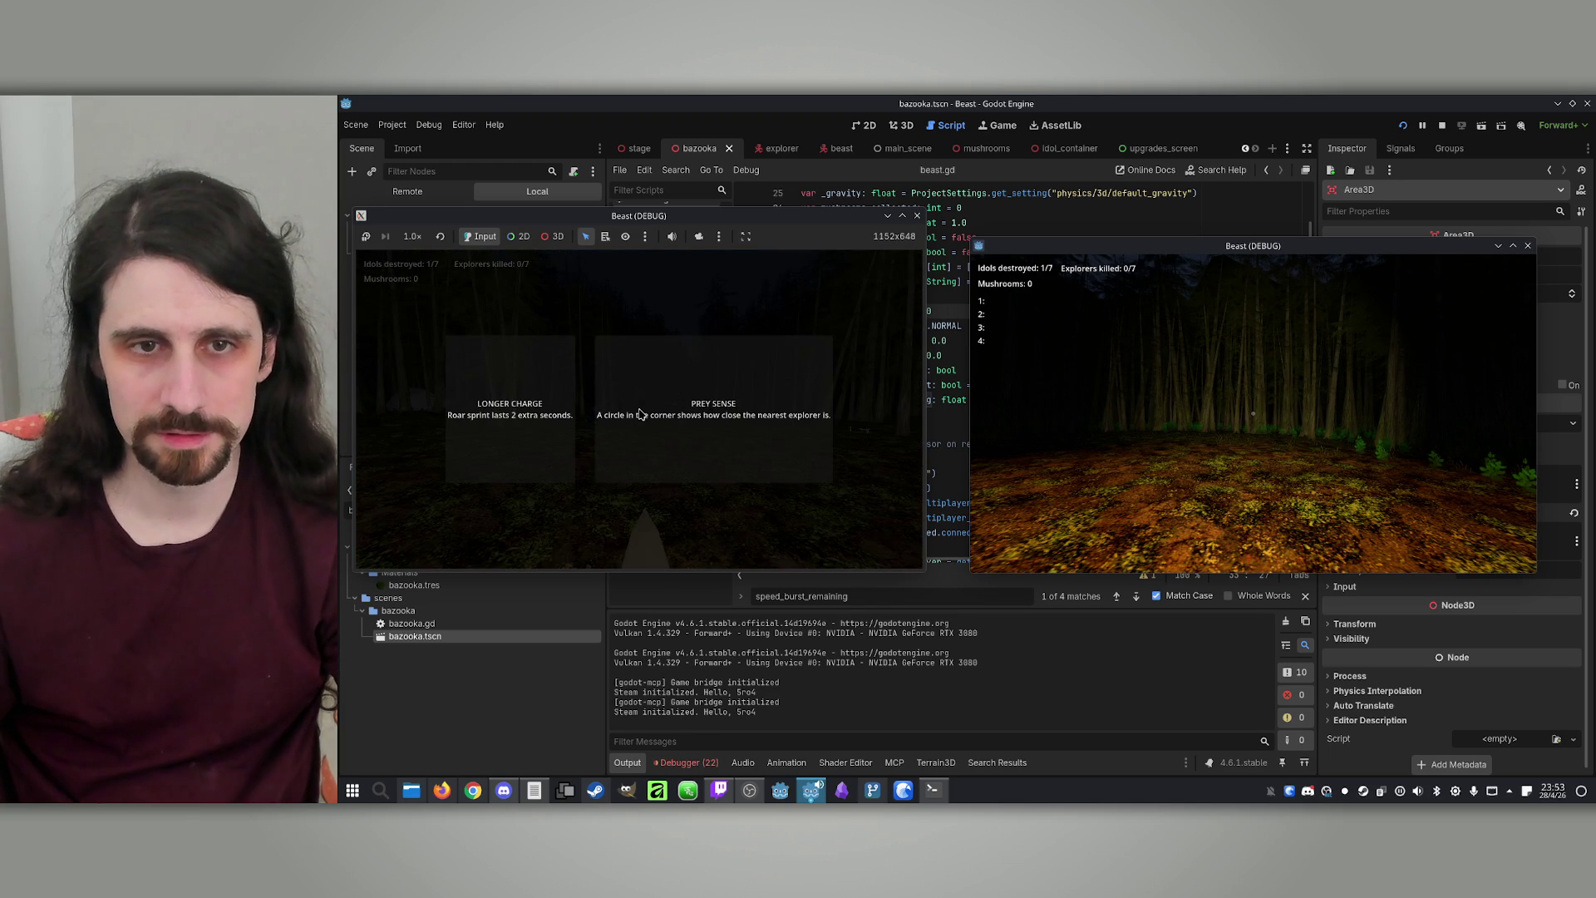
{"action": "left_click", "coordinate": [710, 416]}
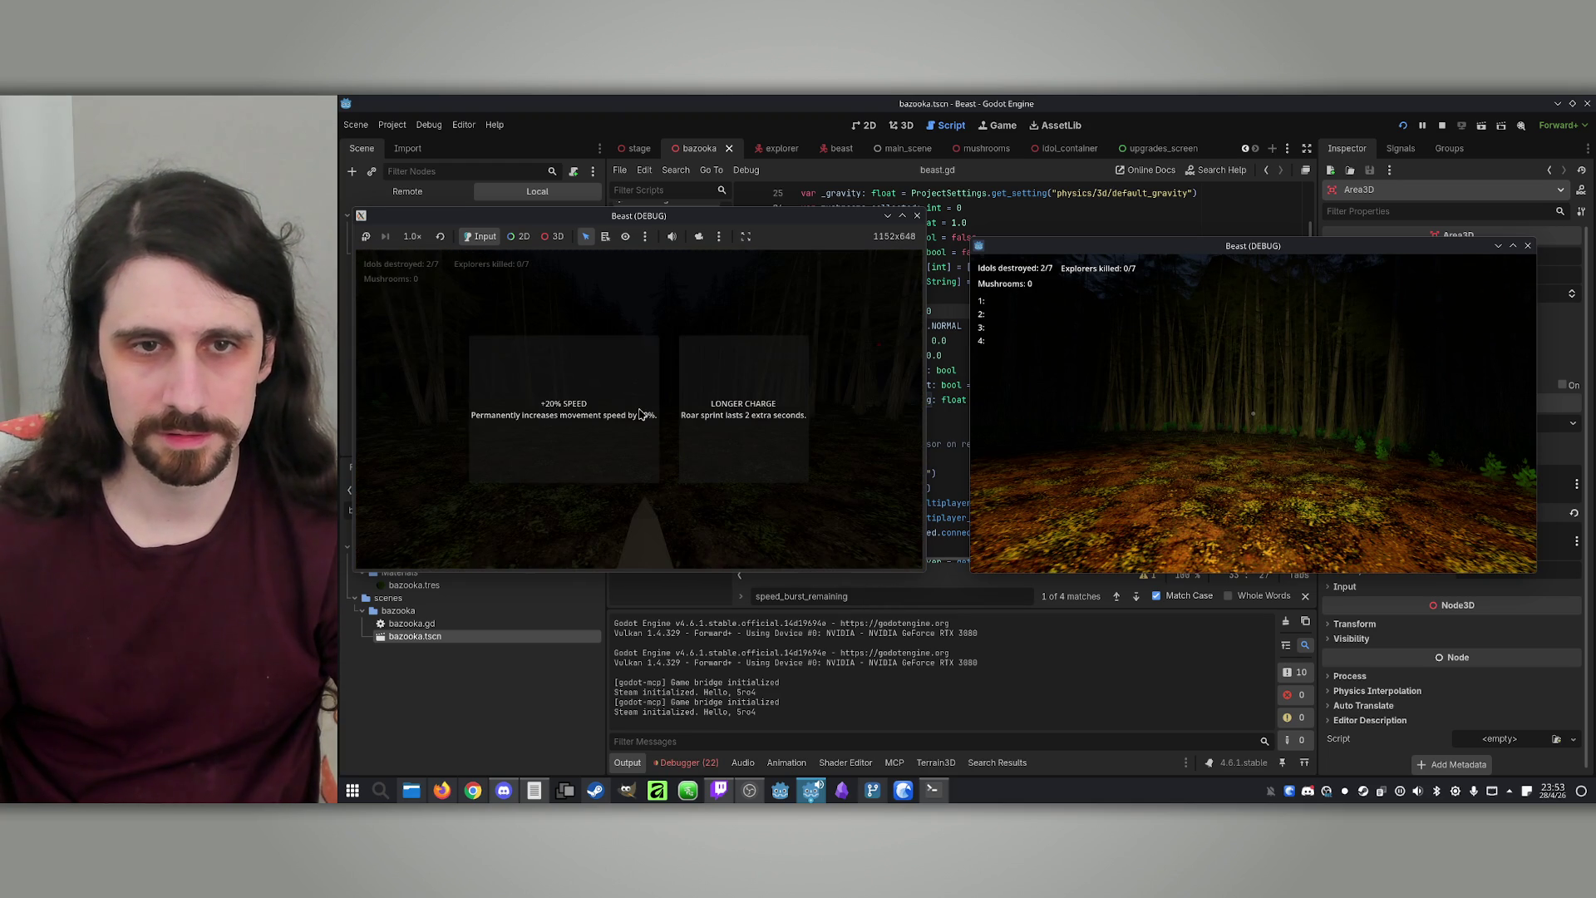
{"action": "left_click", "coordinate": [591, 436]}
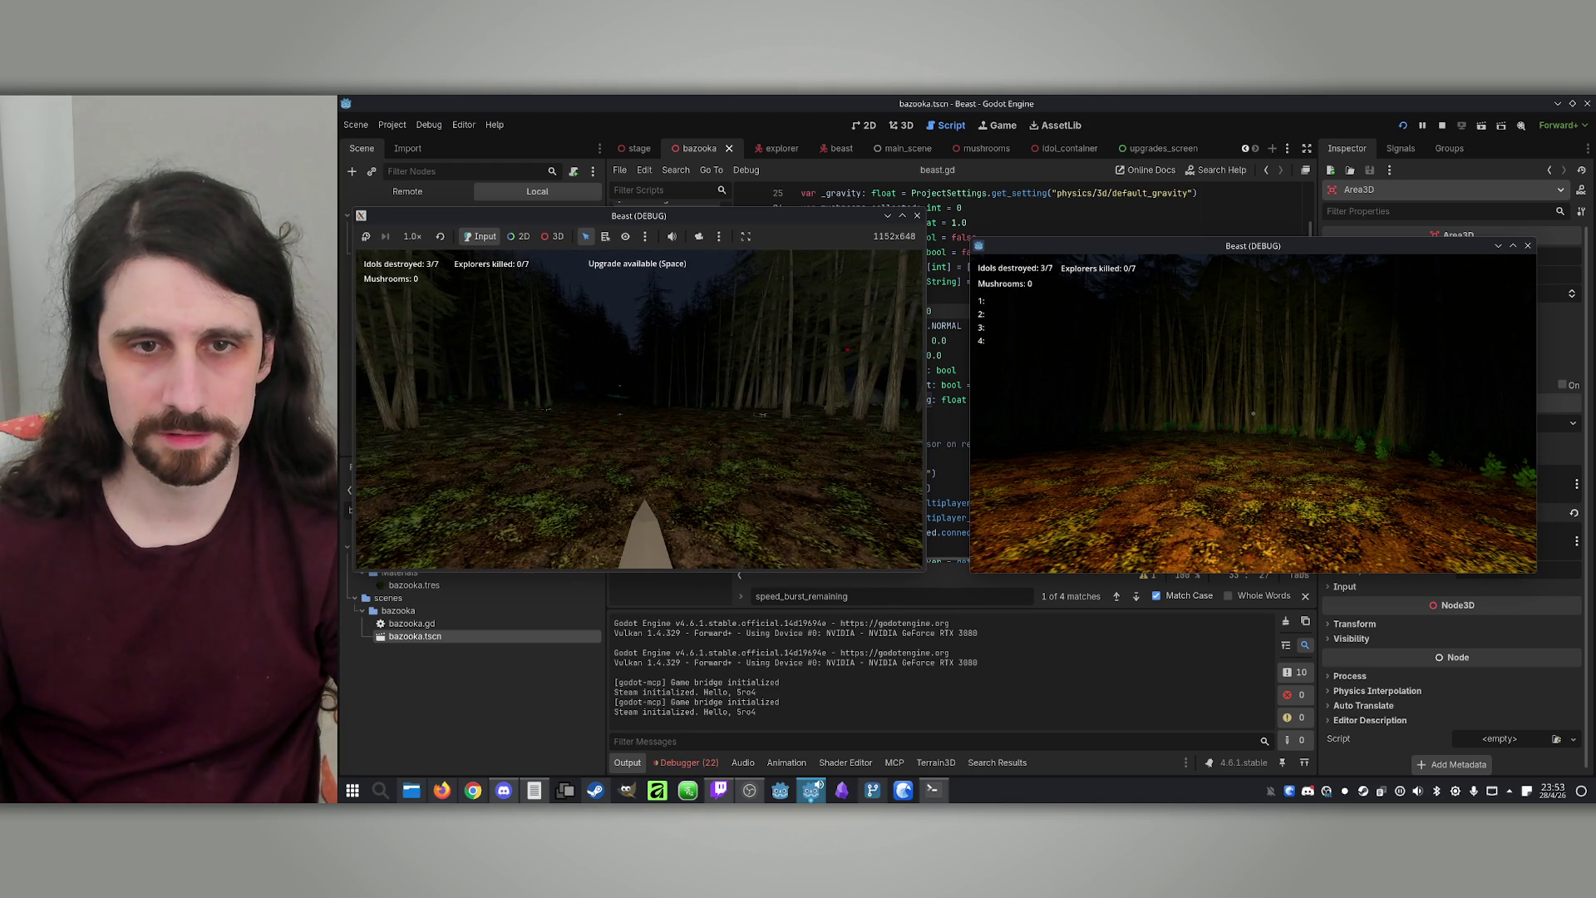
{"action": "left_click", "coordinate": [624, 439]}
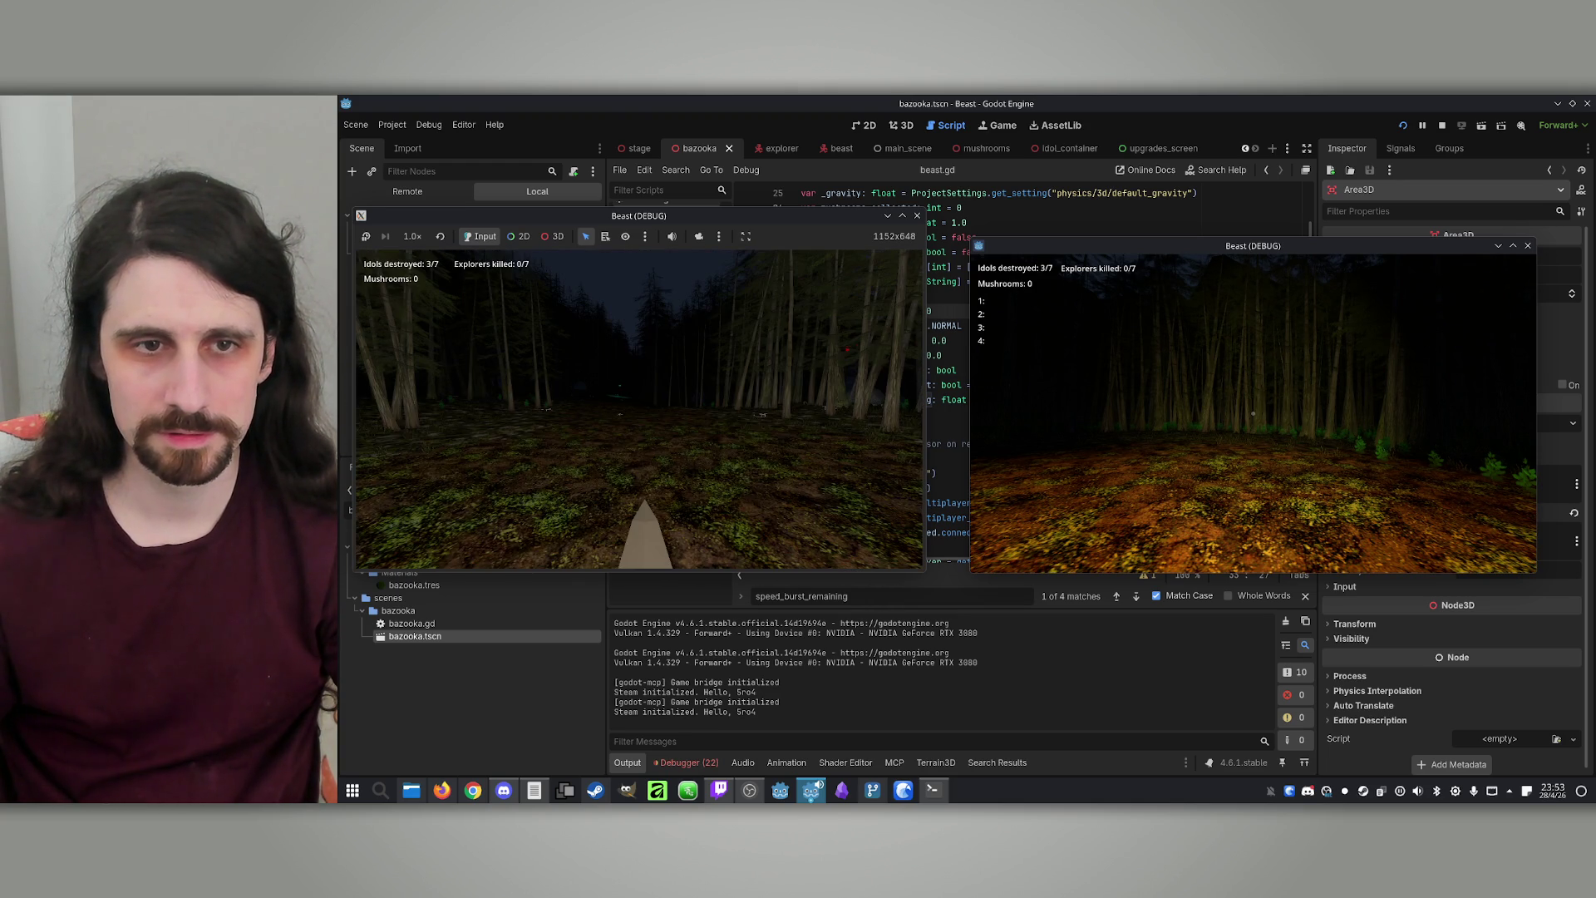
{"action": "key", "text": "super"}
{"action": "key", "text": "super"}
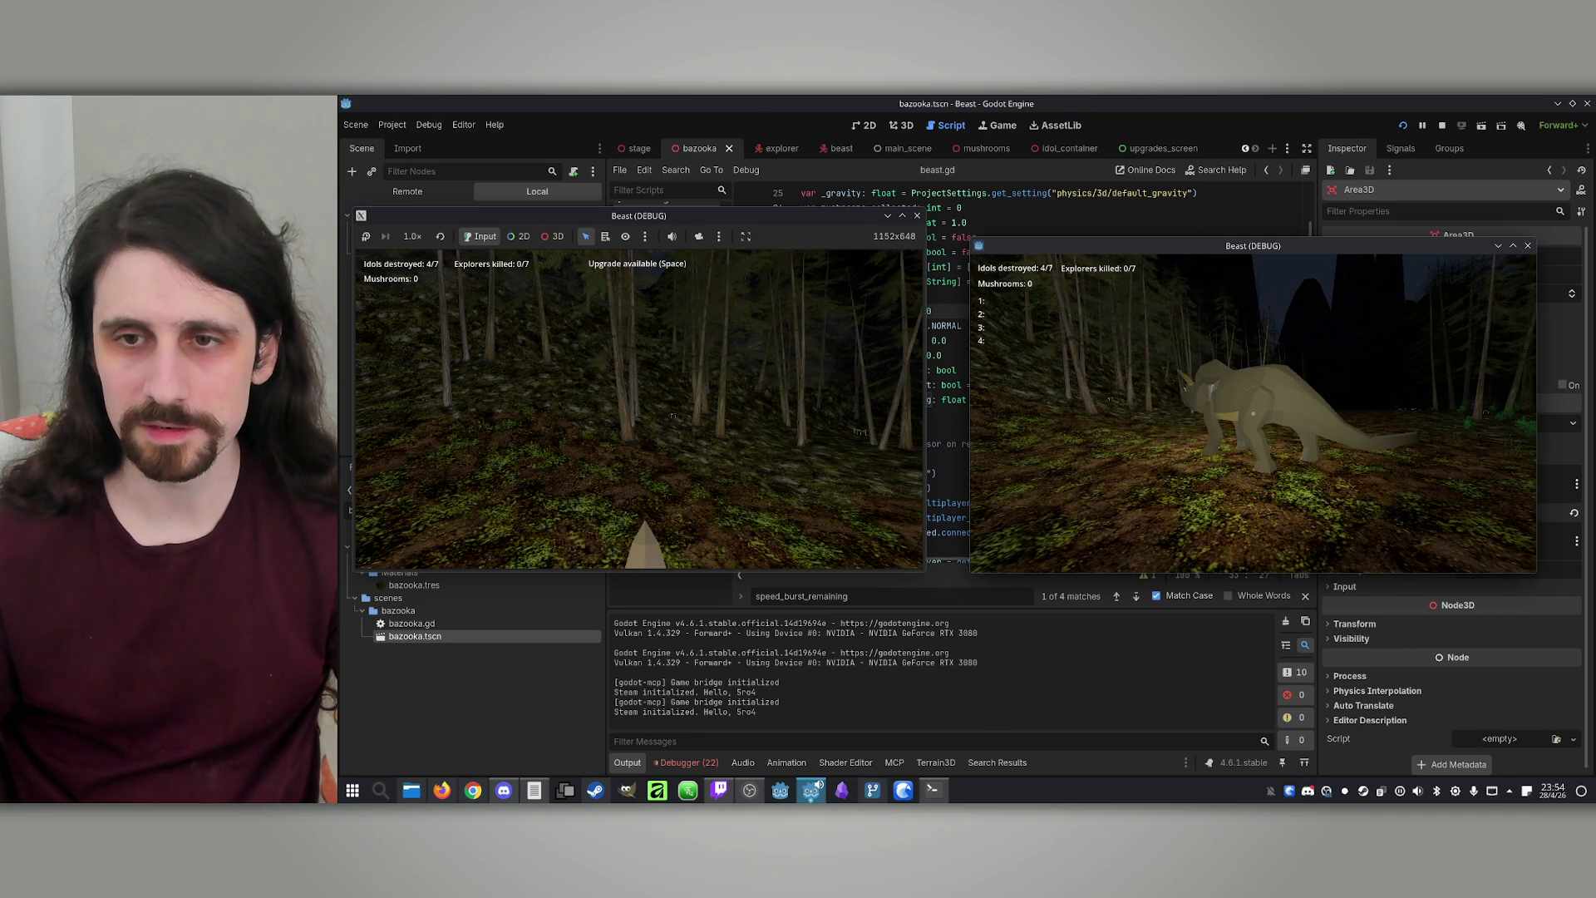
{"action": "key", "text": "super"}
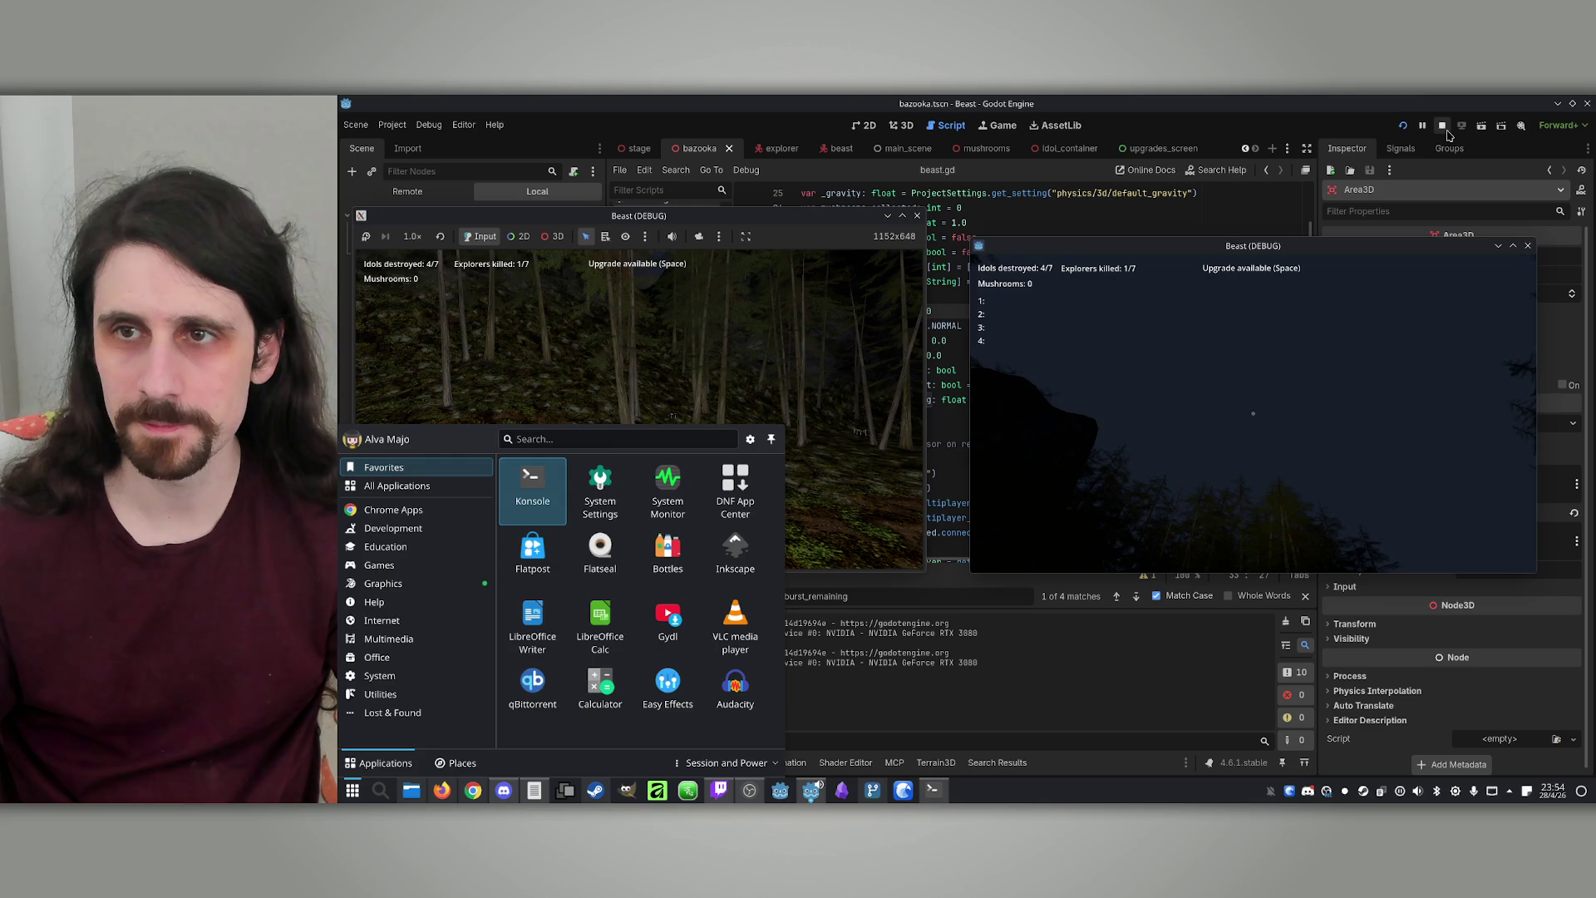
{"action": "left_click", "coordinate": [1442, 125]}
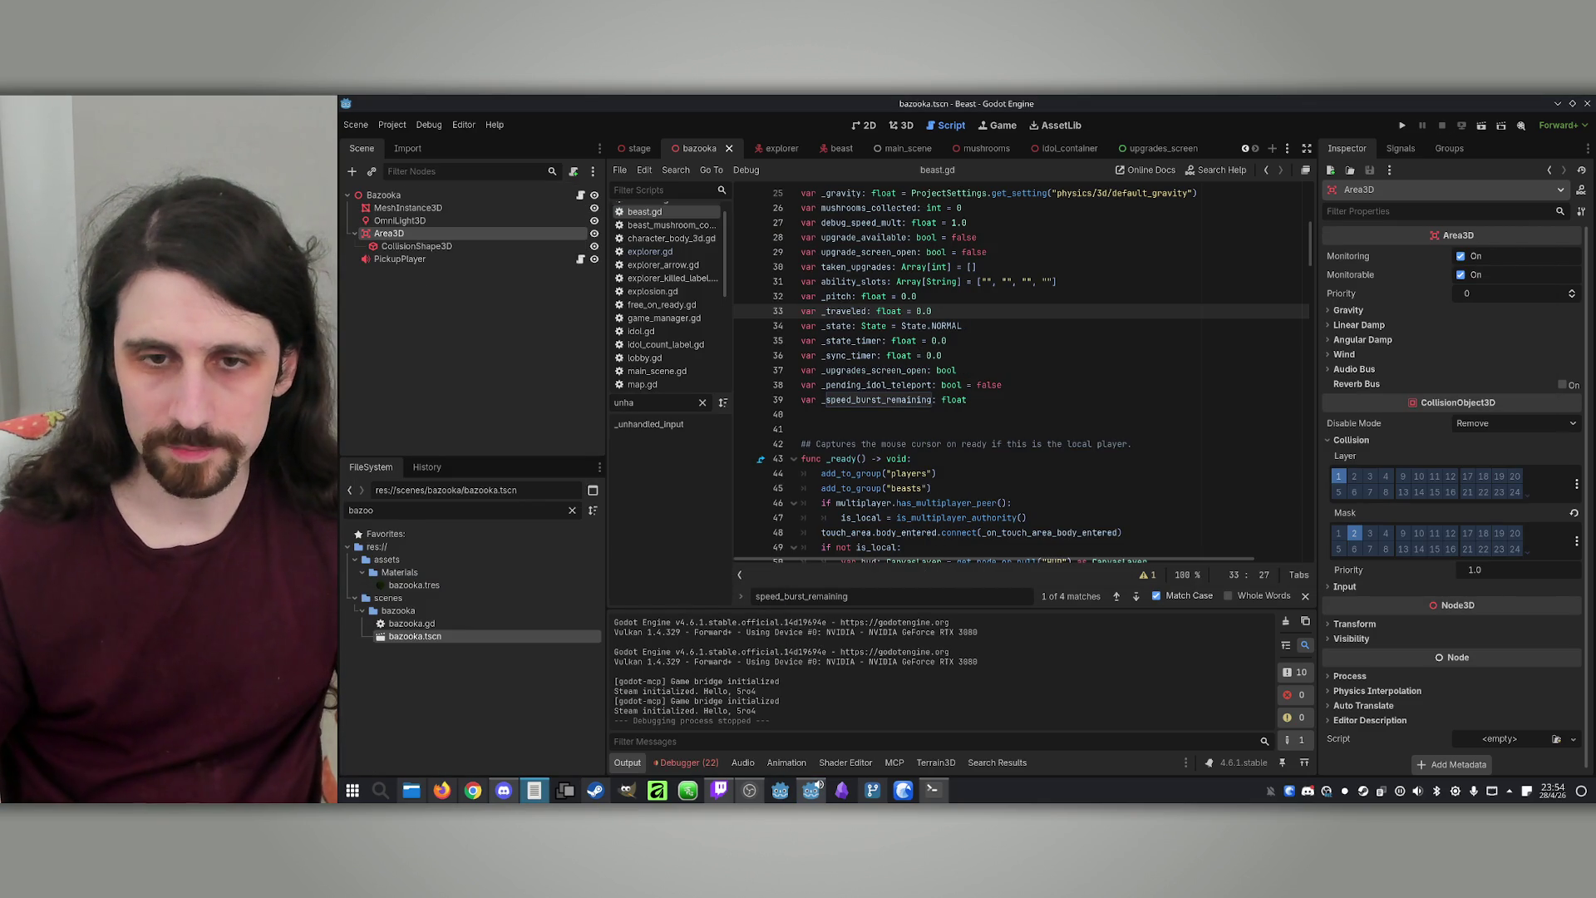
Commit the 16 changed files to main in GitHub Desktop with summary 'New abilities'
{"action": "left_click", "coordinate": [938, 790]}
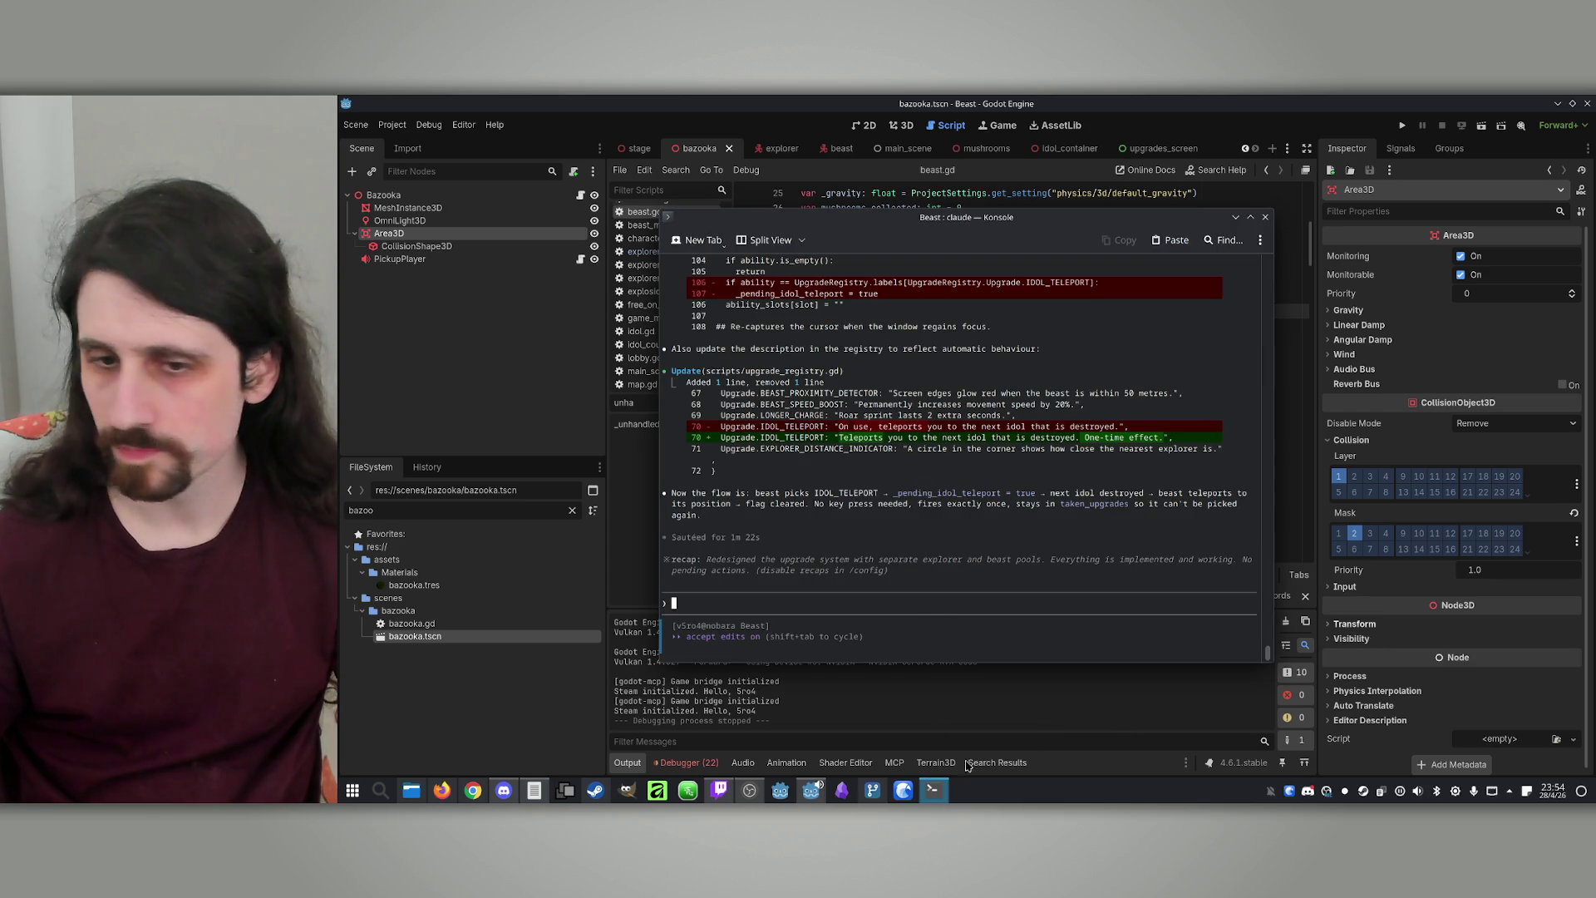
{"action": "left_click", "coordinate": [869, 794]}
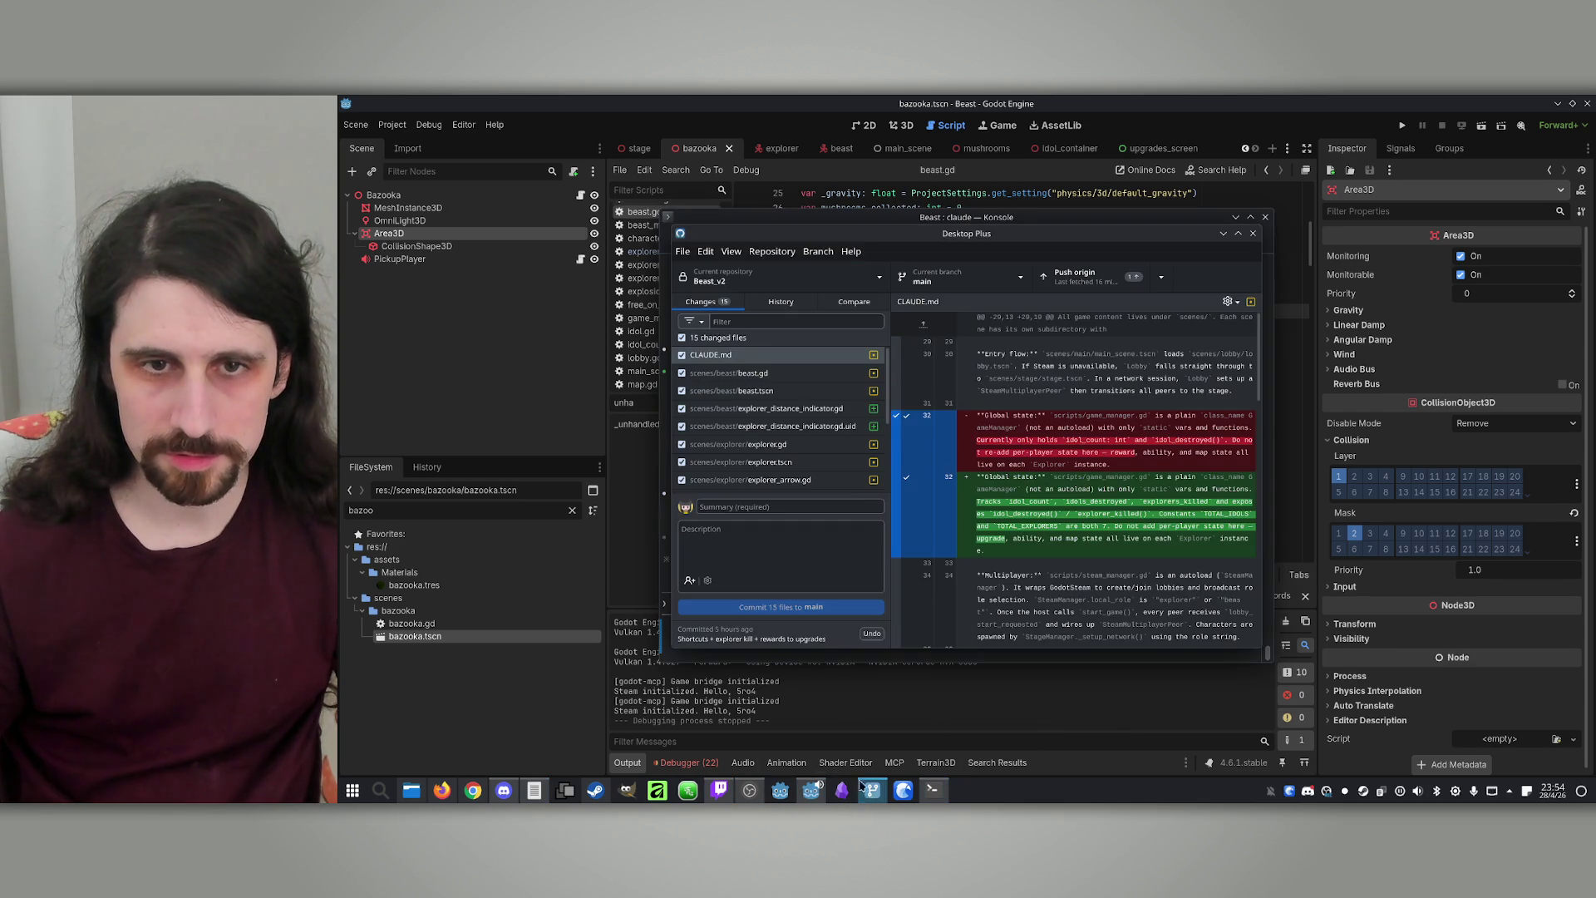
{"action": "left_click", "coordinate": [763, 511]}
{"action": "type", "text": "New abilities"}
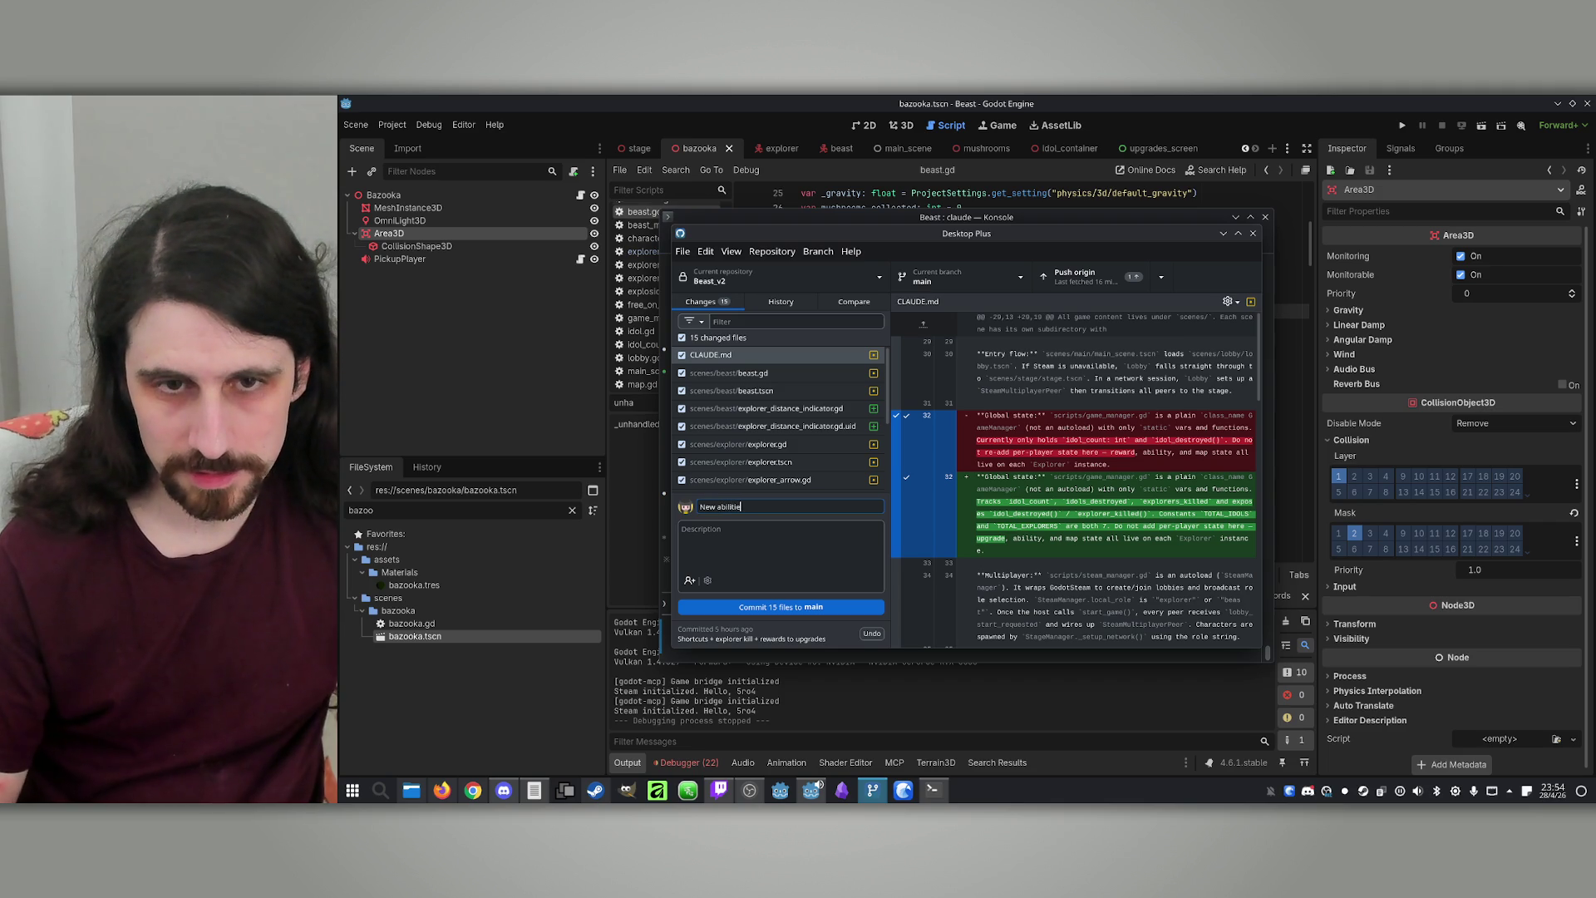
{"action": "left_click", "coordinate": [735, 607]}
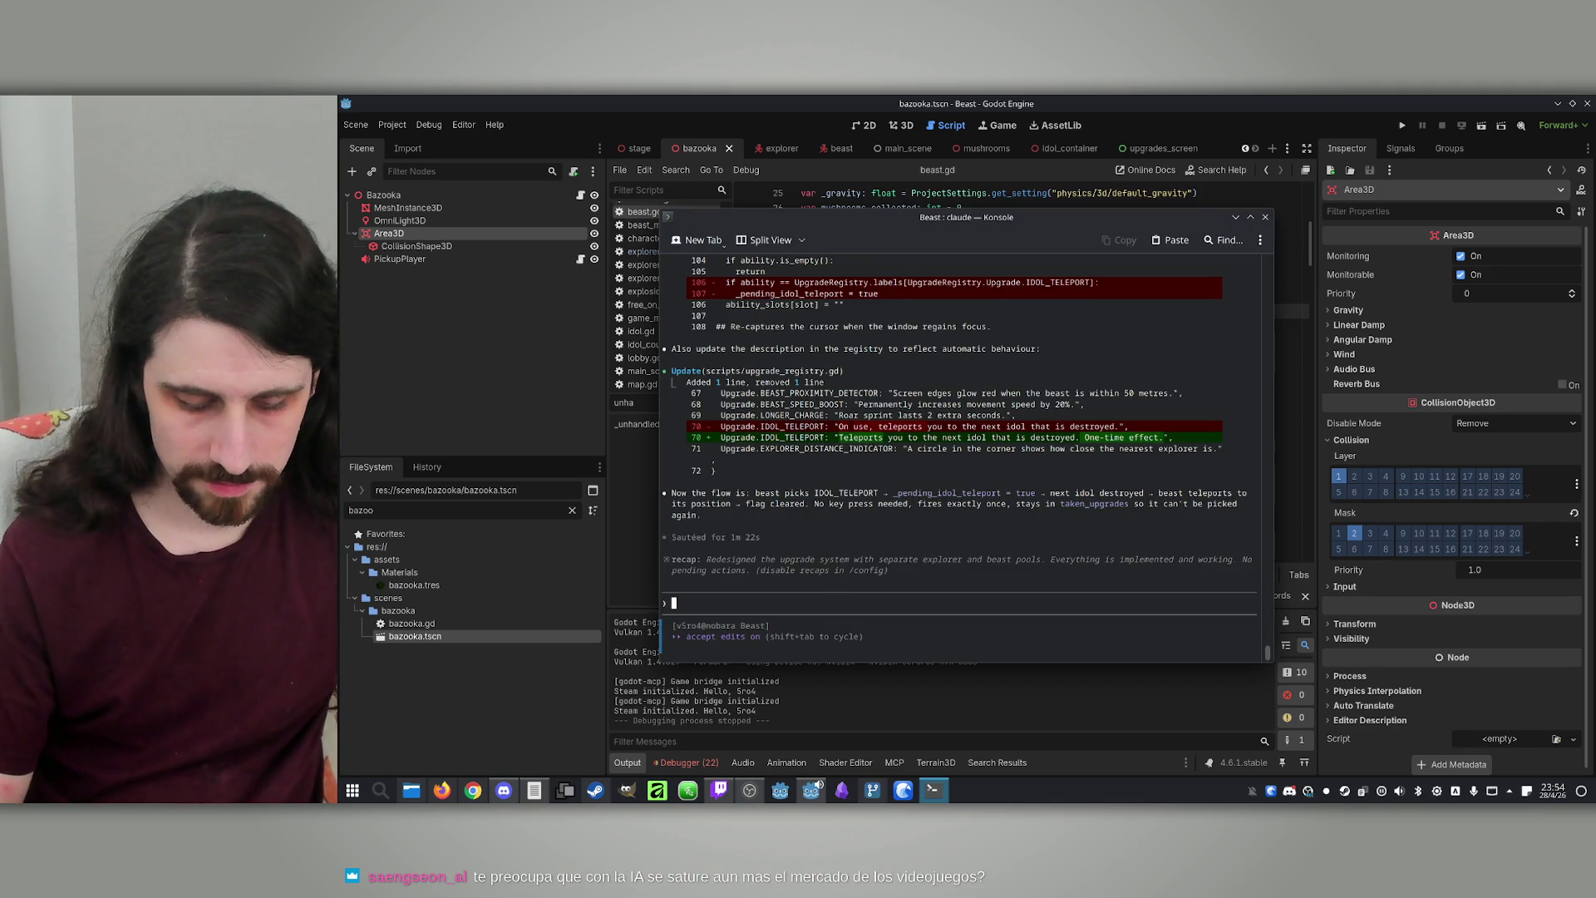
Draft 'The beast ability p' at the Claude prompt, then open beast.tscn in Godot
{"action": "type", "text": "The beast ability "}
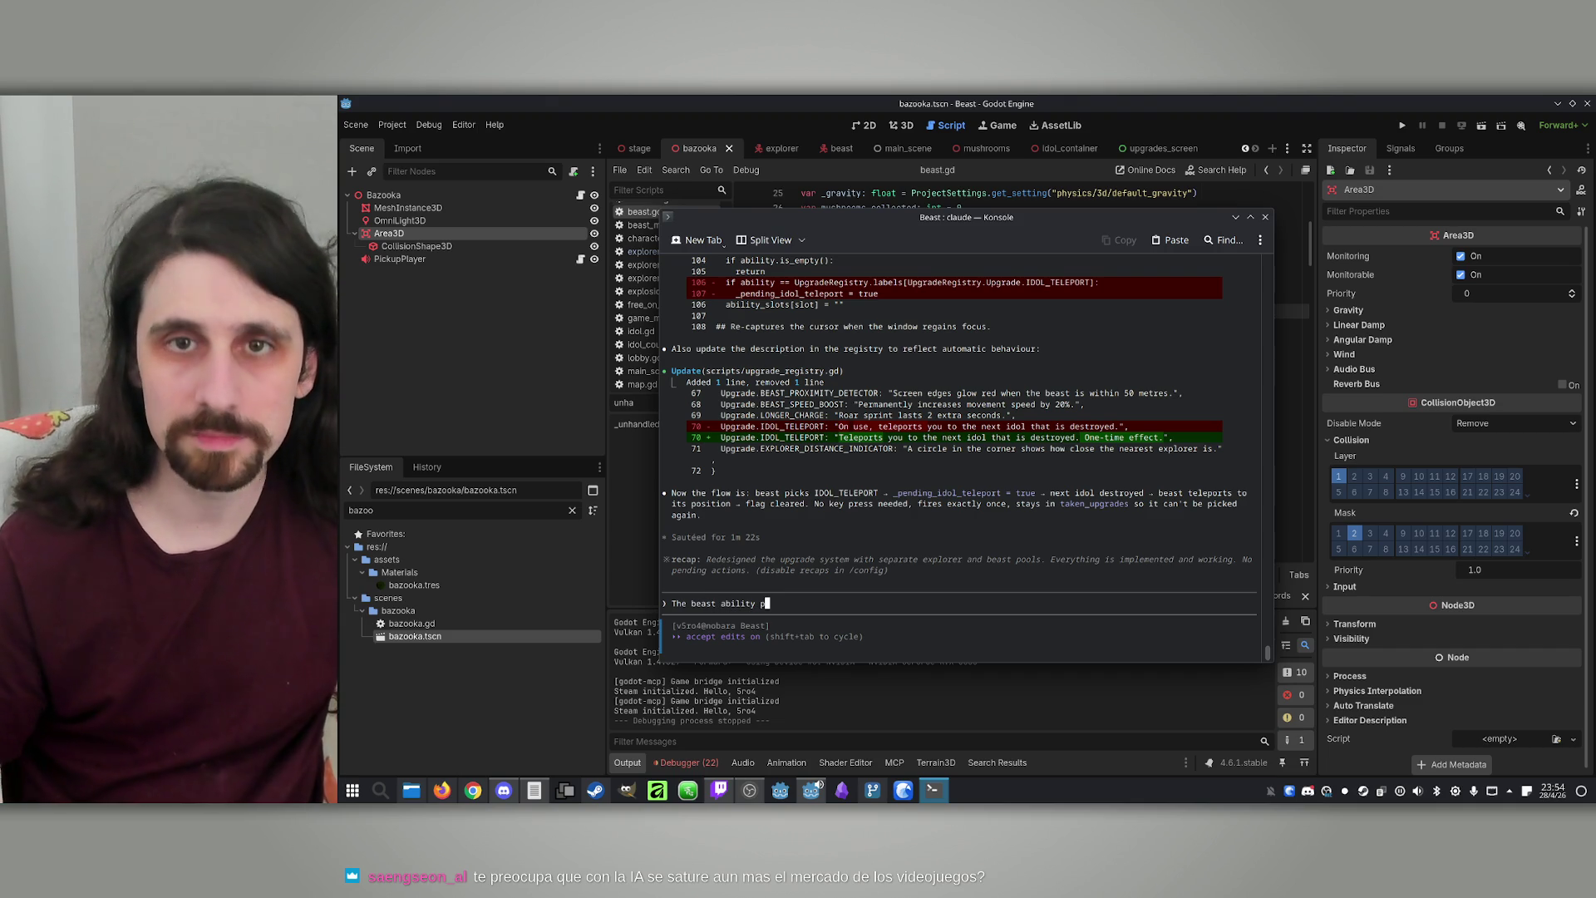
{"action": "type", "text": "p"}
{"action": "left_click", "coordinate": [971, 99]}
{"action": "left_click", "coordinate": [840, 149]}
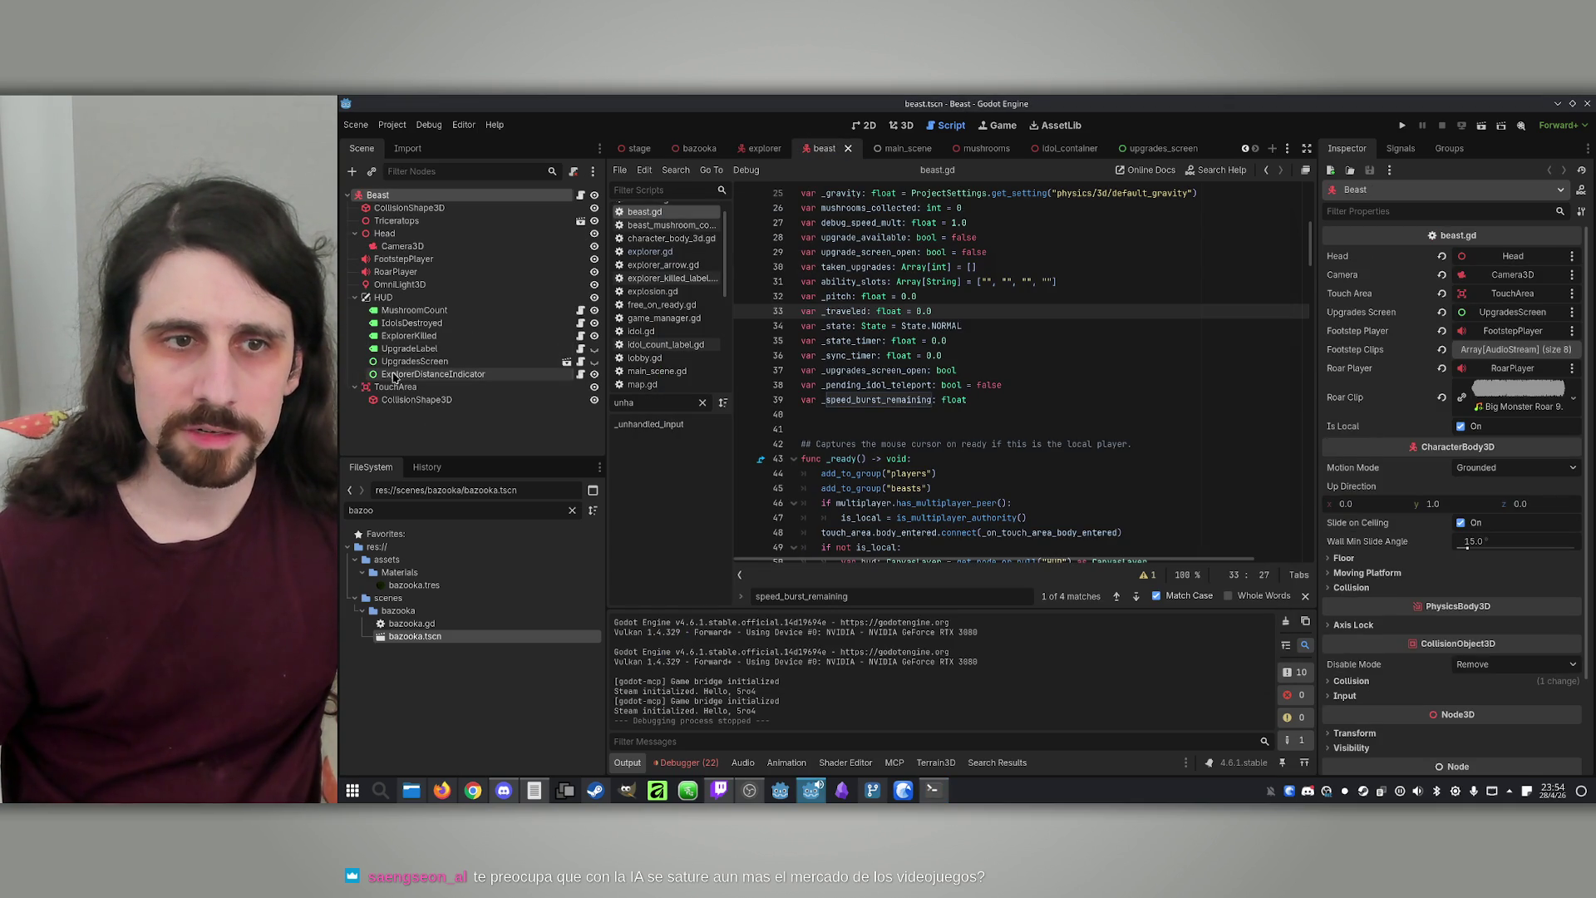
Select the ExplorerDistanceIndicator node in the HUD and open its script
{"action": "left_click", "coordinate": [395, 375]}
{"action": "left_click", "coordinate": [899, 125]}
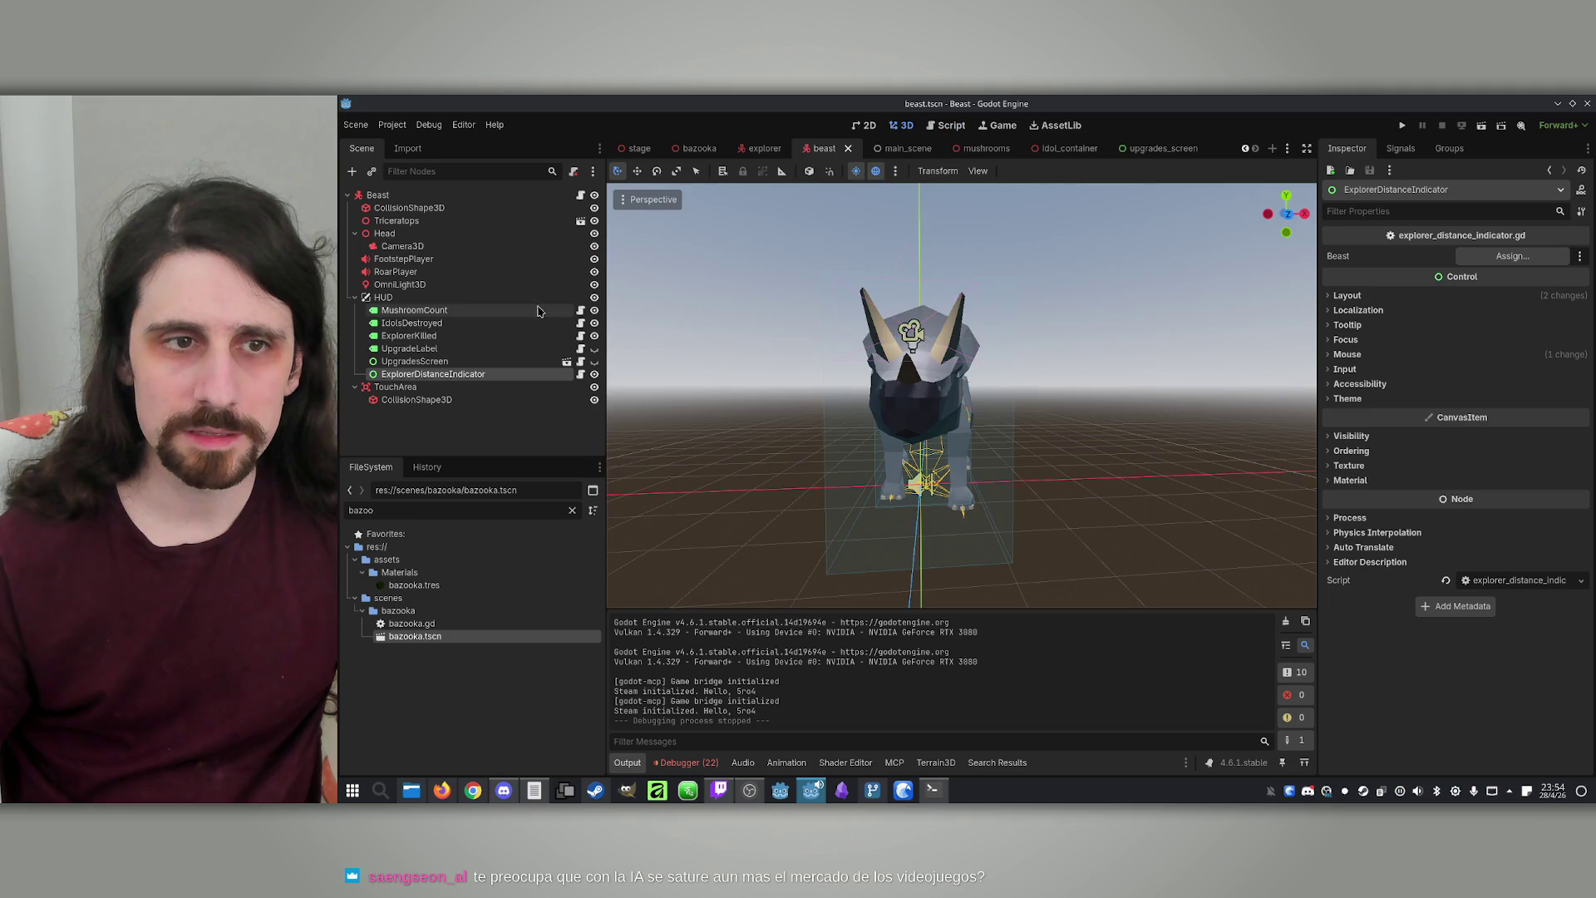
{"action": "left_click", "coordinate": [403, 376]}
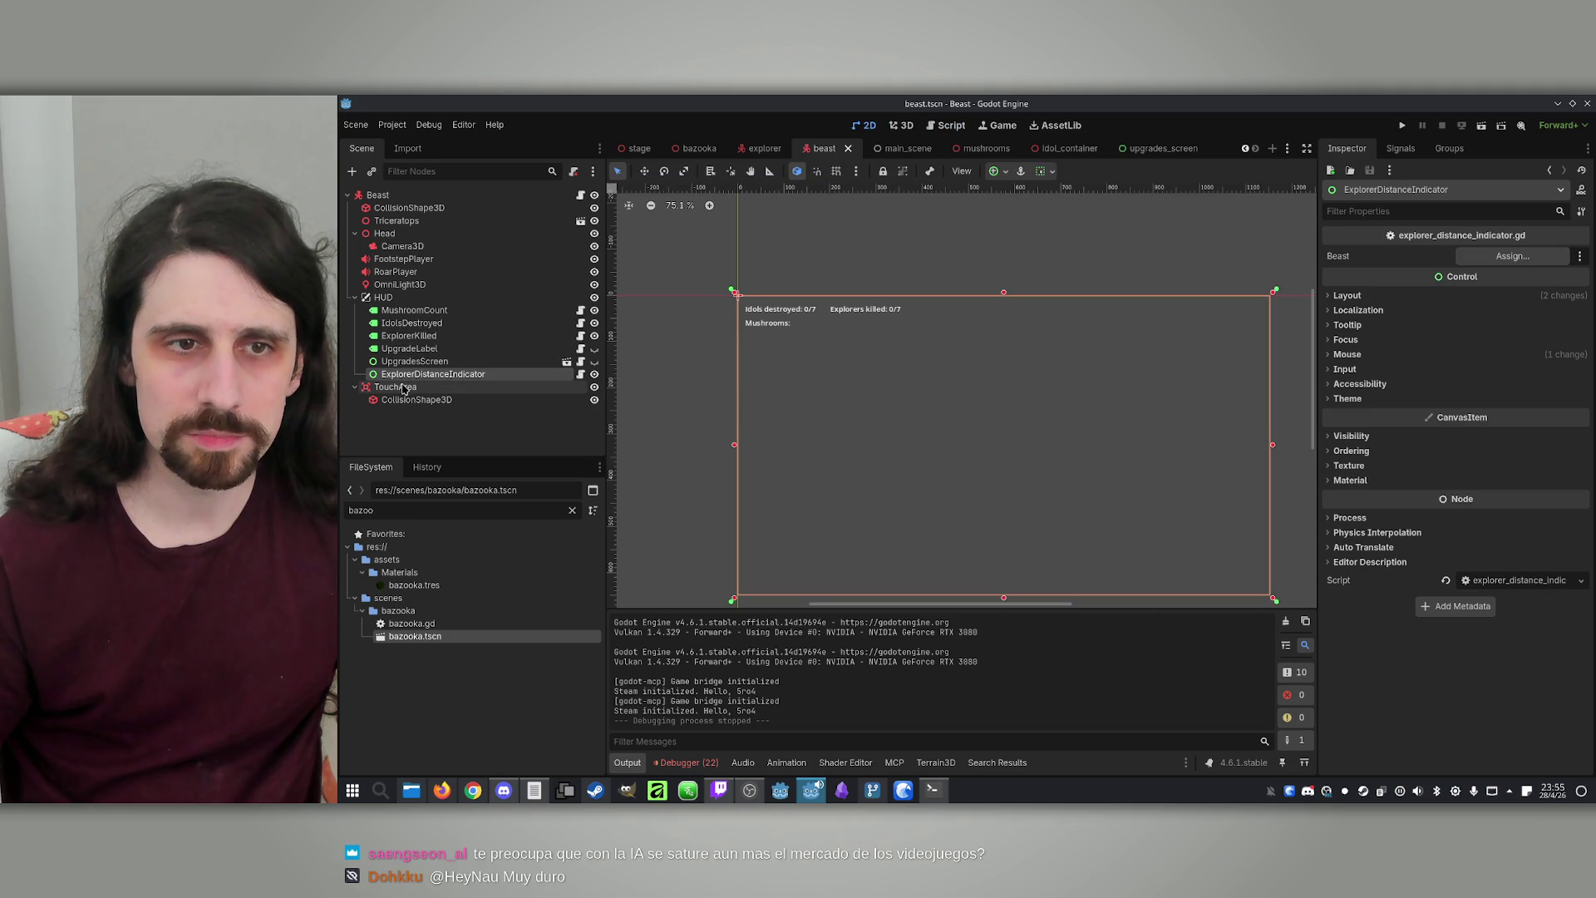
{"action": "scroll", "coordinate": [915, 449], "scroll_direction": "down", "scroll_amount": 1}
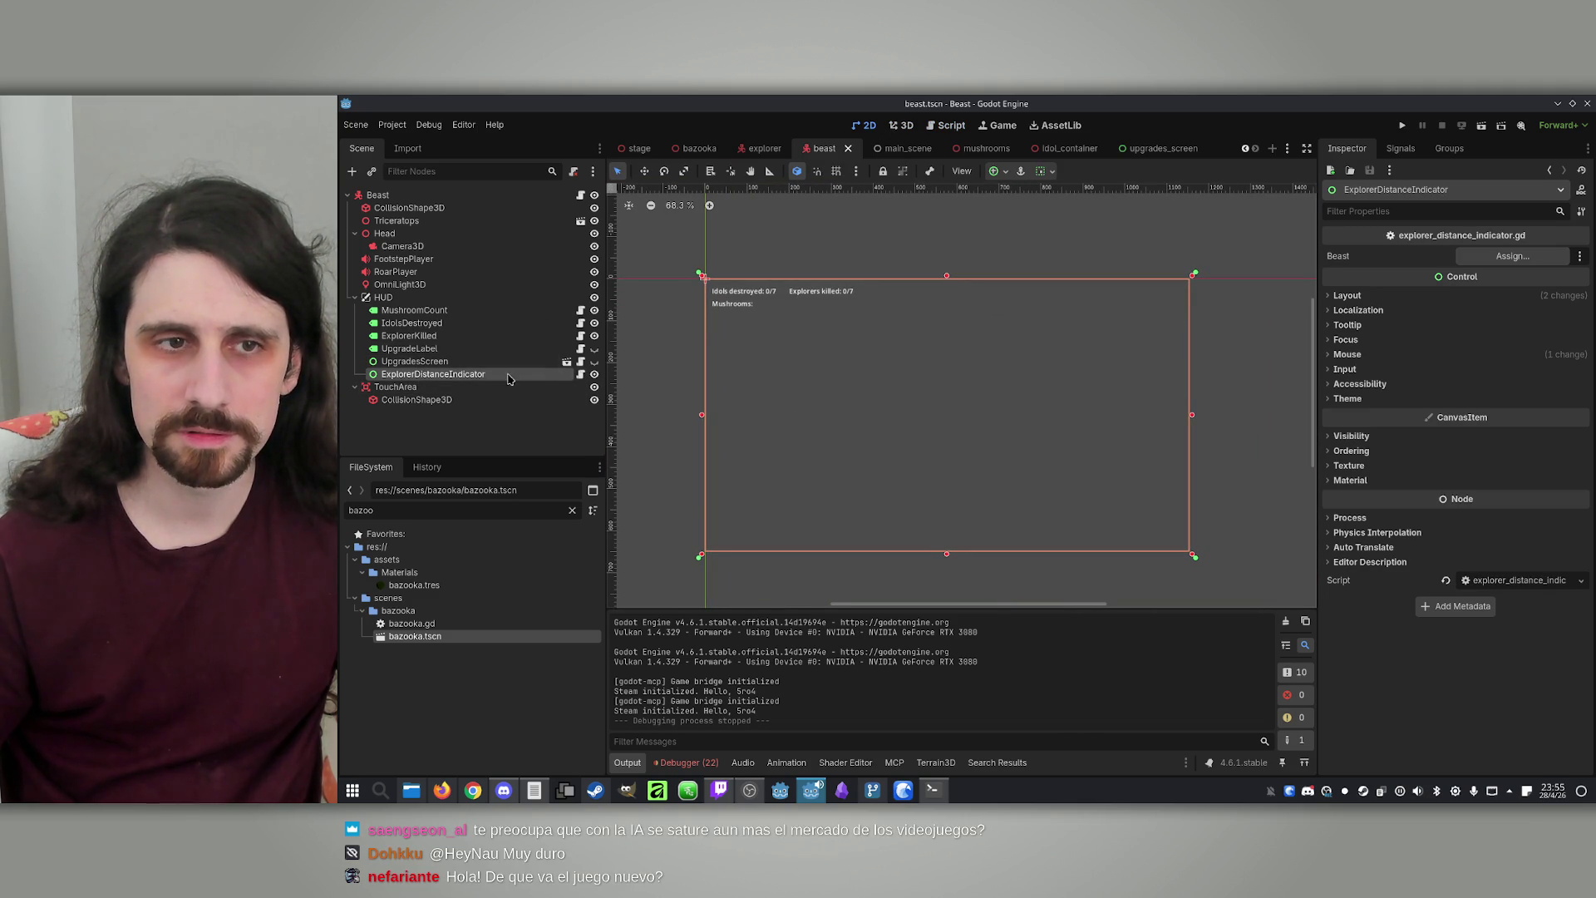
{"action": "left_click", "coordinate": [580, 375]}
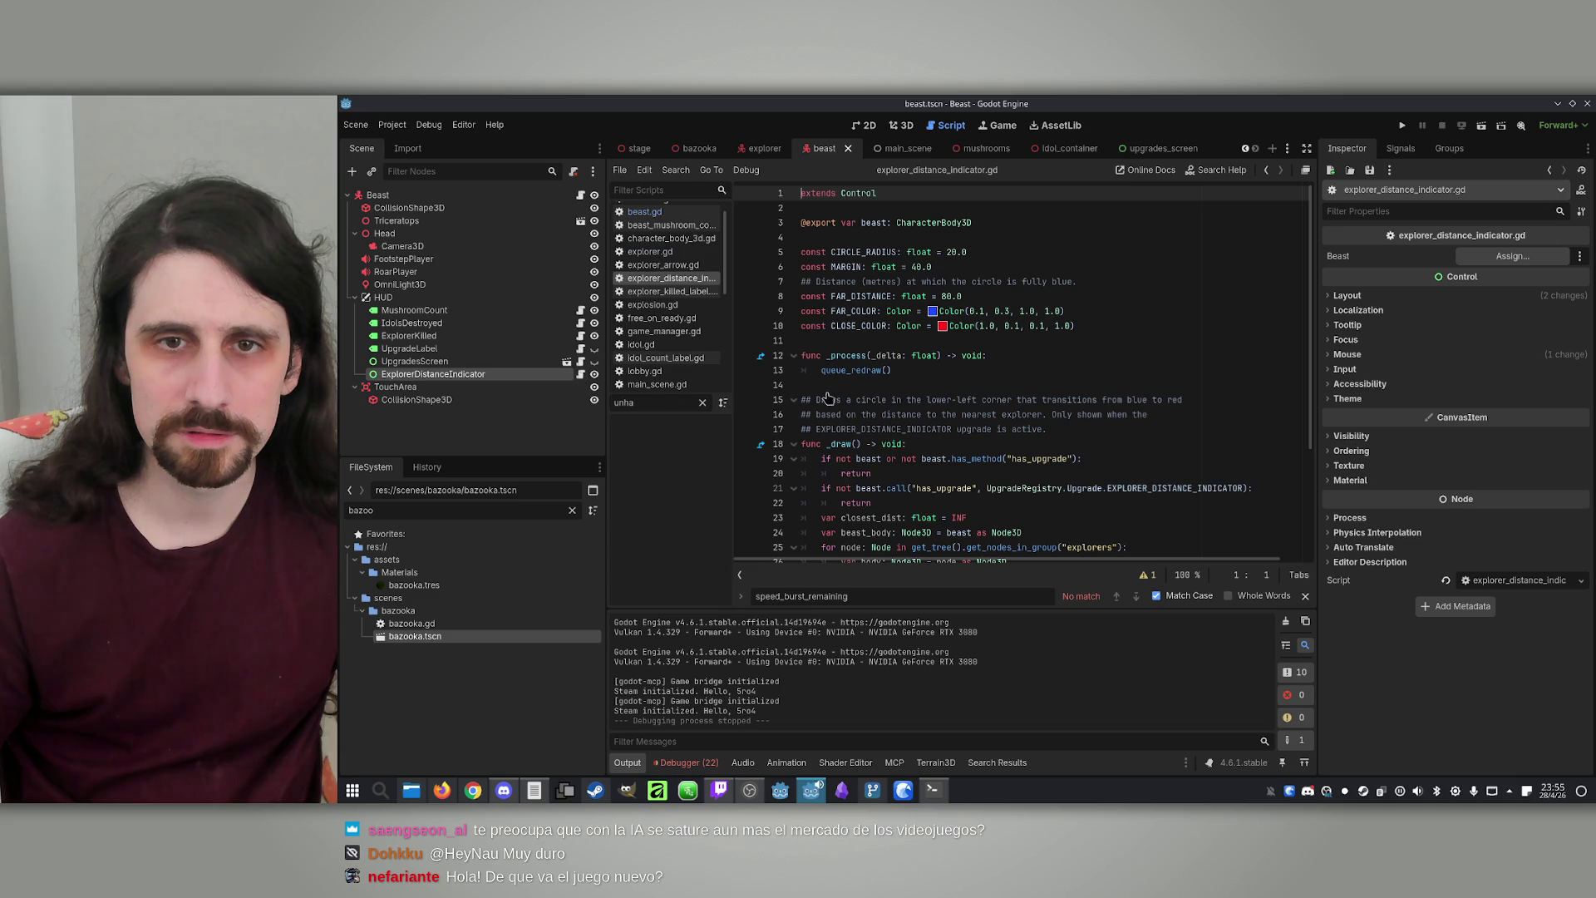
Inspect the FAR_DISTANCE, FAR_COLOR and CLOSE_COLOR constants and the queue_redraw call
{"action": "left_click", "coordinate": [845, 300]}
{"action": "left_click", "coordinate": [846, 312]}
{"action": "double_click", "coordinate": [856, 326]}
{"action": "scroll", "coordinate": [852, 349], "scroll_direction": "down", "scroll_amount": 1}
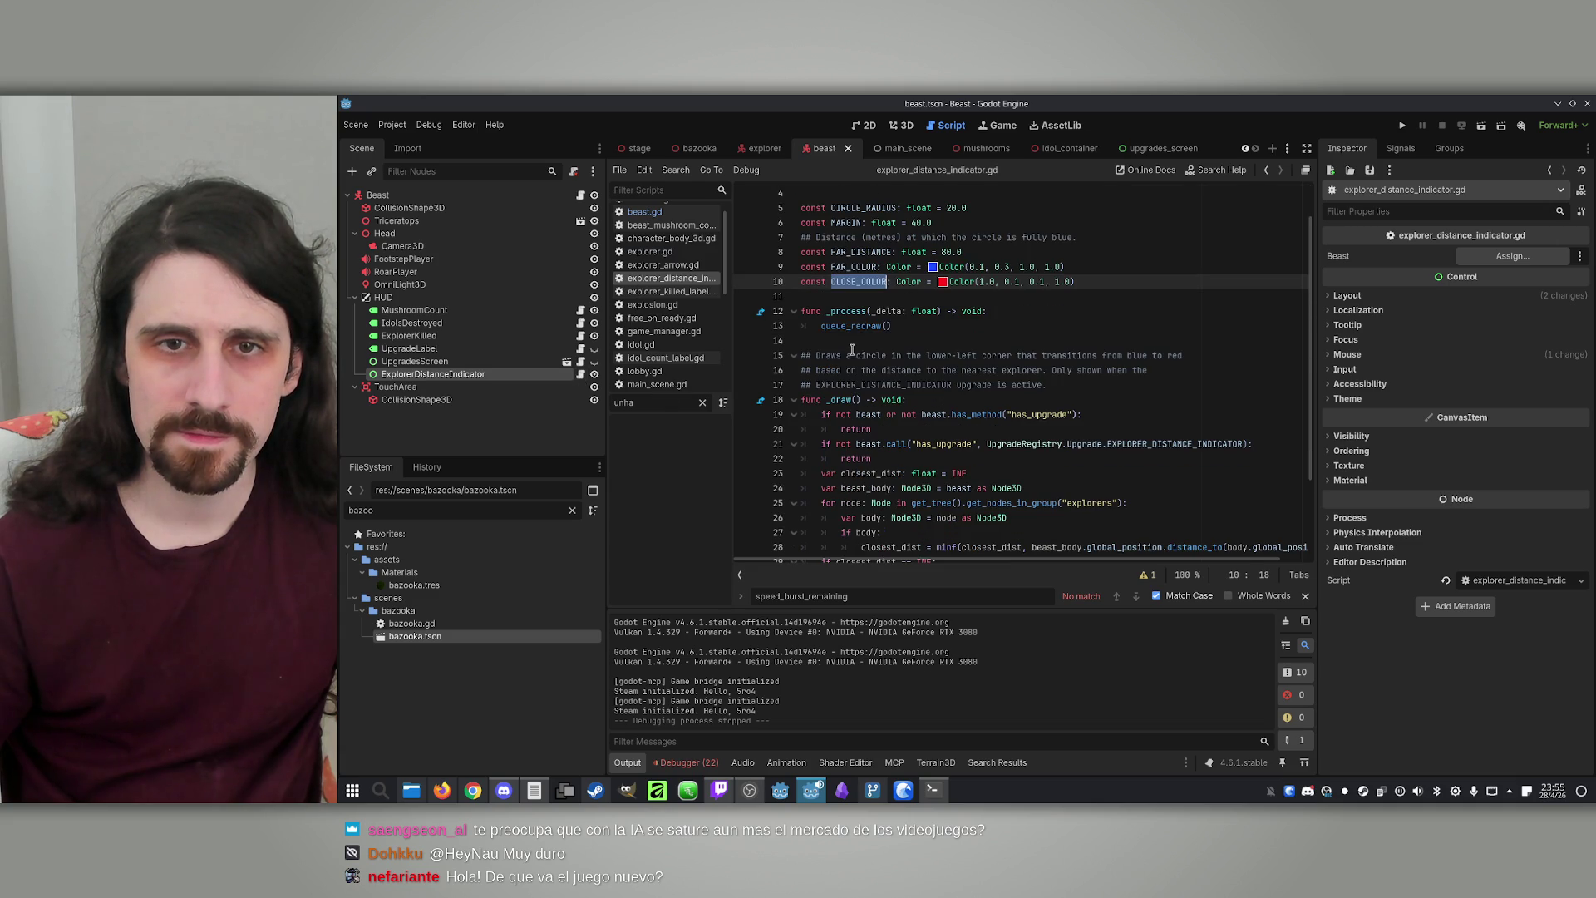
{"action": "double_click", "coordinate": [853, 326]}
{"action": "scroll", "coordinate": [856, 328], "scroll_direction": "down", "scroll_amount": 2}
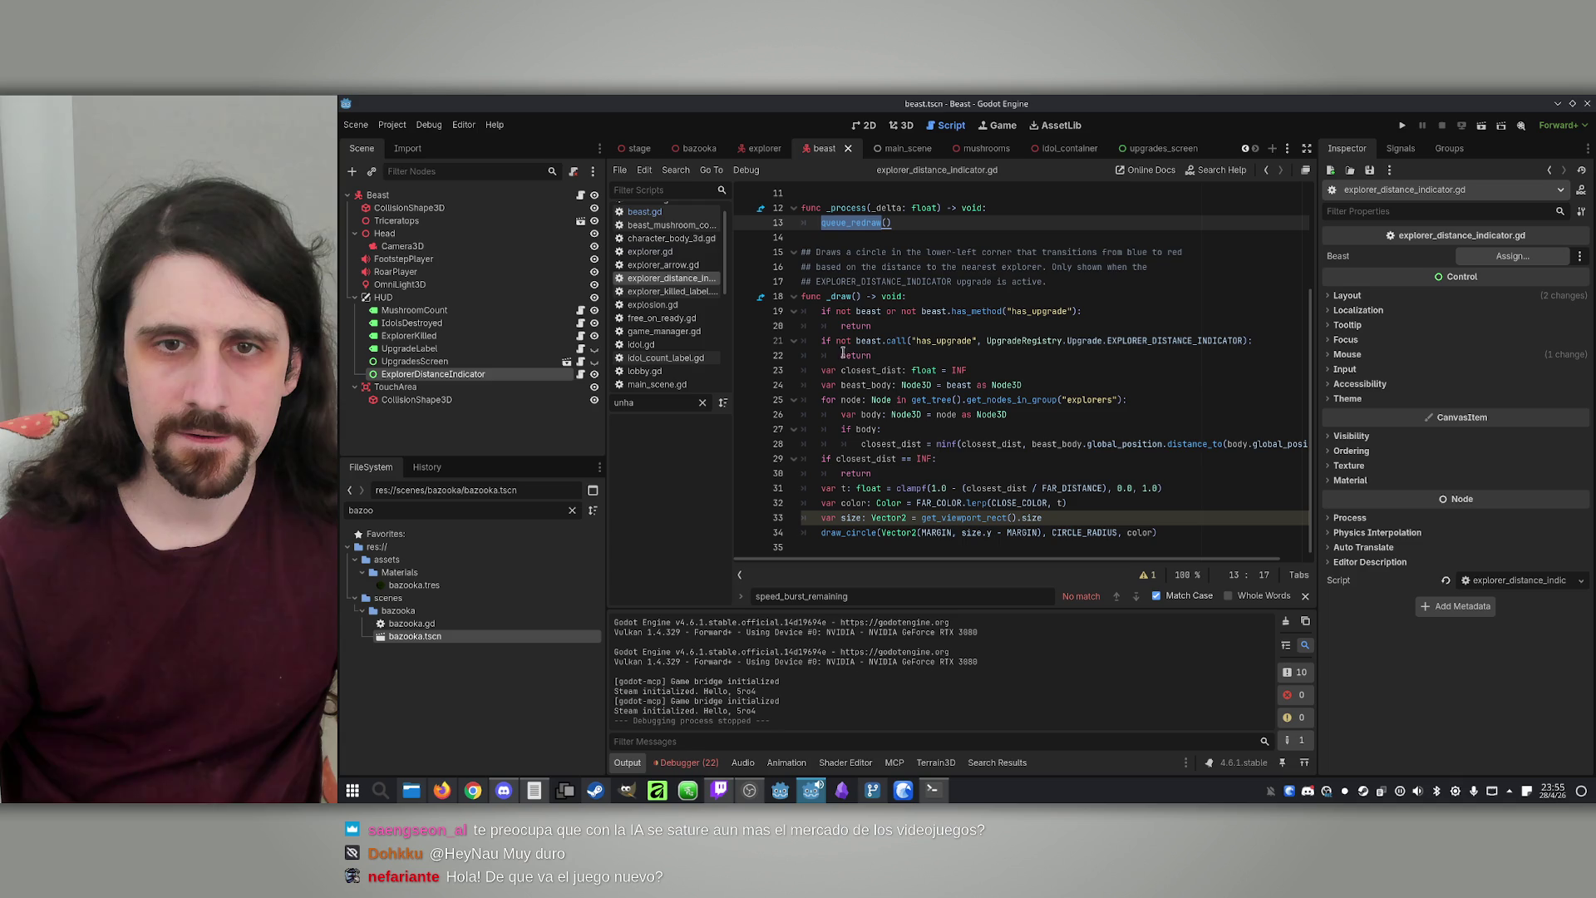
Inspect the distance loop and _draw's color, size, draw_circle, MARGIN and CIRCLE_RADIUS
{"action": "double_click", "coordinate": [853, 401]}
{"action": "double_click", "coordinate": [894, 444]}
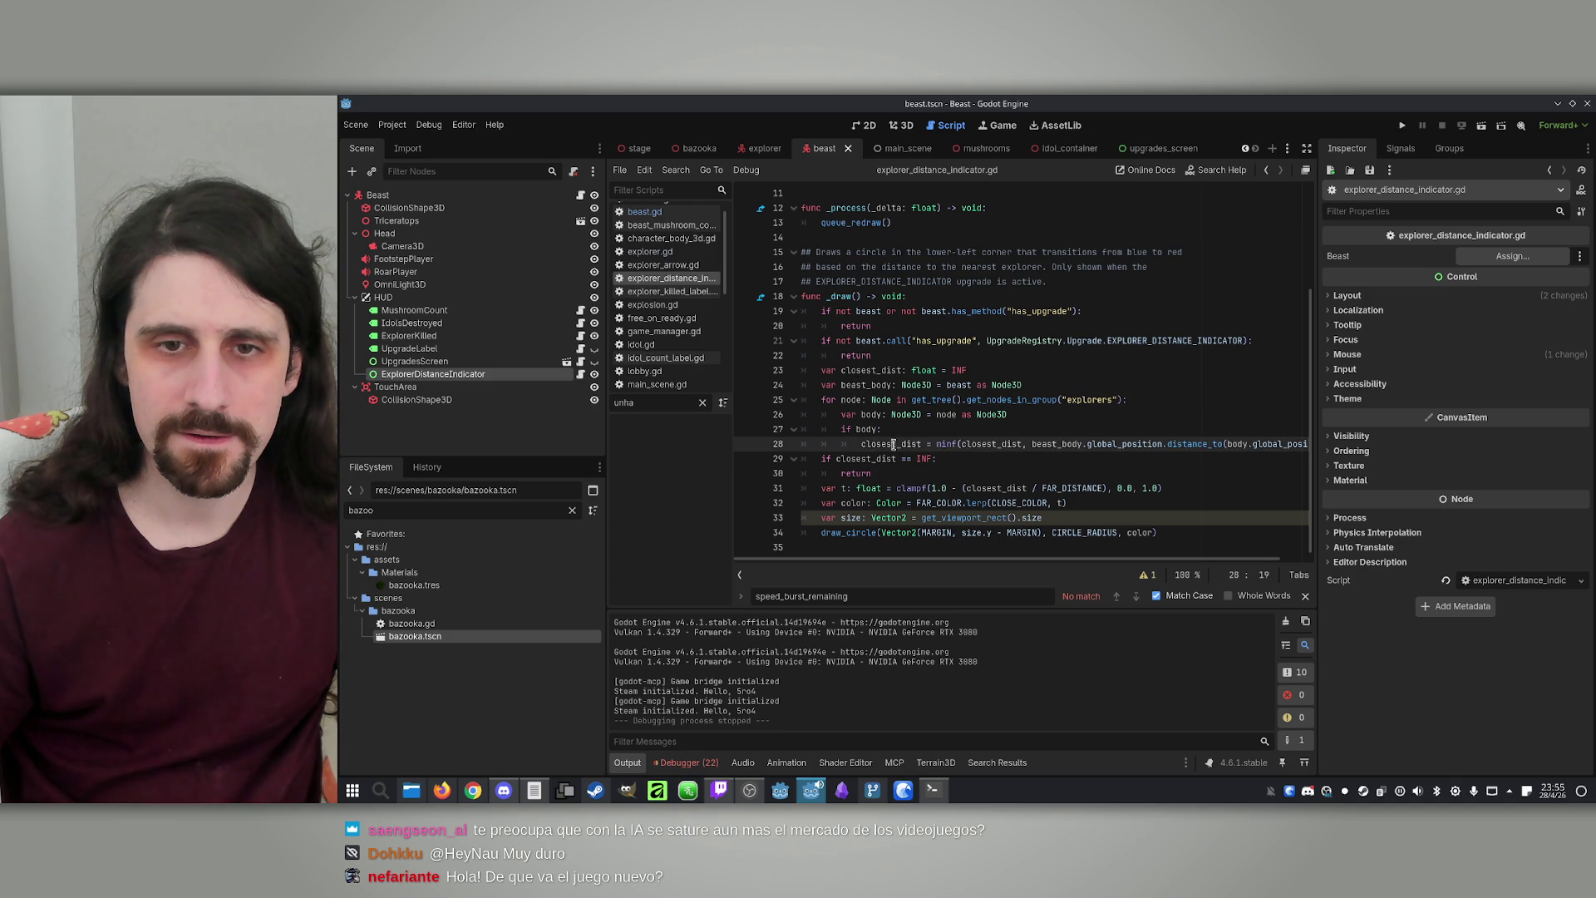
{"action": "double_click", "coordinate": [855, 504]}
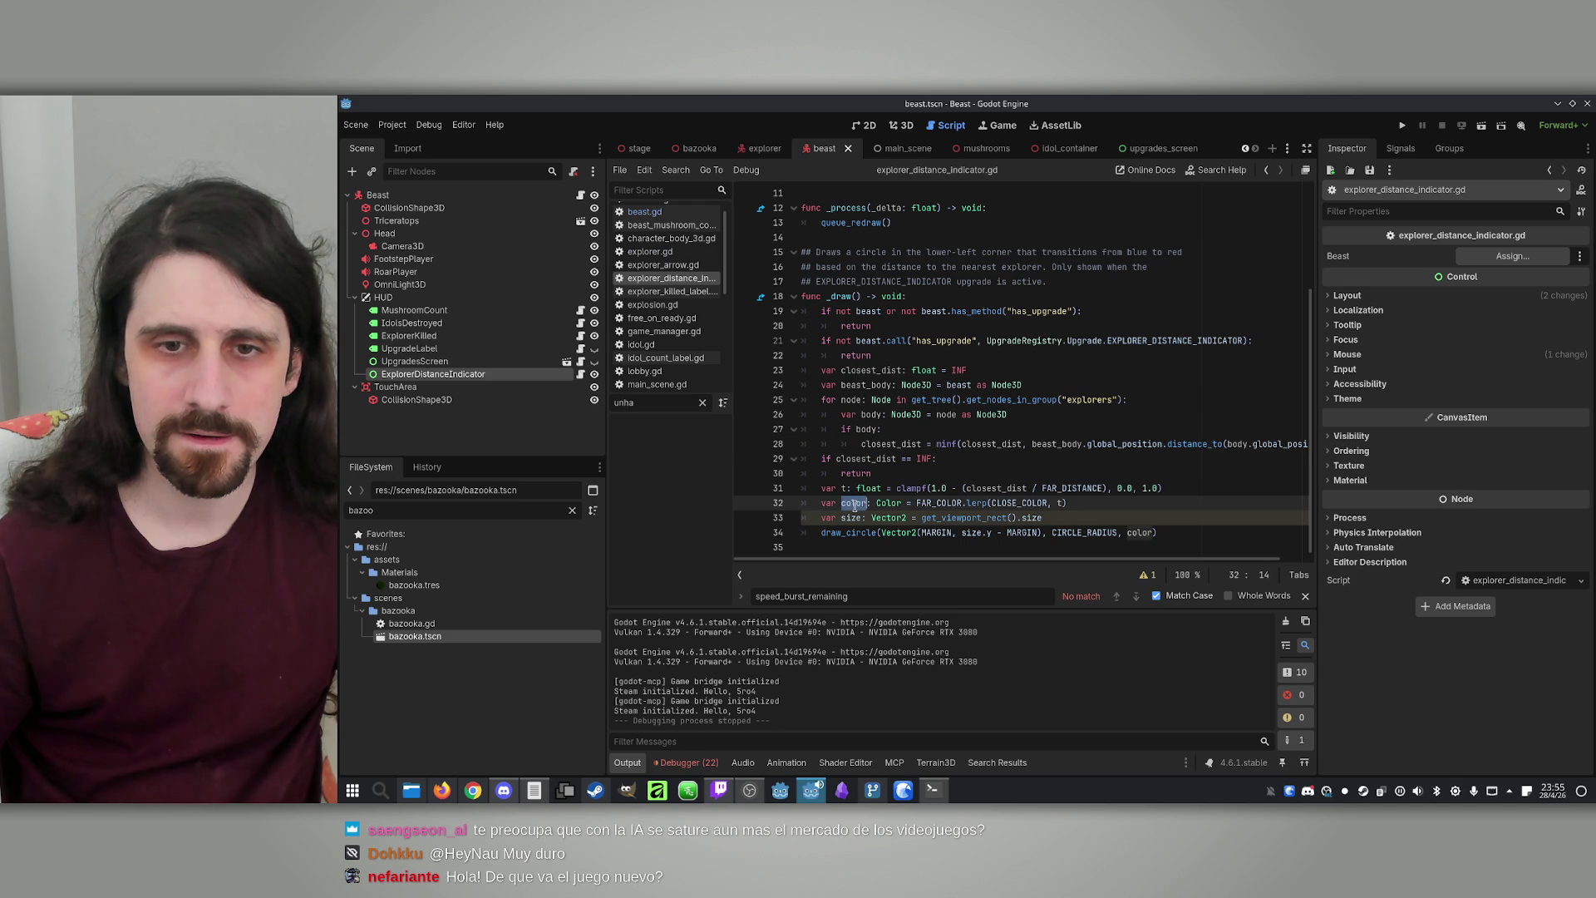
{"action": "double_click", "coordinate": [849, 518]}
{"action": "double_click", "coordinate": [848, 533]}
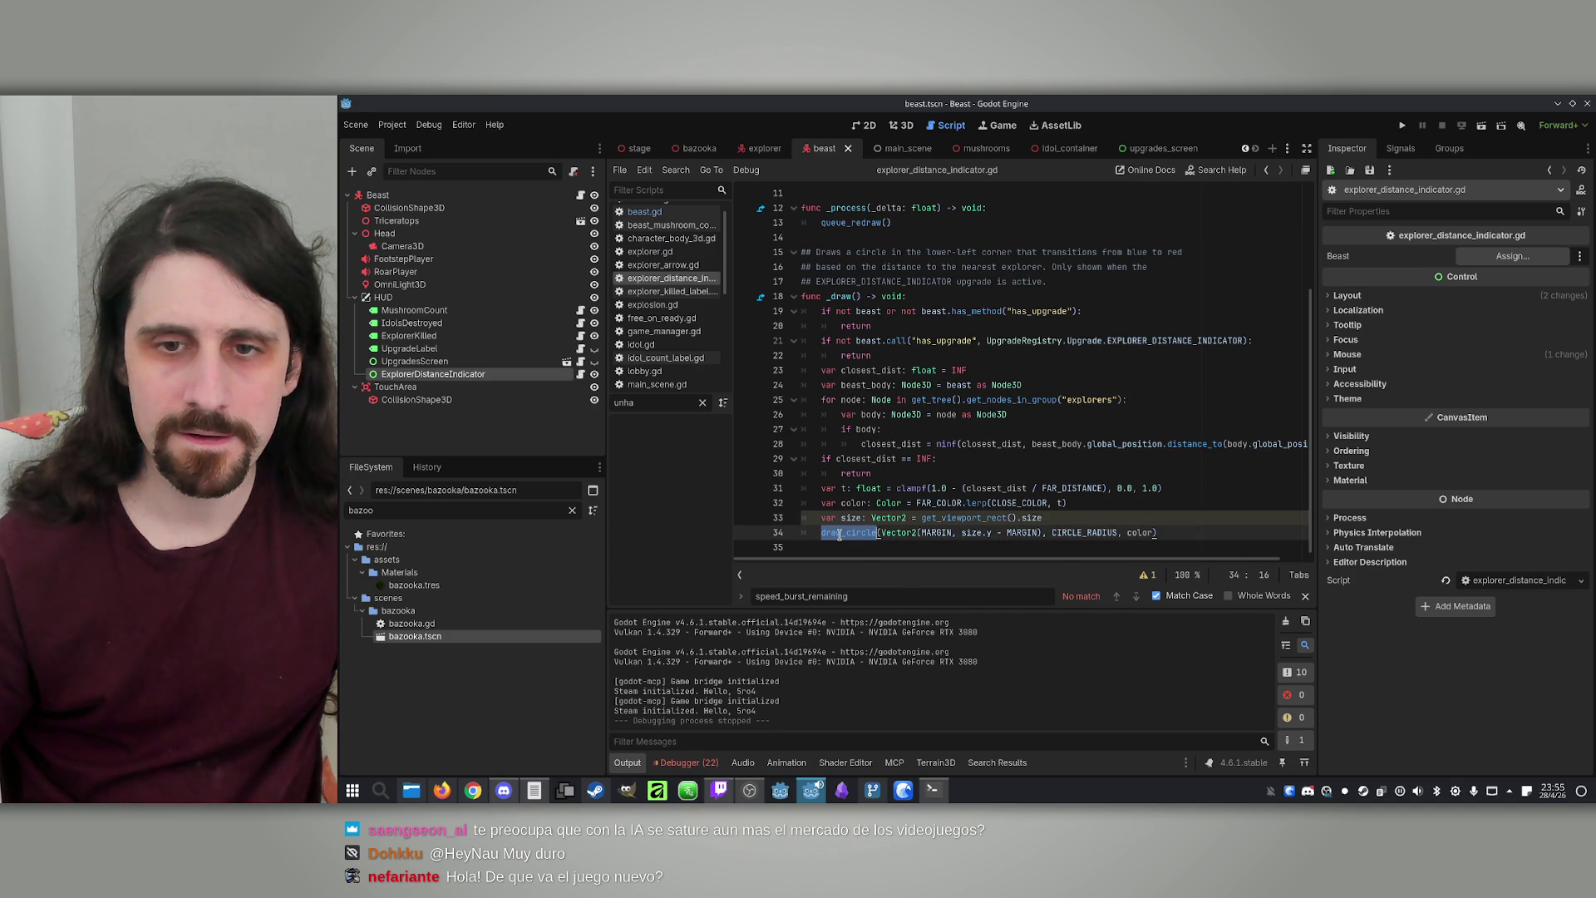
{"action": "double_click", "coordinate": [935, 533]}
{"action": "scroll", "coordinate": [956, 515], "scroll_direction": "up", "scroll_amount": 3}
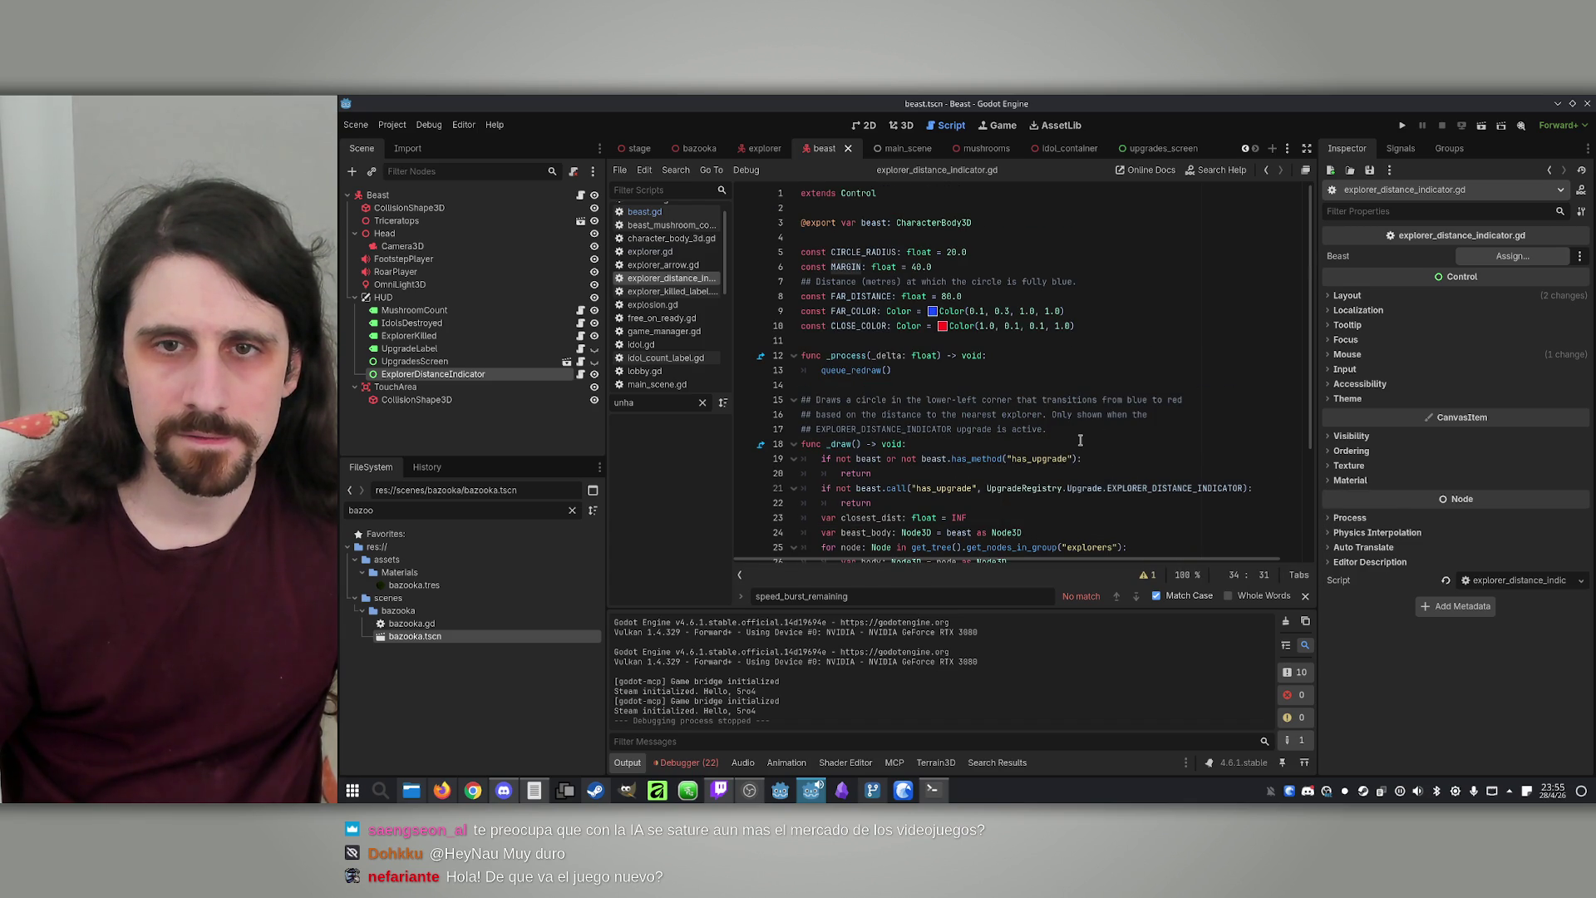
{"action": "scroll", "coordinate": [1073, 499], "scroll_direction": "down", "scroll_amount": 3}
{"action": "double_click", "coordinate": [1068, 533]}
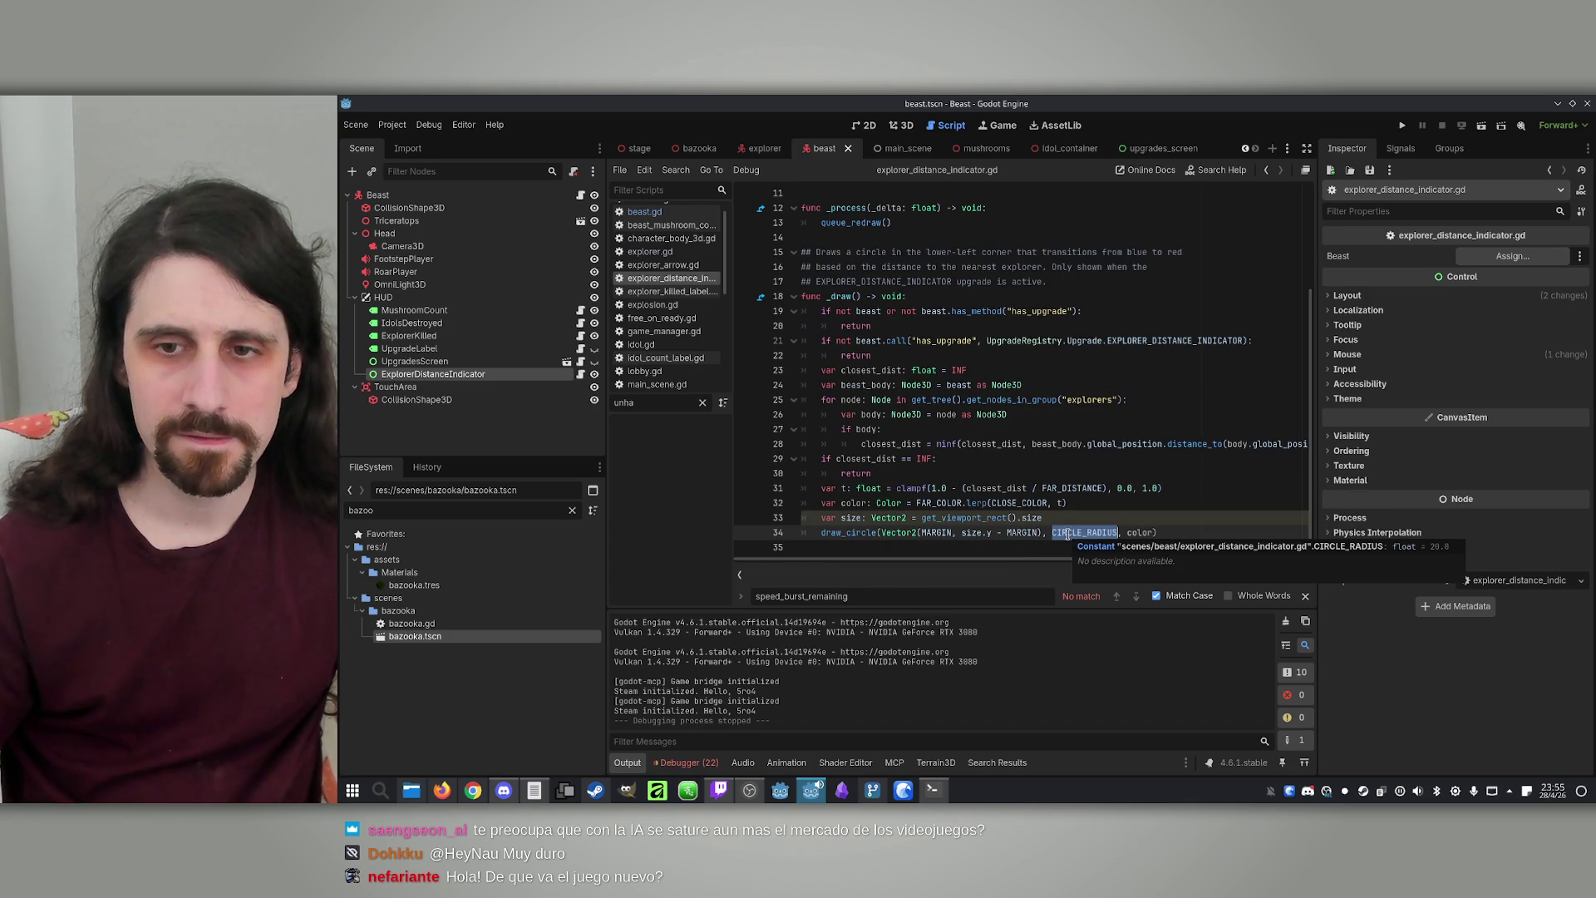
{"action": "scroll", "coordinate": [909, 524], "scroll_direction": "up", "scroll_amount": 3}
{"action": "left_click", "coordinate": [932, 790]}
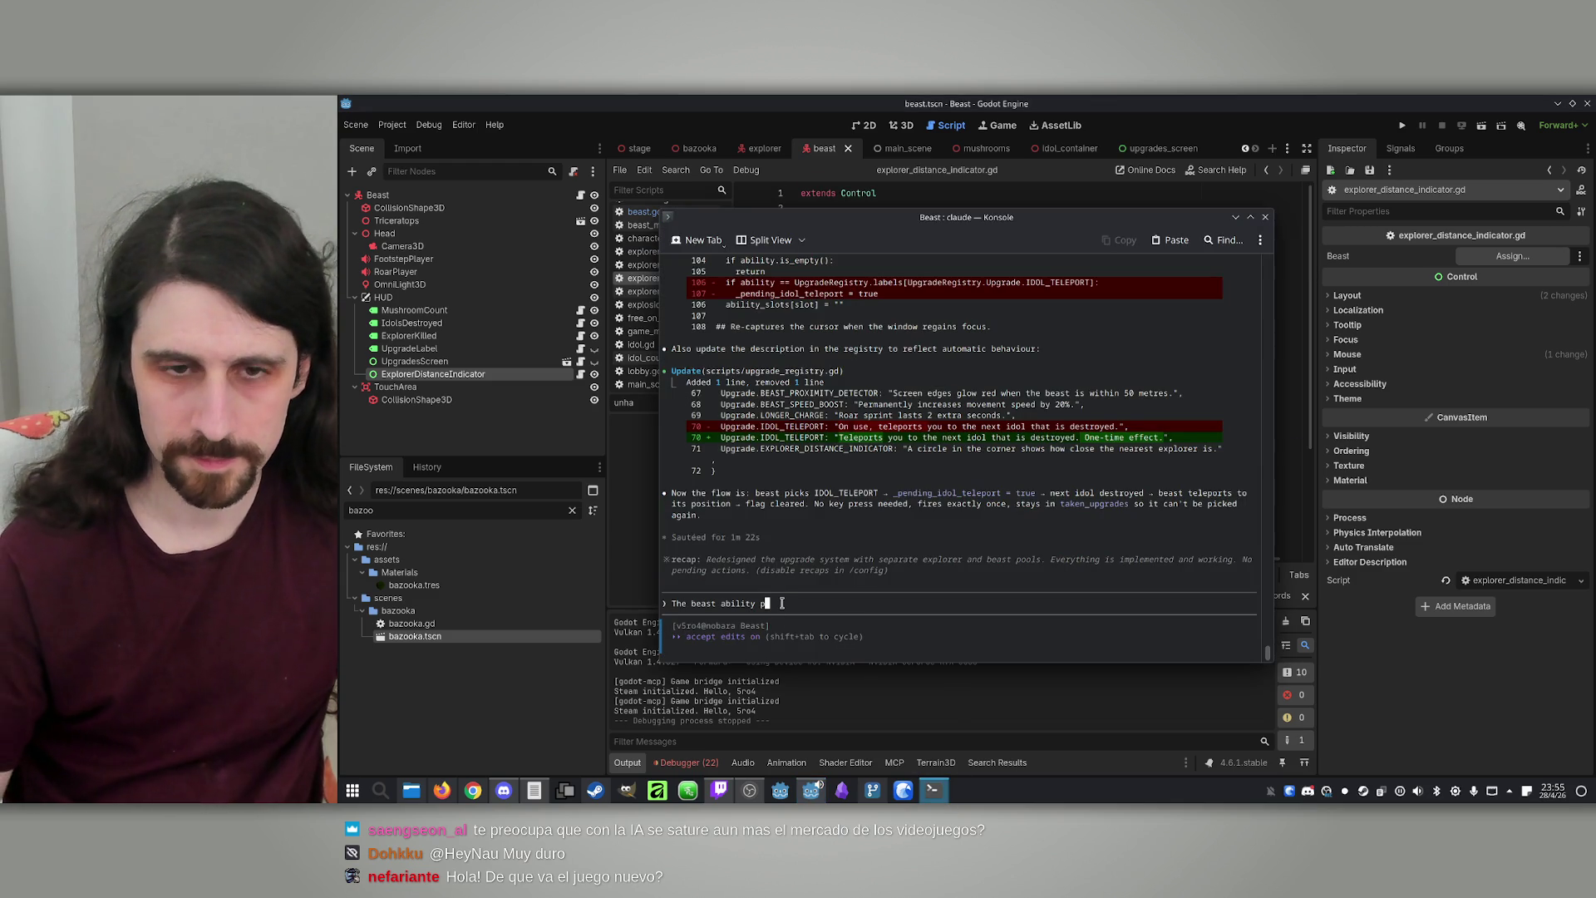
Replace the draft with 'I don't see onscreen the circle of the beast Prey sense ability' and send it
{"action": "key", "text": "BackSpace"}
{"action": "key", "text": "BackSpace"}
{"action": "key", "text": "BackSpace"}
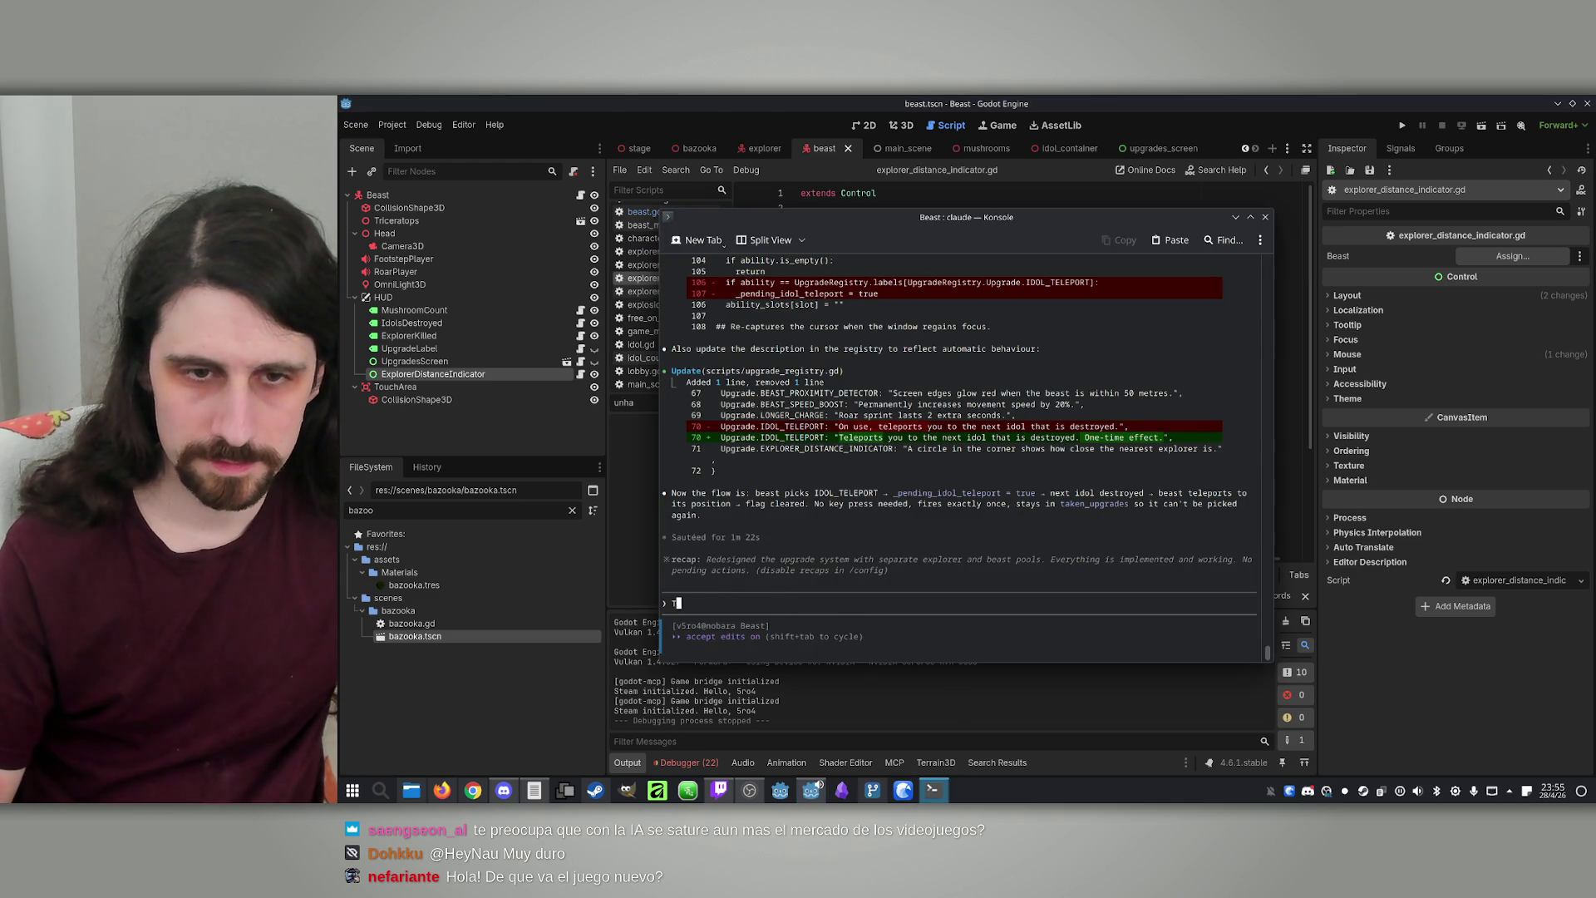
{"action": "key", "text": "BackSpace"}
{"action": "type", "text": "I"}
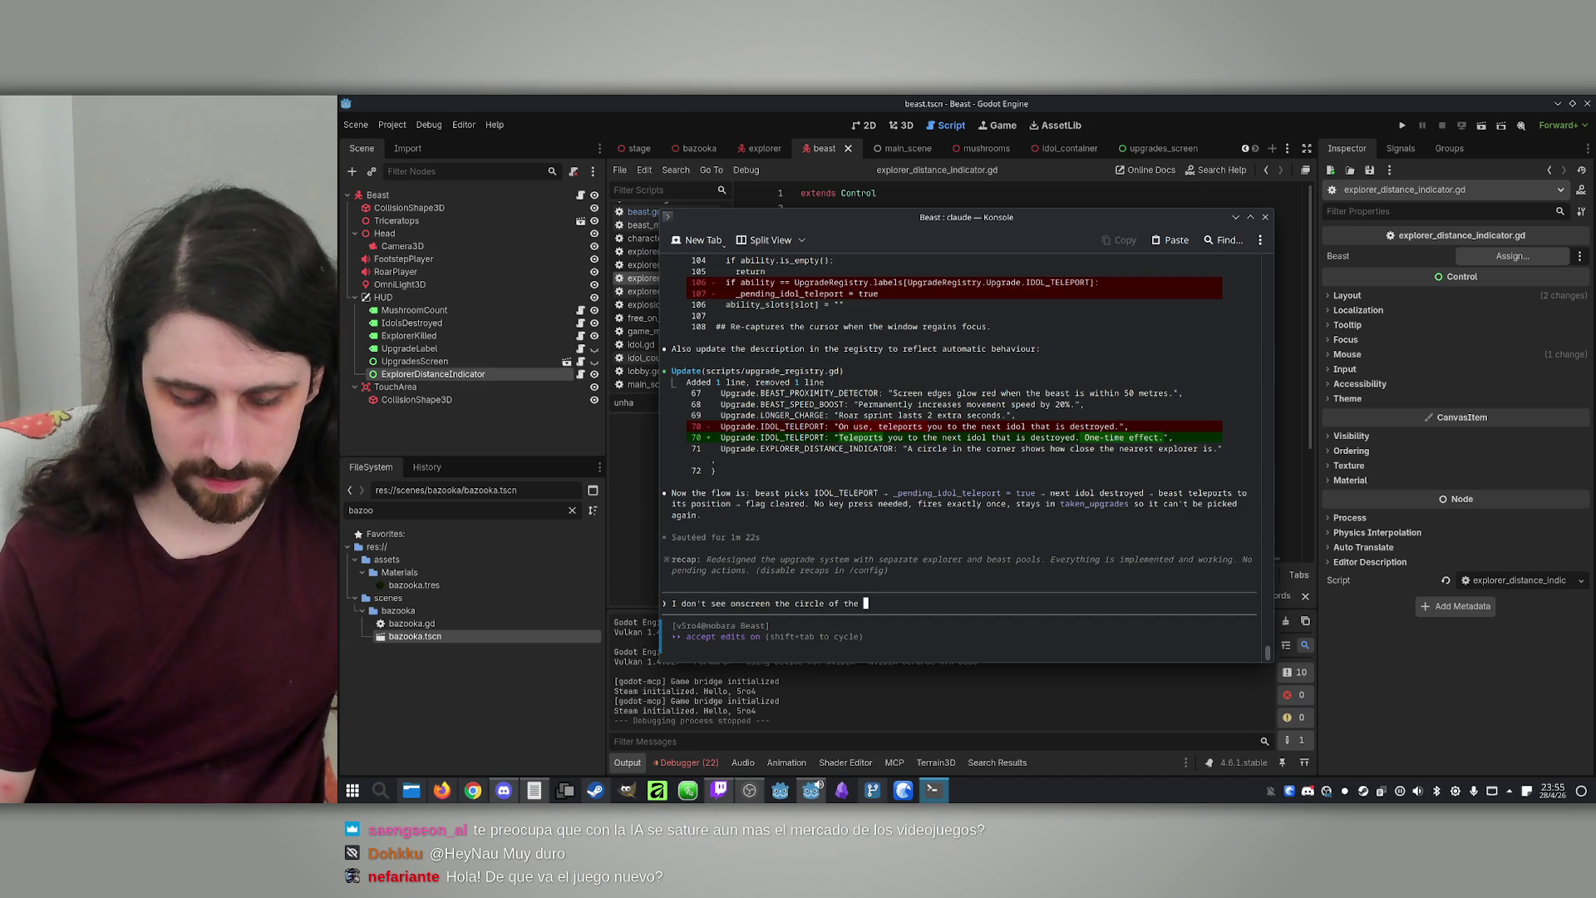
{"action": "type", "text": "Prey sense"}
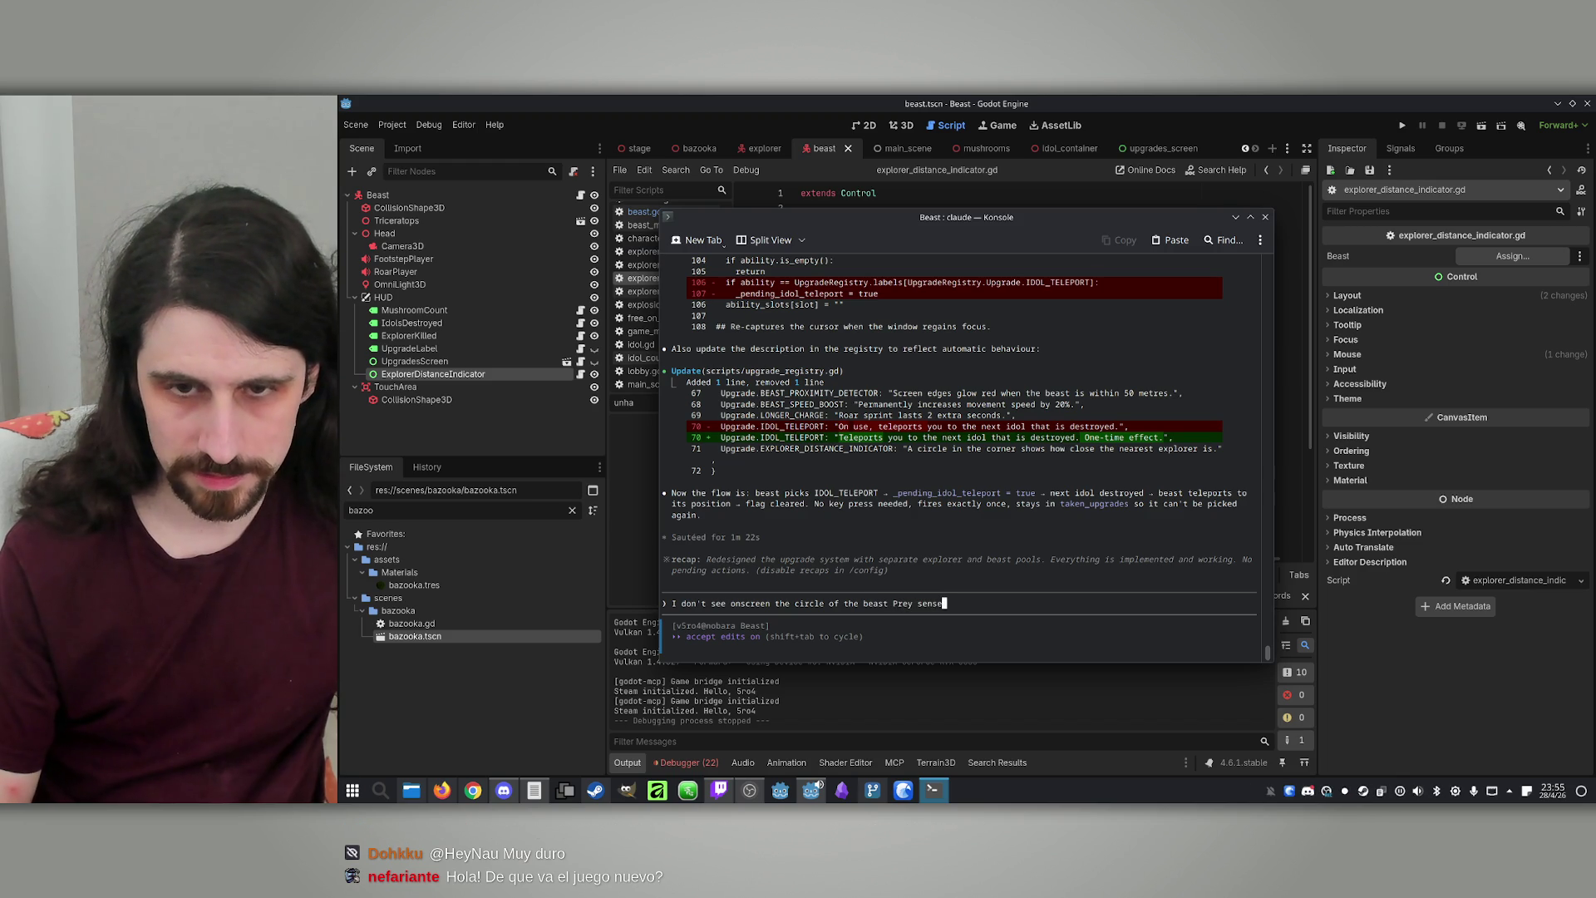
{"action": "type", "text": " ability"}
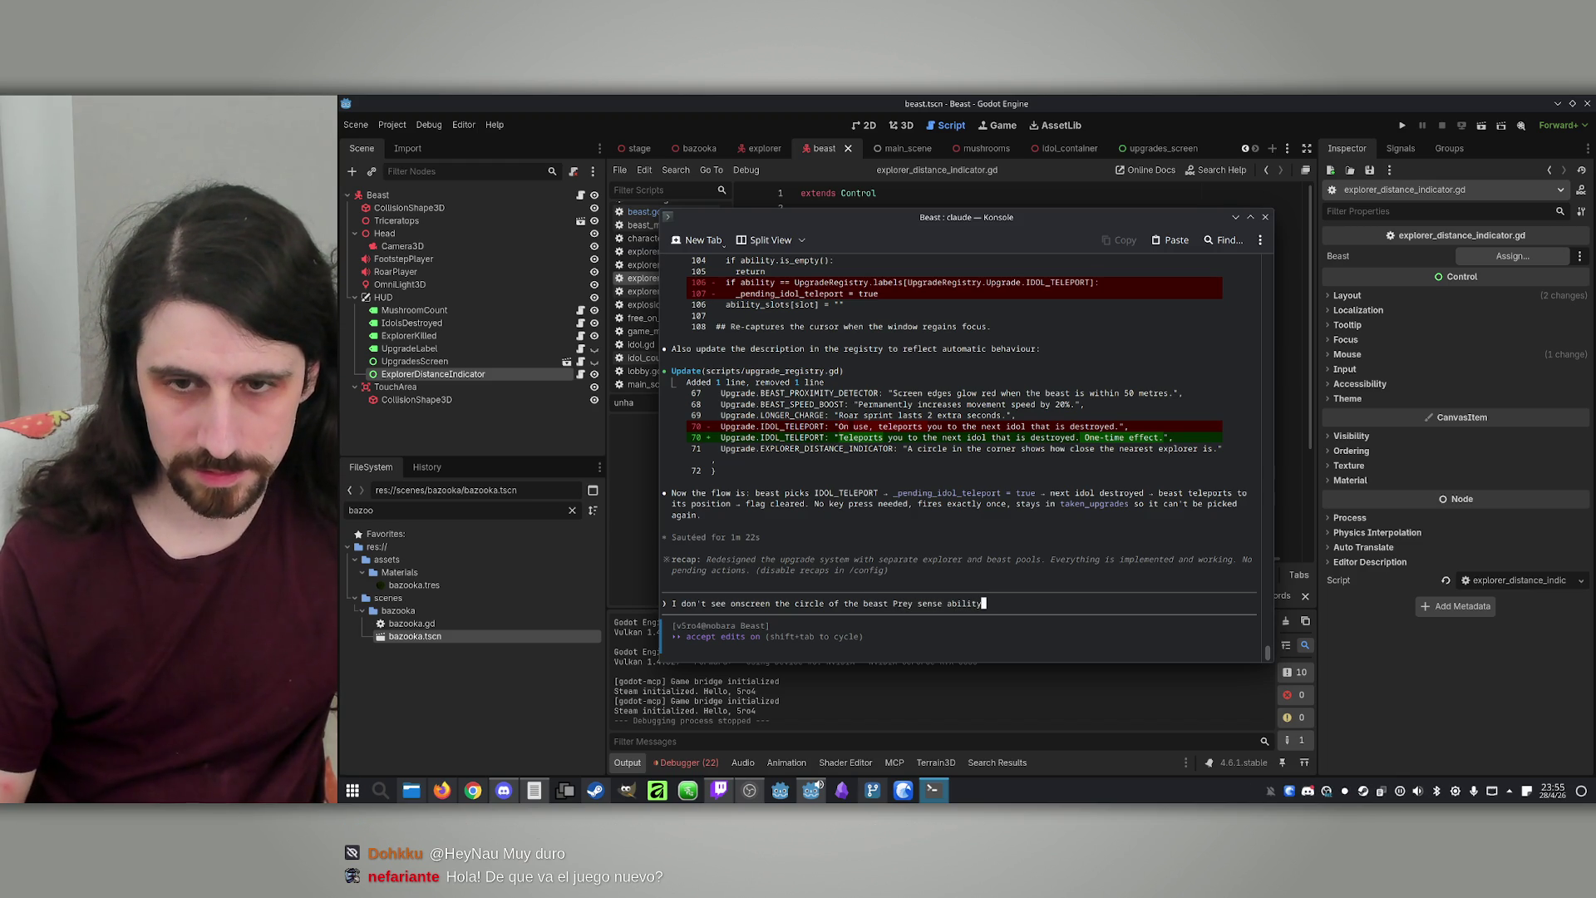
{"action": "key", "text": "Return"}
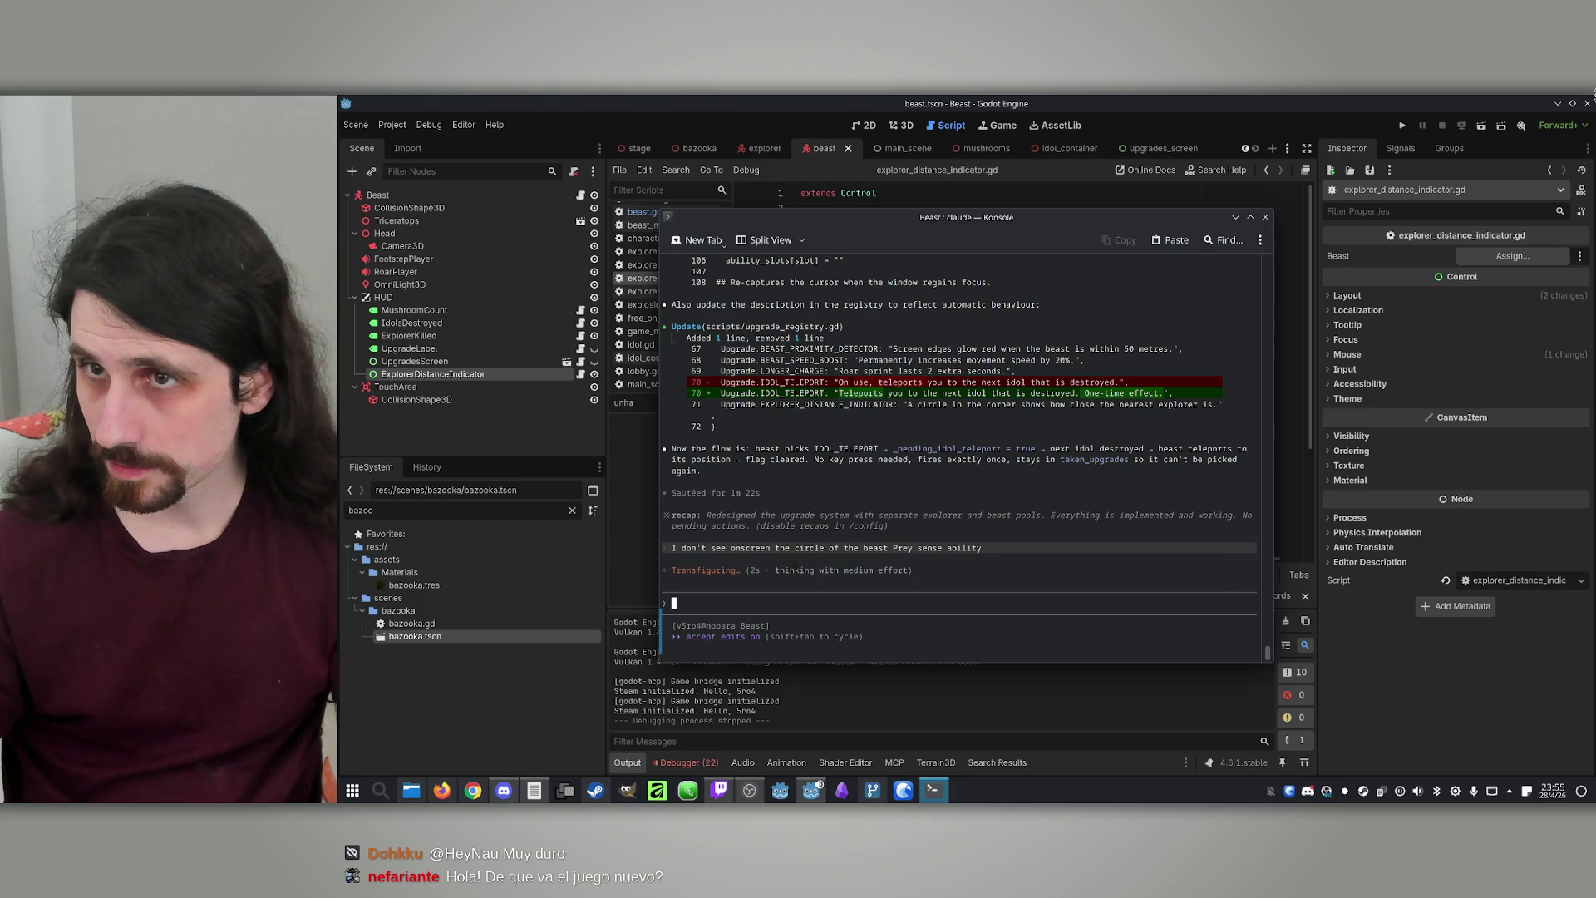
Bring Godot back in front with explorer.tscn and the indicator script, and unmute the browser video
{"action": "mouse_move", "coordinate": [1577, 126]}
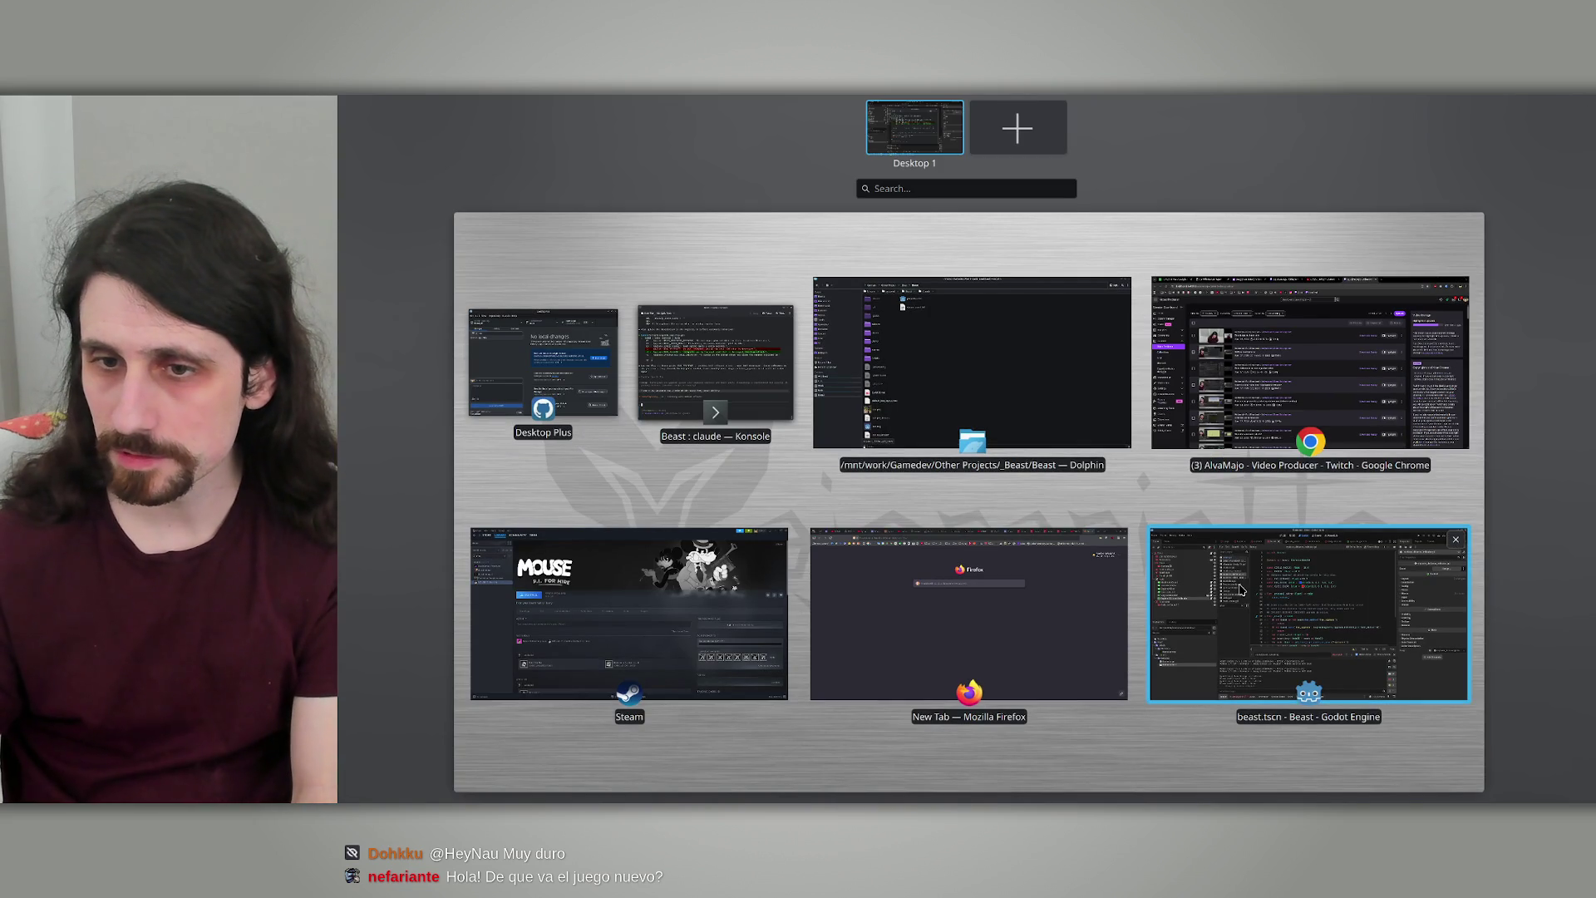
{"action": "left_click", "coordinate": [1264, 582]}
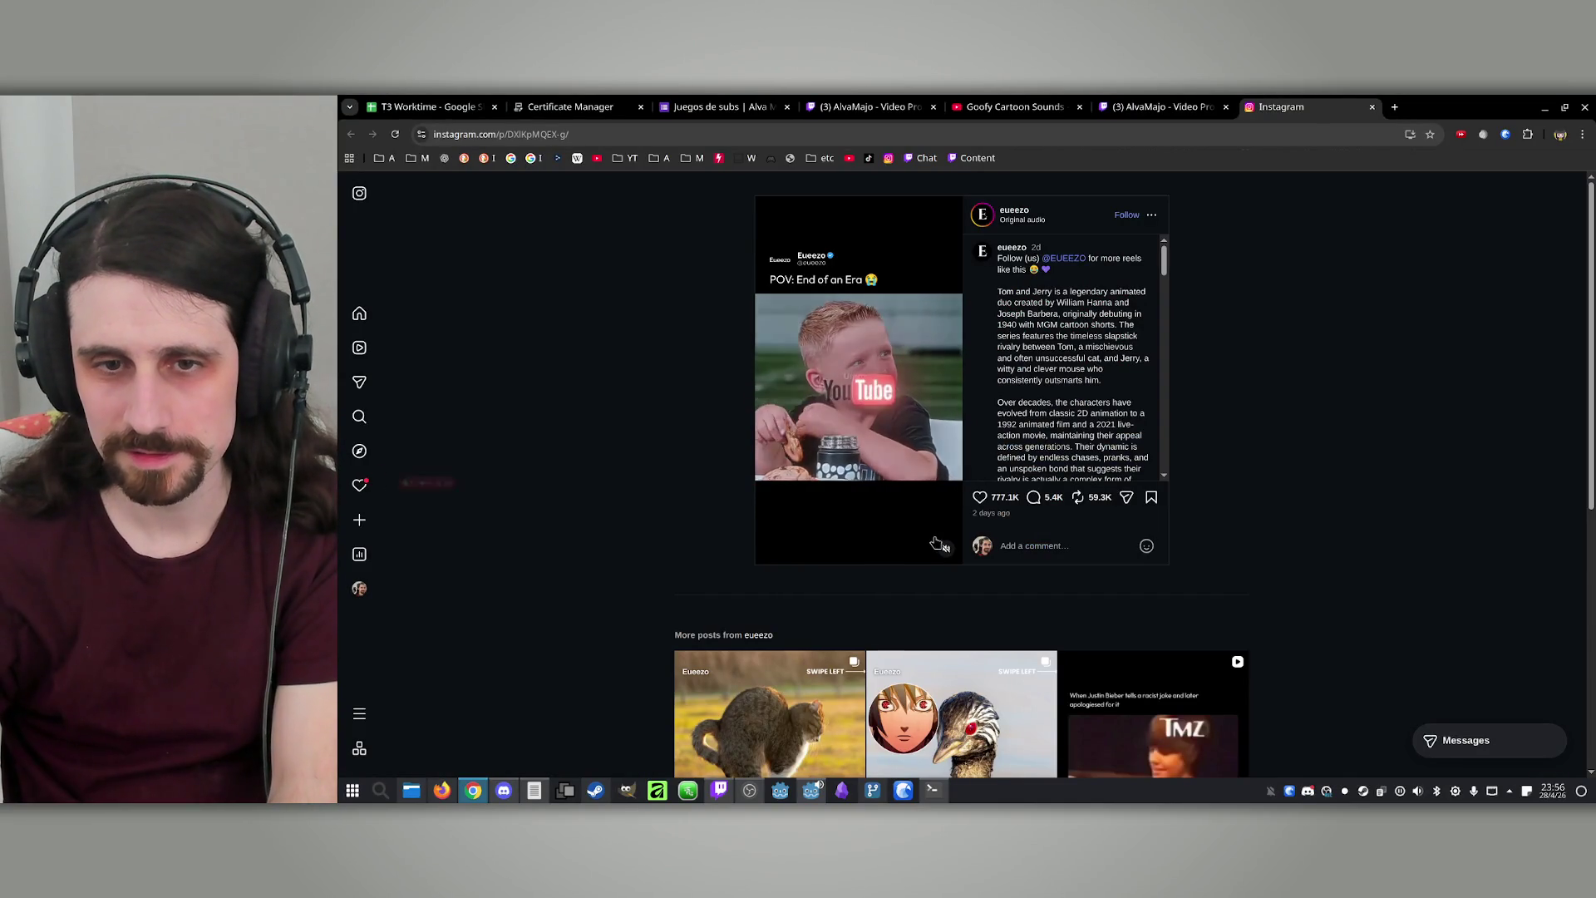
{"action": "left_click", "coordinate": [947, 551]}
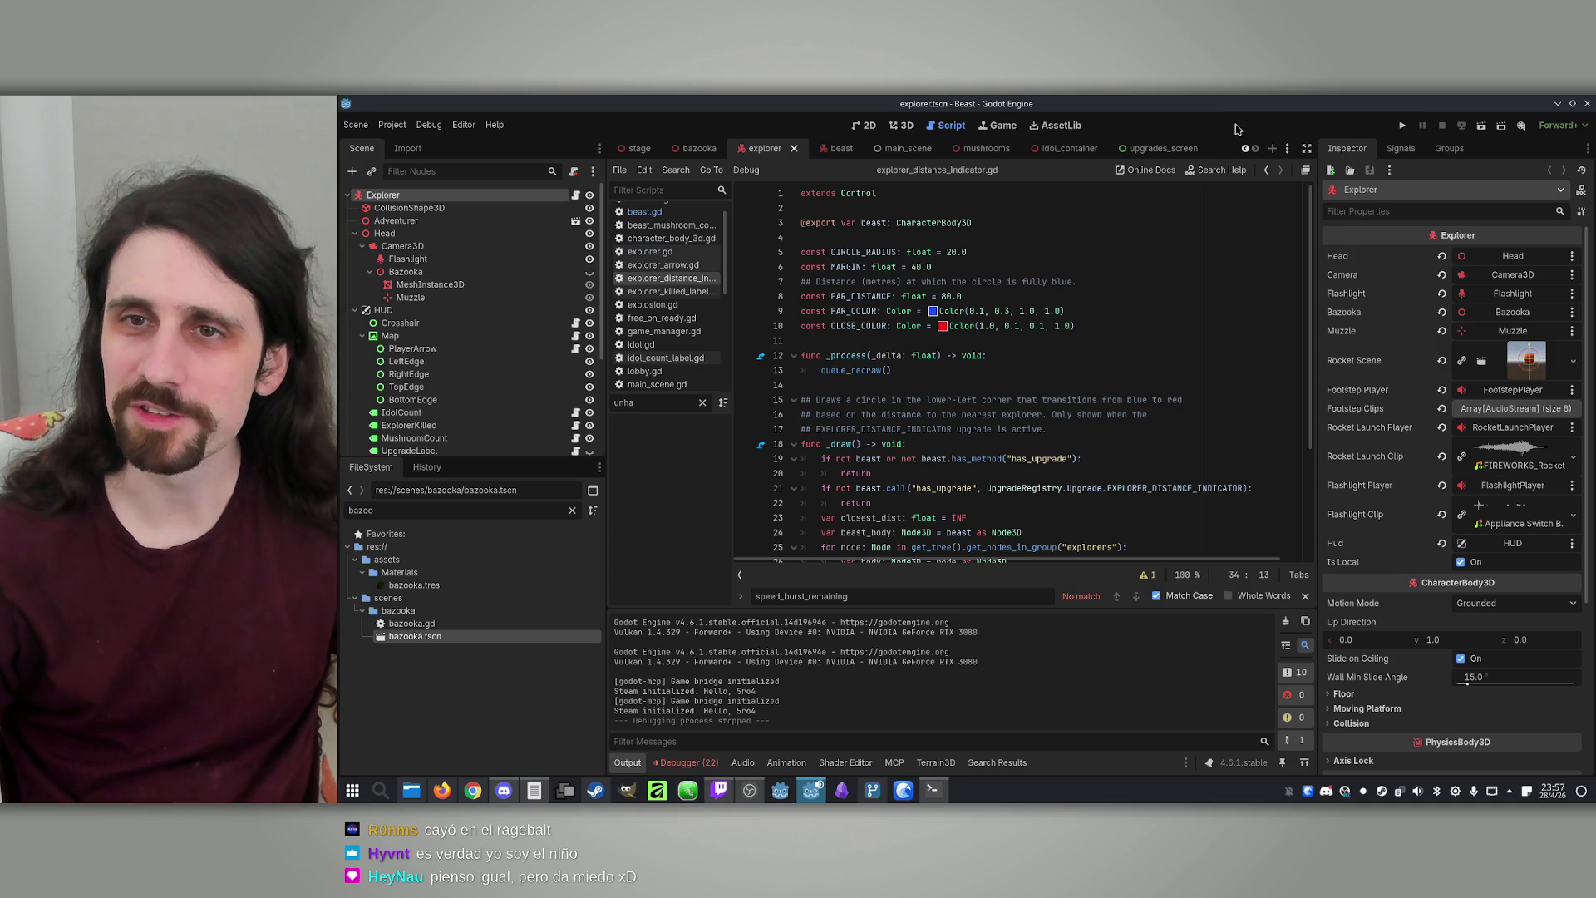
Launch the project and arrange the two Beast debug windows left and right
{"action": "left_click", "coordinate": [1405, 127]}
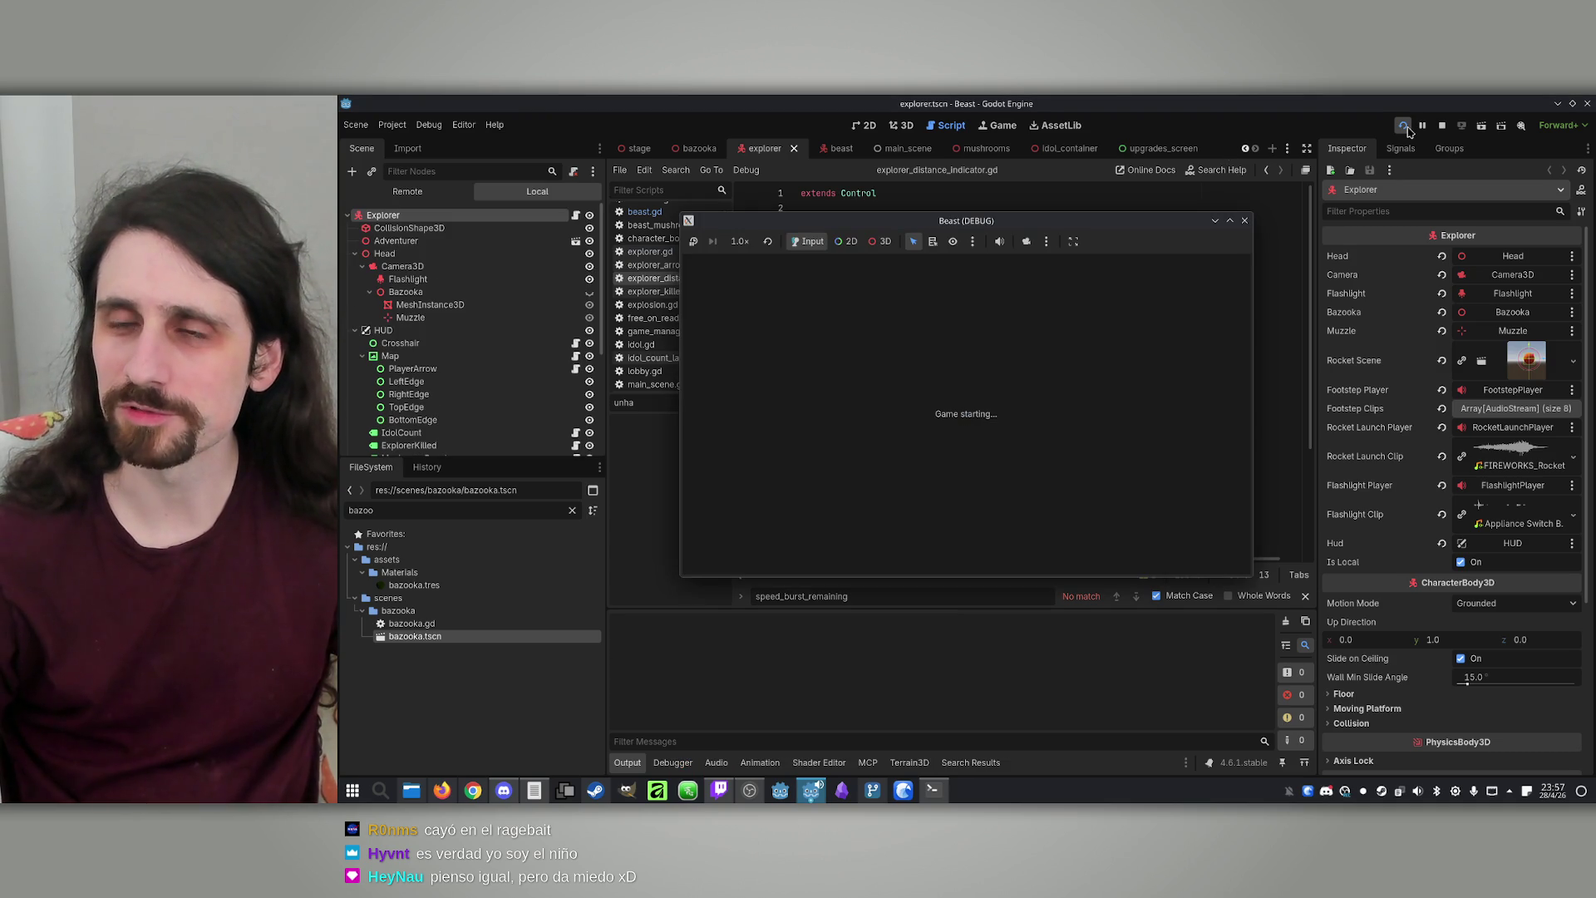
{"action": "mouse_move", "coordinate": [1015, 221]}
{"action": "left_mouse_down"}
{"action": "mouse_move", "coordinate": [1145, 221]}
{"action": "mouse_move", "coordinate": [718, 223]}
{"action": "mouse_move", "coordinate": [734, 216]}
{"action": "left_mouse_up"}
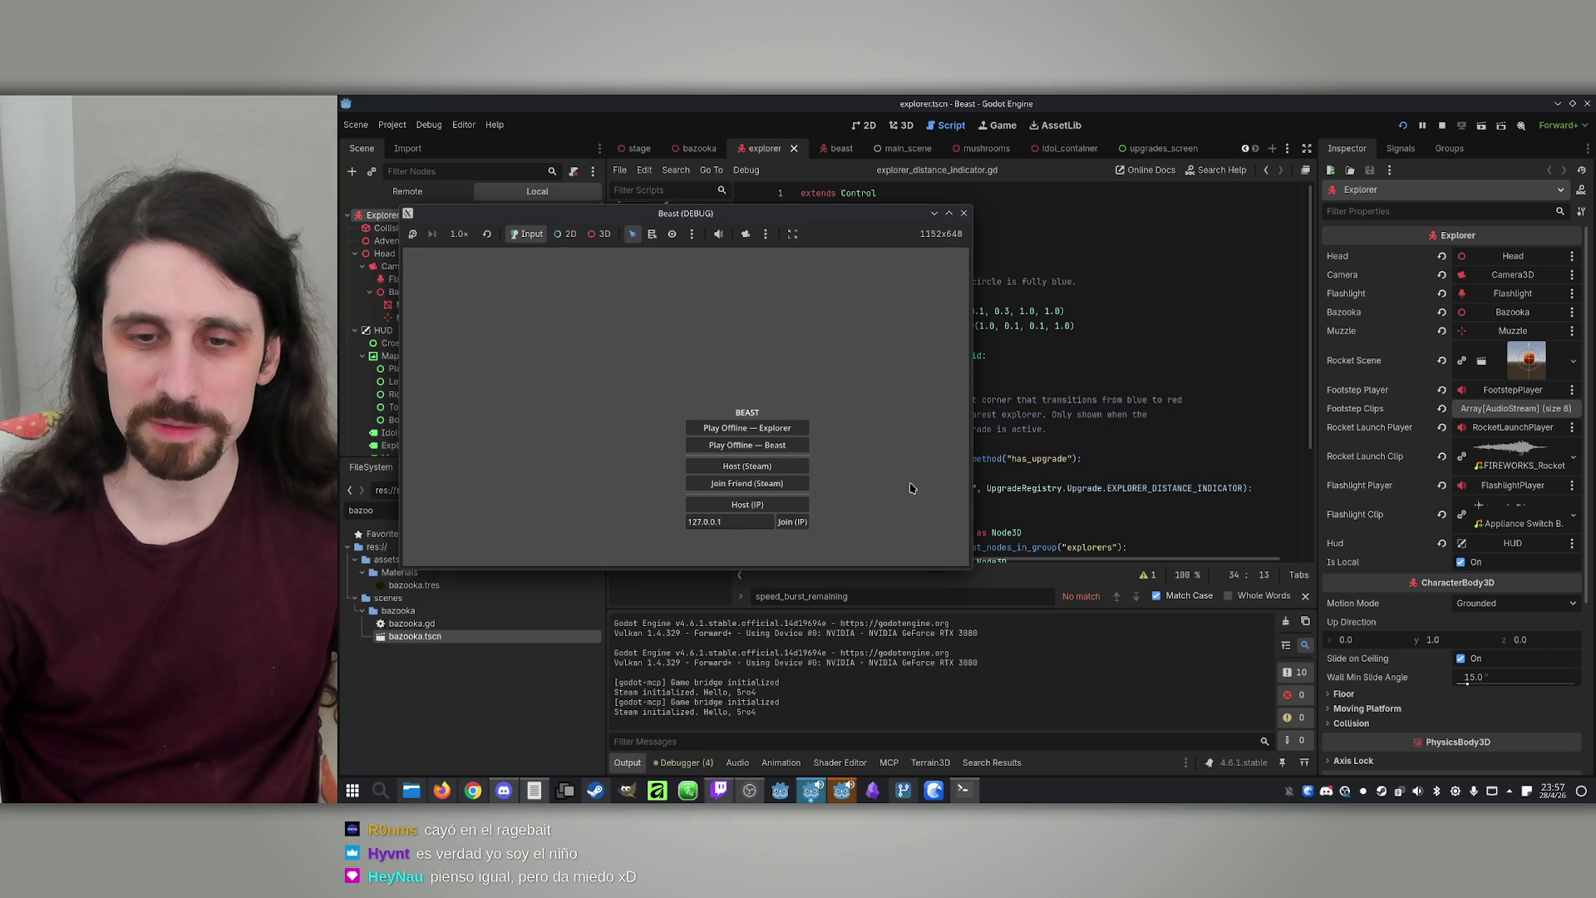
{"action": "left_click", "coordinate": [841, 790]}
{"action": "left_click_drag", "start_coordinate": [971, 242], "coordinate": [1268, 244]}
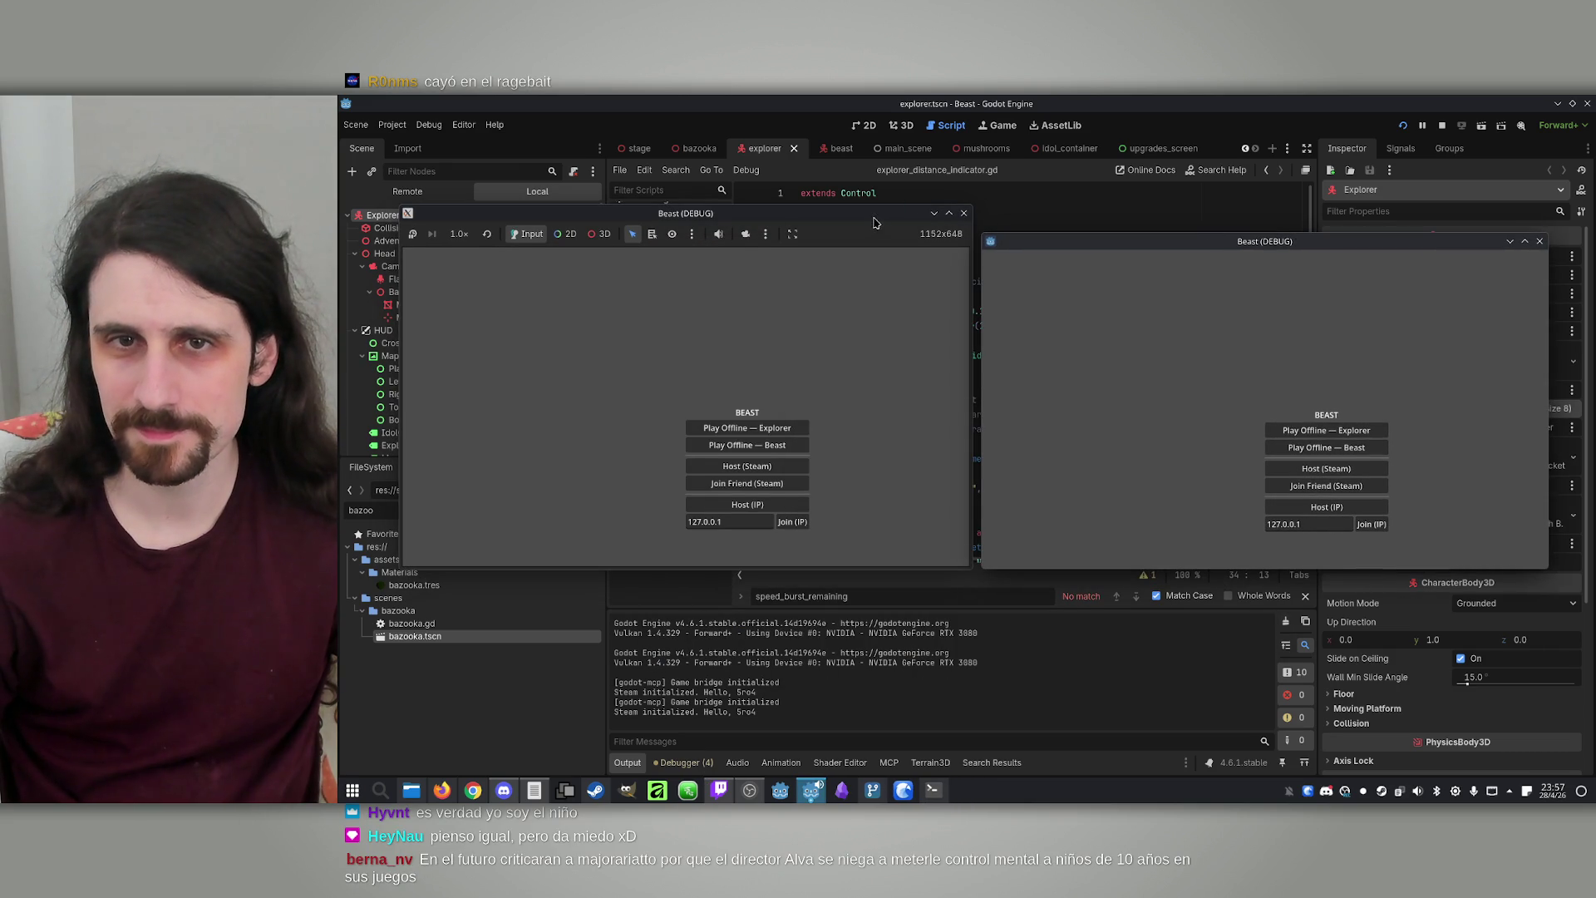
{"action": "left_click_drag", "start_coordinate": [874, 223], "coordinate": [883, 219]}
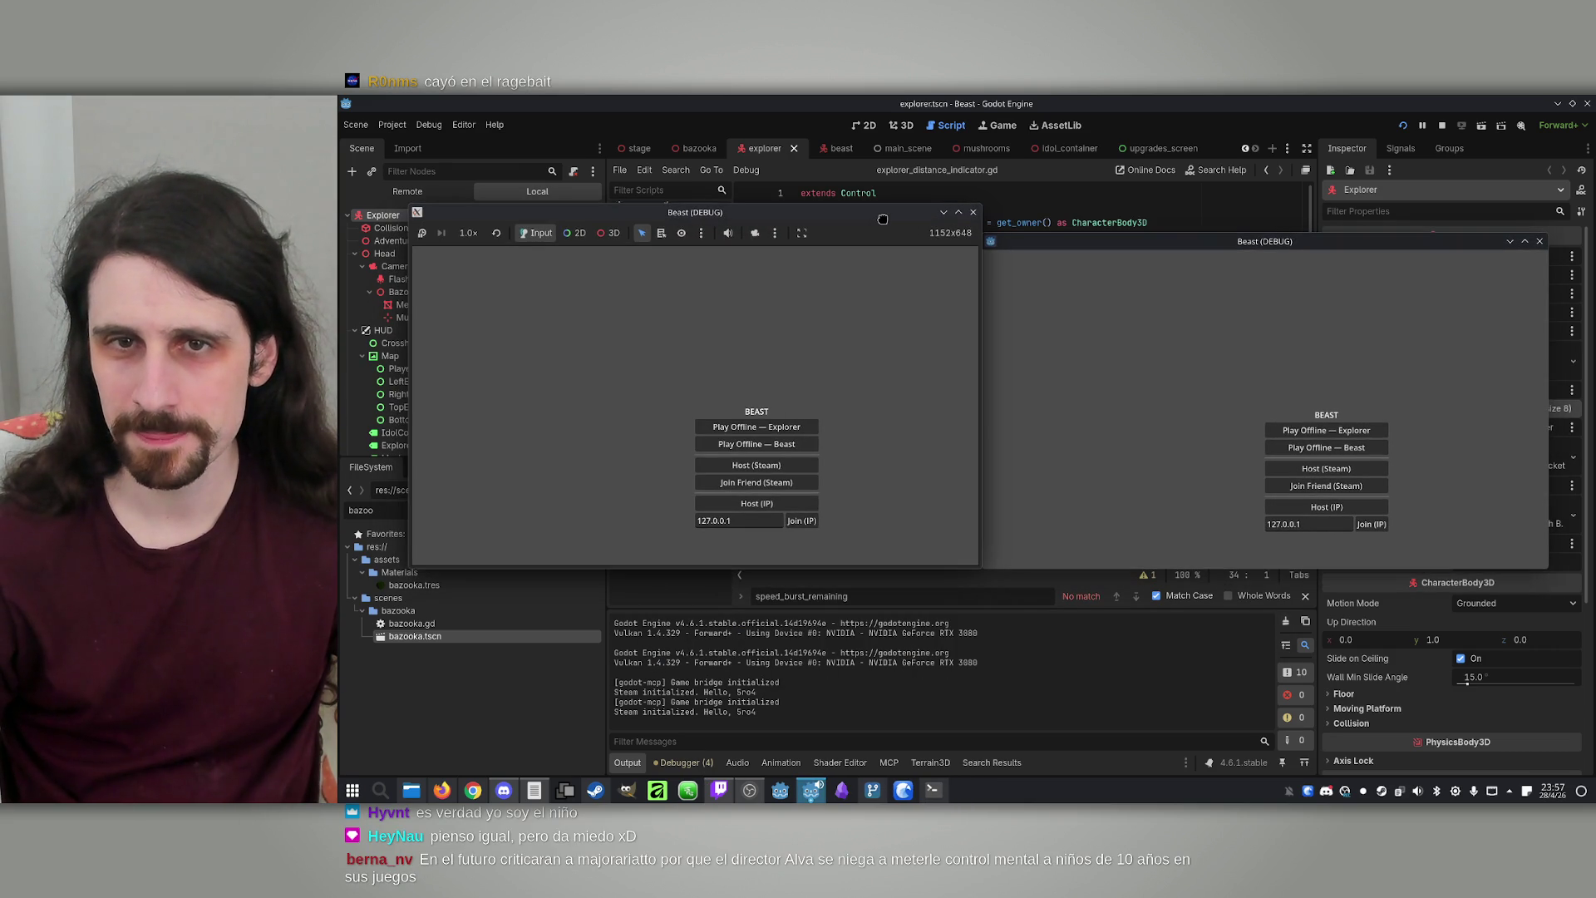
Host a lobby on the left, join it from the right, and start the match
{"action": "left_click", "coordinate": [758, 505]}
{"action": "left_click", "coordinate": [1372, 524]}
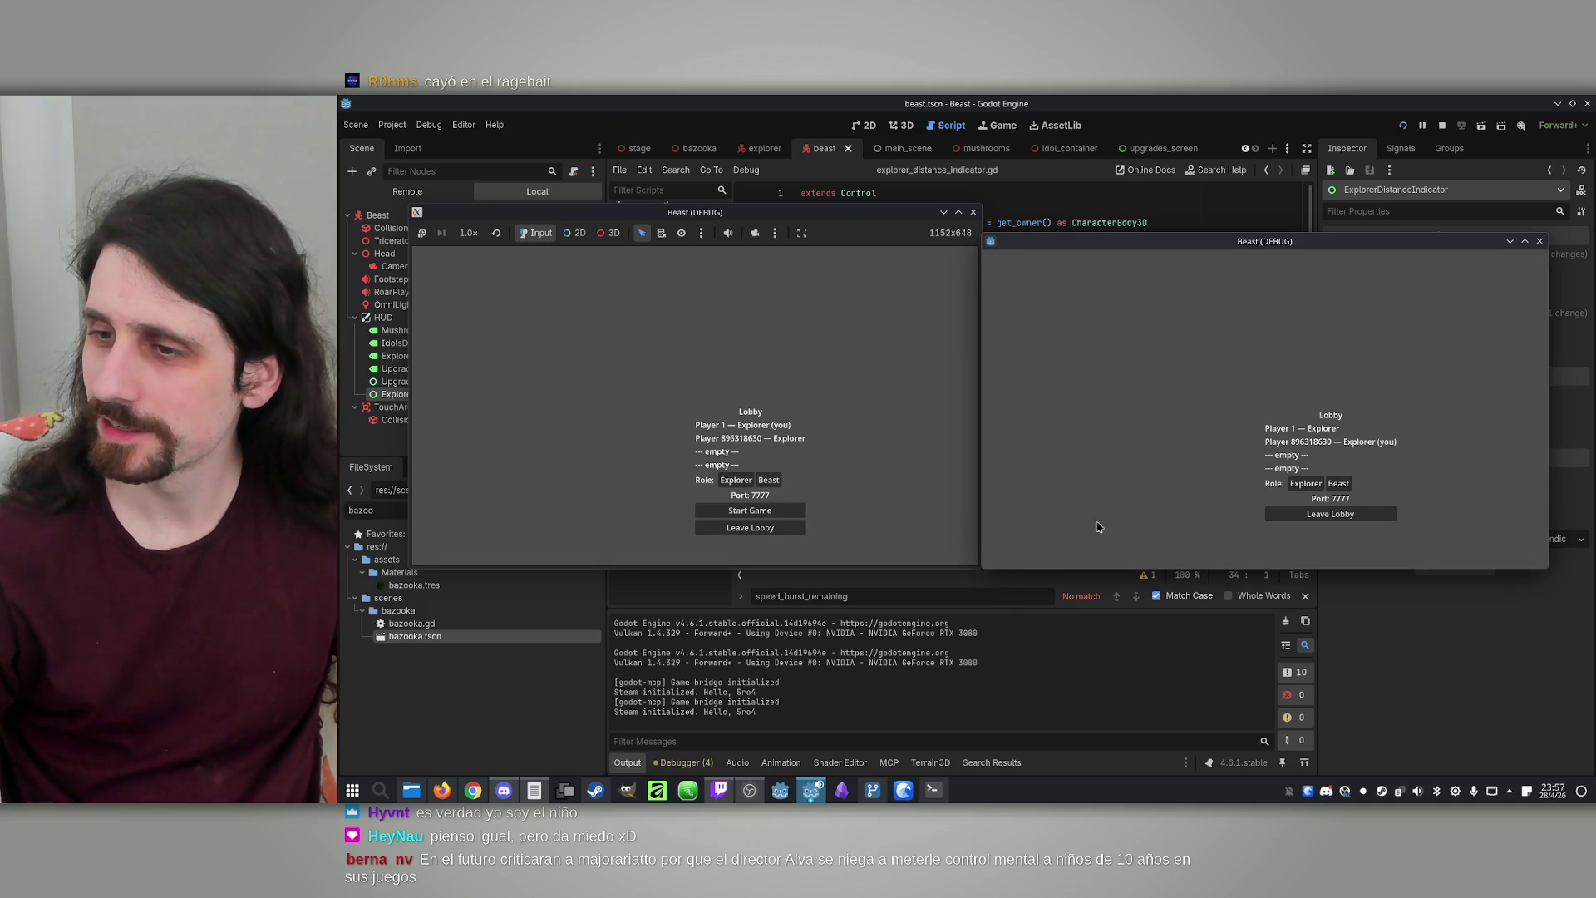
{"action": "left_click", "coordinate": [904, 466]}
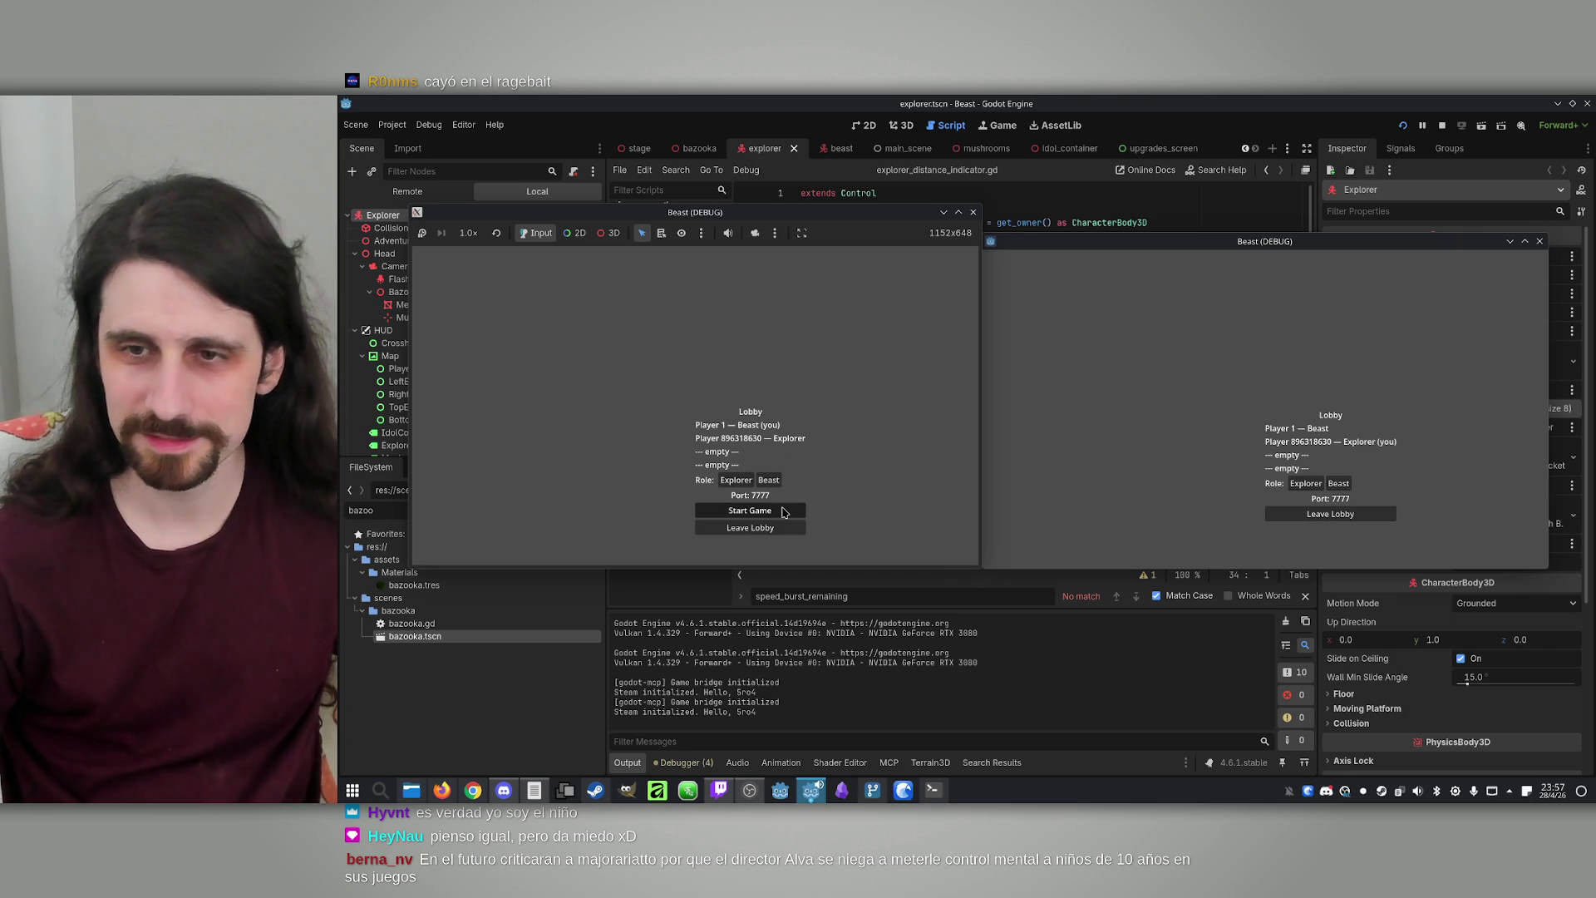
{"action": "left_click", "coordinate": [779, 512]}
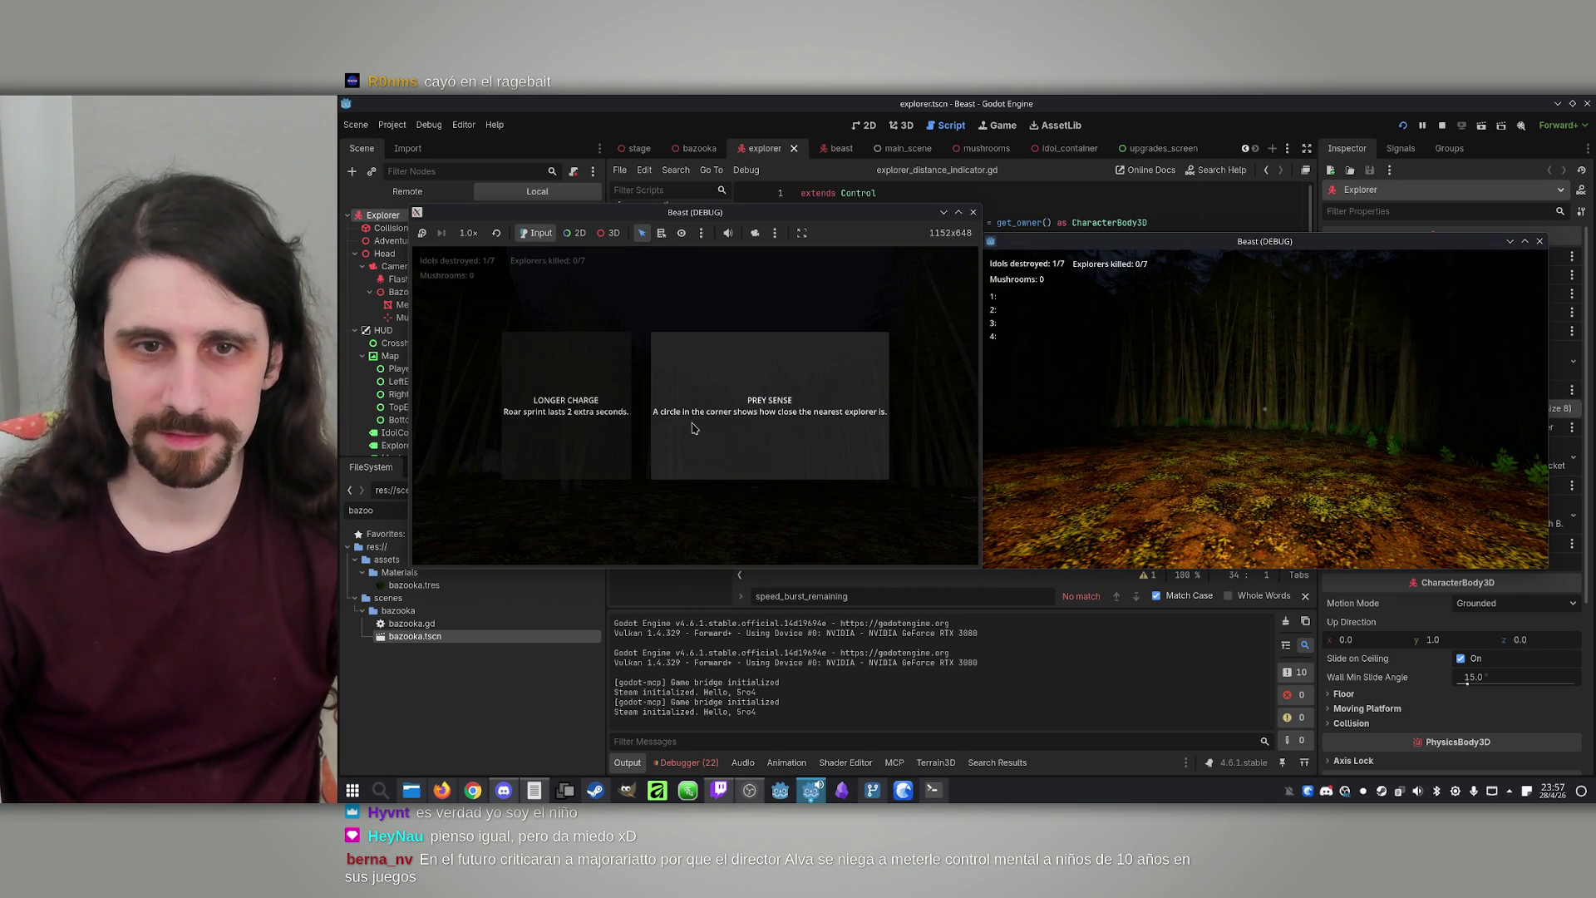
Take the Prey Sense upgrade and walk to the campfire and back, watching the ring turn red then blue
{"action": "left_click", "coordinate": [675, 470]}
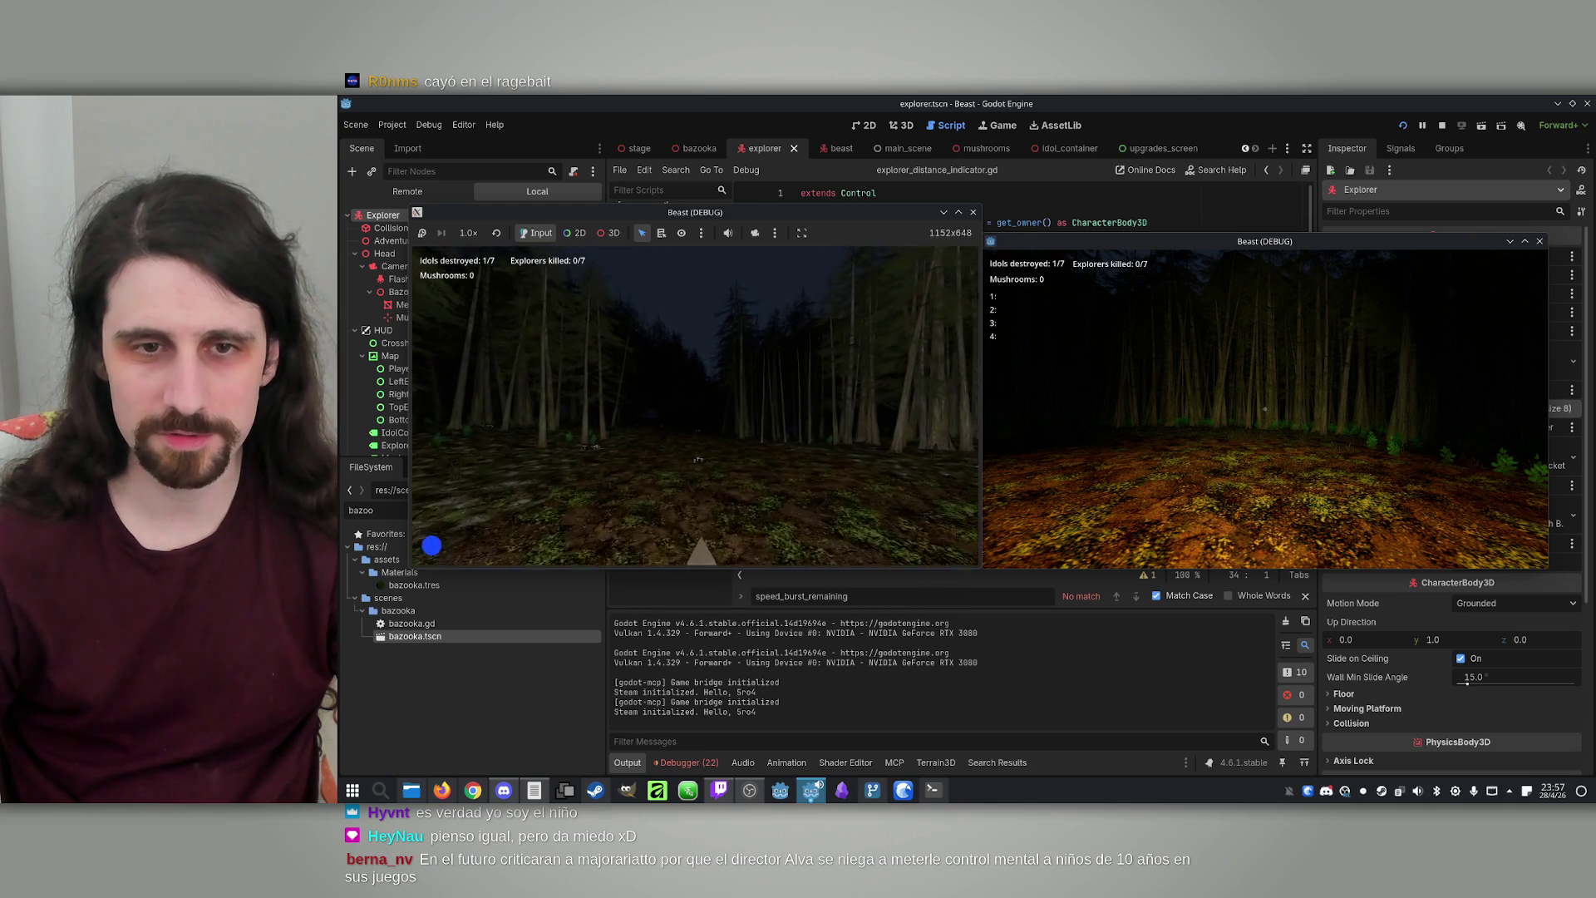
{"action": "key", "text": "w"}
{"action": "key", "text": "w"}
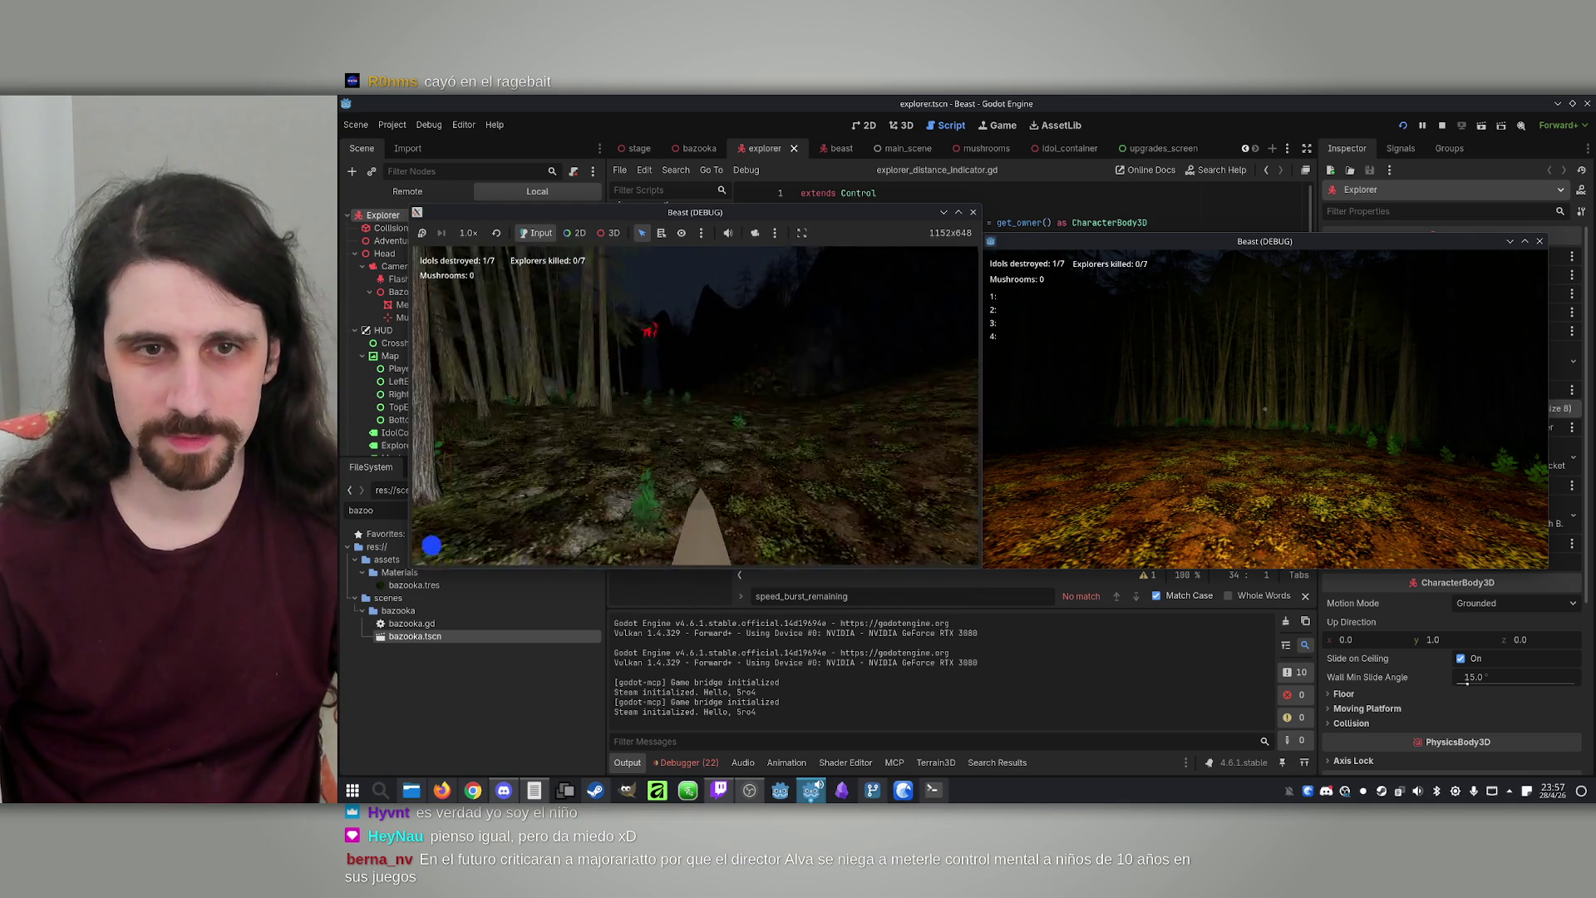
{"action": "key", "text": "w"}
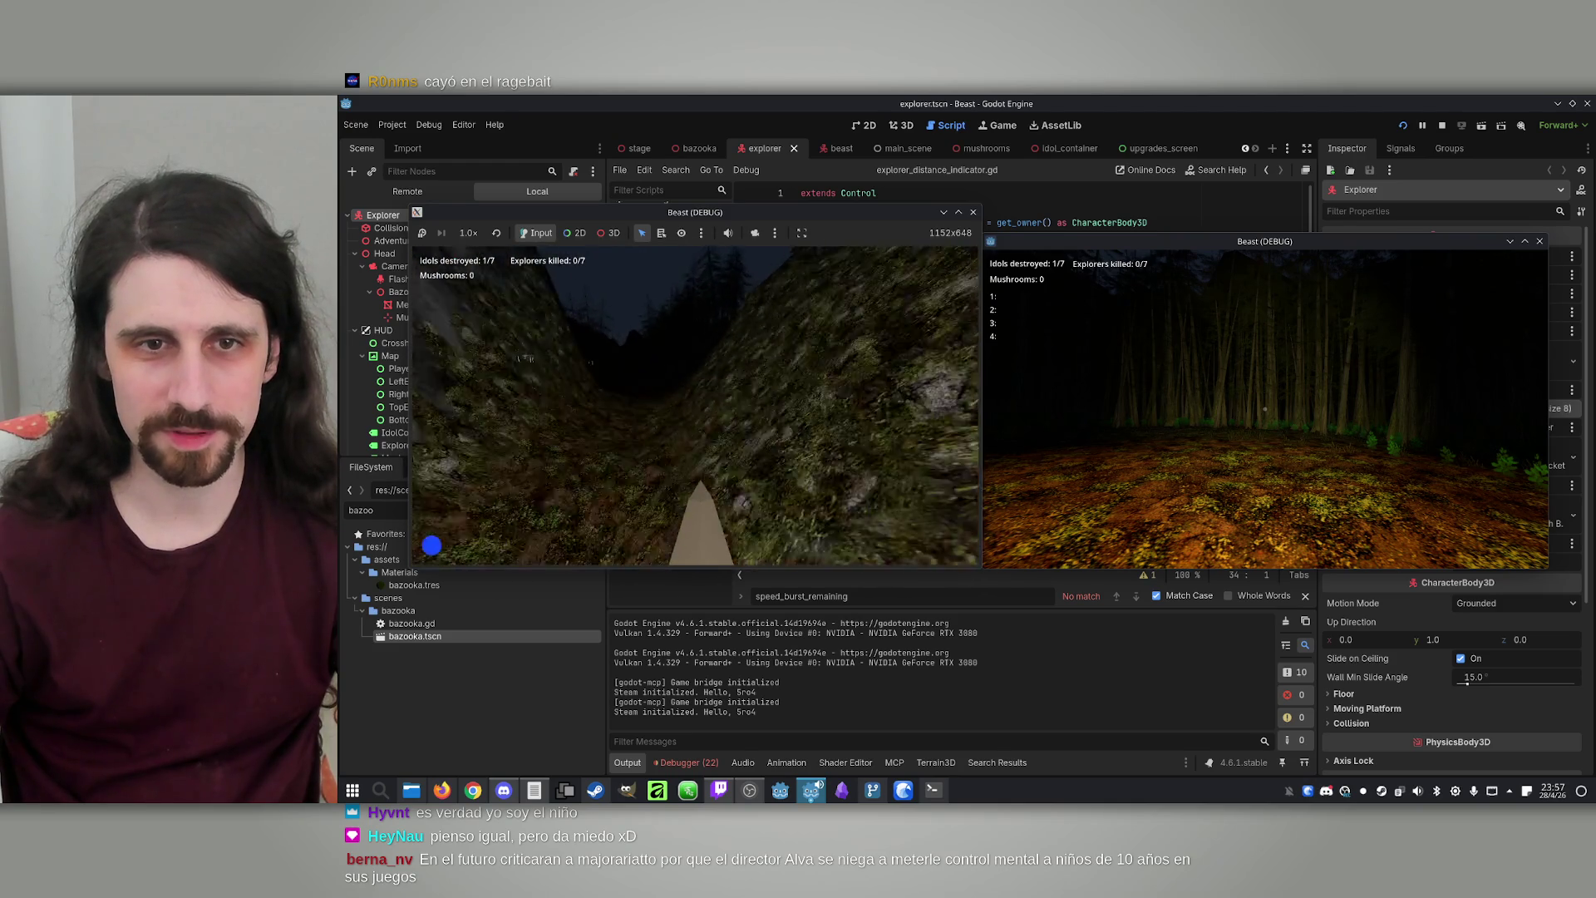
{"action": "key", "text": "w"}
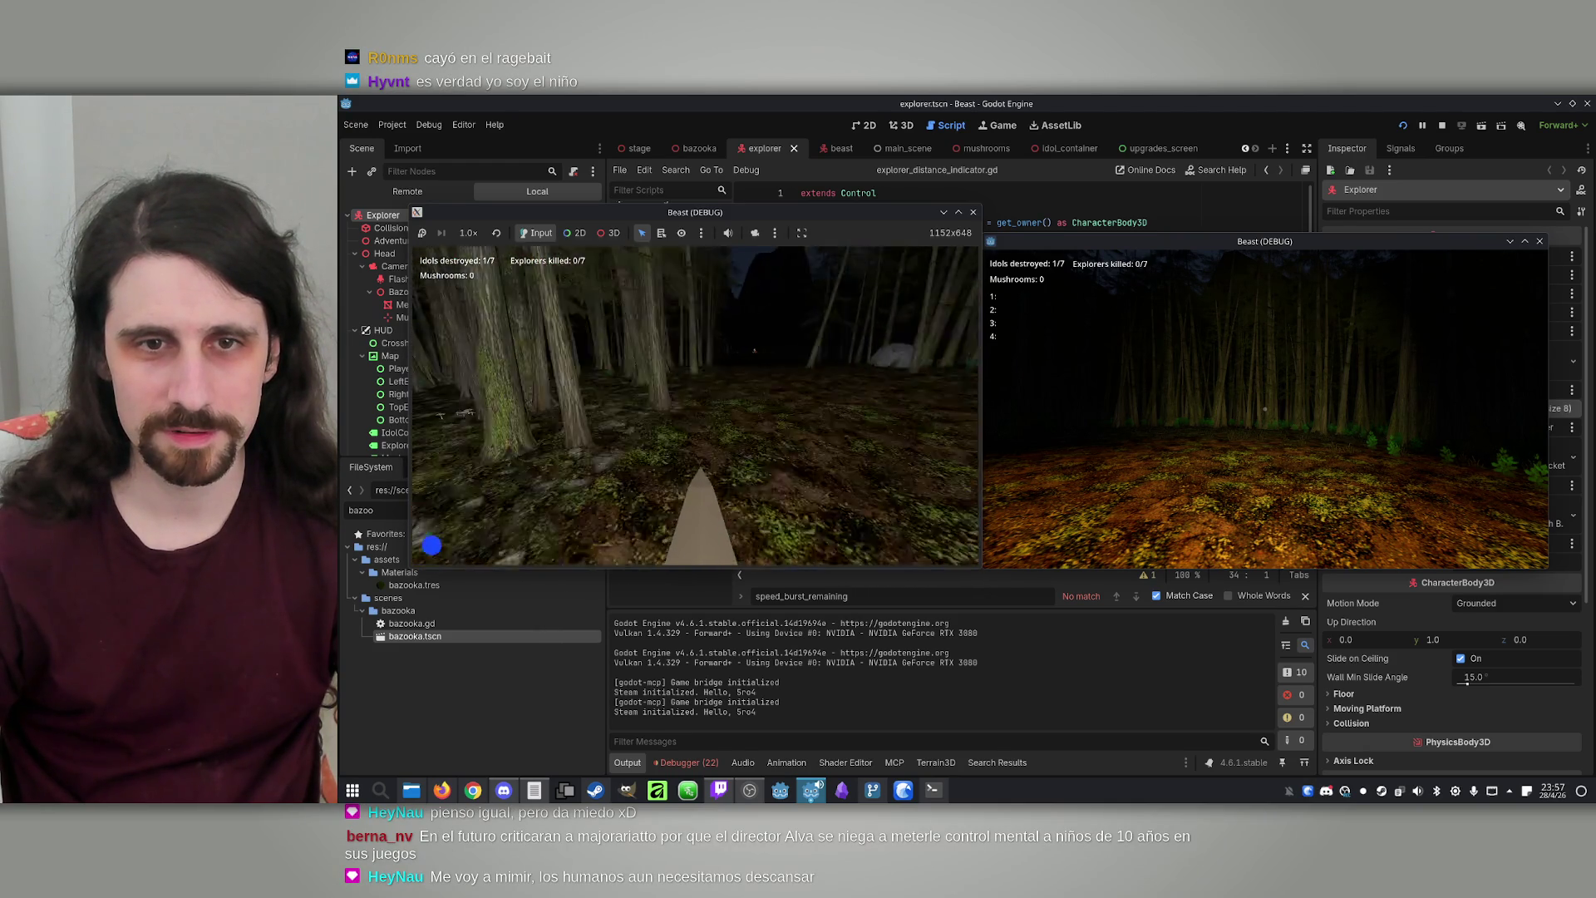
{"action": "key", "text": "w"}
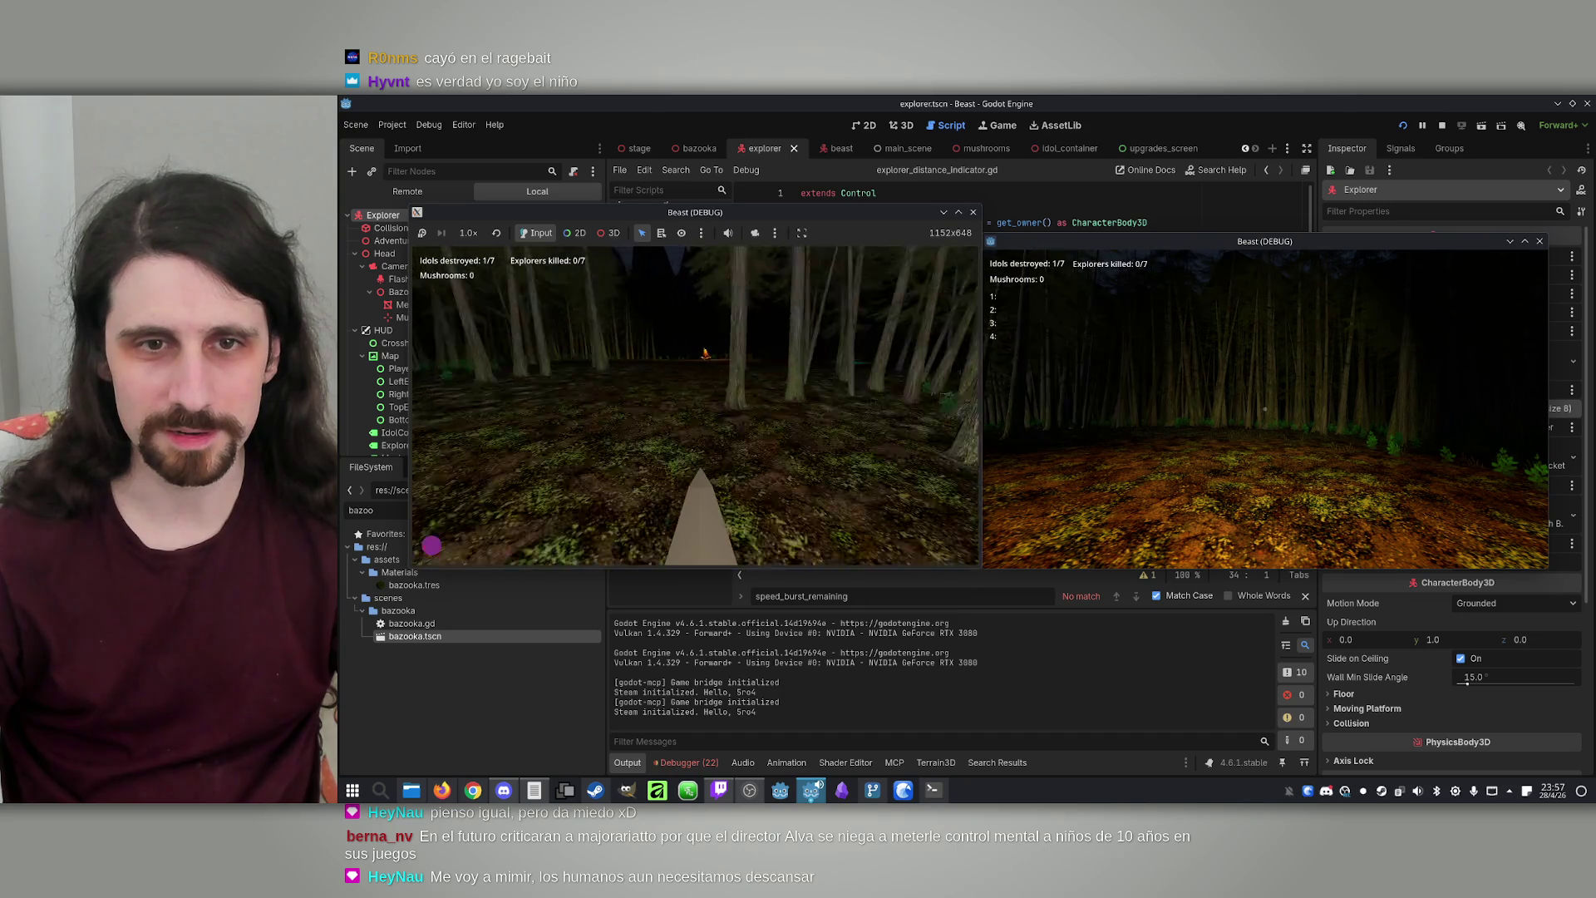
{"action": "key", "text": "w"}
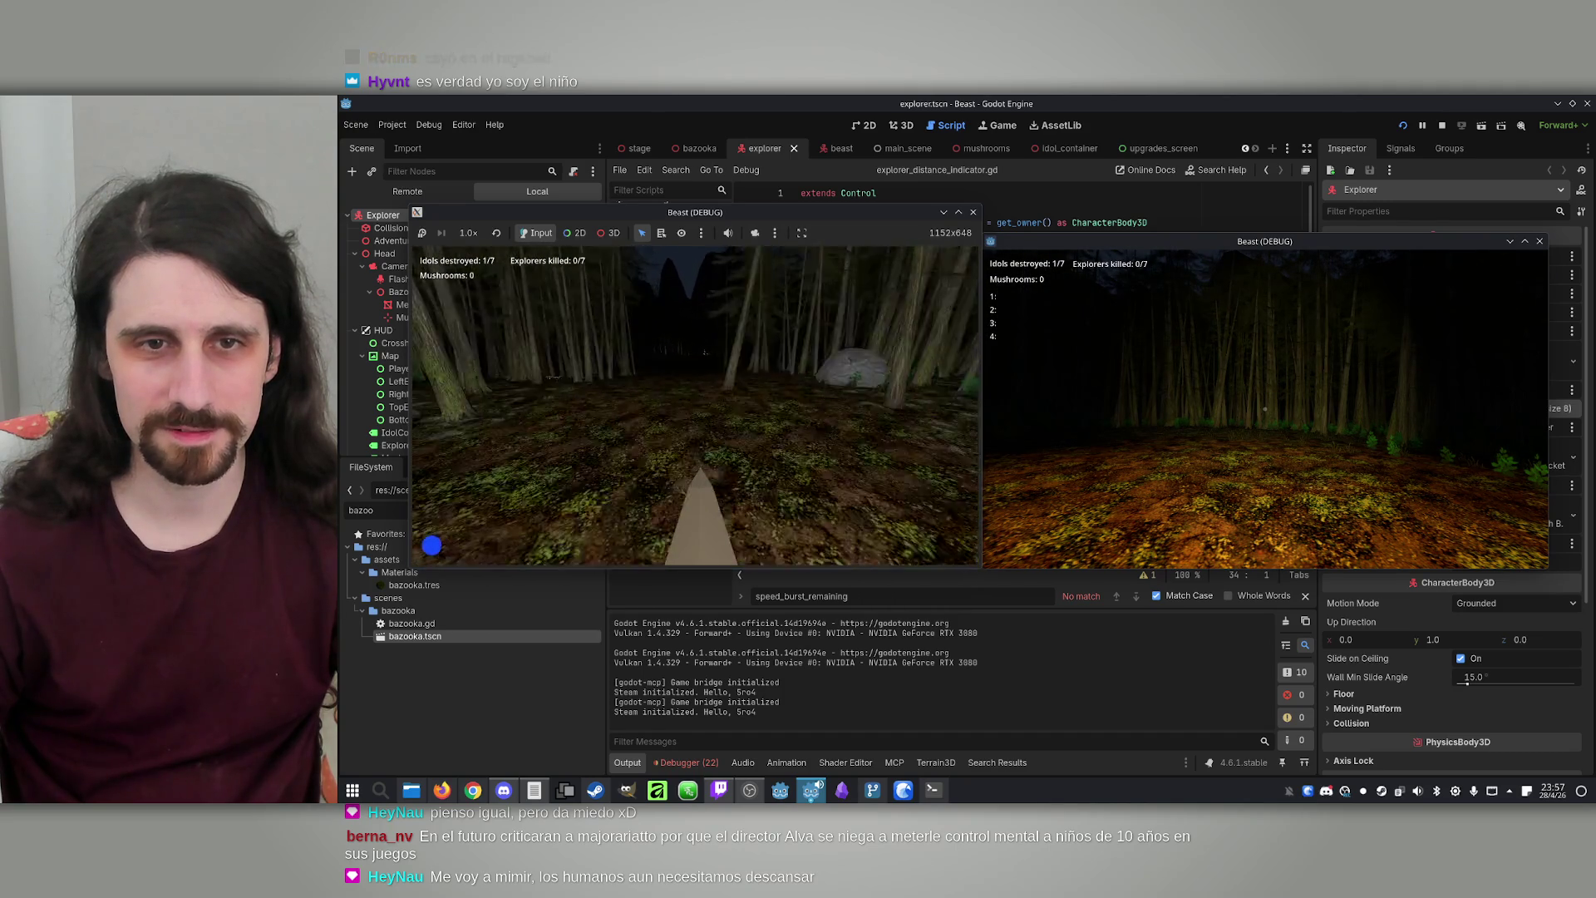
{"action": "key", "text": "w"}
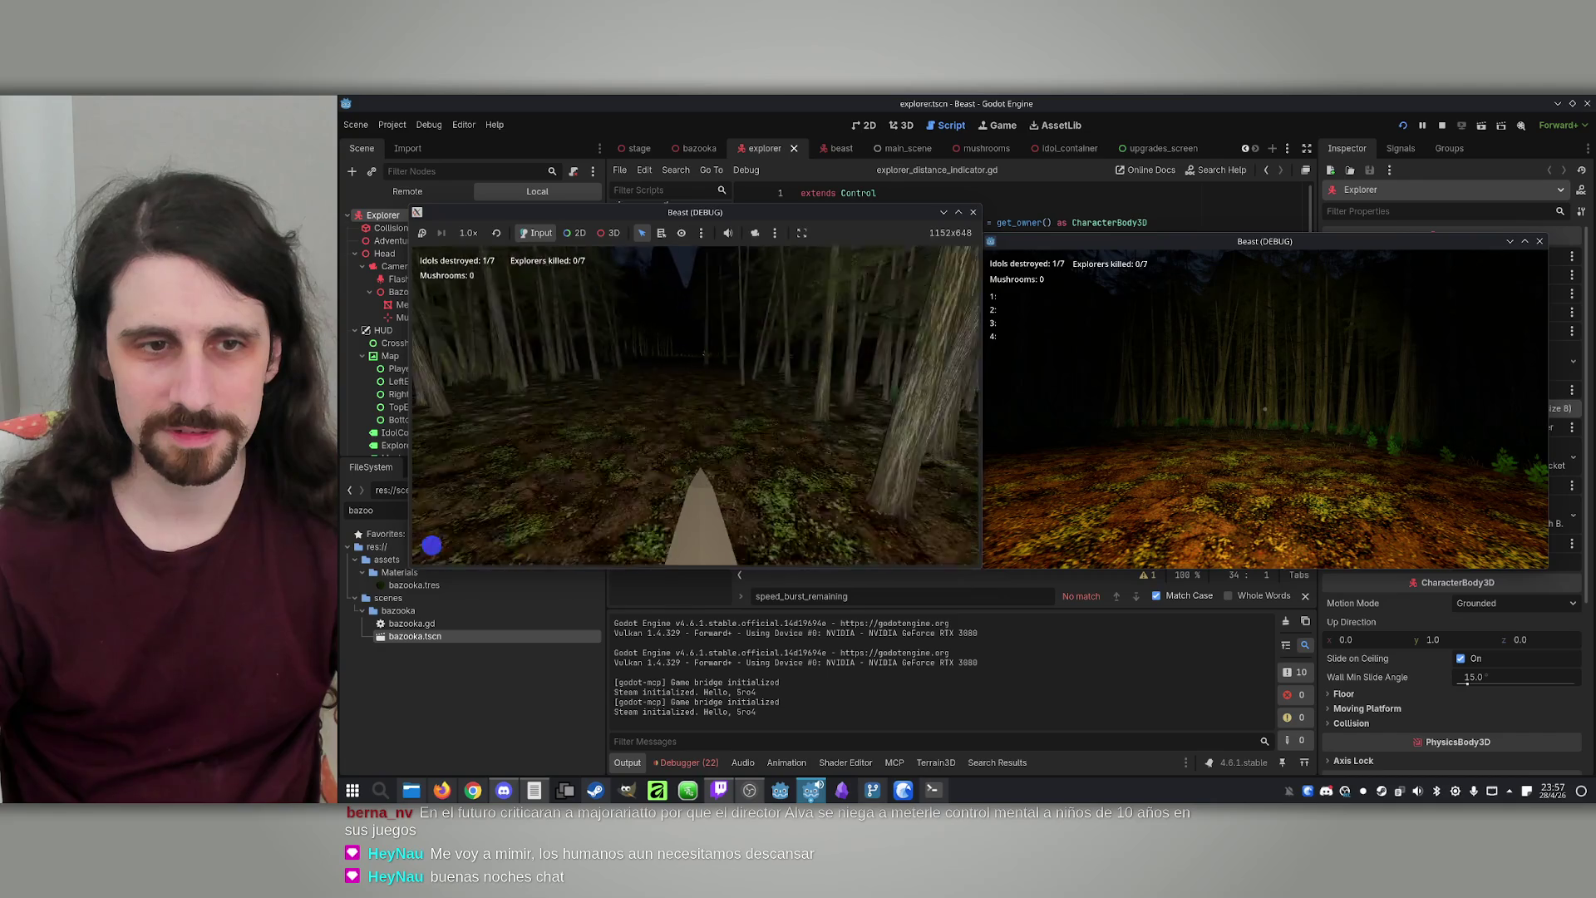
Reload explorer.tscn and beast.tscn, which changed on disk
{"action": "key", "text": "super"}
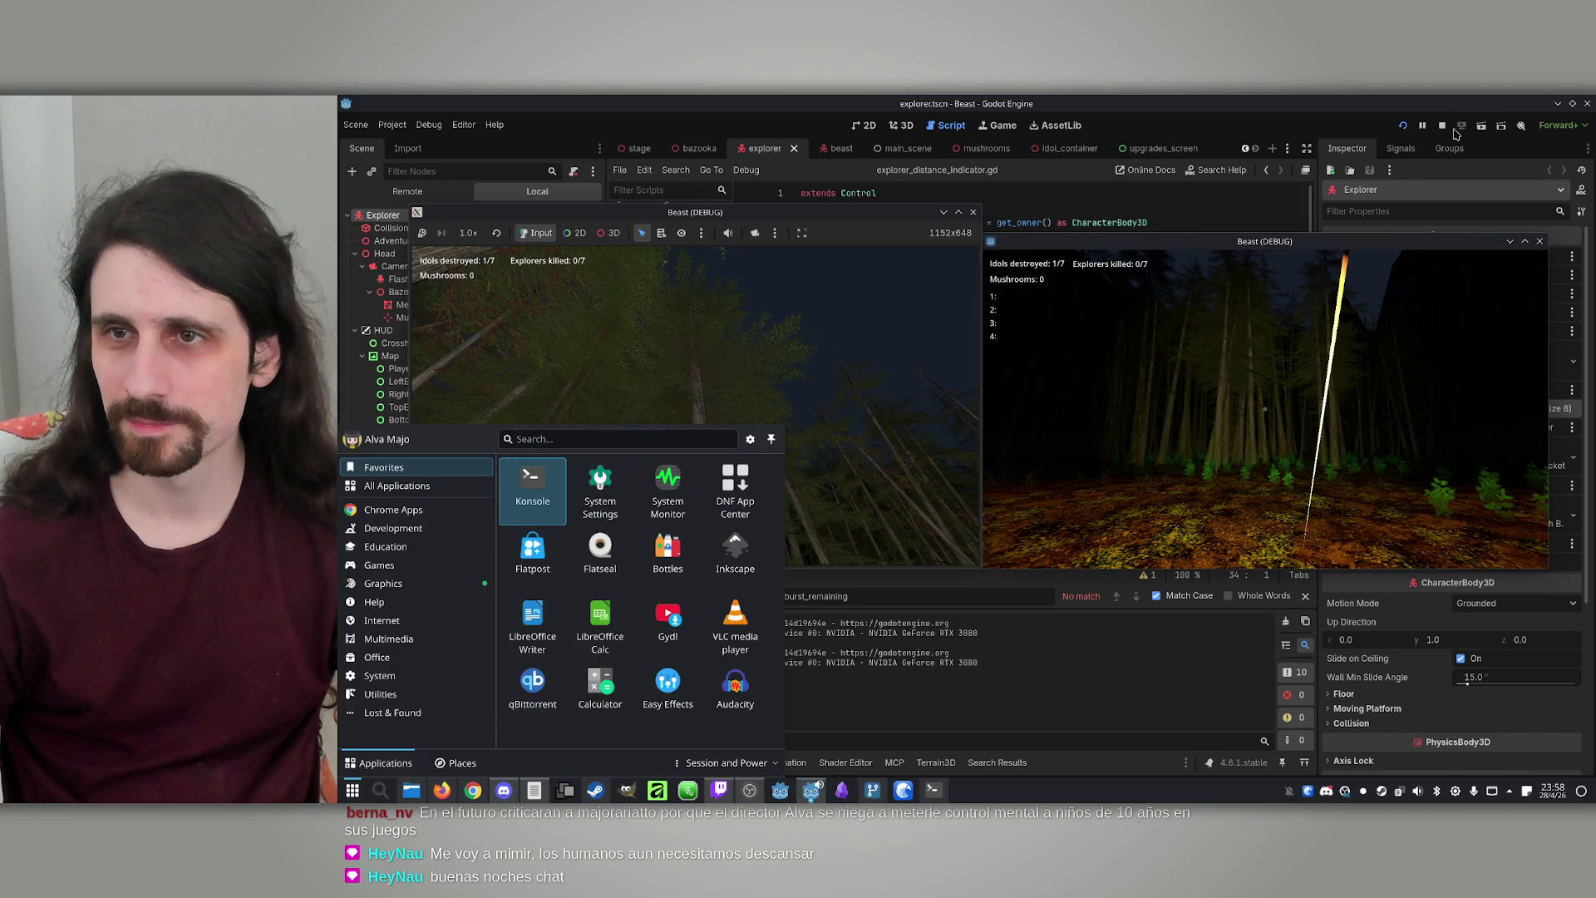
{"action": "left_click", "coordinate": [794, 335]}
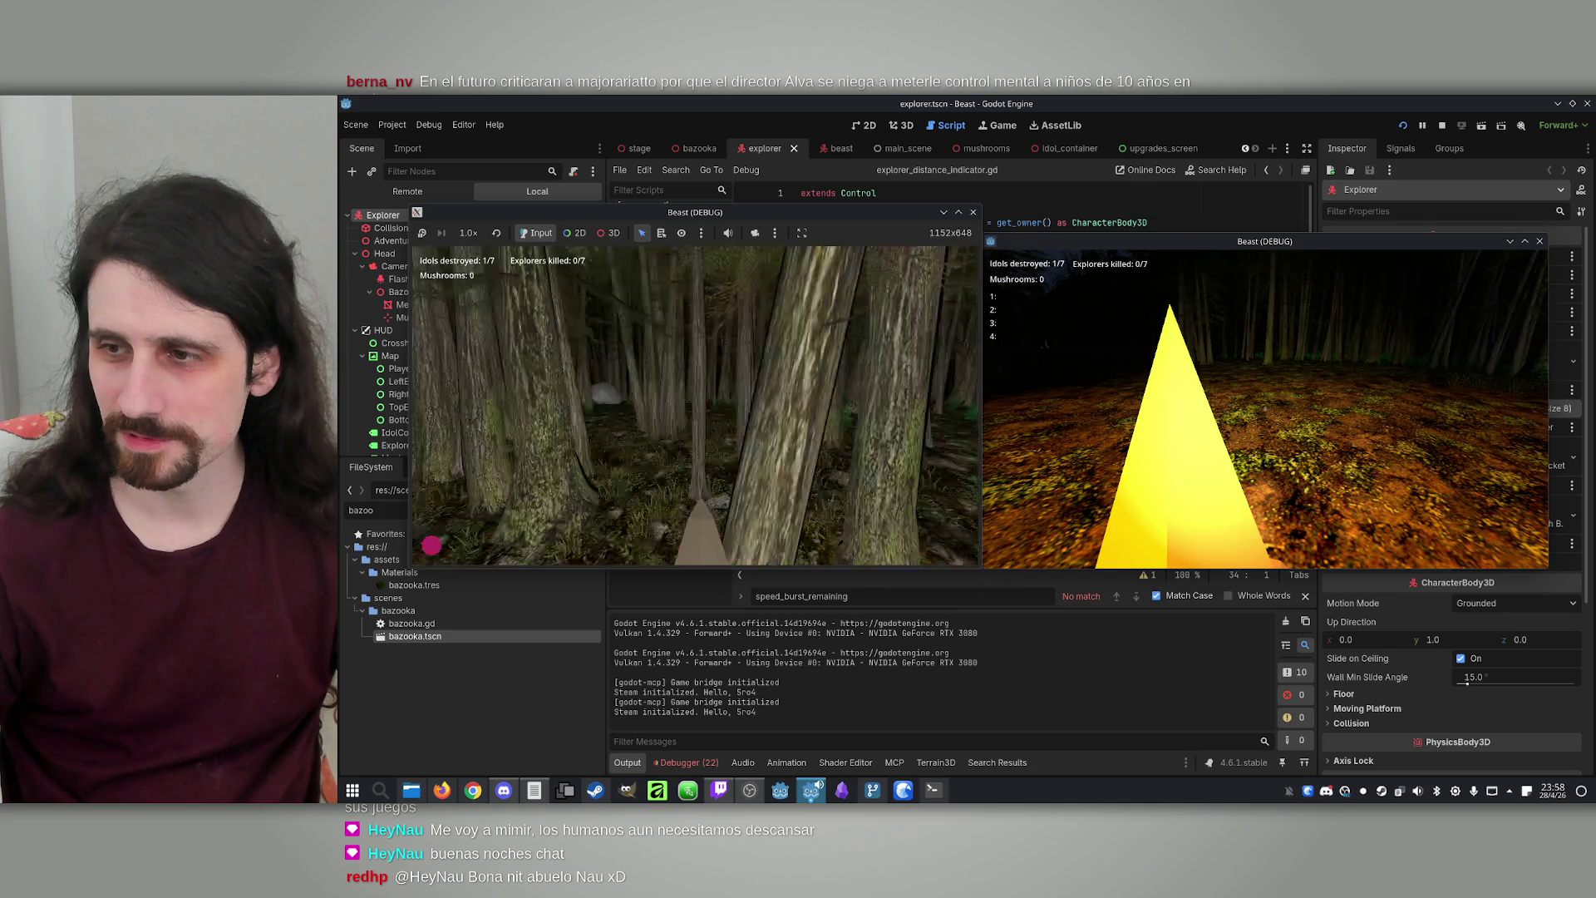
{"action": "key", "text": "super"}
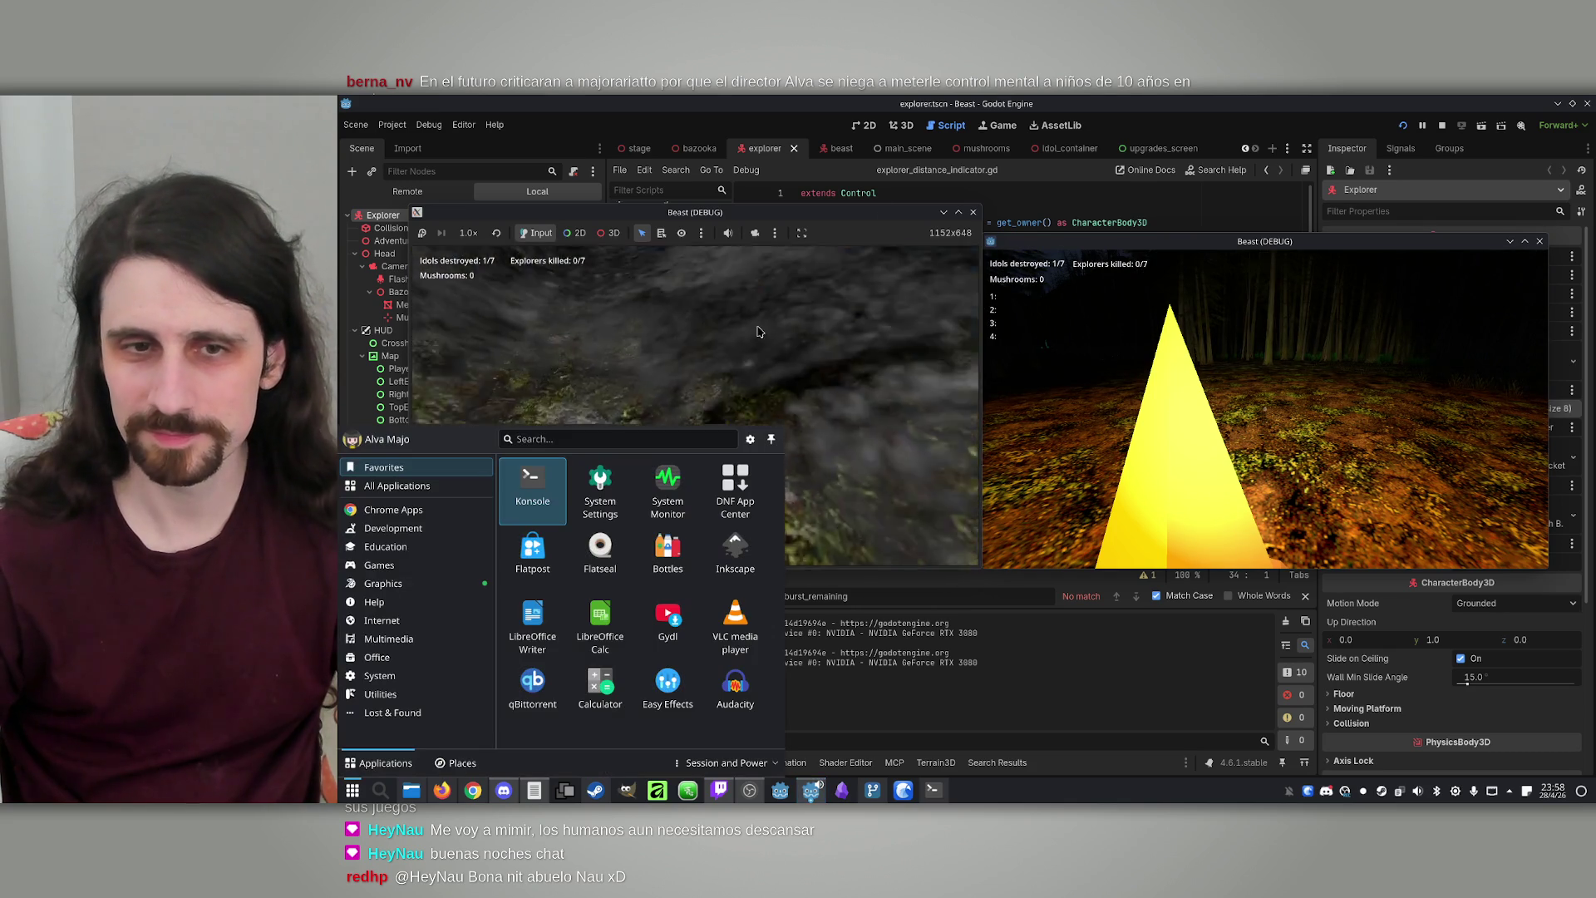
{"action": "left_click", "coordinate": [1414, 148]}
{"action": "key", "text": "Return"}
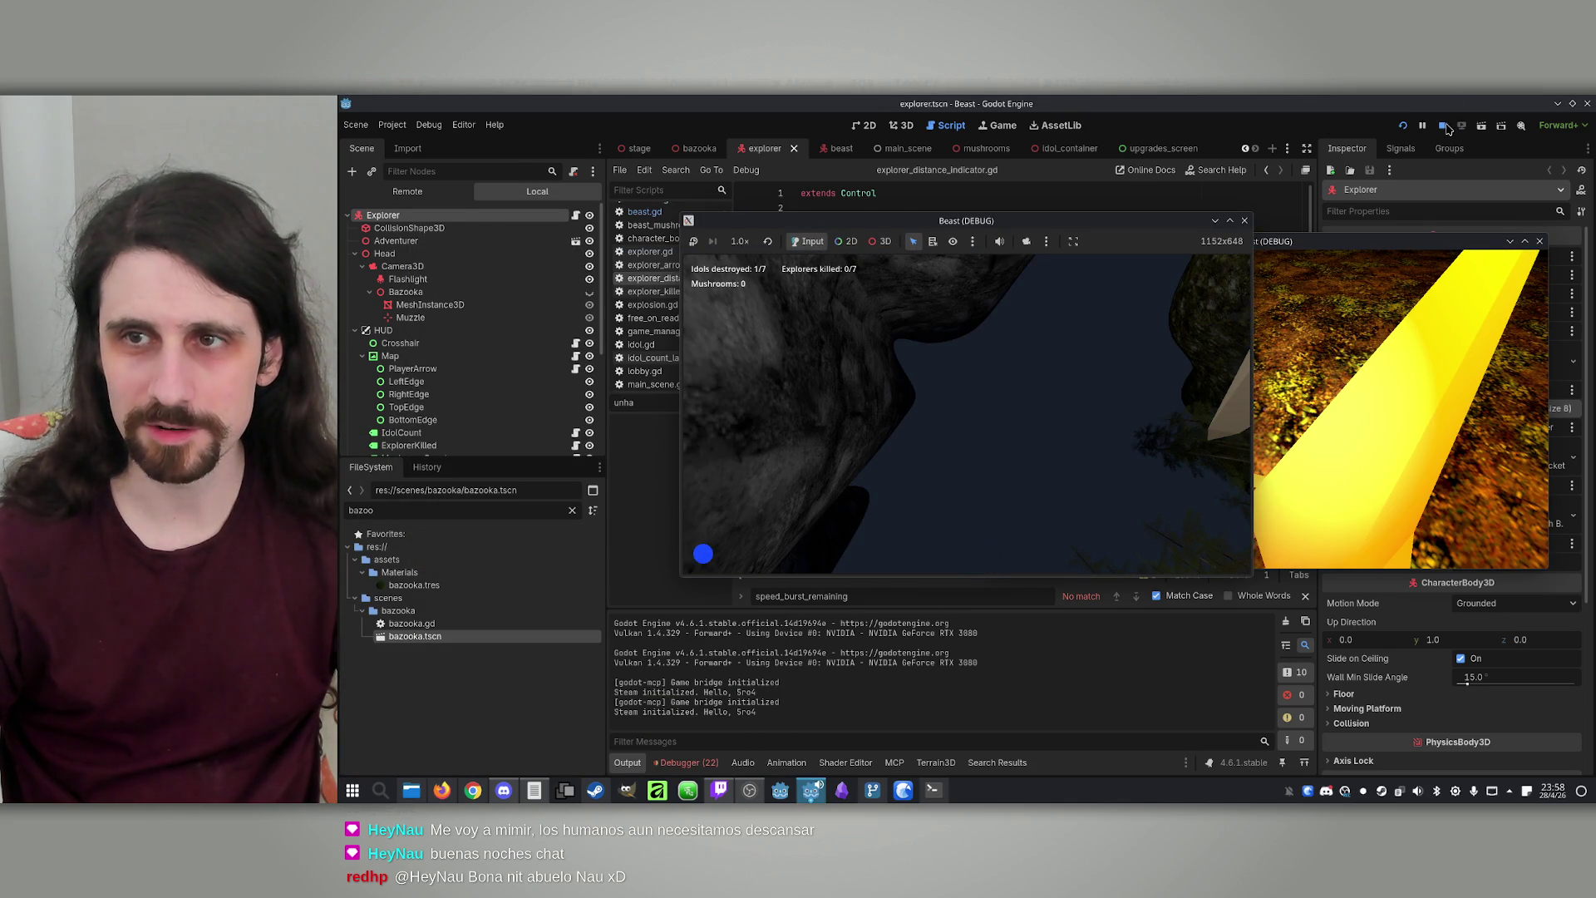
Stop the game and review how color and MARGIN are used in the draw code
{"action": "left_click", "coordinate": [1443, 125]}
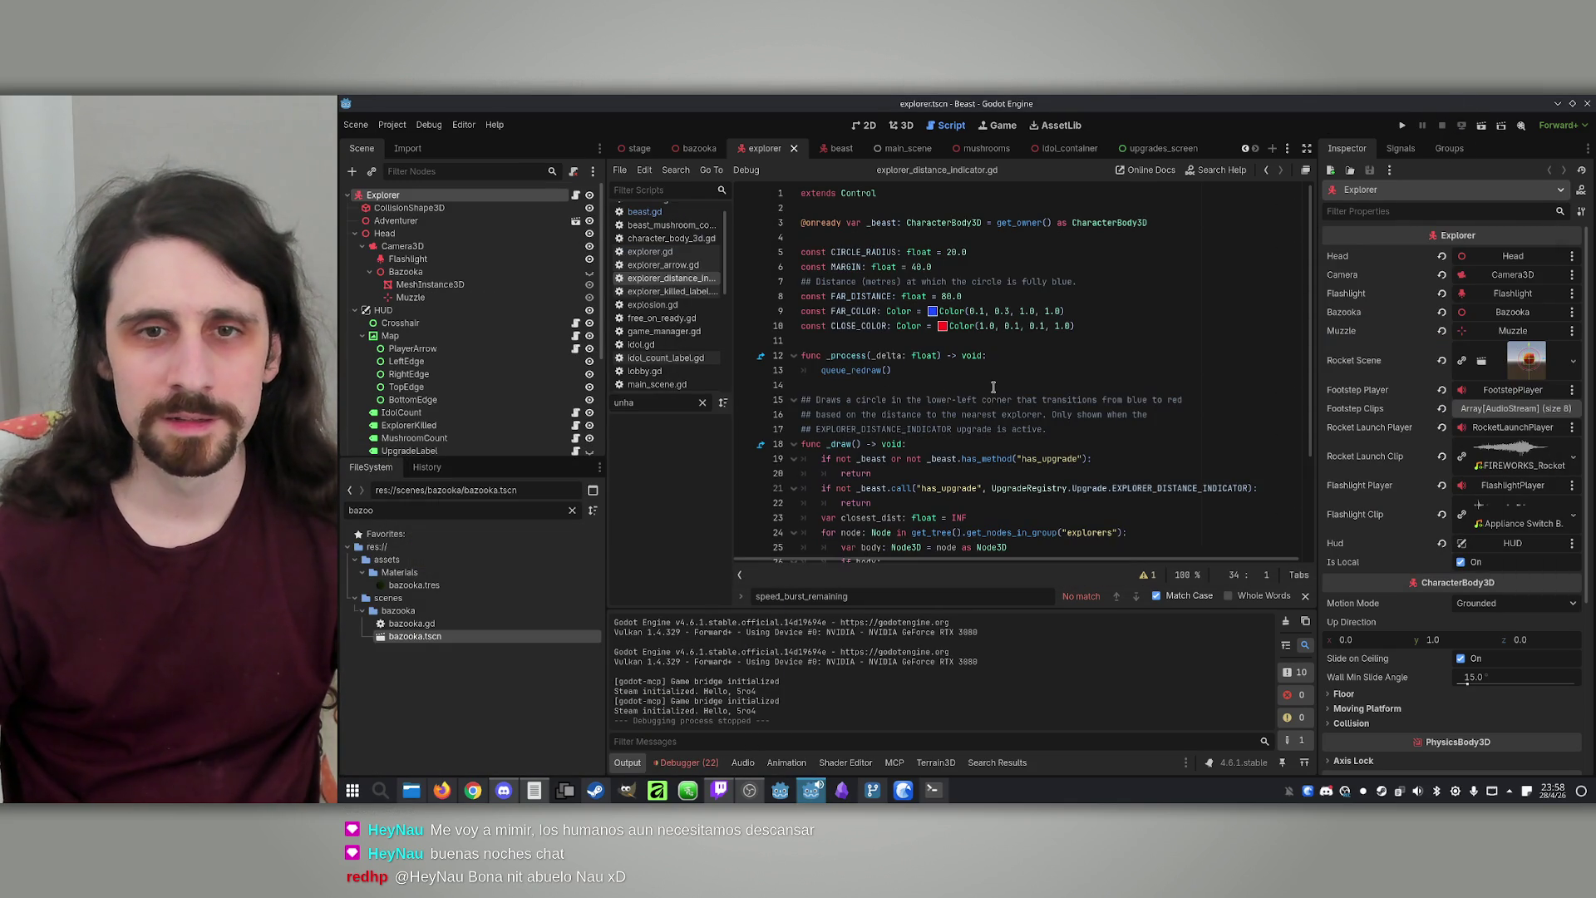
{"action": "left_click", "coordinate": [886, 378]}
{"action": "scroll", "coordinate": [998, 416], "scroll_direction": "down", "scroll_amount": 3}
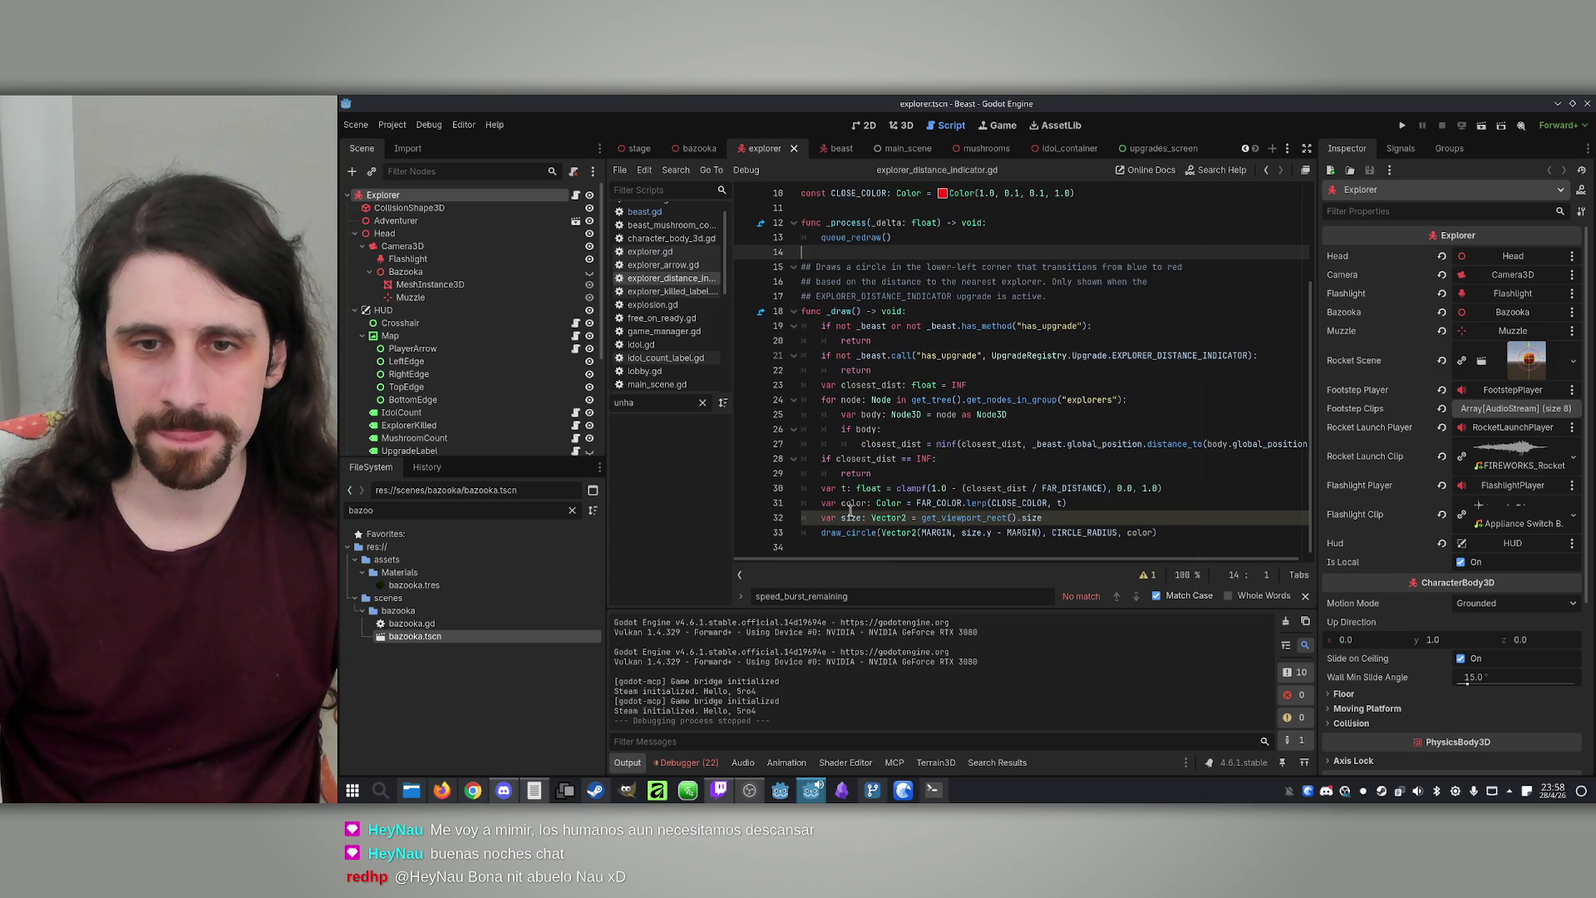
{"action": "double_click", "coordinate": [853, 503]}
{"action": "left_click", "coordinate": [941, 539]}
{"action": "scroll", "coordinate": [936, 536], "scroll_direction": "up", "scroll_amount": 3}
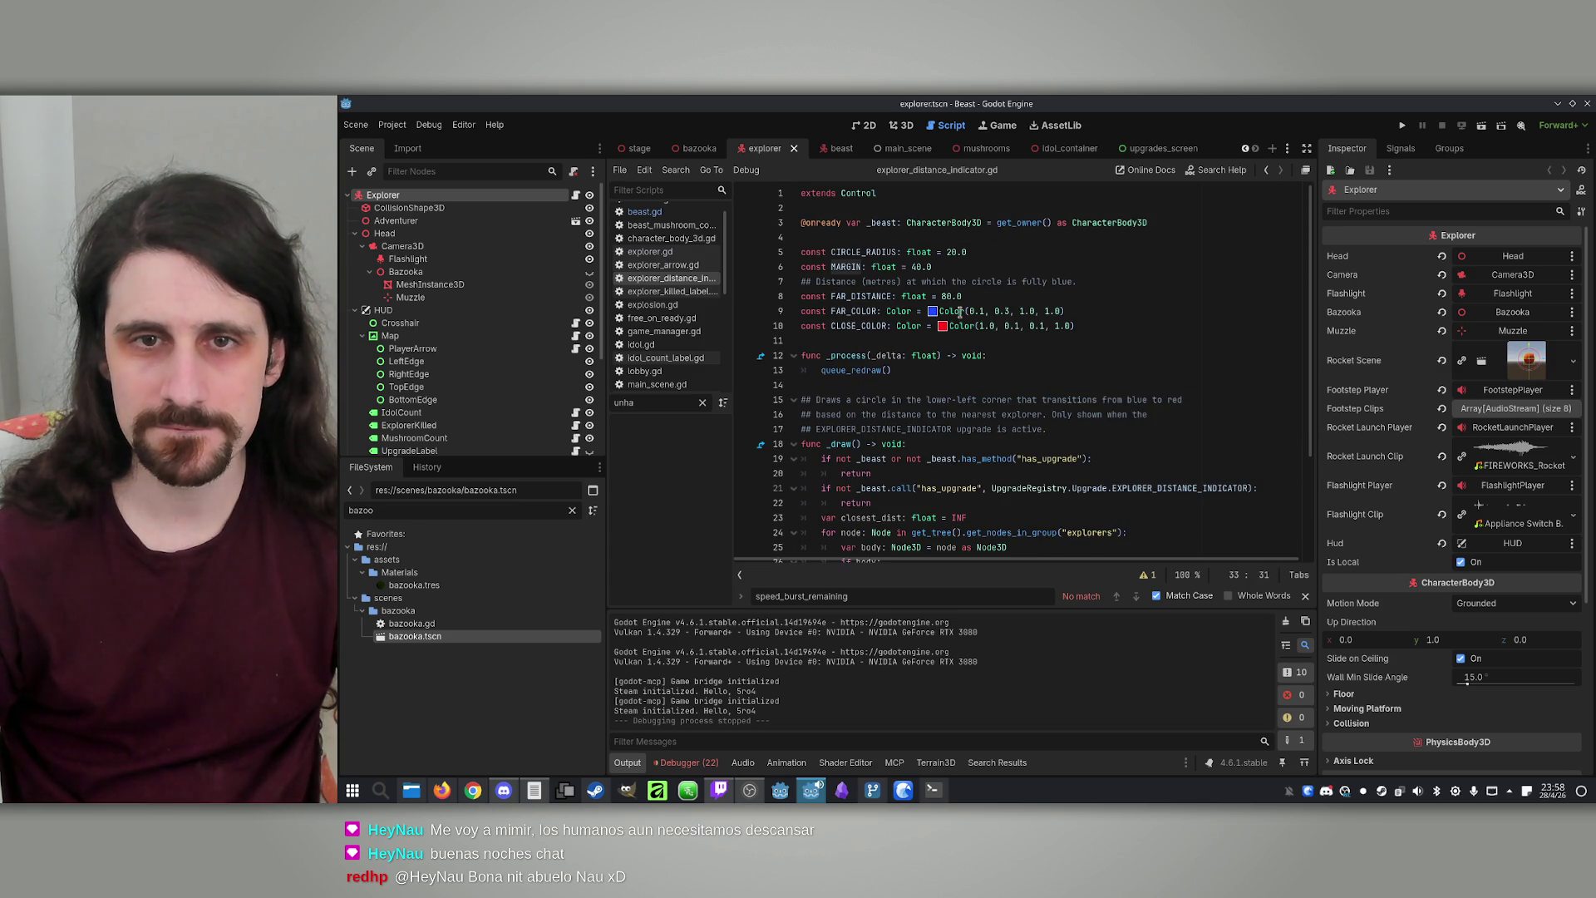
{"action": "double_click", "coordinate": [845, 266]}
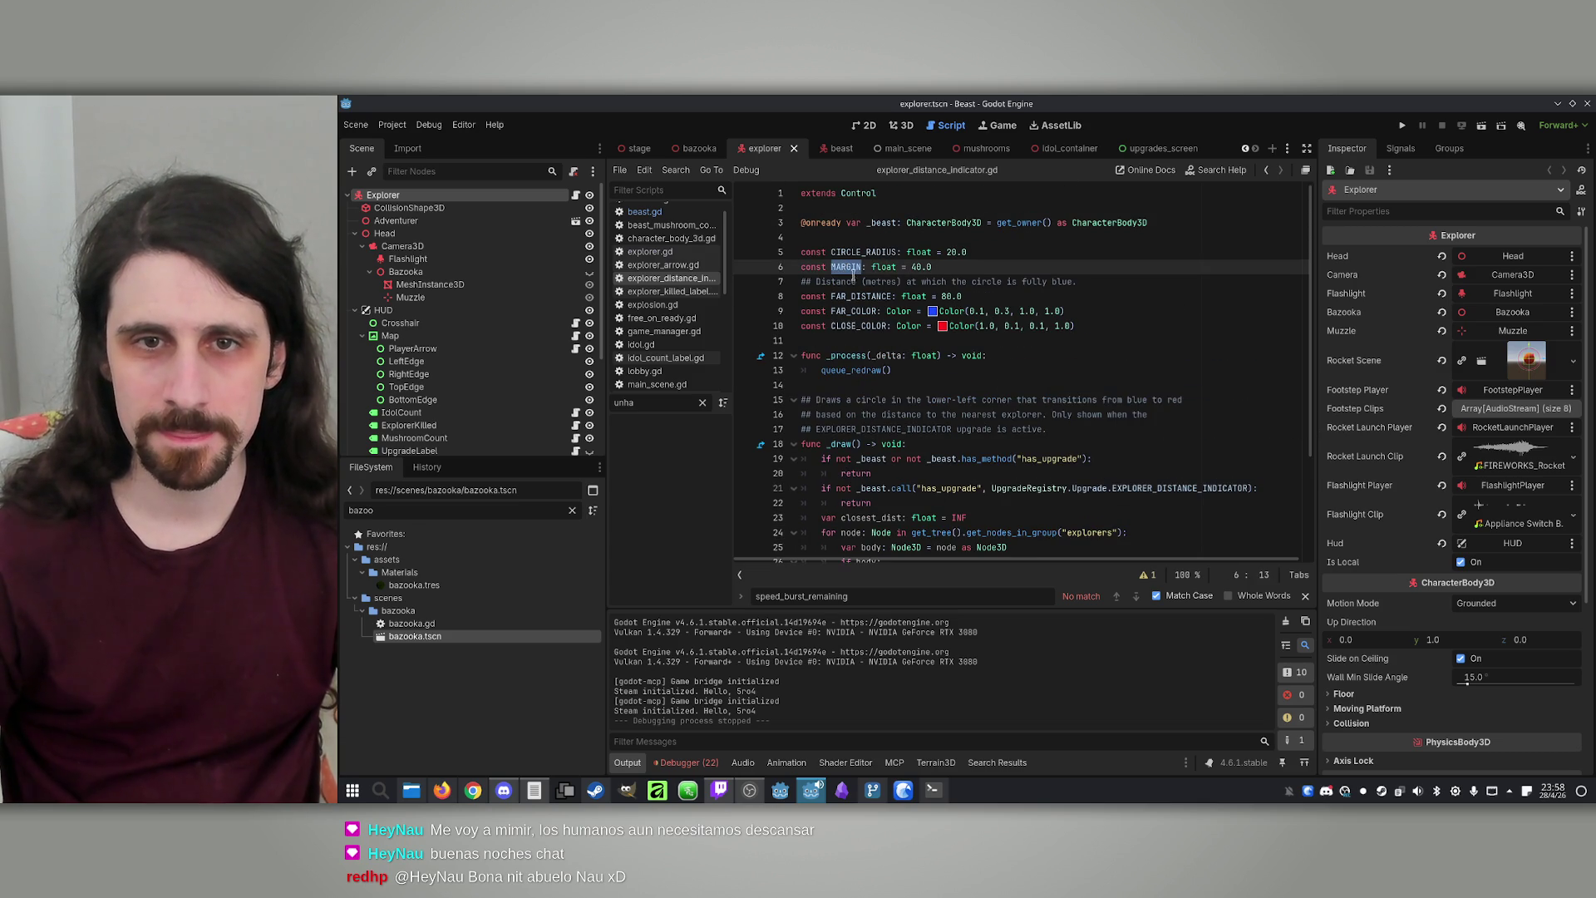
Change FAR_DISTANCE on line 8 from 80.0 to 250.0
{"action": "left_click", "coordinate": [979, 298]}
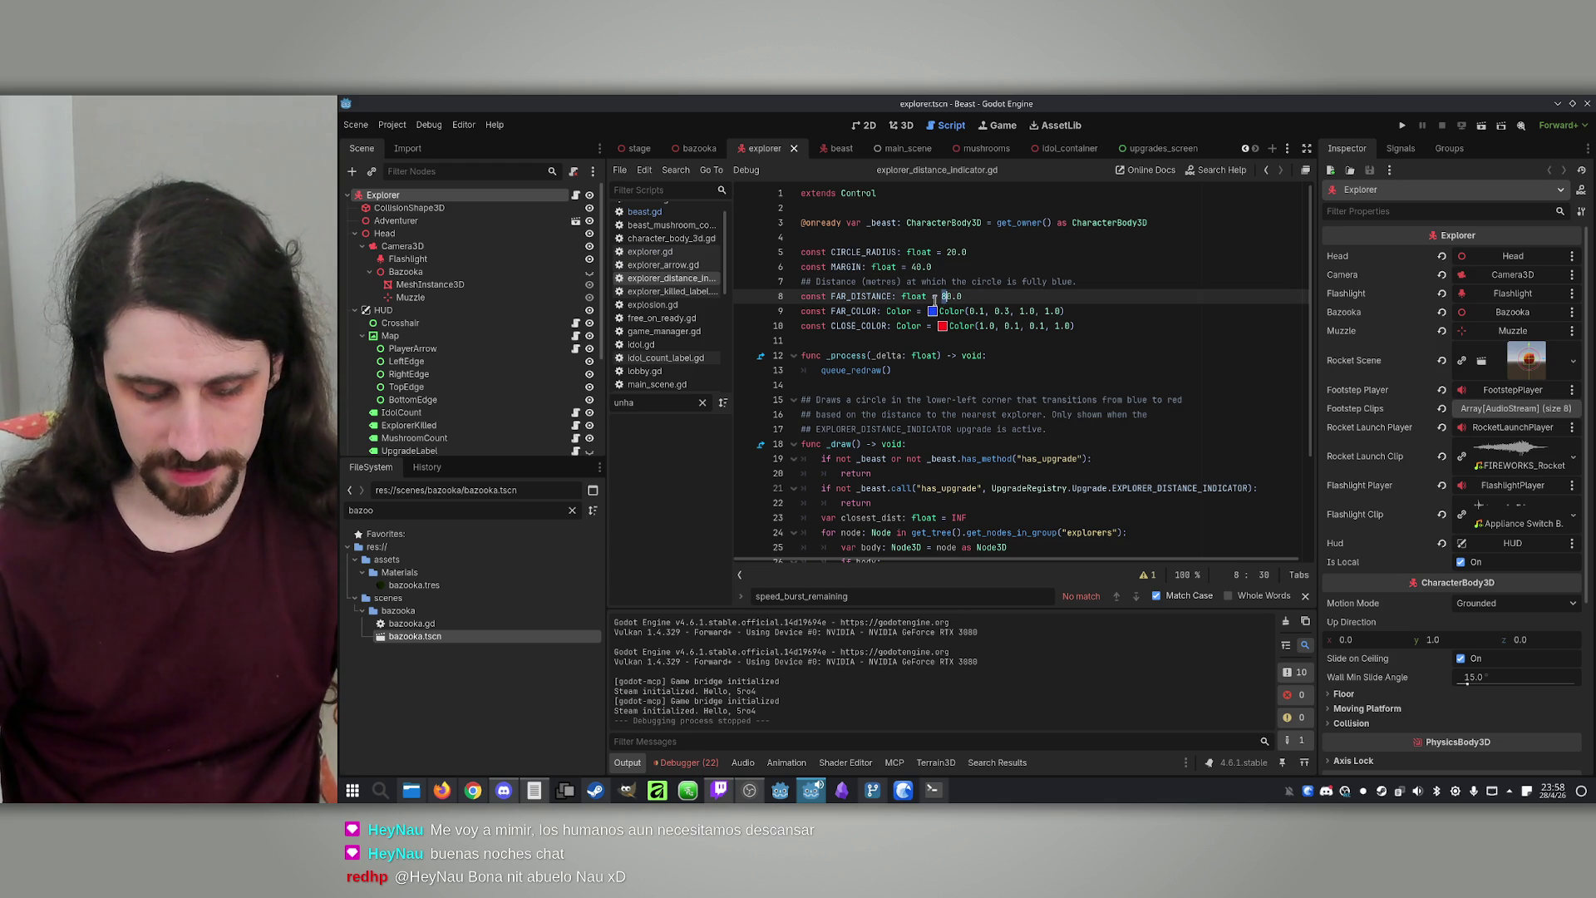
{"action": "type", "text": "20"}
{"action": "left_click", "coordinate": [987, 302]}
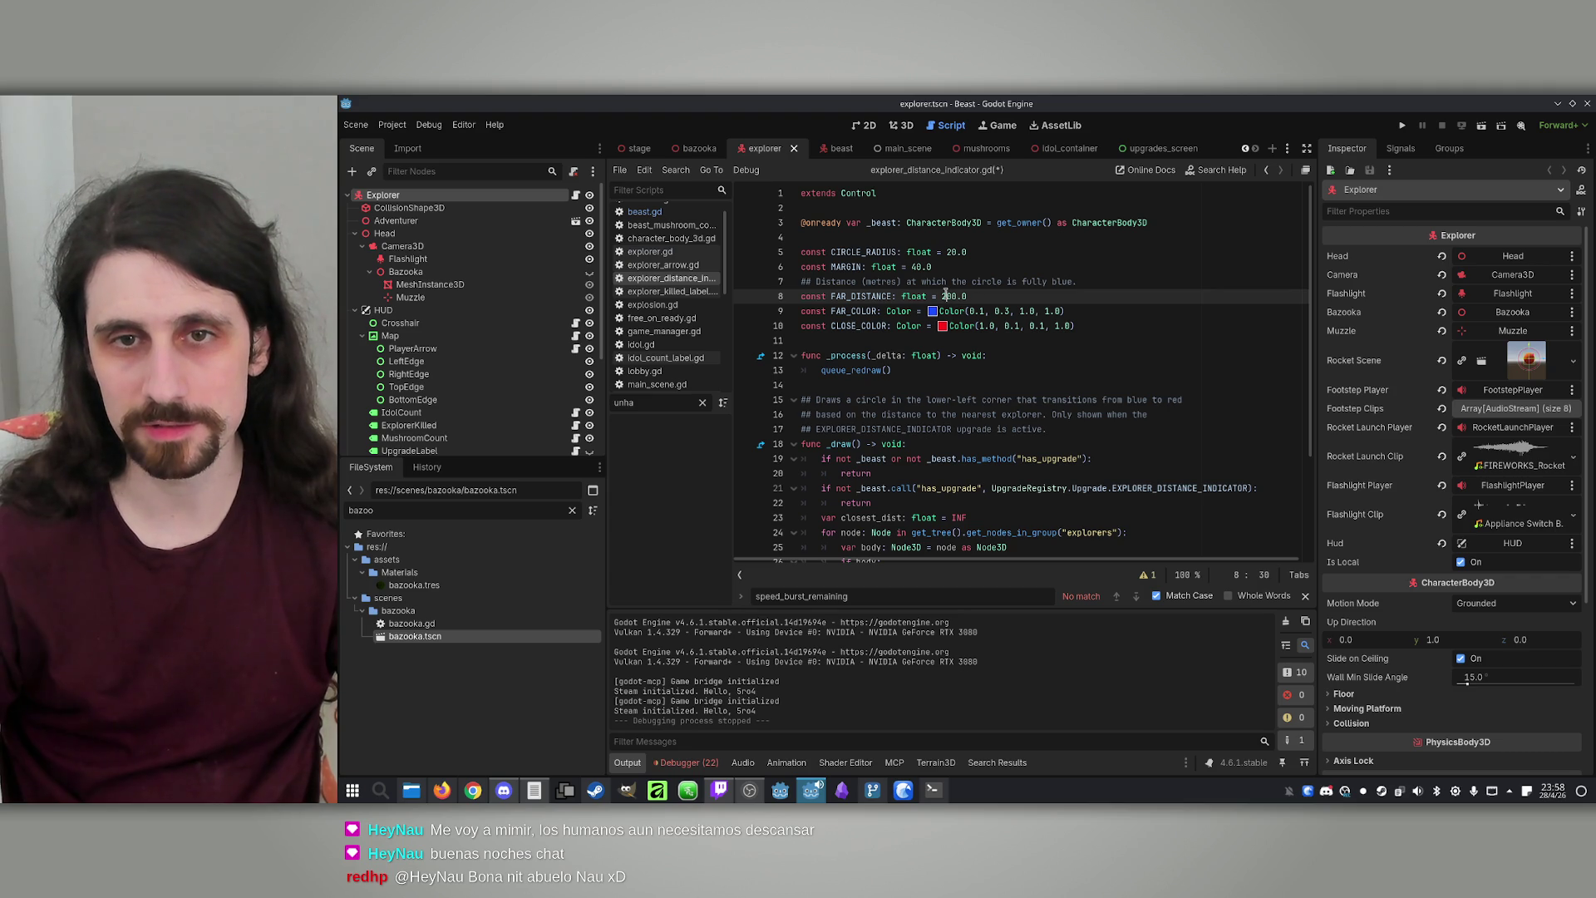
{"action": "left_click", "coordinate": [949, 296]}
{"action": "key", "text": "BackSpace"}
{"action": "type", "text": "5"}
{"action": "key", "text": "End"}
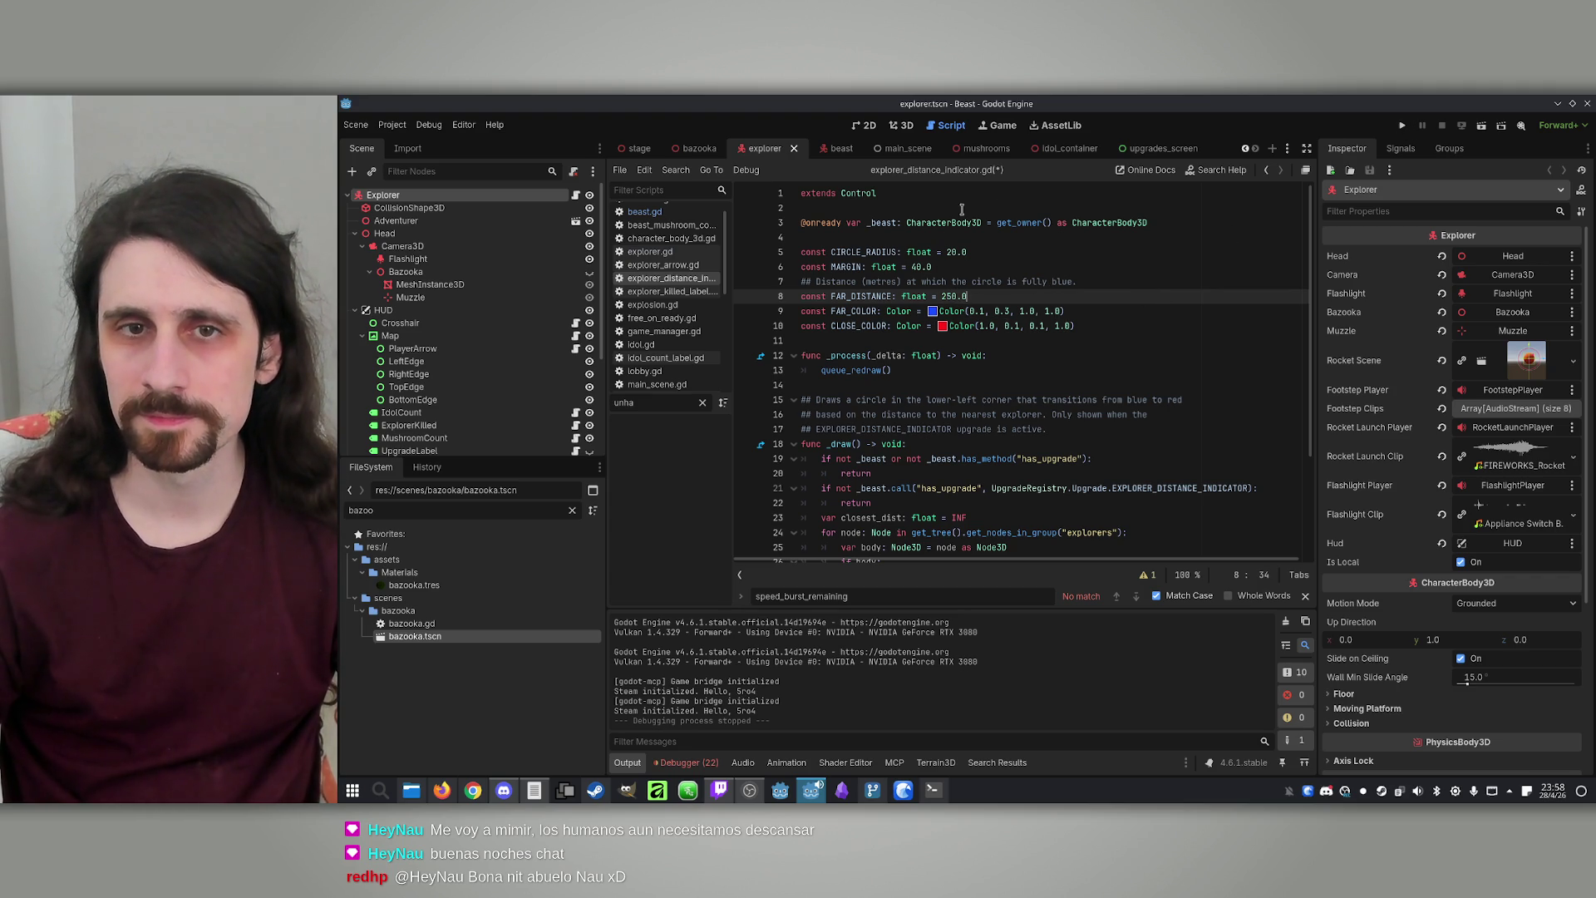
Review the MARGIN and colour constants, then save the script and relaunch the game
{"action": "double_click", "coordinate": [856, 268]}
{"action": "scroll", "coordinate": [1029, 279], "scroll_direction": "down", "scroll_amount": 3}
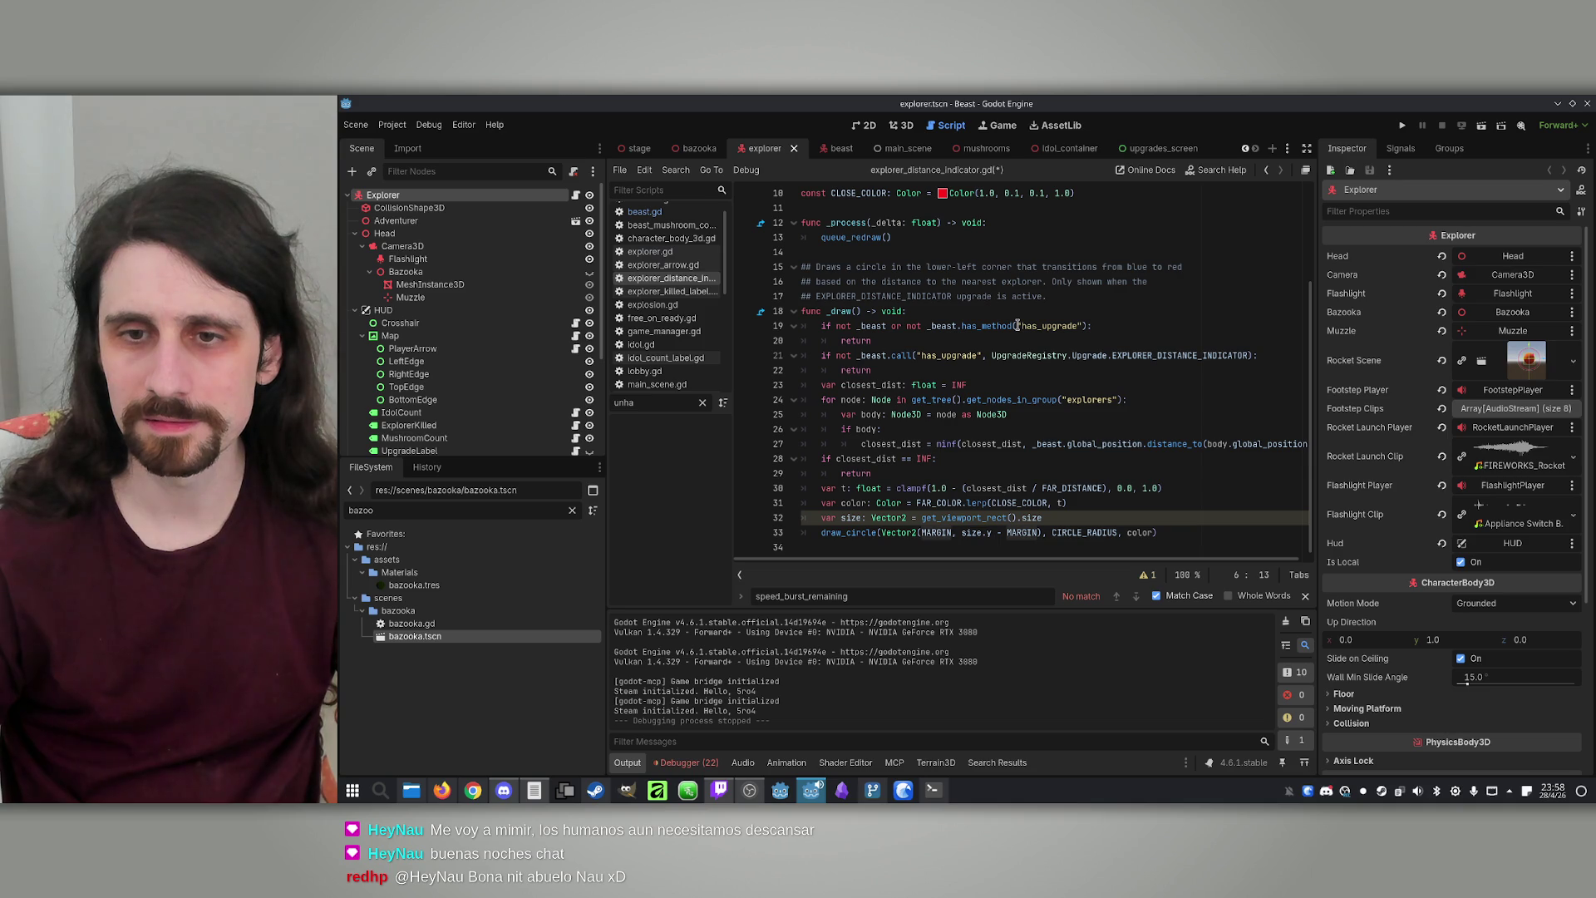
{"action": "scroll", "coordinate": [1053, 341], "scroll_direction": "up", "scroll_amount": 3}
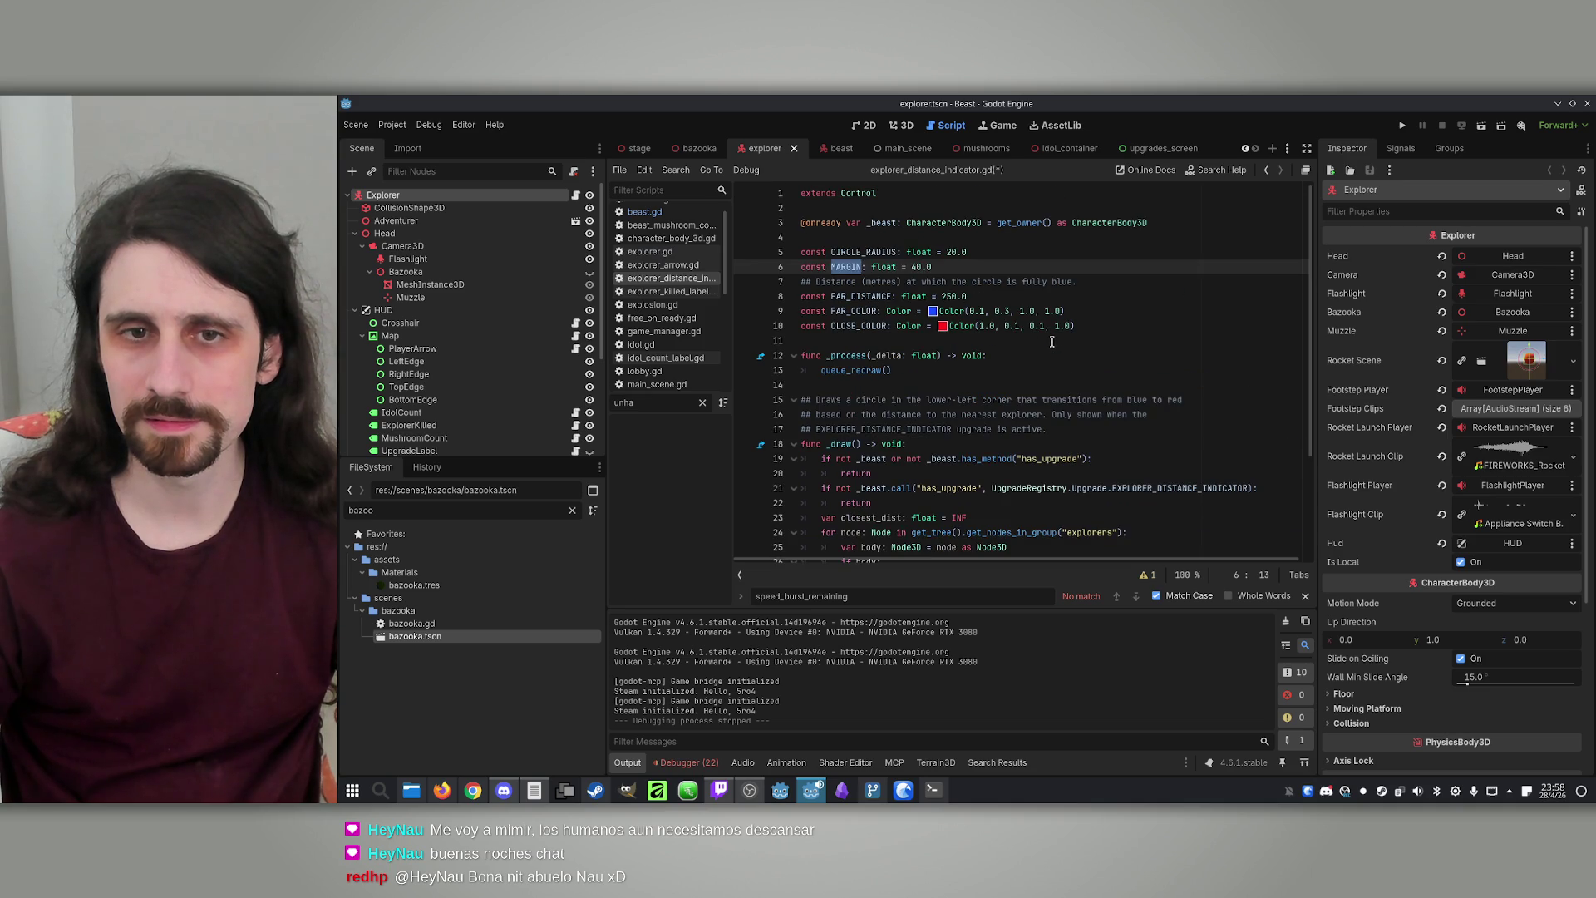
{"action": "left_click", "coordinate": [1108, 312]}
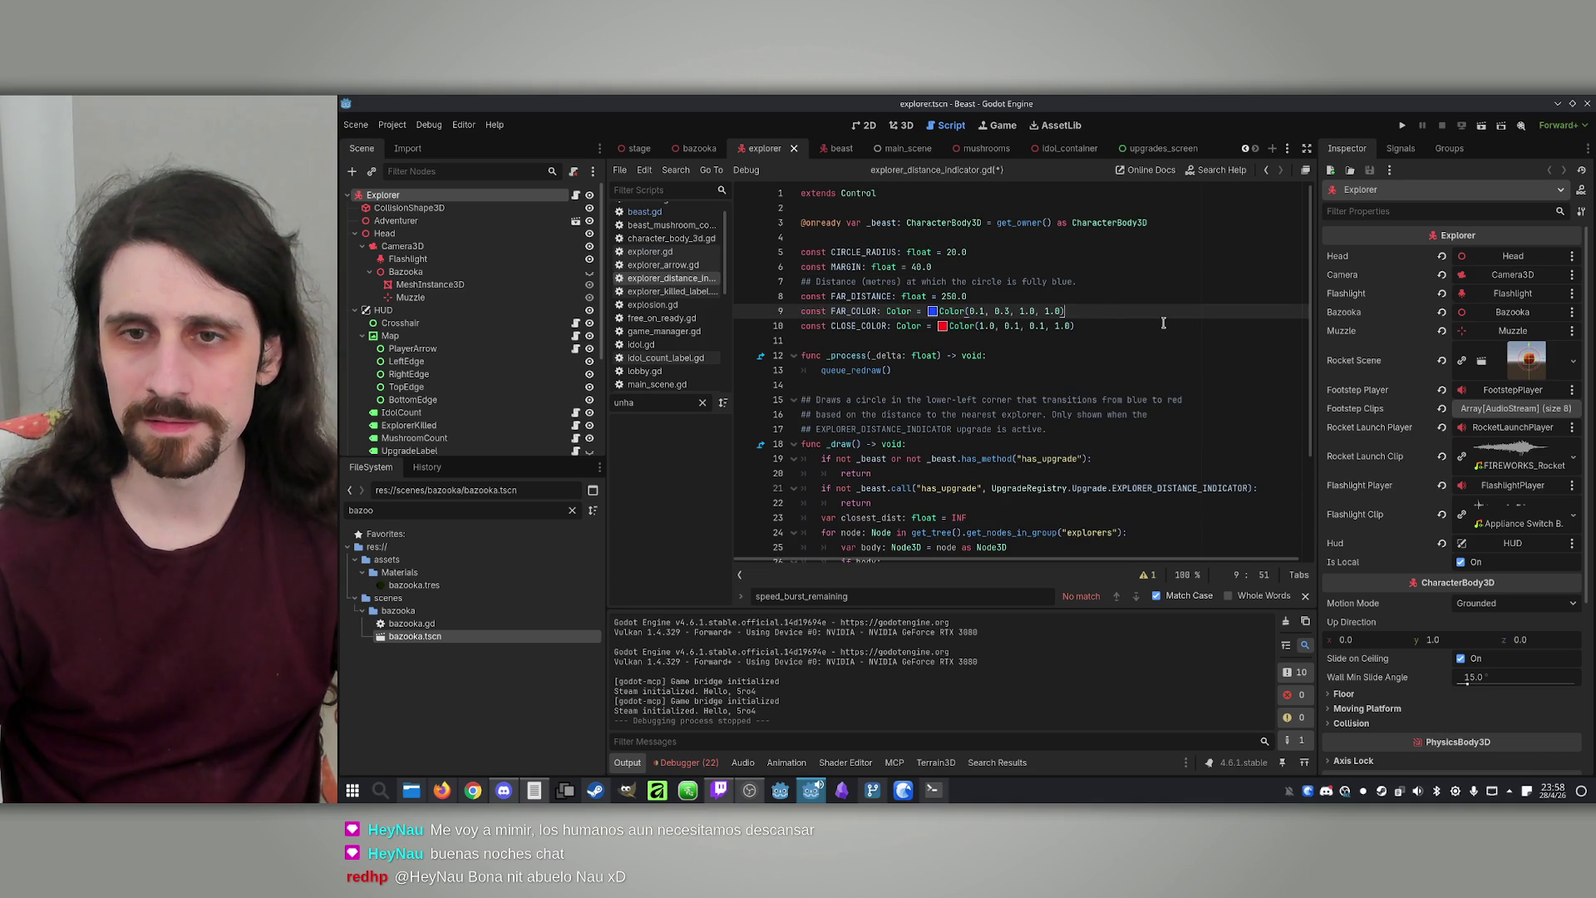
{"action": "left_click", "coordinate": [1078, 431]}
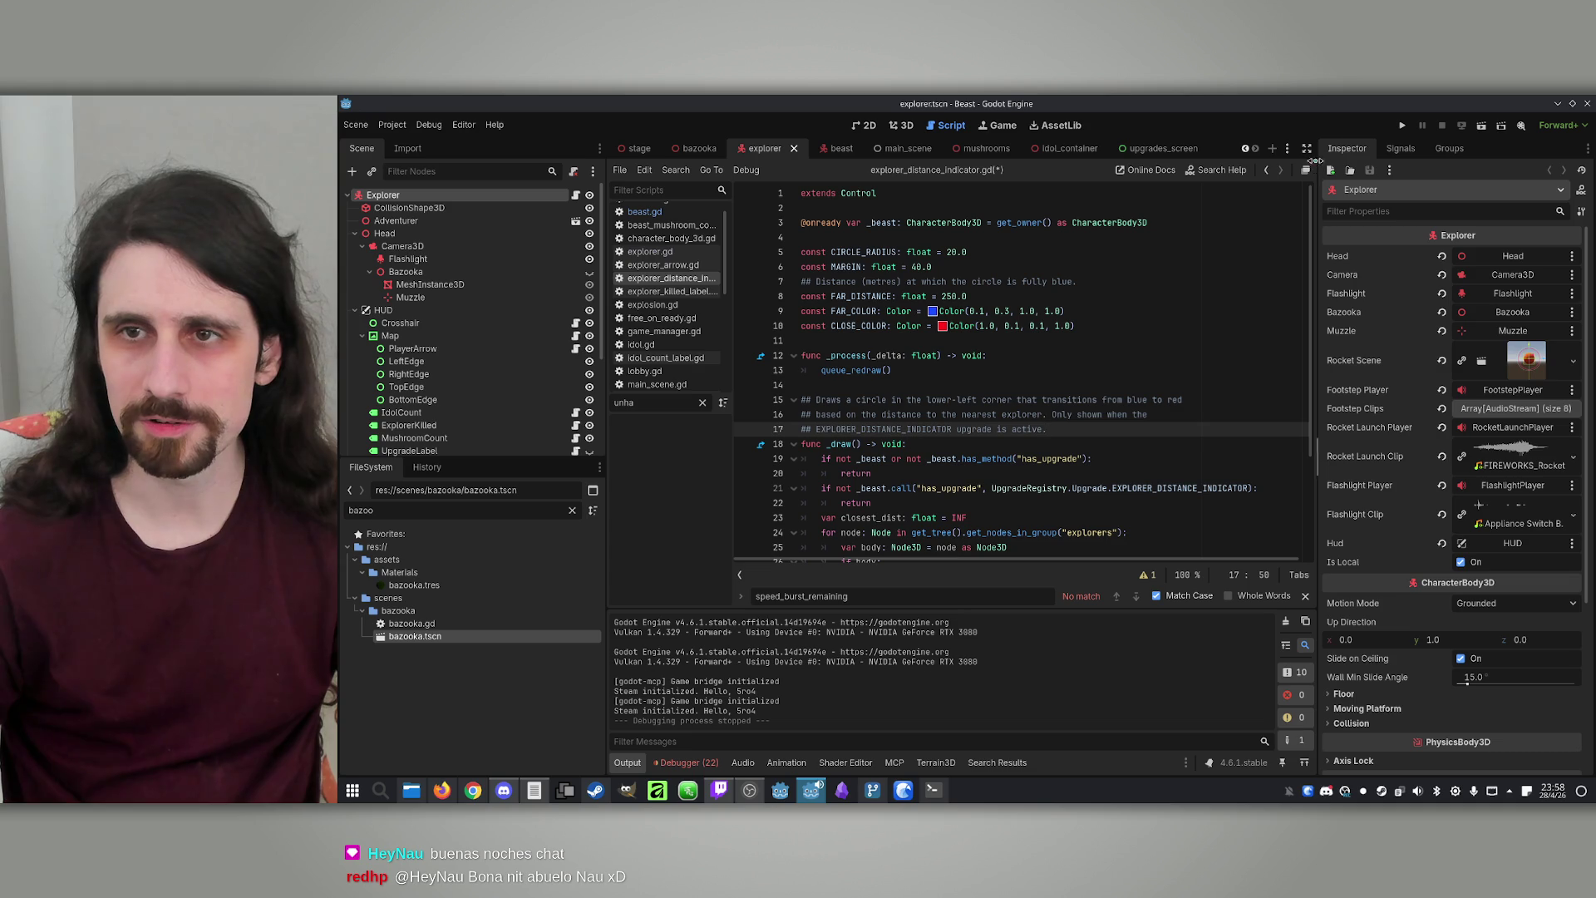
{"action": "left_click", "coordinate": [1401, 125]}
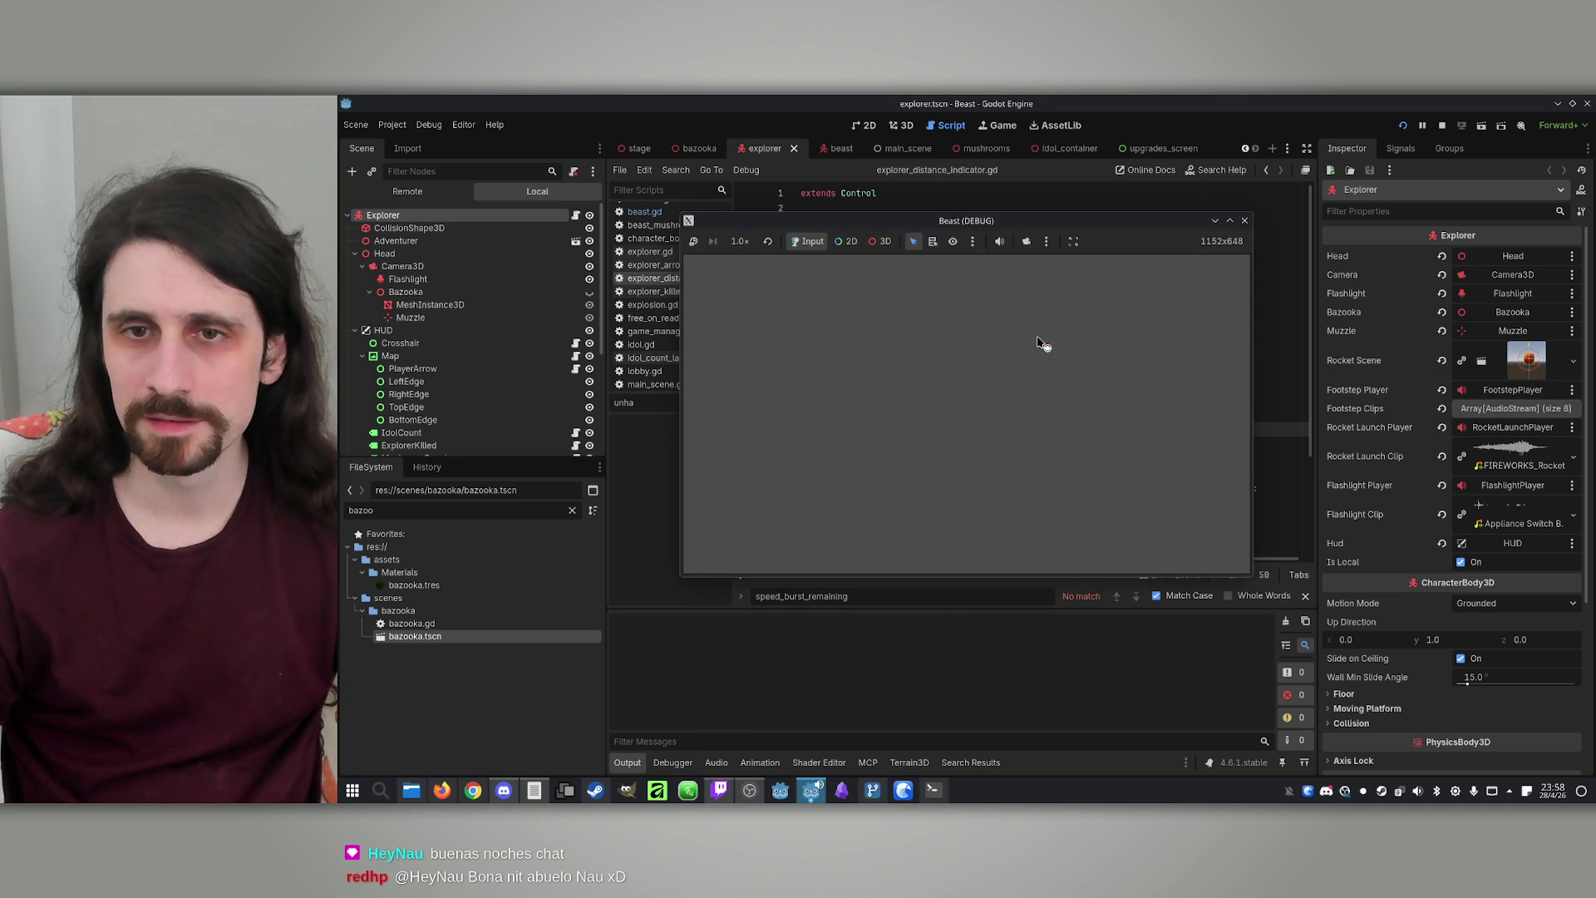
Place the two game windows side by side, host a Beast match, and walk into the forest
{"action": "mouse_move", "coordinate": [995, 248]}
{"action": "left_mouse_down"}
{"action": "mouse_move", "coordinate": [1304, 258]}
{"action": "mouse_move", "coordinate": [925, 217]}
{"action": "mouse_move", "coordinate": [709, 231]}
{"action": "left_mouse_up"}
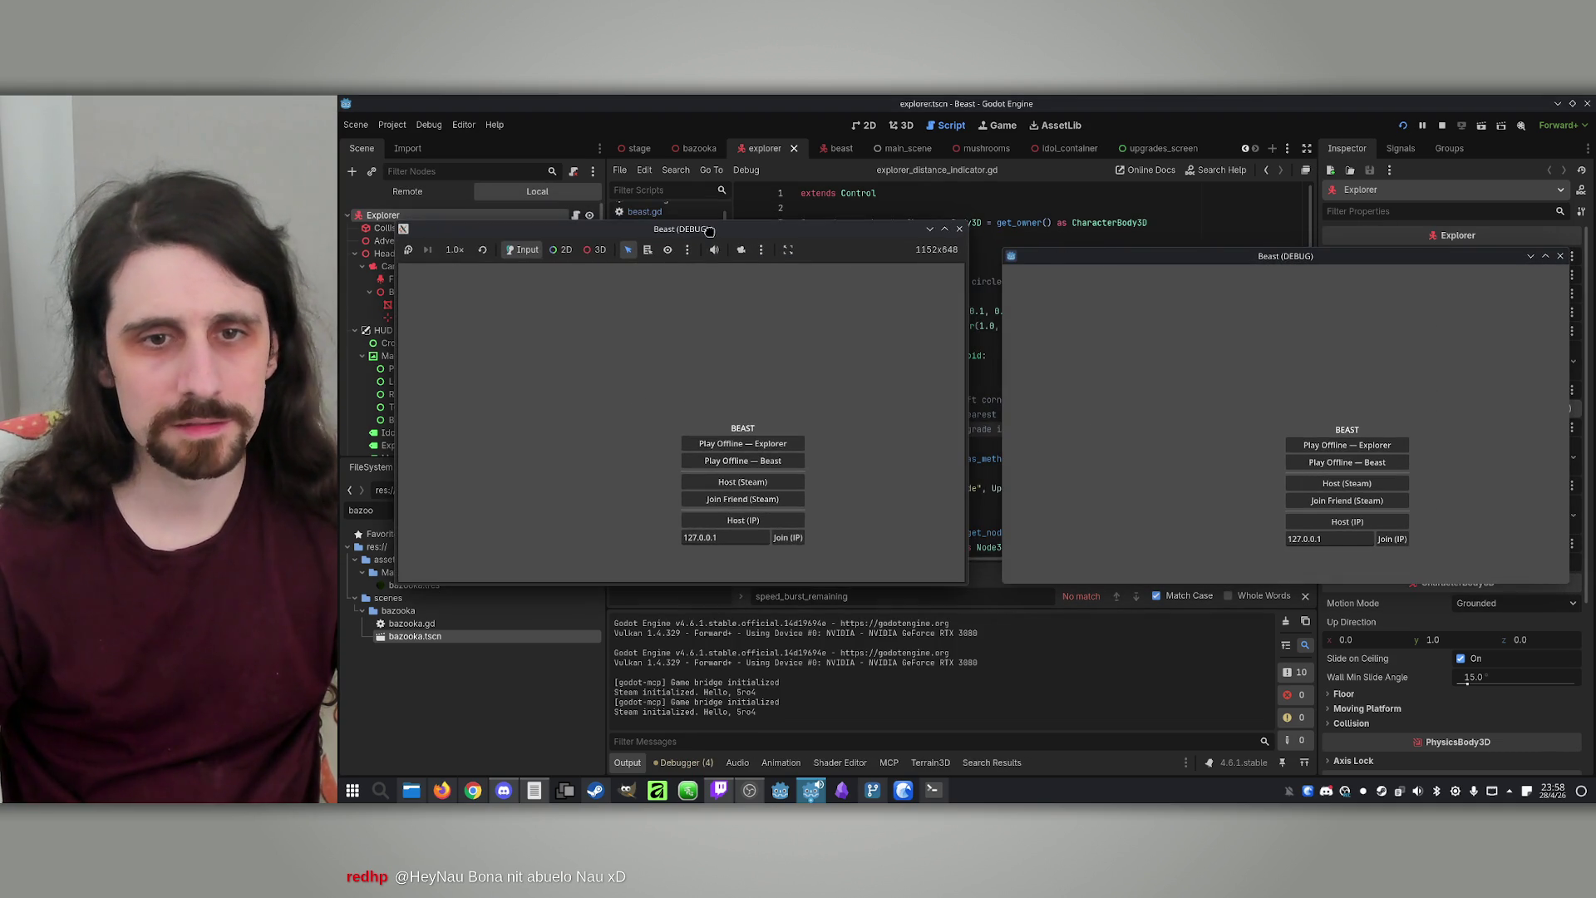
{"action": "left_click", "coordinate": [754, 521]}
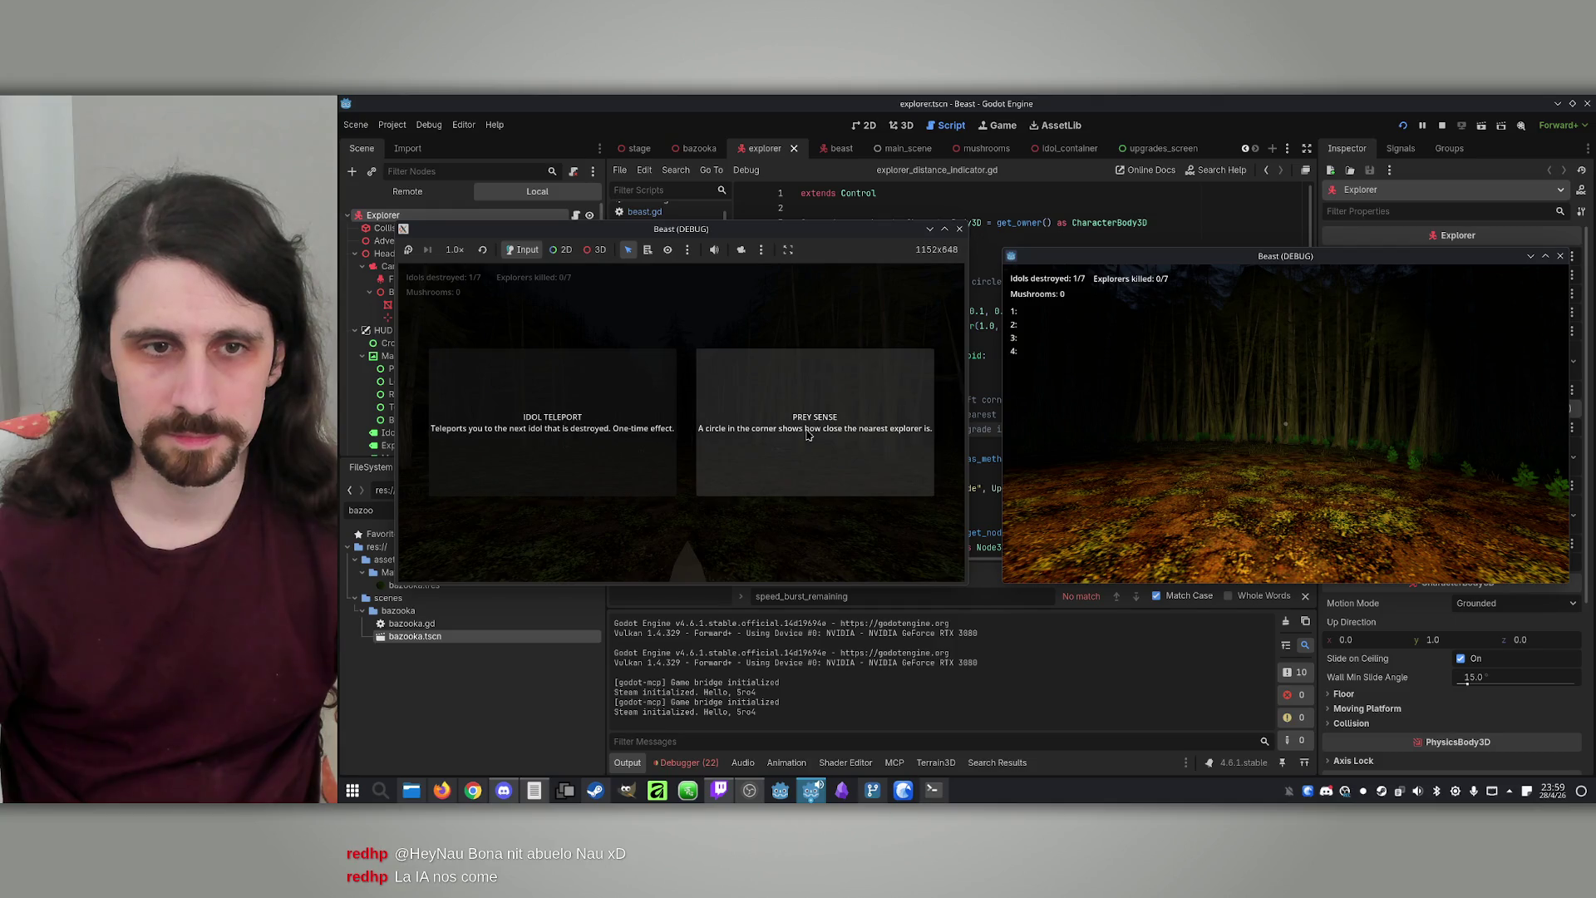
{"action": "key", "text": "w"}
{"action": "key", "text": "w"}
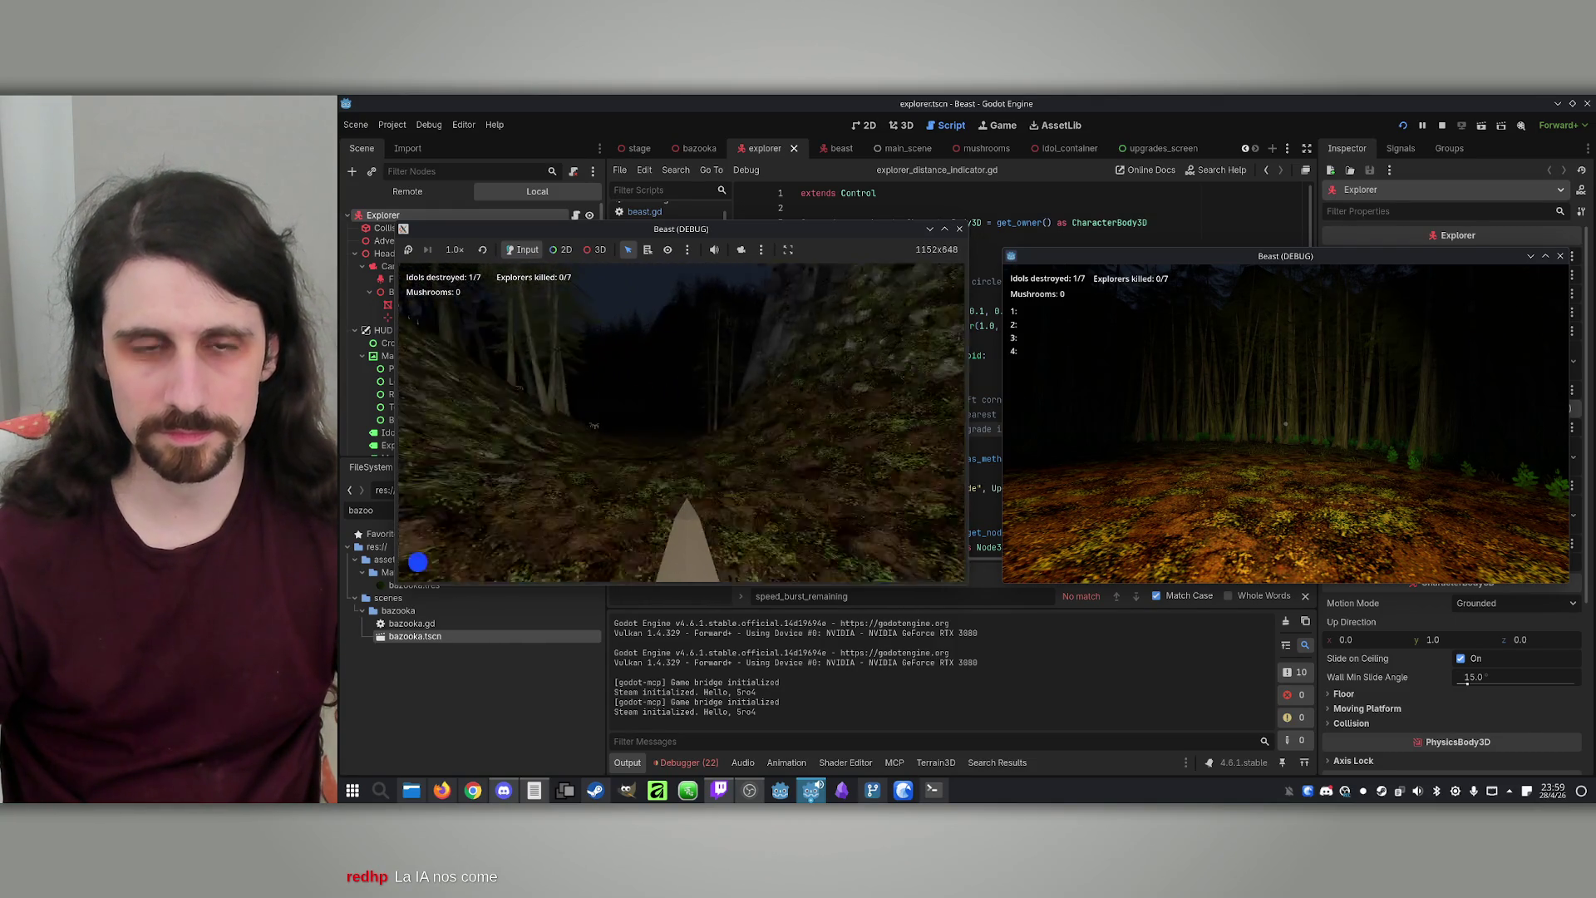
{"action": "key", "text": "w"}
{"action": "key", "text": "w"}
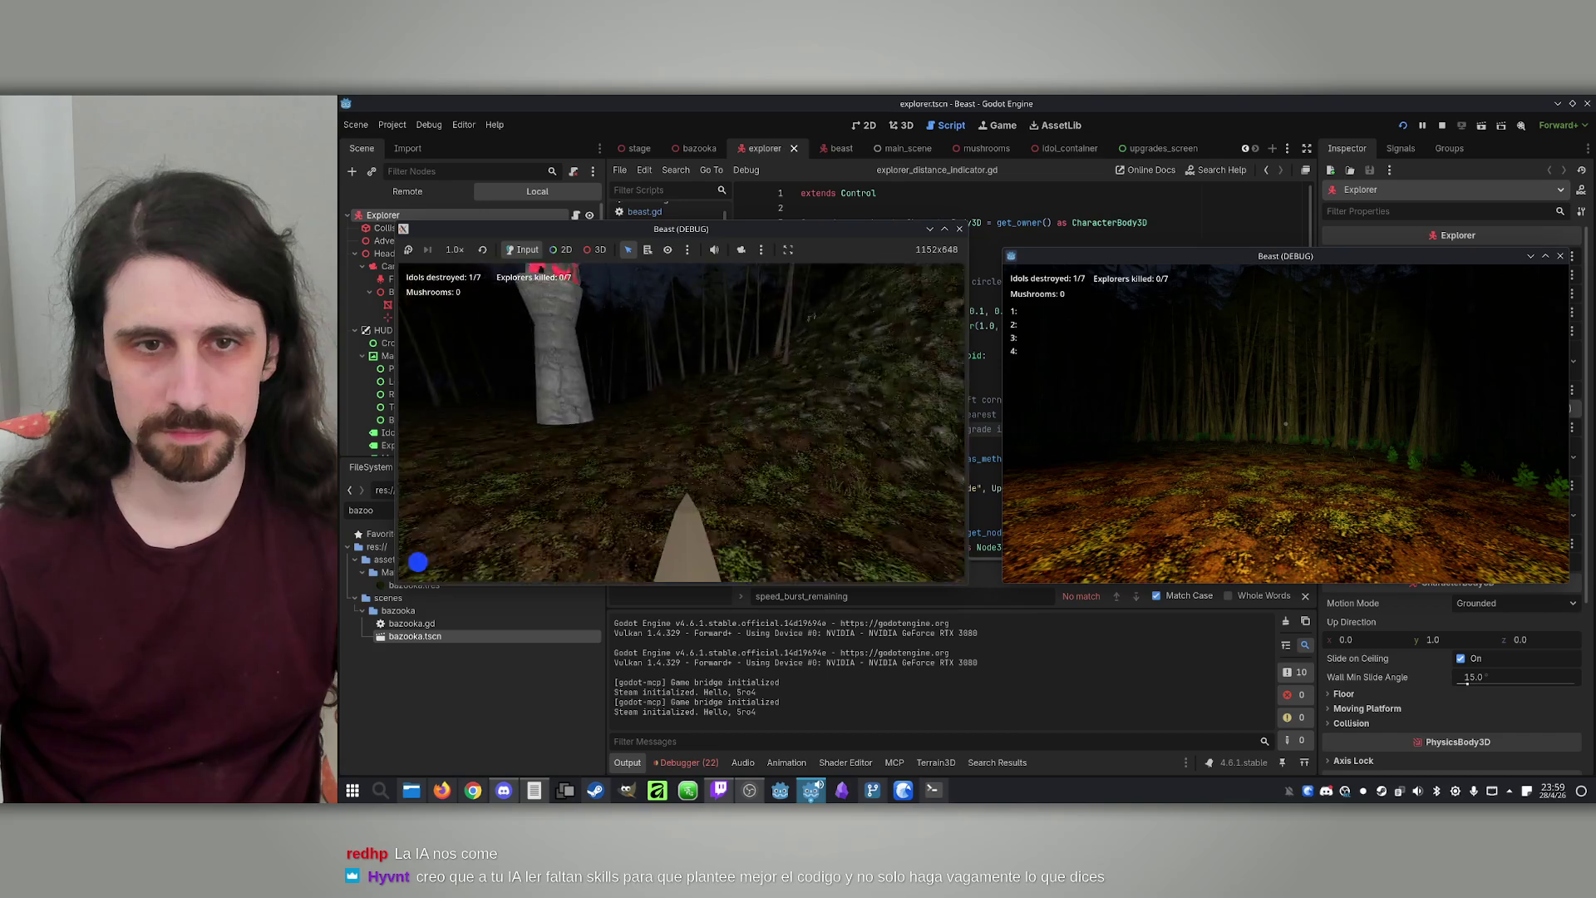
{"action": "key", "text": "w"}
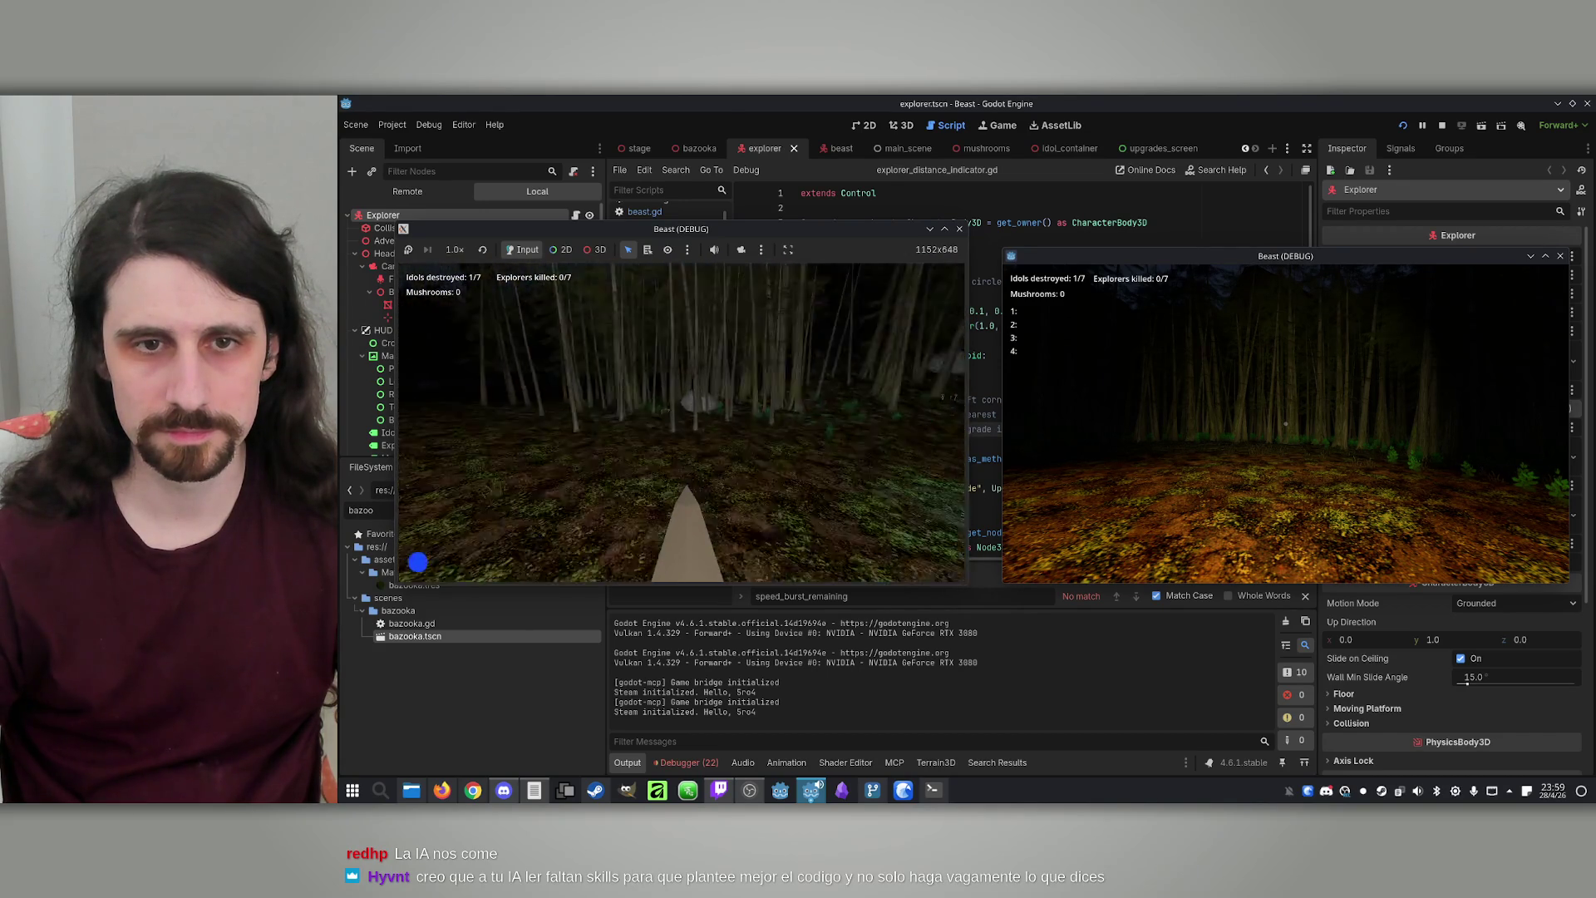
{"action": "key", "text": "w"}
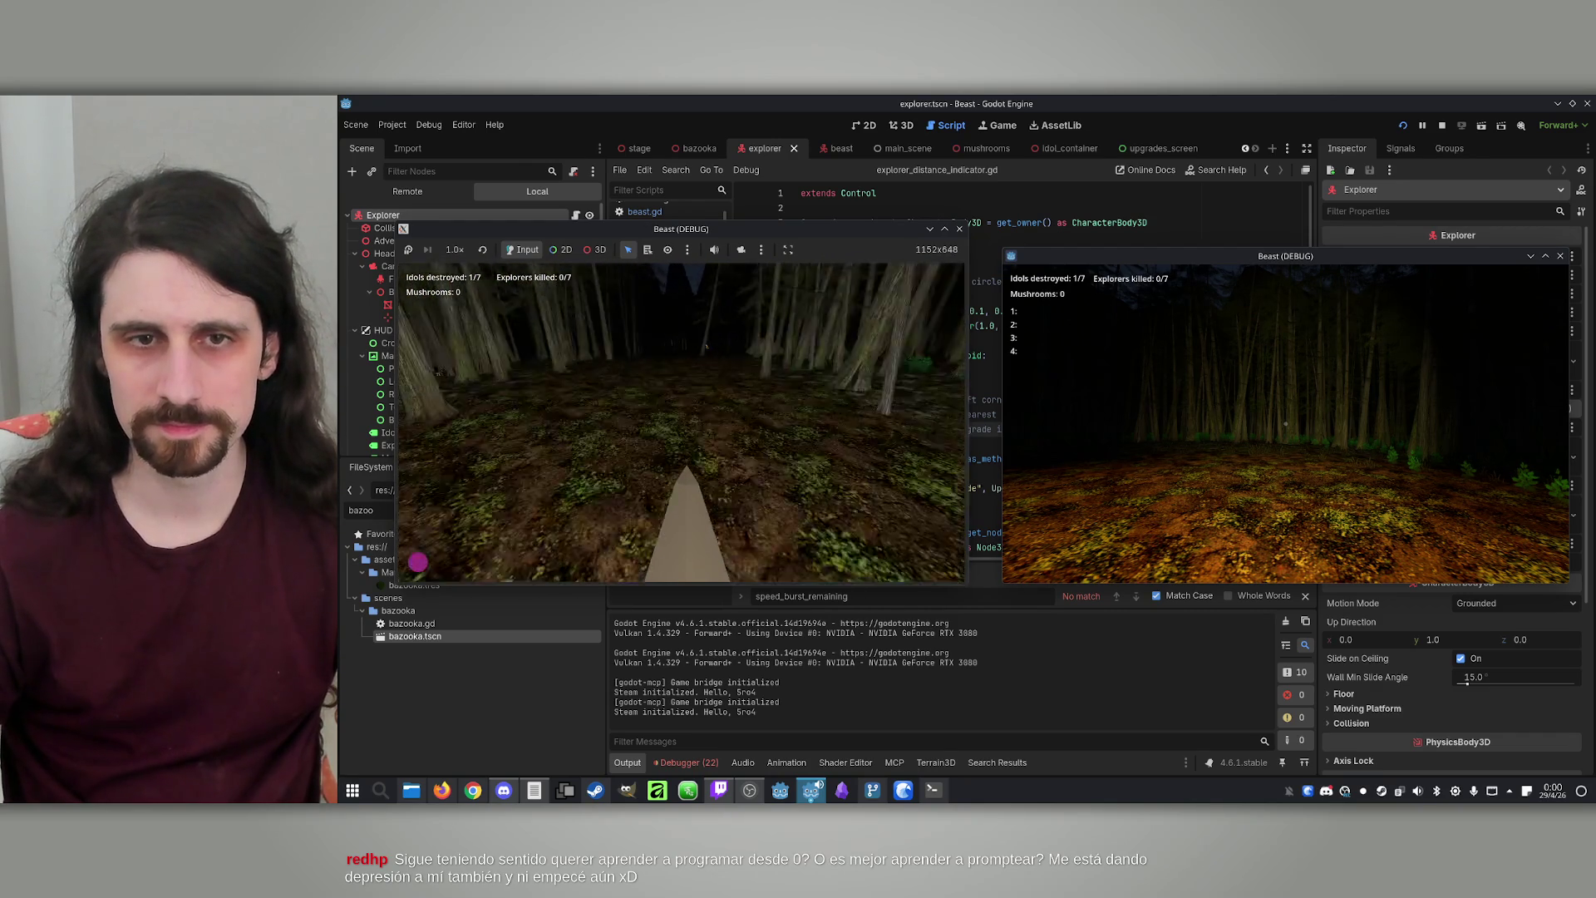
Continue the forest playtest while the corner circle shifts from blue toward purple
{"action": "key", "text": "super"}
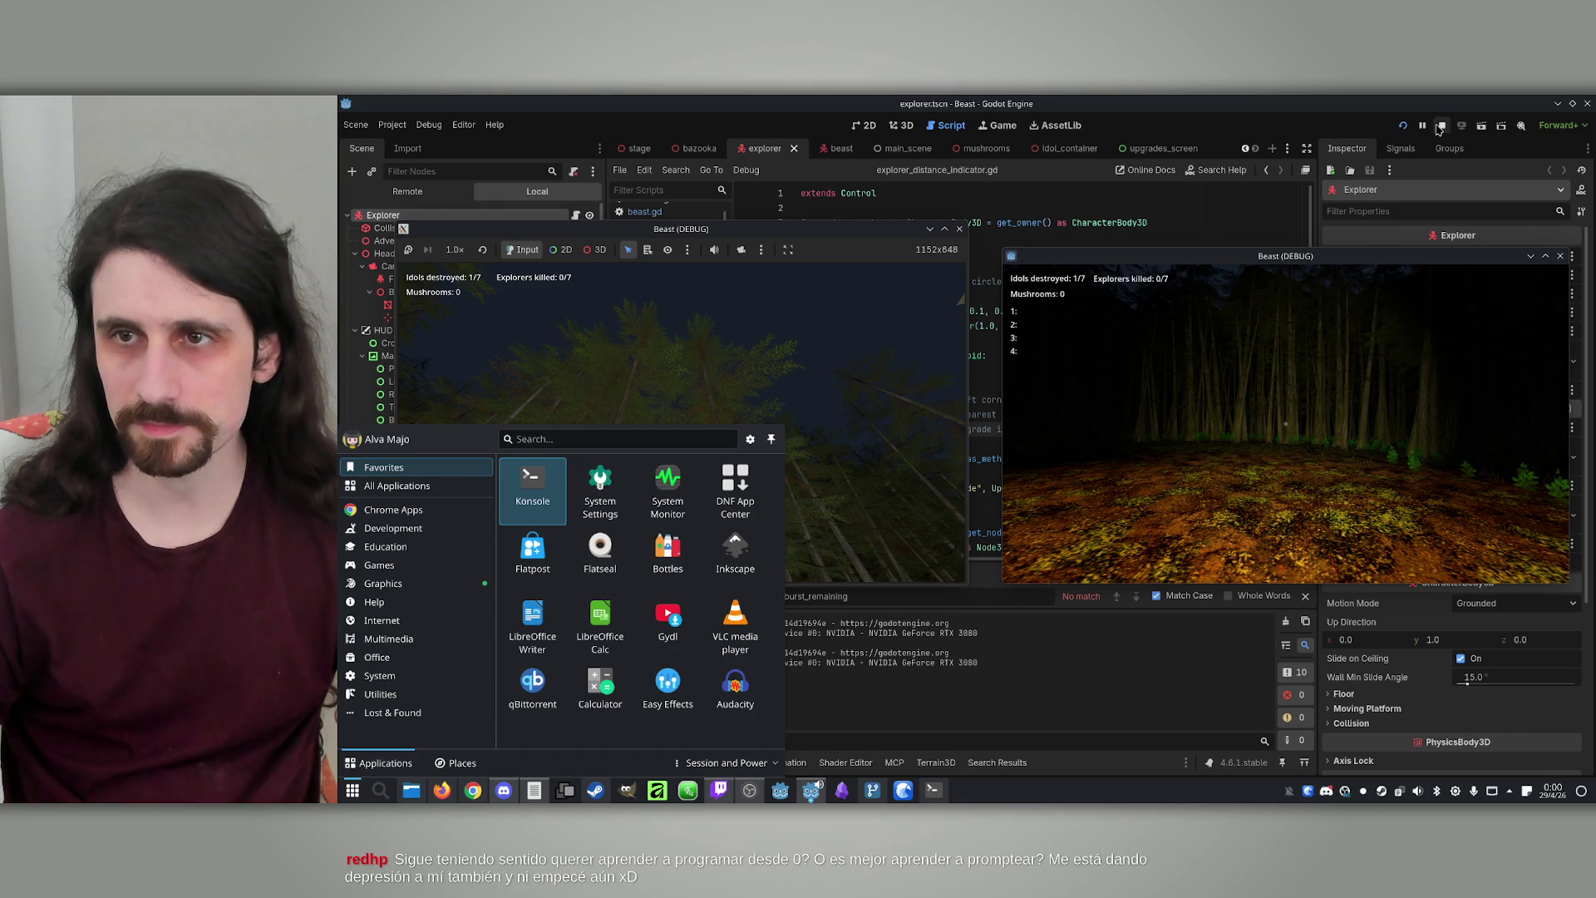
Stop the game and duplicate the FAR_COLOR line, renaming the copy MIDDLE_COLOR
{"action": "left_click", "coordinate": [1436, 126]}
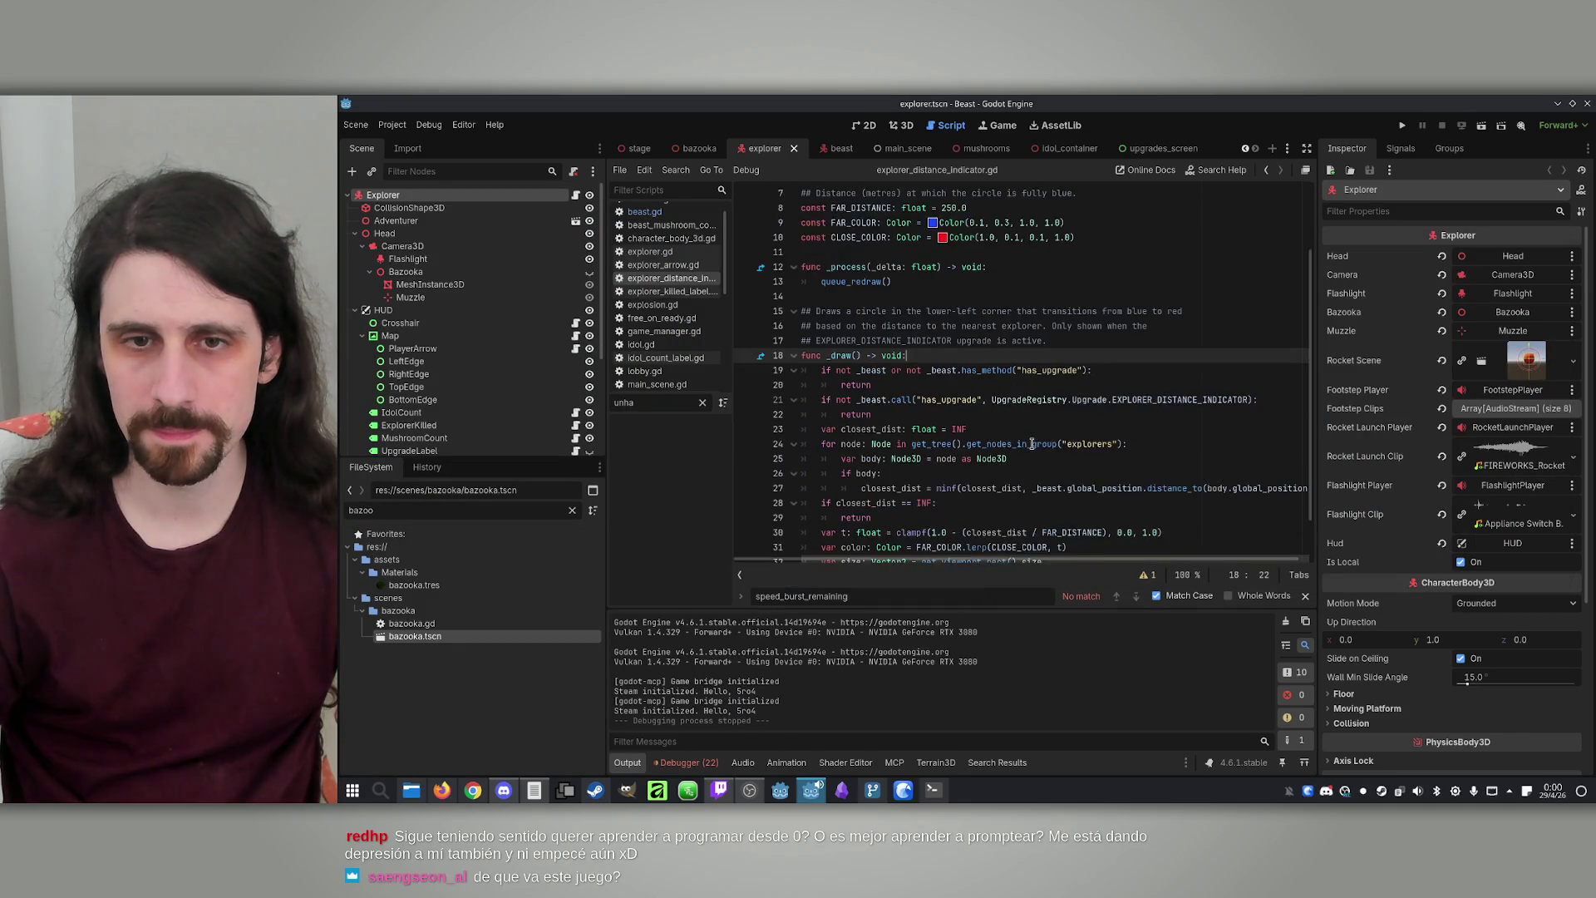
{"action": "scroll", "coordinate": [1039, 441], "scroll_direction": "down", "scroll_amount": 2}
{"action": "left_click", "coordinate": [875, 518]}
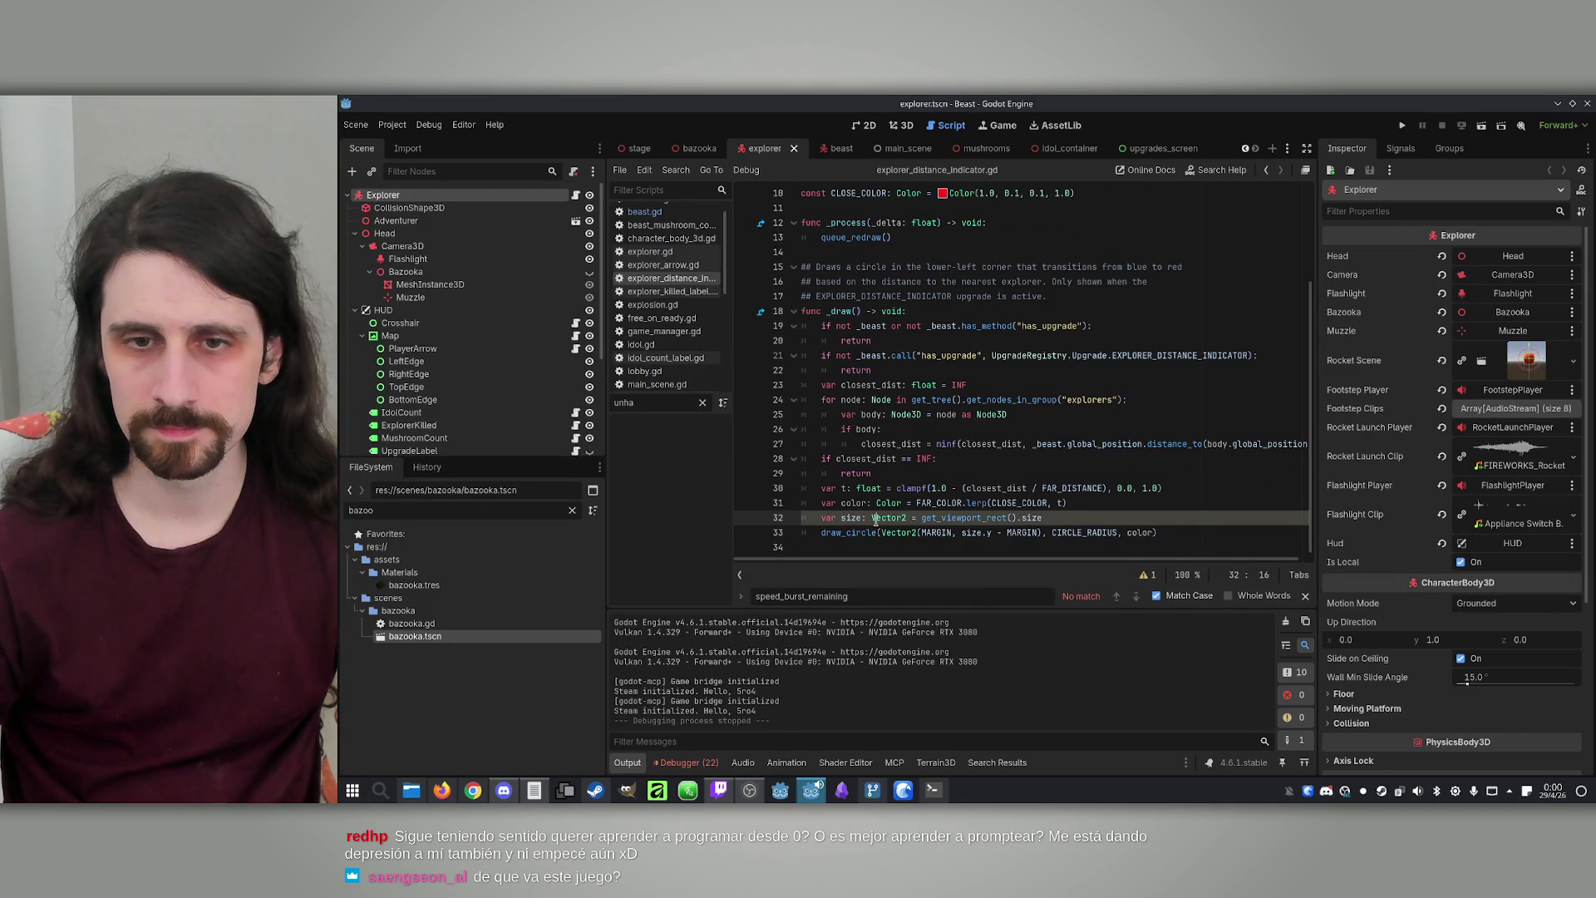
{"action": "scroll", "coordinate": [937, 387], "scroll_direction": "up", "scroll_amount": 3}
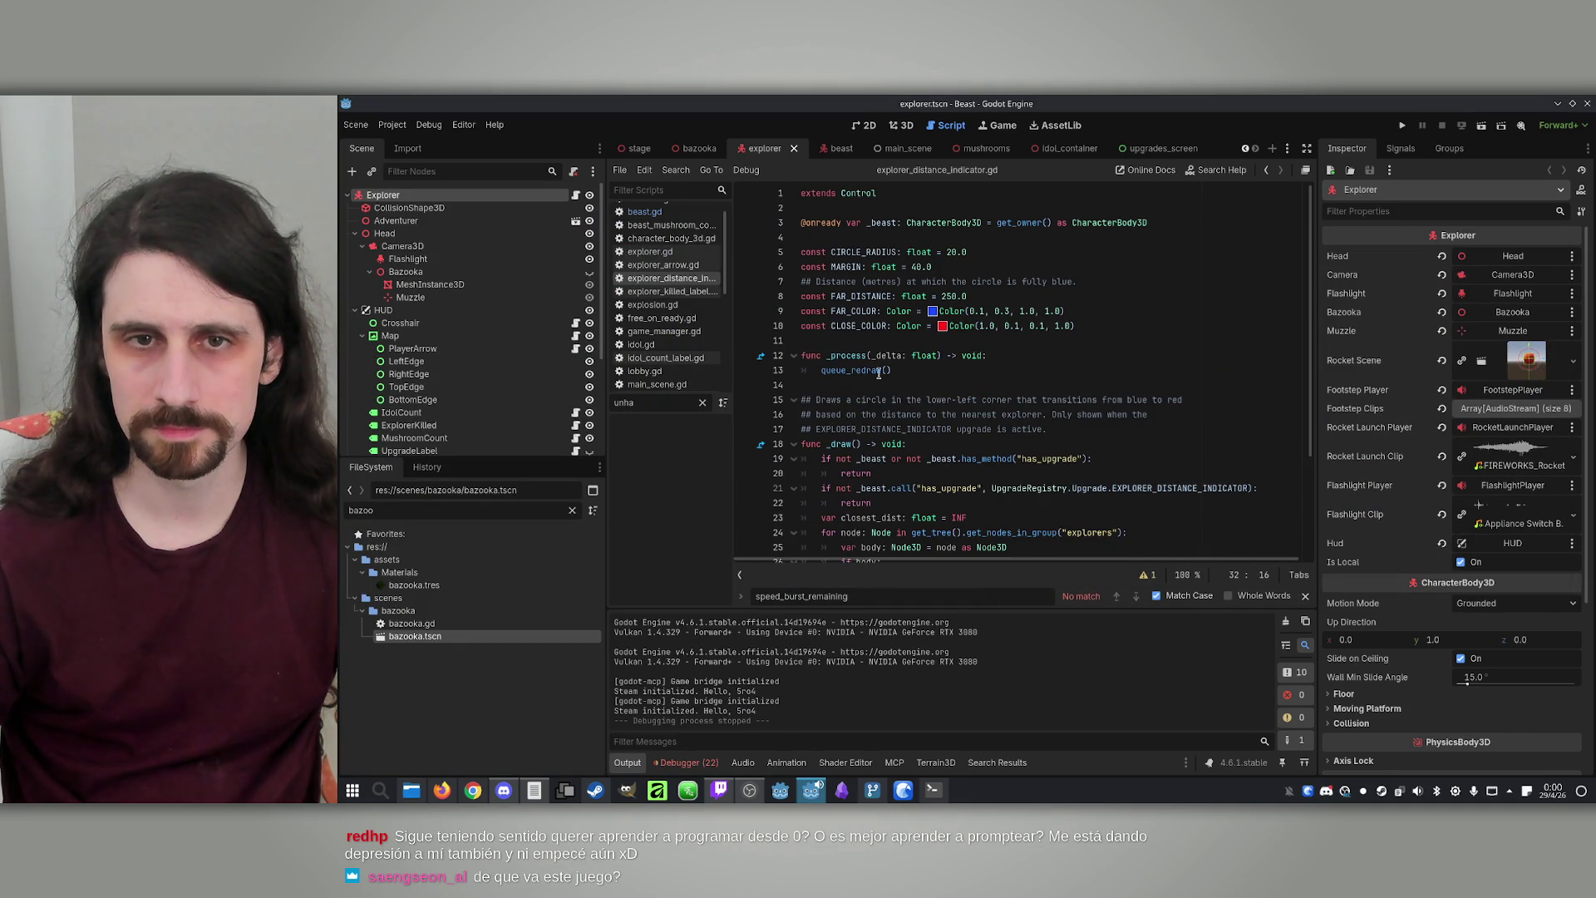
{"action": "double_click", "coordinate": [870, 325]}
{"action": "double_click", "coordinate": [865, 310]}
{"action": "left_click_drag", "start_coordinate": [1156, 310], "coordinate": [801, 320]}
{"action": "key", "text": "ctrl+c"}
{"action": "left_click", "coordinate": [1091, 320]}
{"action": "key", "text": "ctrl+v"}
{"action": "left_click", "coordinate": [860, 327]}
{"action": "left_click_drag", "start_coordinate": [846, 327], "coordinate": [835, 327]}
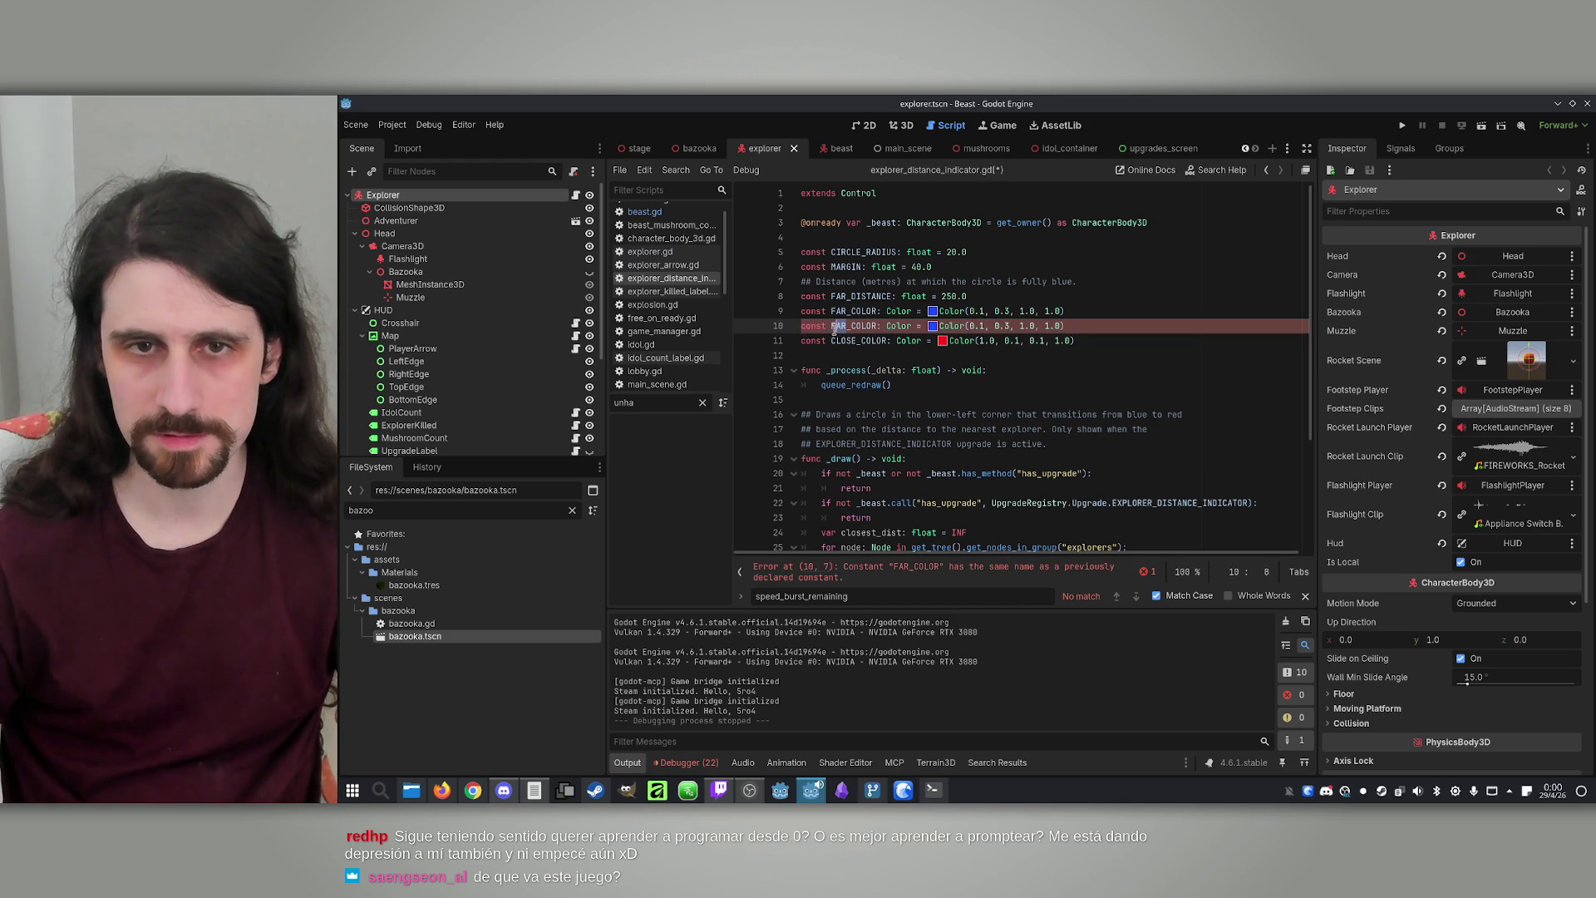
{"action": "type", "text": "MIDDLE"}
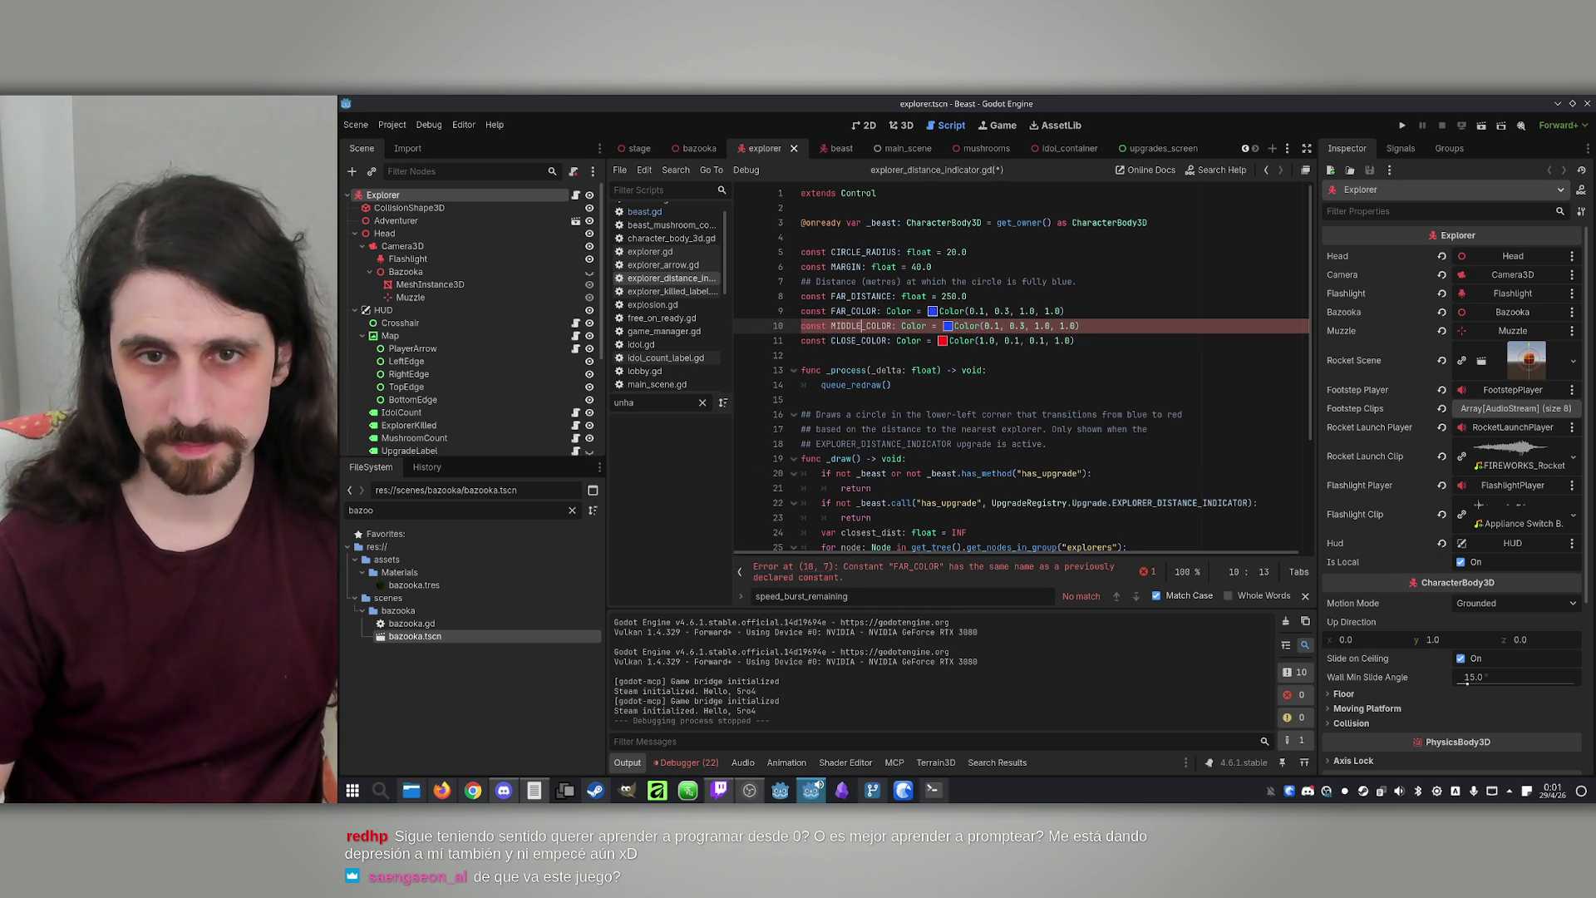
Set MIDDLE_COLOR to bright yellow, Color(1.0, 0.783, 0.0, 1.0), in the colour picker
{"action": "left_click", "coordinate": [948, 326]}
{"action": "left_click", "coordinate": [1040, 478]}
{"action": "left_click_drag", "start_coordinate": [1040, 481], "coordinate": [1031, 497]}
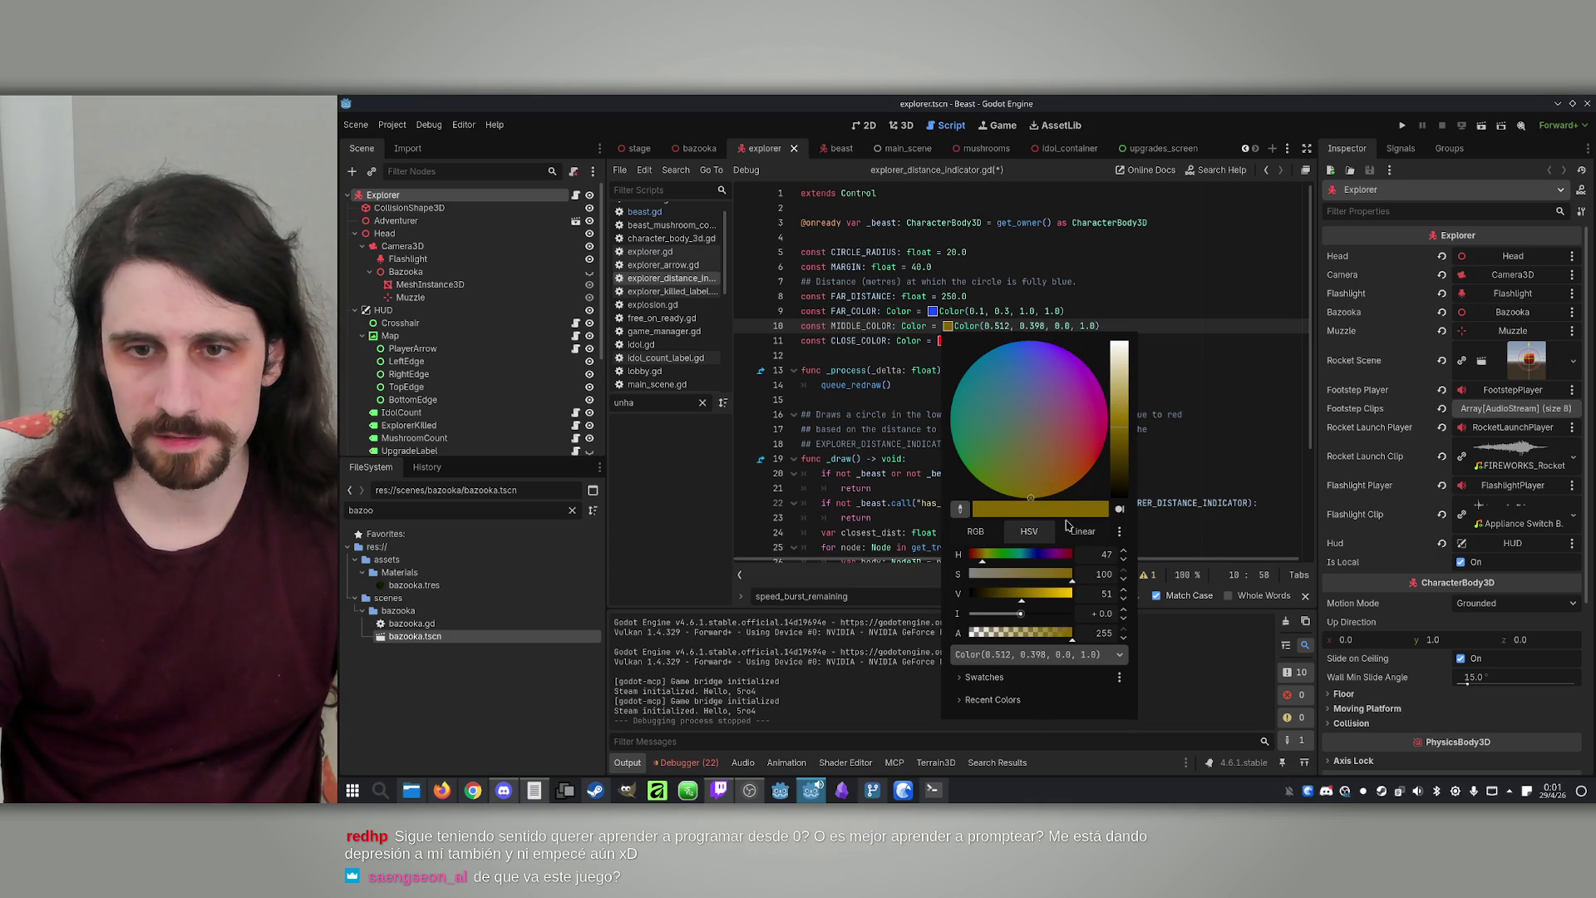
{"action": "left_click_drag", "start_coordinate": [1054, 601], "coordinate": [1089, 595]}
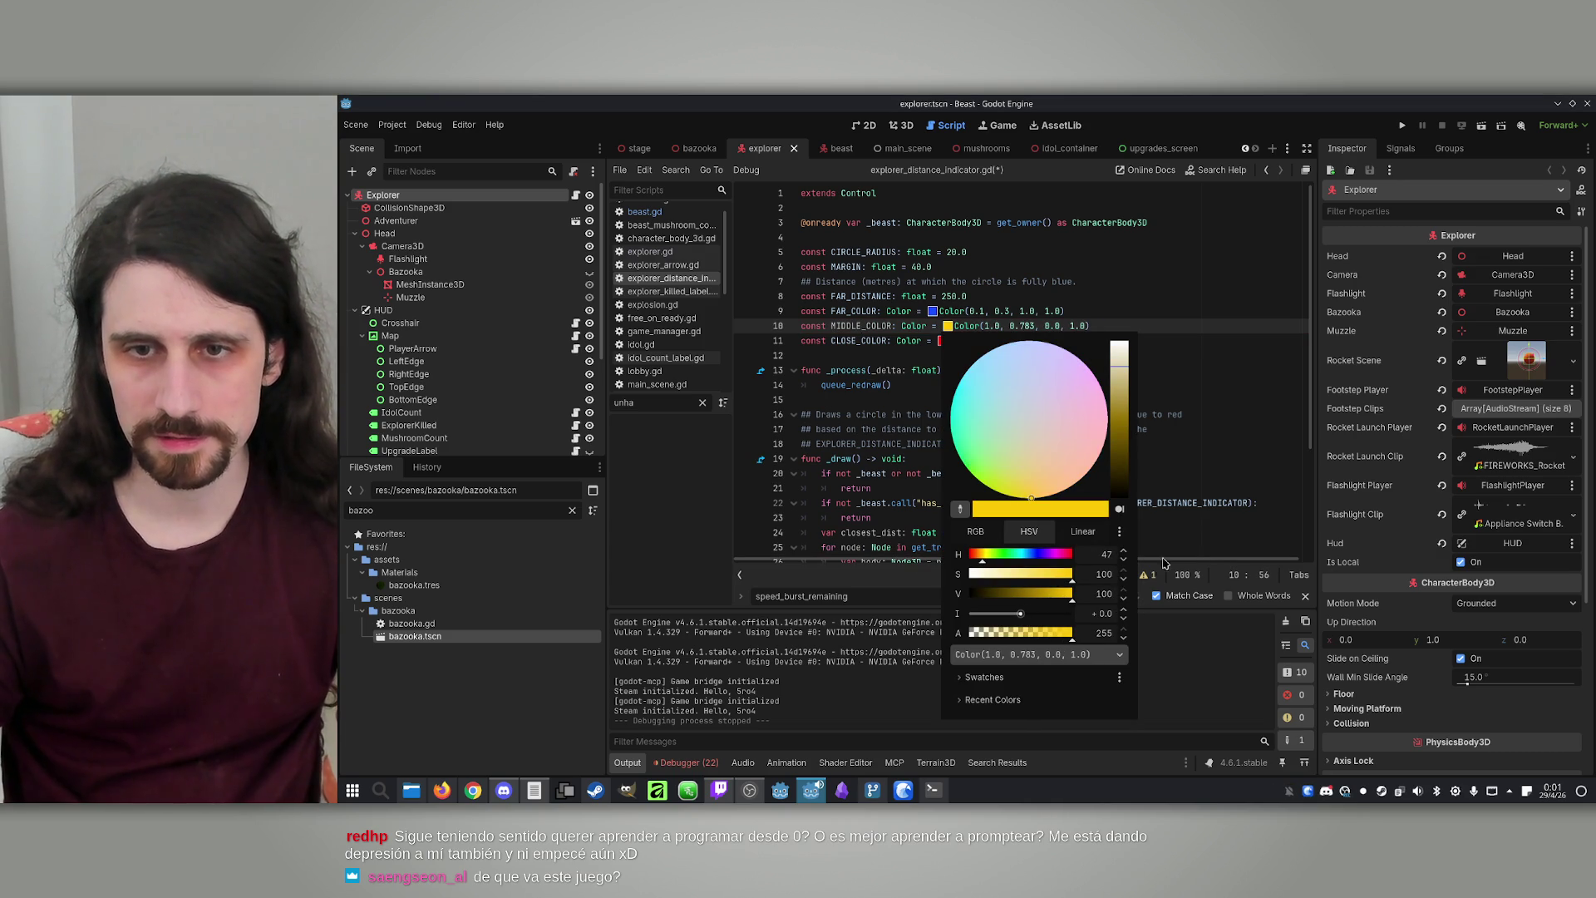
{"action": "left_click", "coordinate": [1216, 452]}
Check where FAR_COLOR and the color variable are used in the draw code's blending line
{"action": "scroll", "coordinate": [1072, 436], "scroll_direction": "down", "scroll_amount": 2}
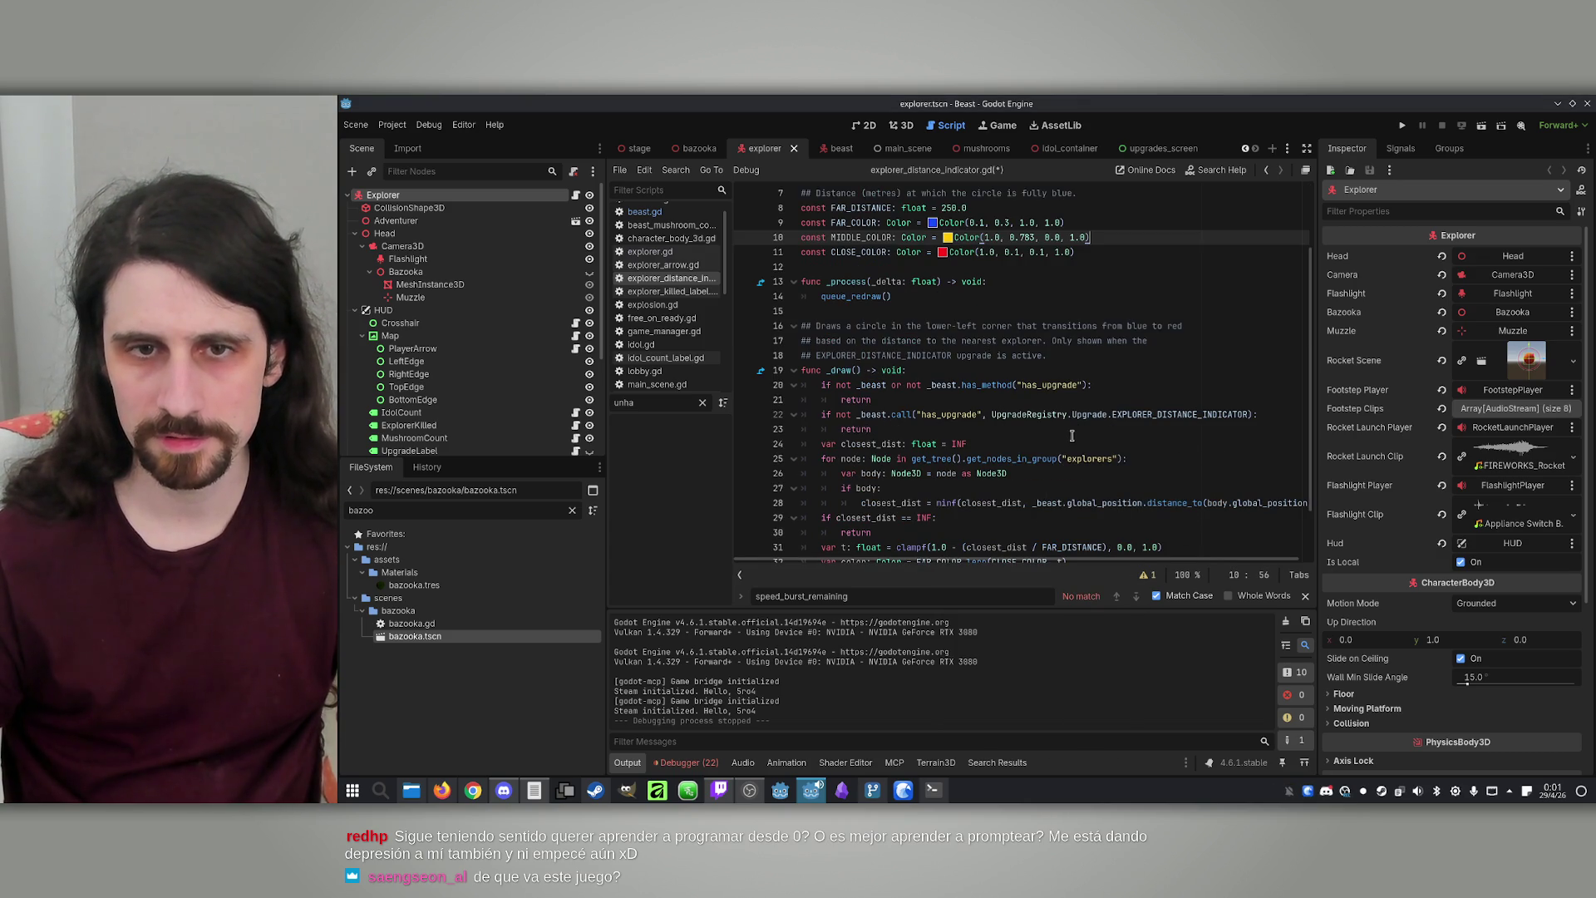
{"action": "double_click", "coordinate": [856, 222]}
{"action": "scroll", "coordinate": [917, 349], "scroll_direction": "down", "scroll_amount": 1}
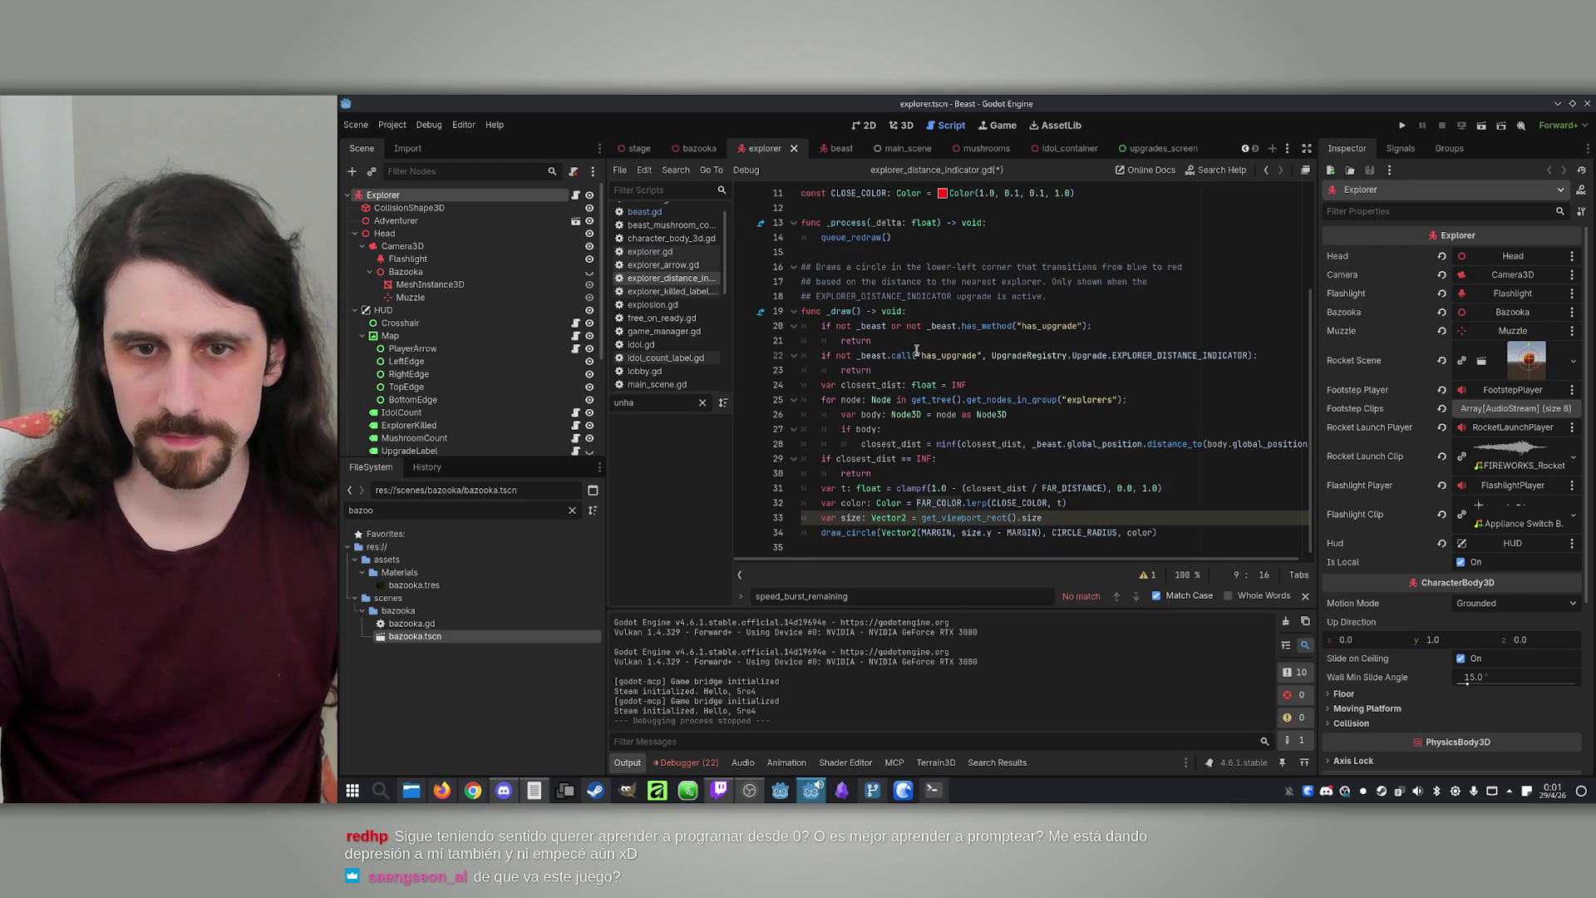
{"action": "left_click", "coordinate": [1037, 491]}
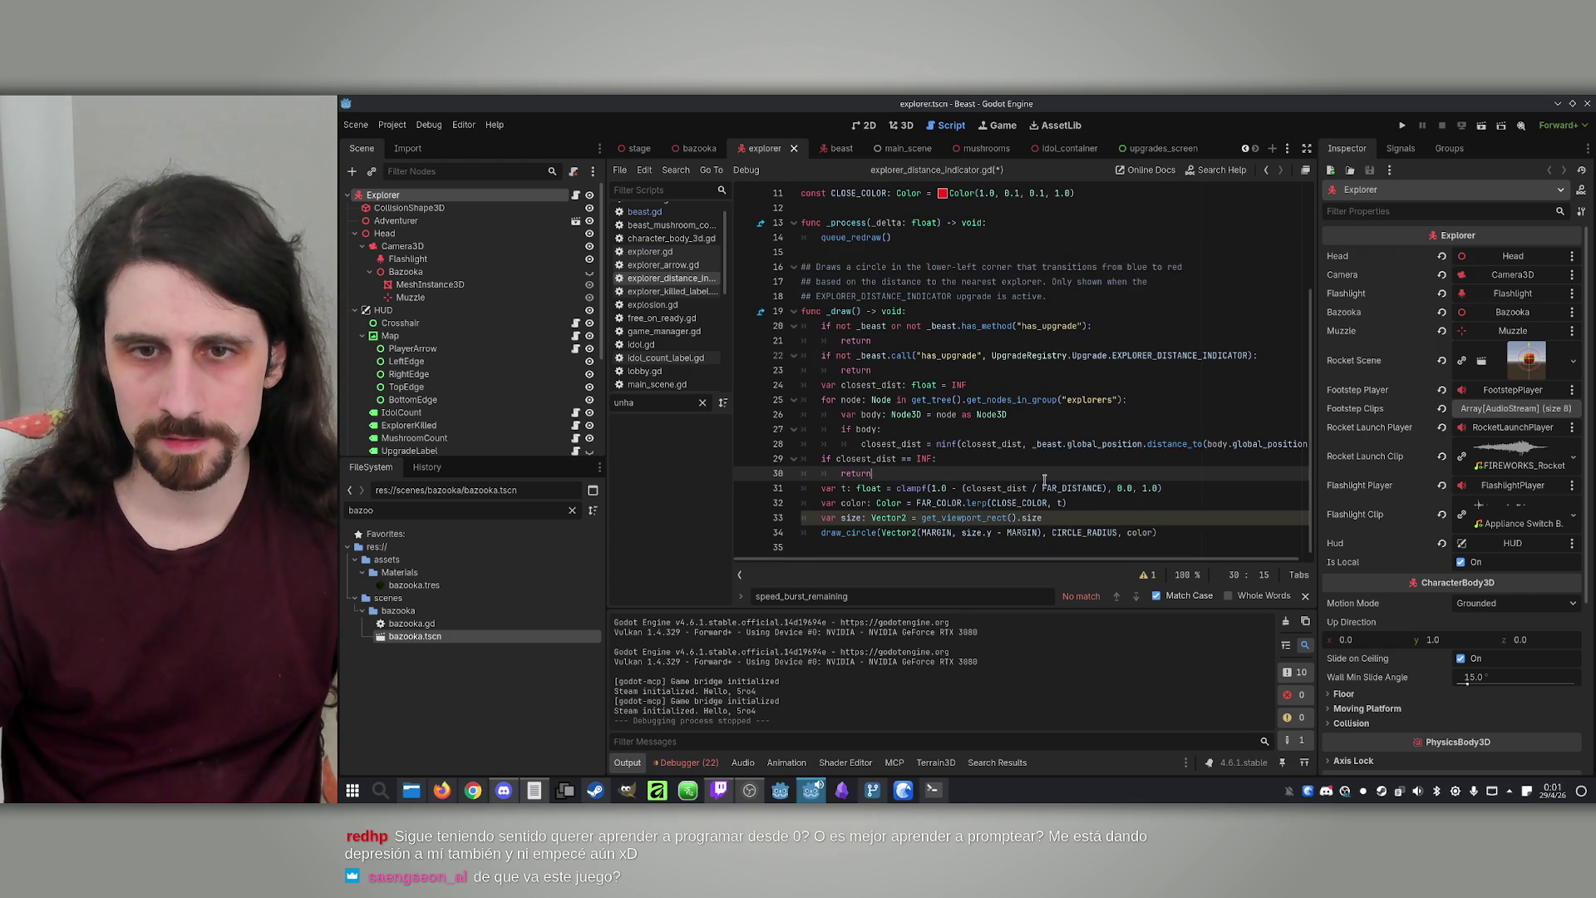
{"action": "double_click", "coordinate": [939, 503]}
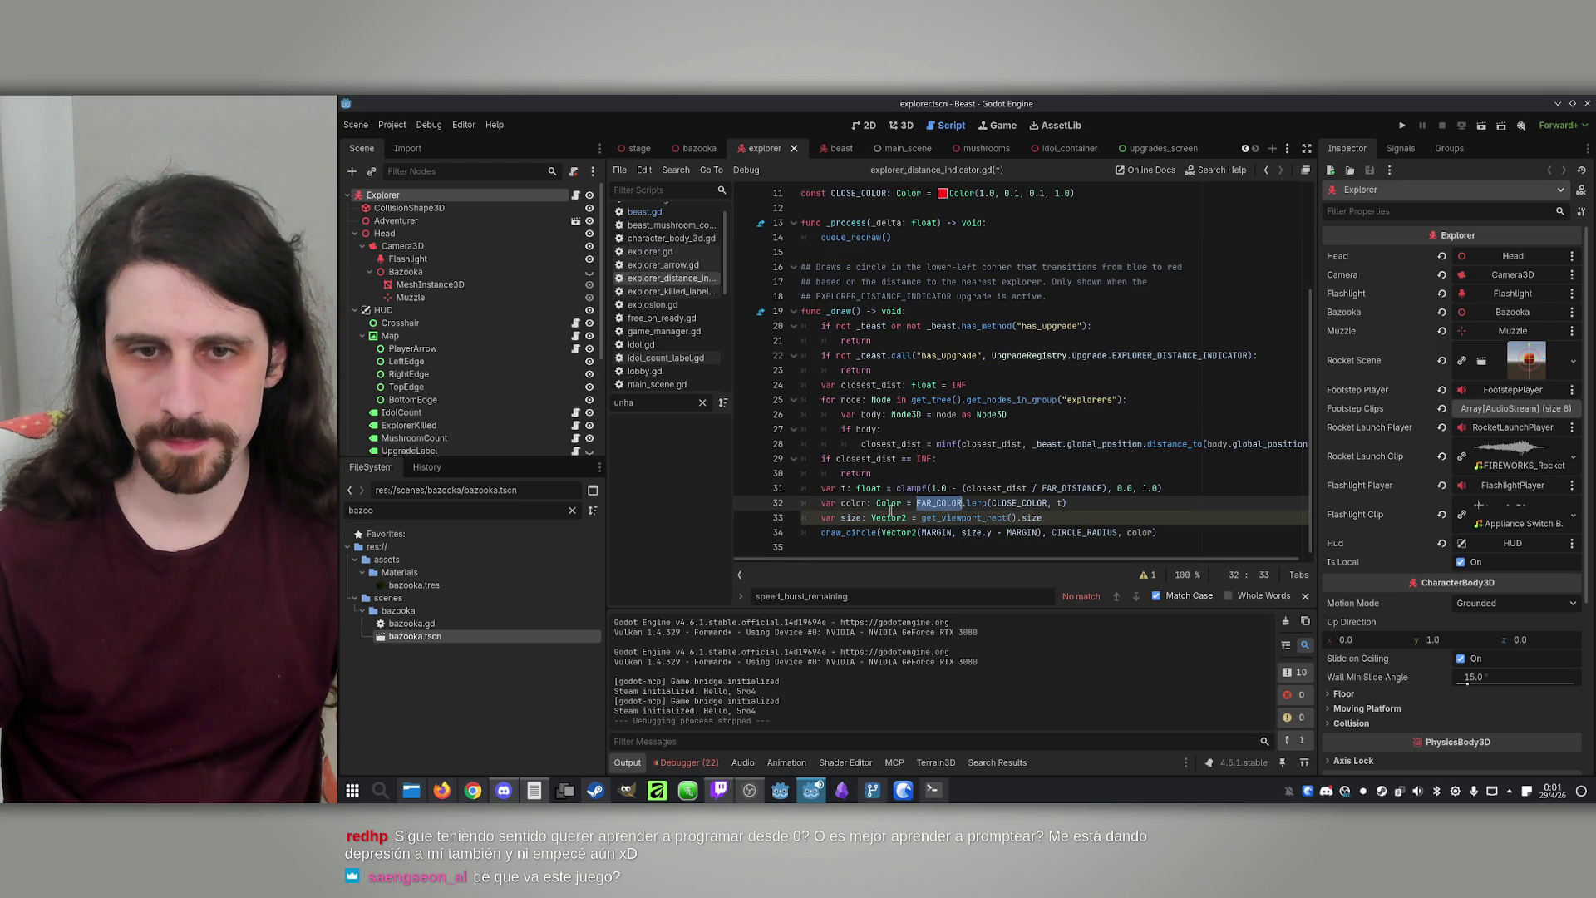
{"action": "double_click", "coordinate": [854, 503]}
{"action": "left_click", "coordinate": [1185, 489]}
{"action": "scroll", "coordinate": [1081, 432], "scroll_direction": "up", "scroll_amount": 3}
{"action": "double_click", "coordinate": [862, 326]}
{"action": "left_click", "coordinate": [962, 264]}
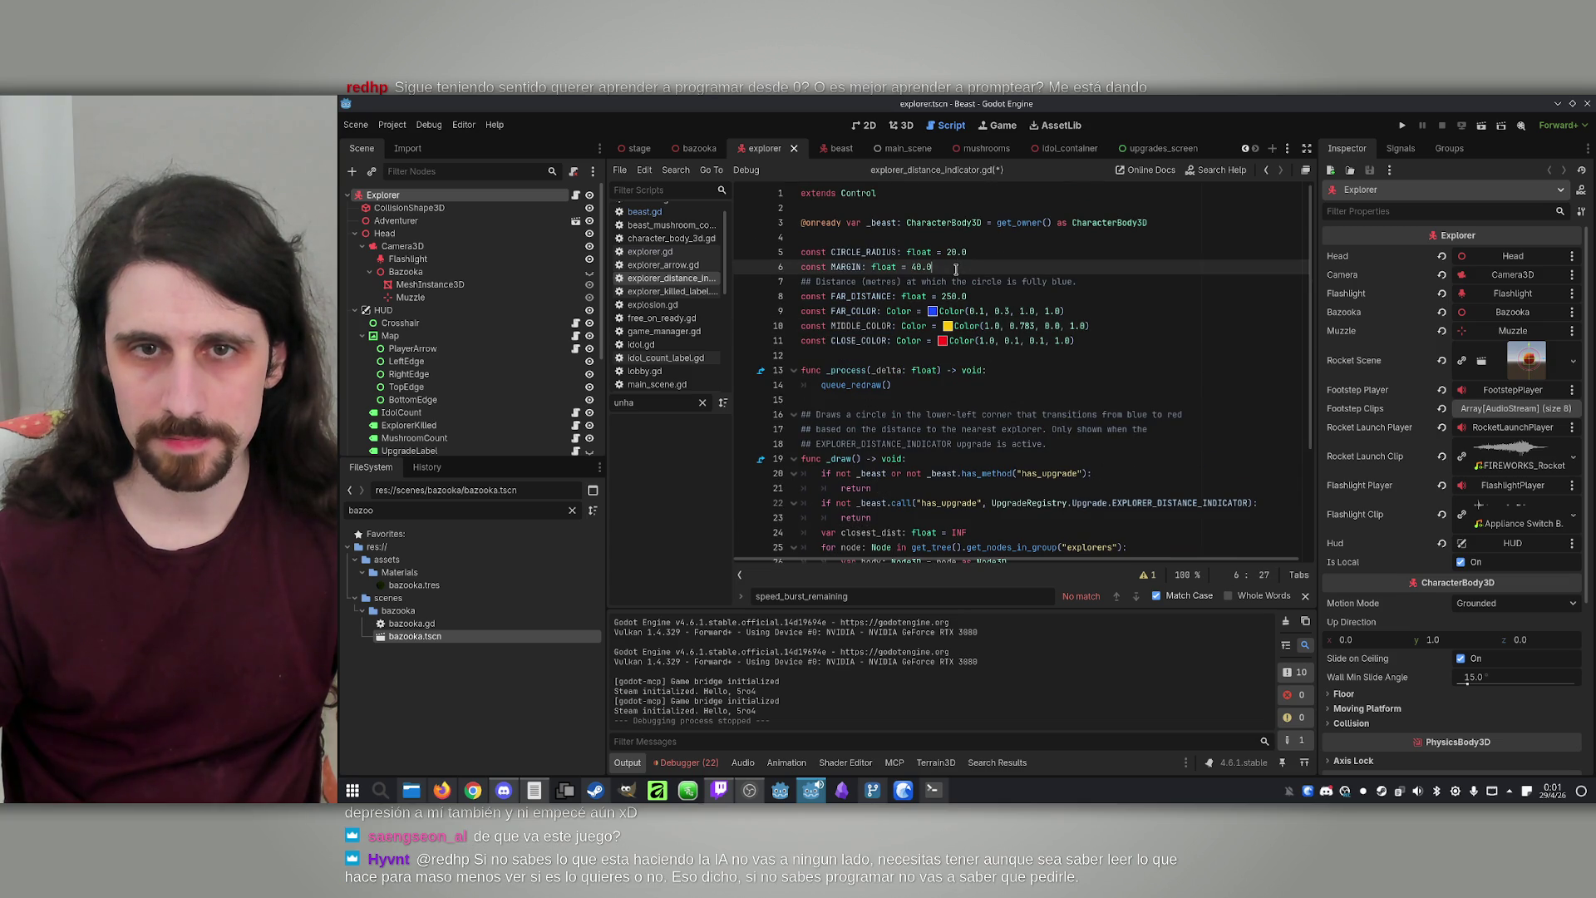
Duplicate the FAR_DISTANCE line as MIDDLE_DISTANCE set to 100.0, then look up FAR_DISTANCE's uses
{"action": "triple_click", "coordinate": [1003, 299]}
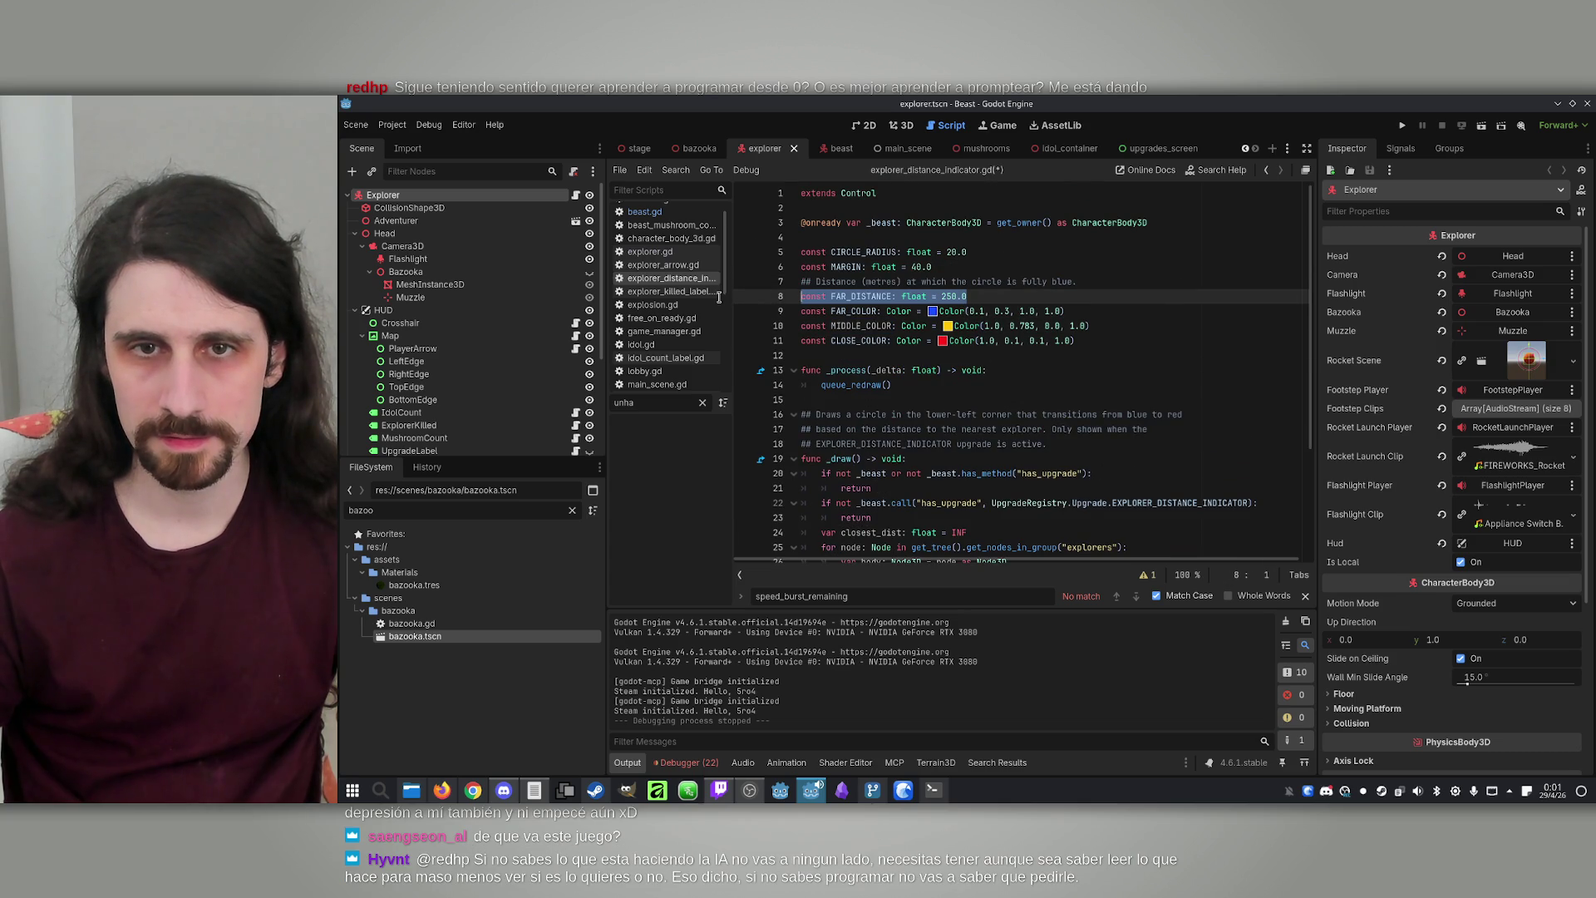
{"action": "key", "text": "ctrl+shift+d"}
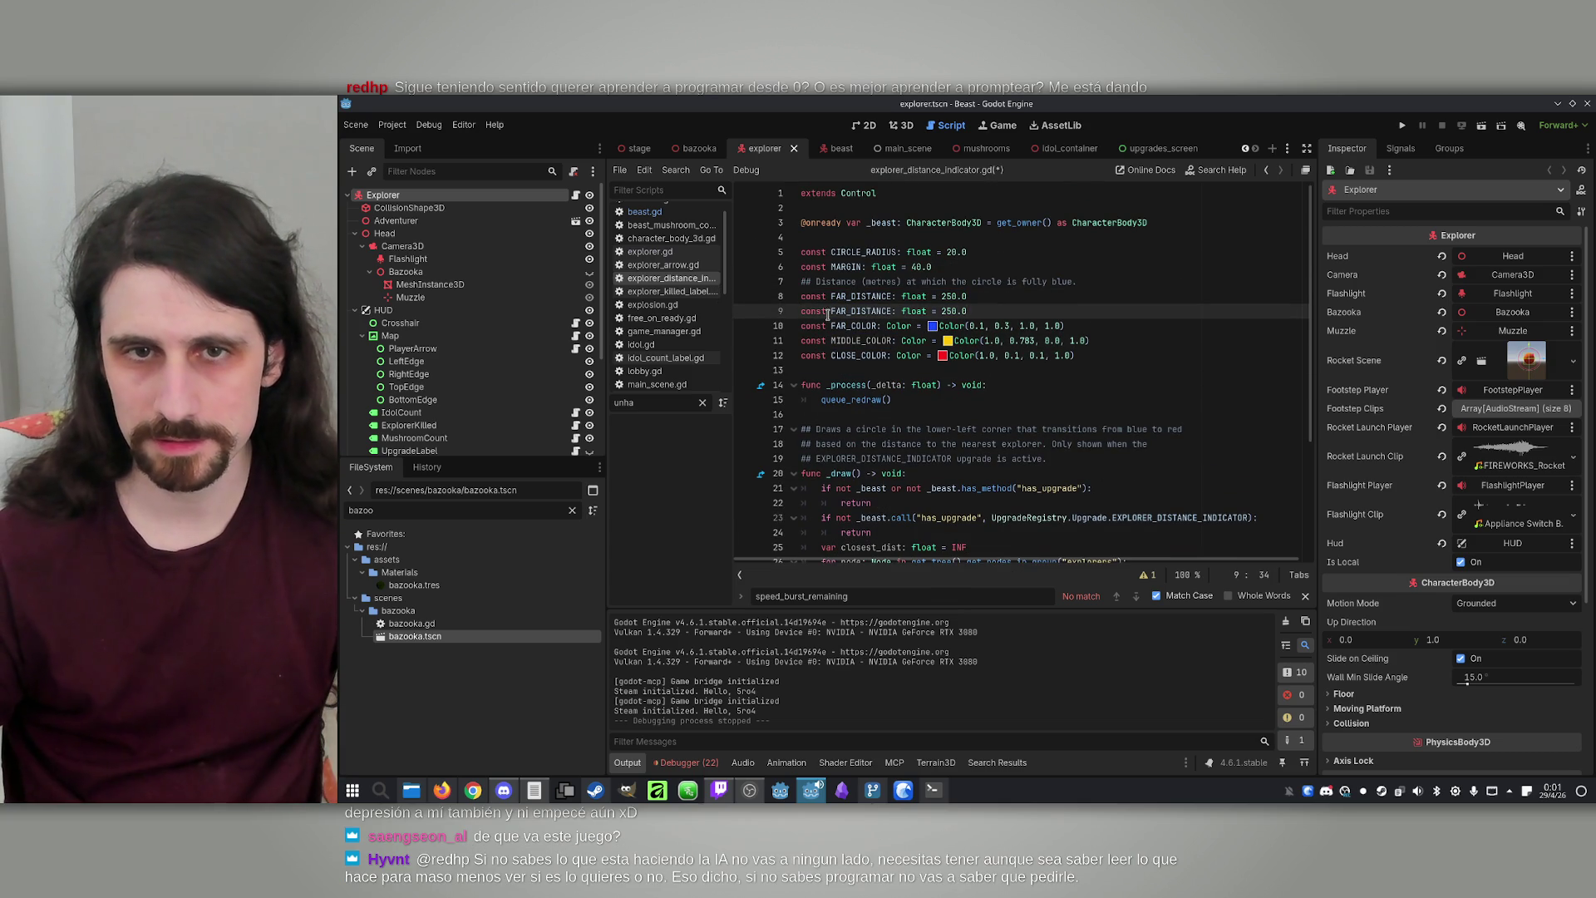
{"action": "left_click", "coordinate": [842, 311]}
{"action": "key", "text": "Delete"}
{"action": "key", "text": "BackSpace"}
{"action": "key", "text": "BackSpace"}
{"action": "type", "text": "MI"}
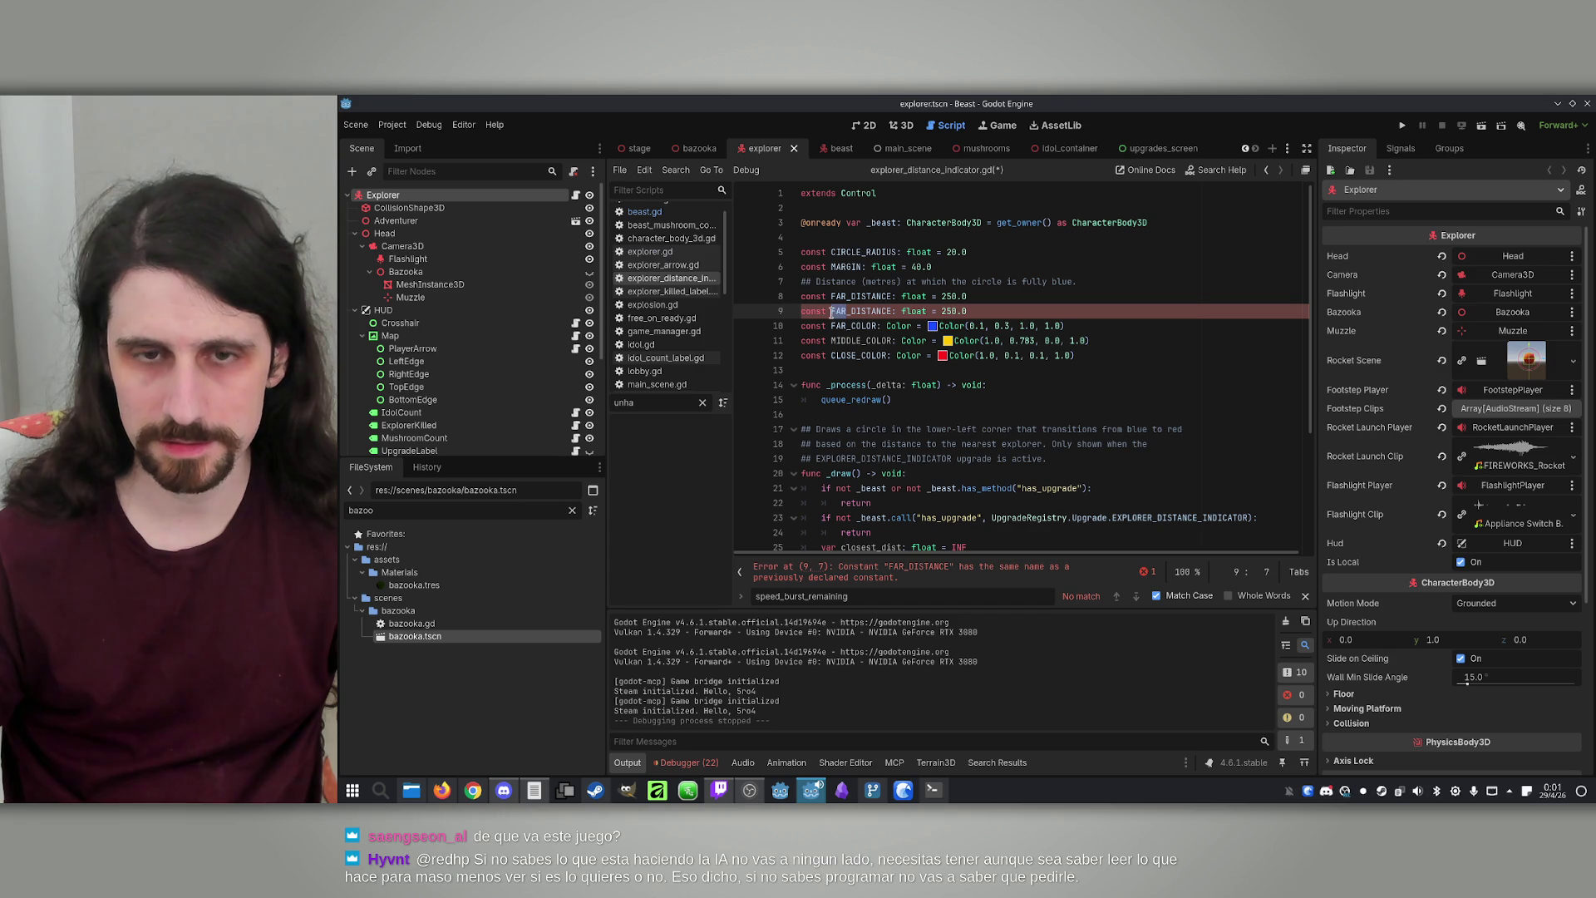
{"action": "type", "text": "DDLE"}
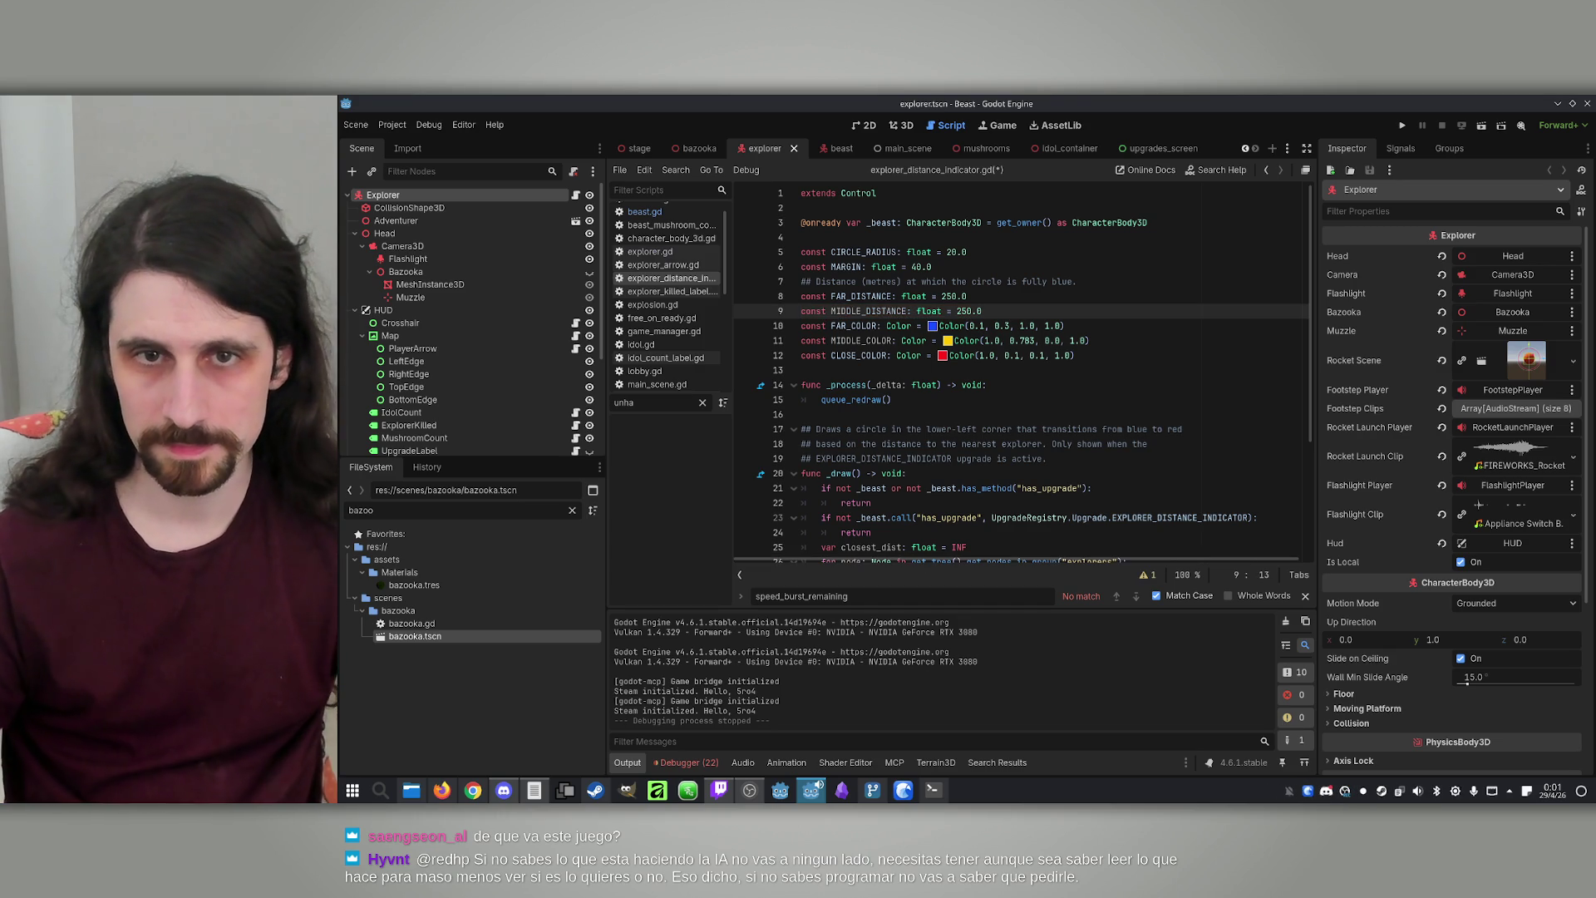
{"action": "double_click", "coordinate": [963, 312]}
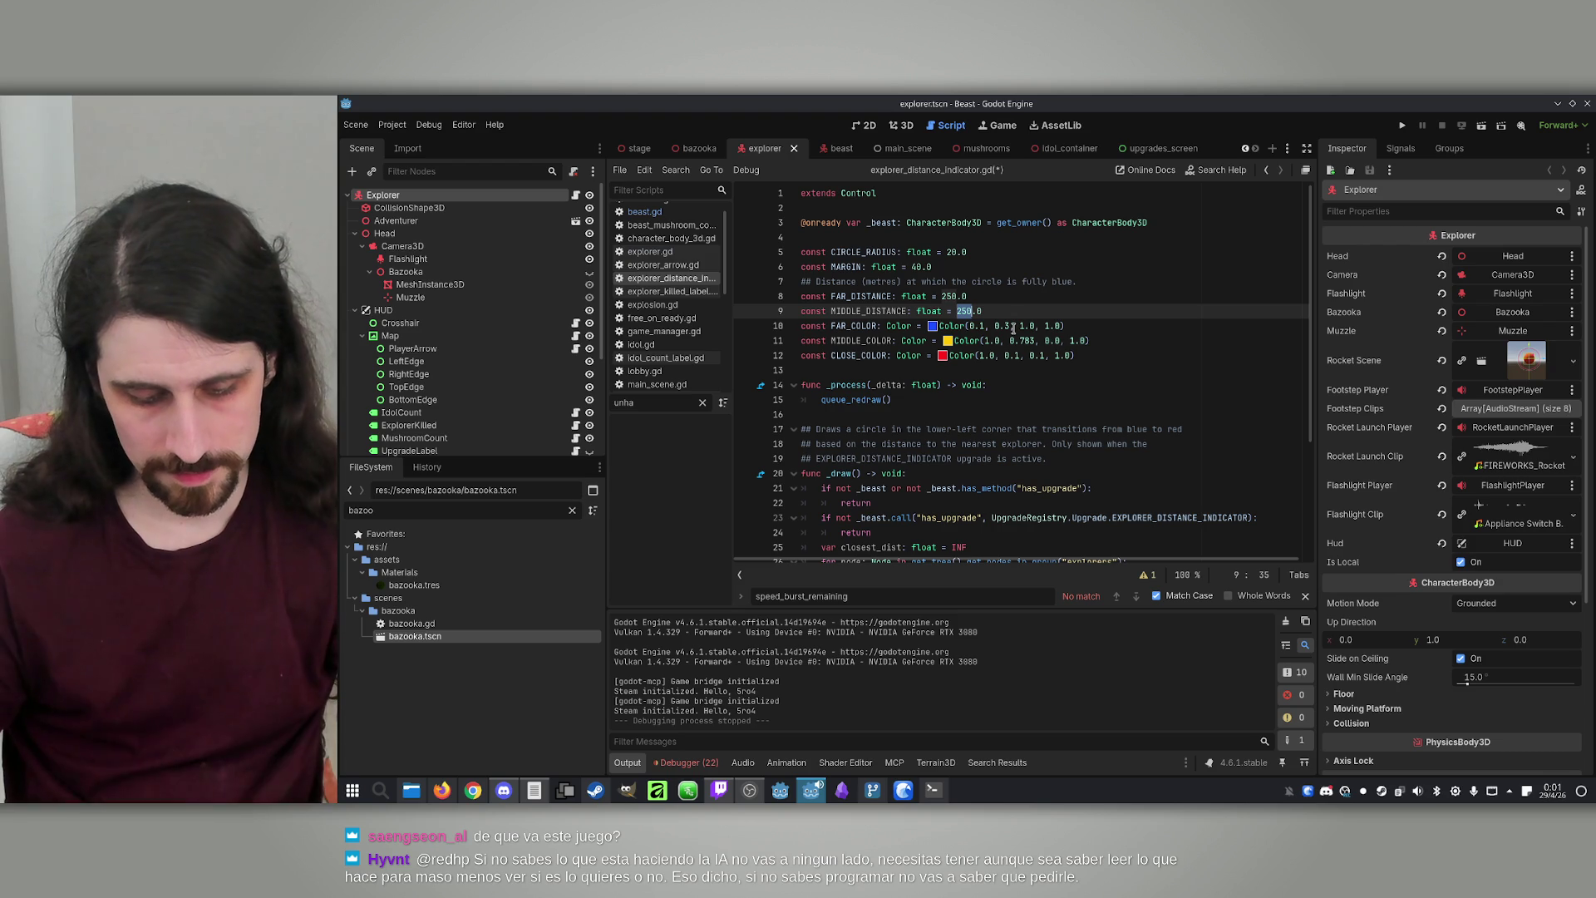
{"action": "type", "text": "100"}
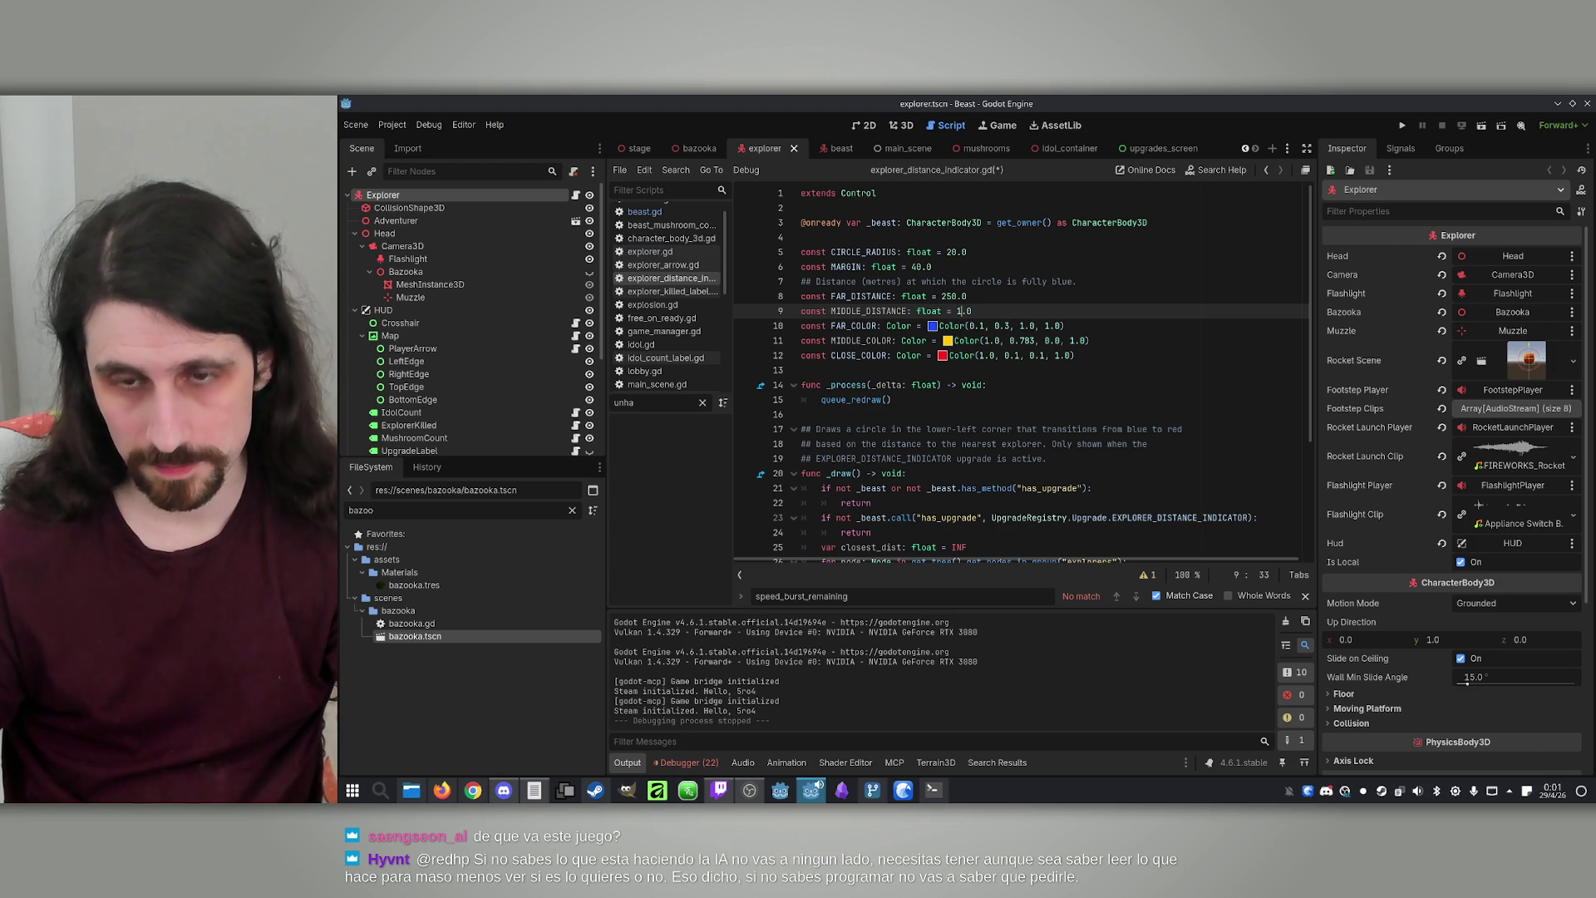
{"action": "left_click", "coordinate": [1007, 312]}
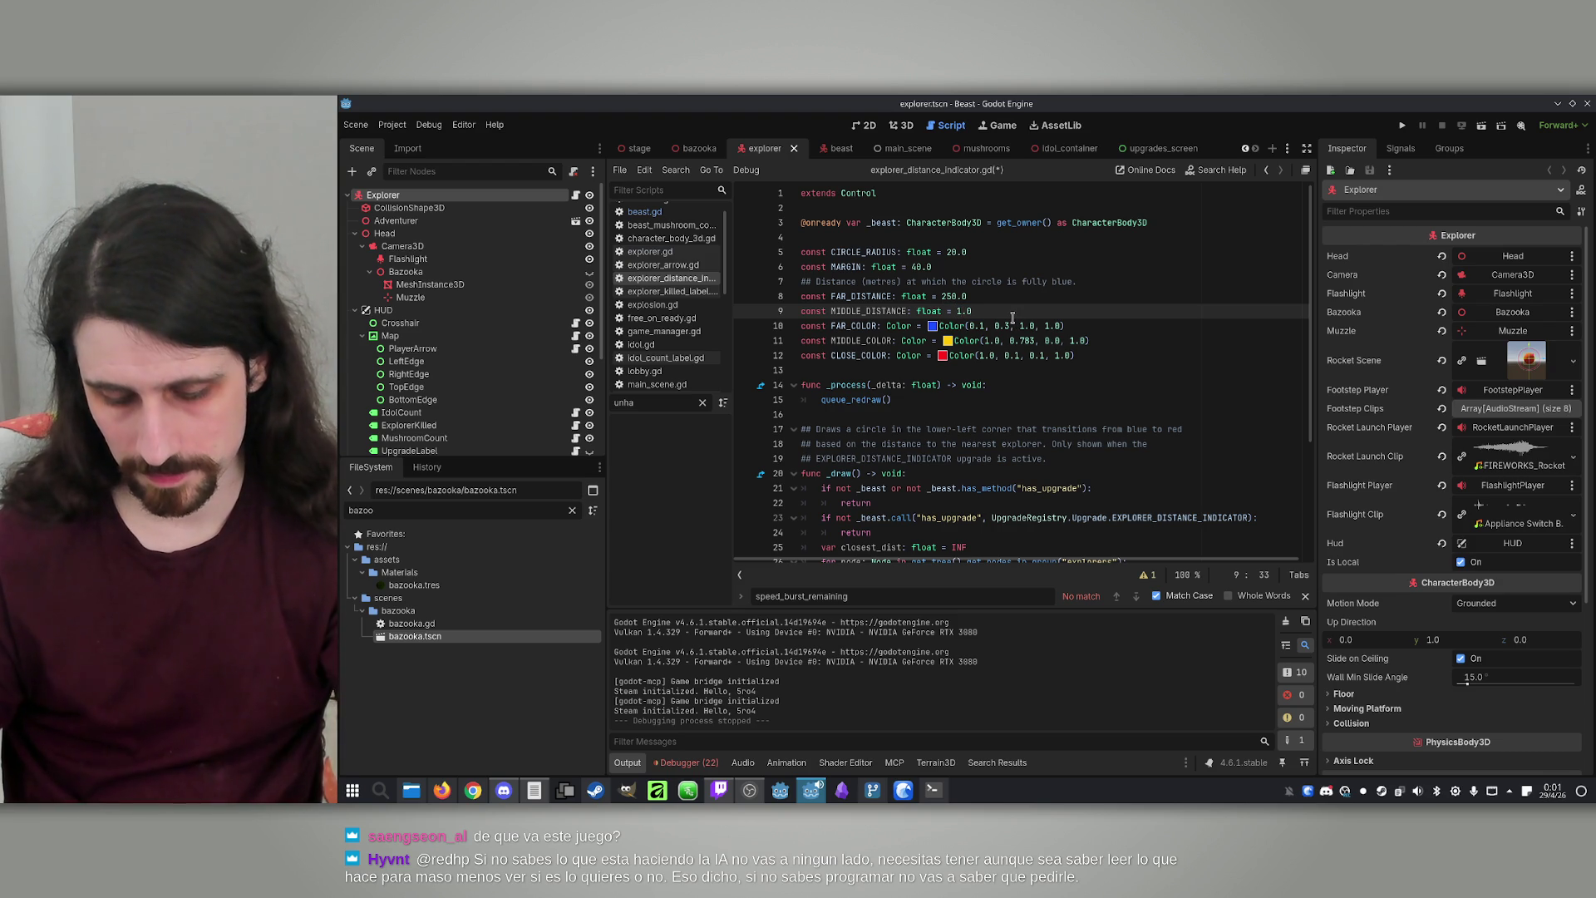
{"action": "double_click", "coordinate": [861, 297]}
{"action": "scroll", "coordinate": [883, 356], "scroll_direction": "down", "scroll_amount": 3}
{"action": "scroll", "coordinate": [883, 356], "scroll_direction": "down", "scroll_amount": 1}
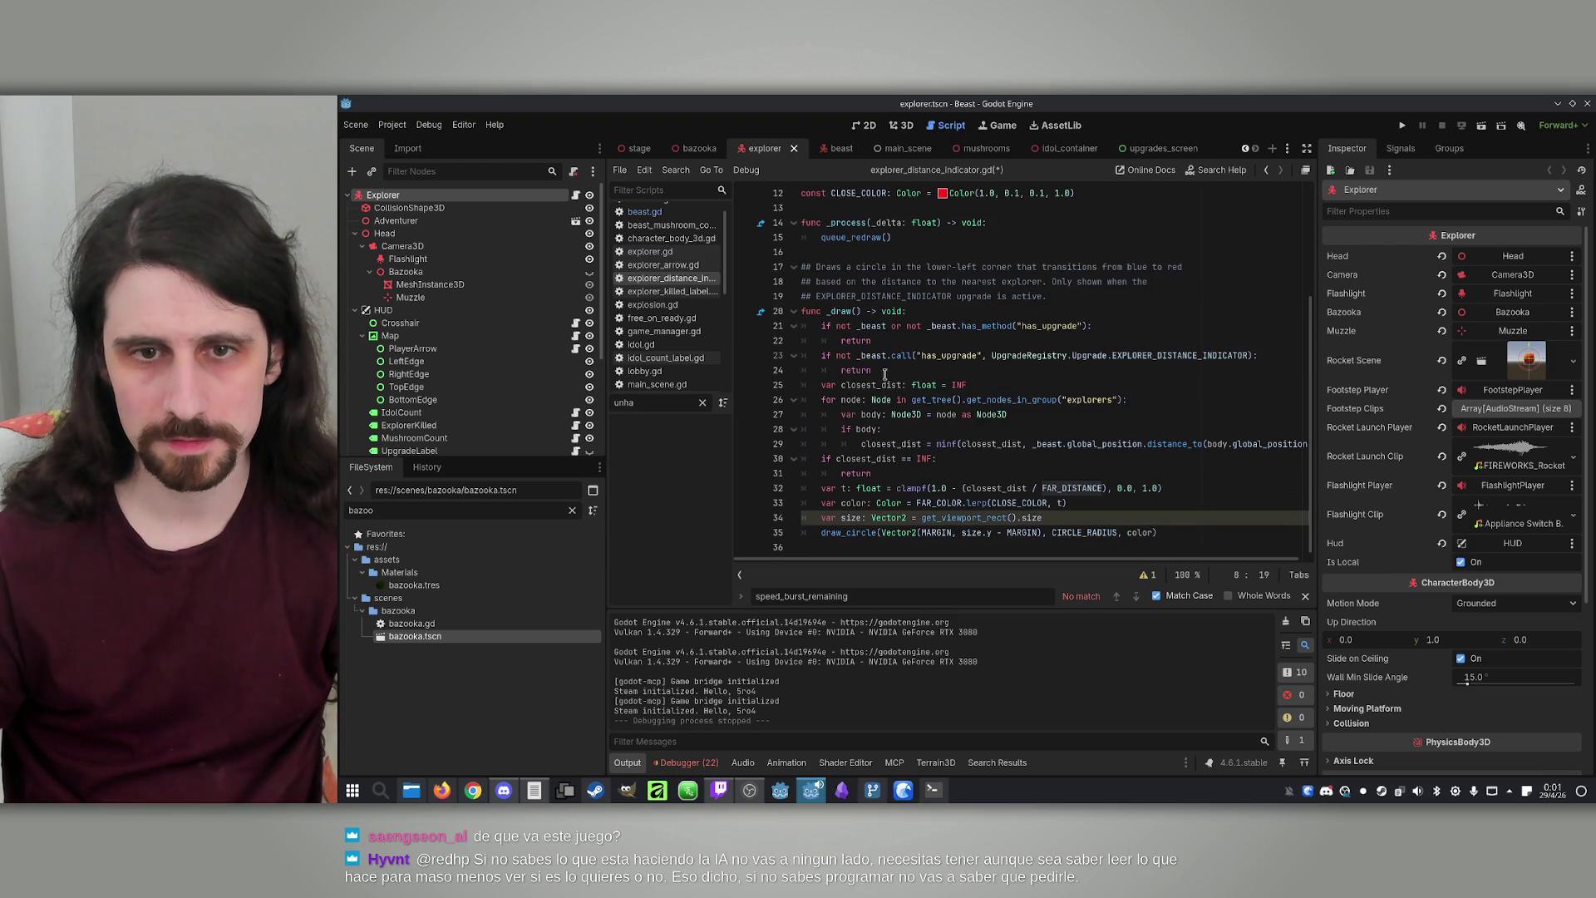
Inspect closest_dist, FAR_DISTANCE and t in the clamp line on line 32
{"action": "double_click", "coordinate": [985, 488]}
{"action": "double_click", "coordinate": [1072, 489]}
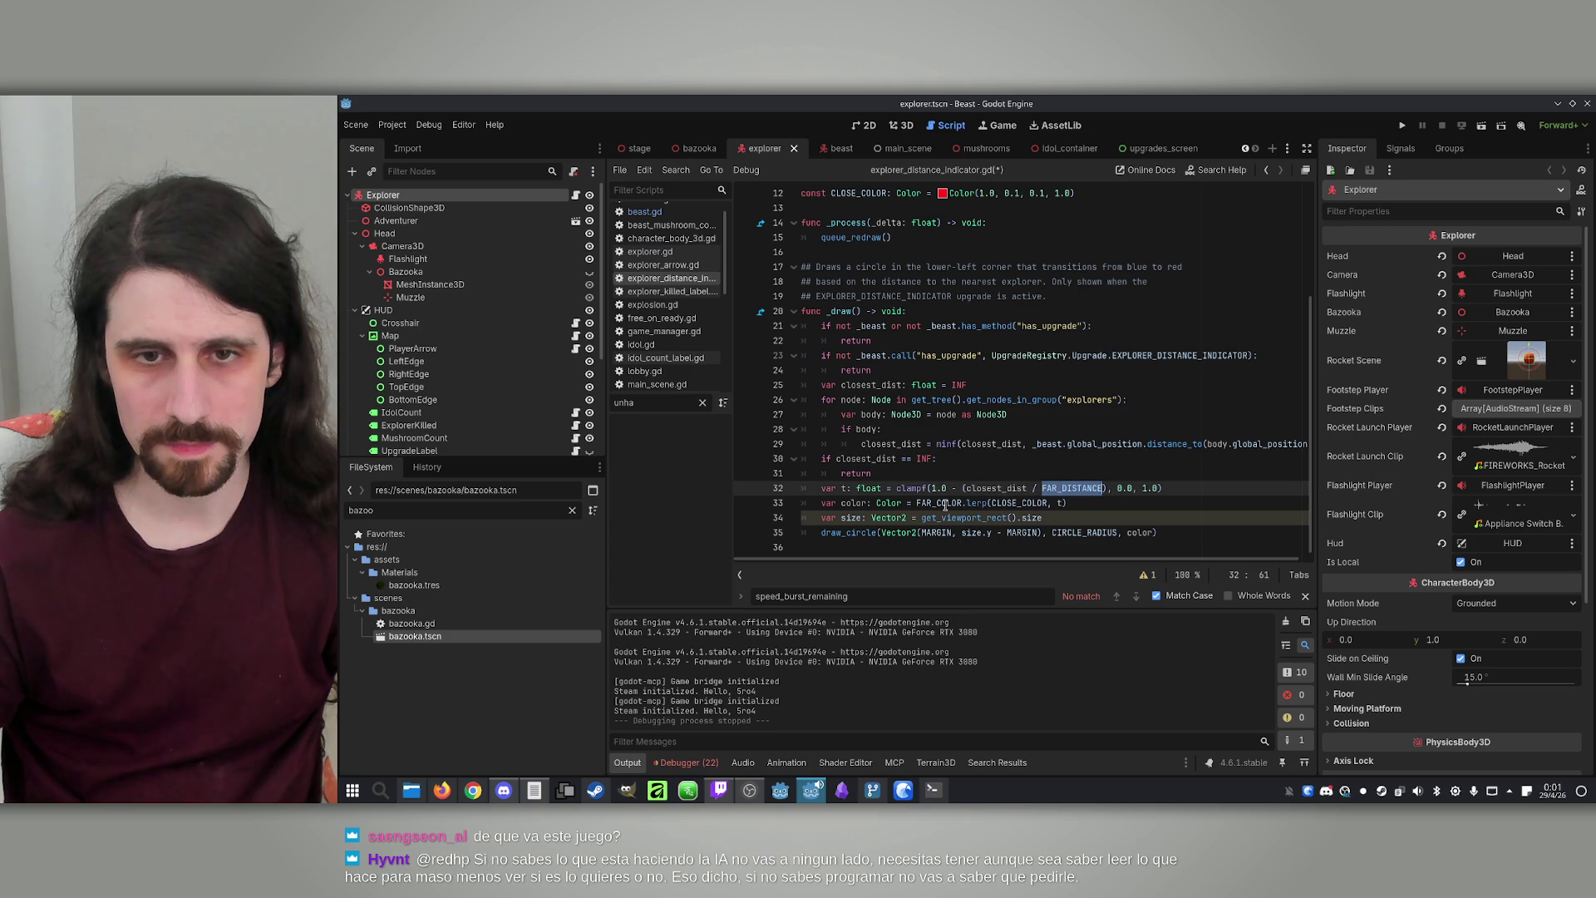
{"action": "double_click", "coordinate": [843, 489]}
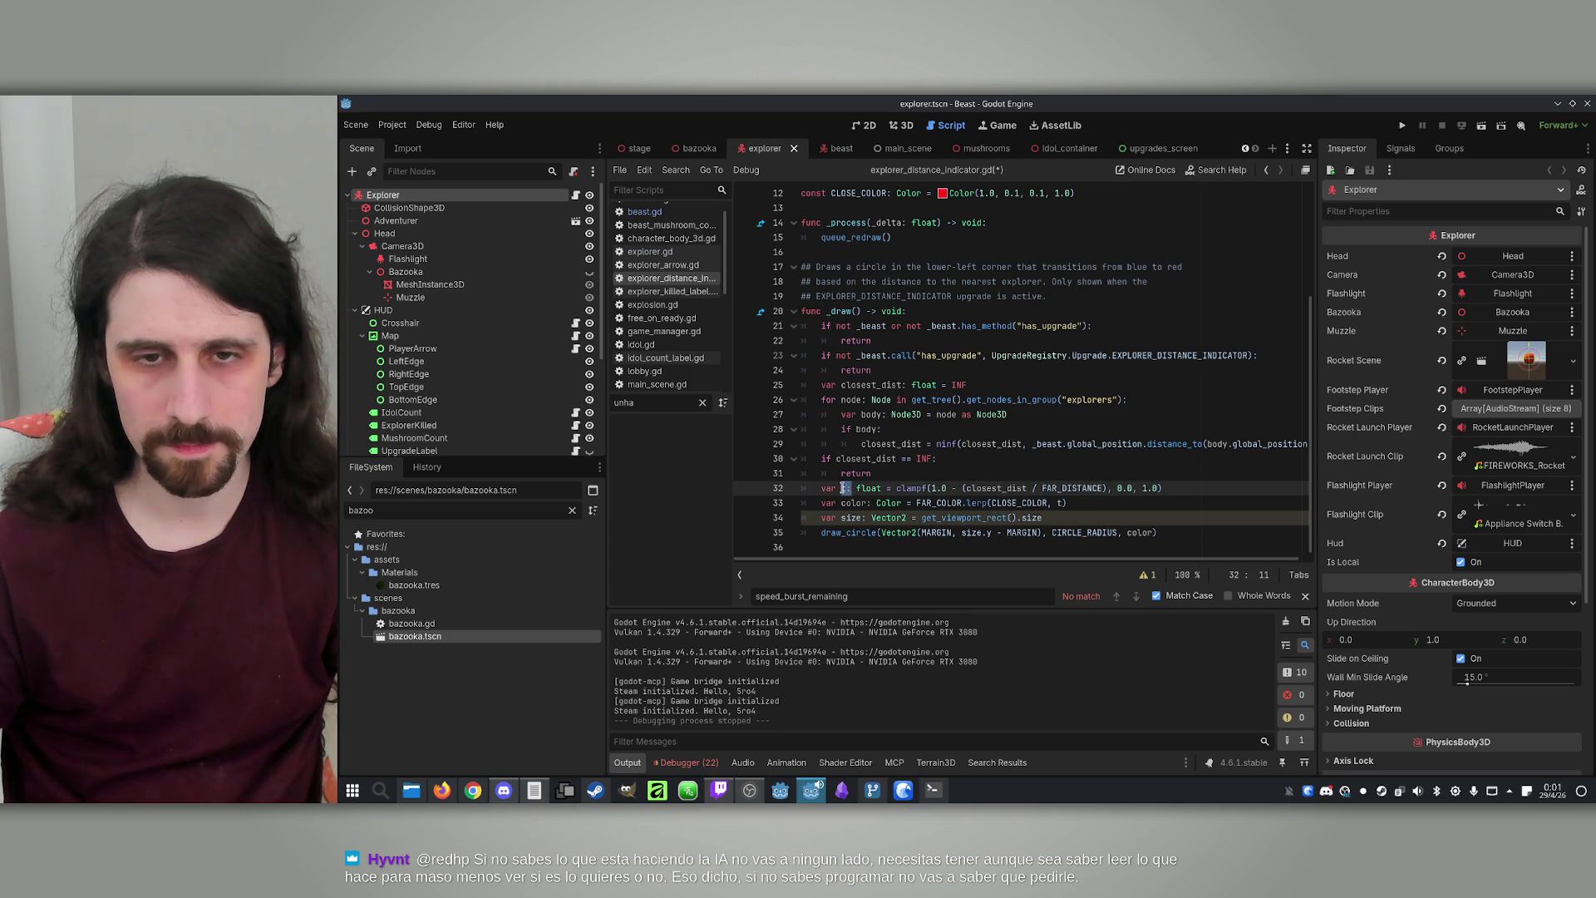
{"action": "left_click", "coordinate": [815, 503]}
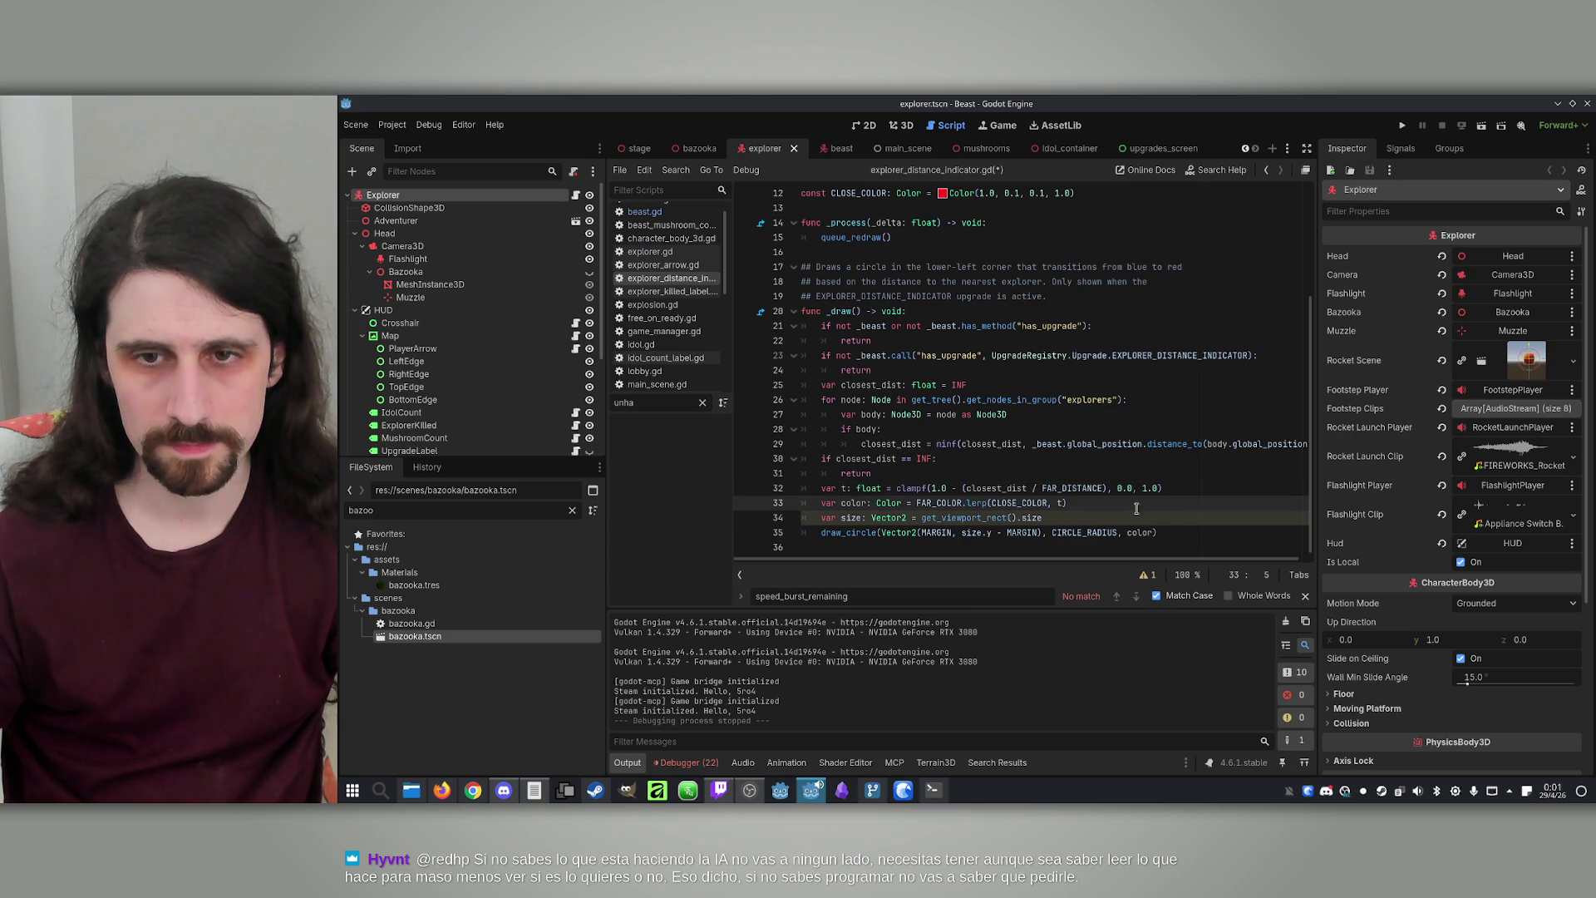
{"action": "double_click", "coordinate": [995, 489]}
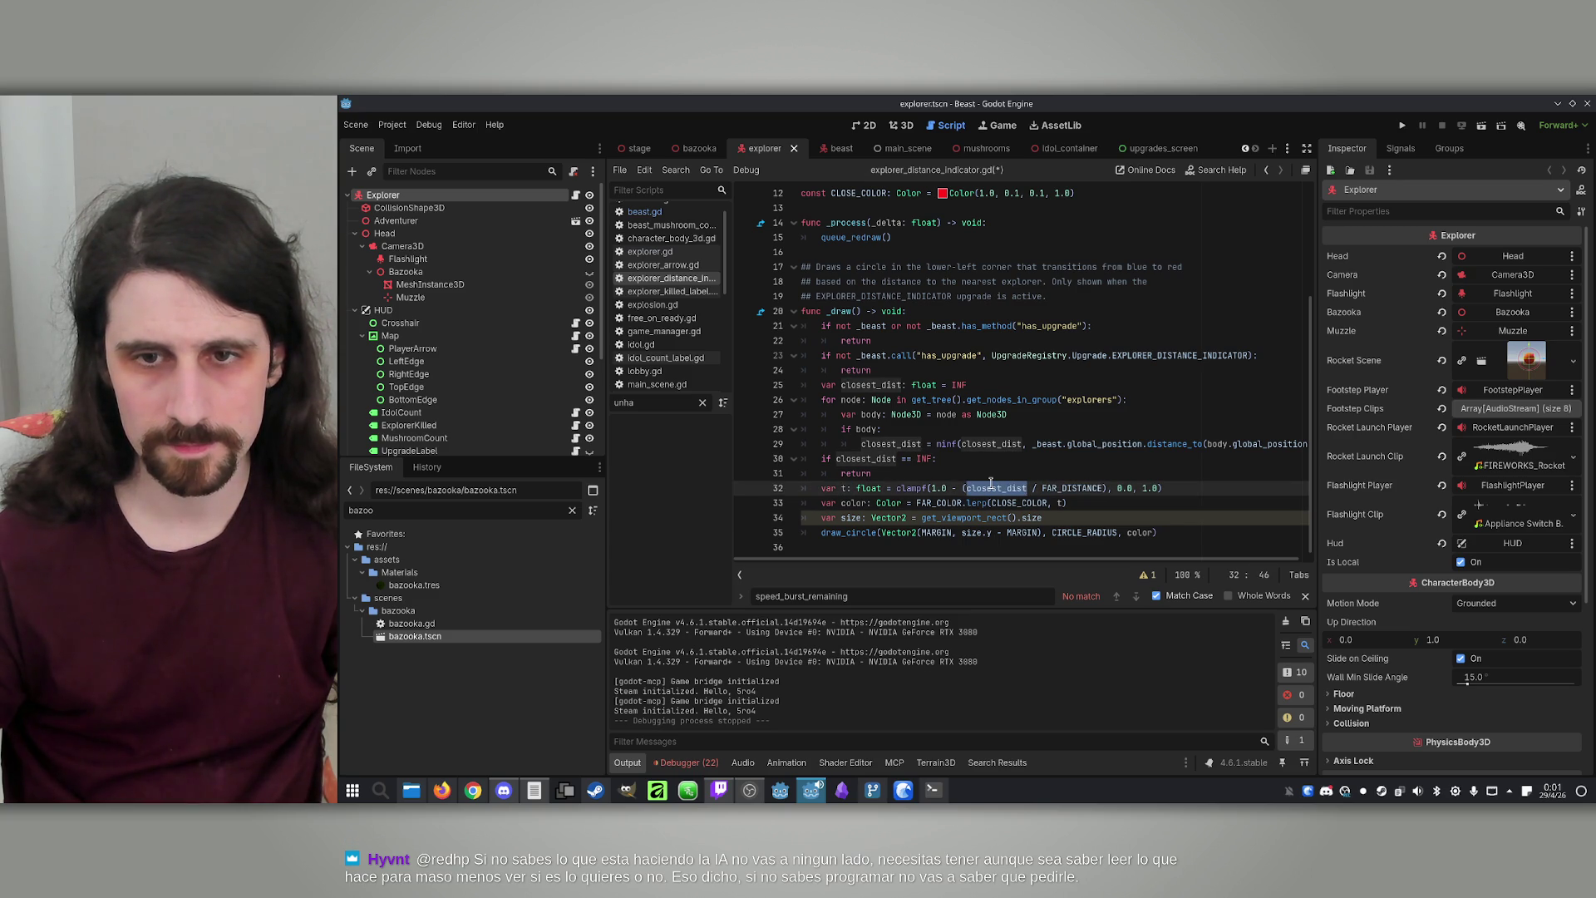
{"action": "left_click", "coordinate": [991, 488]}
{"action": "double_click", "coordinate": [1005, 488]}
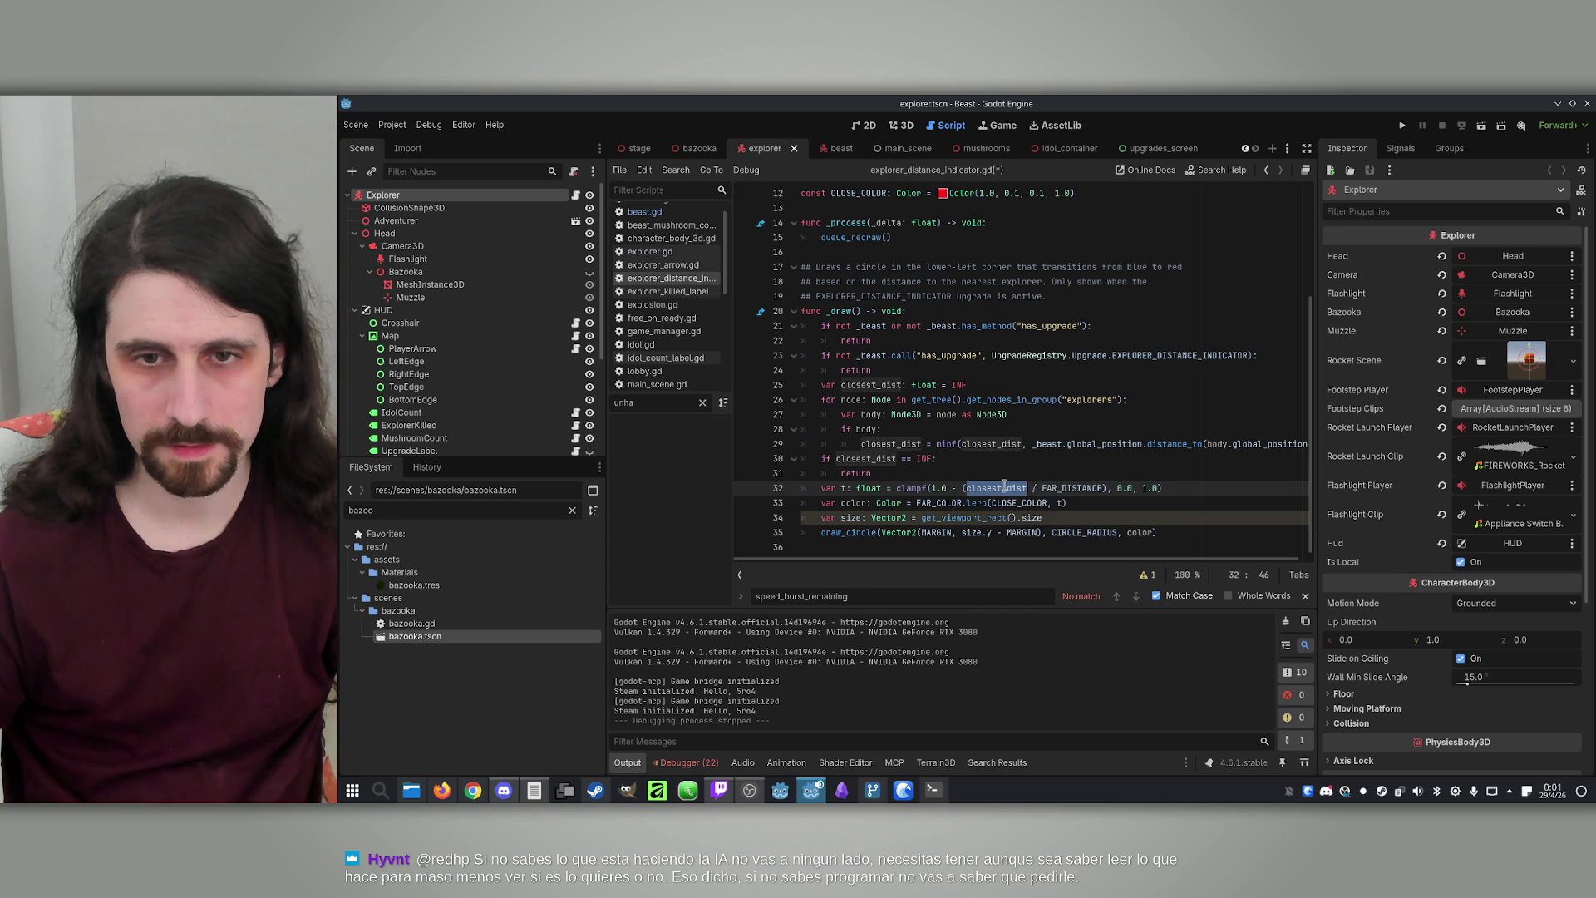
{"action": "left_click", "coordinate": [1021, 463]}
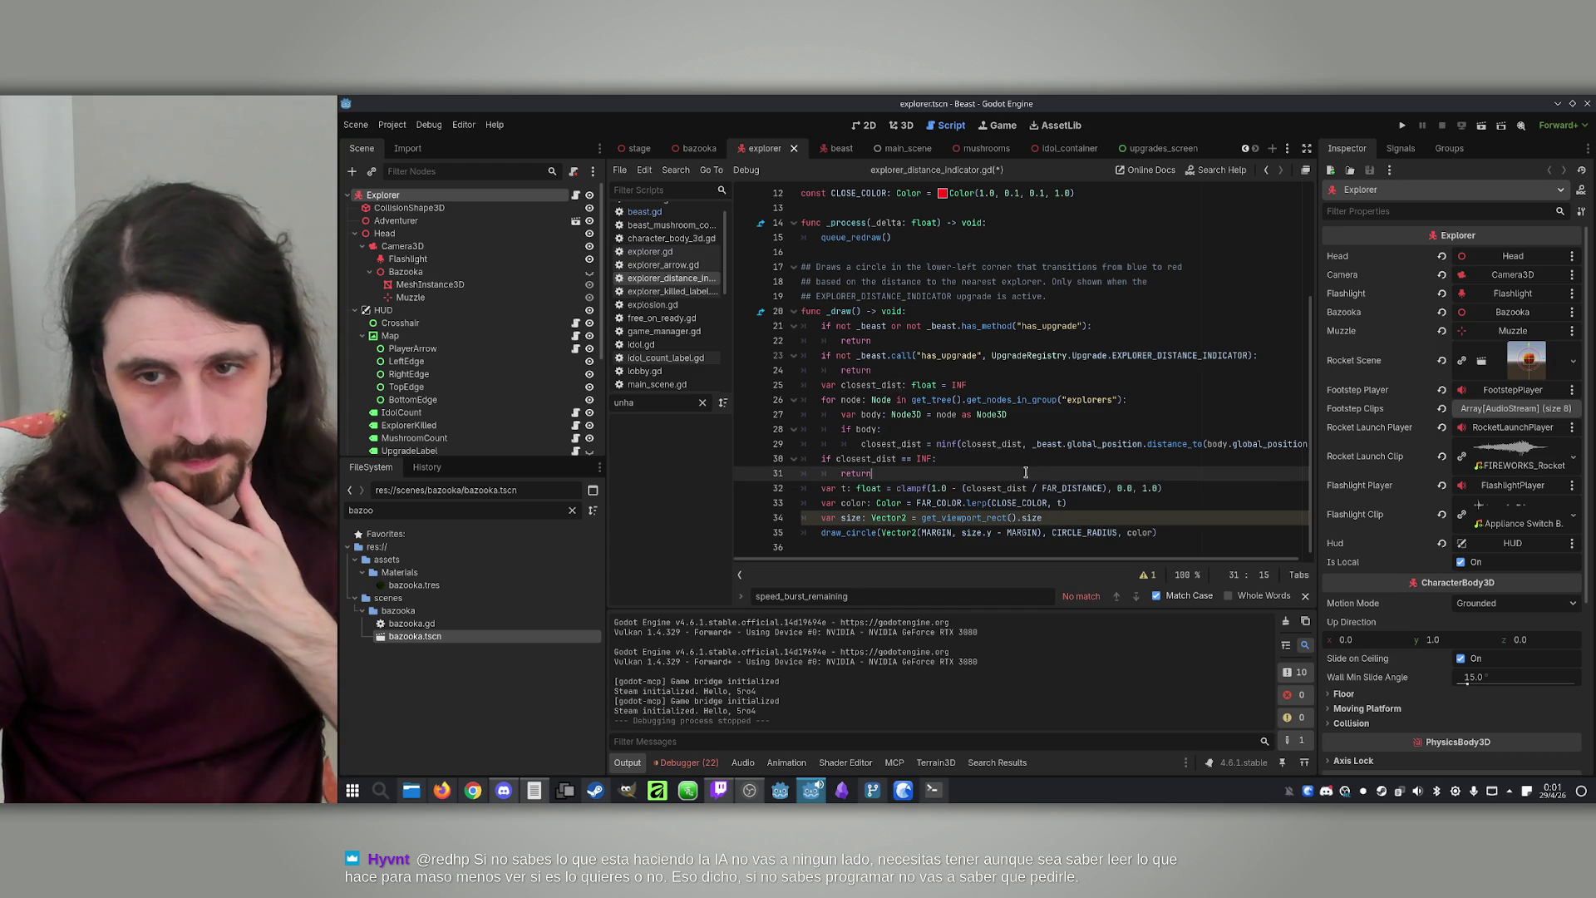
{"action": "double_click", "coordinate": [1015, 488]}
Insert a new if condition on closest_dist above the clamp calculation
{"action": "key", "text": "Up"}
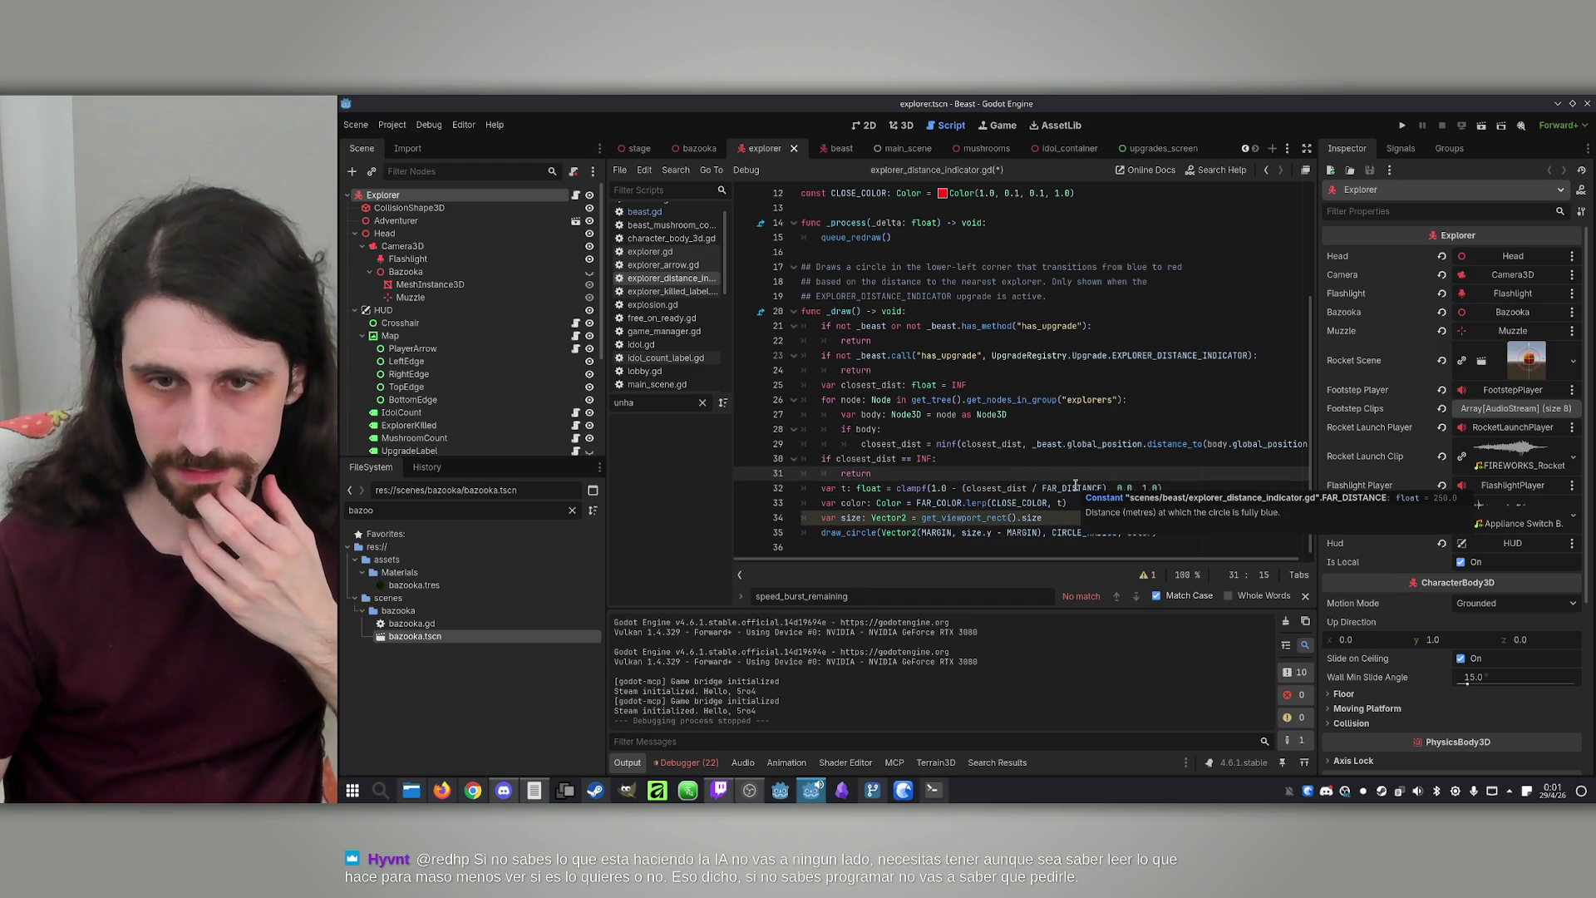
{"action": "key", "text": "Return"}
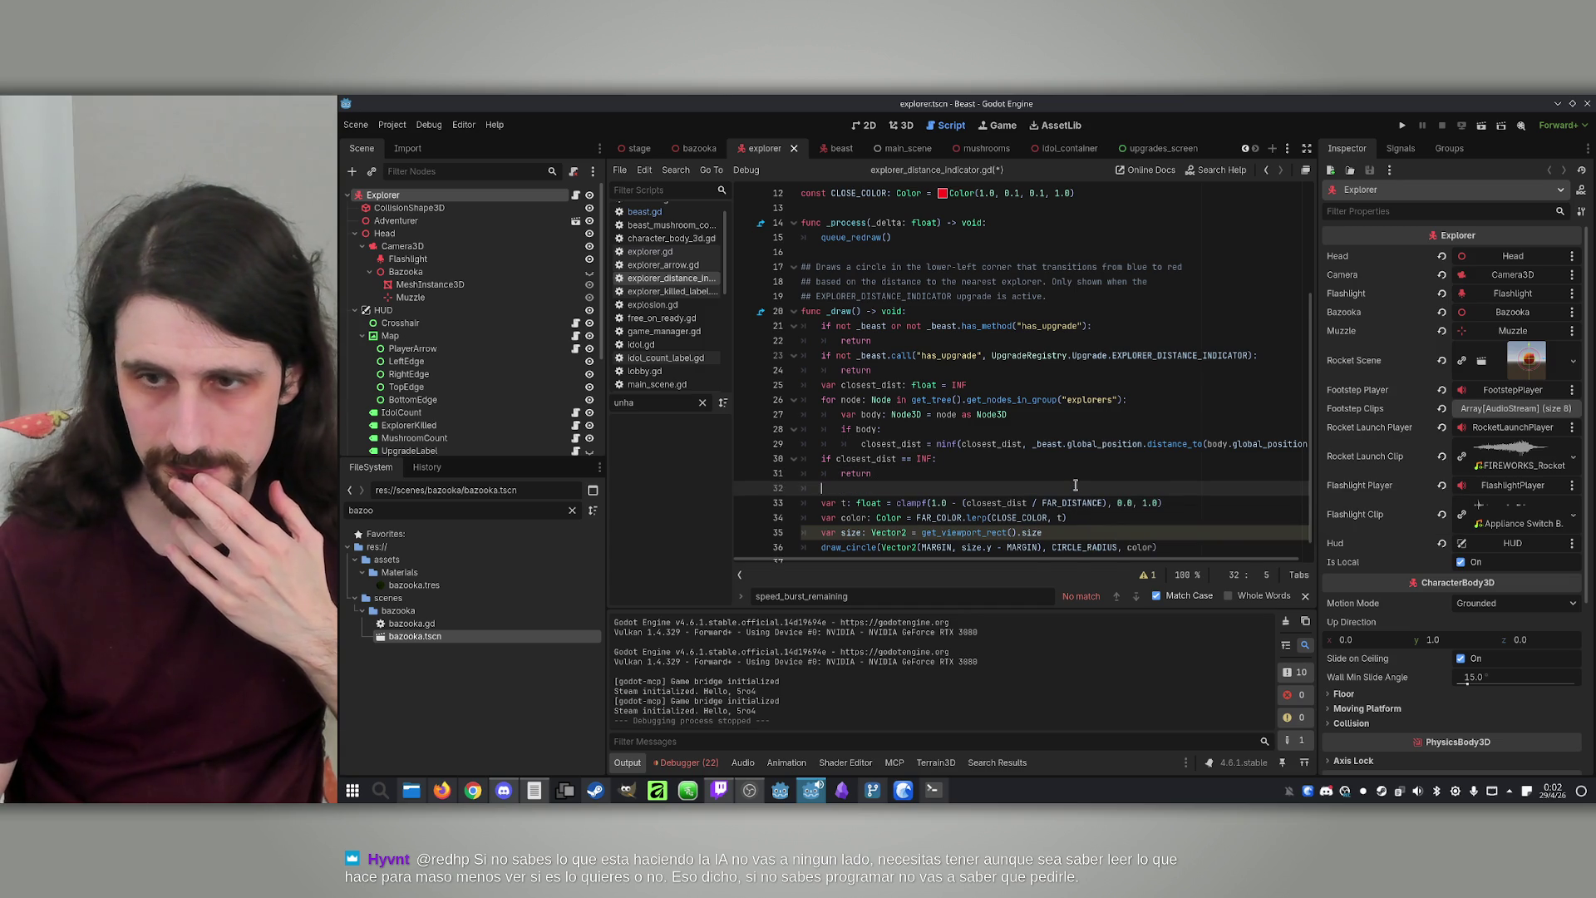
{"action": "key", "text": "Return"}
{"action": "type", "text": "i"}
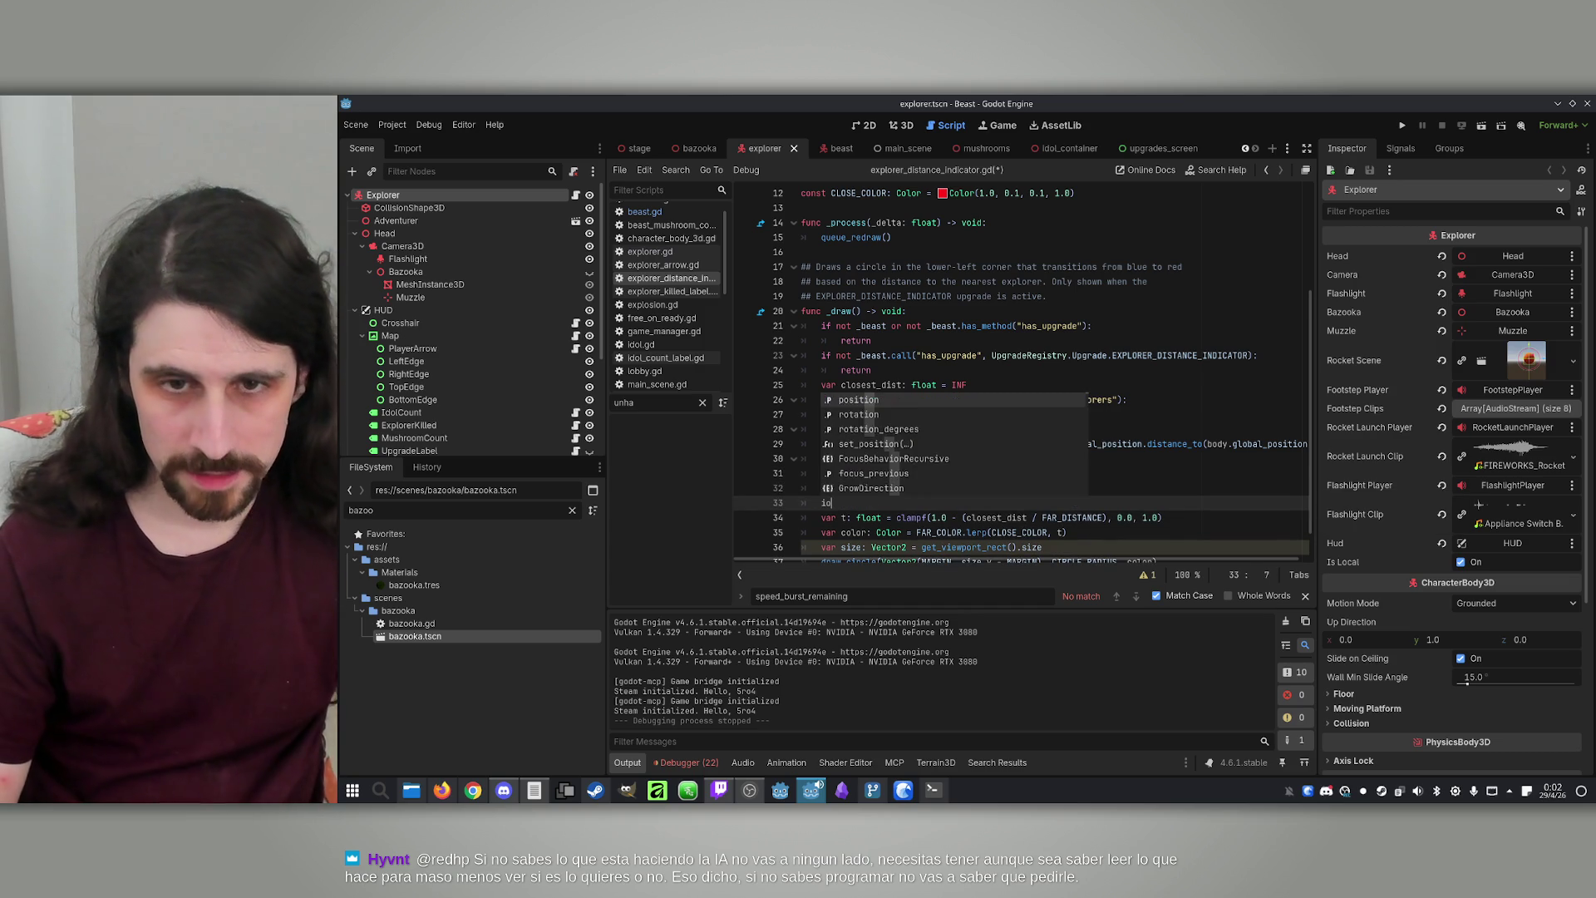
{"action": "type", "text": "f closest_dist >"}
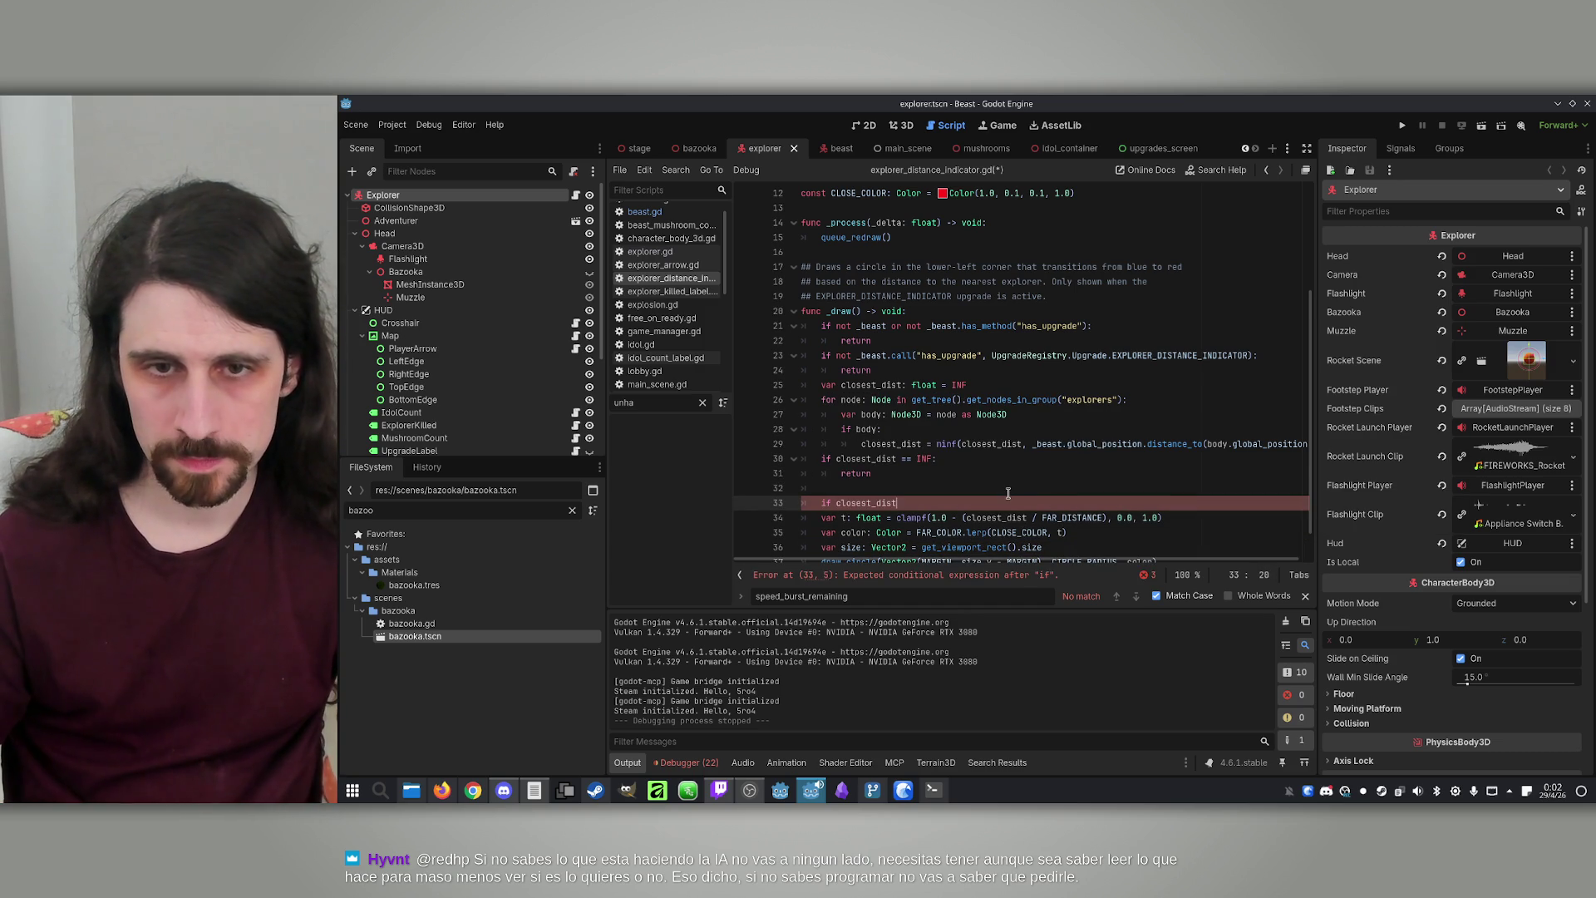
{"action": "double_click", "coordinate": [1063, 518]}
{"action": "left_click", "coordinate": [946, 507]}
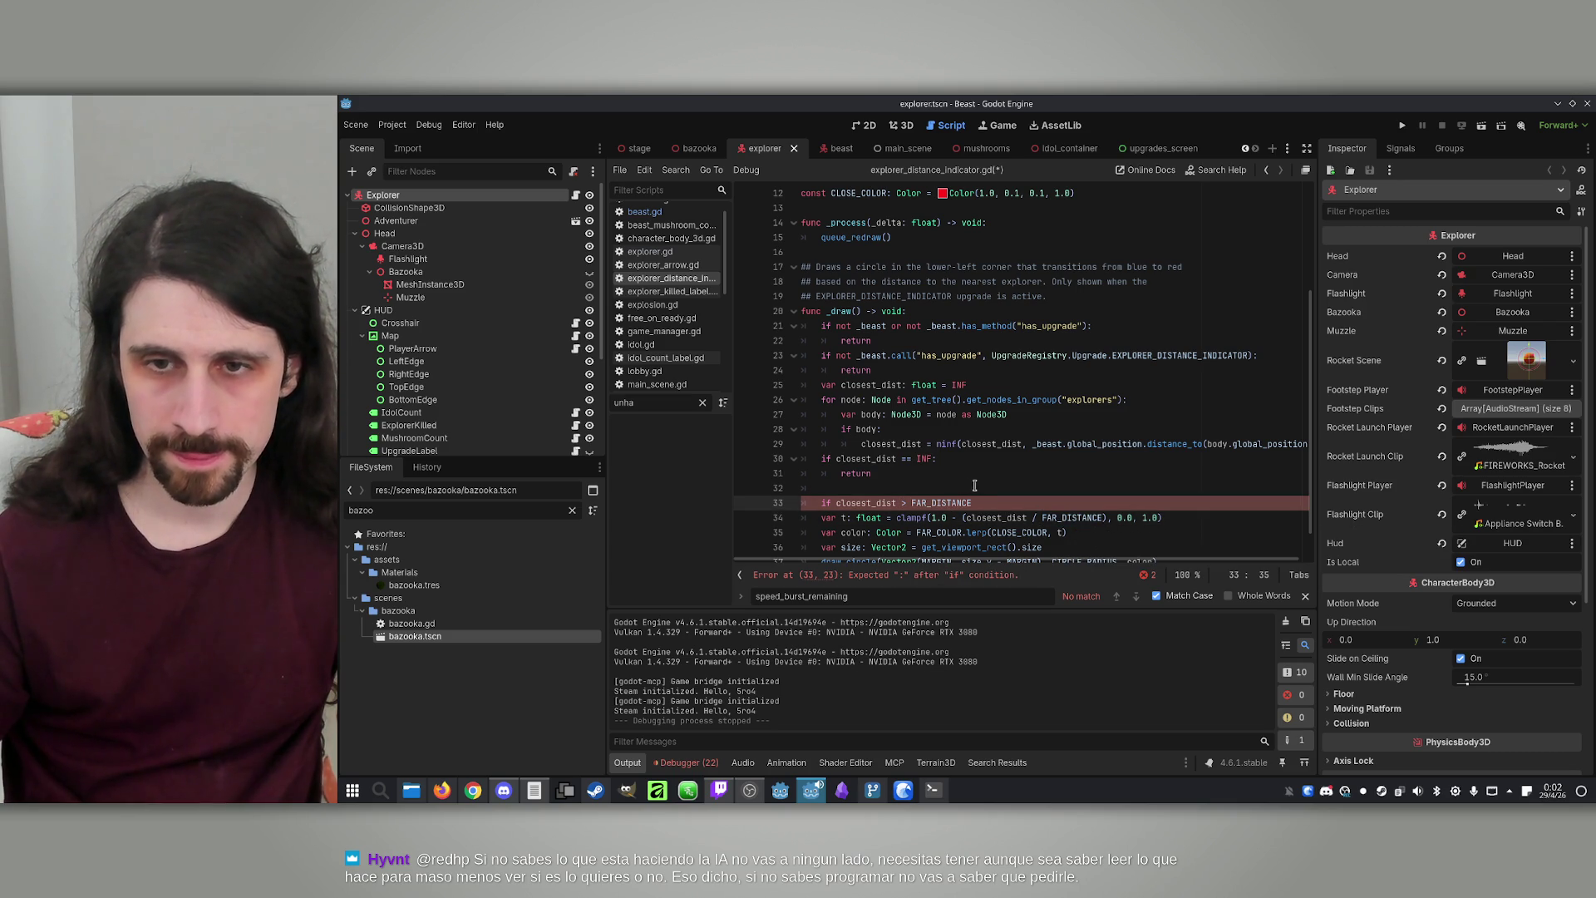
{"action": "type", "text": ":"}
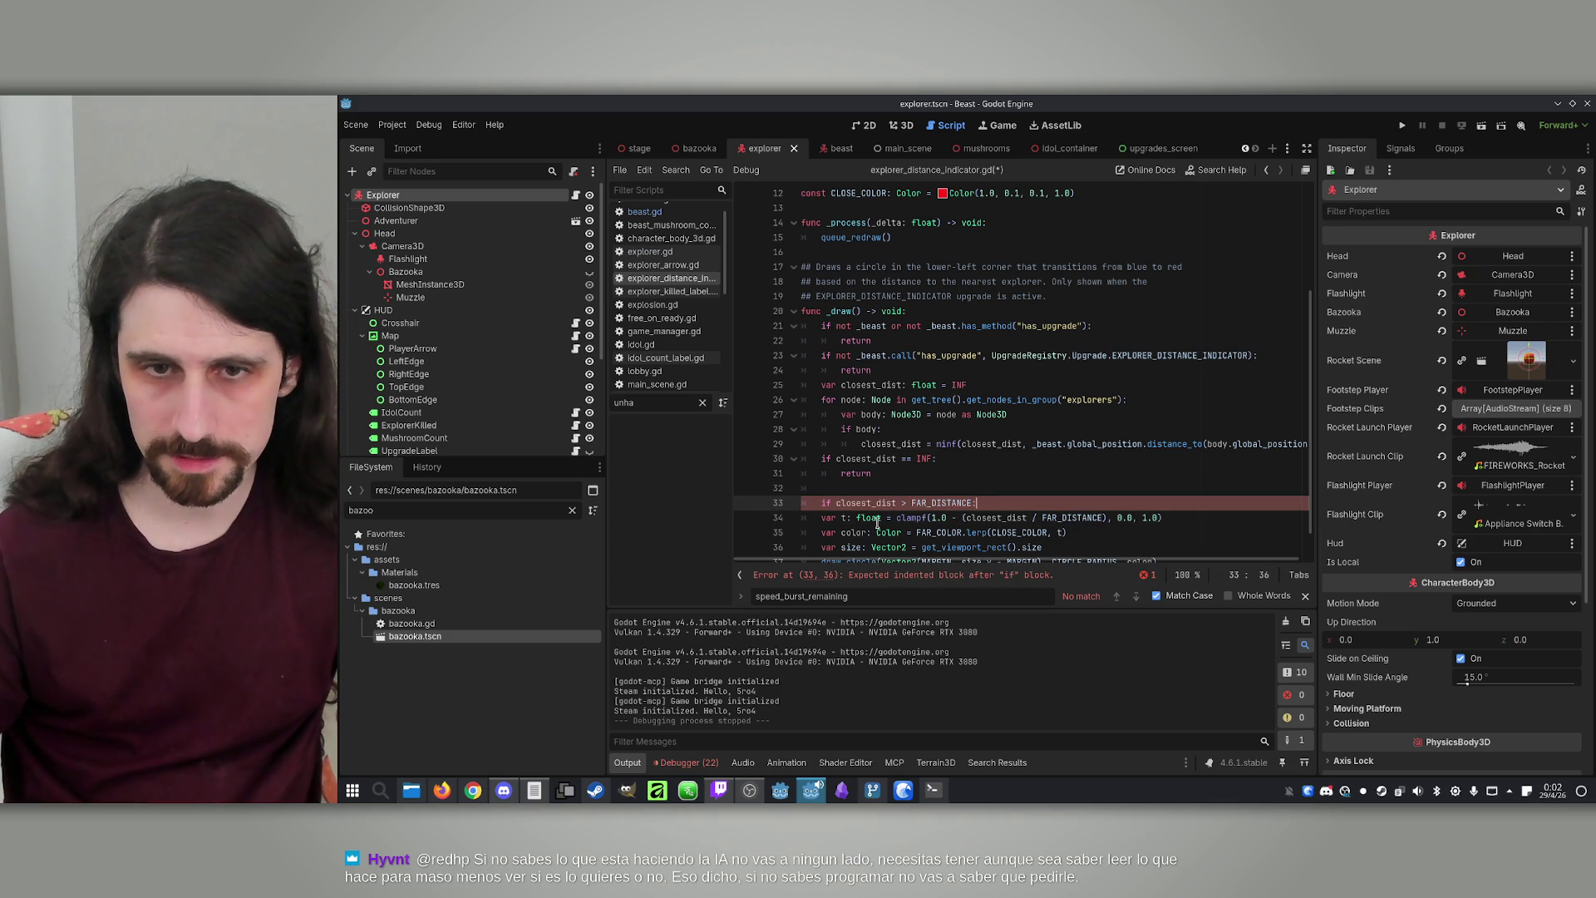
Move the var t: float declaration above the if and indent the clamp line under it
{"action": "left_click", "coordinate": [880, 519]}
{"action": "key", "text": "shift+Home"}
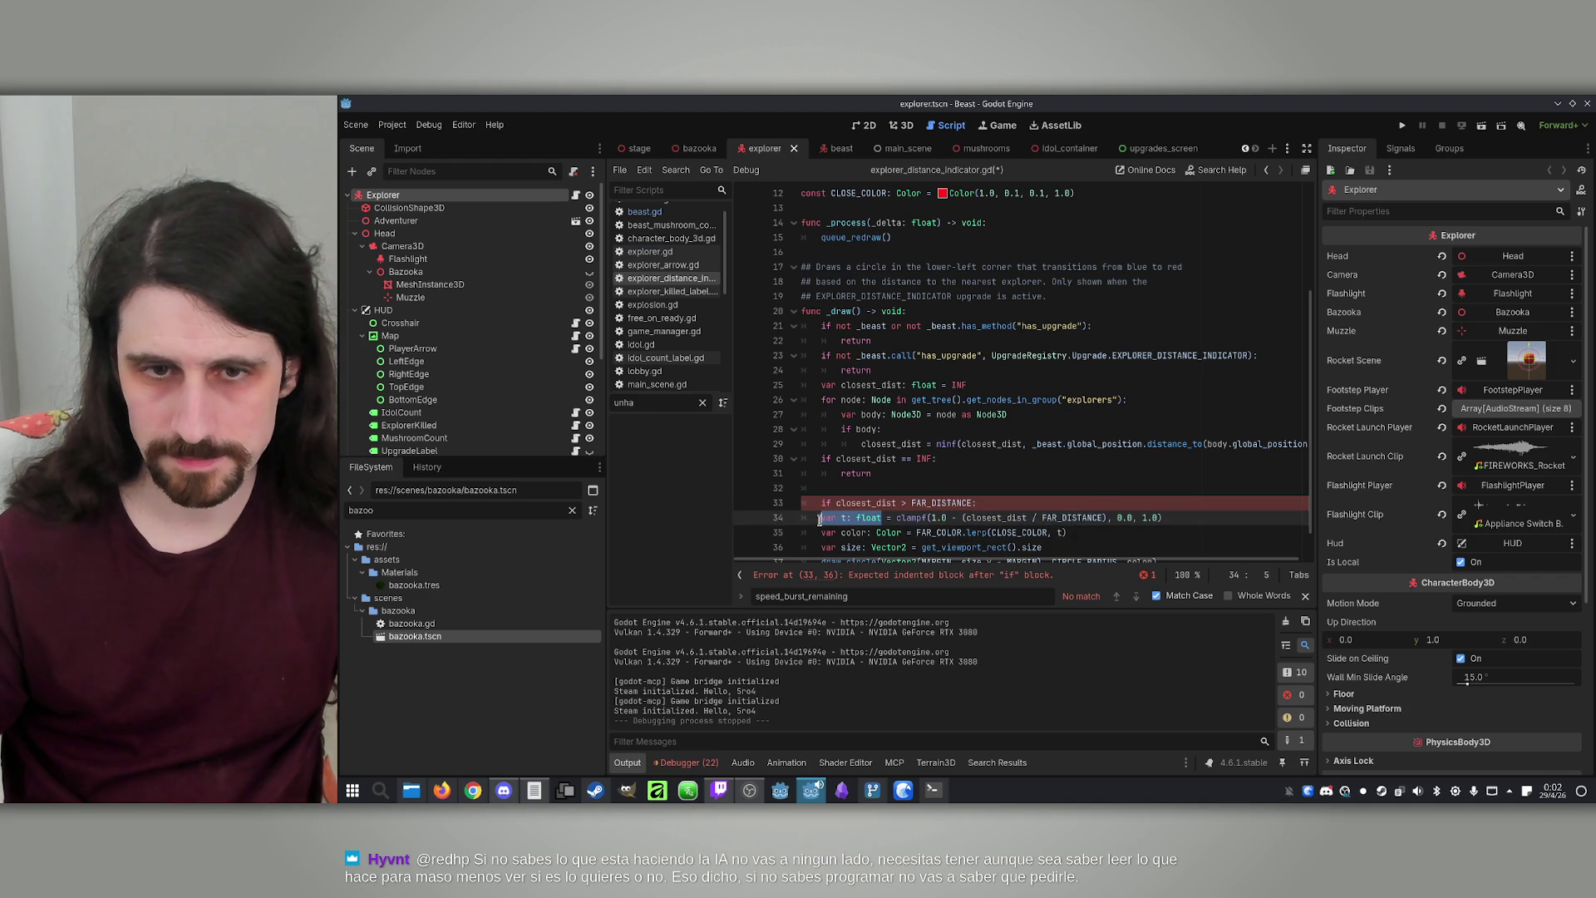
{"action": "key", "text": "ctrl+x"}
{"action": "key", "text": "Up"}
{"action": "key", "text": "ctrl+v"}
{"action": "key", "text": "Return"}
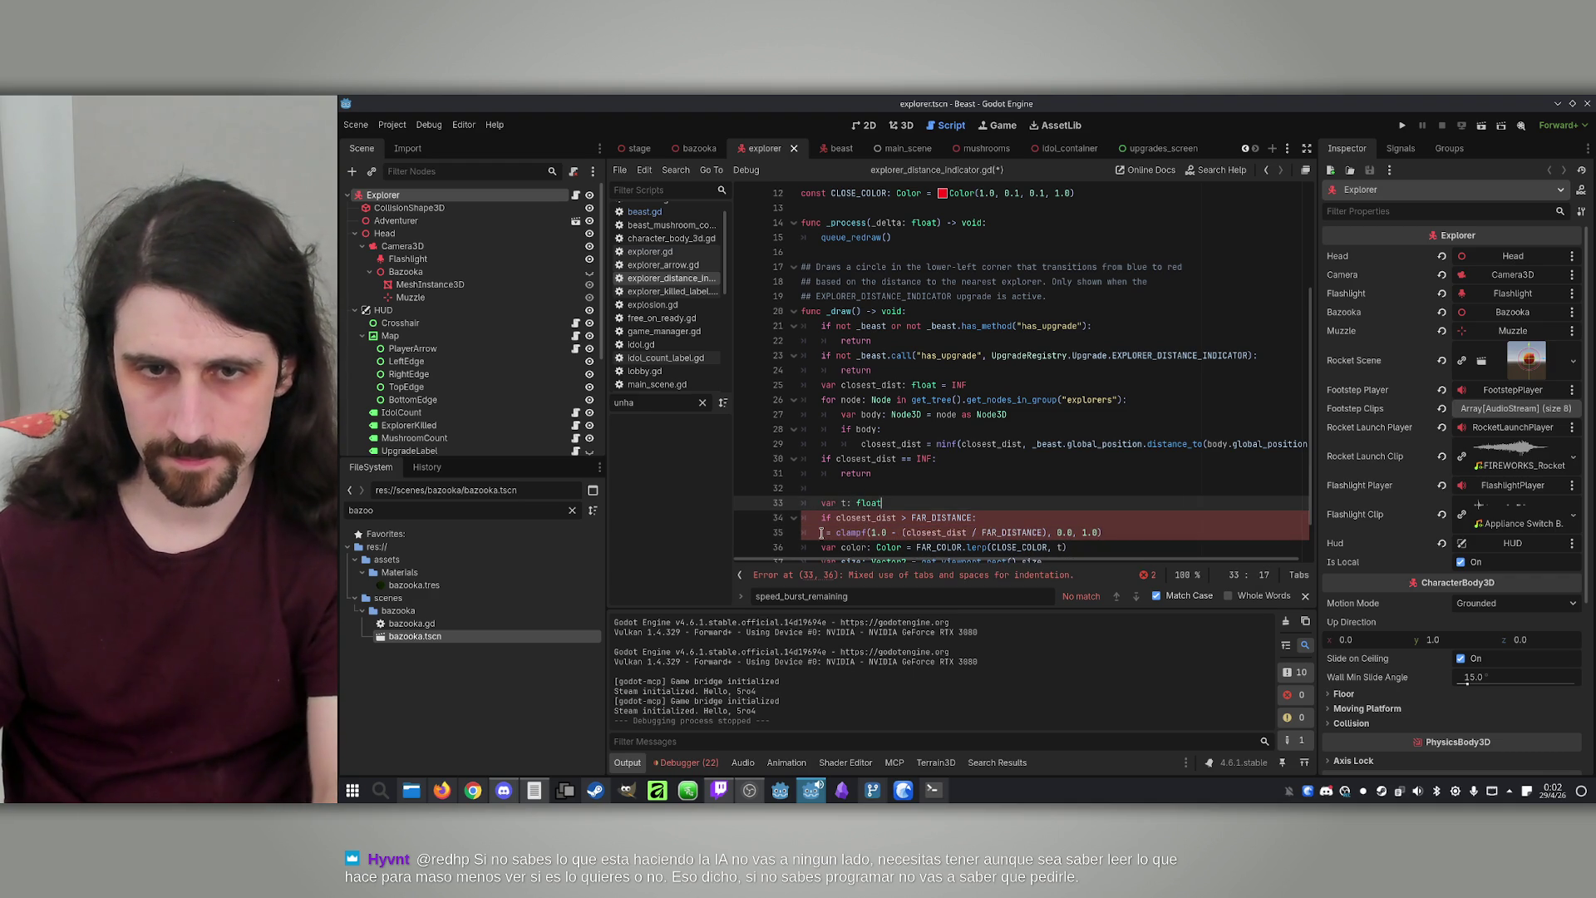
{"action": "left_click", "coordinate": [821, 533]}
{"action": "key", "text": "Tab"}
{"action": "type", "text": "t"}
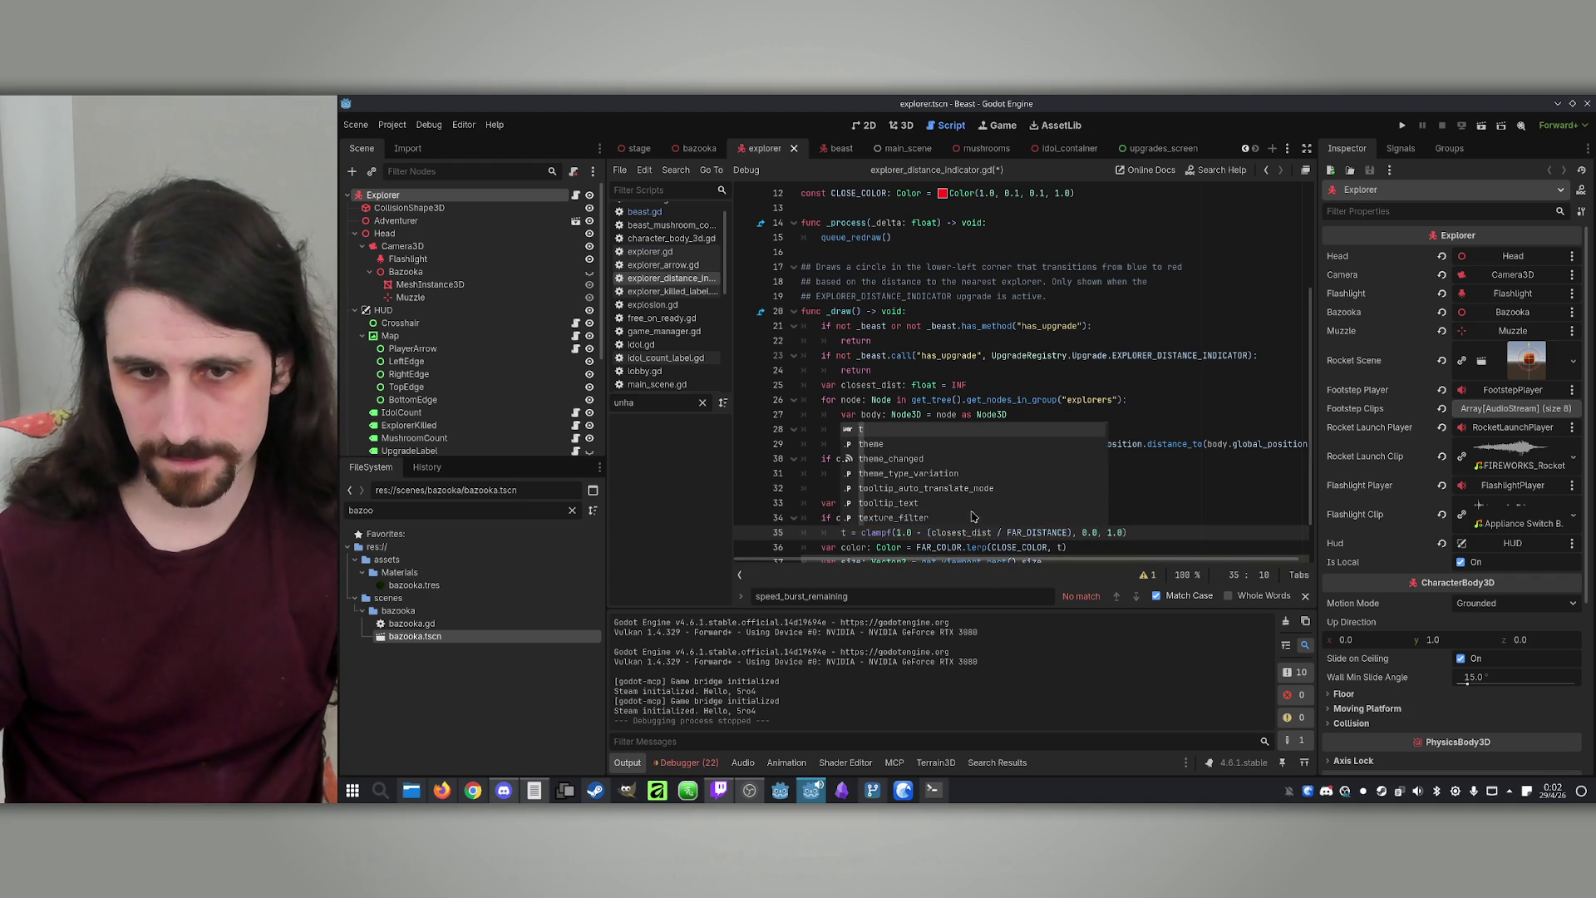
Add an else branch that clamps t against MIDDLE_DISTANCE
{"action": "left_click", "coordinate": [1187, 528]}
{"action": "scroll", "coordinate": [1154, 522], "scroll_direction": "down", "scroll_amount": 1}
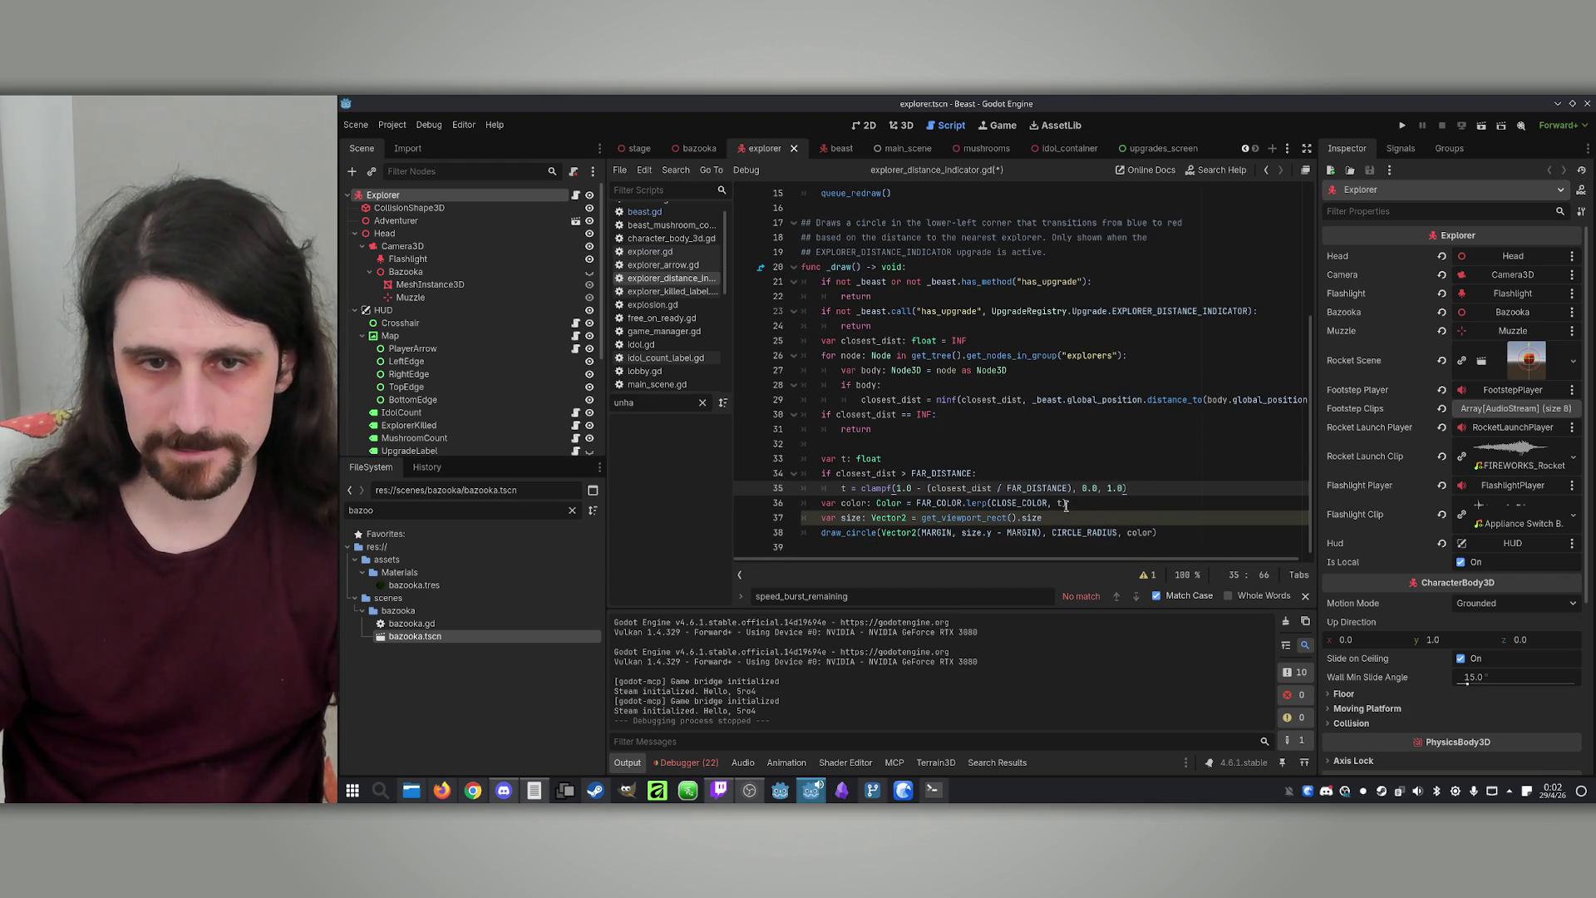
{"action": "key", "text": "Return"}
{"action": "key", "text": "BackSpace"}
{"action": "type", "text": "else:"}
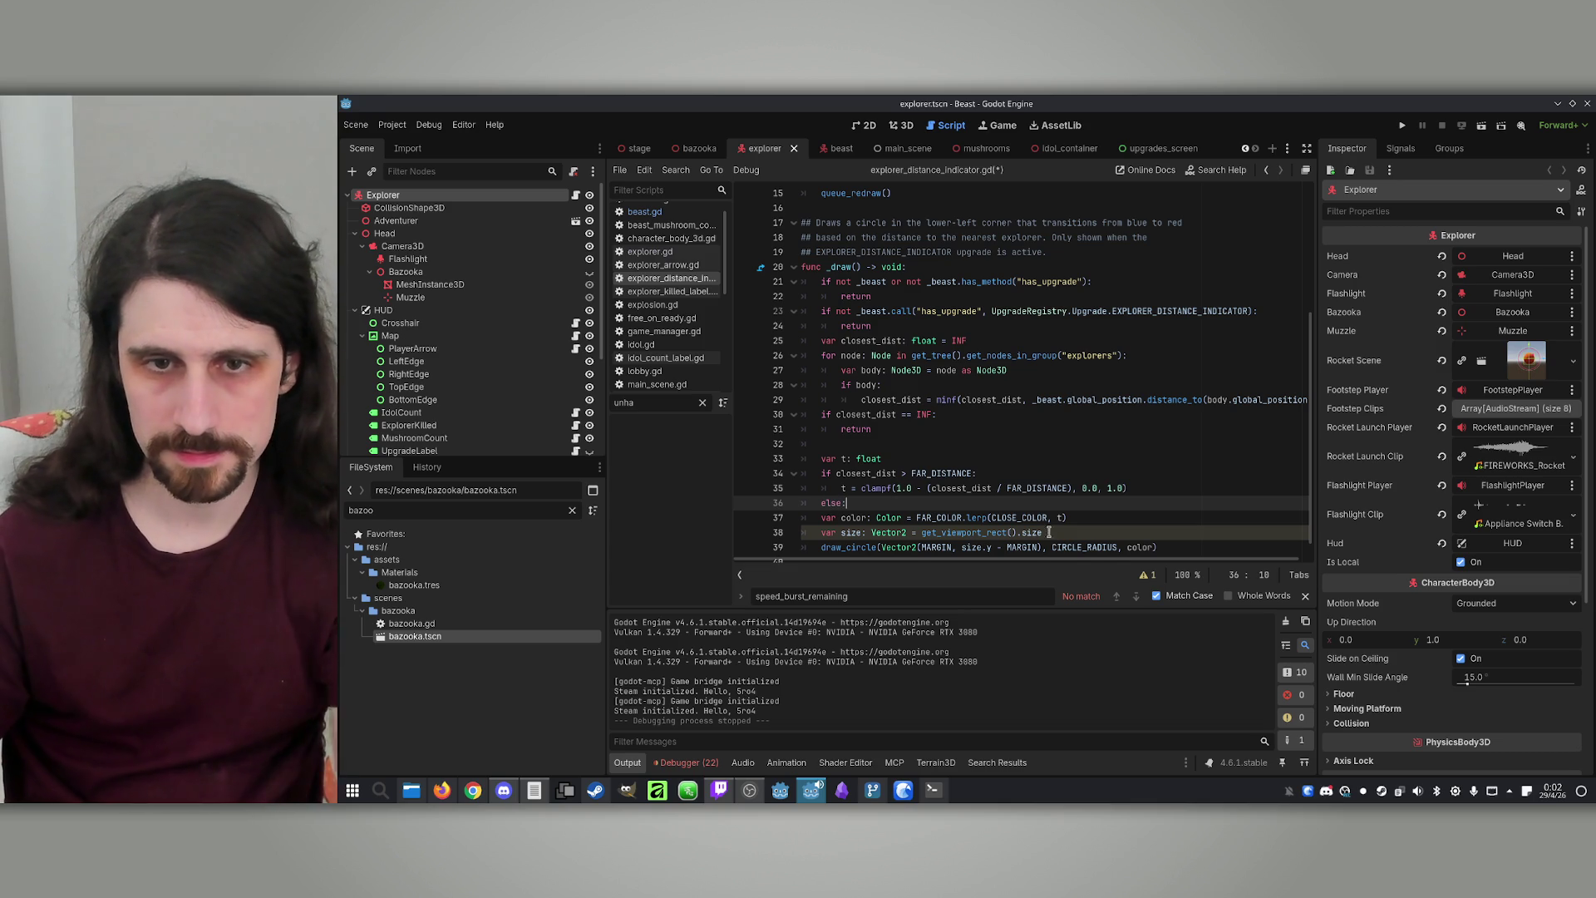
{"action": "key", "text": "Return"}
{"action": "left_click_drag", "start_coordinate": [1127, 488], "coordinate": [841, 488]}
{"action": "key", "text": "ctrl+c"}
{"action": "left_click", "coordinate": [858, 519]}
{"action": "key", "text": "ctrl+v"}
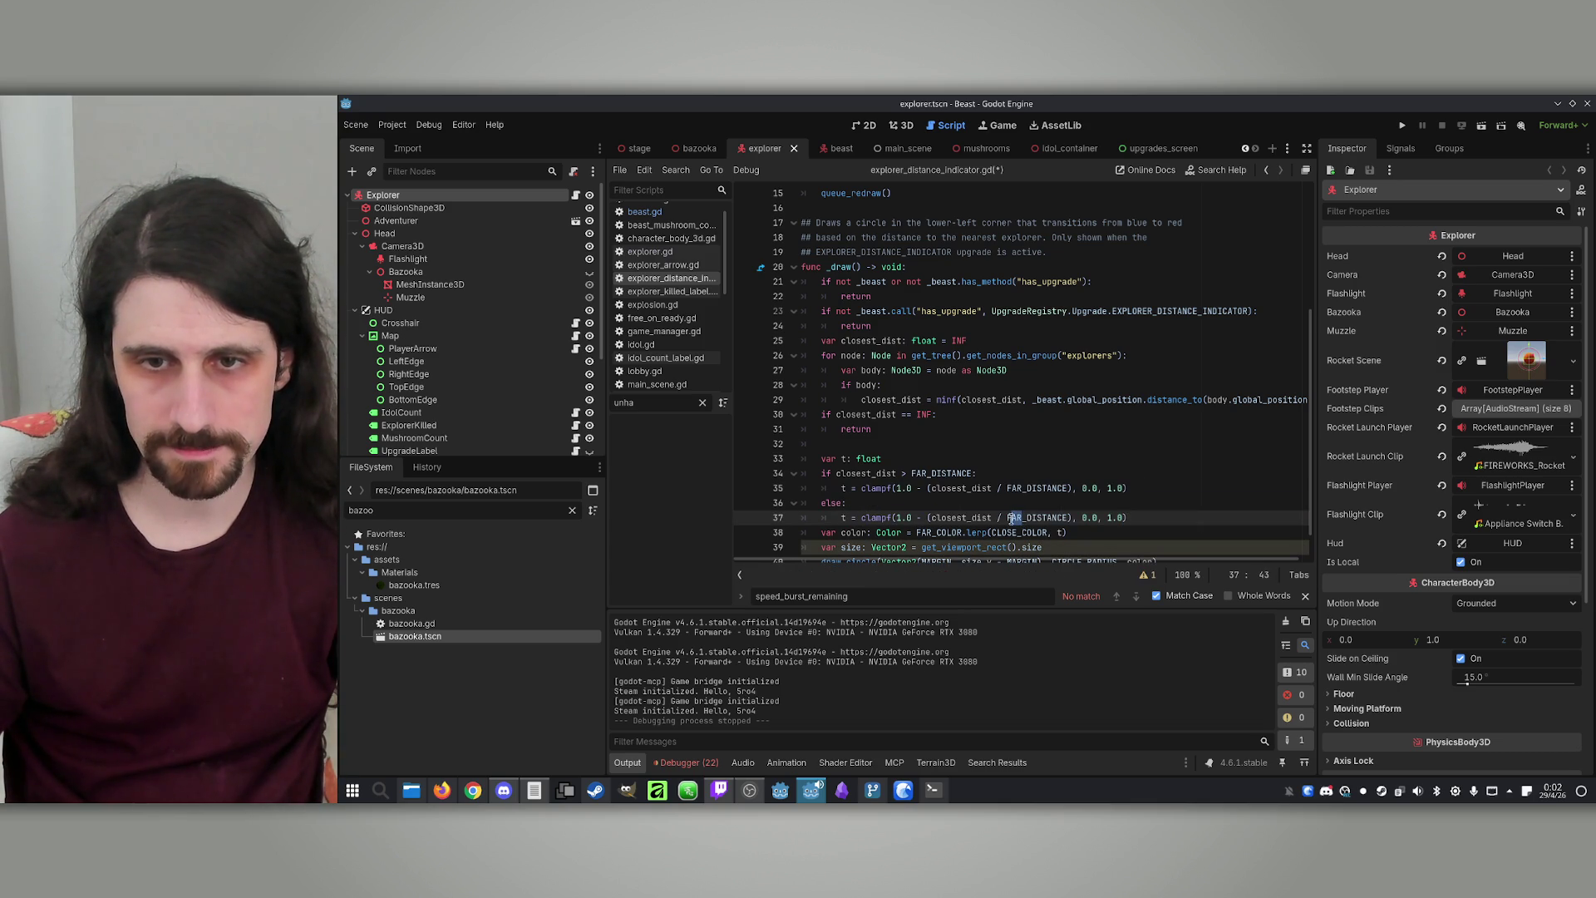
{"action": "type", "text": "MIDDLE"}
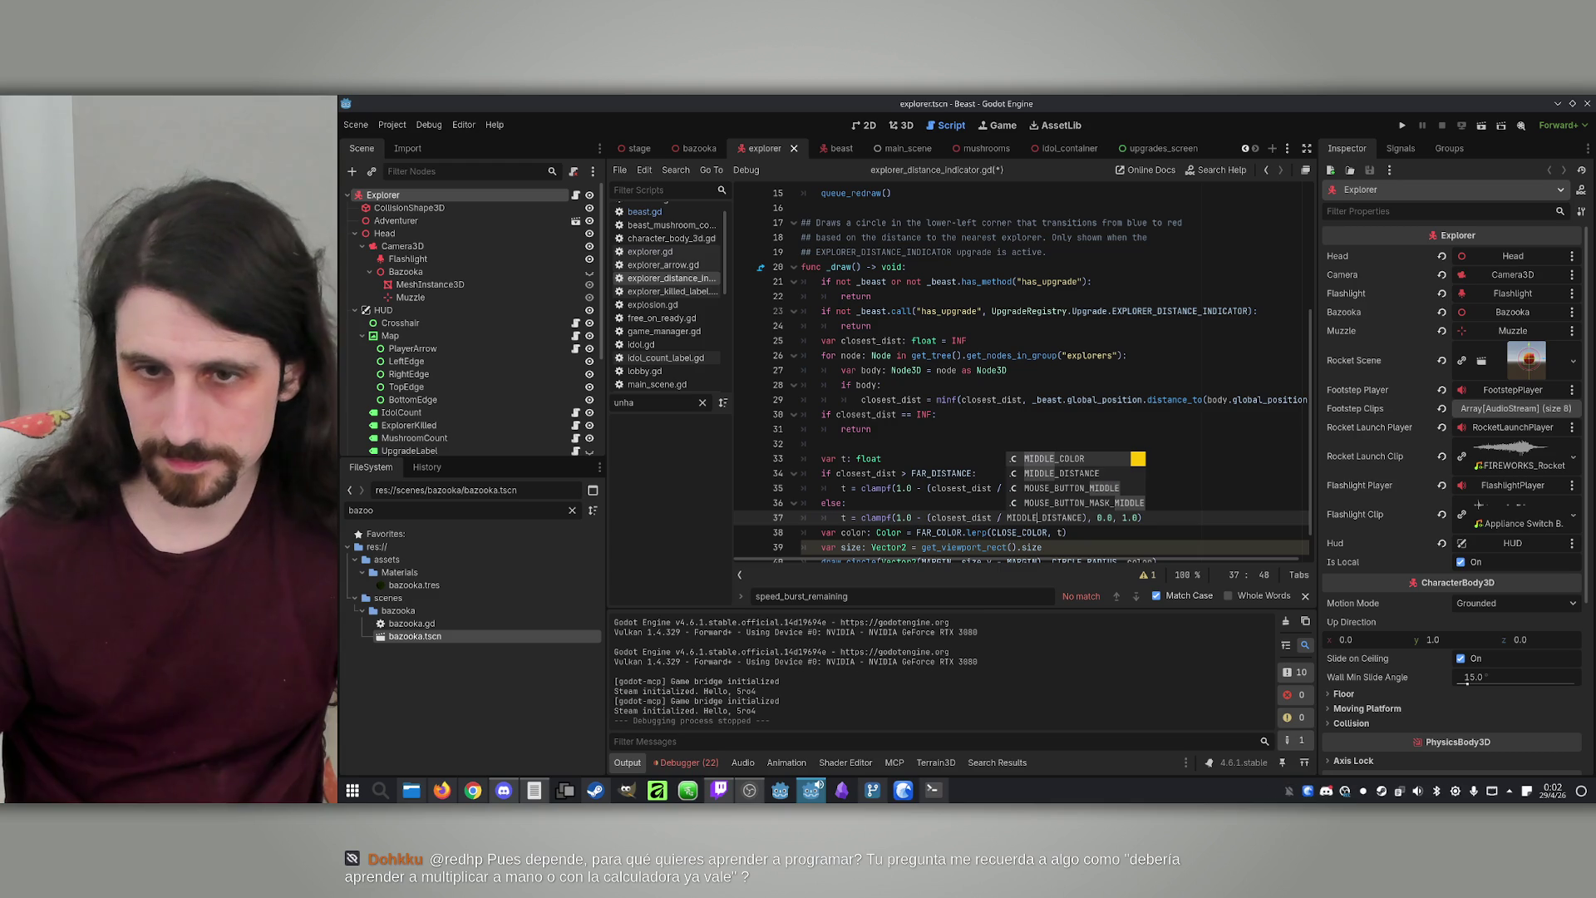
{"action": "key", "text": "Escape"}
Change the if condition to closest_dist > MIDDLE_DISTANCE
{"action": "left_click", "coordinate": [877, 491]}
{"action": "left_click", "coordinate": [995, 509]}
{"action": "left_click", "coordinate": [926, 473]}
{"action": "double_click", "coordinate": [1045, 517]}
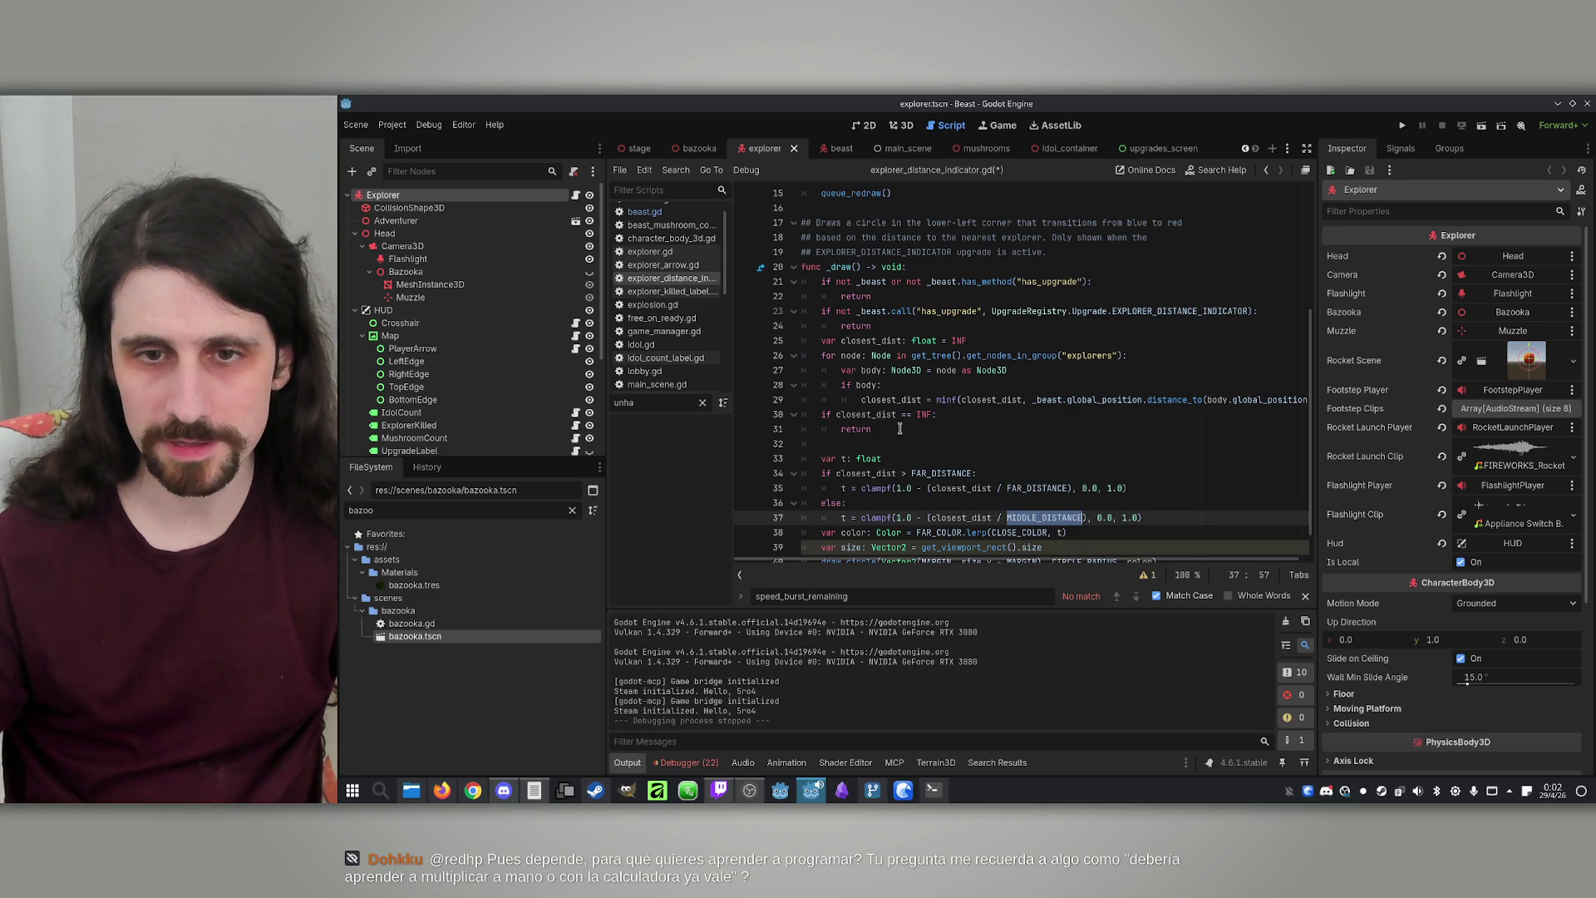
{"action": "key", "text": "ctrl+c"}
{"action": "double_click", "coordinate": [934, 478]}
{"action": "key", "text": "ctrl+v"}
{"action": "left_click", "coordinate": [980, 502]}
{"action": "scroll", "coordinate": [980, 505], "scroll_direction": "down", "scroll_amount": 1}
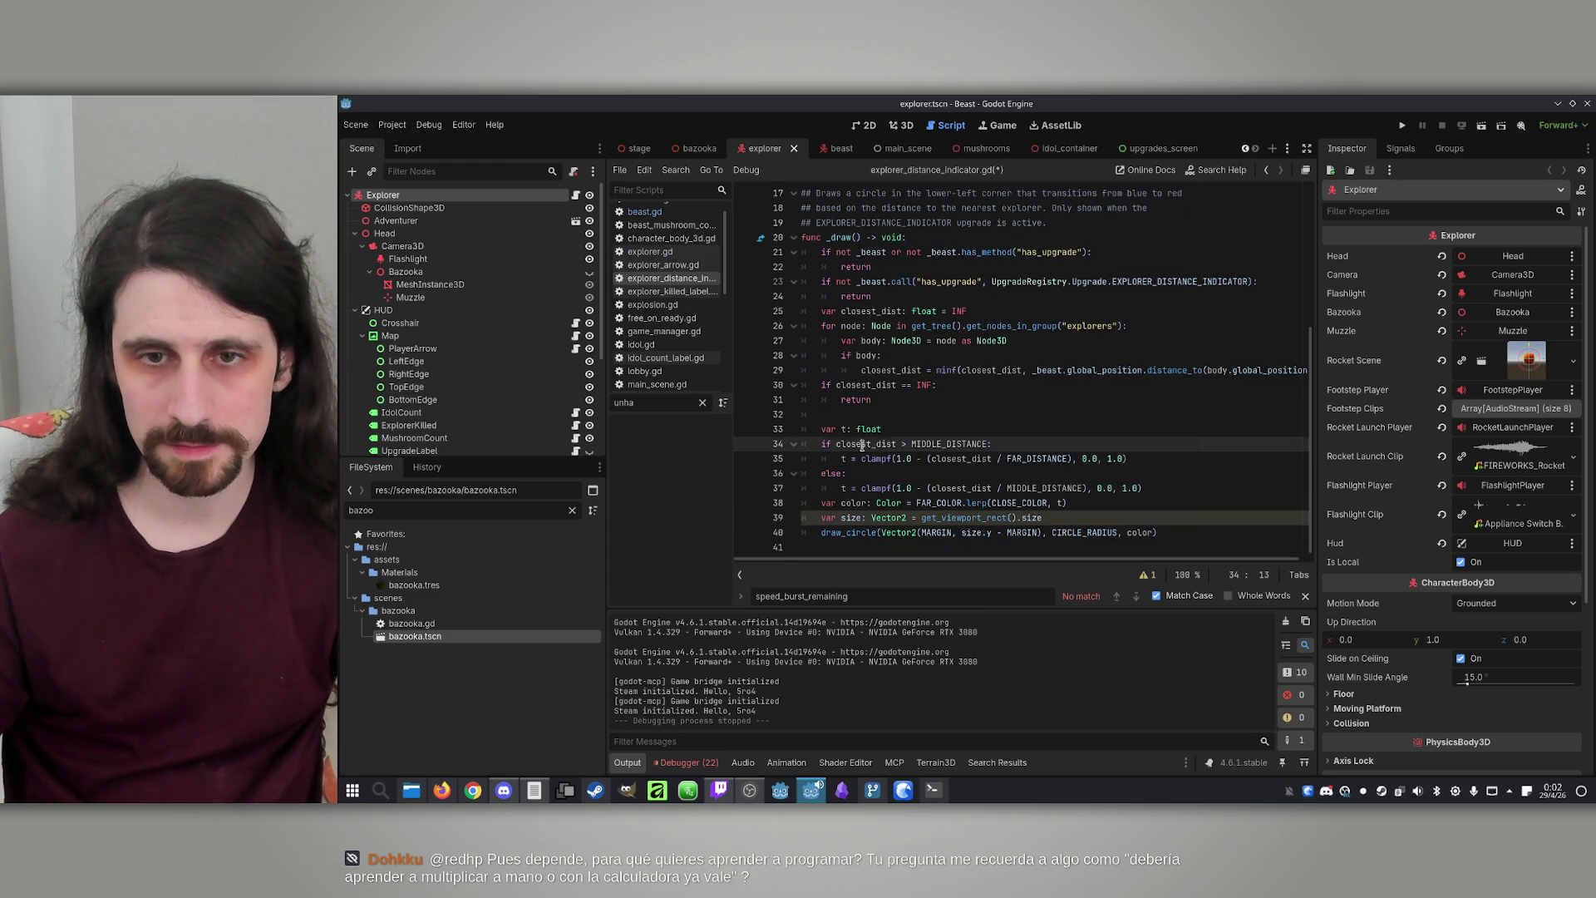
{"action": "double_click", "coordinate": [948, 459]}
{"action": "left_click", "coordinate": [1006, 488]}
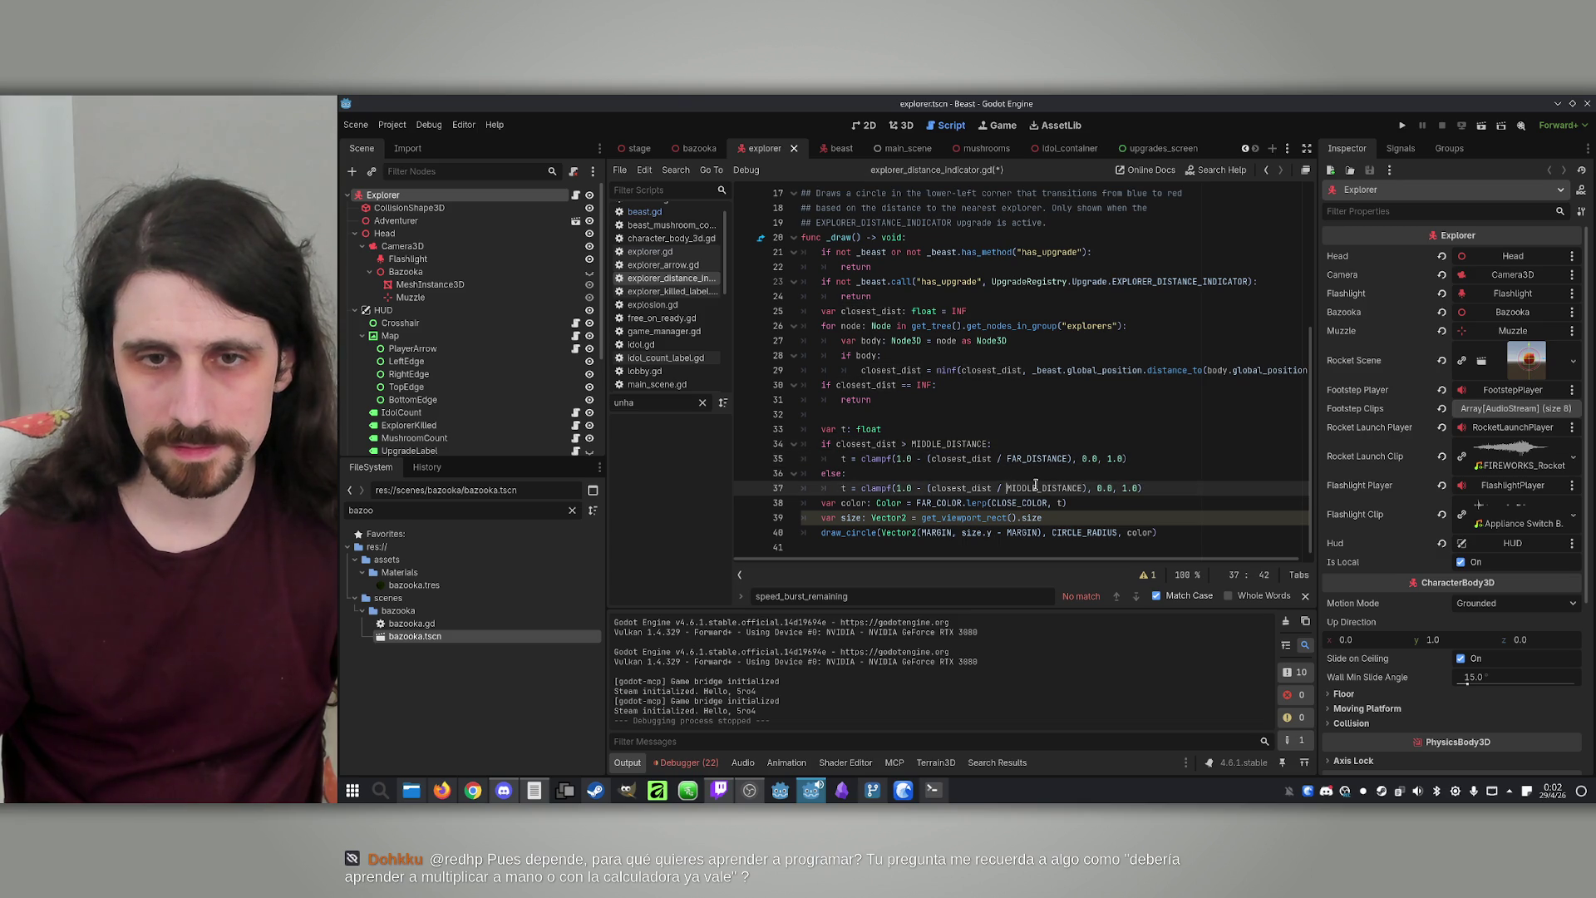
{"action": "key", "text": "Up"}
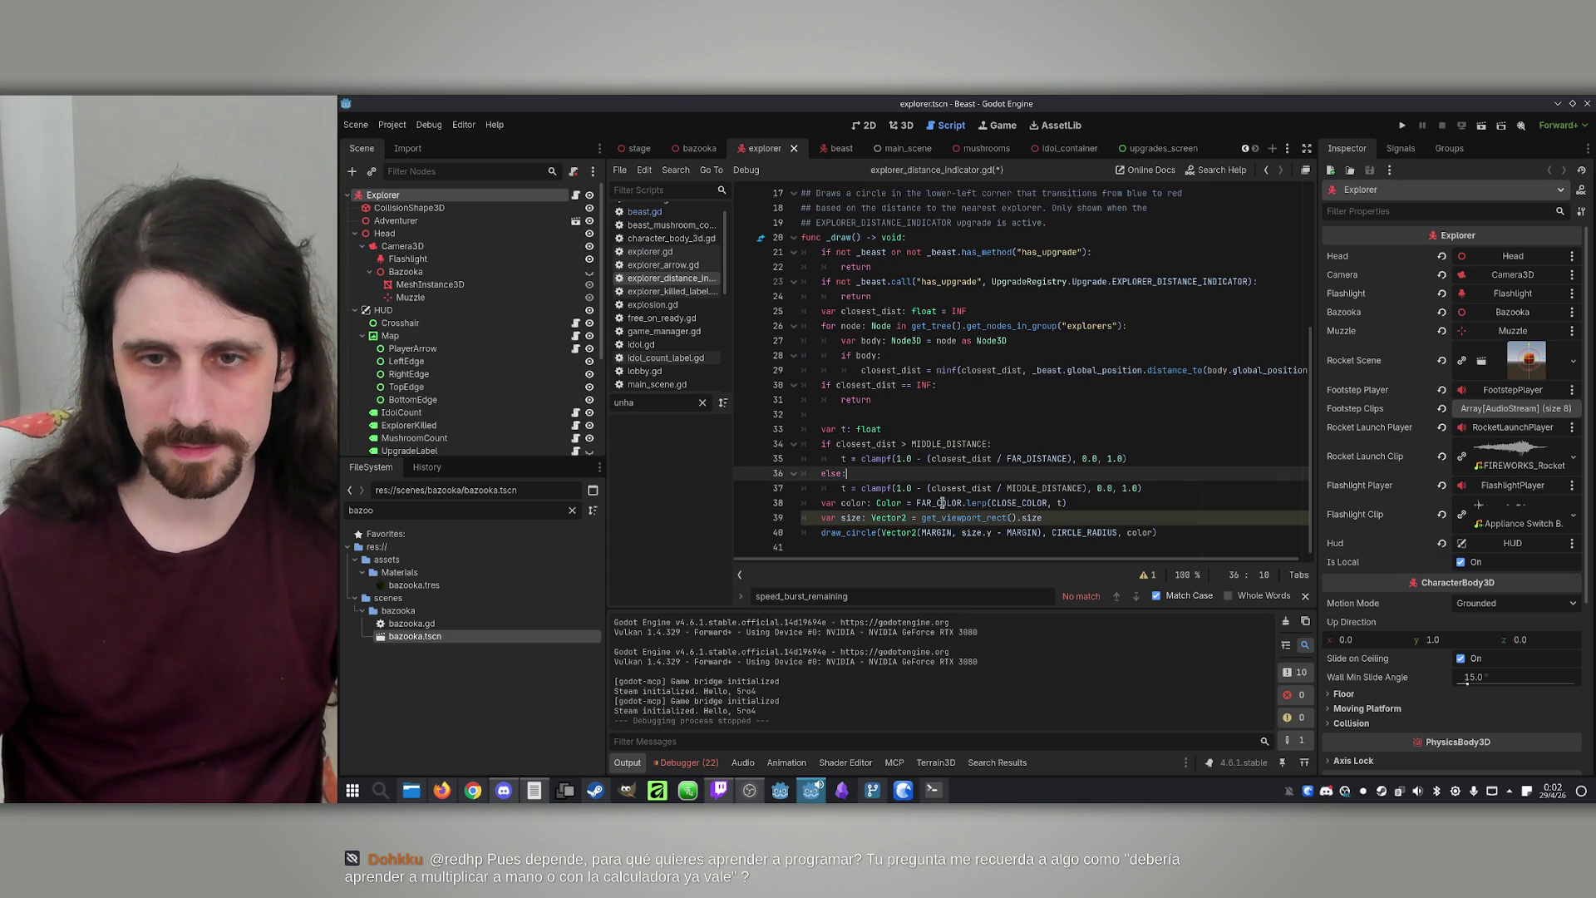
Copy the var color: Color declaration to a new line below var t
{"action": "double_click", "coordinate": [943, 503]}
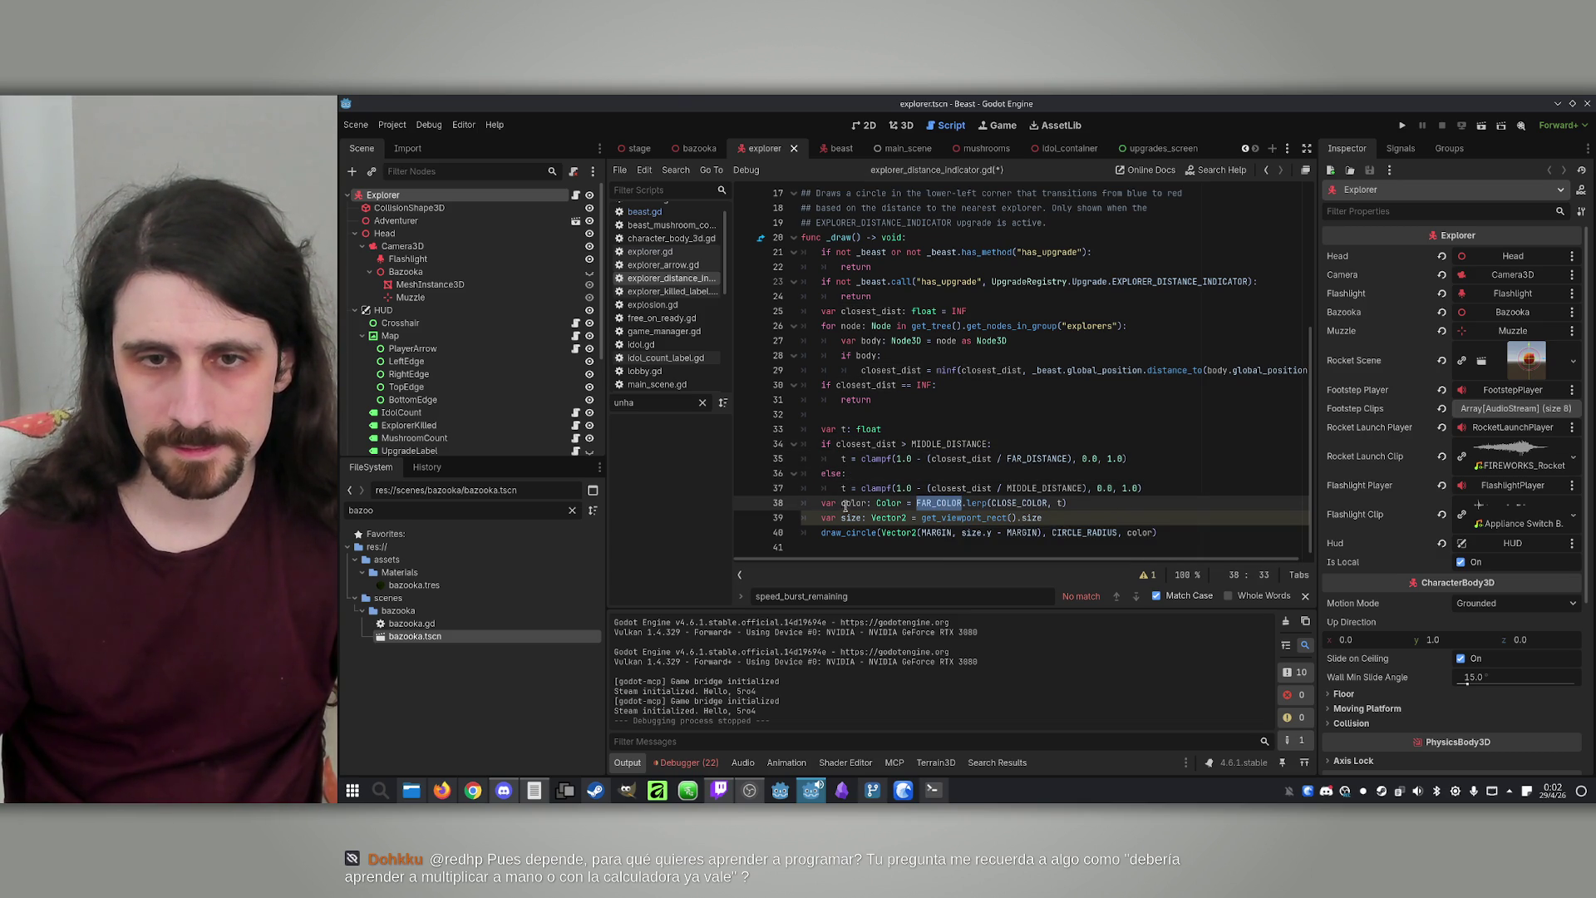
{"action": "left_click_drag", "start_coordinate": [816, 505], "coordinate": [903, 504]}
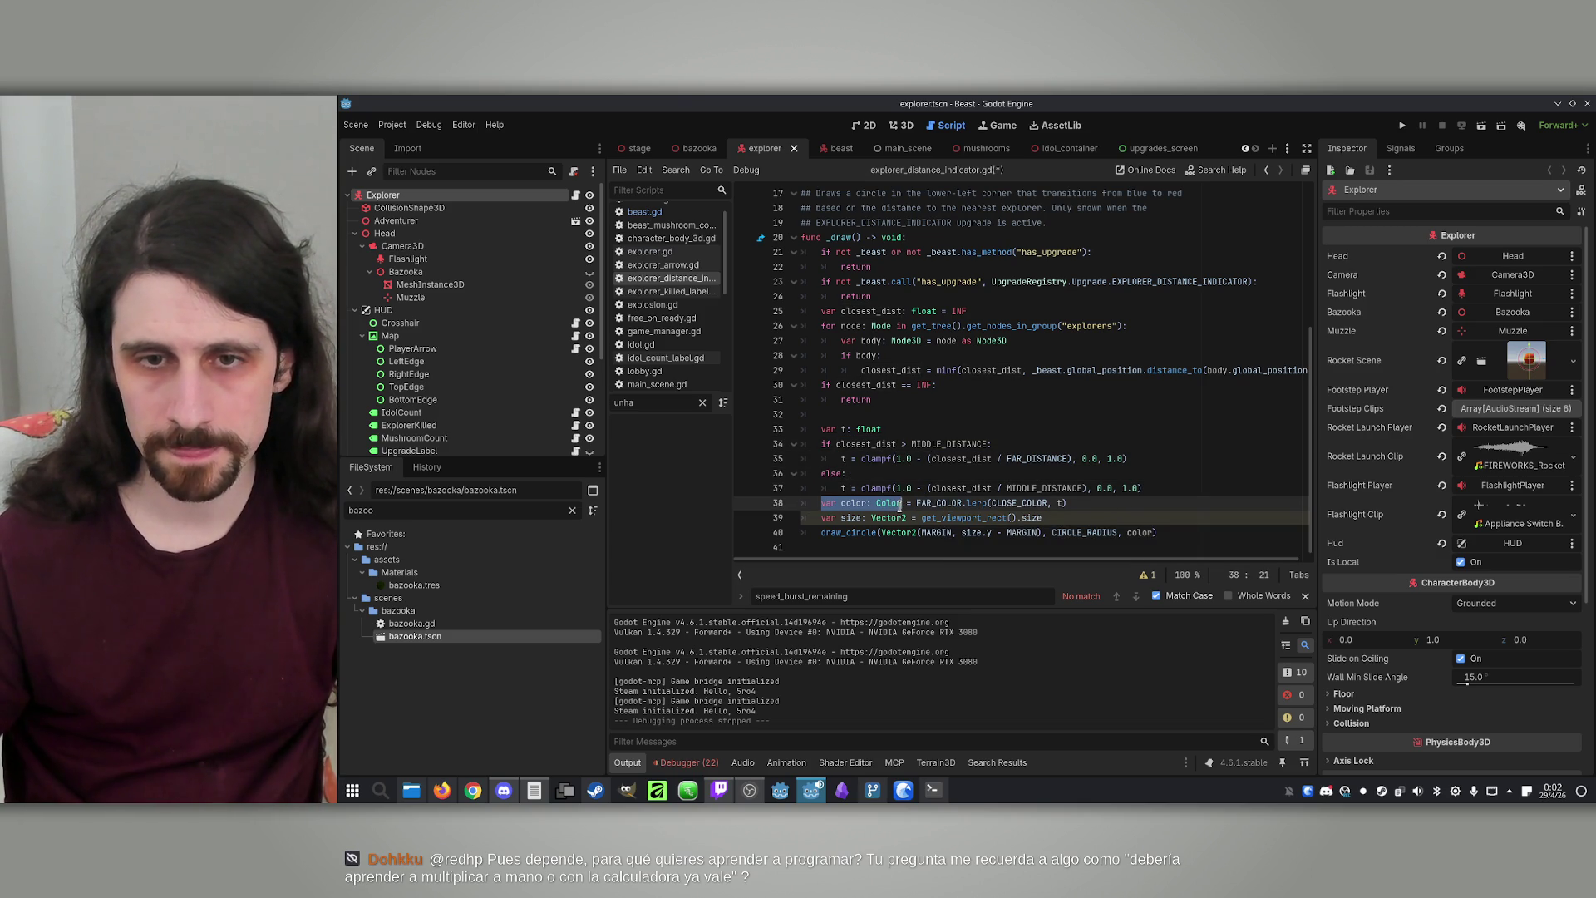
{"action": "key", "text": "ctrl+c"}
{"action": "left_click", "coordinate": [909, 434]}
{"action": "key", "text": "Return"}
{"action": "key", "text": "ctrl+v"}
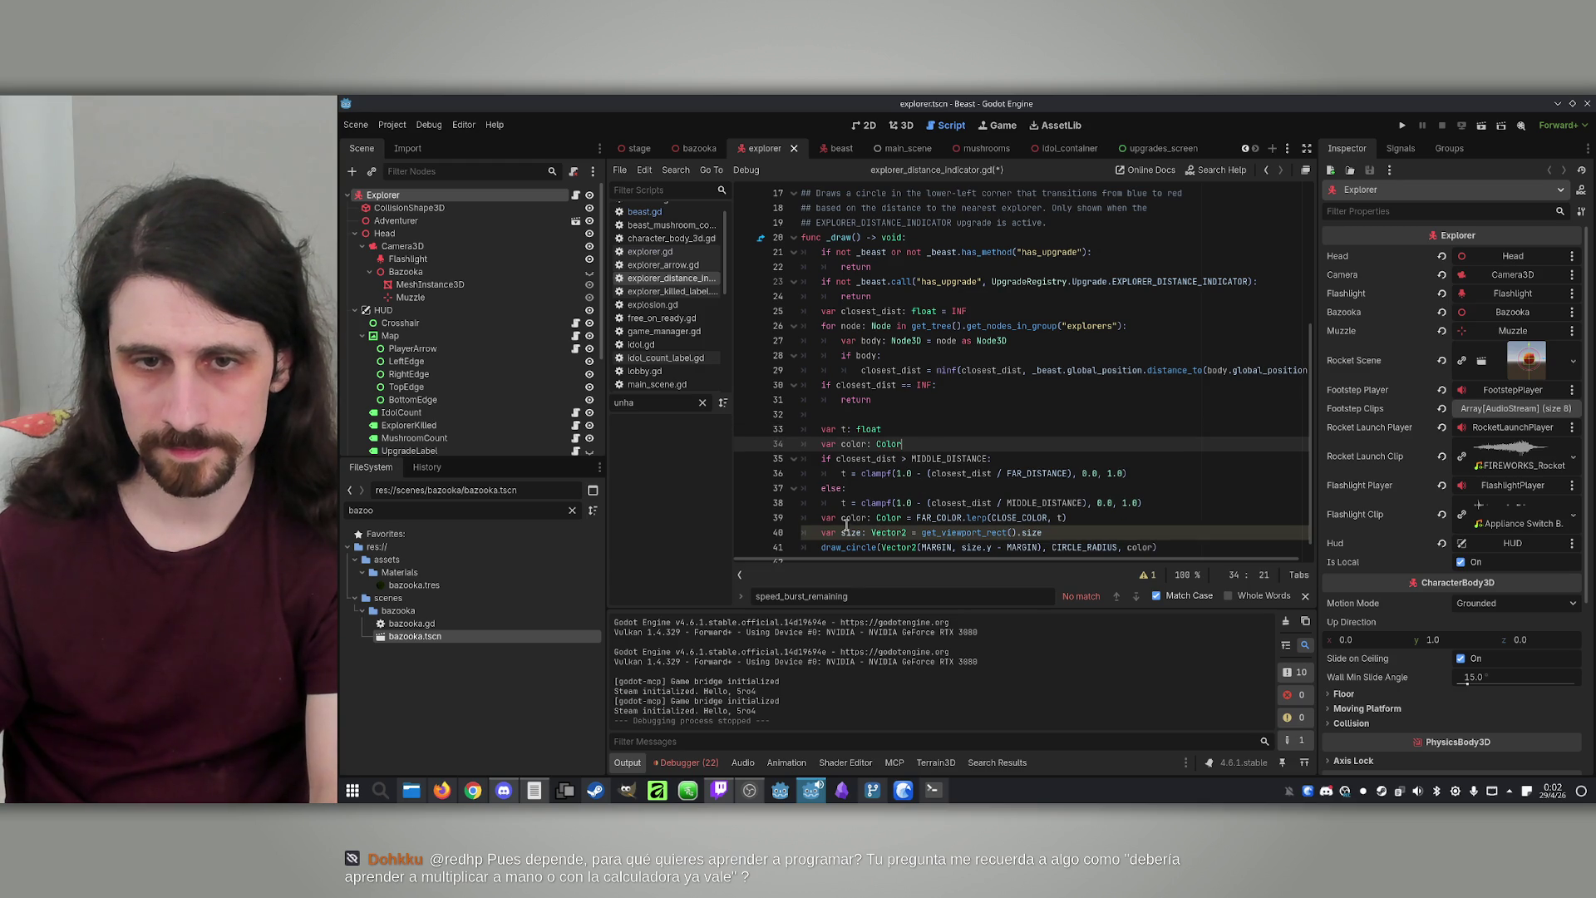
Move the color = FAR_COLOR.lerp(...) assignment into both the far and else distance branches
{"action": "left_click", "coordinate": [901, 517]}
{"action": "key", "text": "BackSpace"}
{"action": "key", "text": "BackSpace"}
{"action": "key", "text": "BackSpace"}
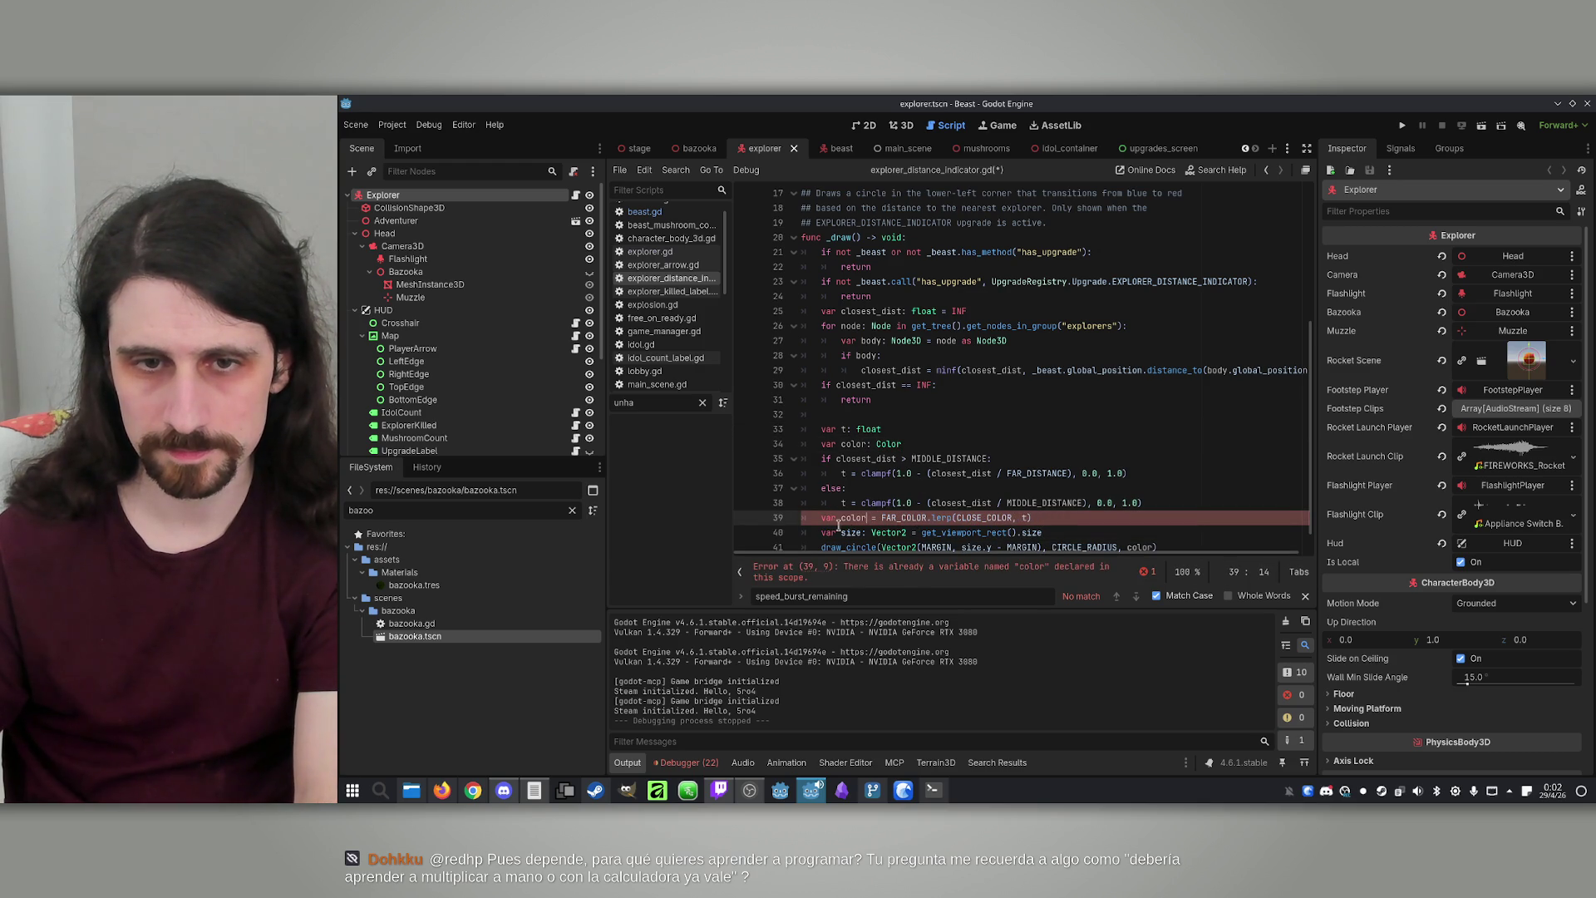
{"action": "mouse_move", "coordinate": [843, 517]}
{"action": "left_mouse_down"}
{"action": "mouse_move", "coordinate": [822, 517]}
{"action": "mouse_move", "coordinate": [1050, 517]}
{"action": "left_mouse_up"}
{"action": "key", "text": "BackSpace"}
{"action": "key", "text": "ctrl+x"}
{"action": "left_click", "coordinate": [1136, 473]}
{"action": "key", "text": "Return"}
{"action": "key", "text": "ctrl+v"}
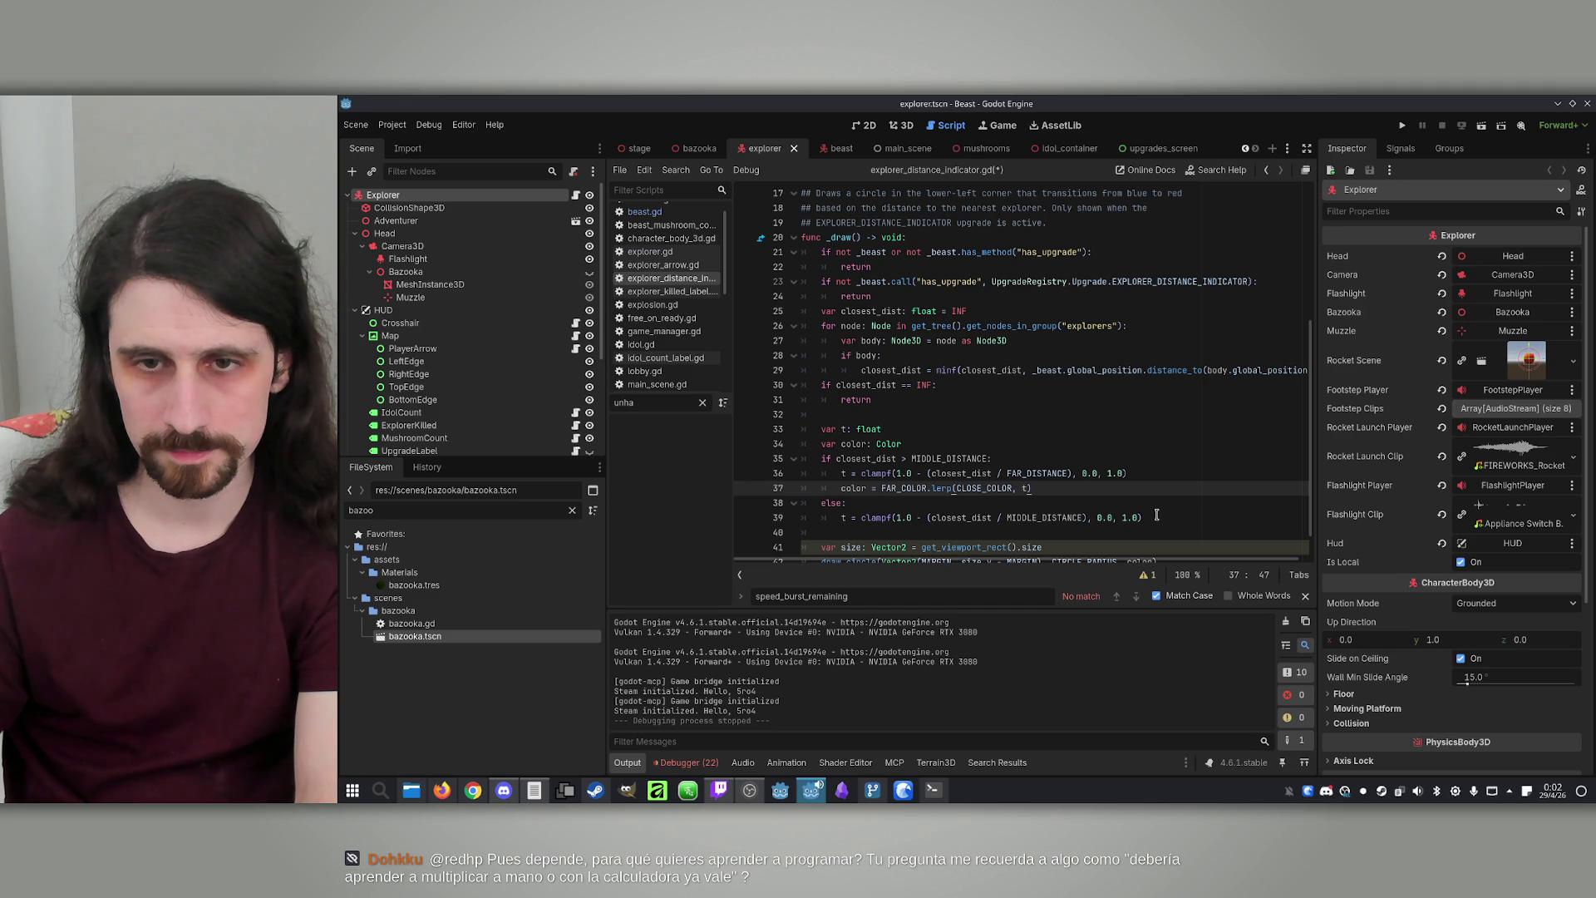
{"action": "double_click", "coordinate": [980, 487]}
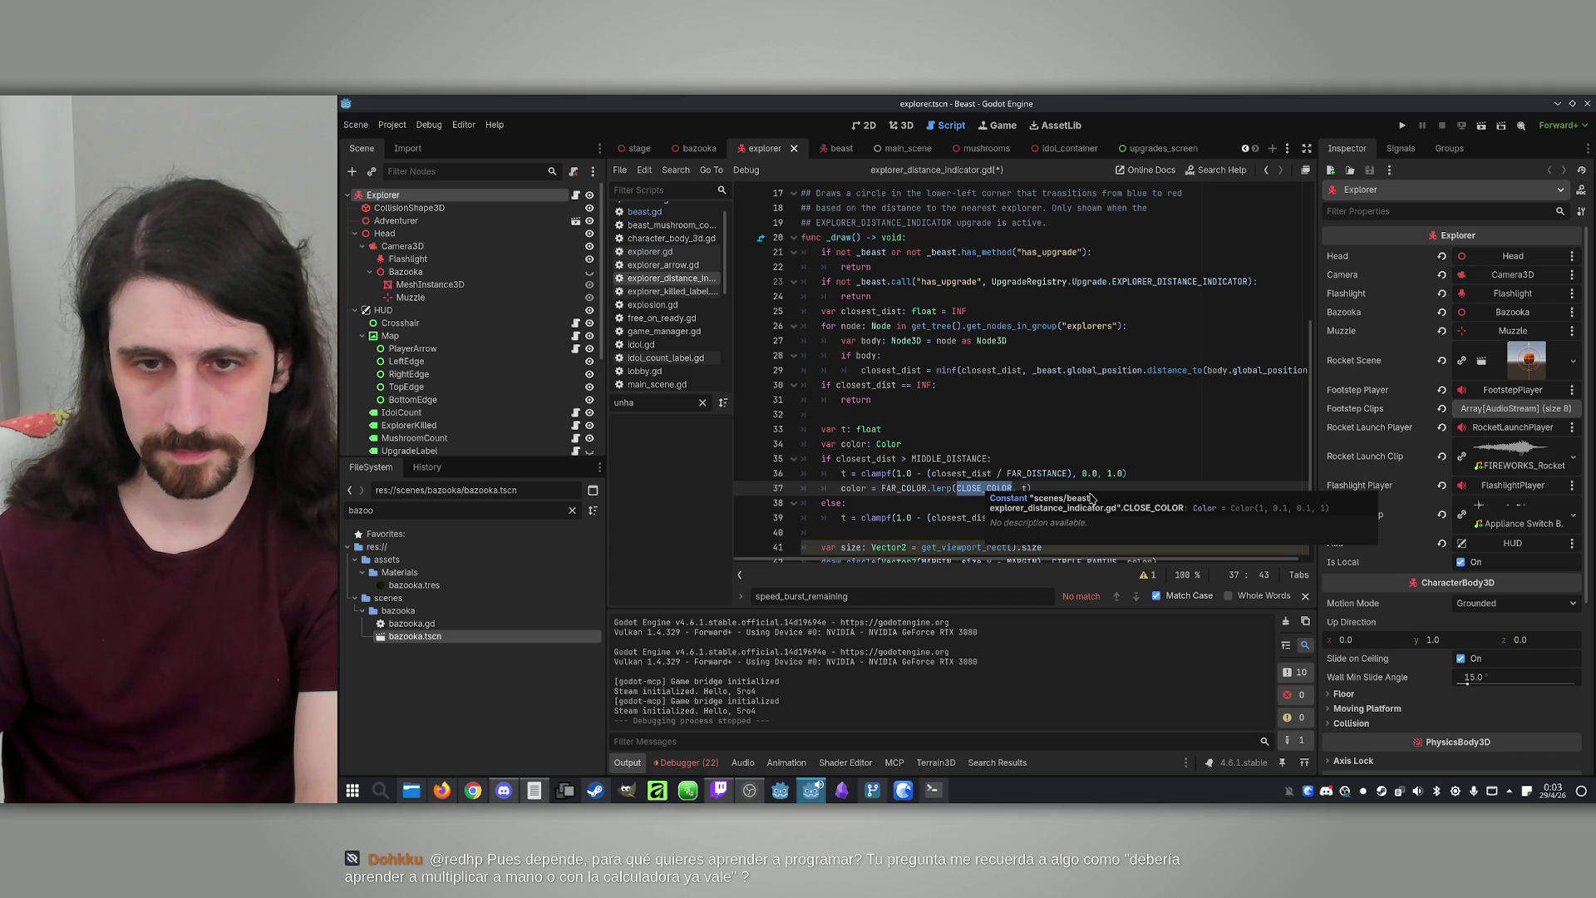
{"action": "key", "text": "Down"}
{"action": "key", "text": "Down"}
{"action": "key", "text": "End"}
{"action": "key", "text": "Return"}
{"action": "key", "text": "ctrl+v"}
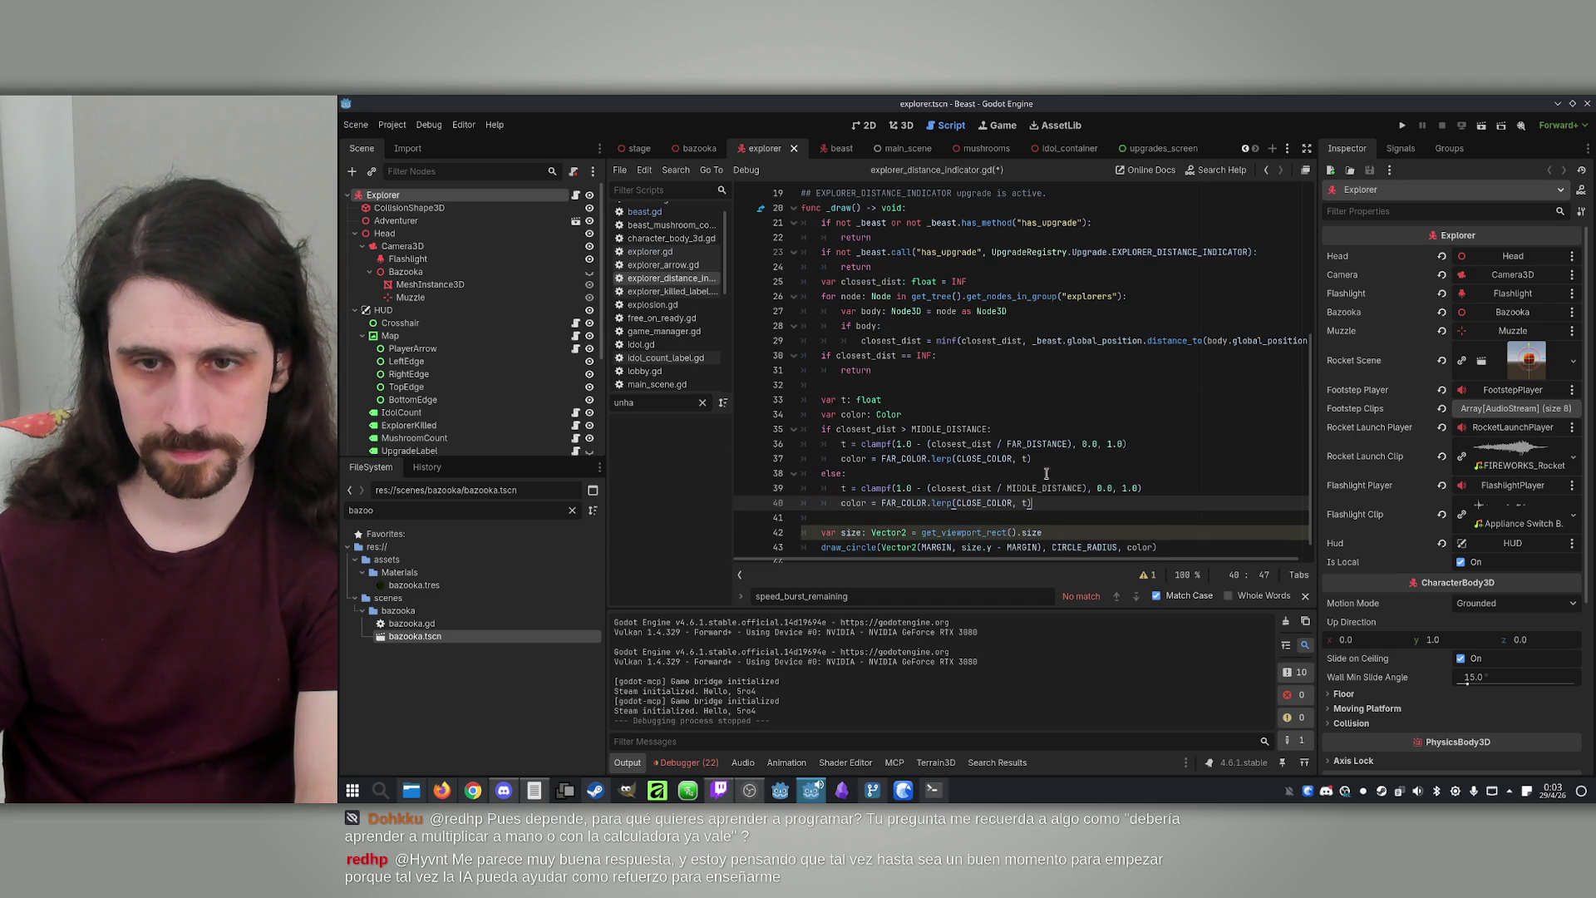
Change the far branch's blend target from CLOSE_COLOR to MIDDLE_COLOR and save the script
{"action": "scroll", "coordinate": [987, 458], "scroll_direction": "up", "scroll_amount": 6}
{"action": "double_click", "coordinate": [867, 340]}
{"action": "scroll", "coordinate": [1039, 411], "scroll_direction": "down", "scroll_amount": 6}
{"action": "double_click", "coordinate": [960, 450]}
{"action": "key", "text": "ctrl+v"}
{"action": "left_click", "coordinate": [1068, 460]}
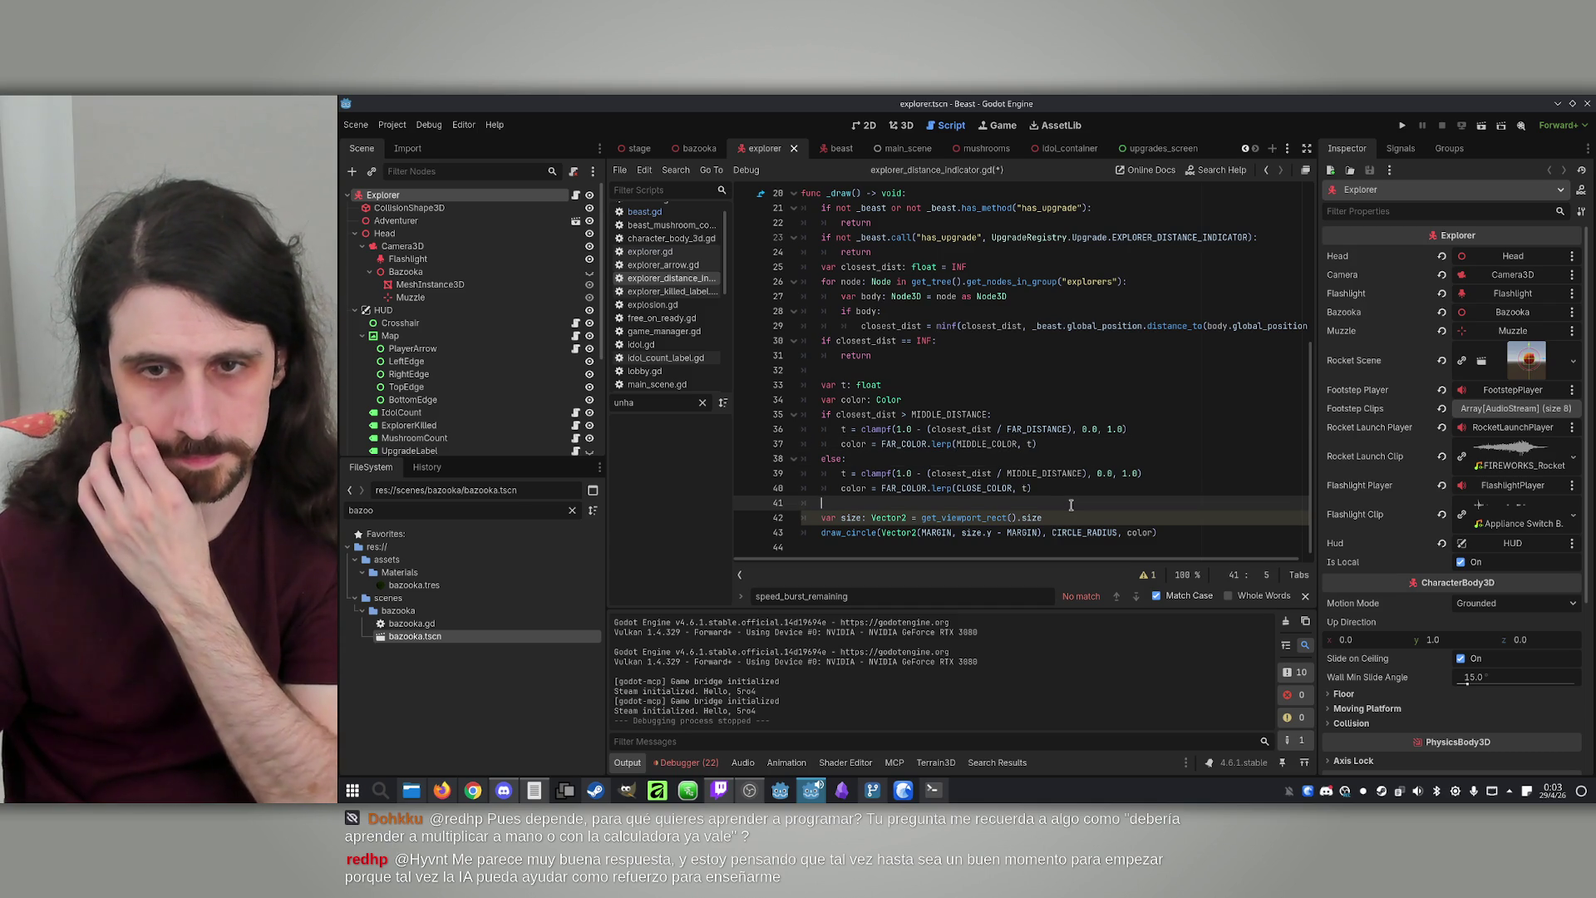
{"action": "left_click", "coordinate": [1068, 473]}
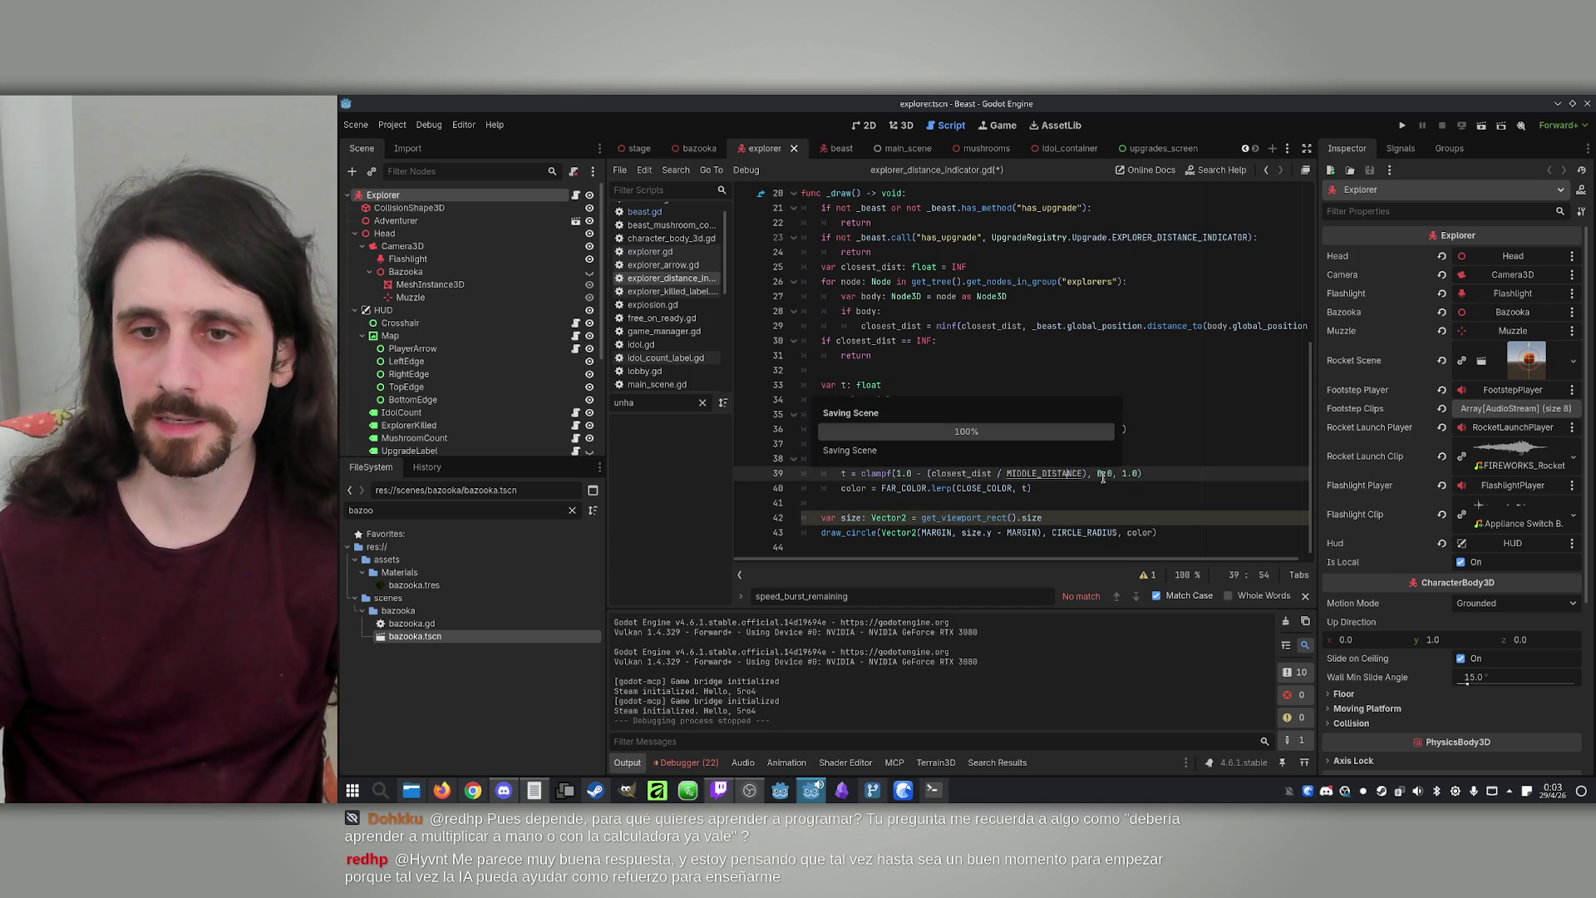
{"action": "key", "text": "ctrl+s"}
Run the game, host in one window, join from the other, and start a match as the Beast
{"action": "left_click", "coordinate": [1397, 126]}
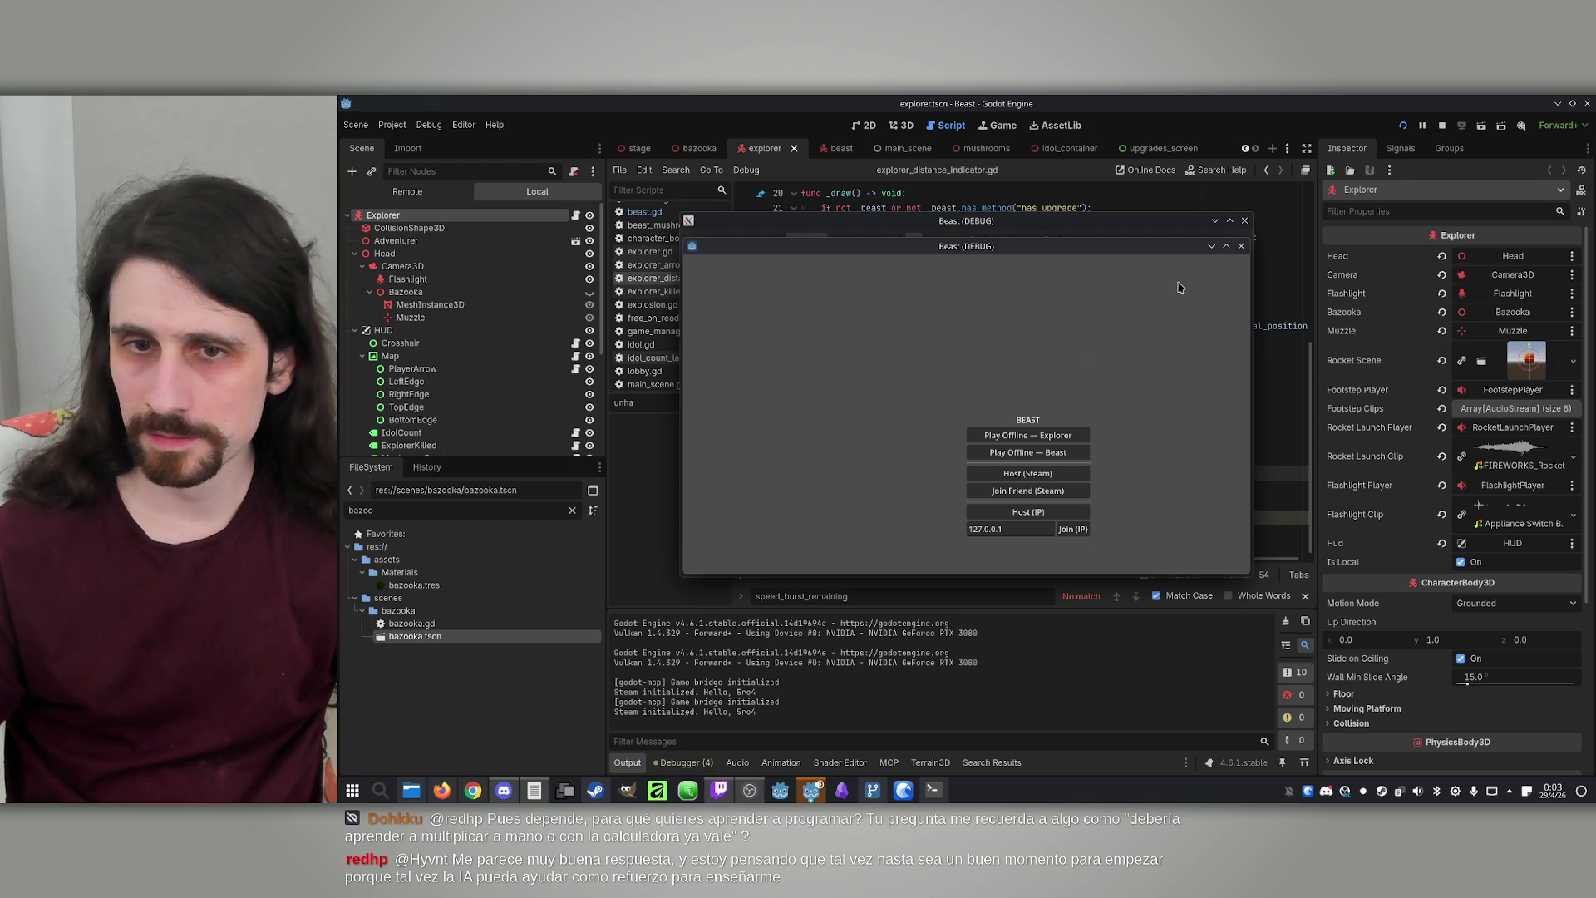
{"action": "left_click_drag", "start_coordinate": [1074, 257], "coordinate": [1402, 264]}
{"action": "left_click_drag", "start_coordinate": [1067, 226], "coordinate": [750, 241]}
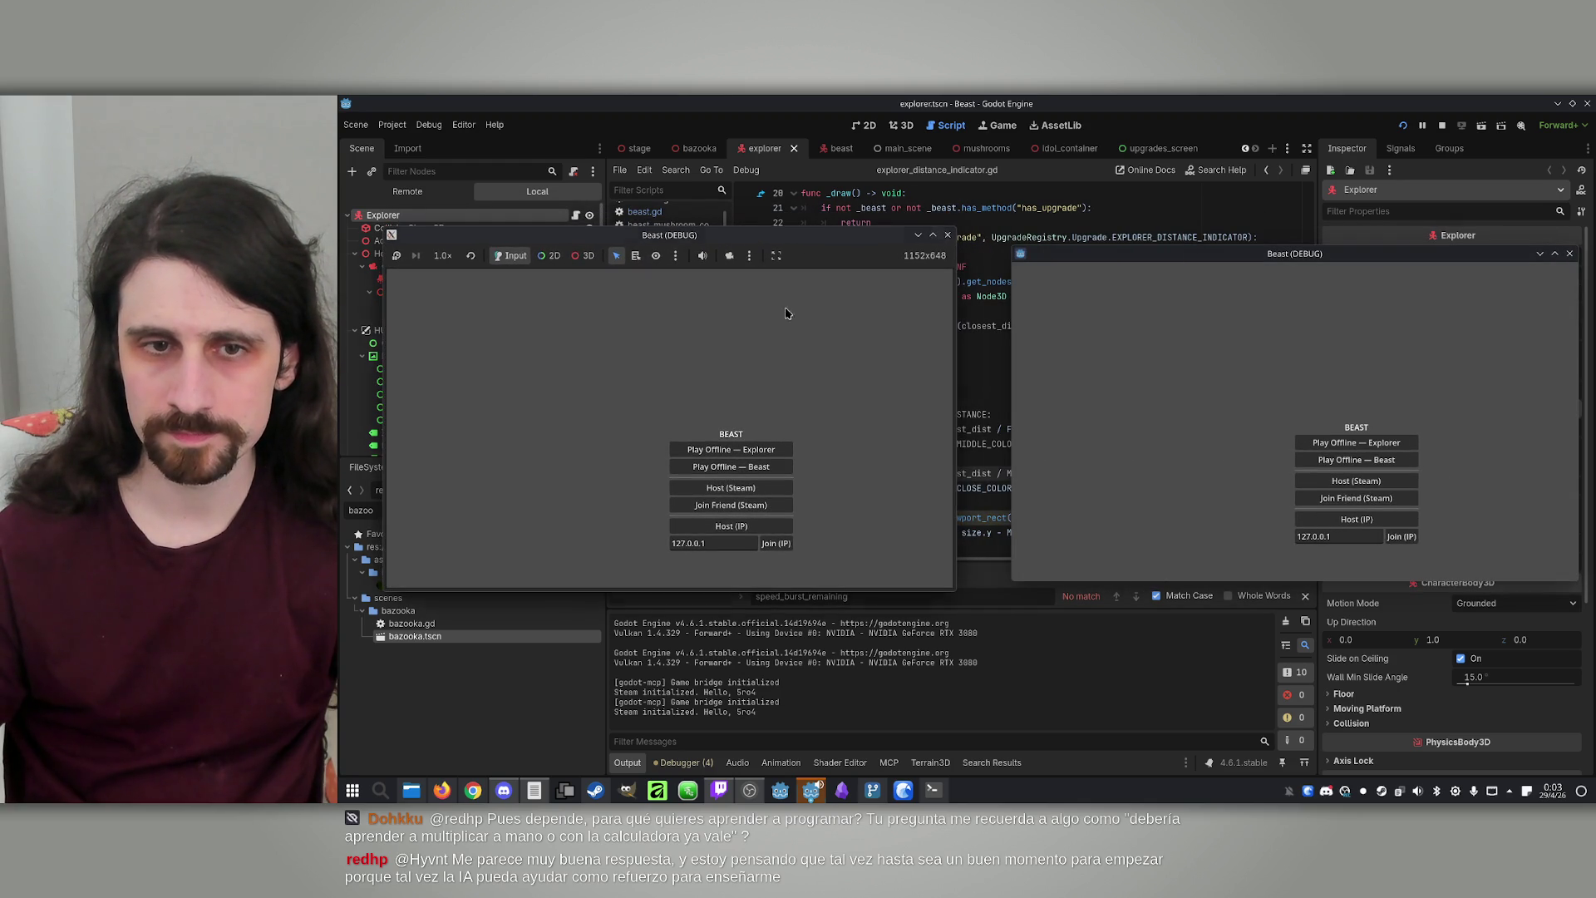
{"action": "left_click", "coordinate": [750, 529]}
{"action": "left_click", "coordinate": [1405, 539]}
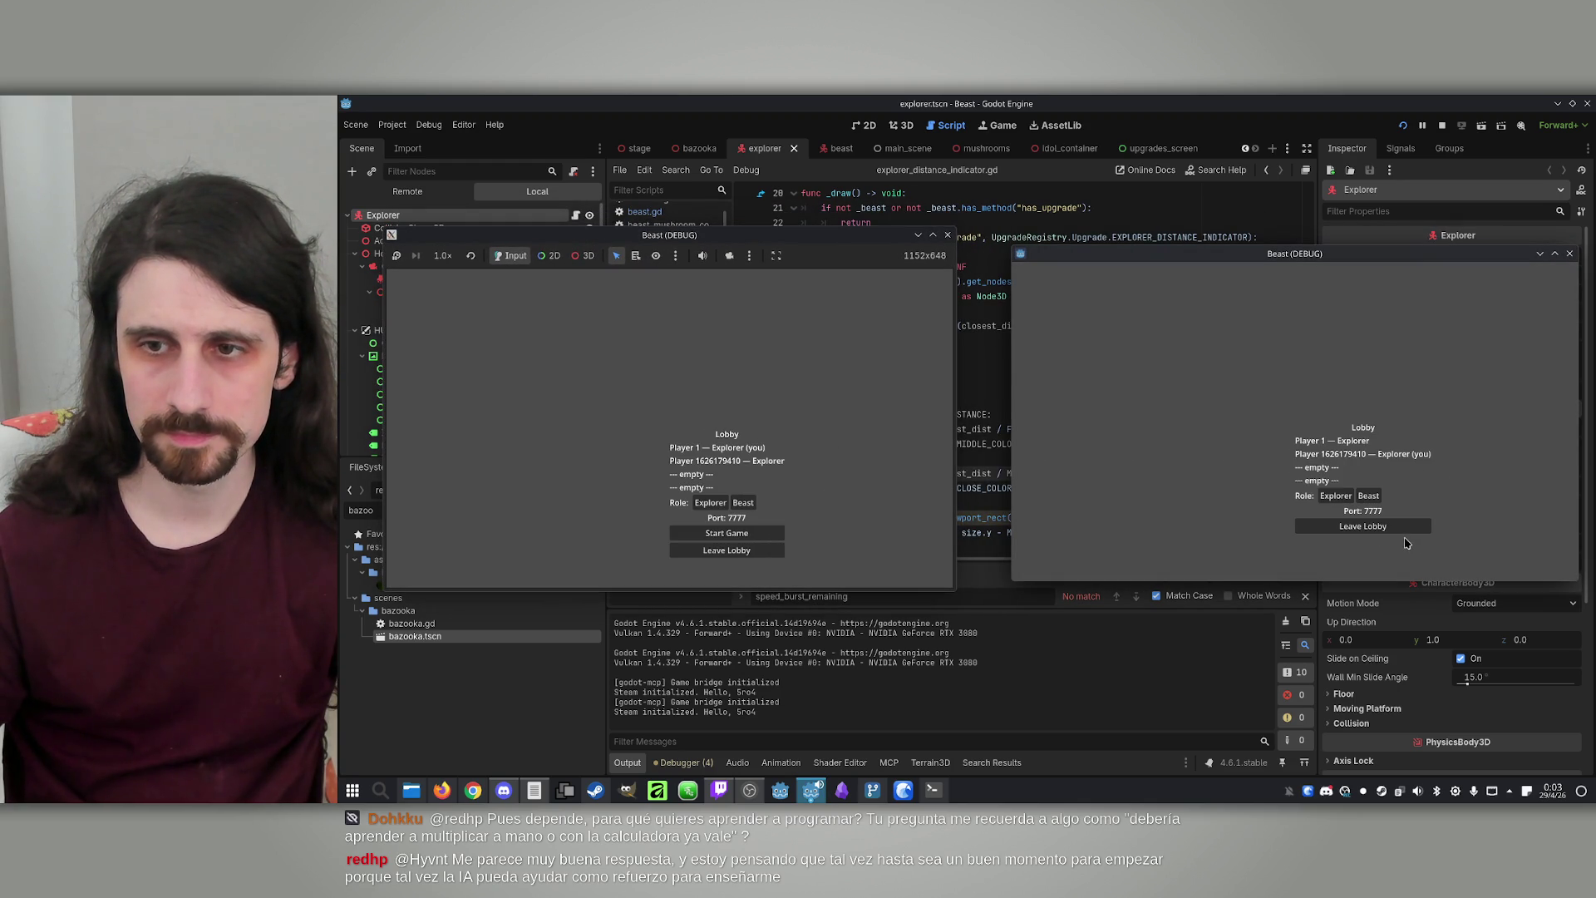
{"action": "left_click", "coordinate": [743, 502]}
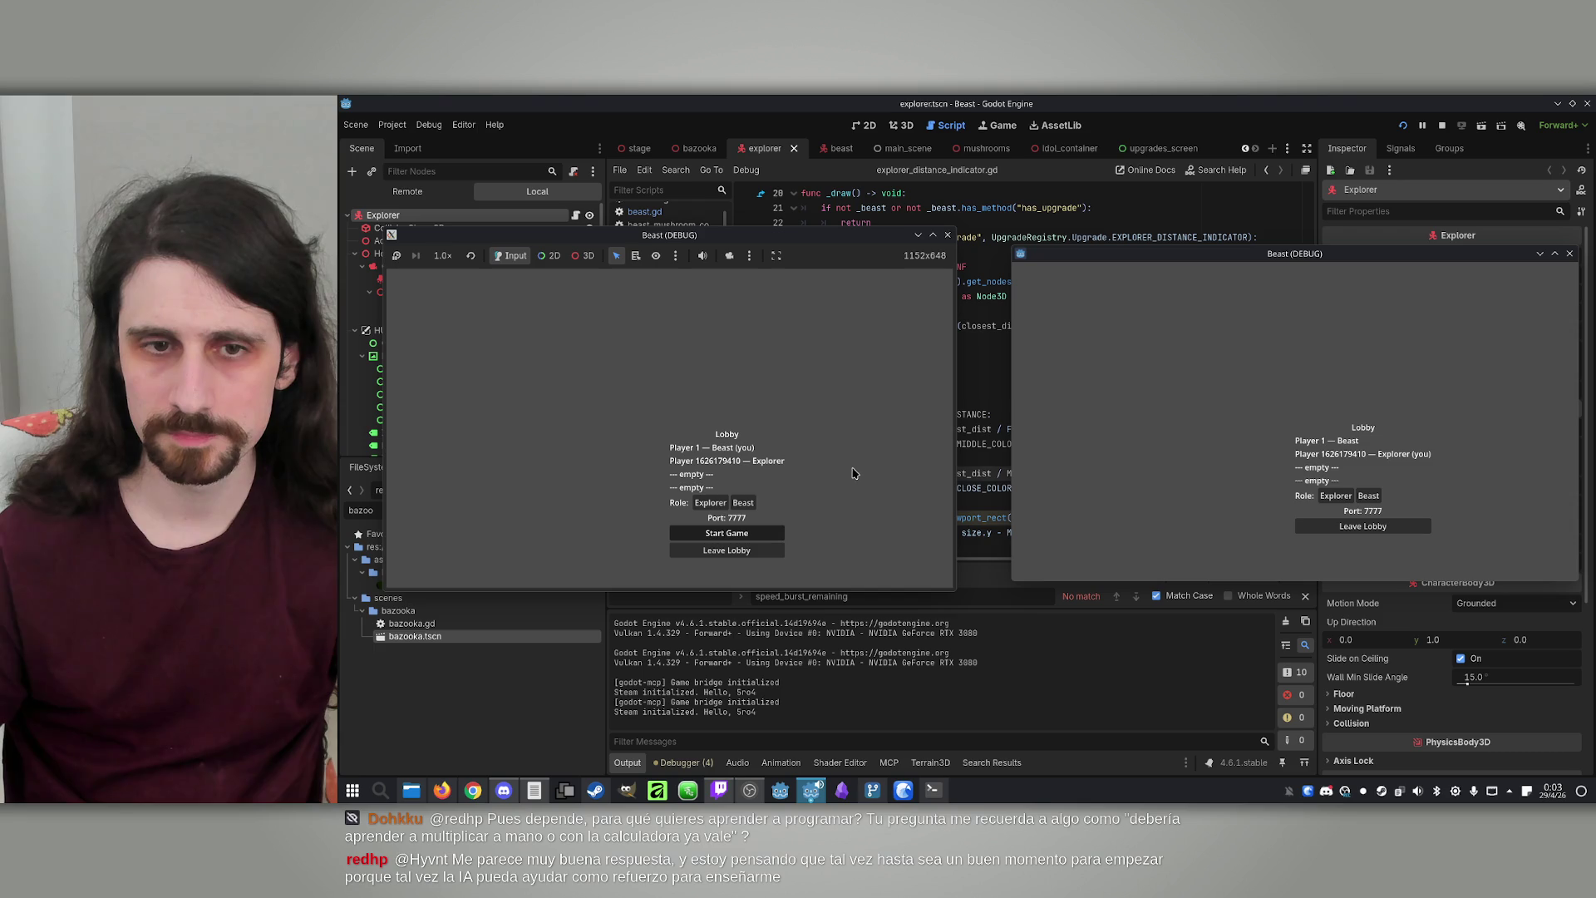
{"action": "left_click", "coordinate": [727, 533]}
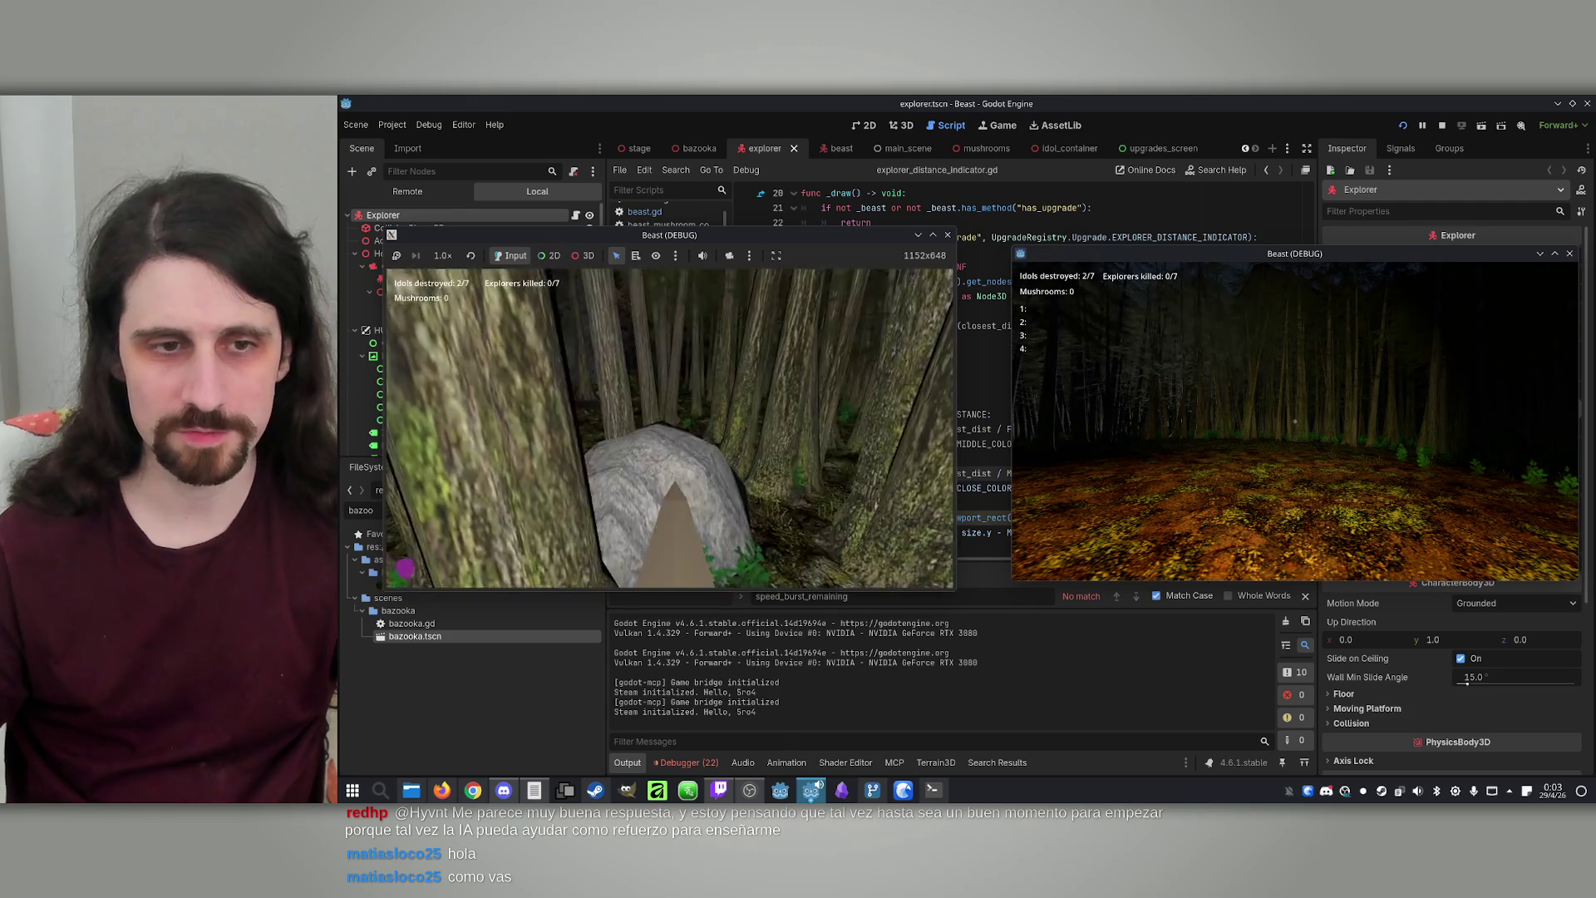
Stop the game after reaching 2/7 idols and select FAR_COLOR on line 40 of the script
{"action": "key", "text": "super"}
{"action": "left_click", "coordinate": [1047, 415]}
{"action": "double_click", "coordinate": [904, 488]}
{"action": "left_click", "coordinate": [1083, 461]}
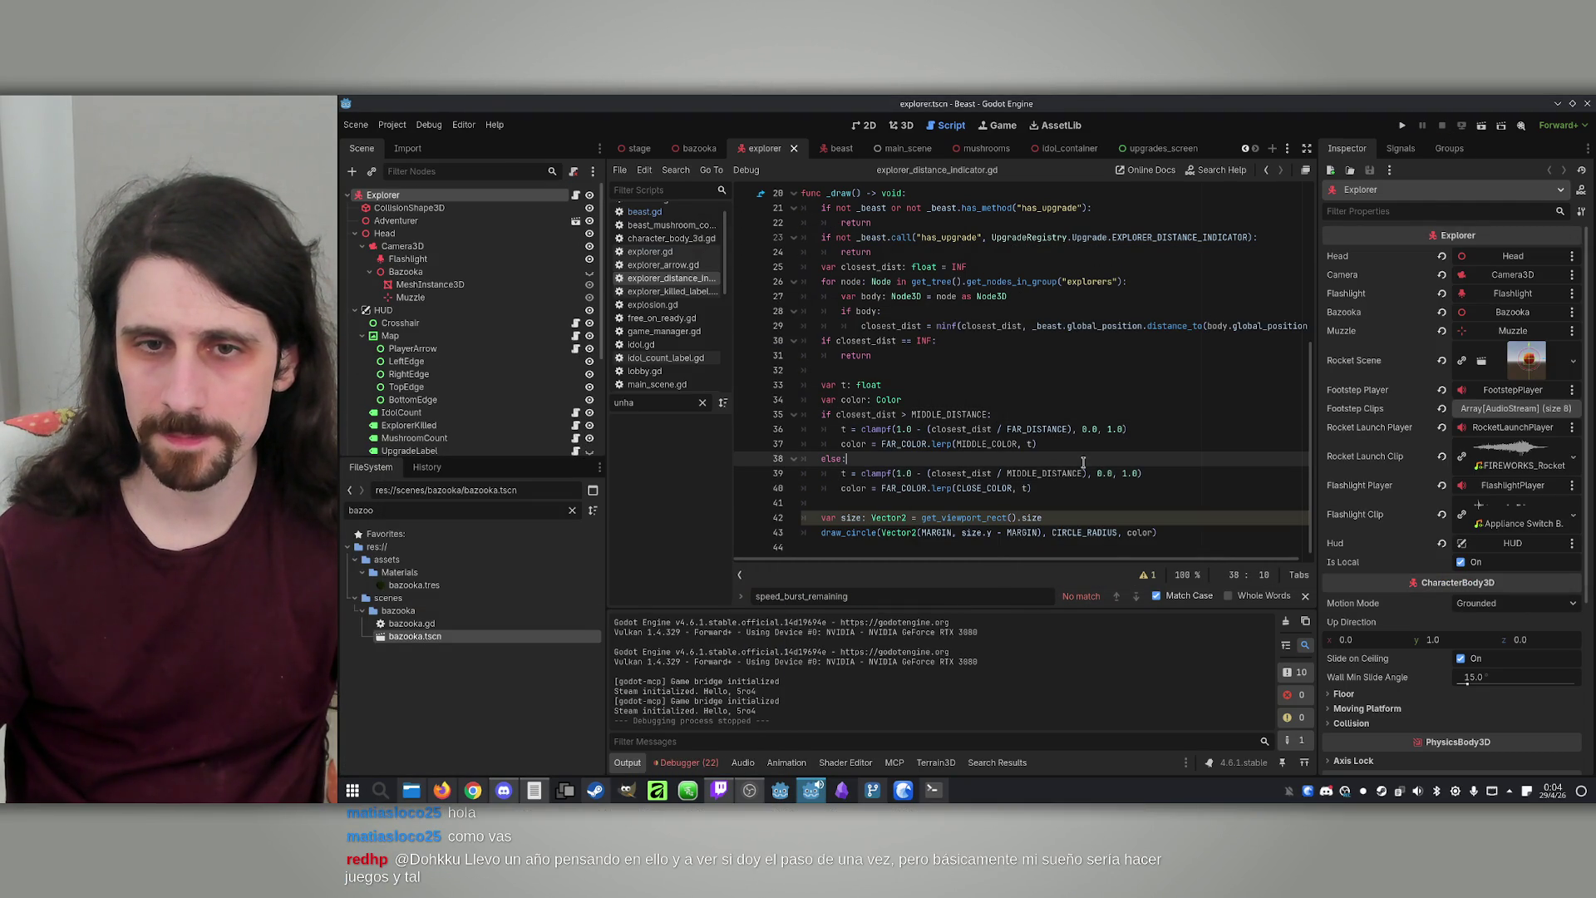
Replace FAR_COLOR with MIDDLE_COLOR in the close-range lerp call on line 40
{"action": "left_click", "coordinate": [904, 445]}
{"action": "double_click", "coordinate": [948, 414]}
{"action": "double_click", "coordinate": [988, 444]}
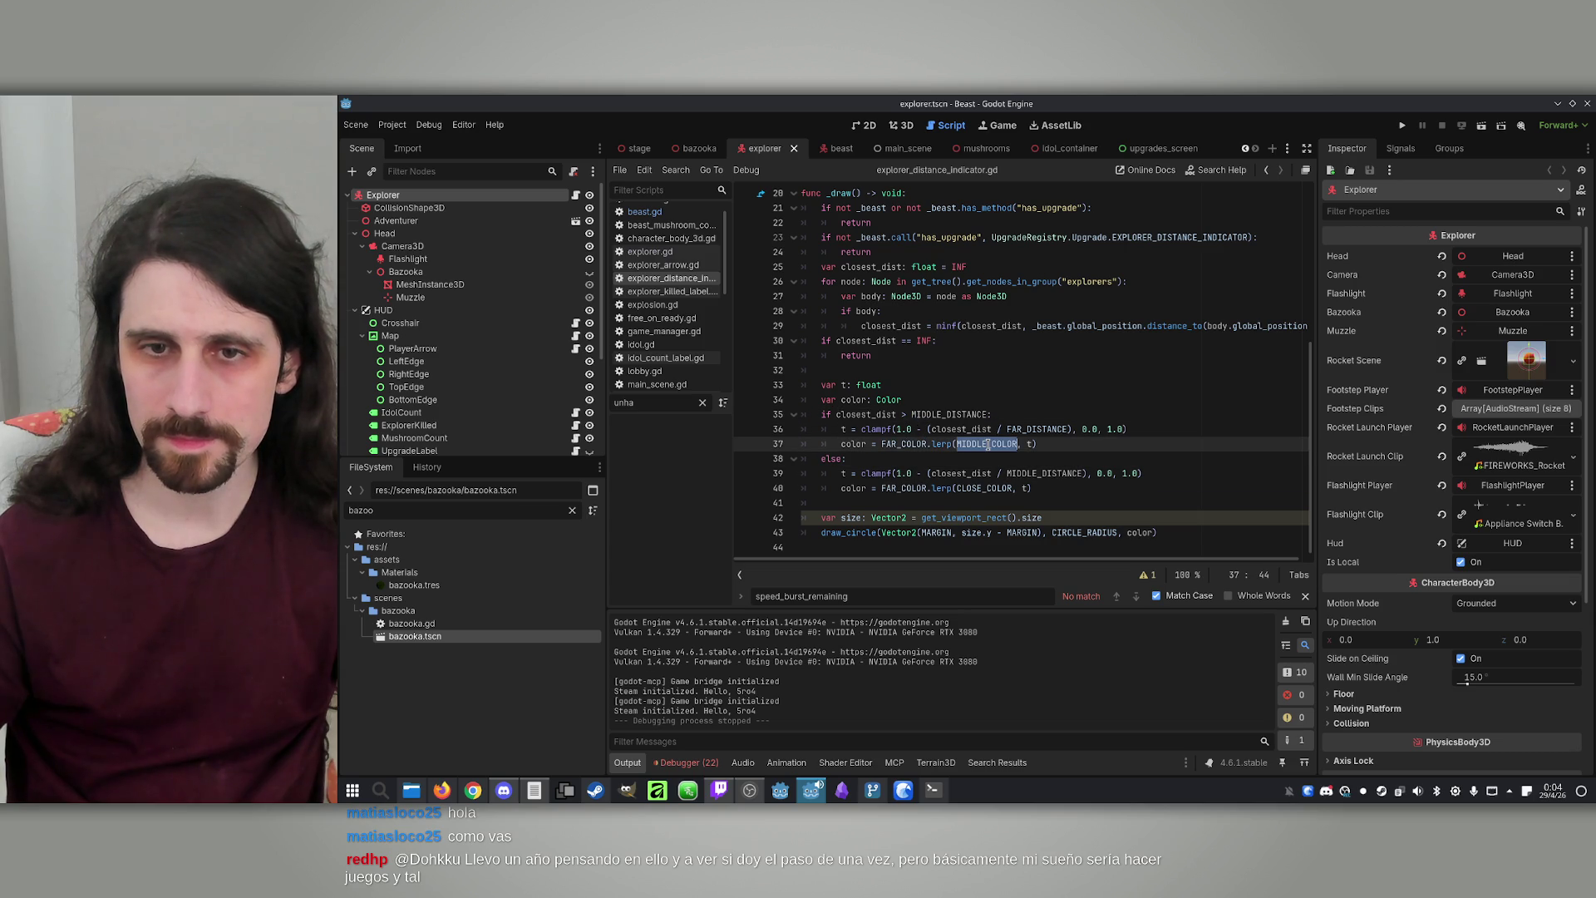
{"action": "key", "text": "ctrl+c"}
{"action": "double_click", "coordinate": [904, 488]}
{"action": "key", "text": "ctrl+v"}
{"action": "left_click", "coordinate": [1098, 443]}
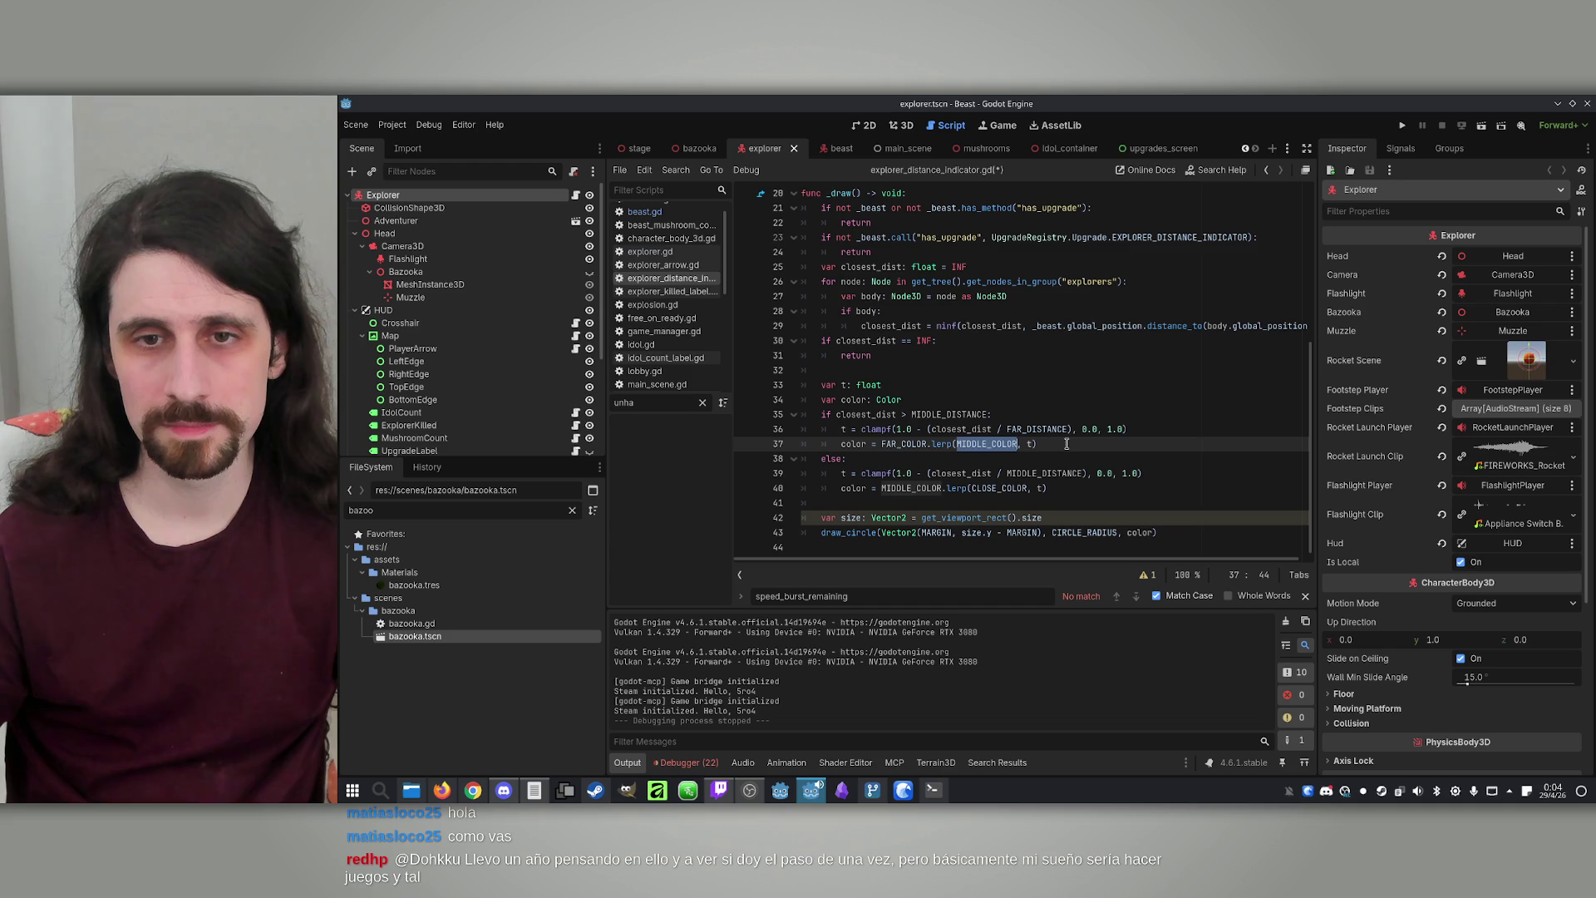
Check the CLOSE_COLOR definition on line 12, then save and relaunch the game
{"action": "scroll", "coordinate": [1067, 443], "scroll_direction": "up", "scroll_amount": 6}
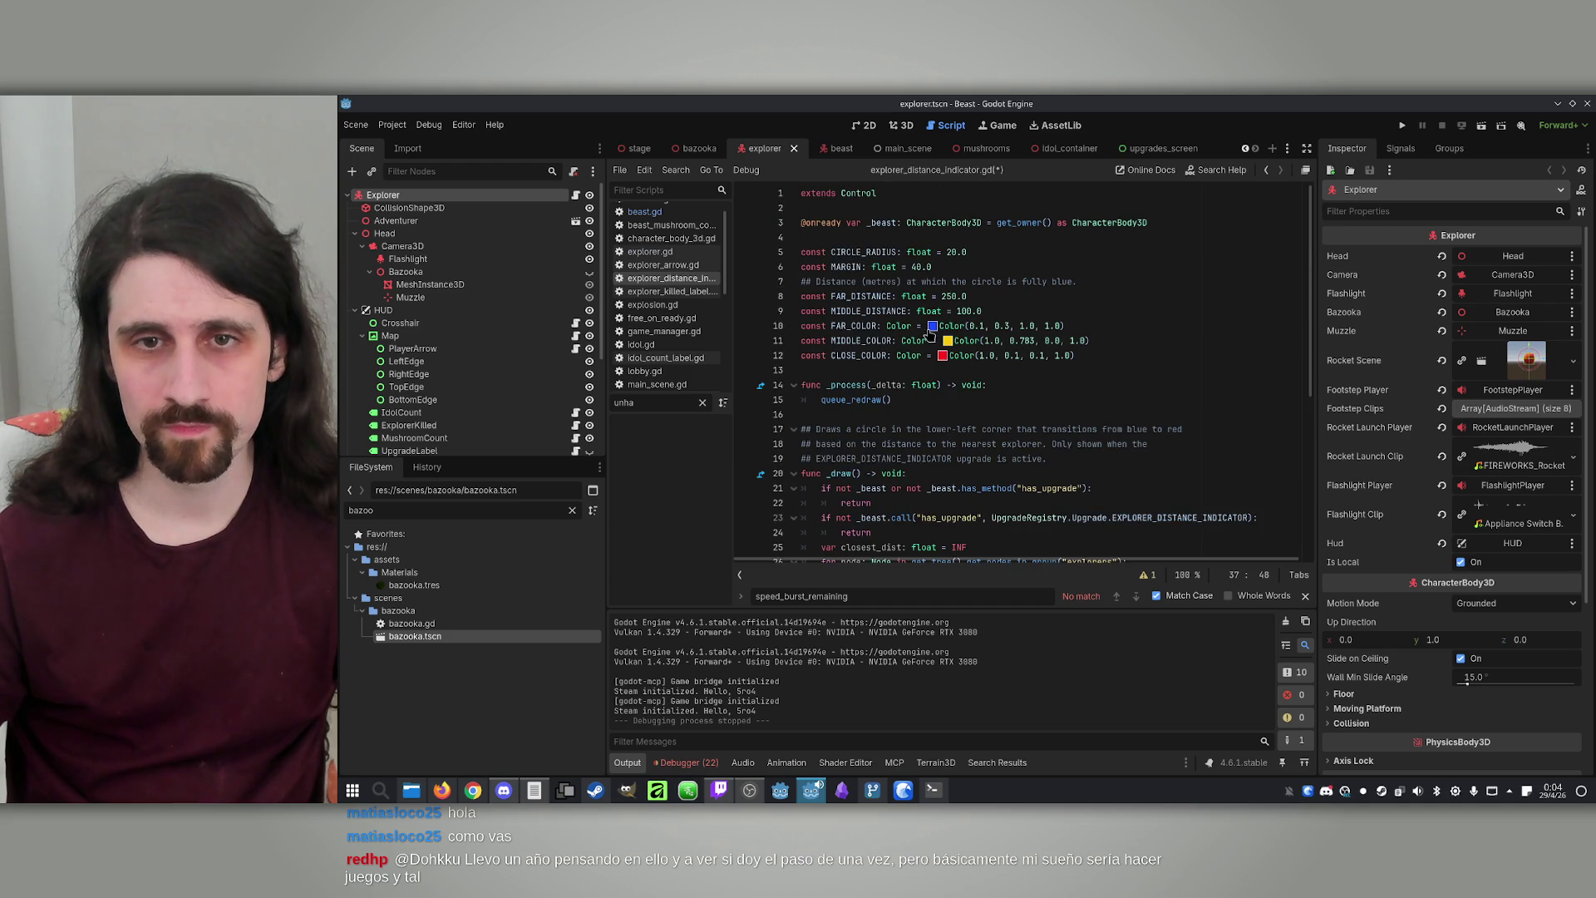
{"action": "scroll", "coordinate": [939, 357], "scroll_direction": "down", "scroll_amount": 3}
{"action": "scroll", "coordinate": [946, 362], "scroll_direction": "up", "scroll_amount": 3}
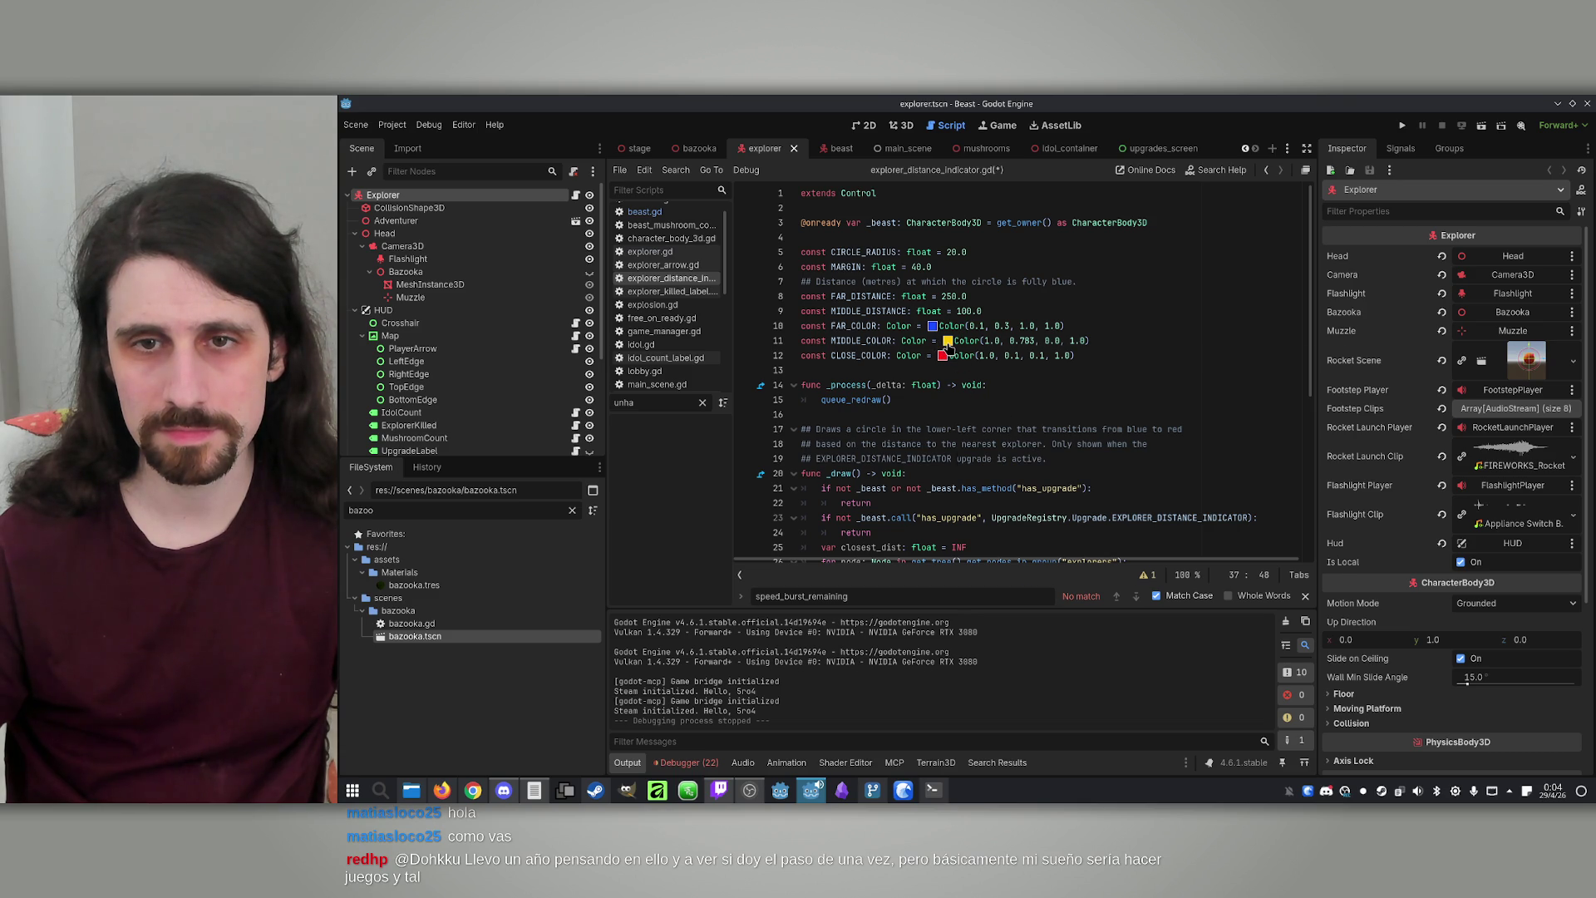
{"action": "mouse_move", "coordinate": [948, 347]}
{"action": "left_click", "coordinate": [1120, 355]}
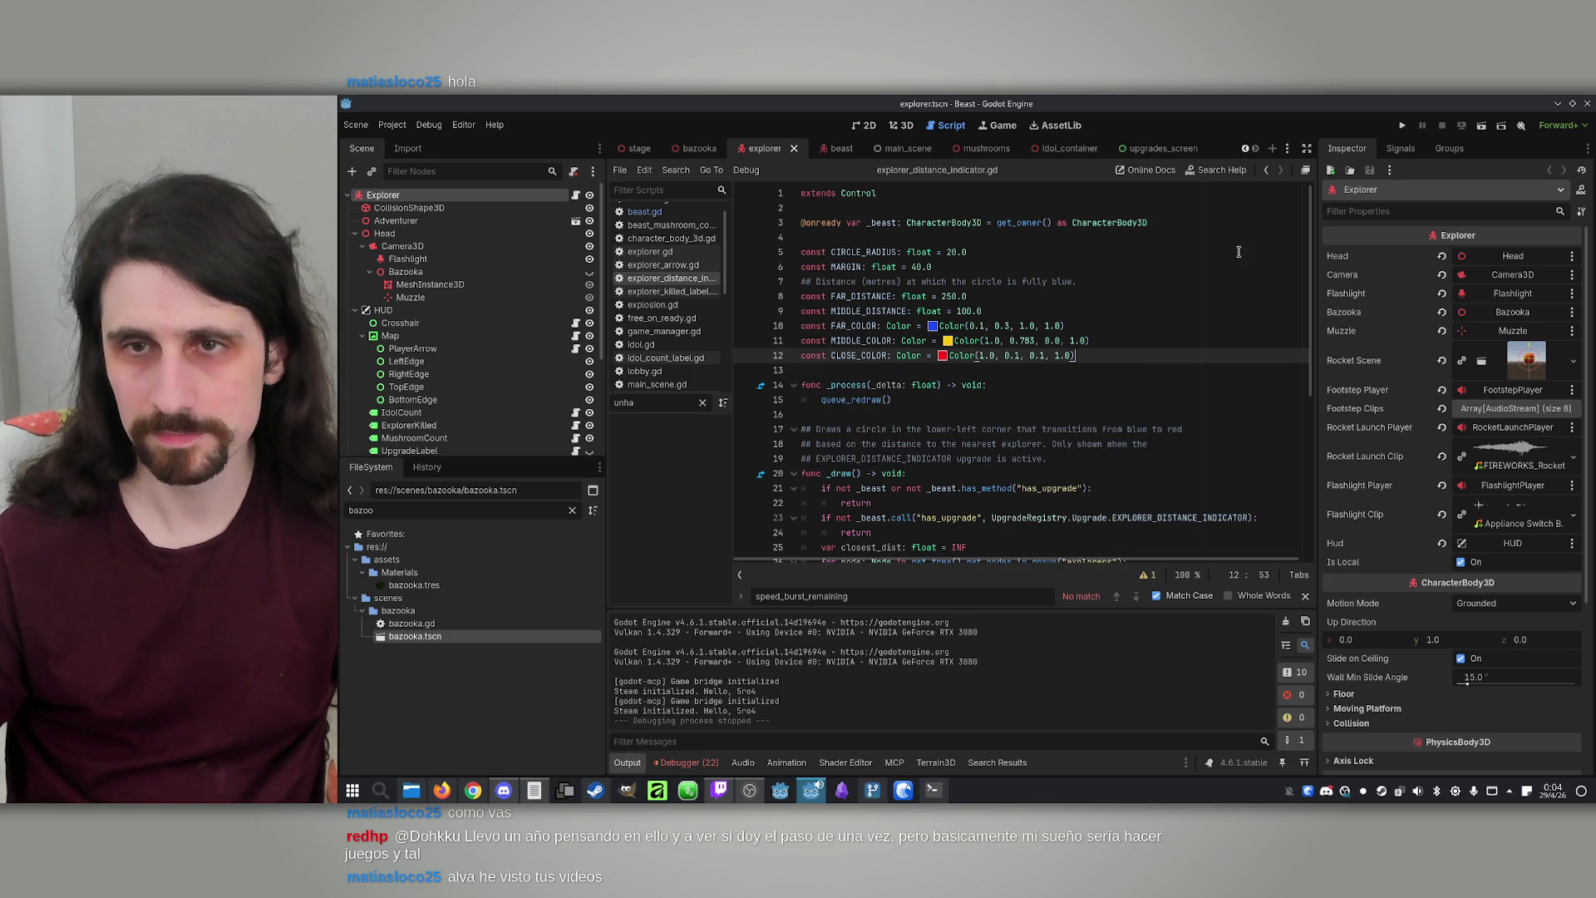
{"action": "left_click", "coordinate": [1405, 125]}
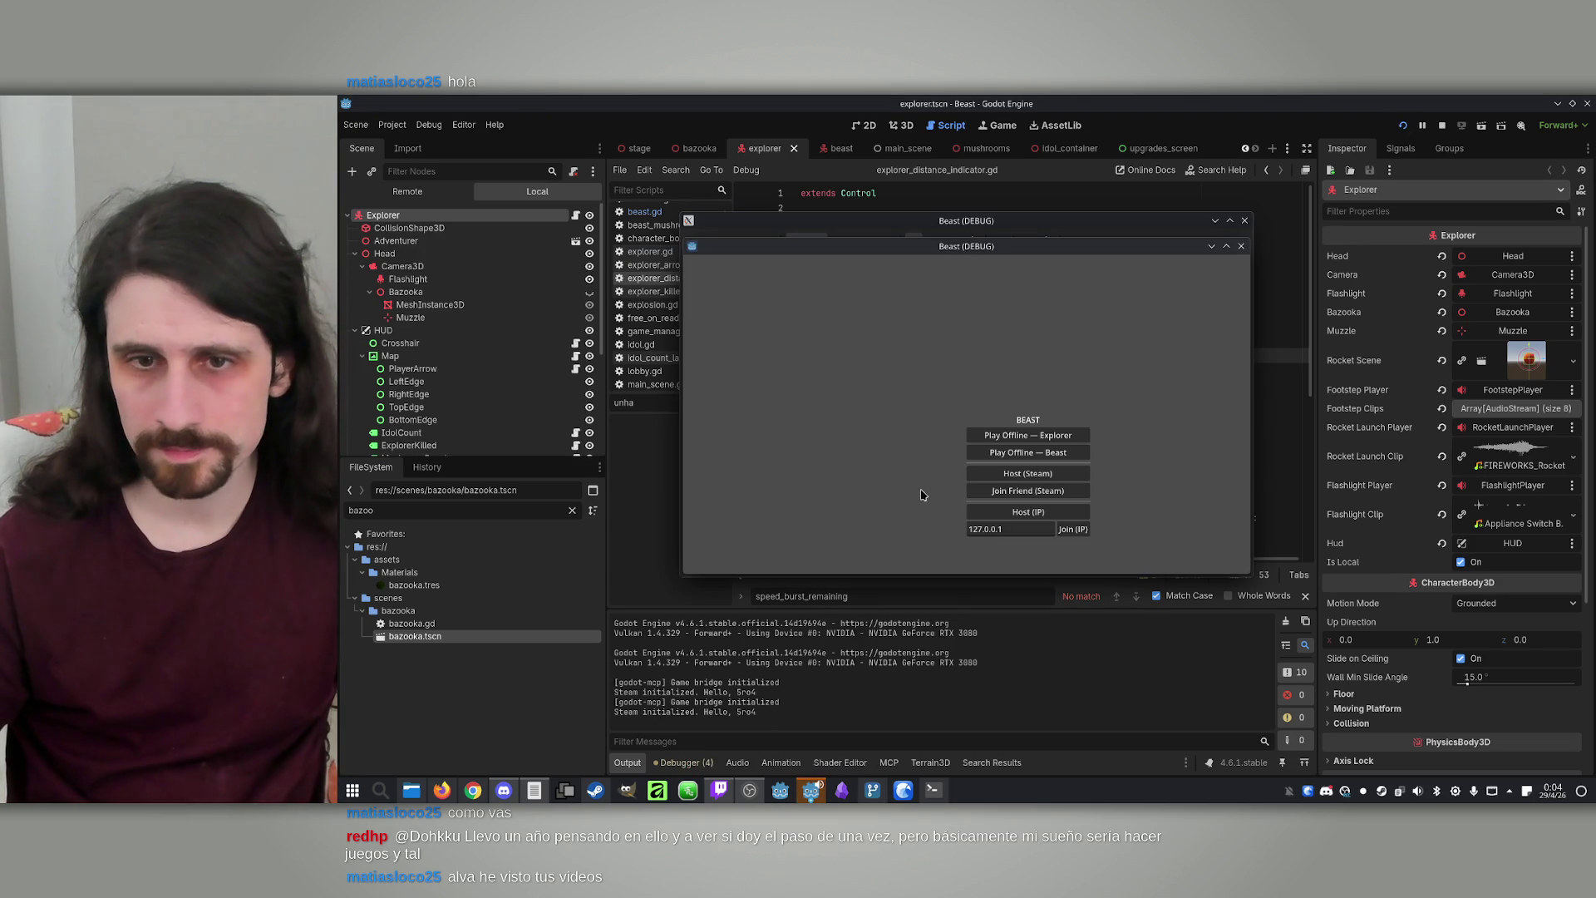
Arrange both game windows, host and join a lobby, and set Player 1 as the Beast
{"action": "left_click_drag", "start_coordinate": [1055, 248], "coordinate": [1350, 251]}
{"action": "left_click_drag", "start_coordinate": [1135, 223], "coordinate": [853, 223]}
{"action": "left_click", "coordinate": [745, 516]}
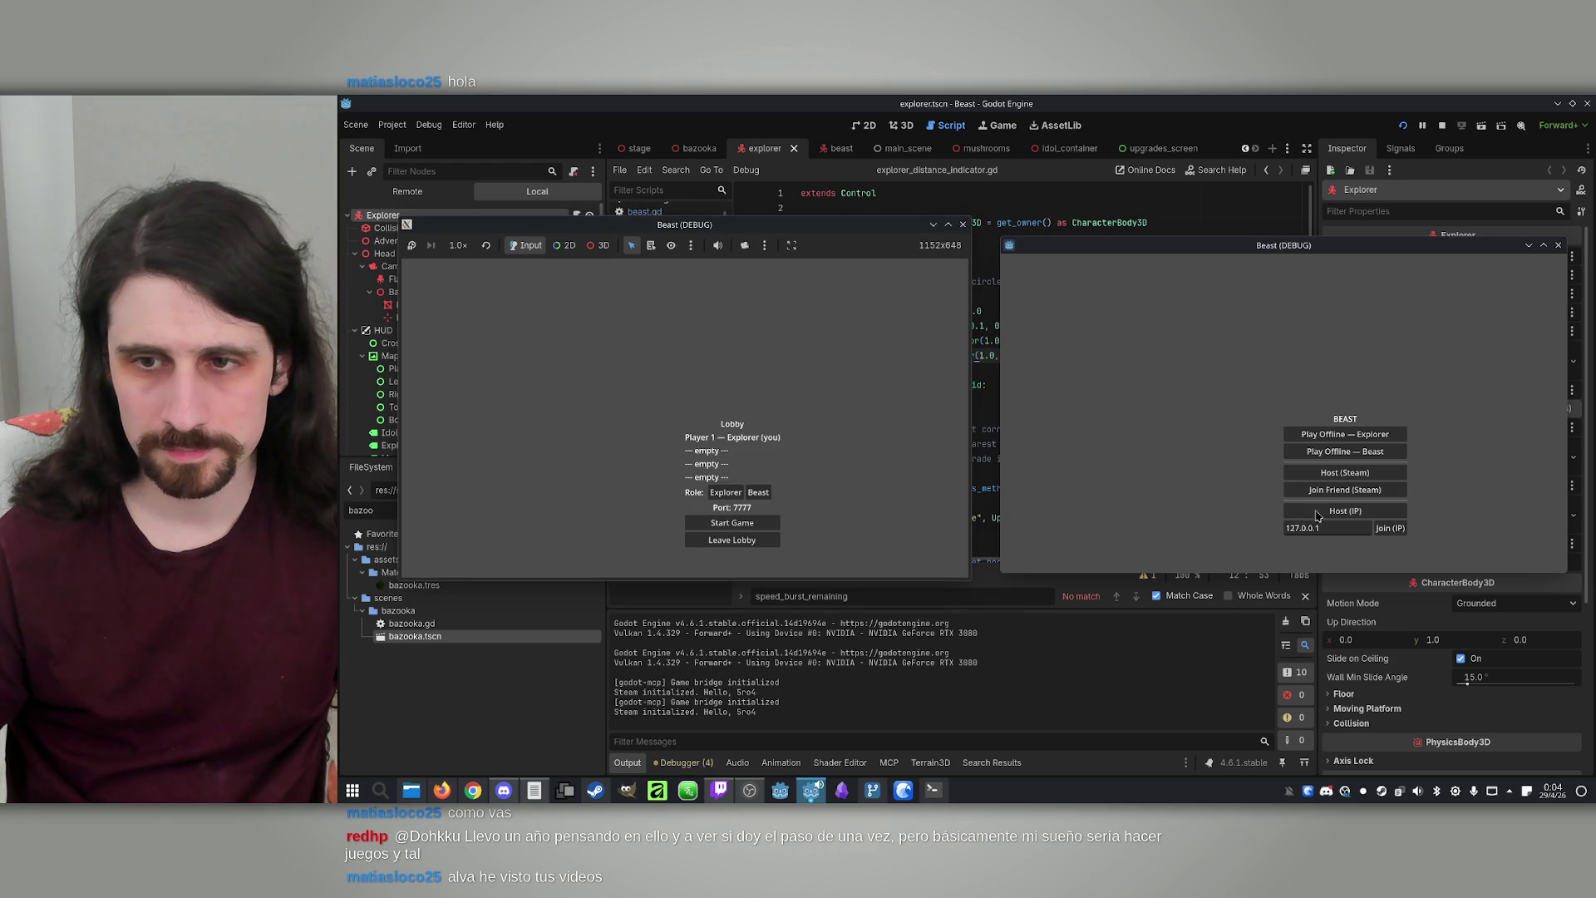
{"action": "left_click", "coordinate": [1390, 529]}
{"action": "left_click", "coordinate": [756, 493]}
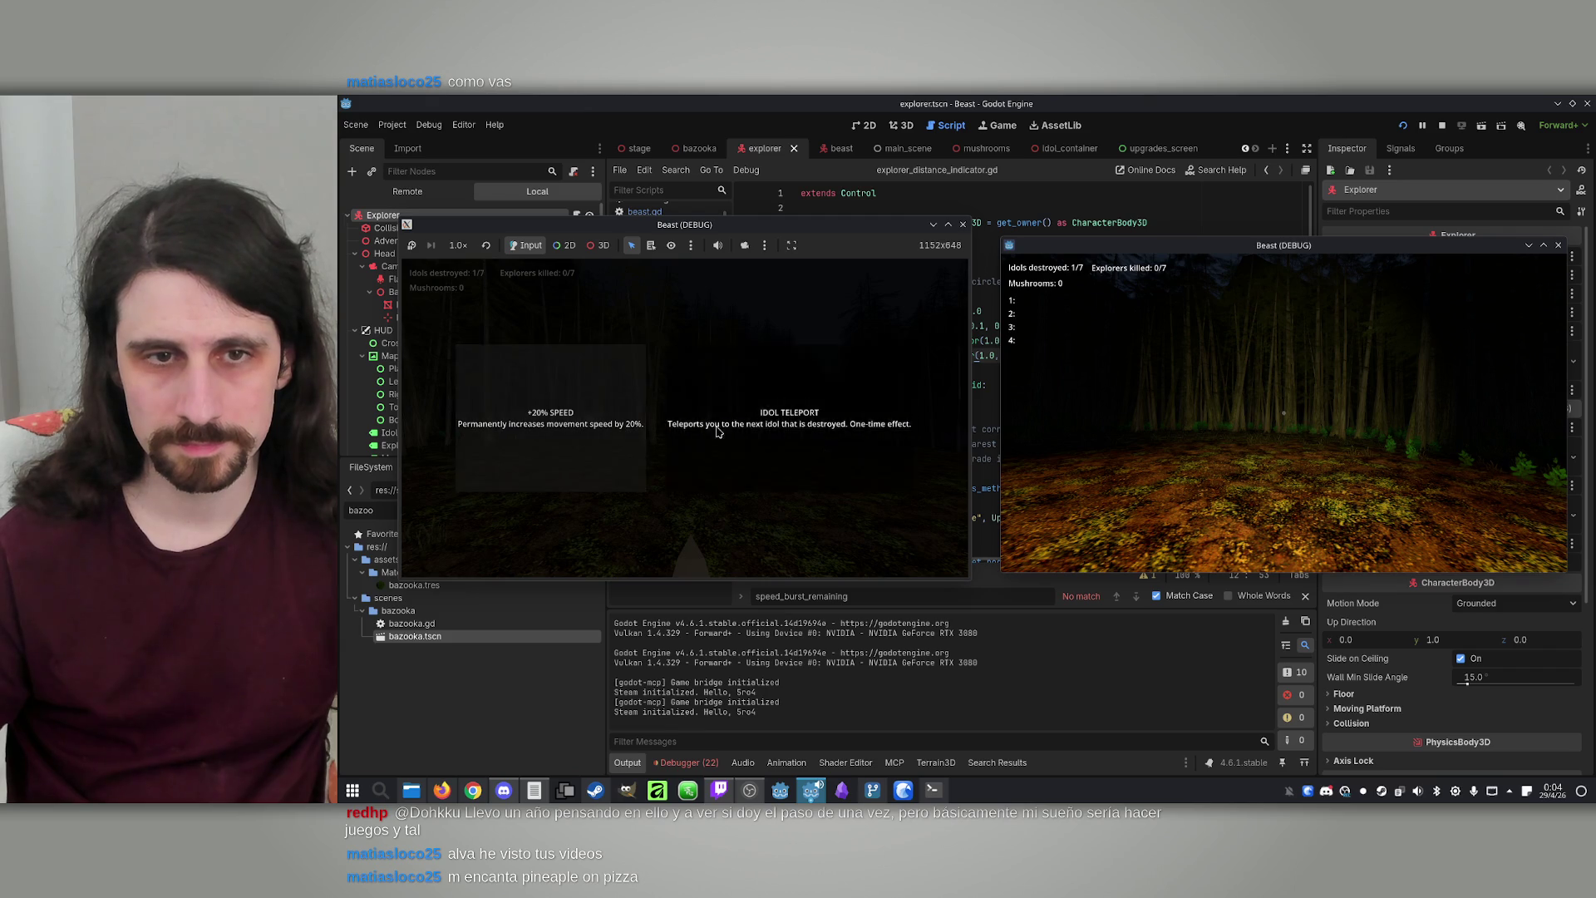
Choose the PREY SENSE upgrade, play, stop the game, and switch to the Claude terminal
{"action": "left_click", "coordinate": [716, 421]}
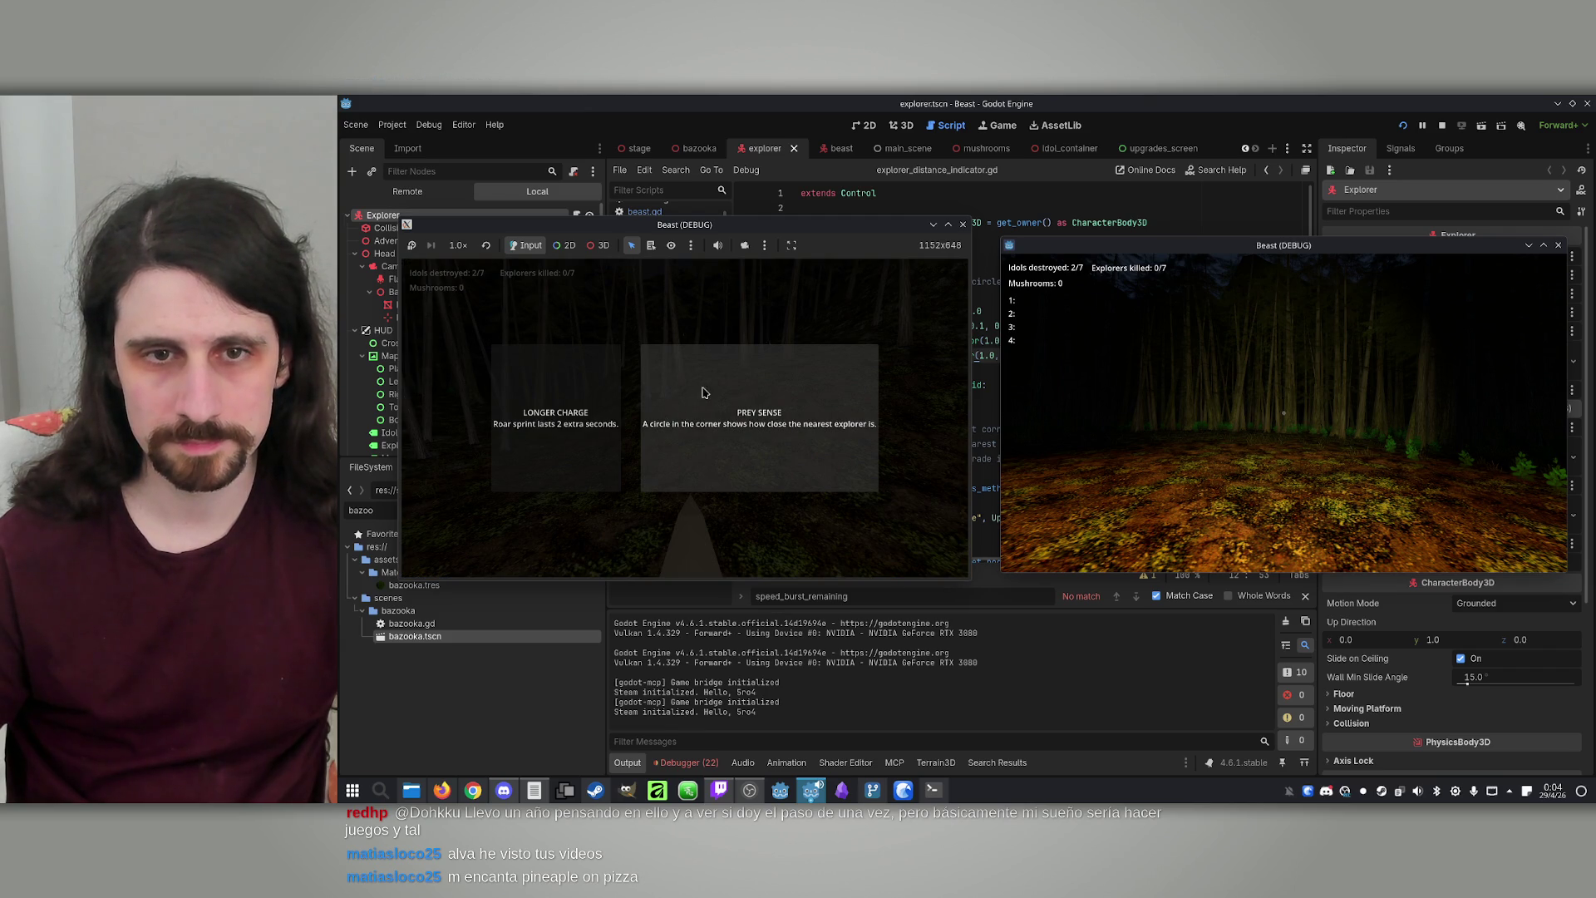
{"action": "left_click", "coordinate": [711, 431]}
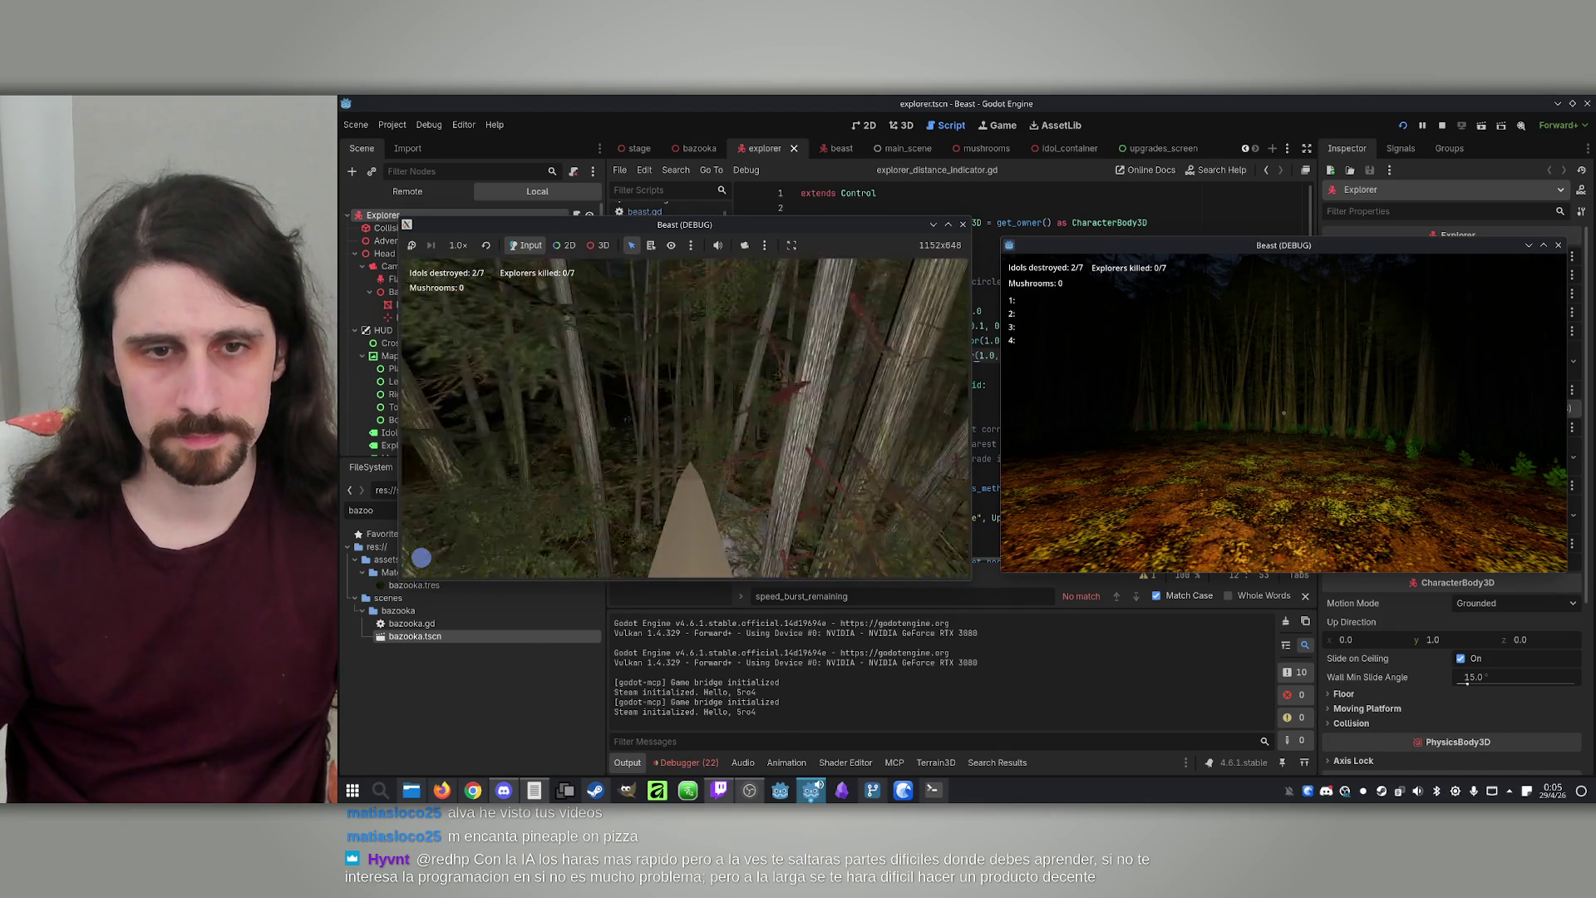
{"action": "key", "text": "super"}
{"action": "left_click", "coordinate": [1442, 125]}
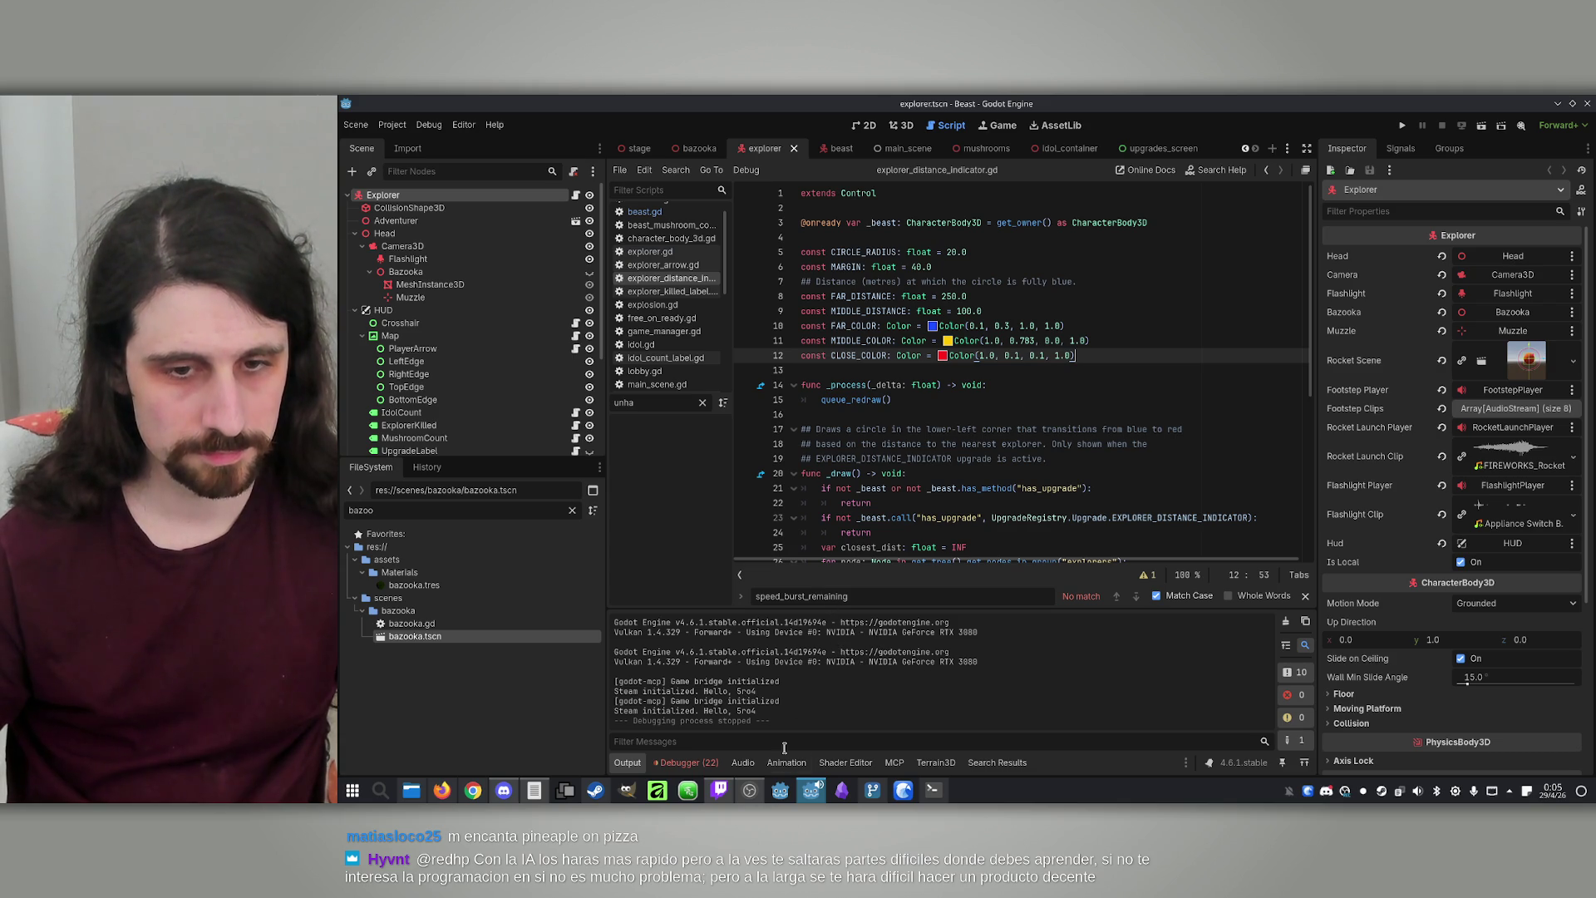
{"action": "left_click", "coordinate": [947, 788]}
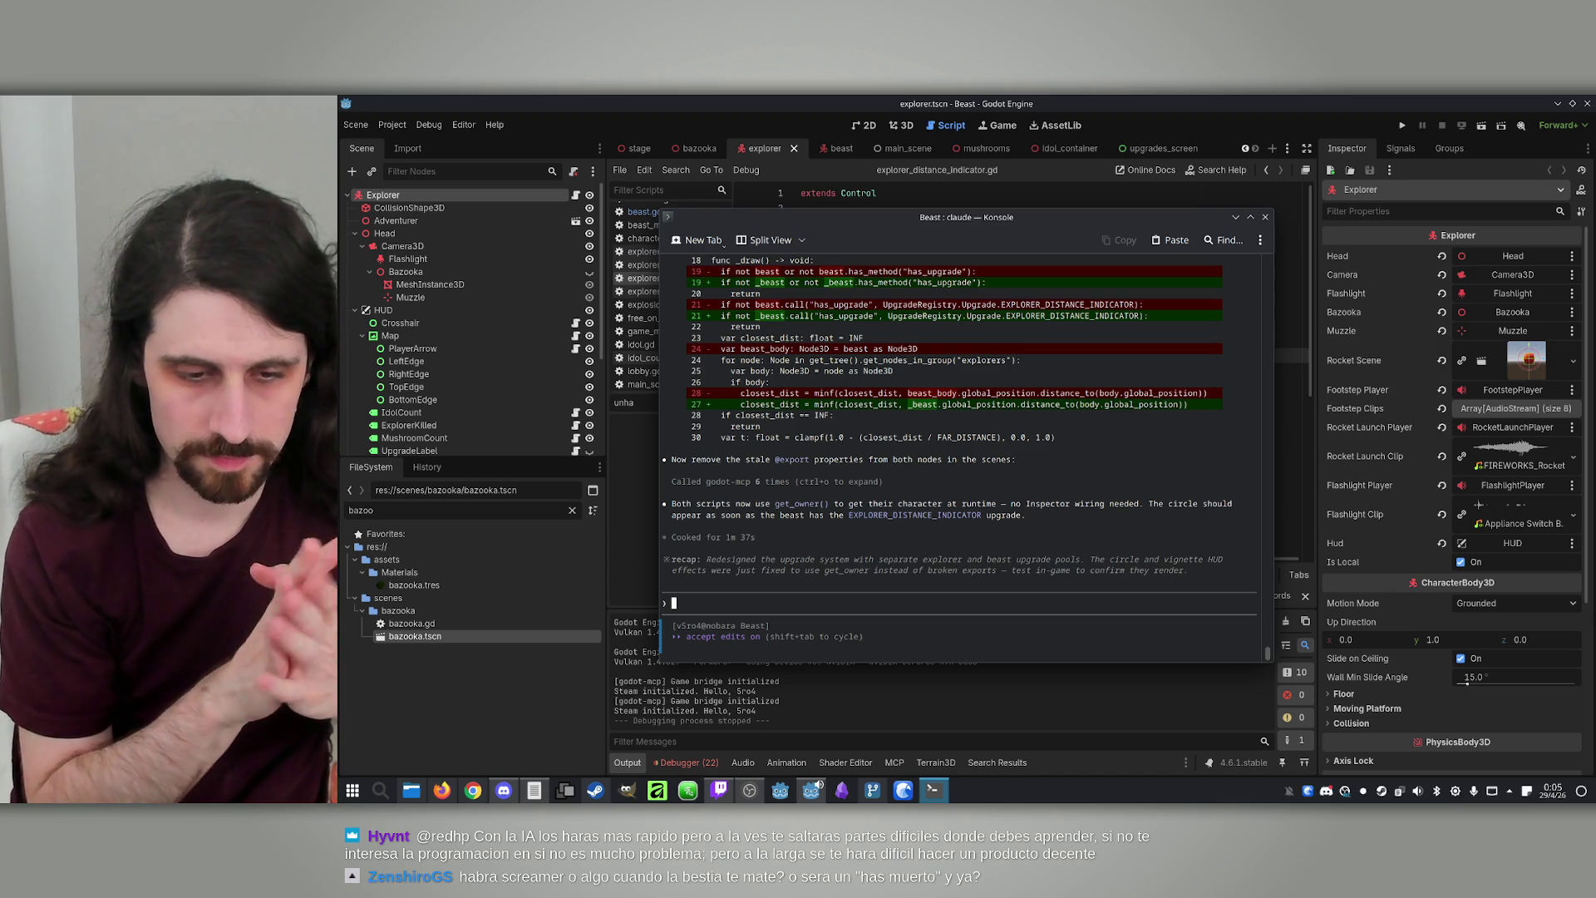
Submit a Claude prompt swapping the colour-changing circle for a white ring whose inner mask shrinks with proximity
{"action": "type", "text": "Let's"}
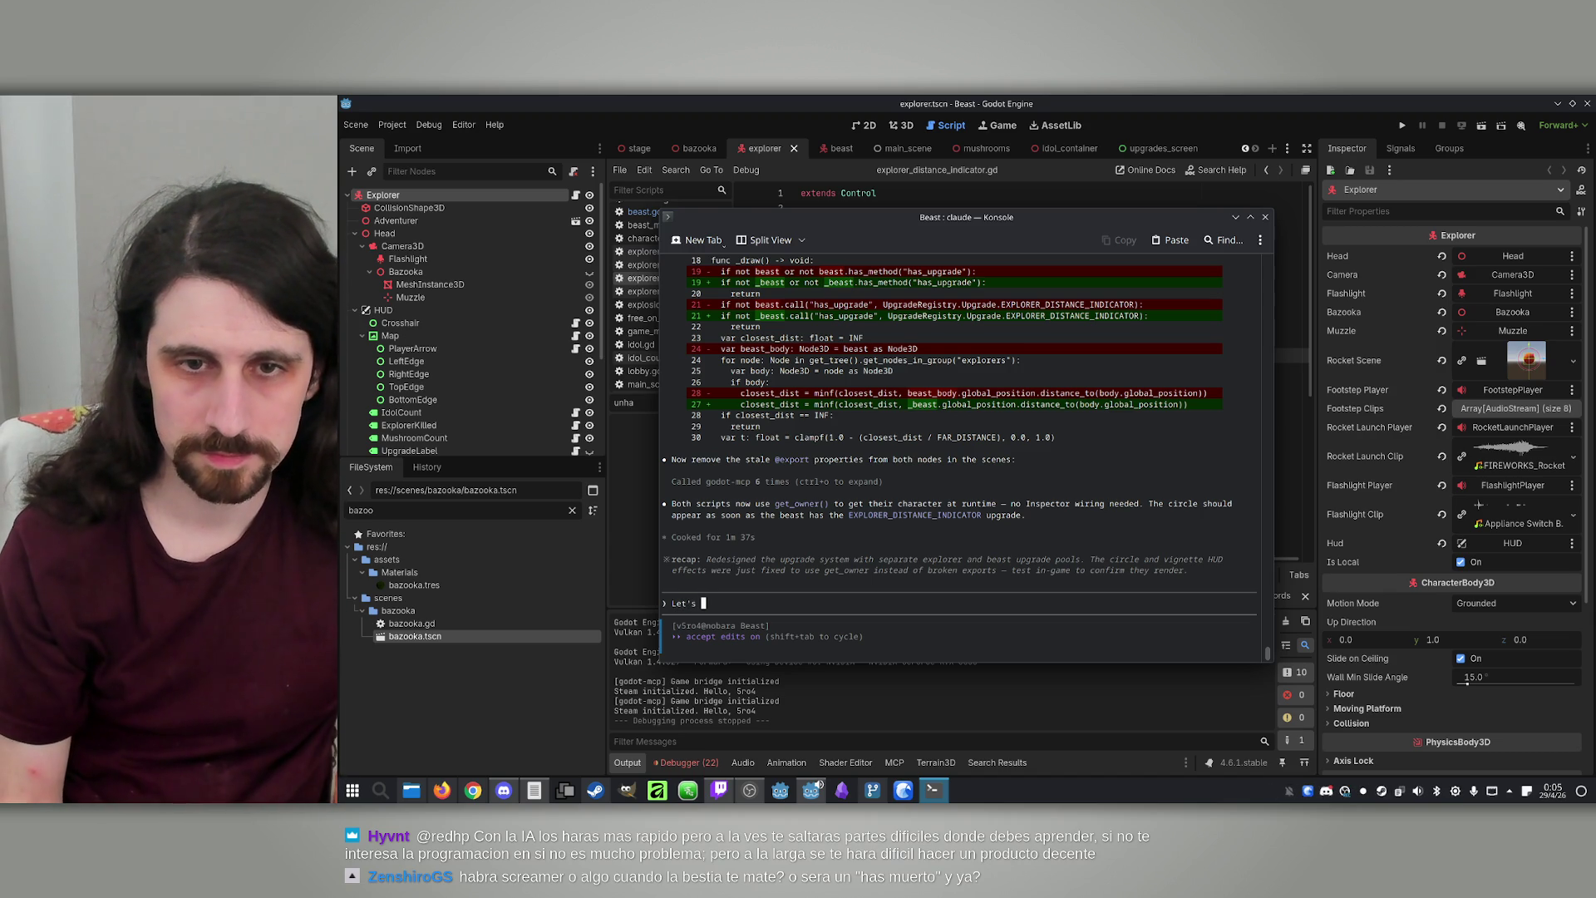
{"action": "key", "text": "BackSpace"}
{"action": "key", "text": "BackSpace"}
{"action": "key", "text": "BackSpace"}
{"action": "type", "text": "I don't like how it look"}
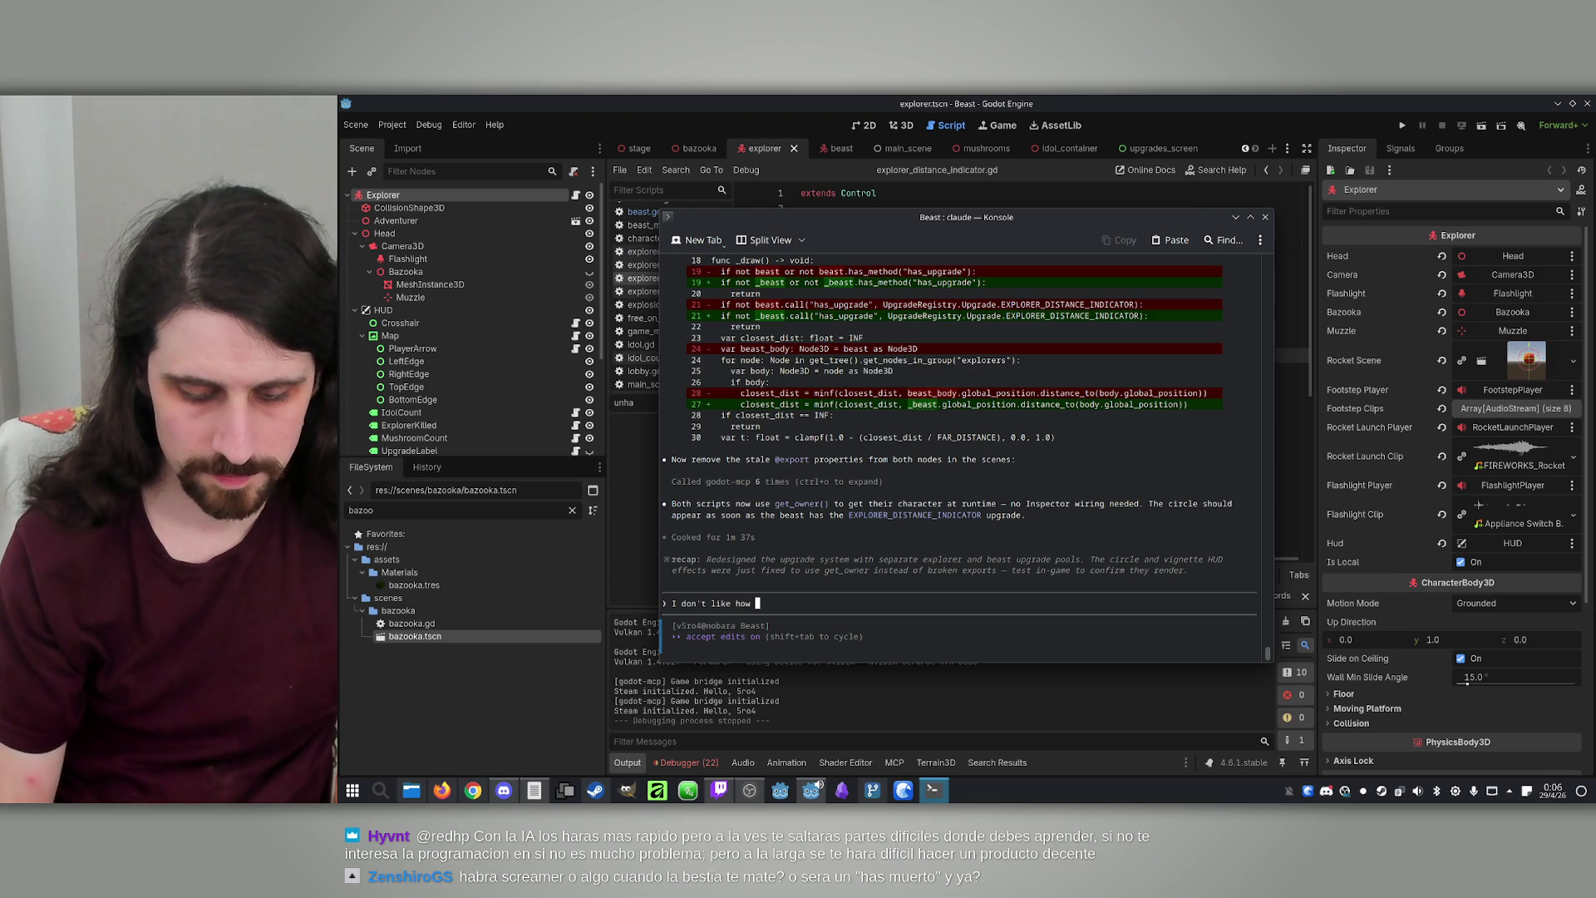
{"action": "type", "text": ". Let's change it to "}
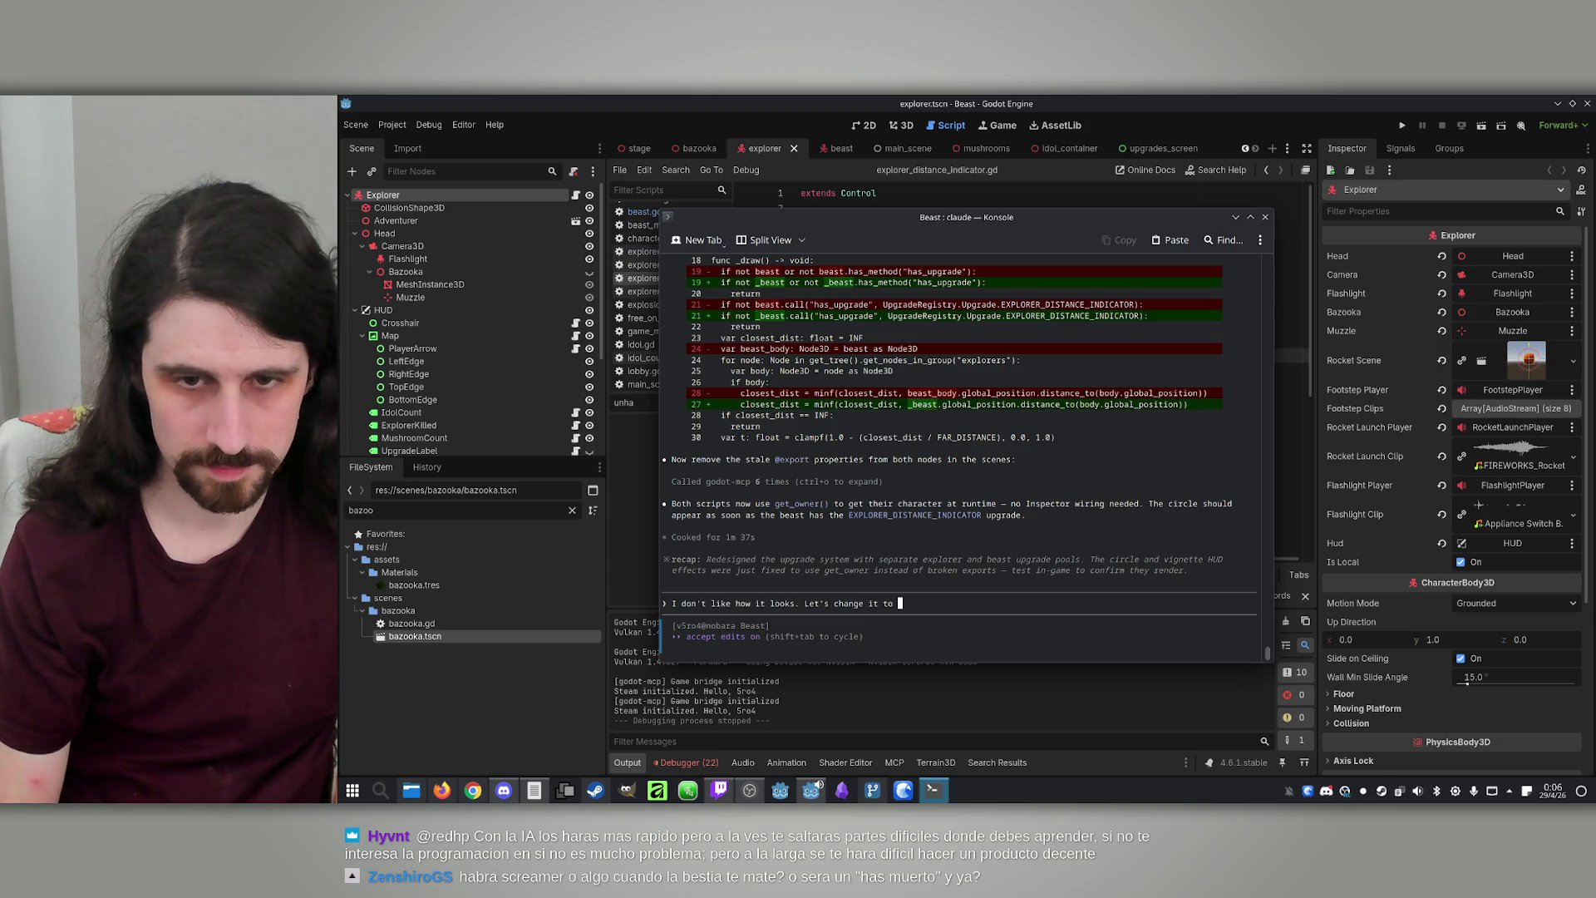
{"action": "type", "text": "this: In"}
{"action": "type", "text": "stead of a co"}
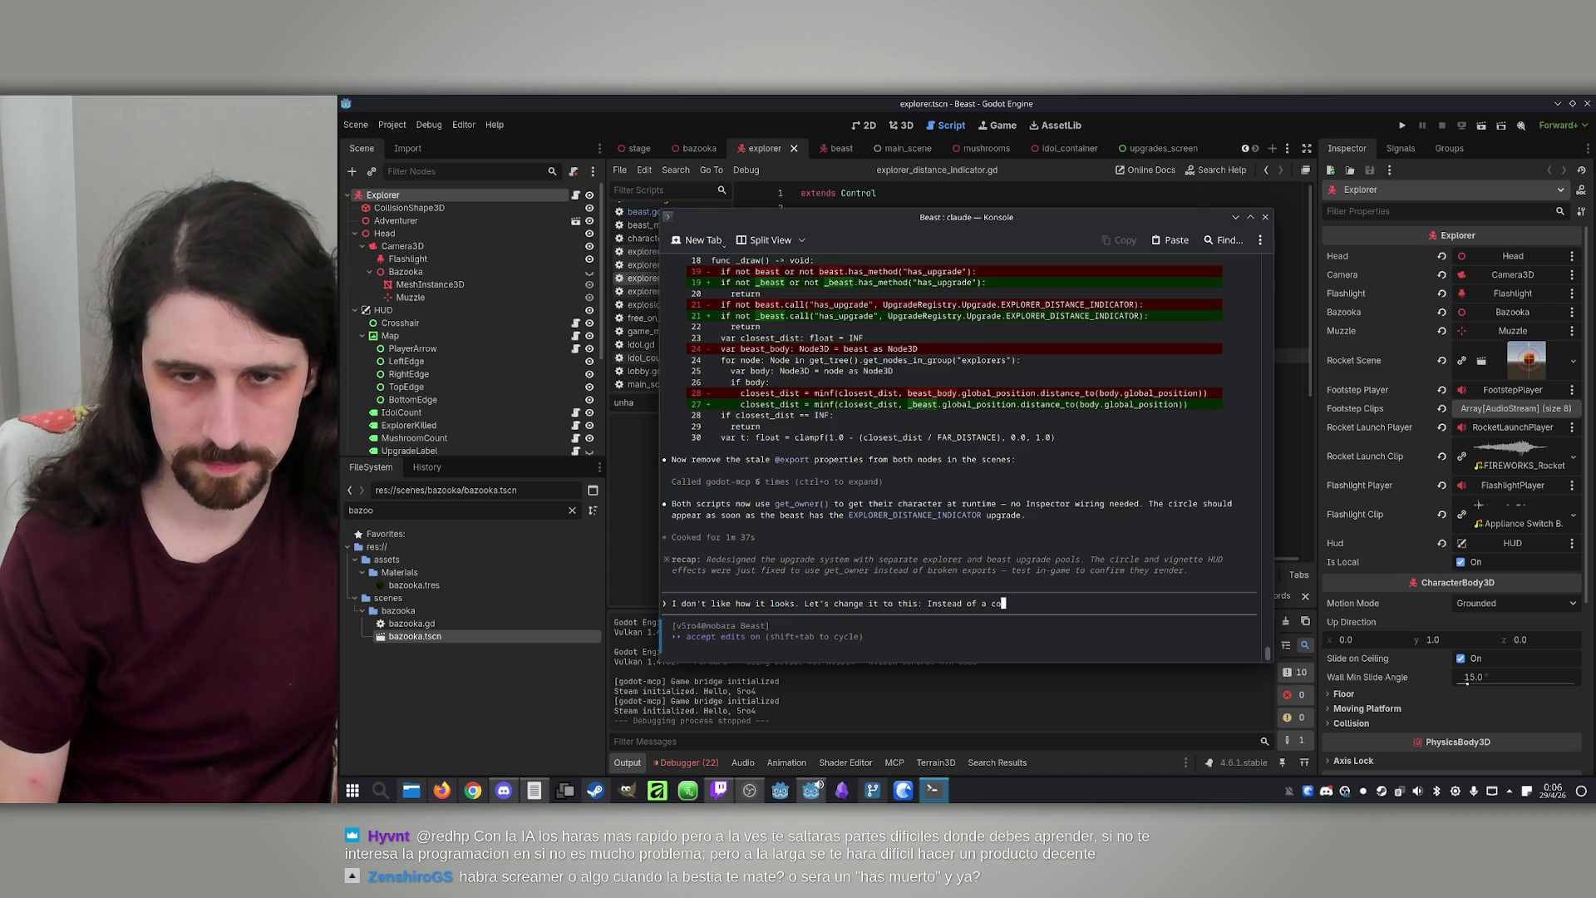
{"action": "key", "text": "BackSpace"}
{"action": "type", "text": "ircl"}
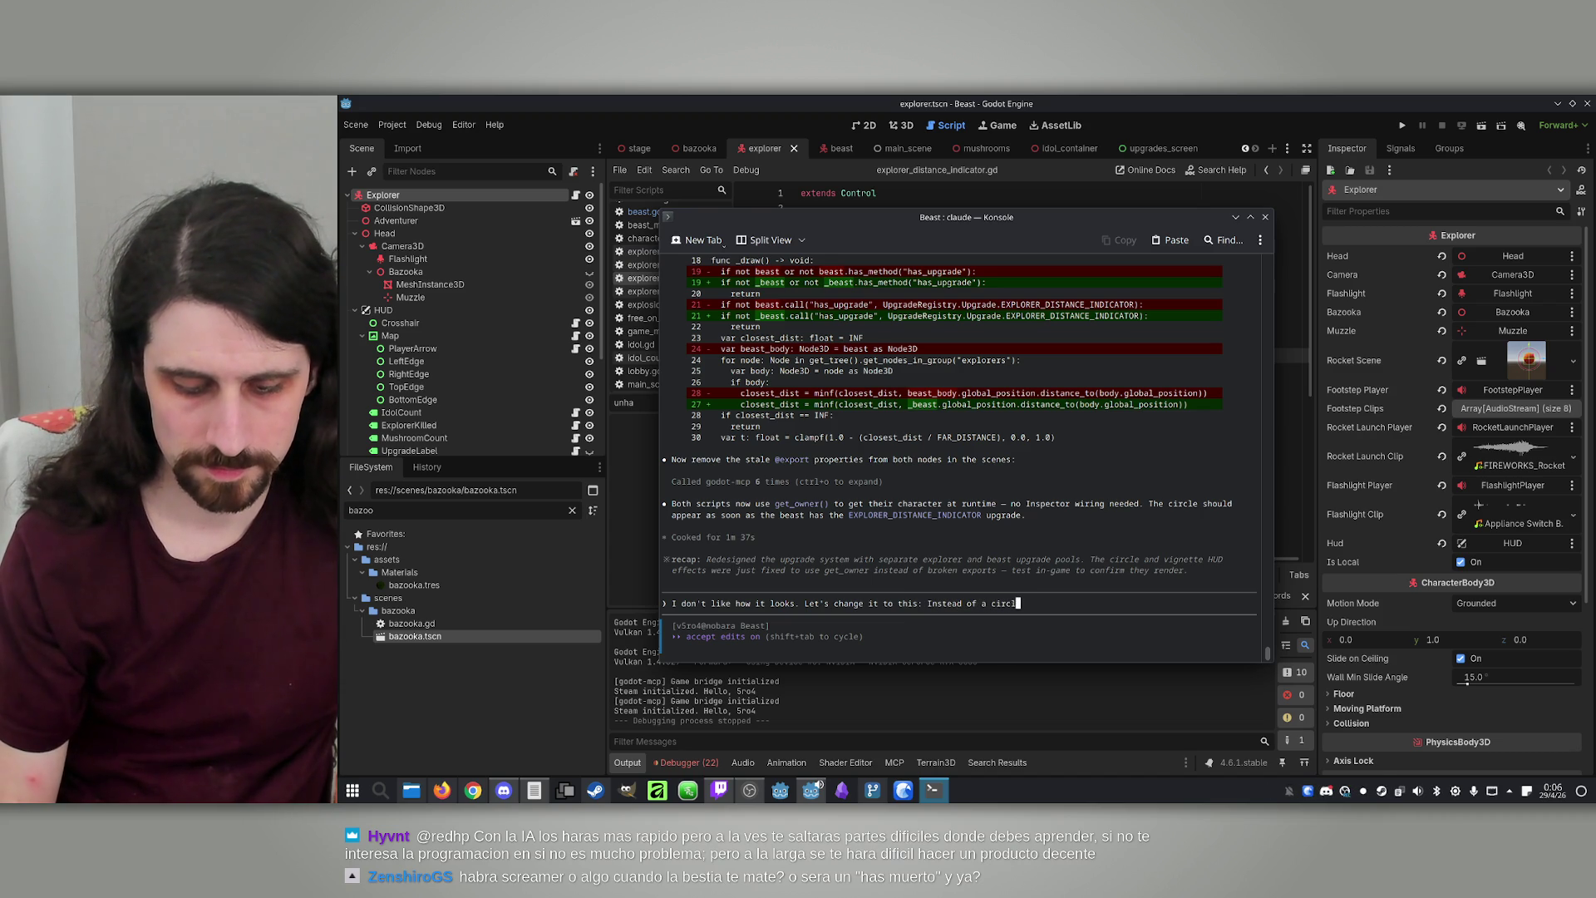
{"action": "type", "text": "e that changes co"}
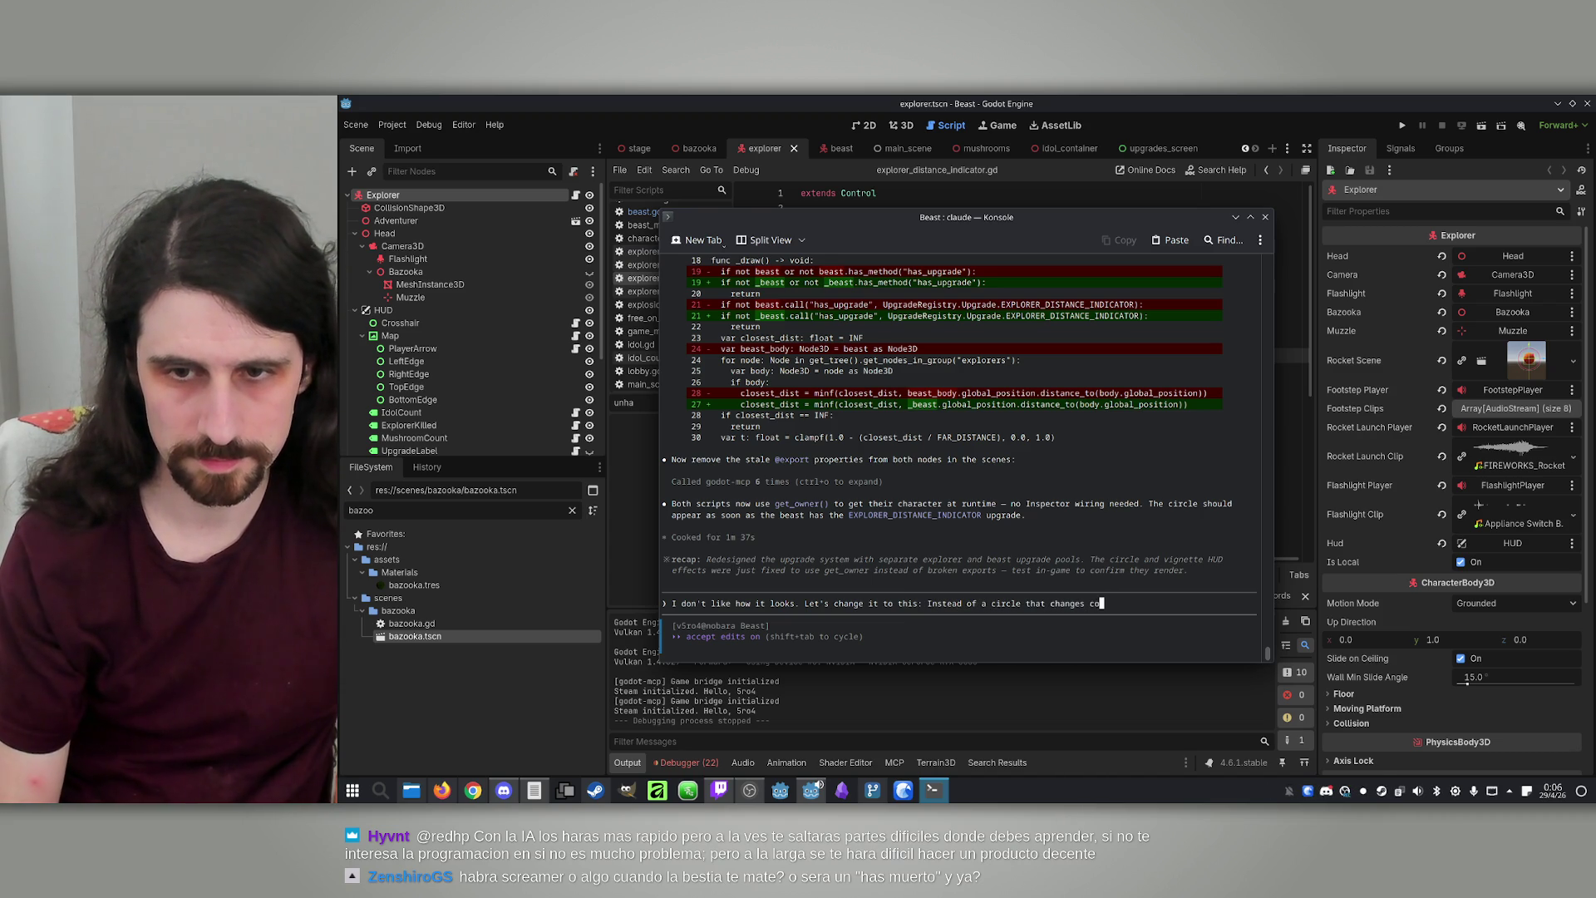
{"action": "type", "text": "lor, make a c"}
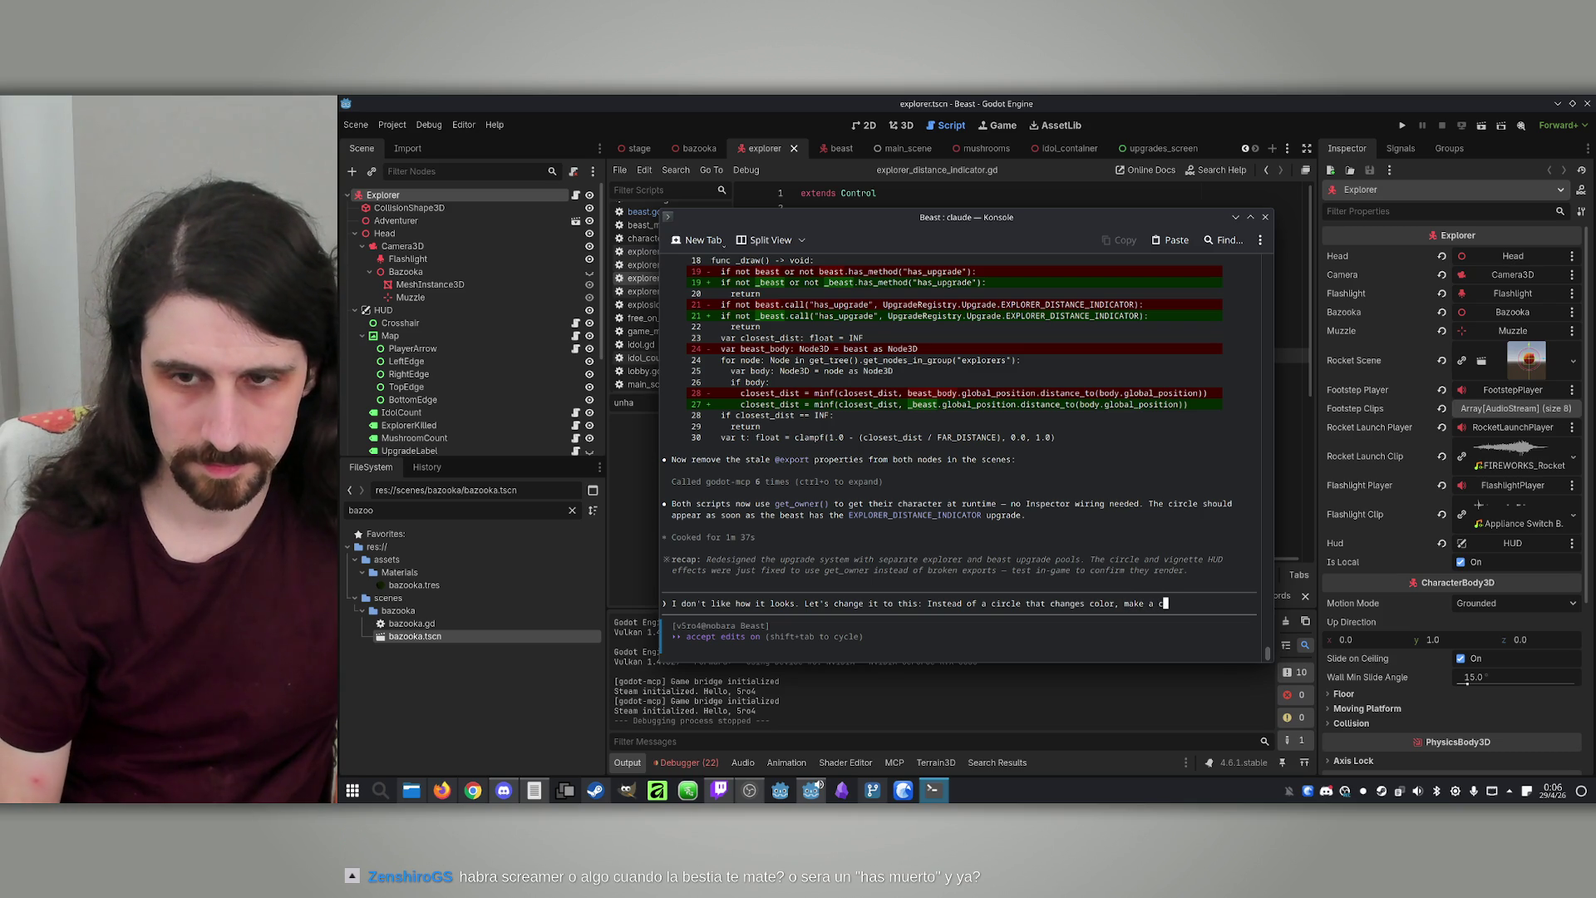
{"action": "type", "text": "white circl"}
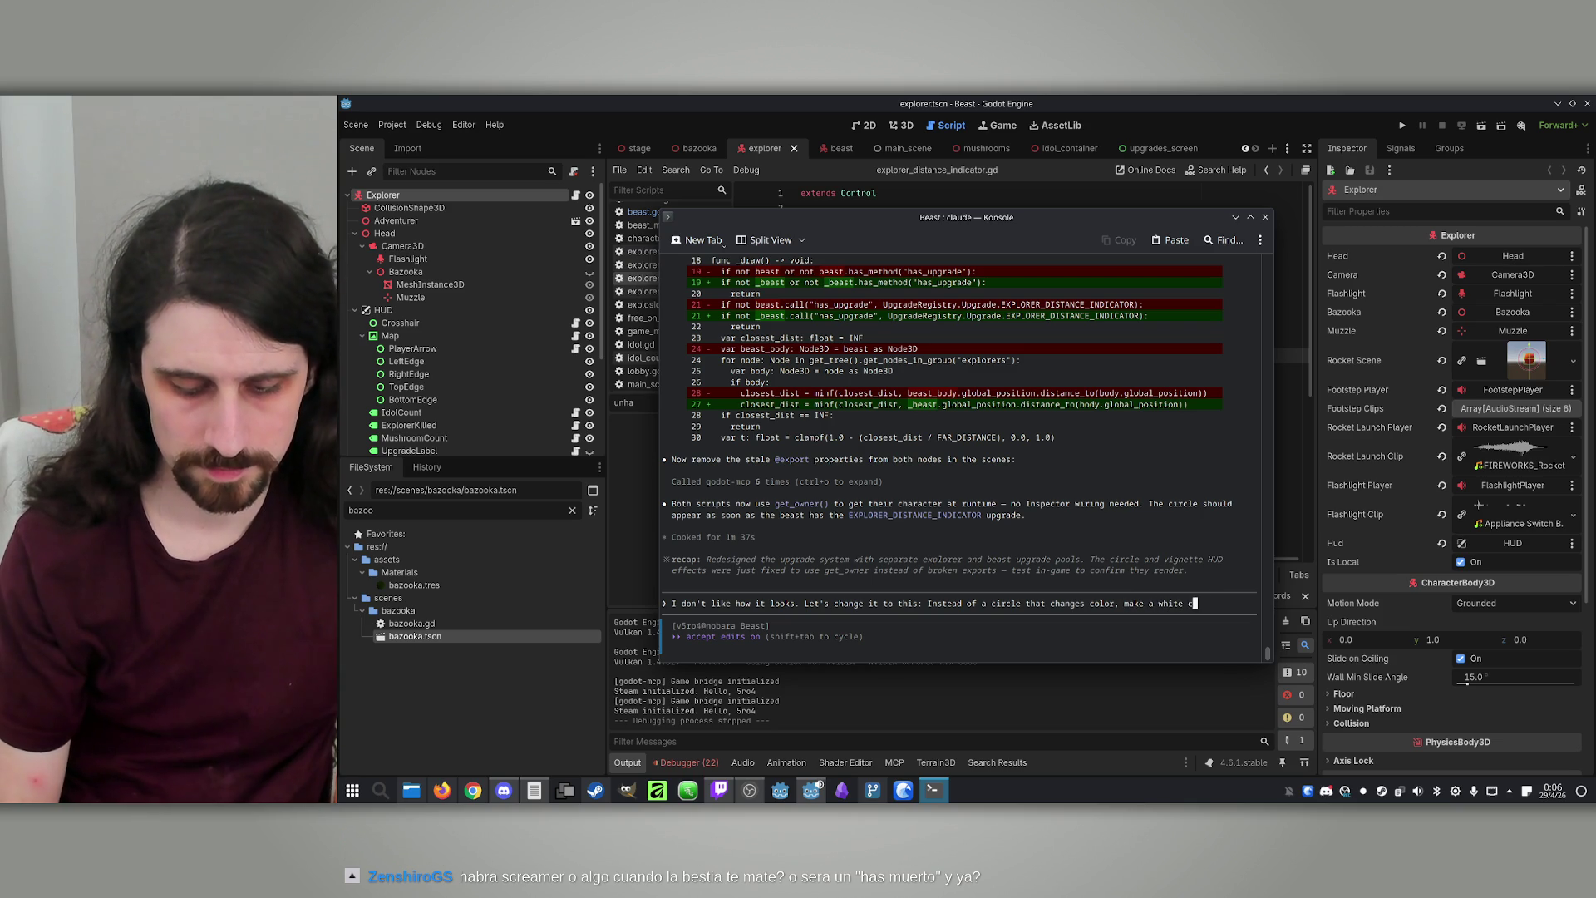
{"action": "type", "text": "e that has a "}
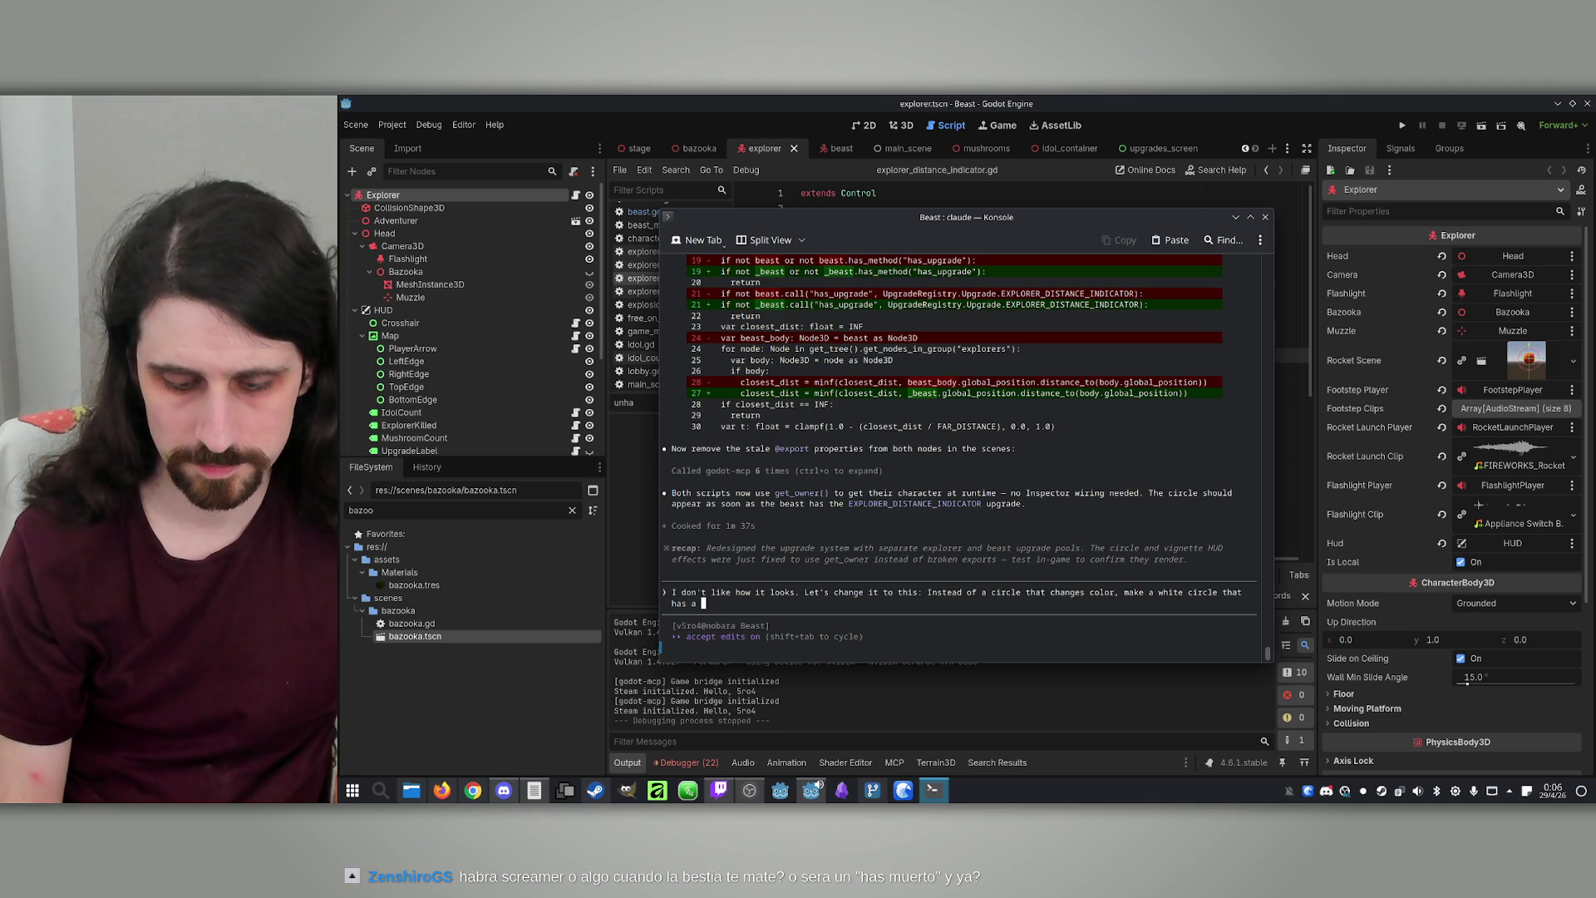
{"action": "type", "text": "smaller"}
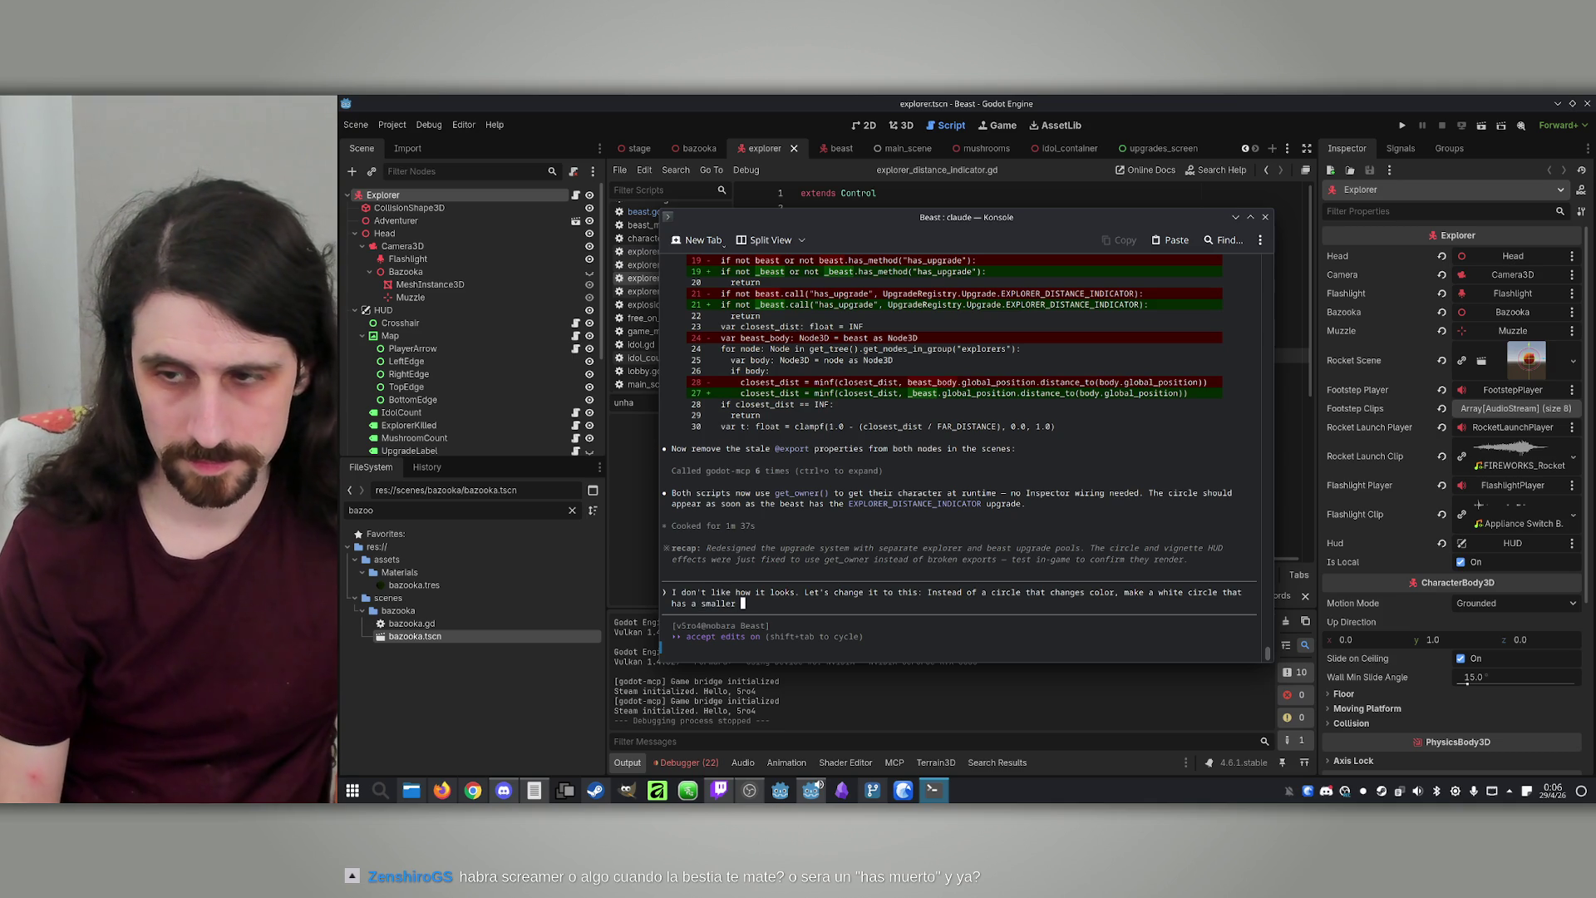
{"action": "type", "text": "circle m"}
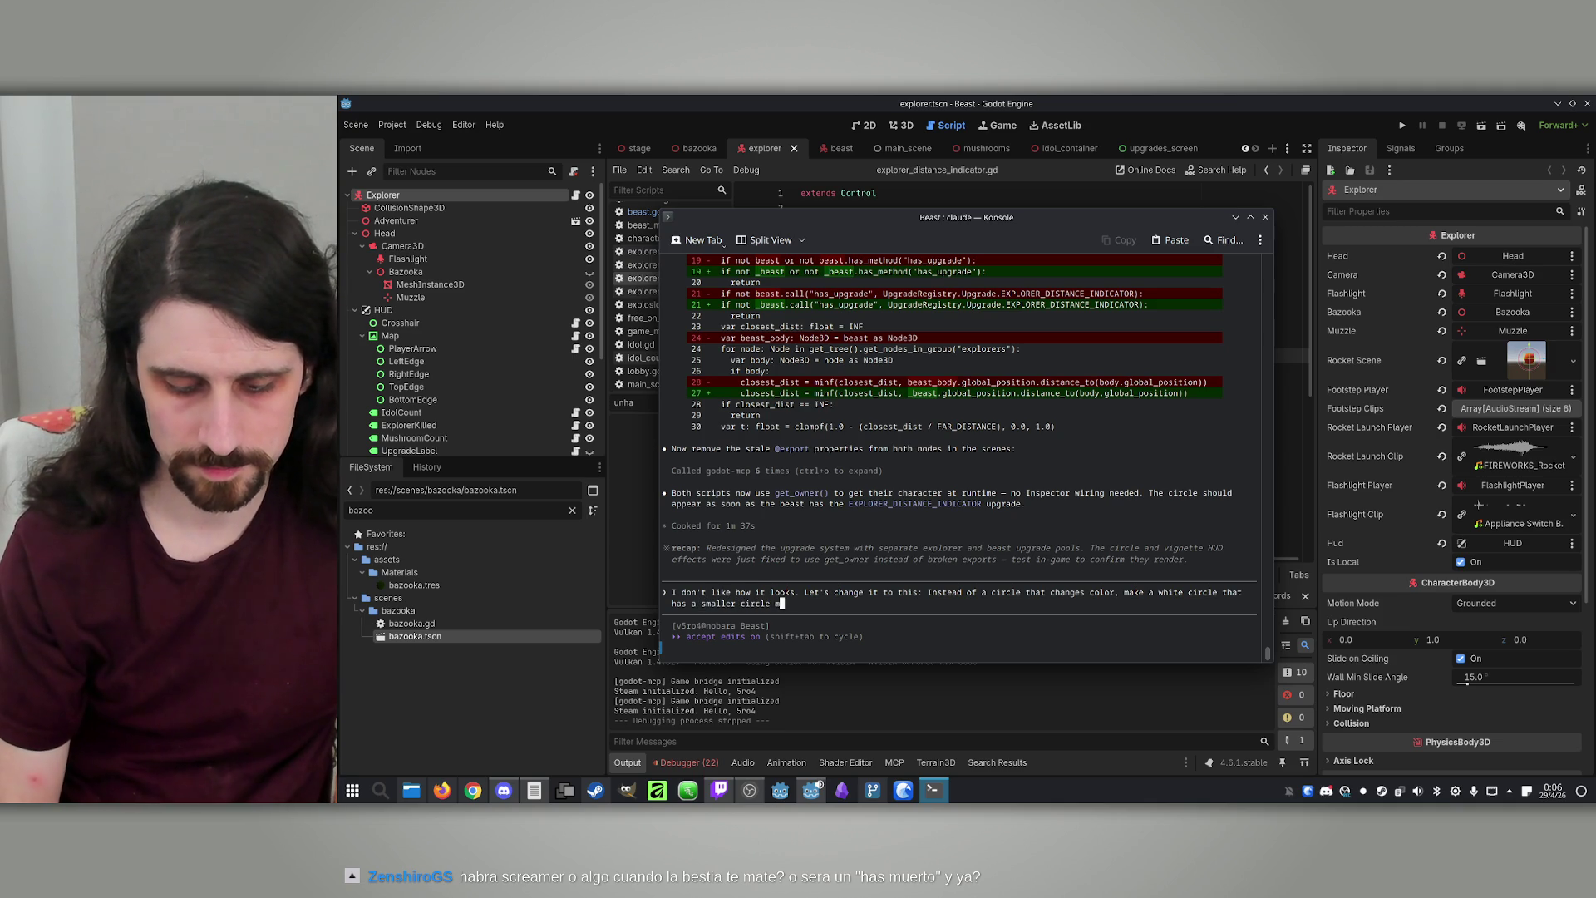
{"action": "type", "text": "ask insid so only the"}
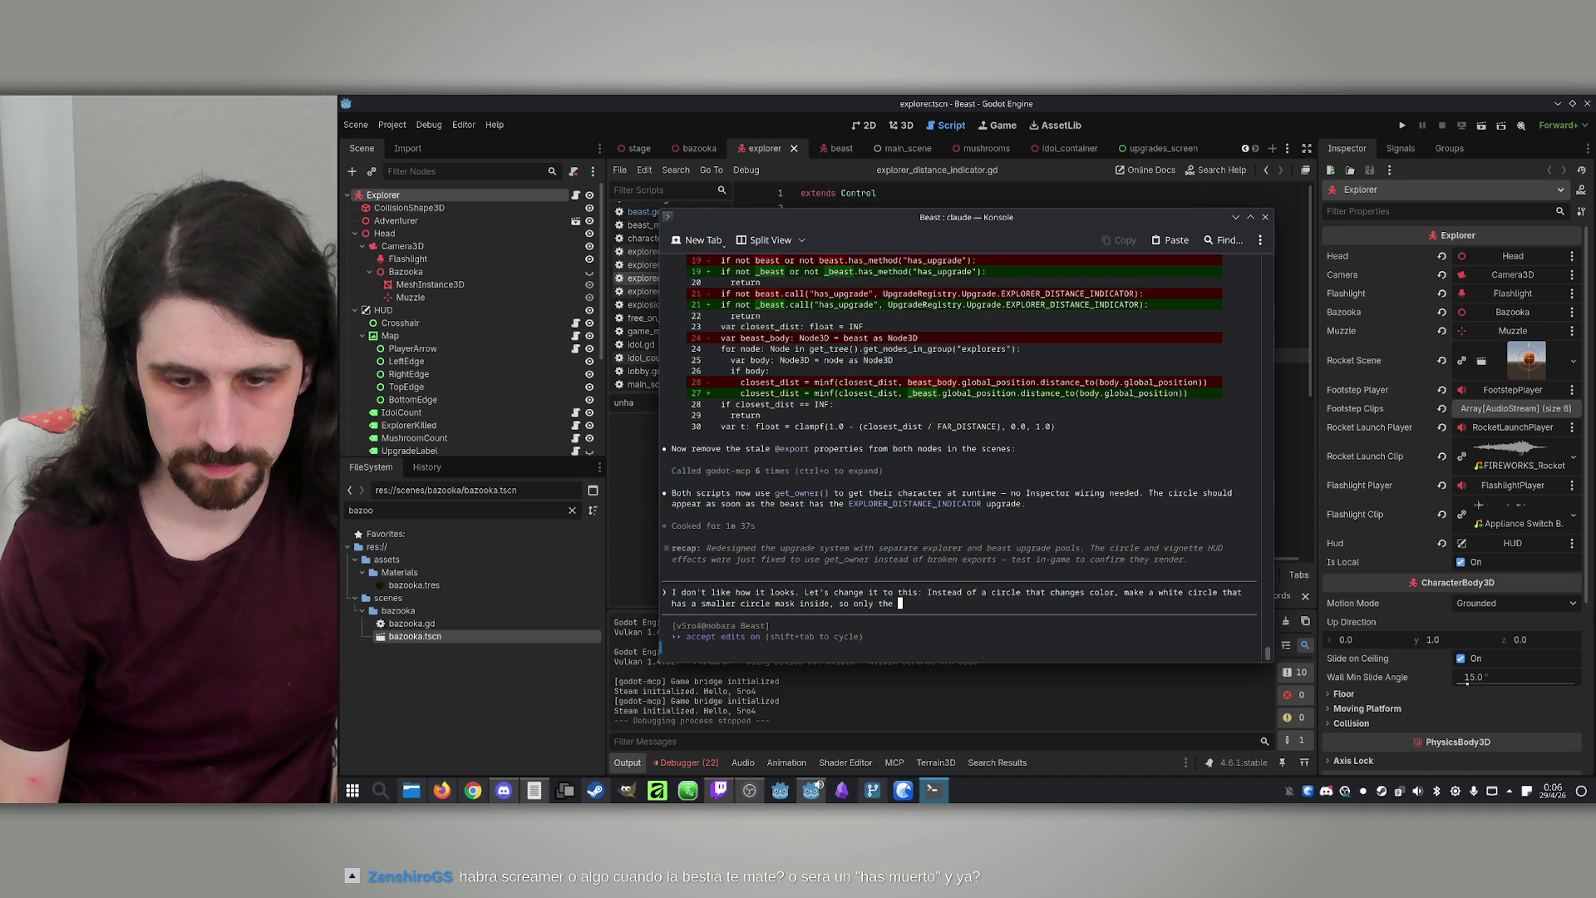
{"action": "key", "text": "BackSpace"}
{"action": "key", "text": "BackSpace"}
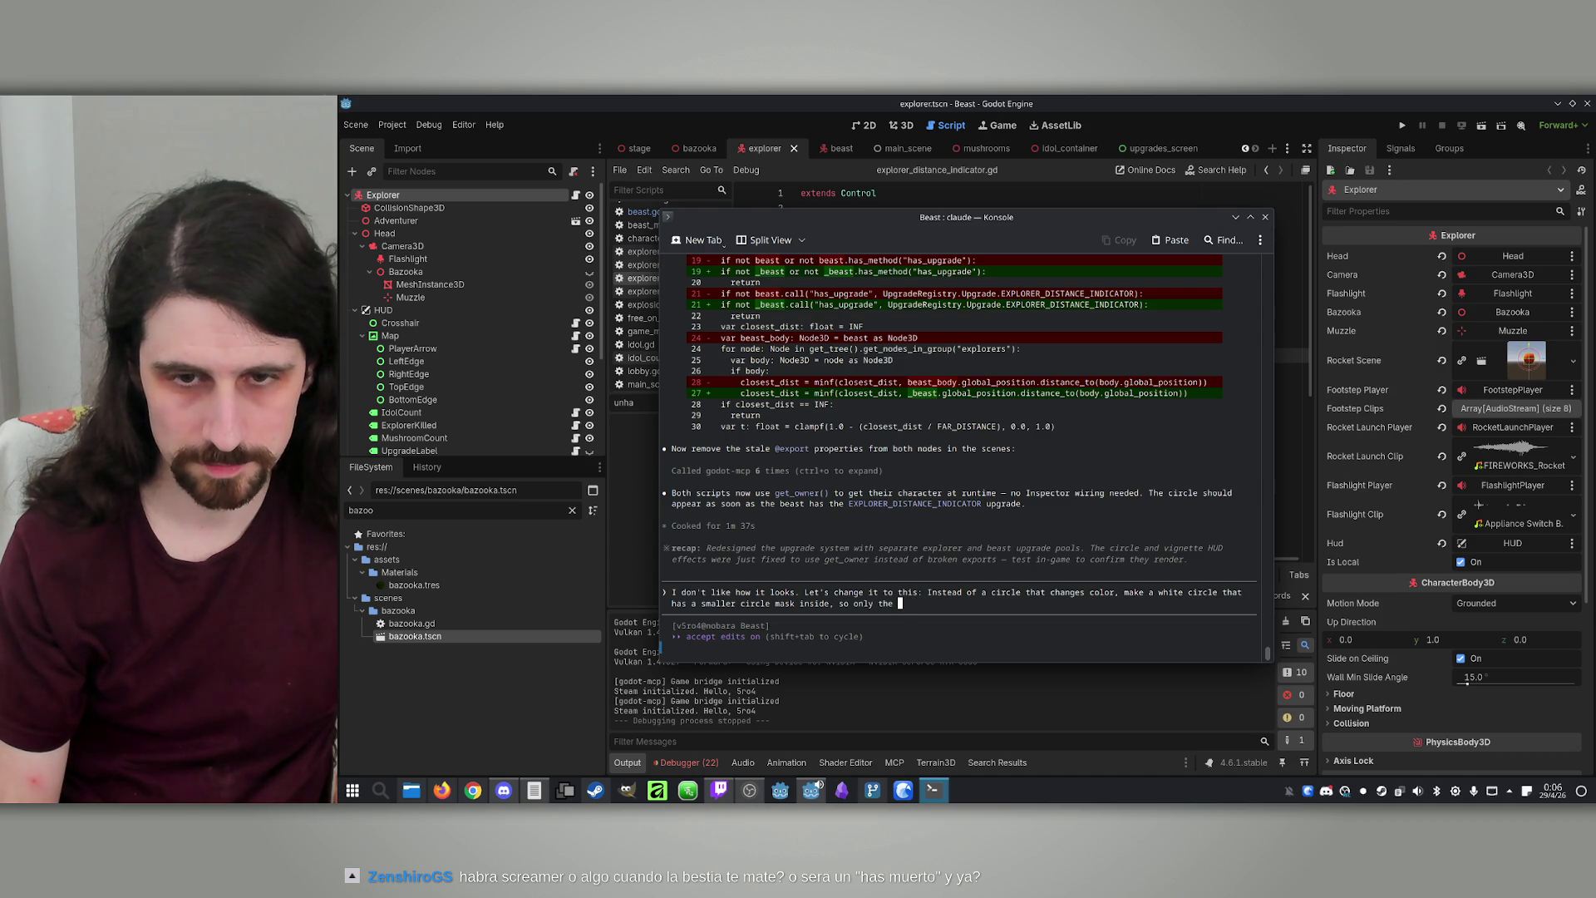
{"action": "key", "text": "BackSpace"}
{"action": "key", "text": "BackSpace"}
{"action": "key", "text": "BackSpace"}
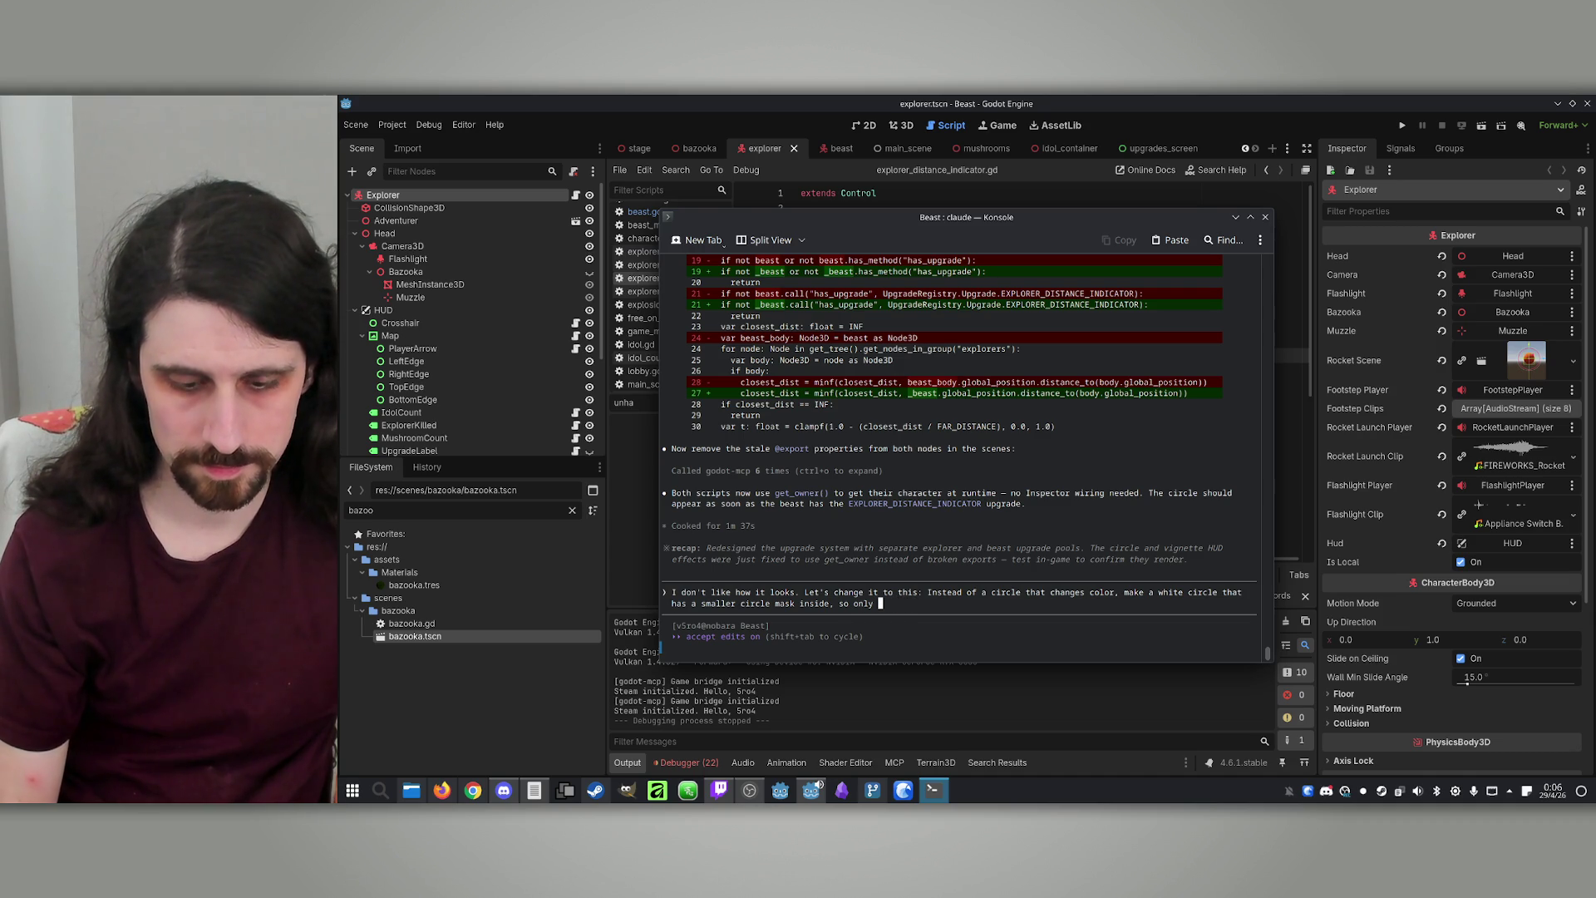
{"action": "type", "text": "the edge"}
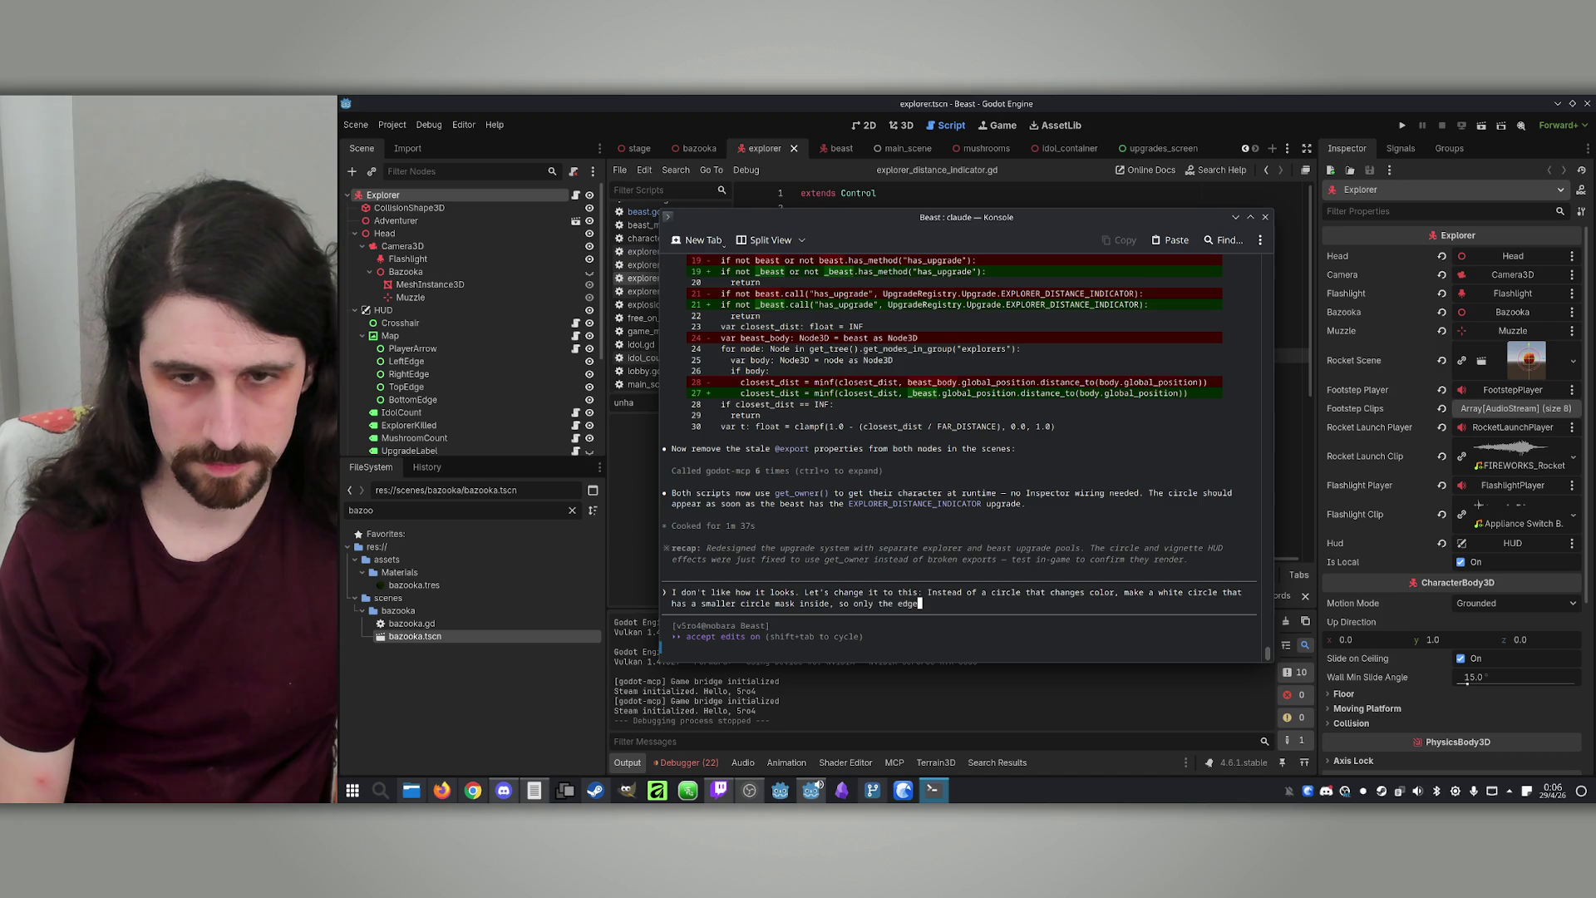
{"action": "type", "text": " of the circl"}
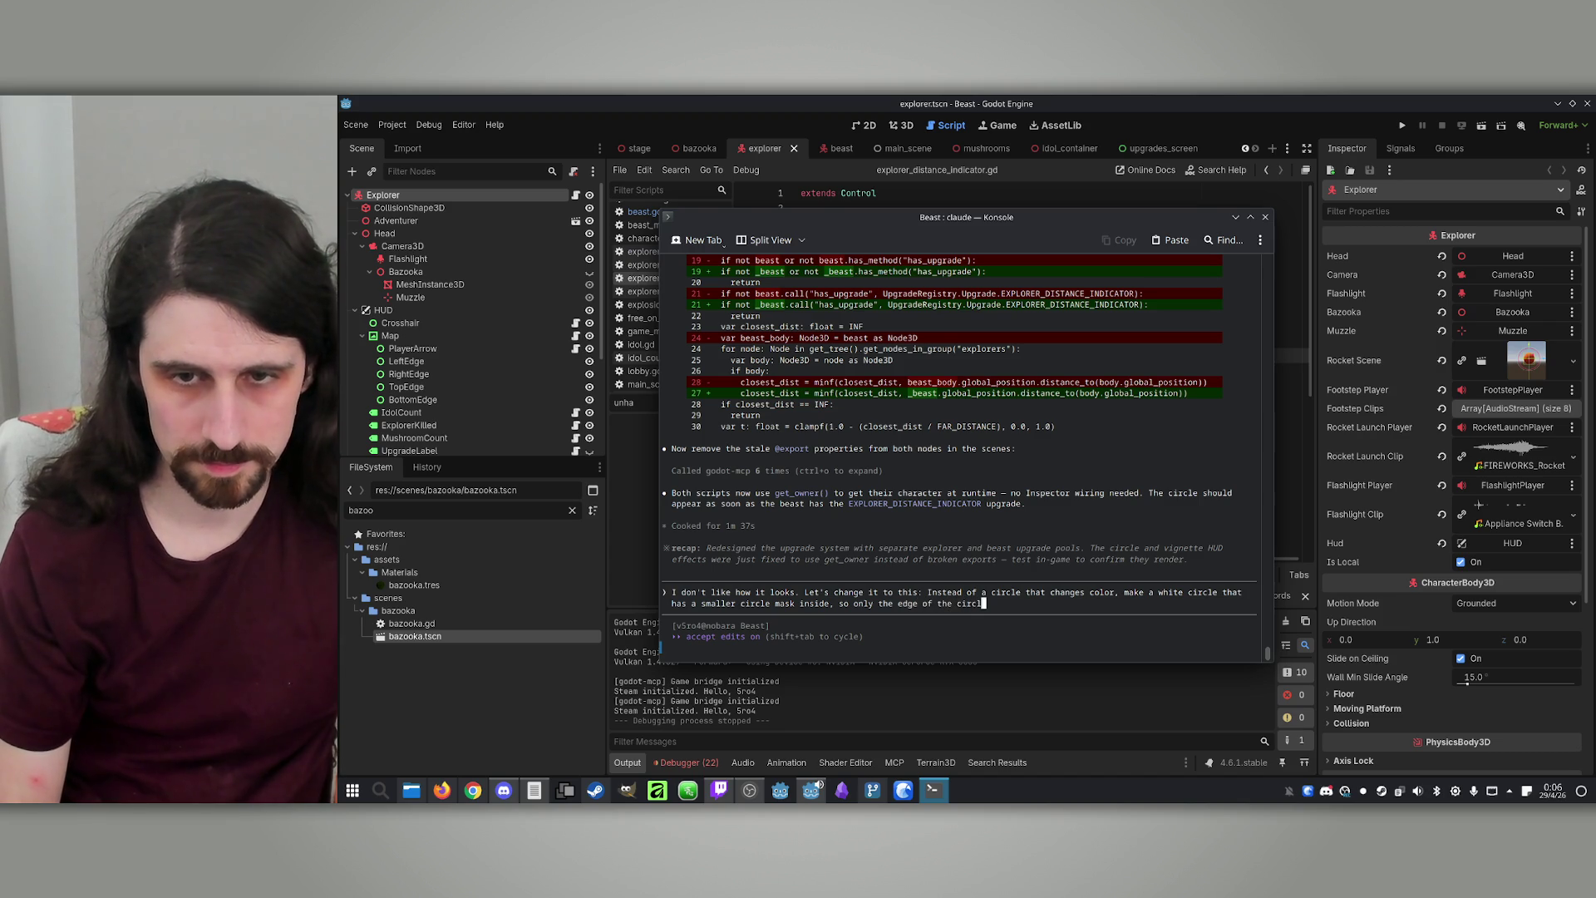
{"action": "type", "text": "e can "}
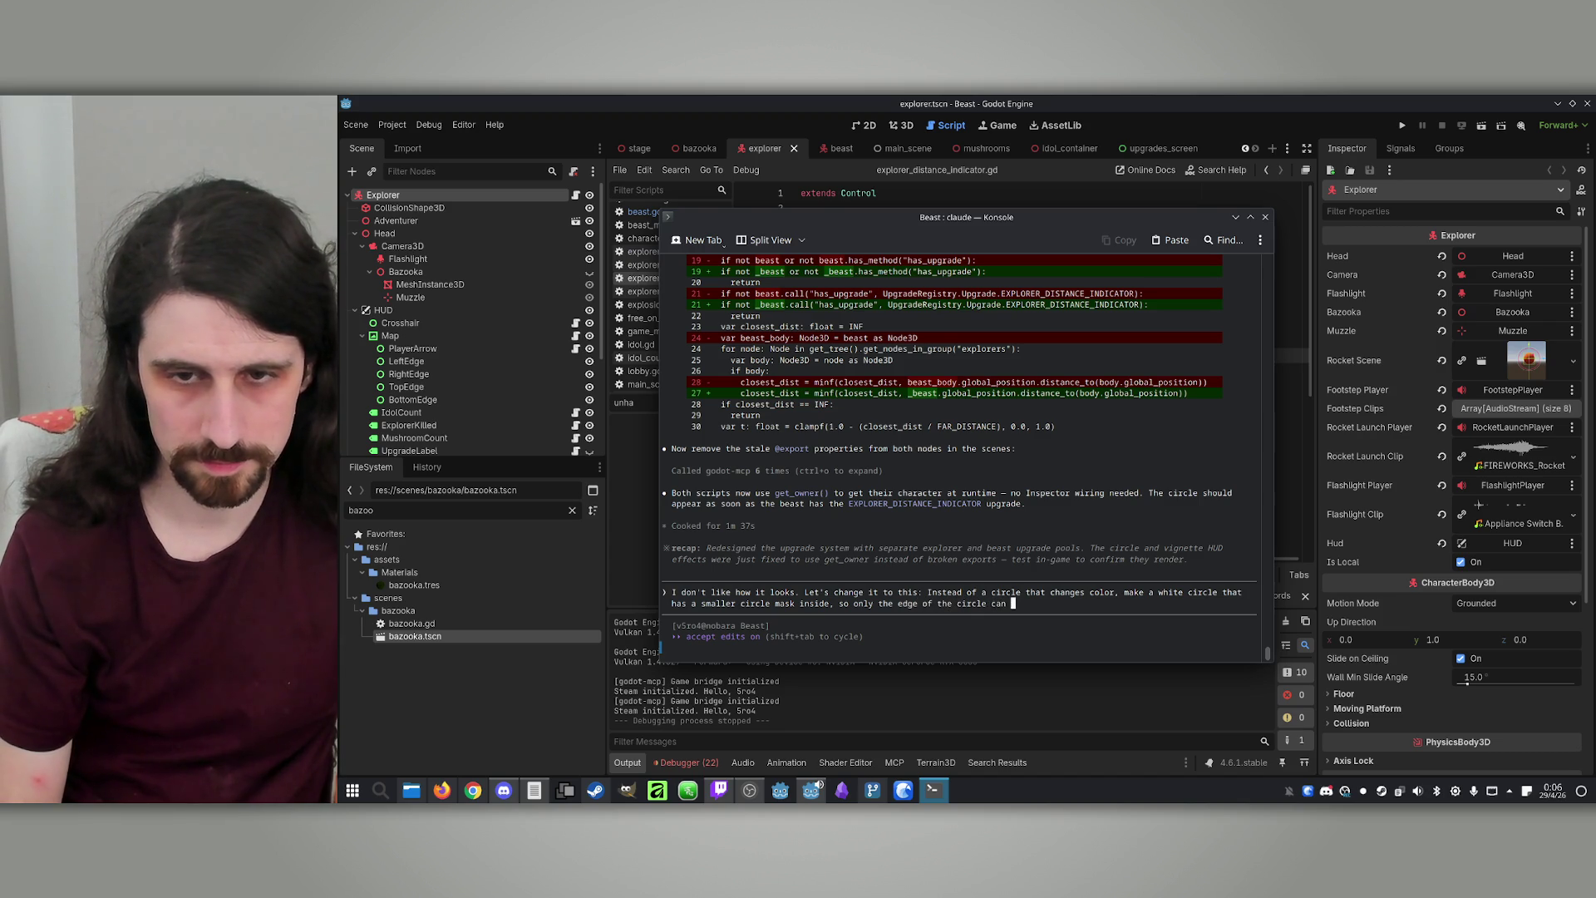
{"action": "type", "text": "be en. As the "}
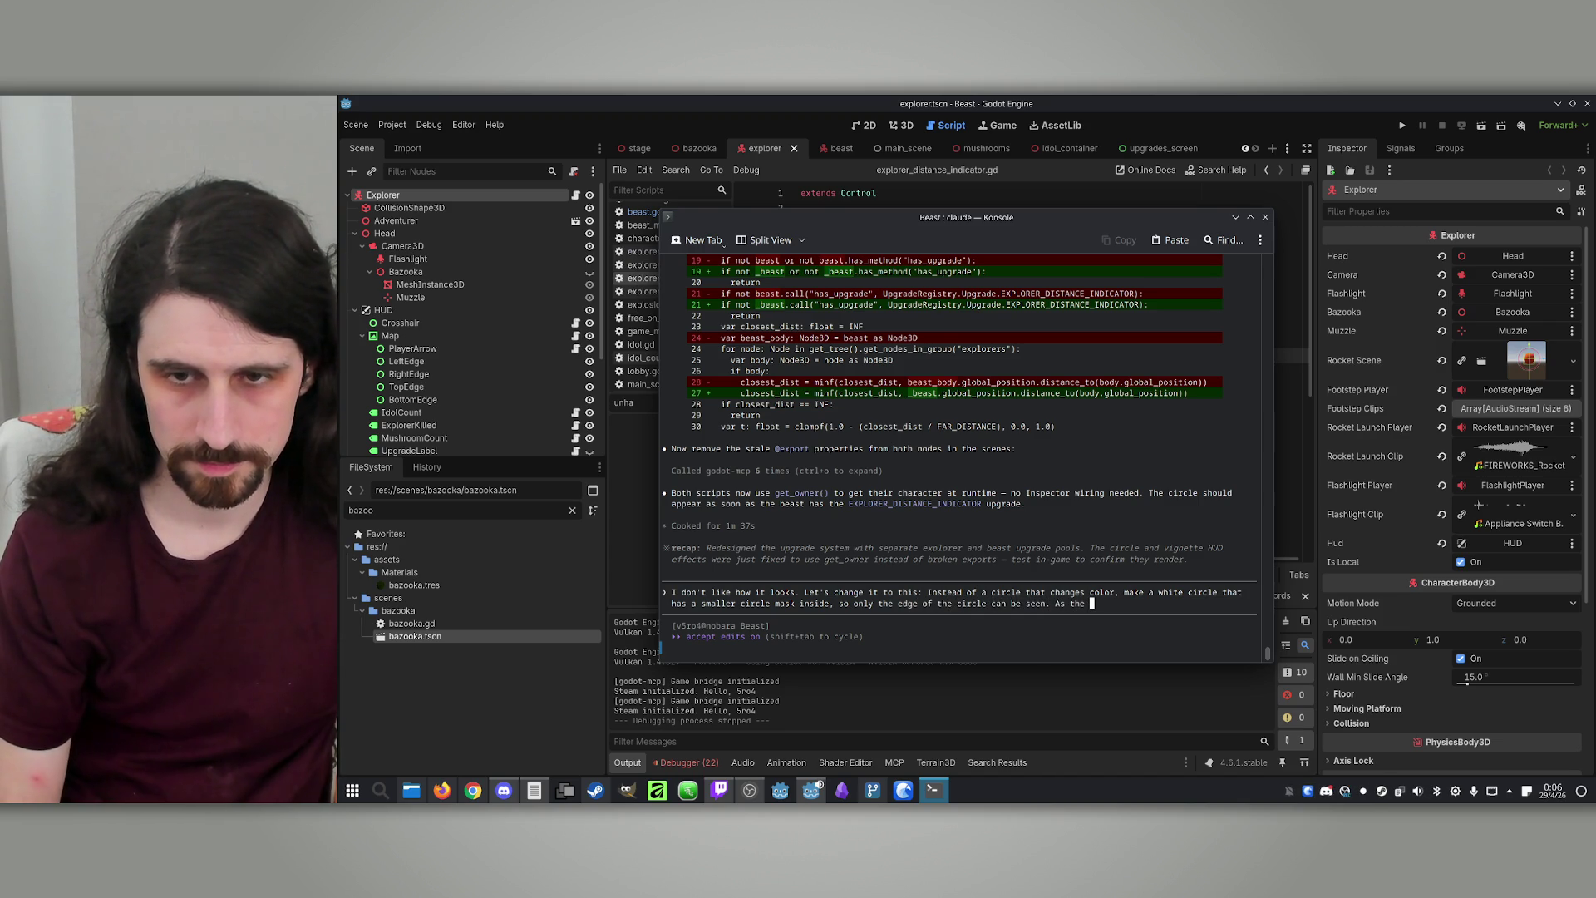
{"action": "type", "text": "beasta"}
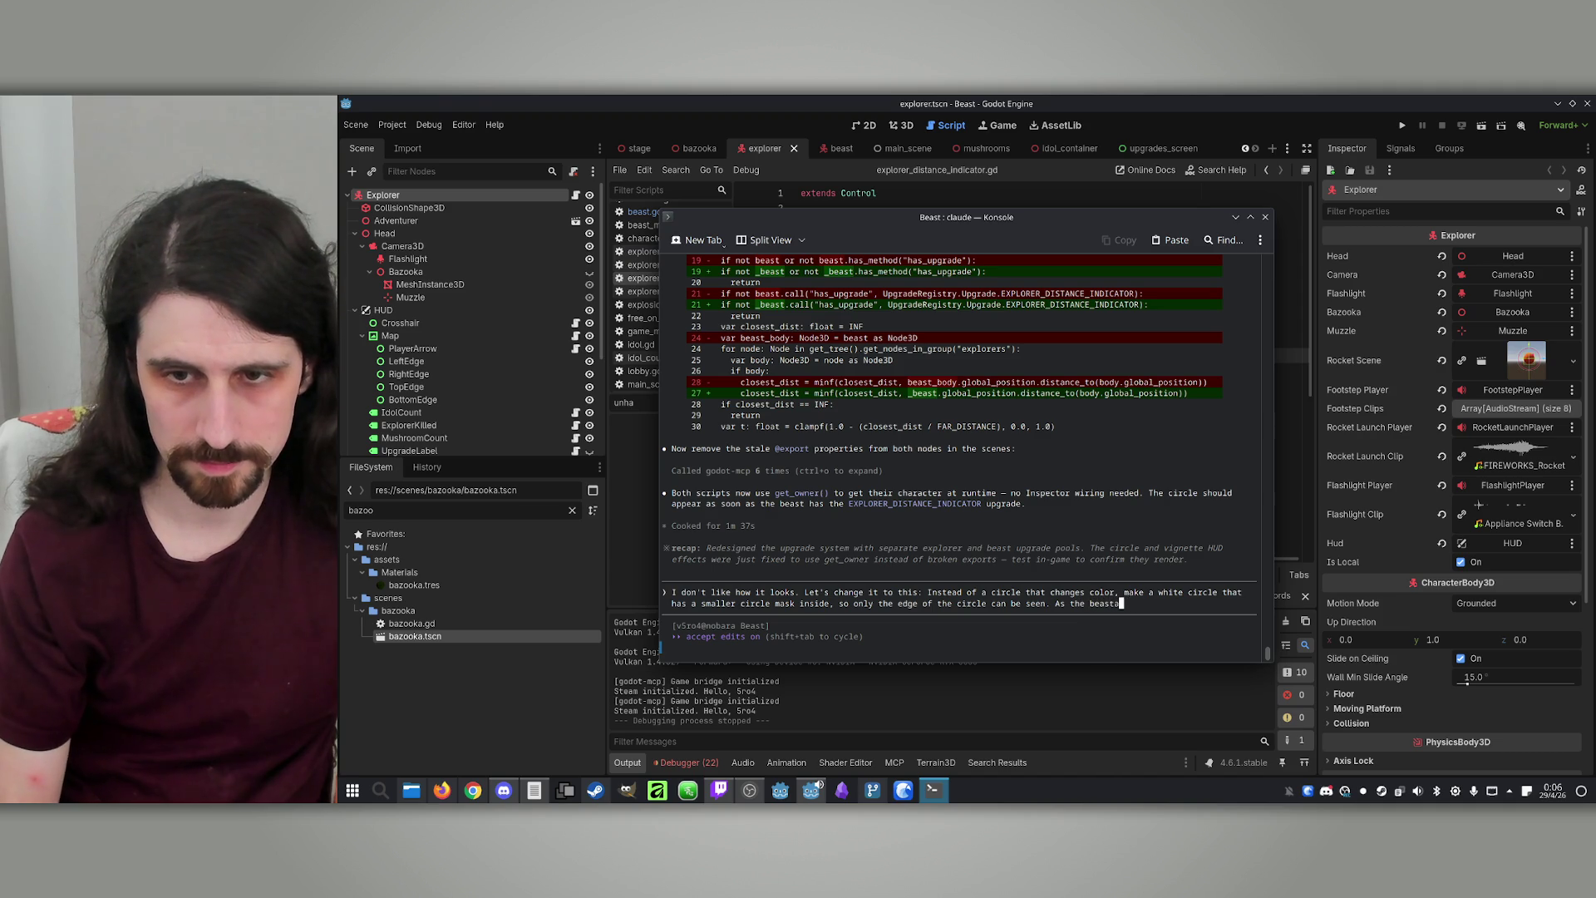
{"action": "type", "text": "gets clos"}
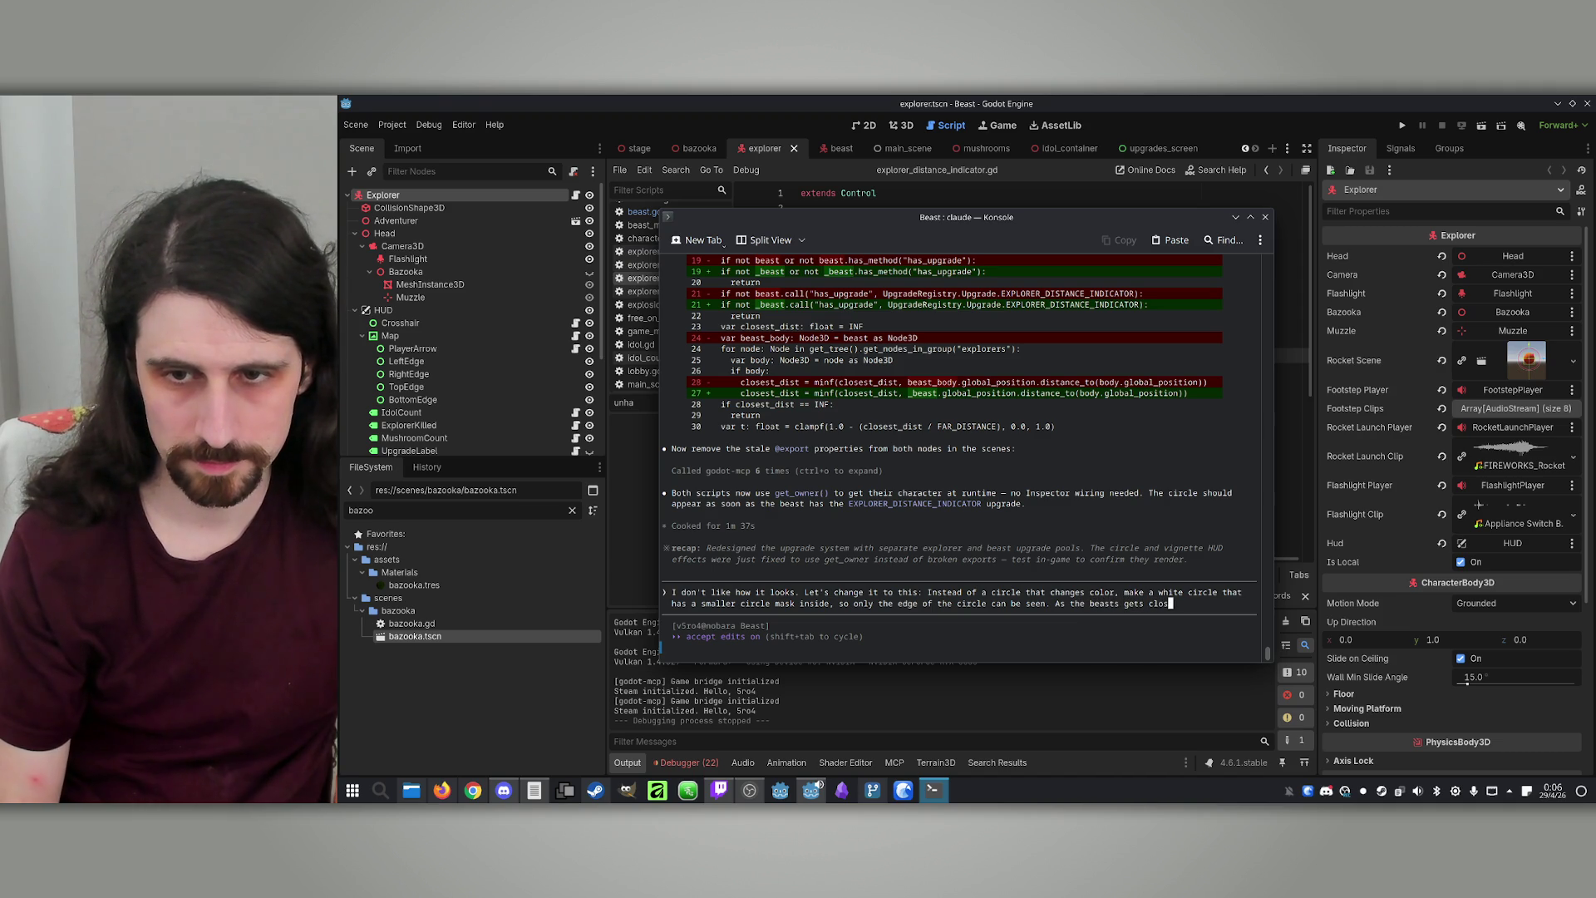
{"action": "type", "text": "er ta "}
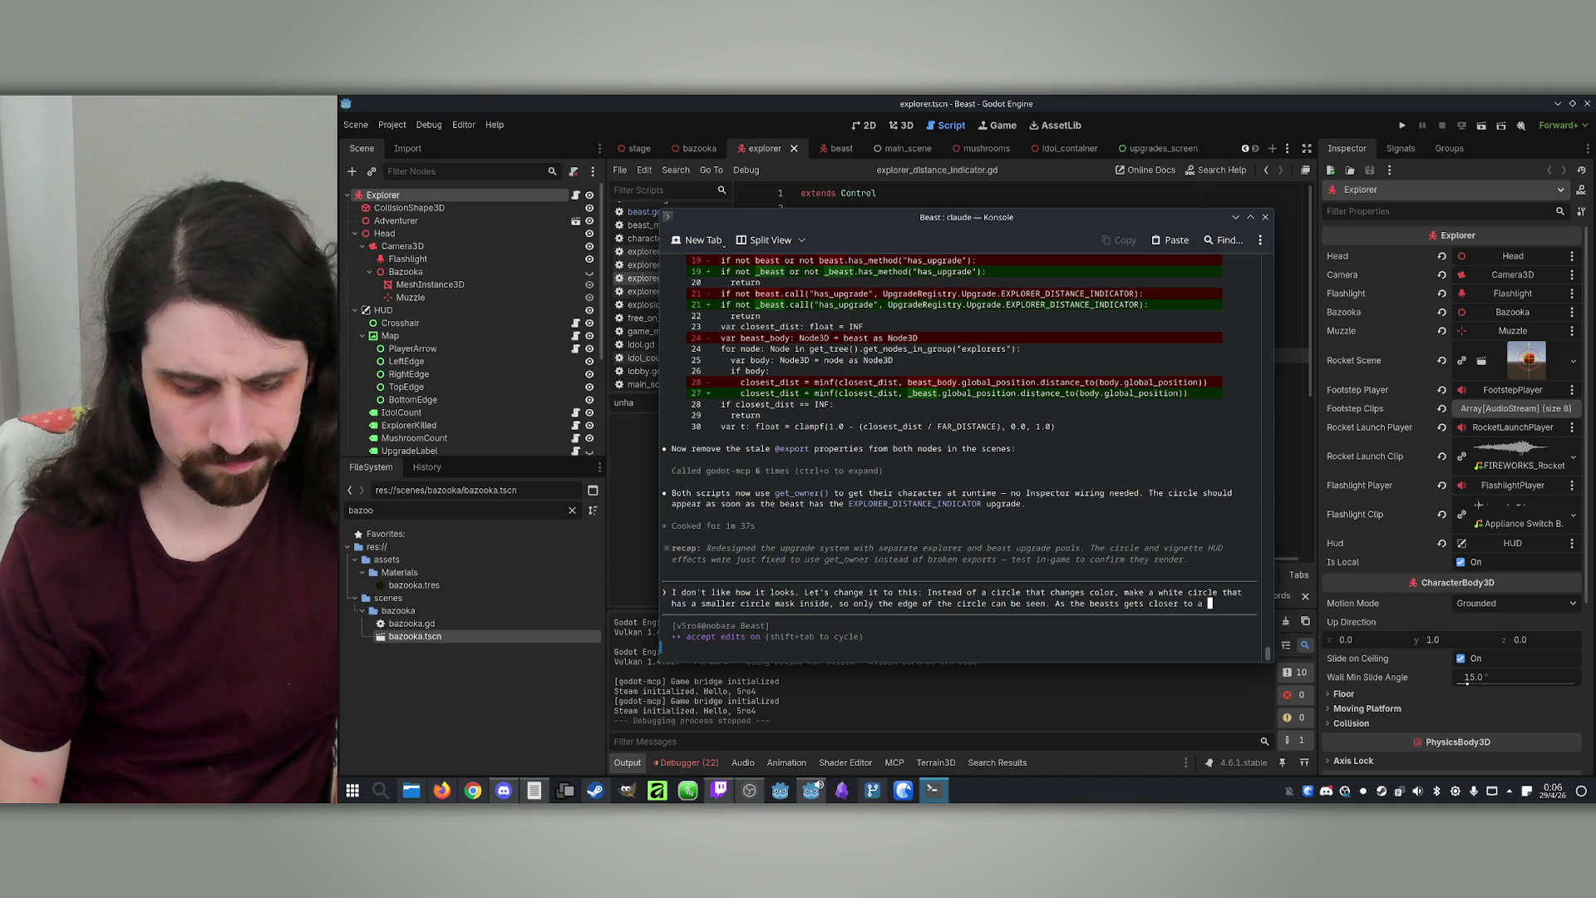
{"action": "type", "text": "n e"}
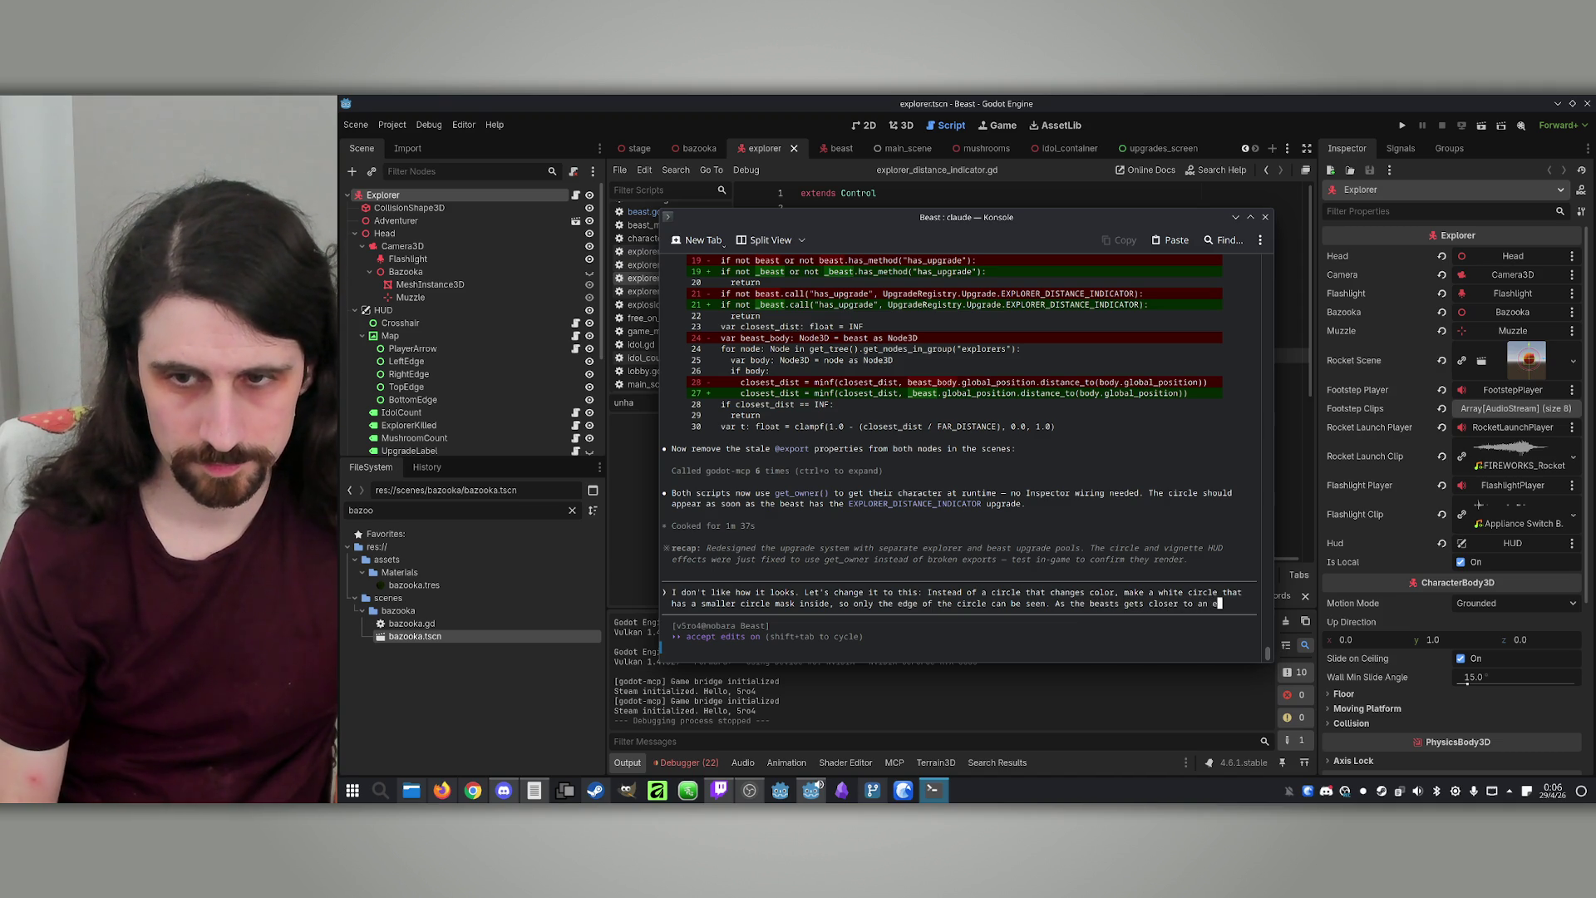
{"action": "type", "text": "xplorer, t"}
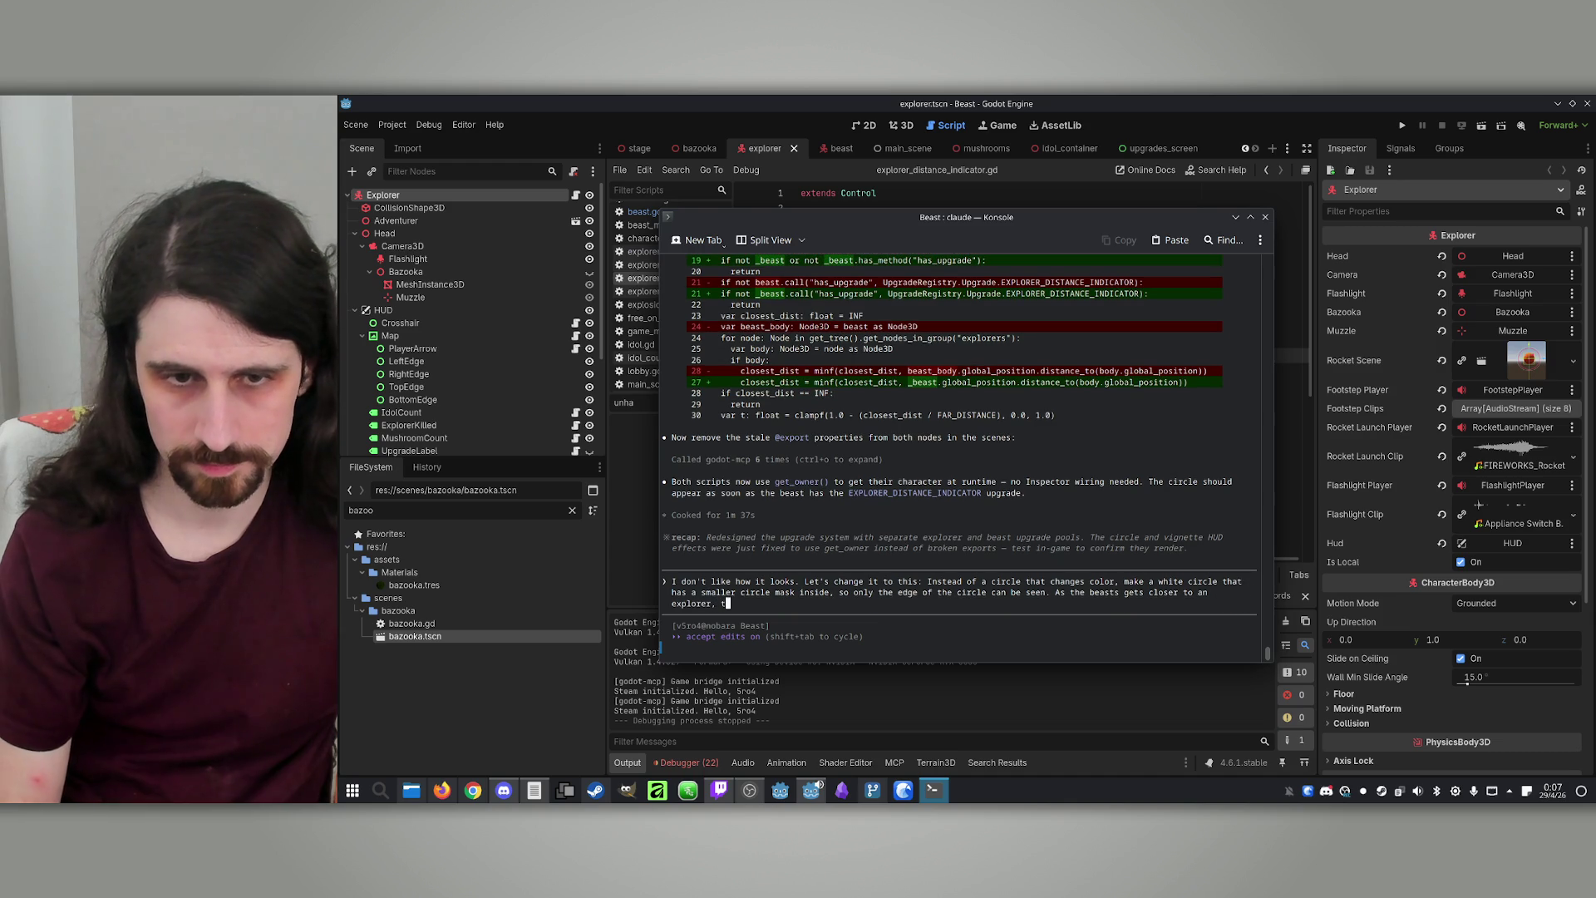
{"action": "type", "text": "he circle bma"}
{"action": "type", "text": "sk "}
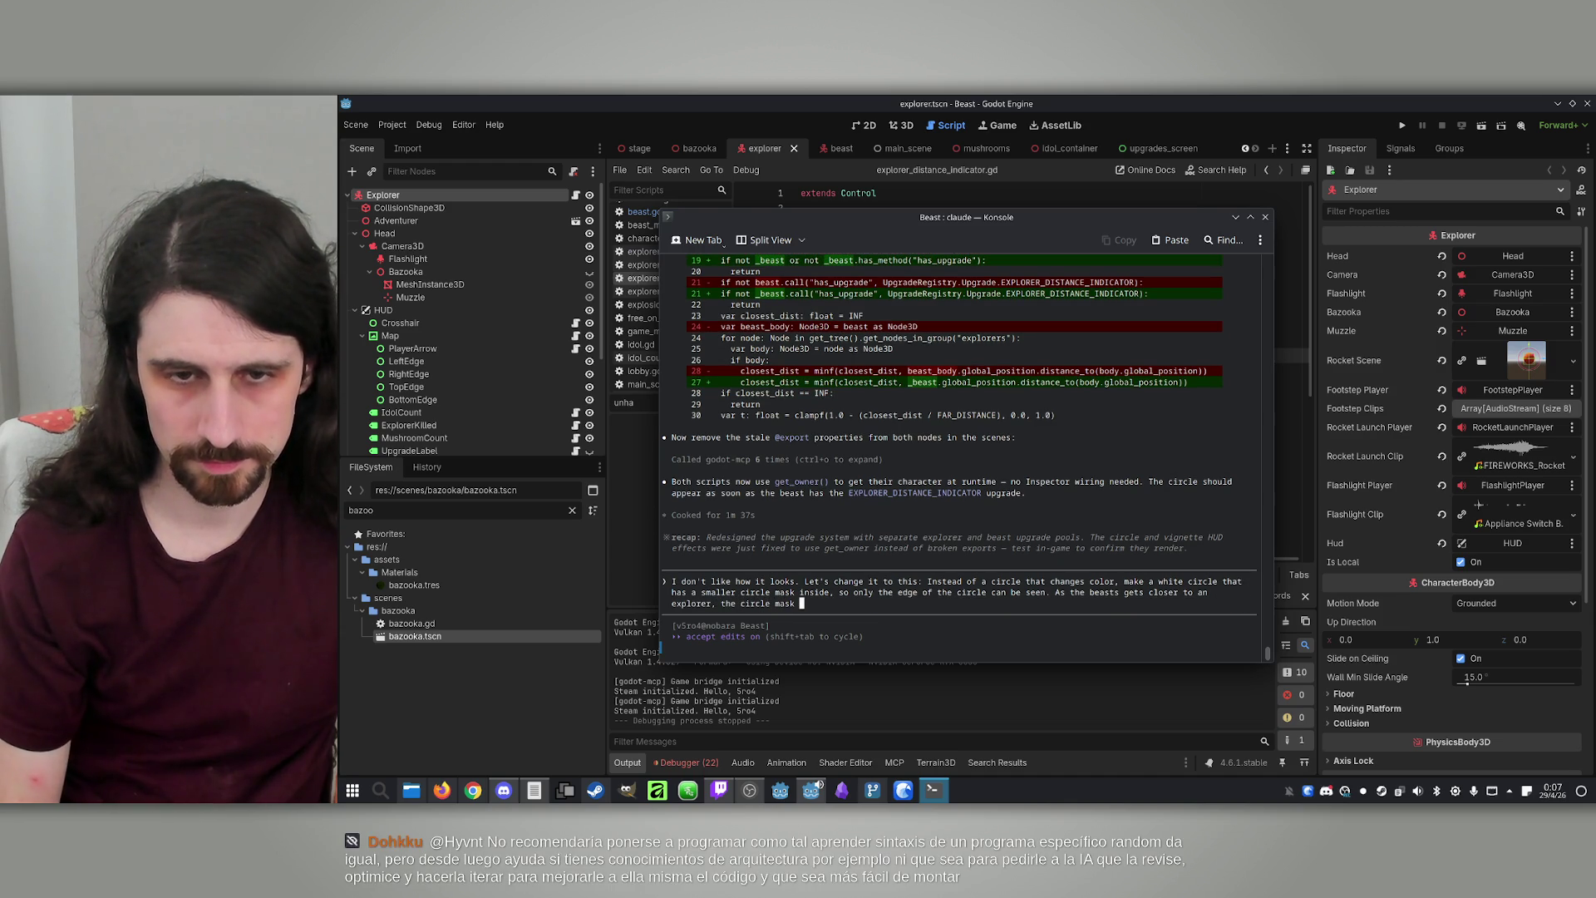
{"action": "type", "text": "gets sm"}
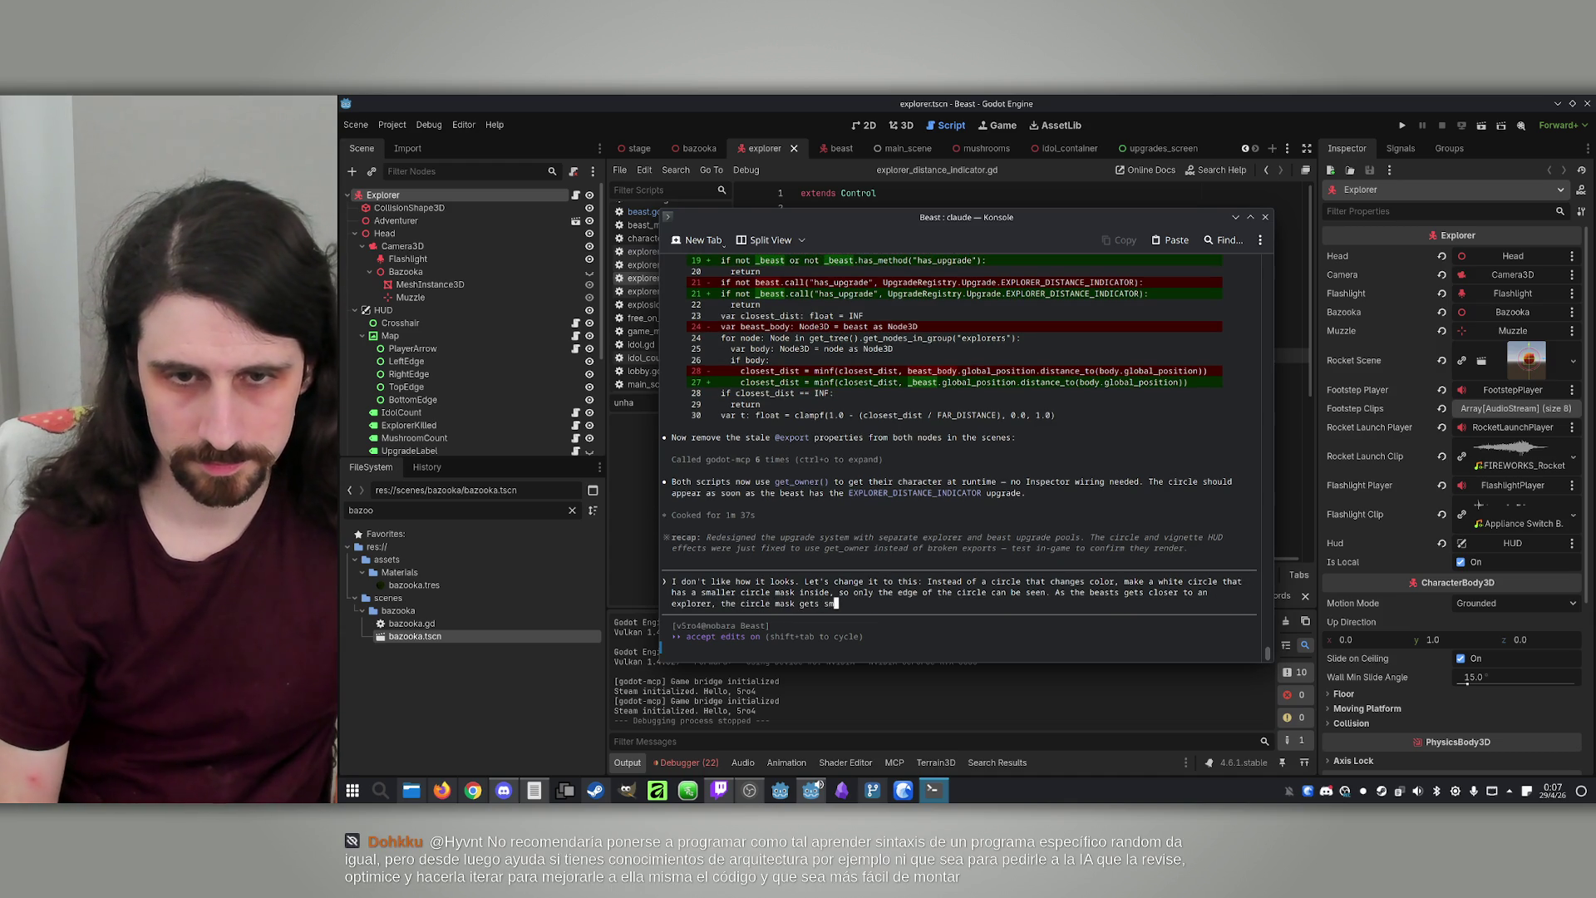
{"action": "type", "text": "alle so the ou"}
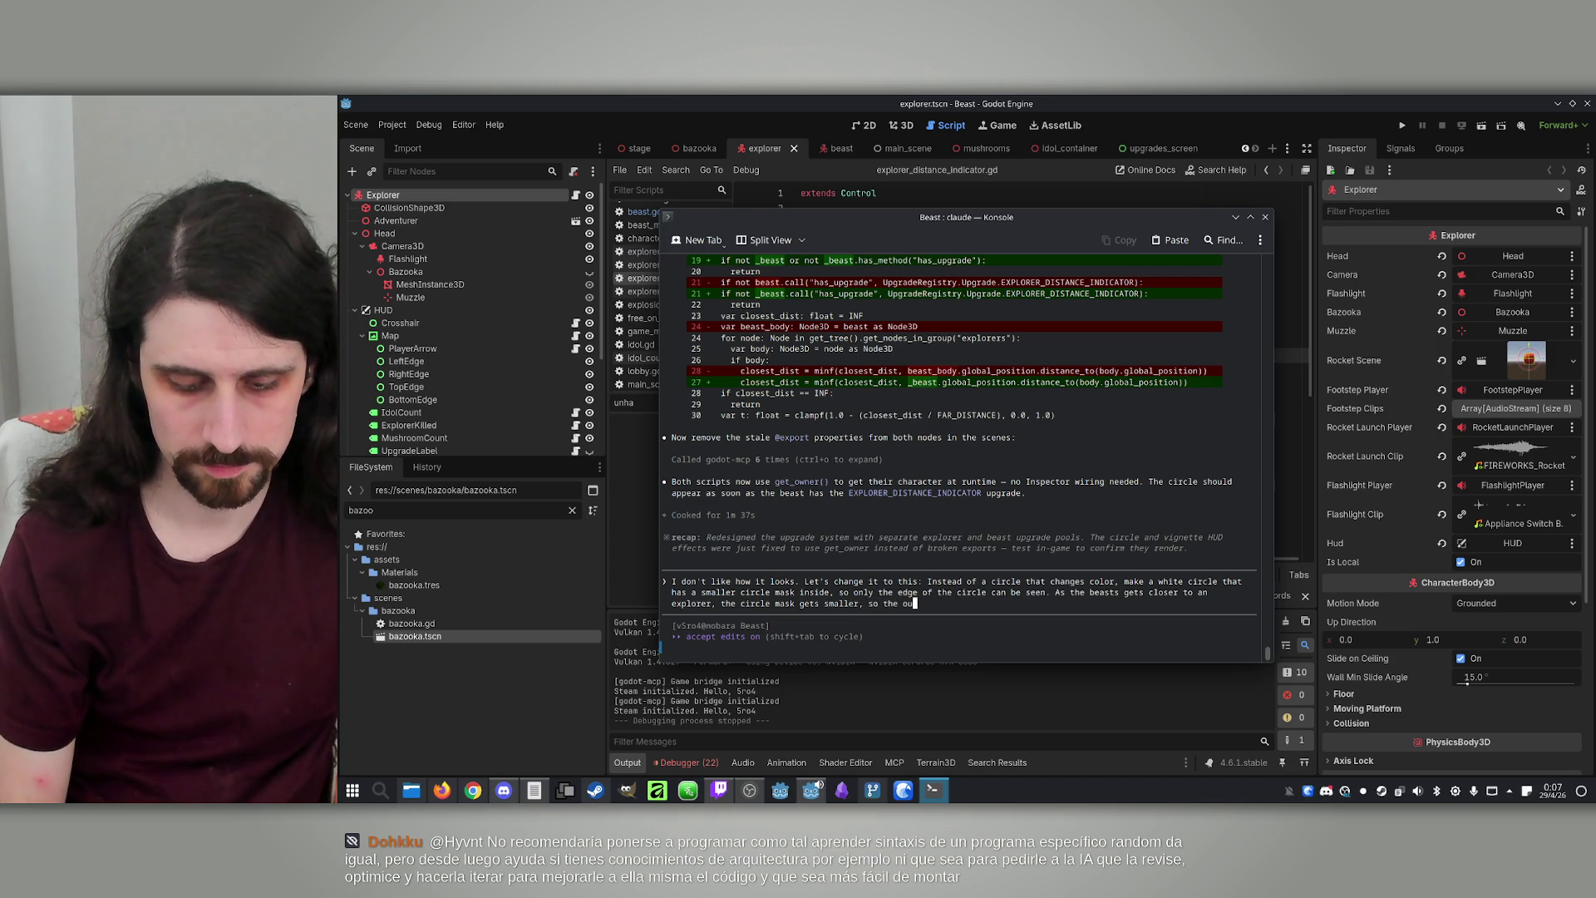
{"action": "type", "text": "er cile get"}
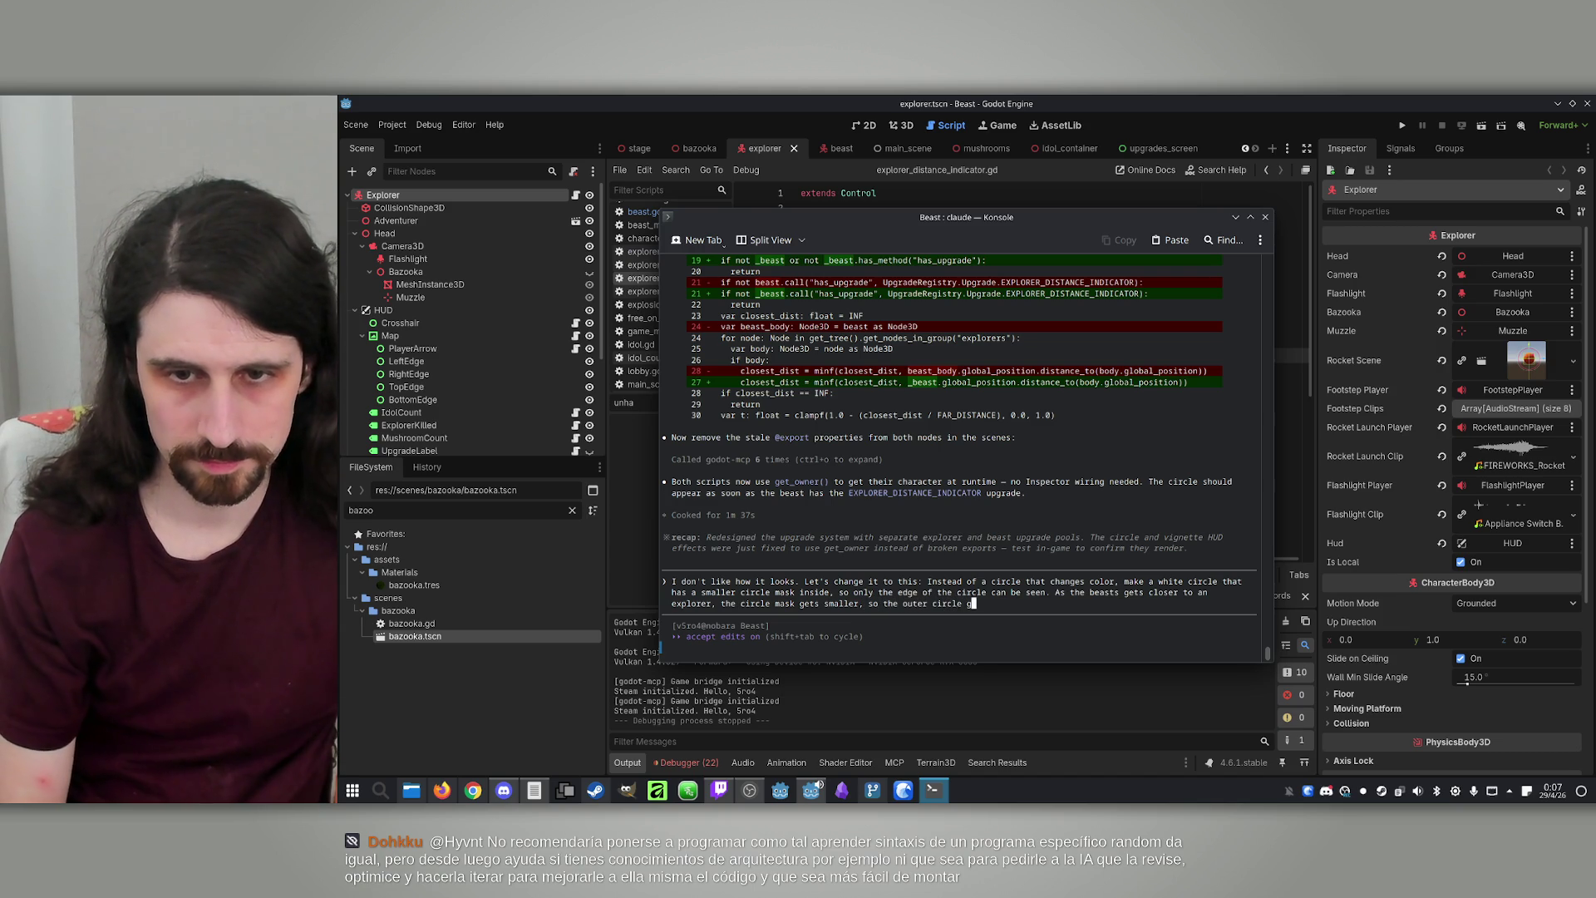
{"action": "type", "text": "thicker."}
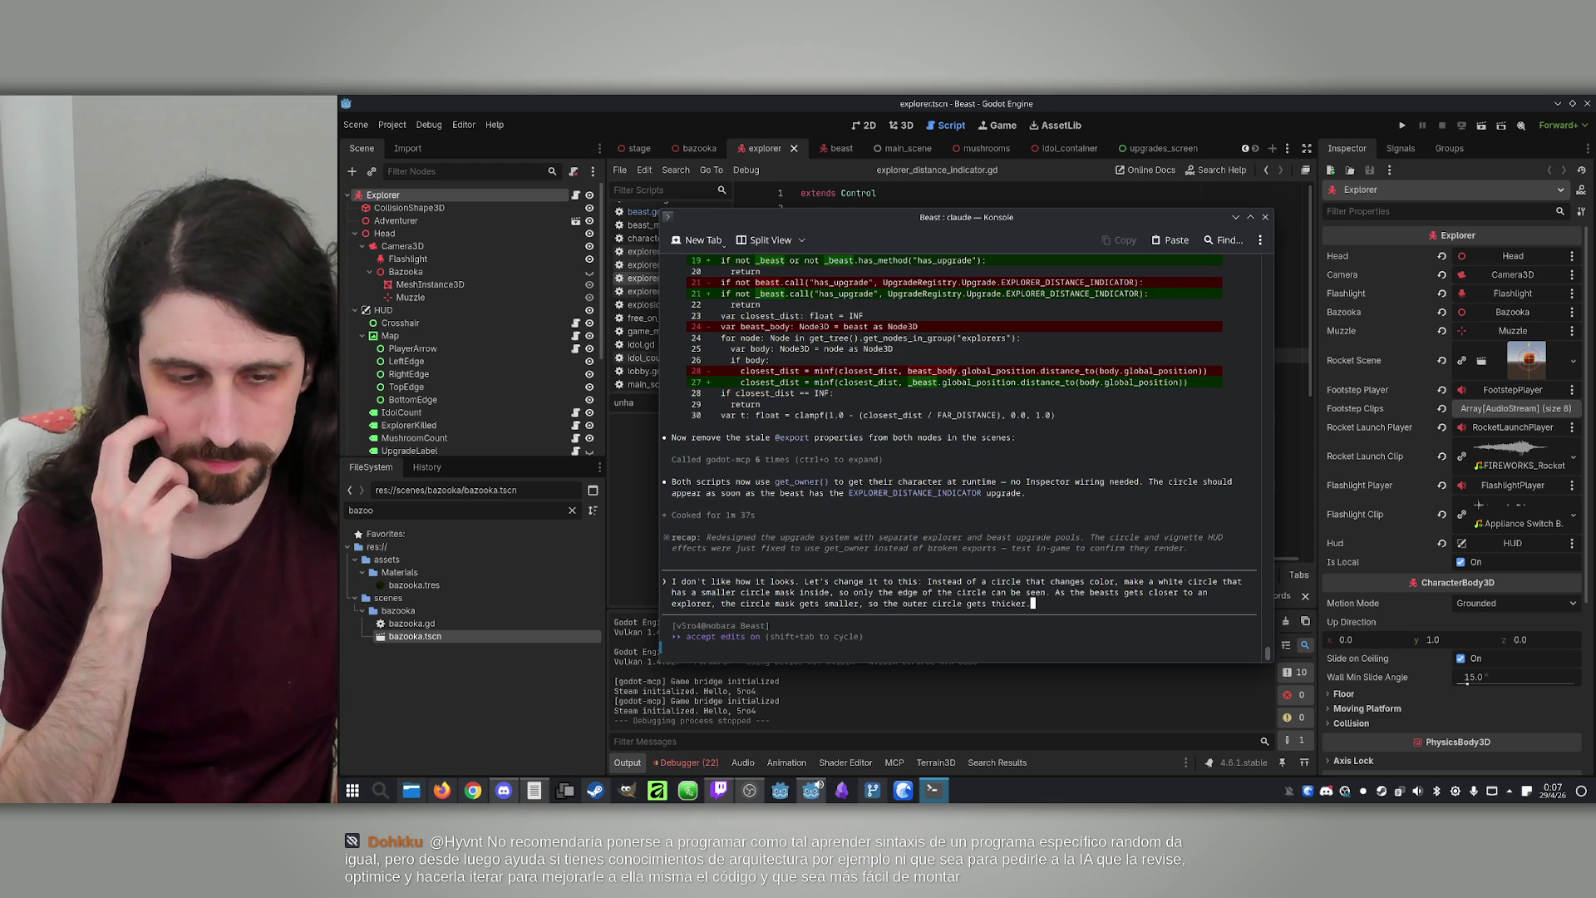
{"action": "type", "text": "to"}
{"action": "type", "text": "ndicate in"}
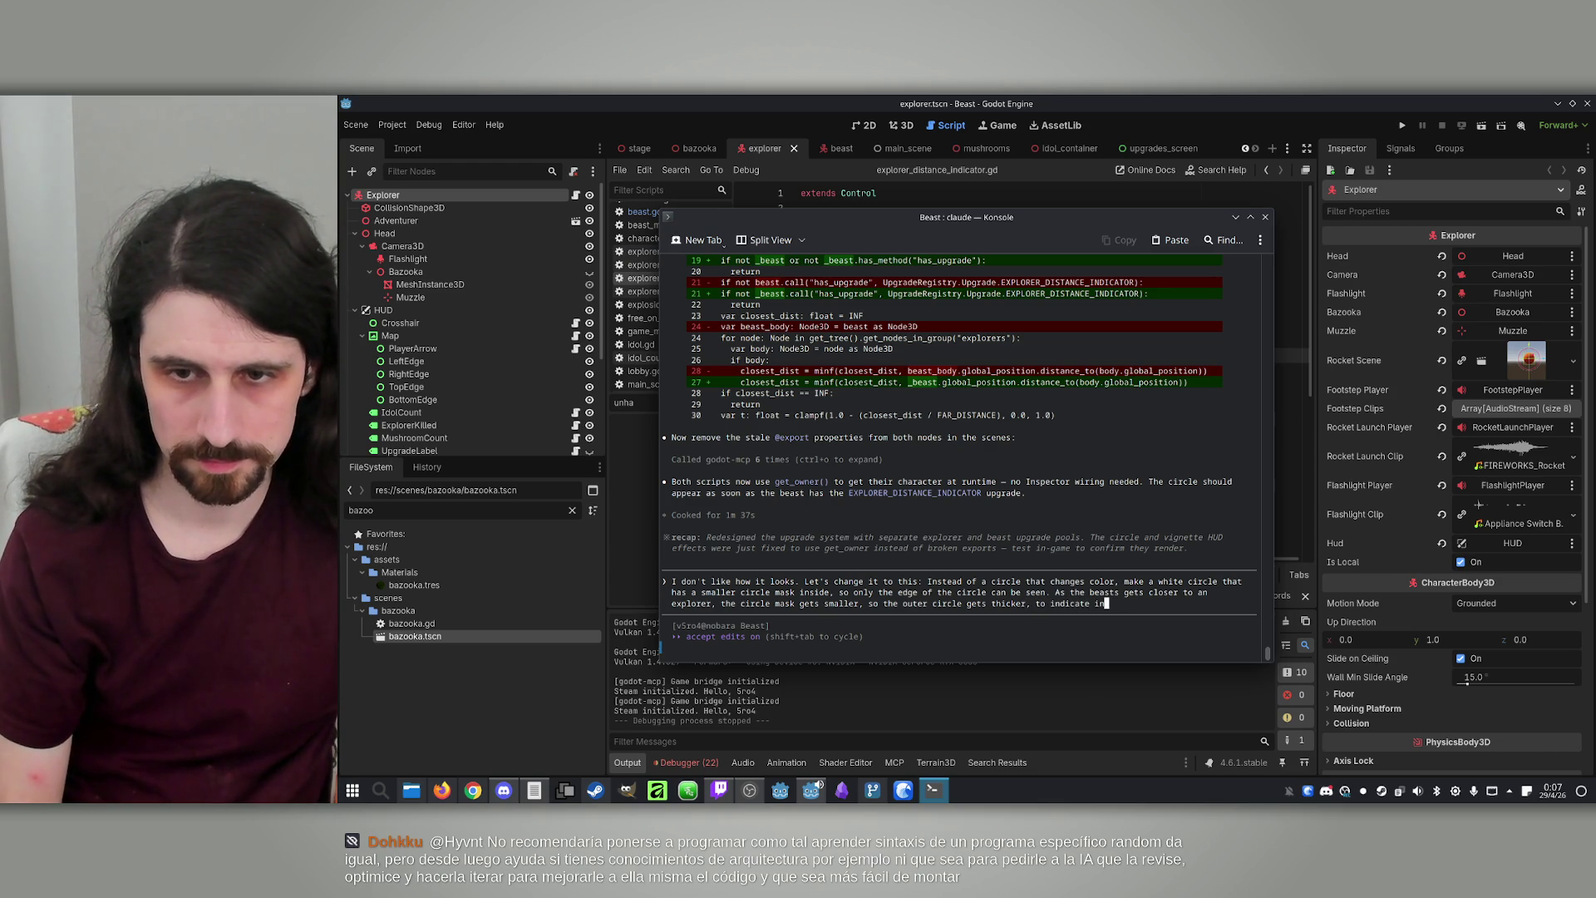
{"action": "key", "text": "BackSpace"}
{"action": "type", "text": "ts c"}
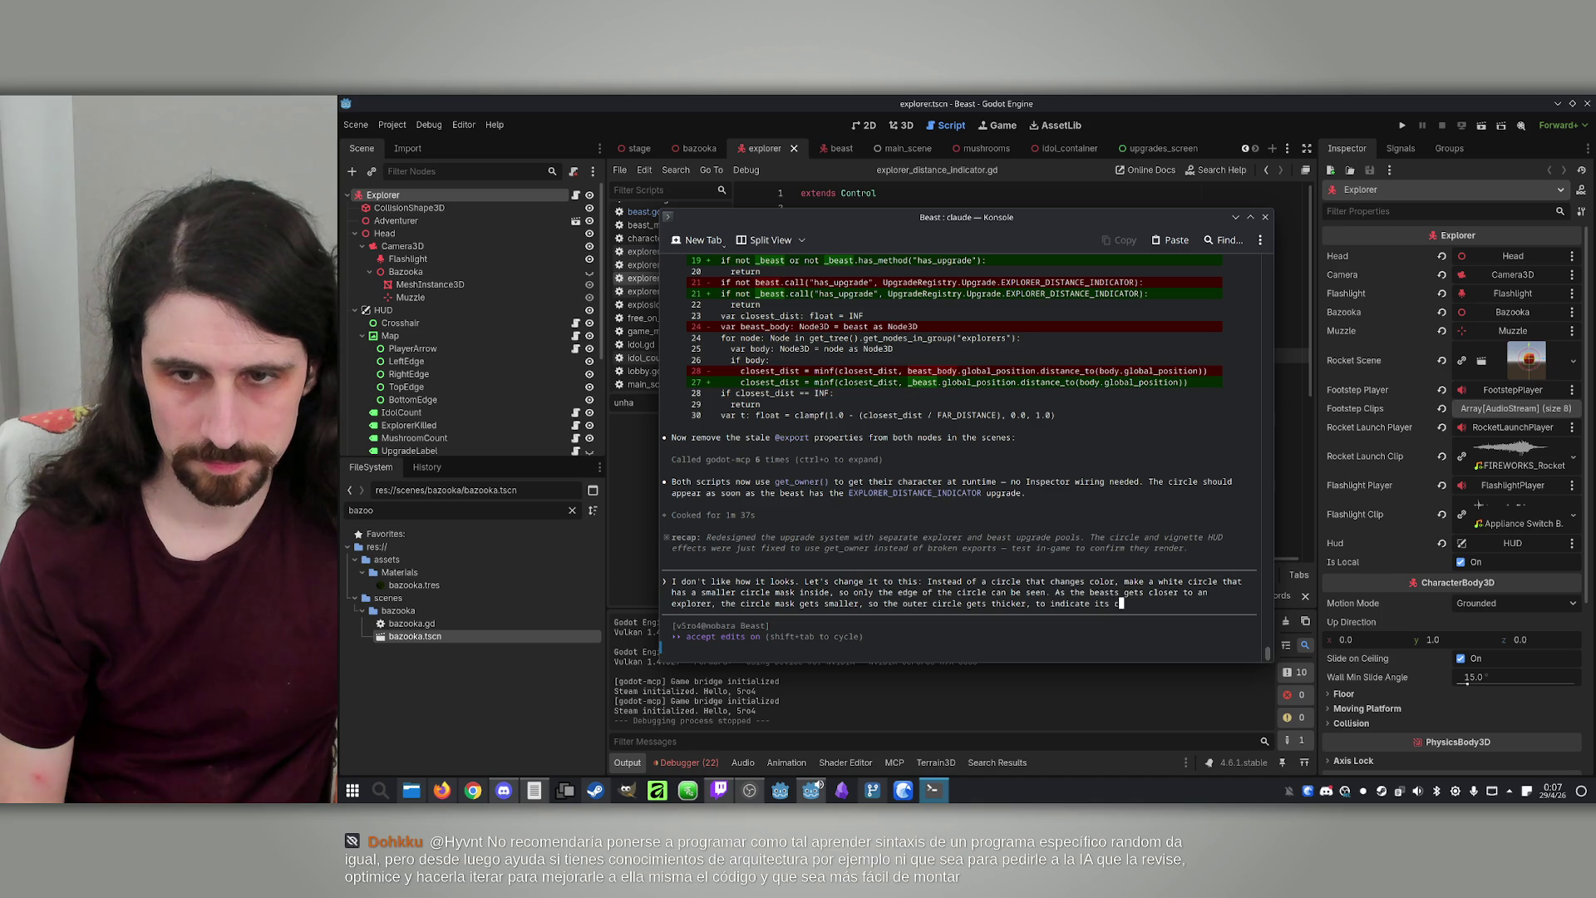
{"action": "type", "text": "losing in on "}
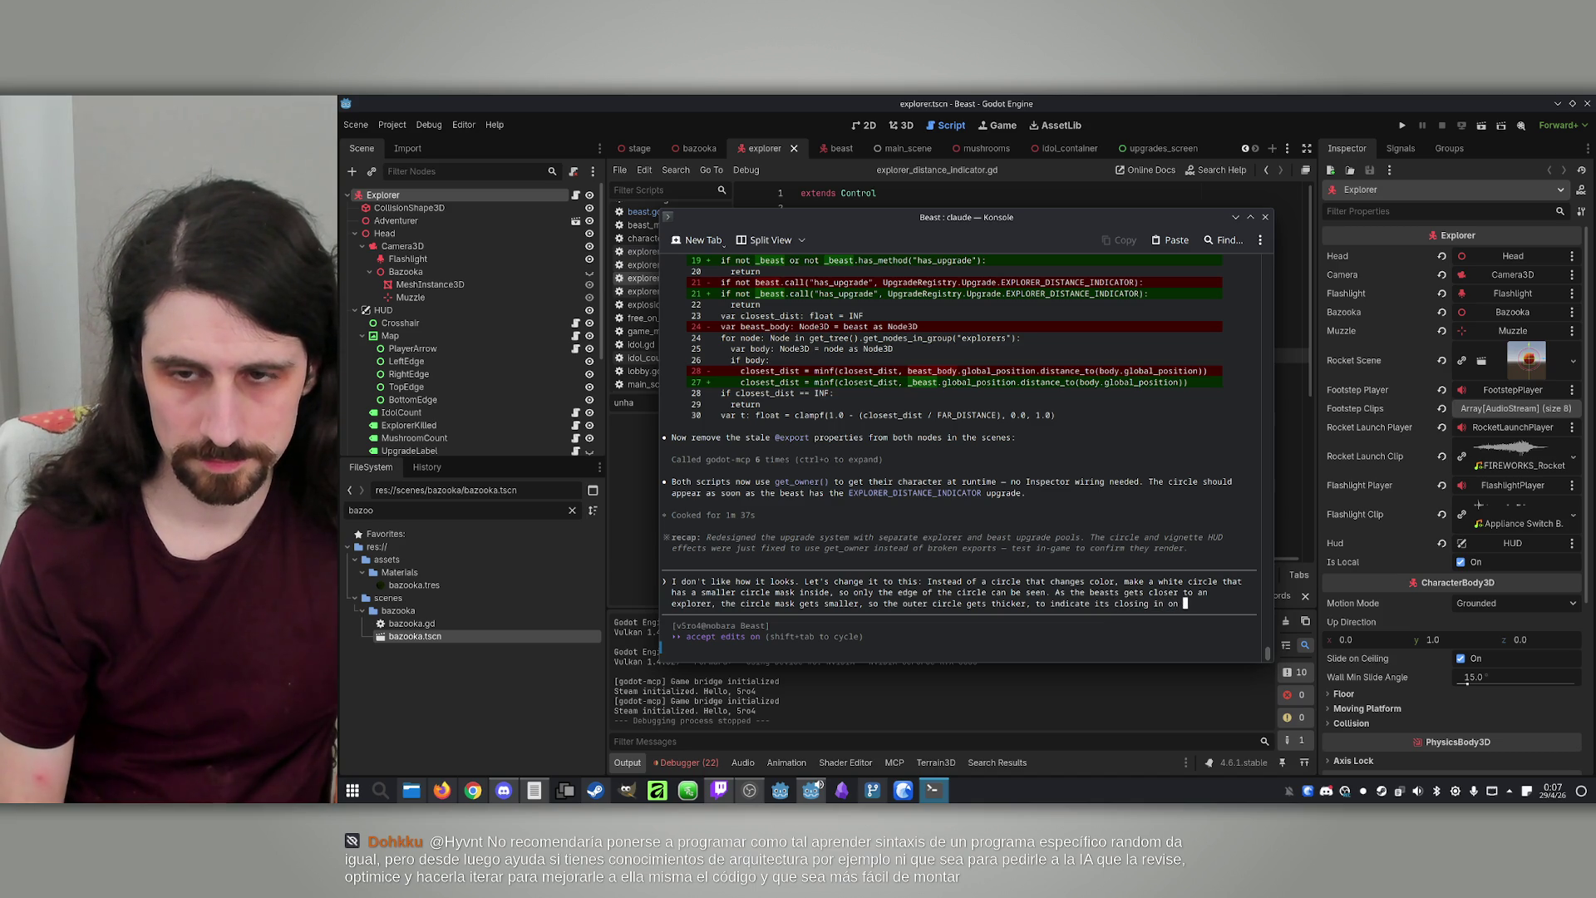
{"action": "type", "text": "the prey."}
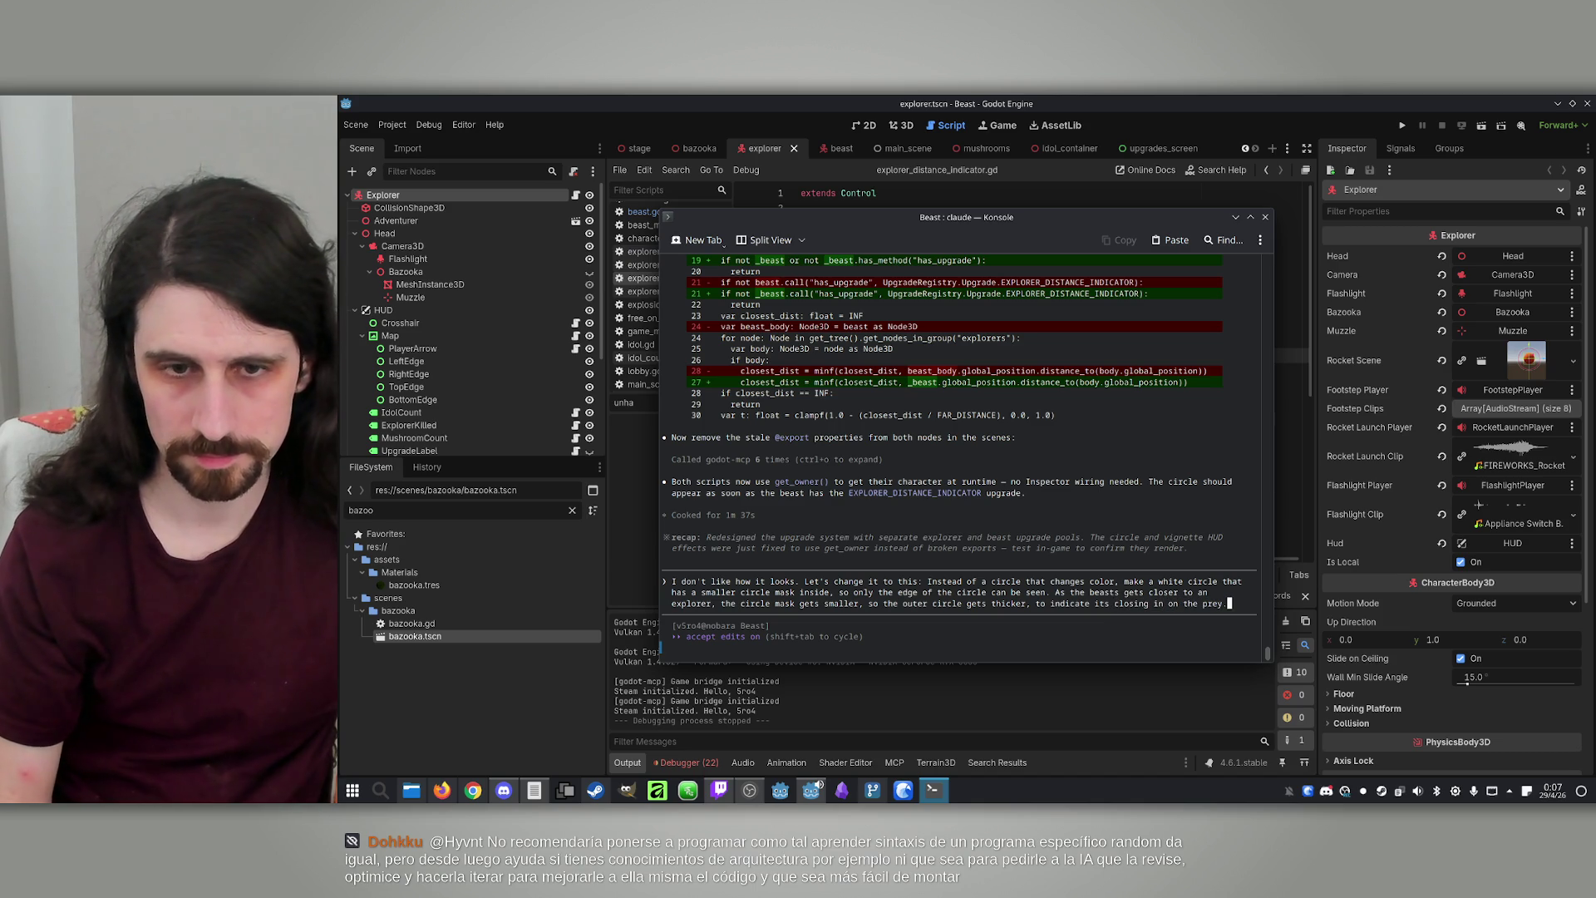
{"action": "key", "text": "Return"}
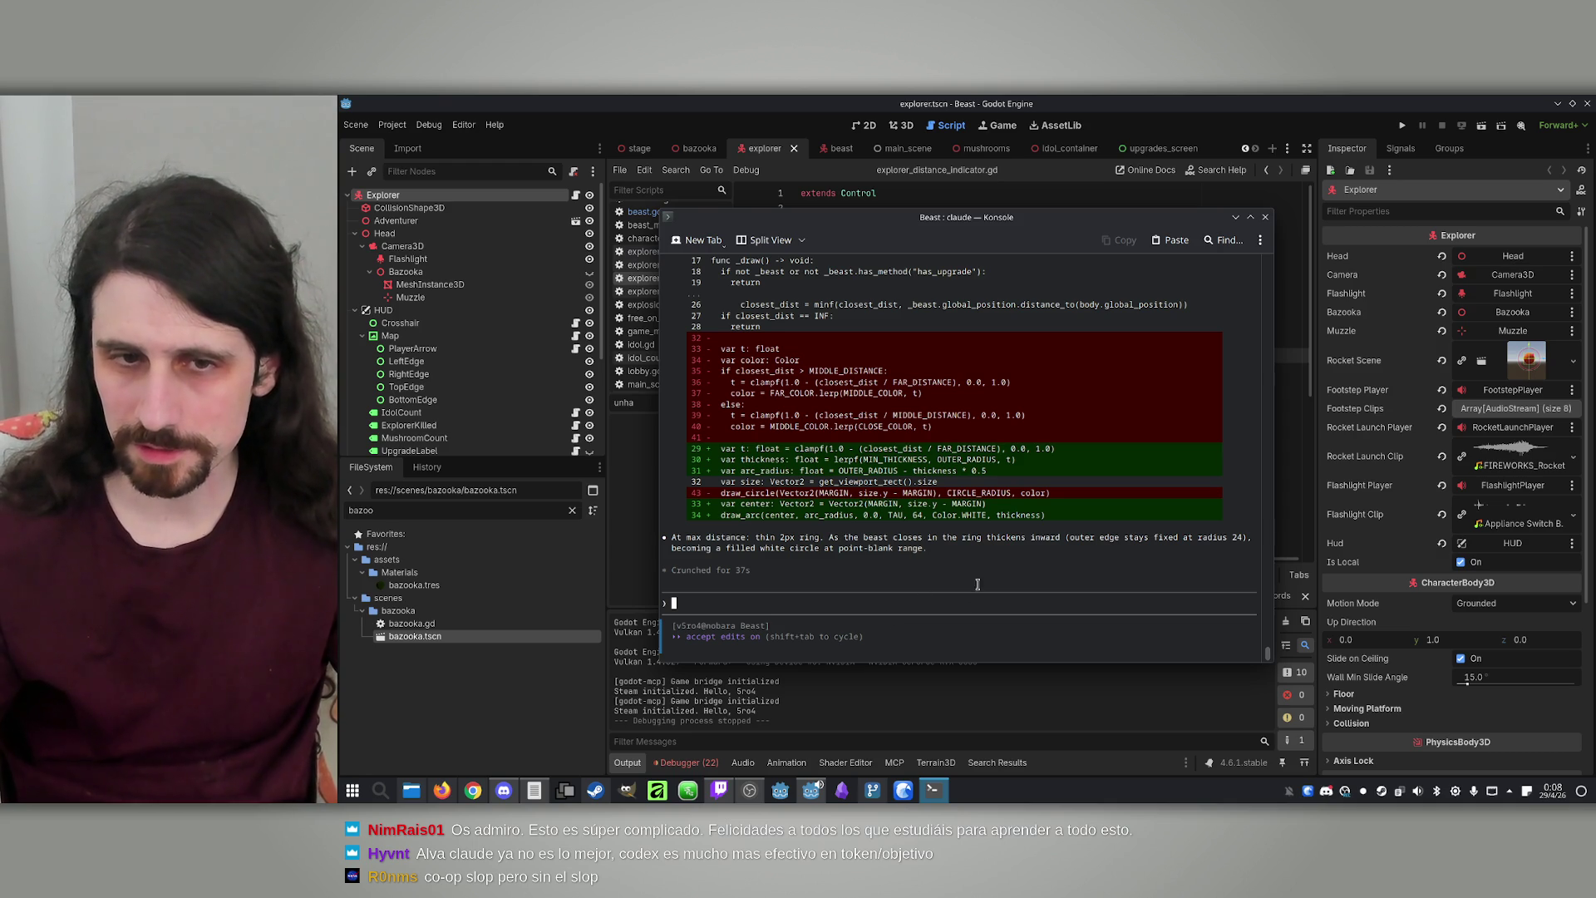
Launch two game instances to test Claude's new thickening white ring
{"action": "left_click", "coordinate": [1206, 99]}
{"action": "left_click", "coordinate": [1402, 125]}
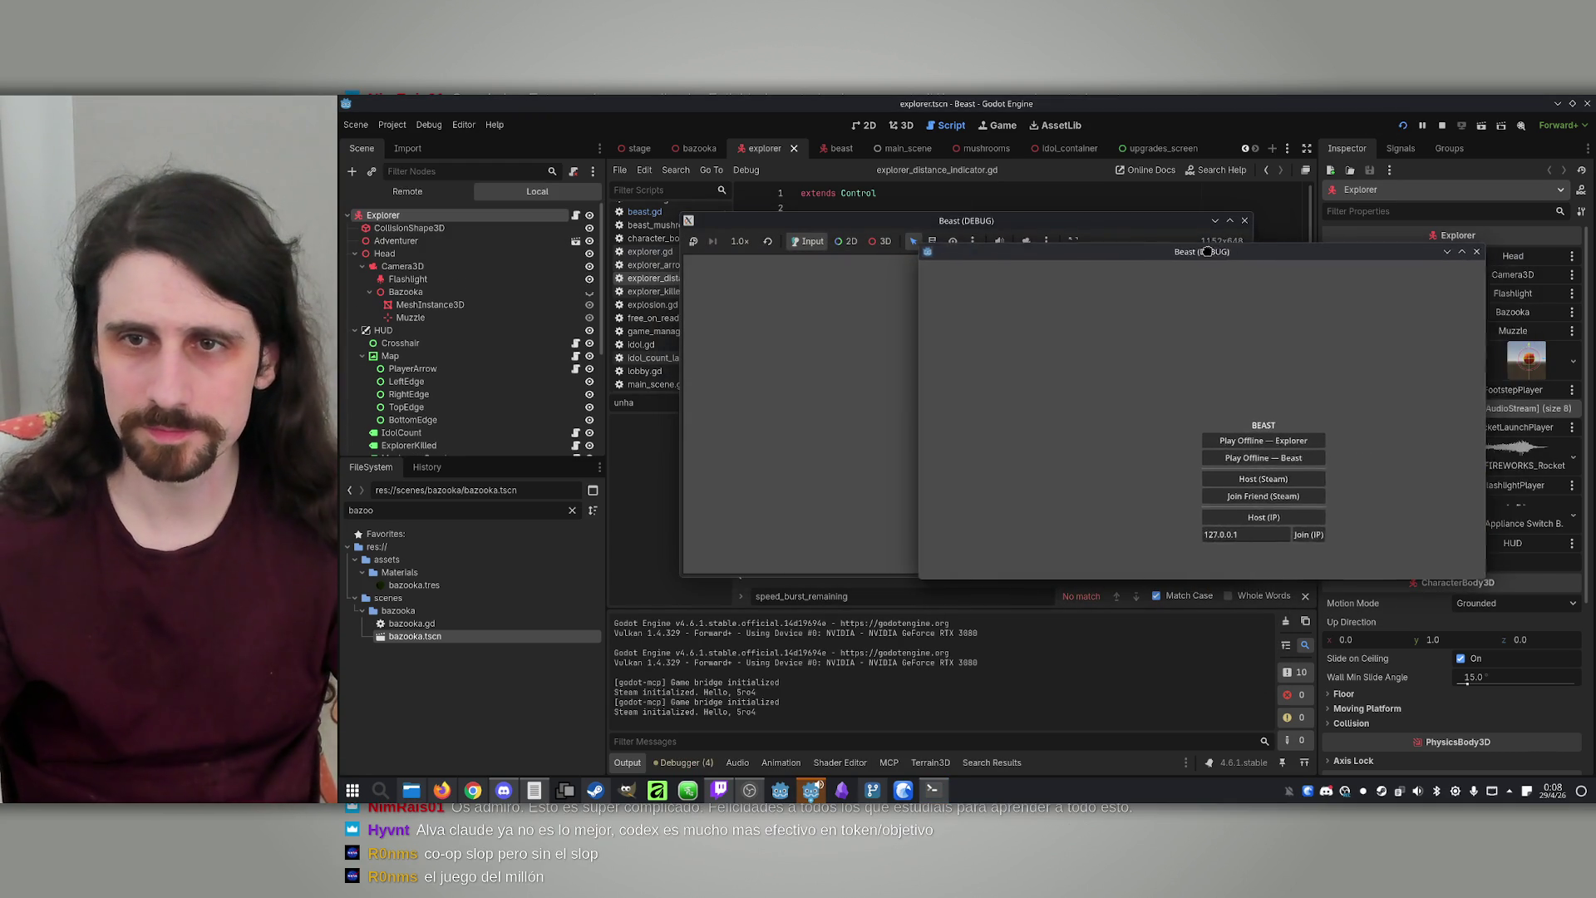
Place both Beast windows side by side, host and join, make Player 1 the Beast, and start
{"action": "left_click_drag", "start_coordinate": [1201, 251], "coordinate": [1242, 253]}
{"action": "left_click_drag", "start_coordinate": [980, 220], "coordinate": [680, 224]}
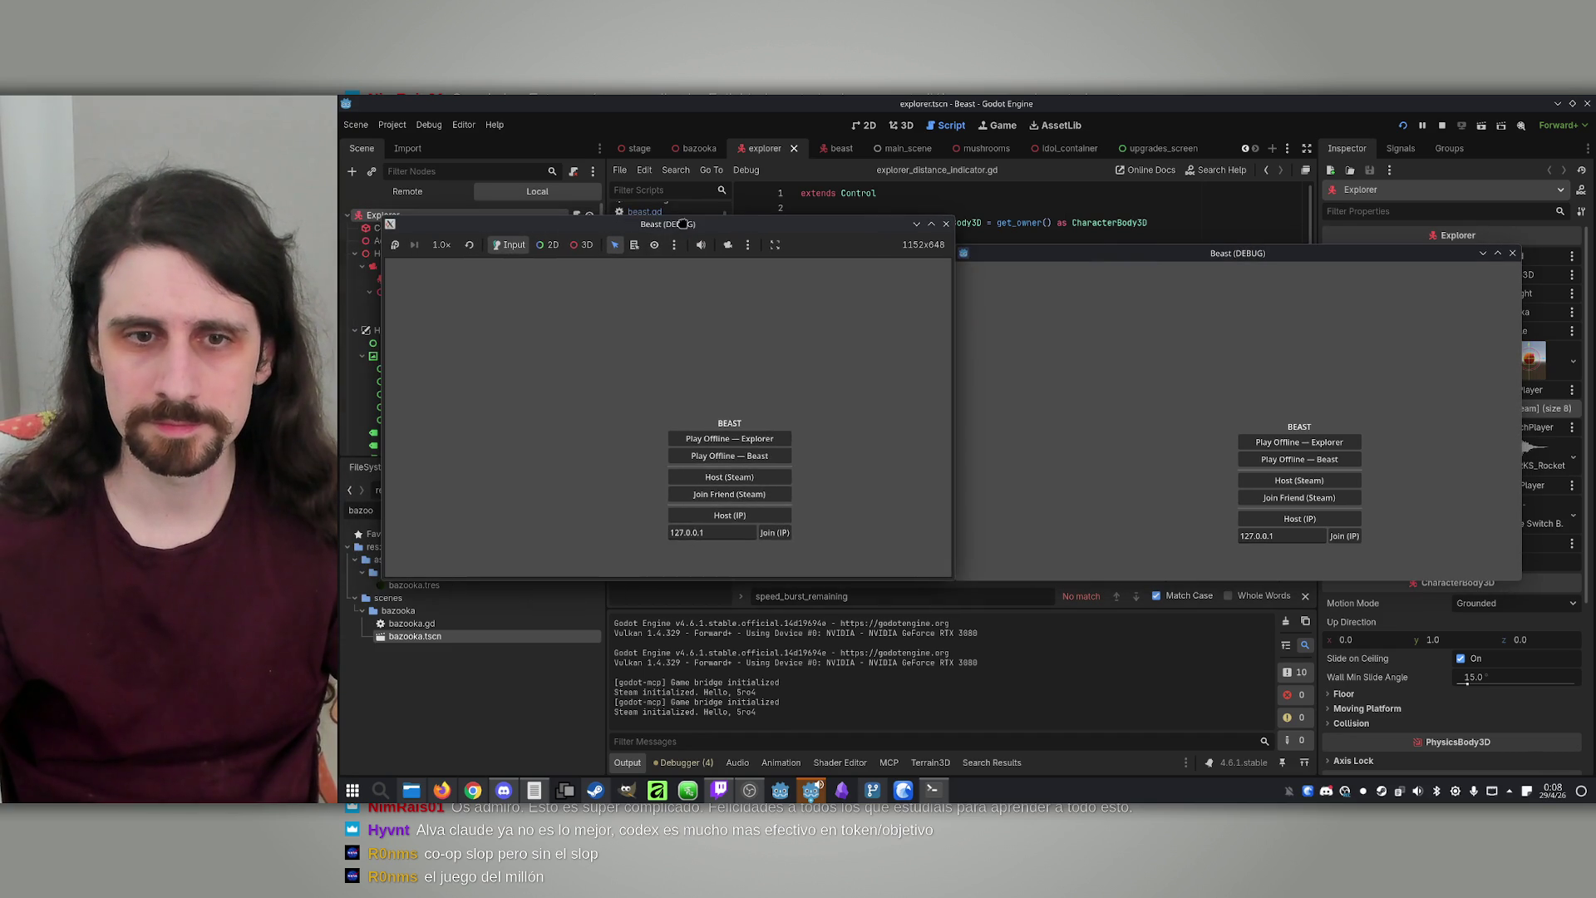
{"action": "left_click", "coordinate": [720, 516]}
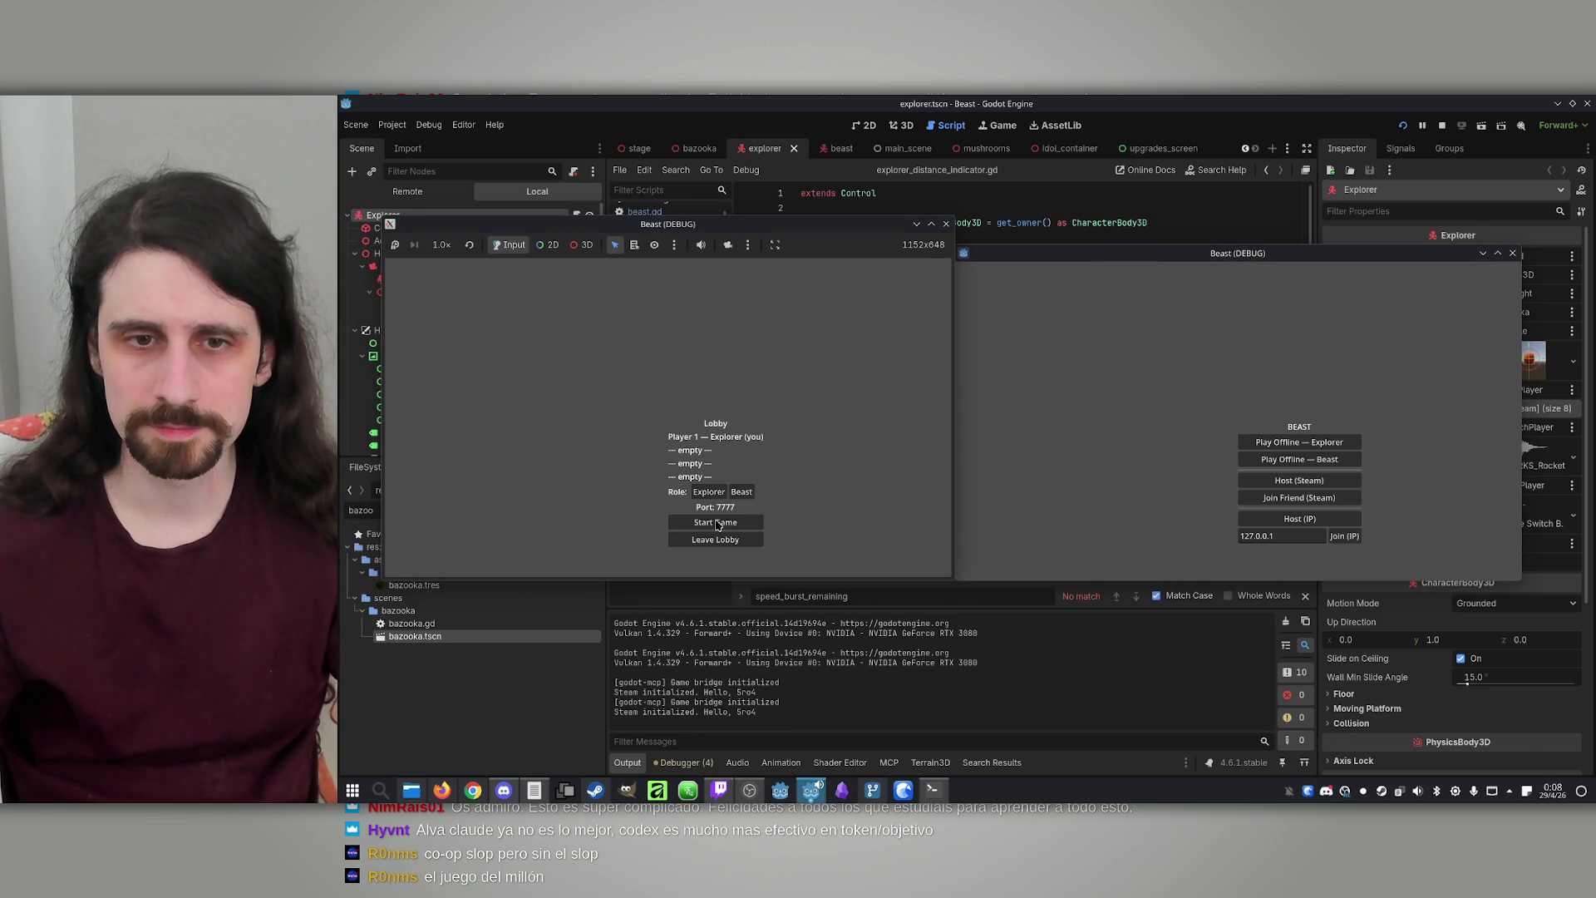
{"action": "left_click", "coordinate": [1345, 538]}
{"action": "left_click", "coordinate": [741, 493]}
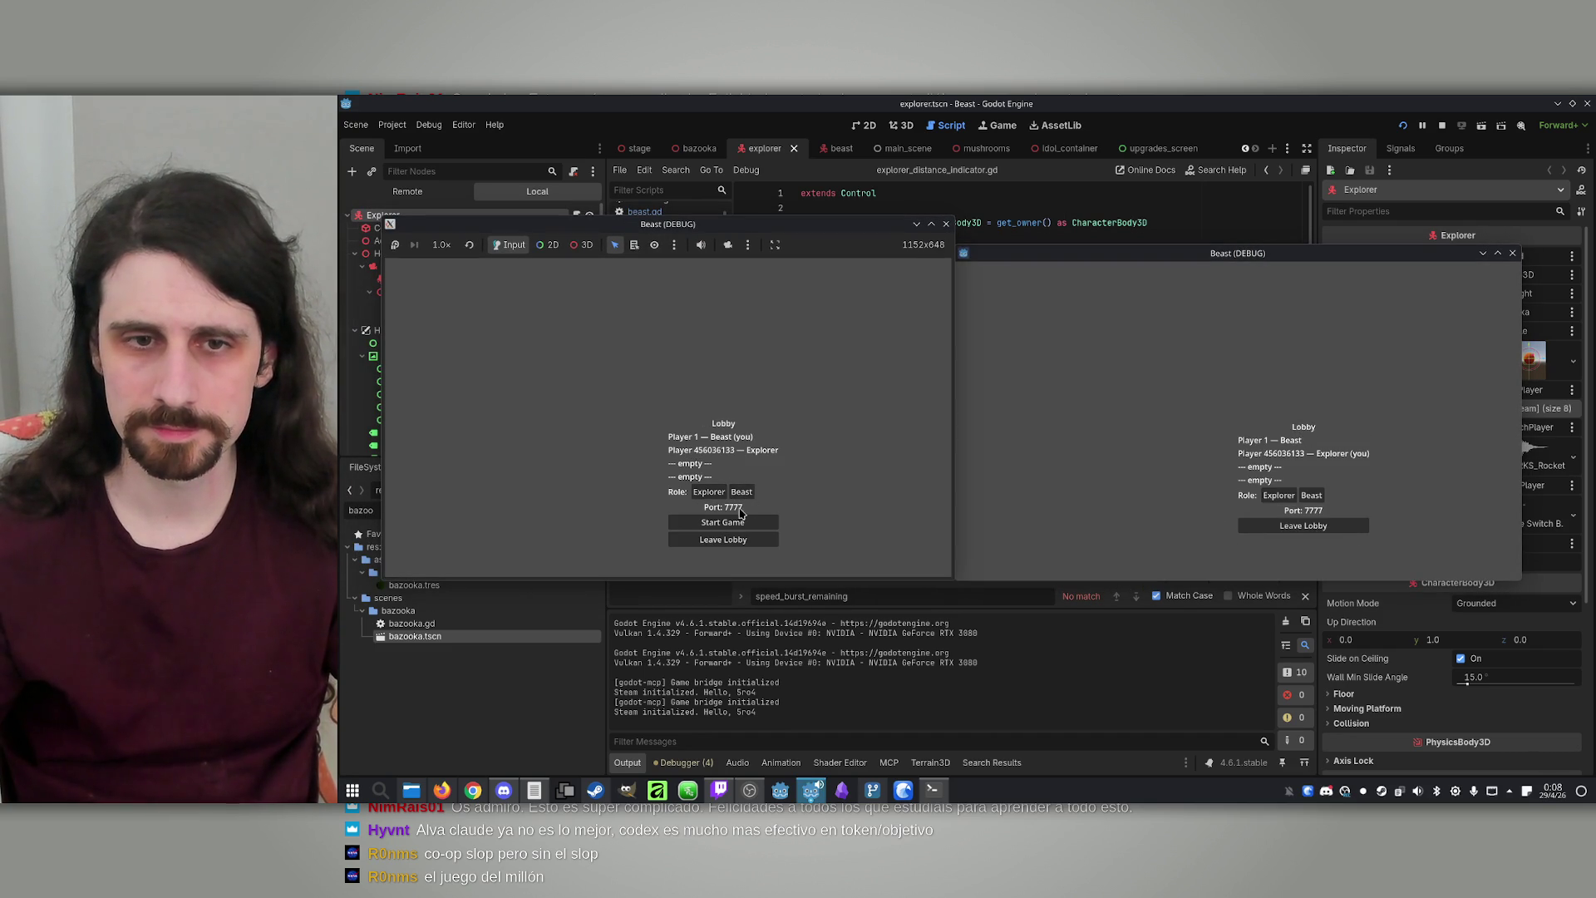
{"action": "left_click", "coordinate": [742, 524]}
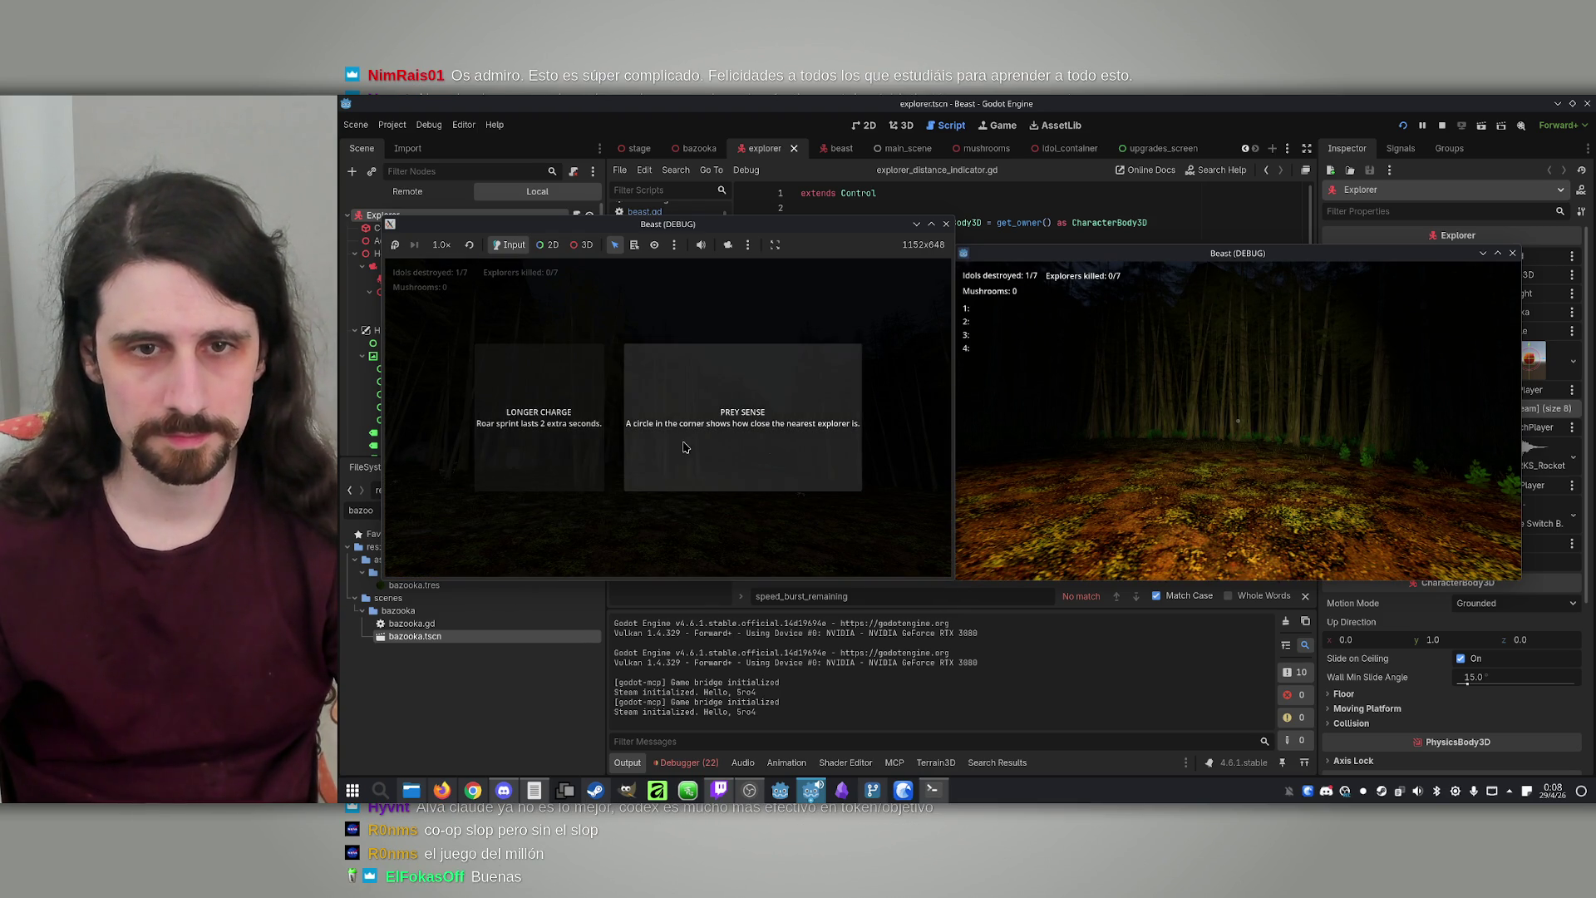
Walk the explorer through the dark forest past the rock face until upgrade cards appear
{"action": "key", "text": "w"}
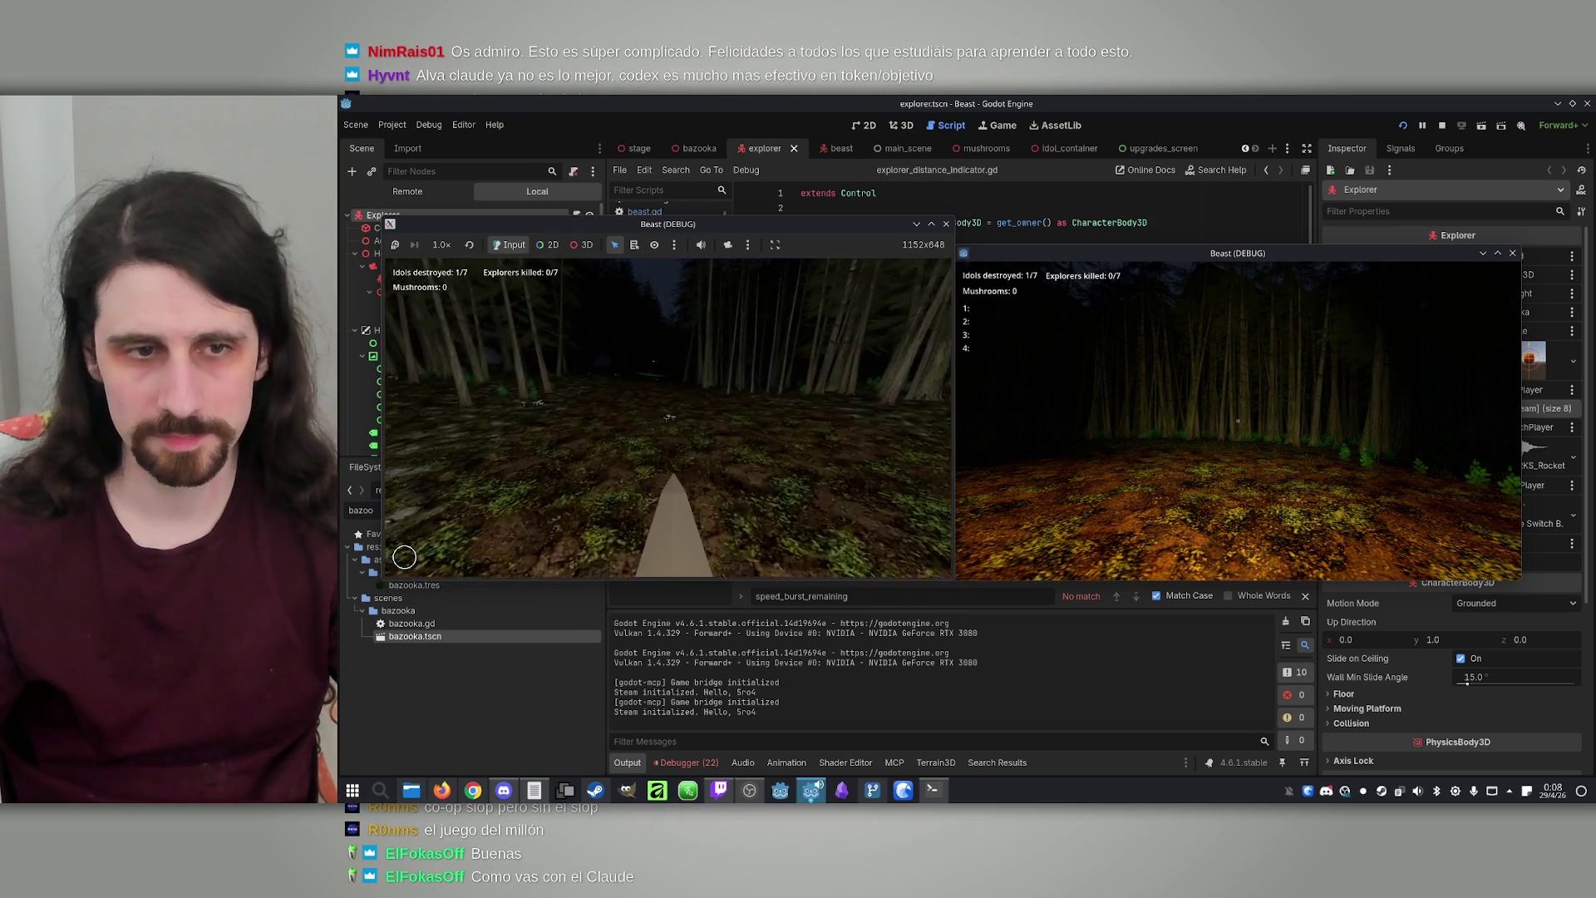
{"action": "key", "text": "w"}
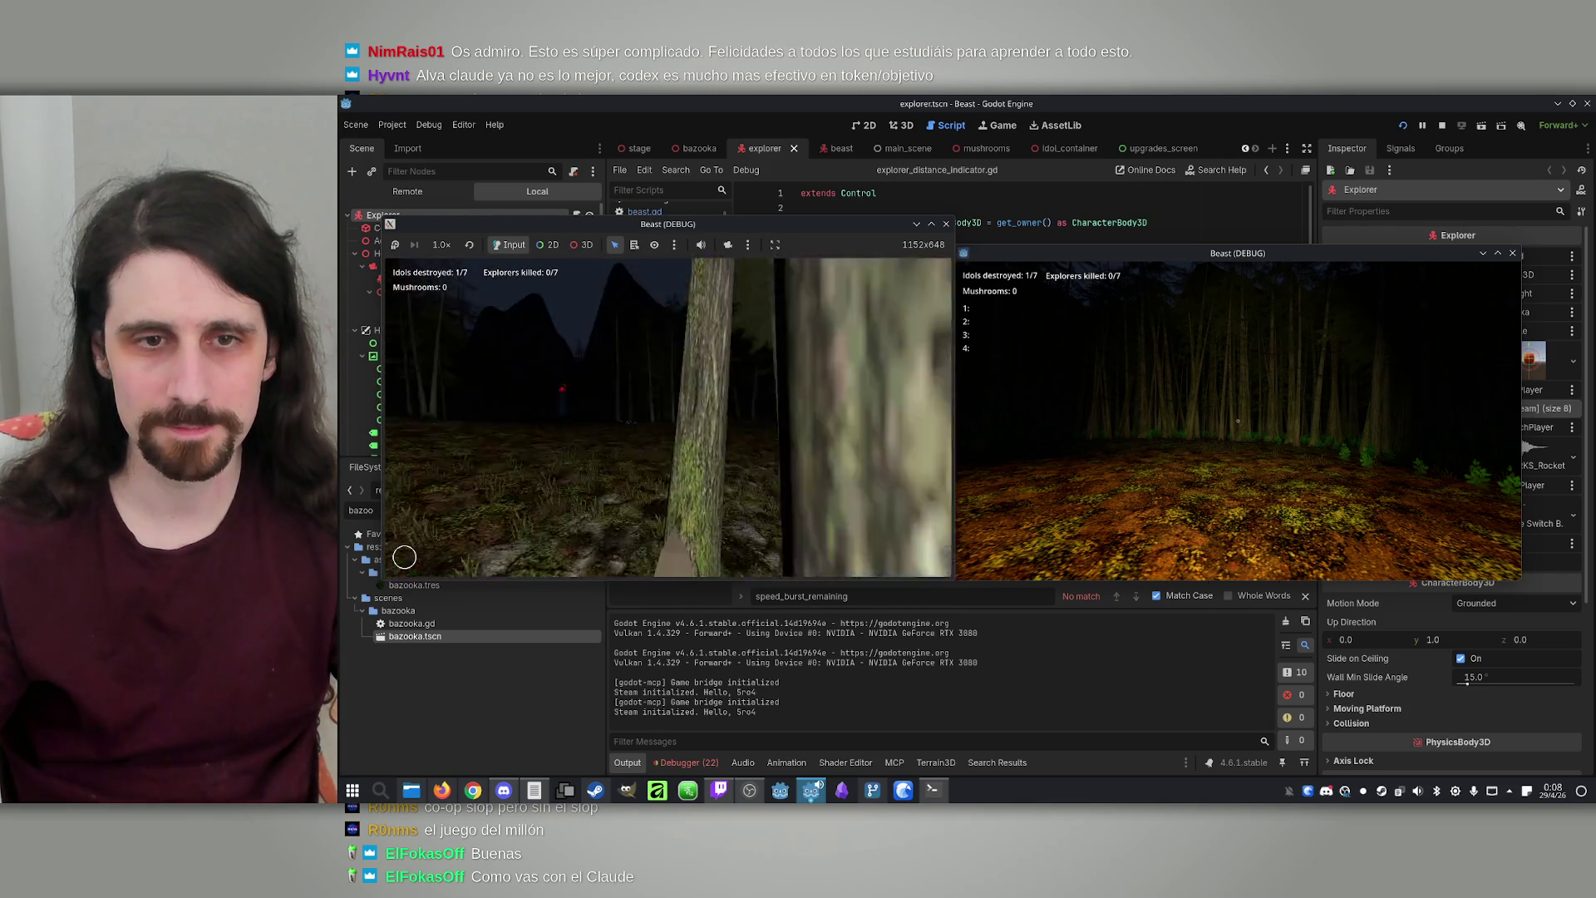
{"action": "key", "text": "w"}
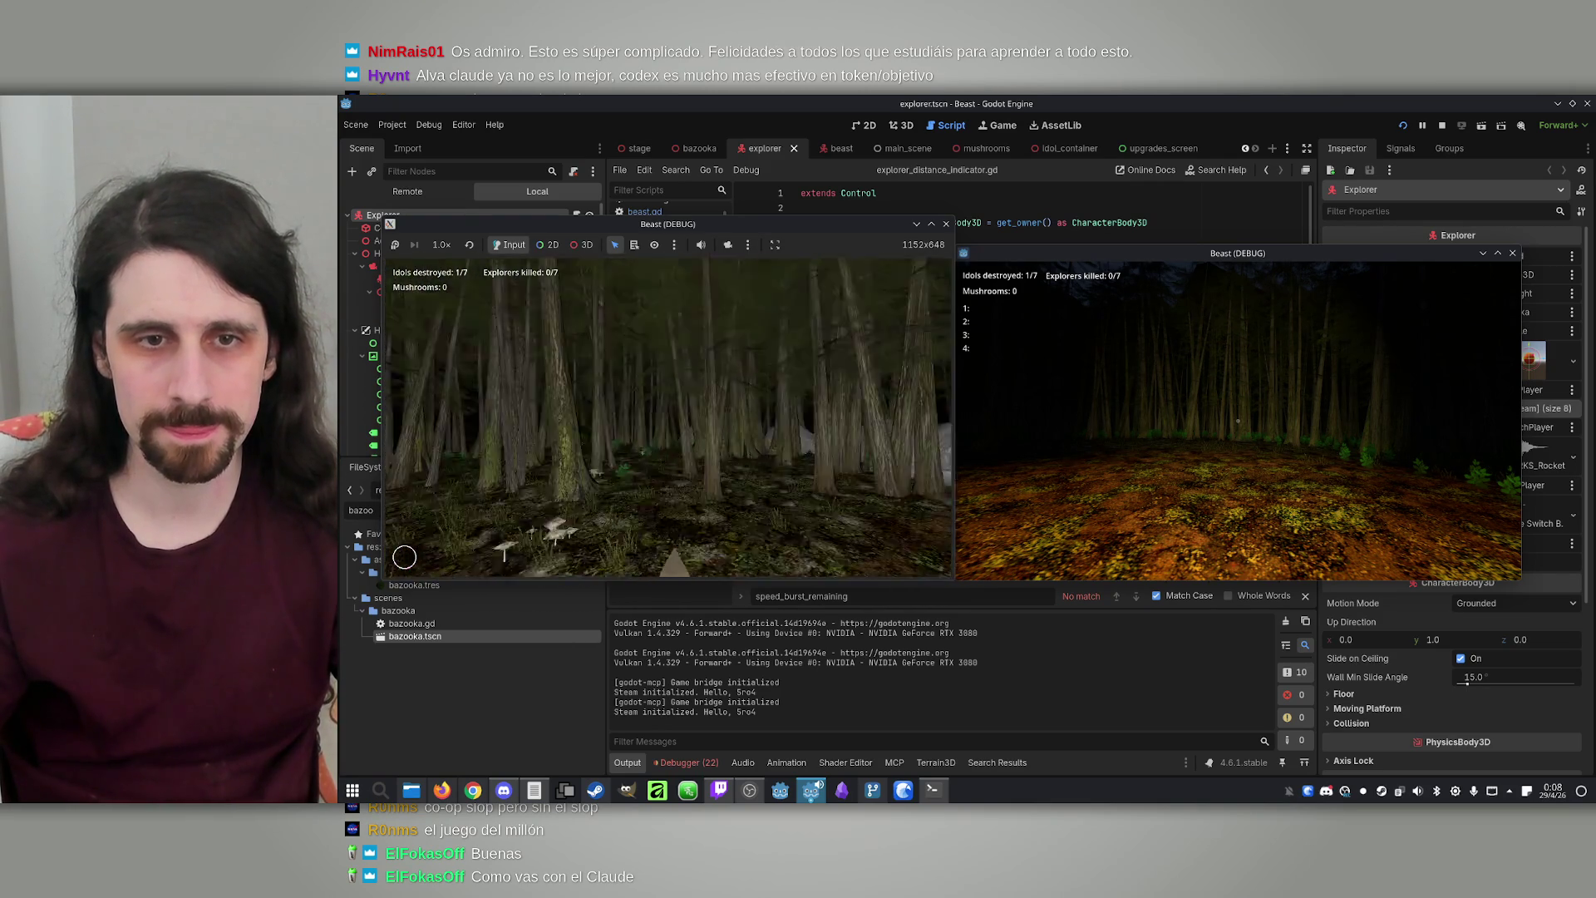
{"action": "key", "text": "w"}
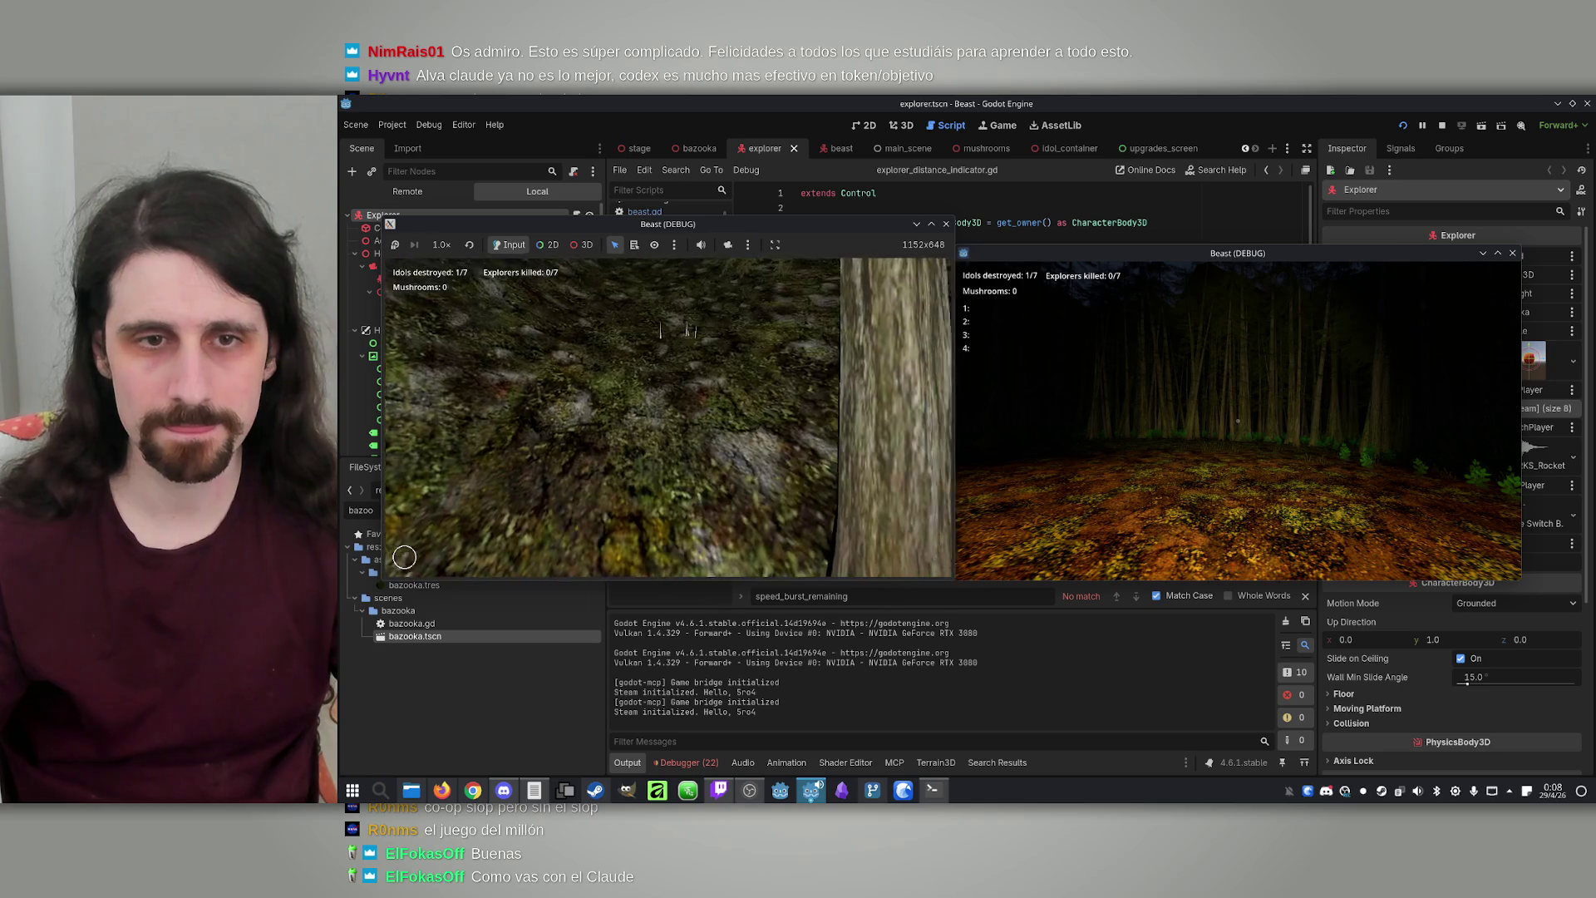
{"action": "key", "text": "w"}
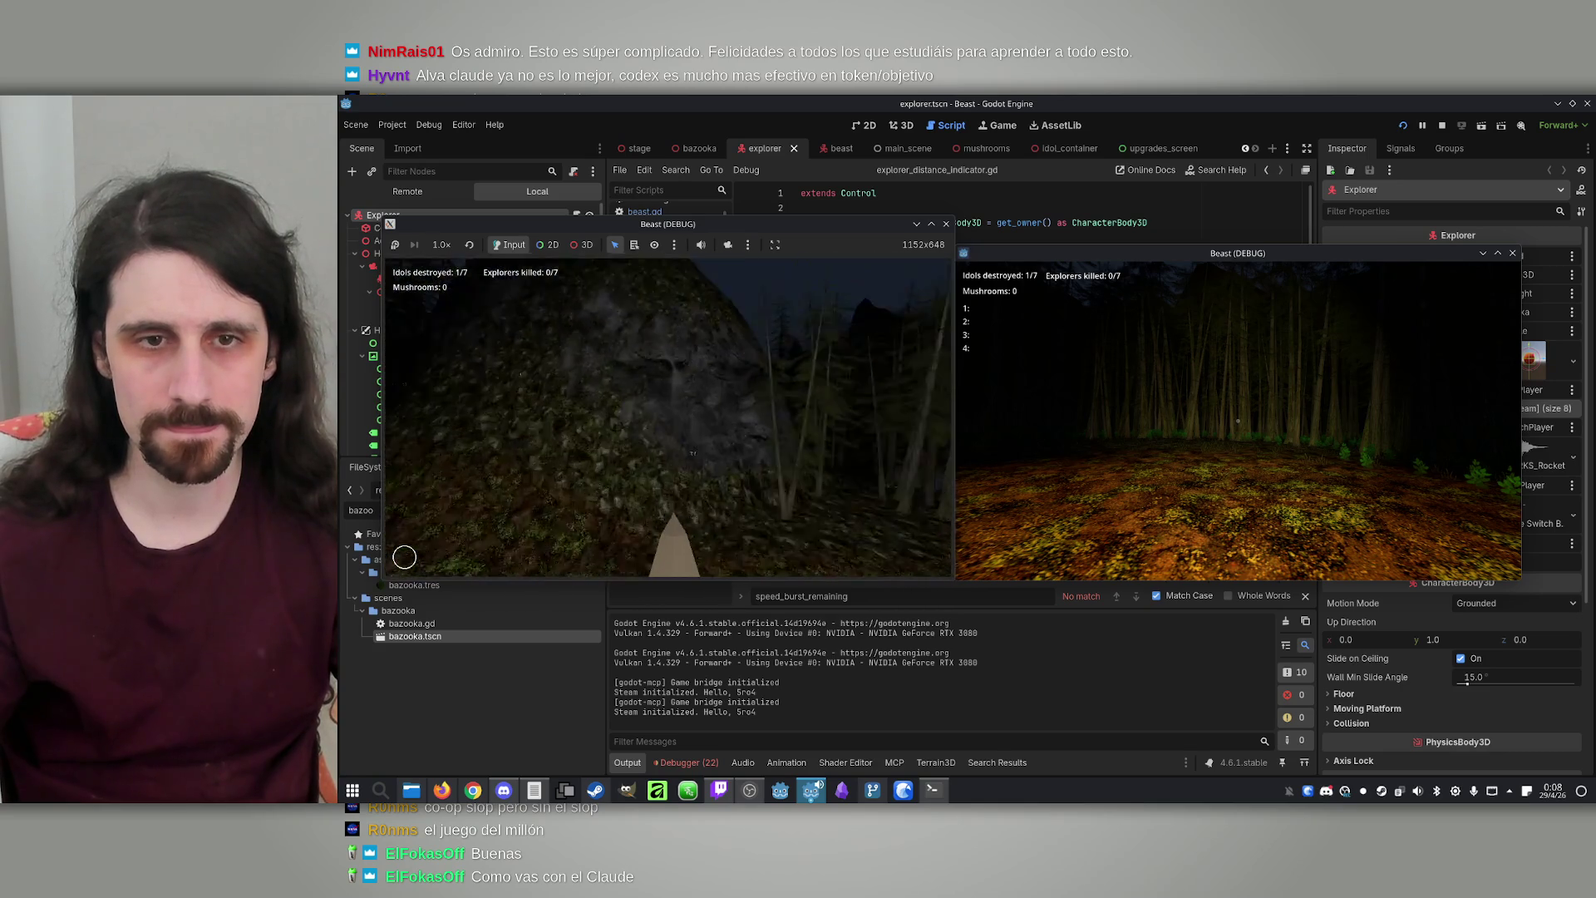
{"action": "key", "text": "w"}
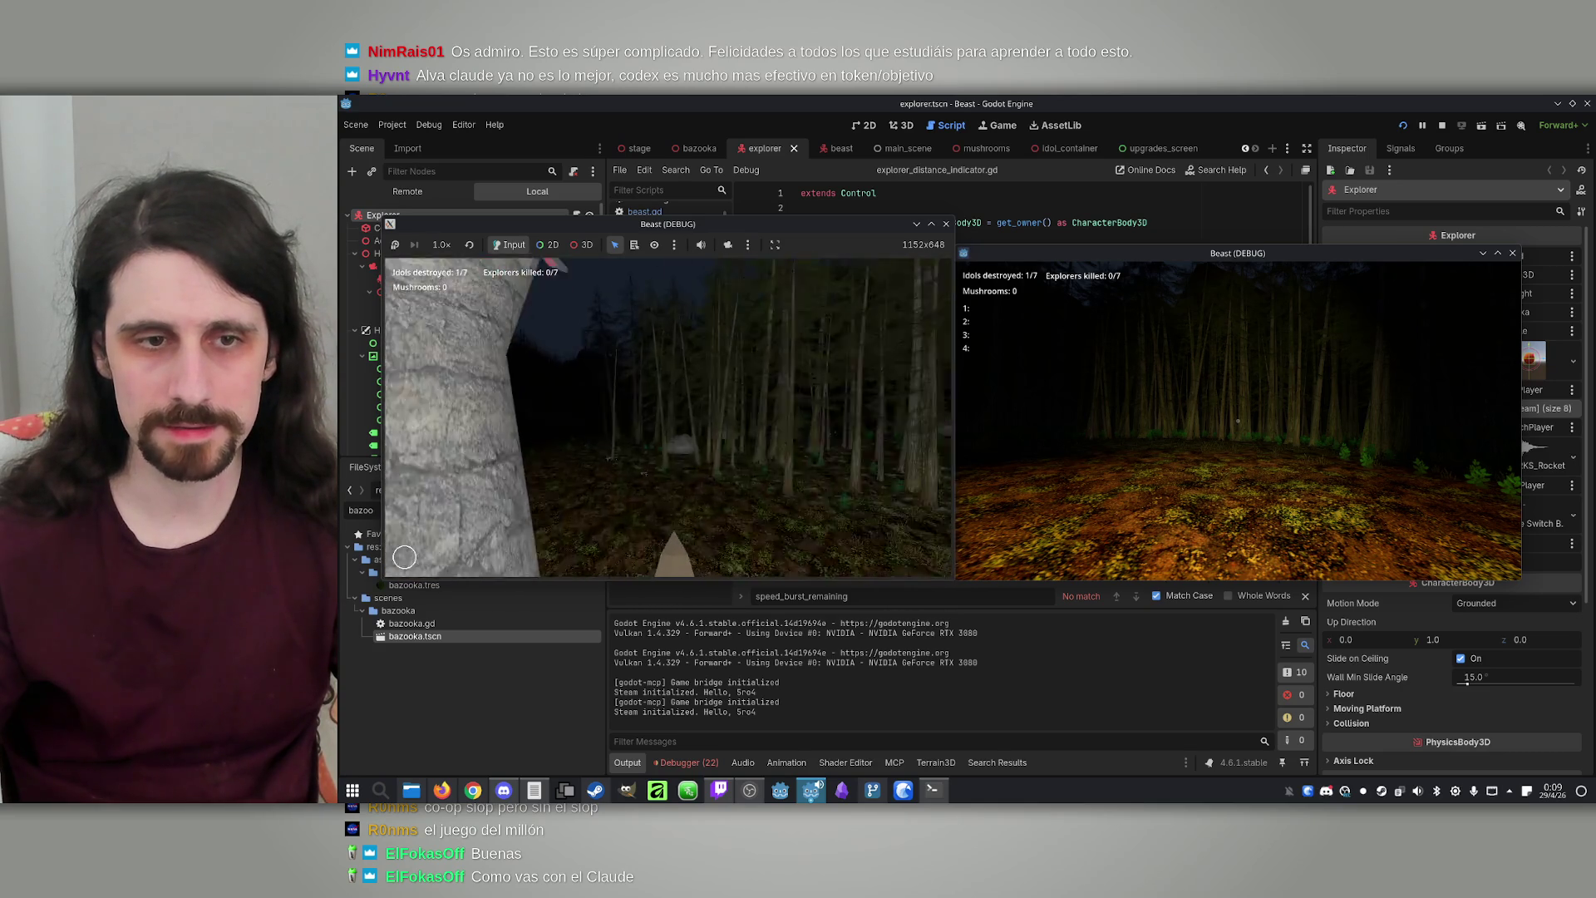
{"action": "key", "text": "w"}
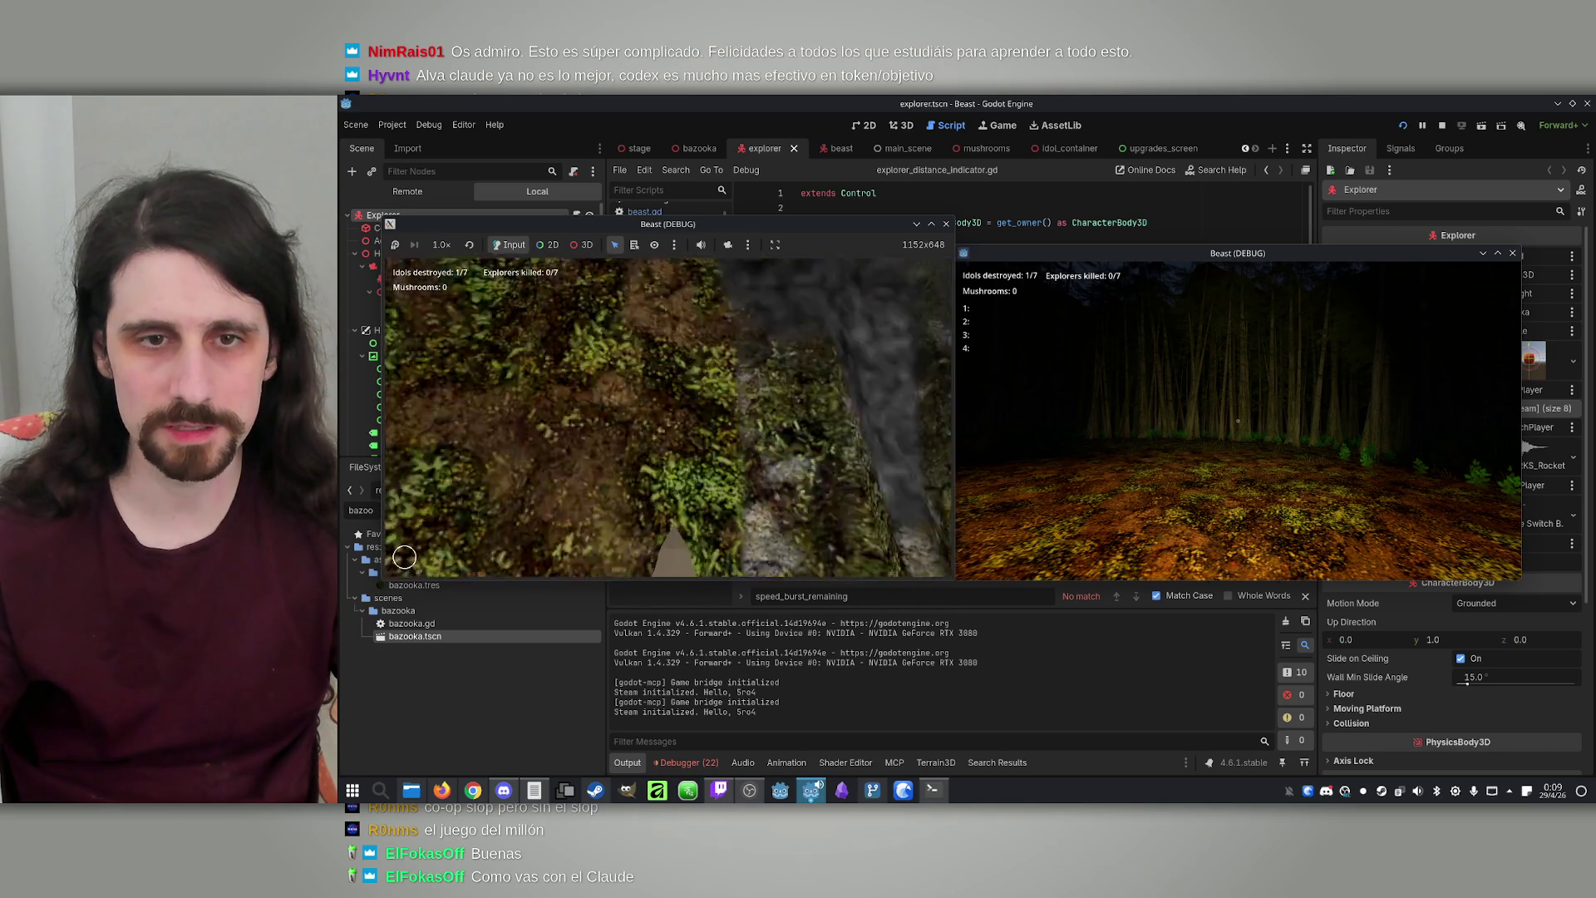
{"action": "key", "text": "w"}
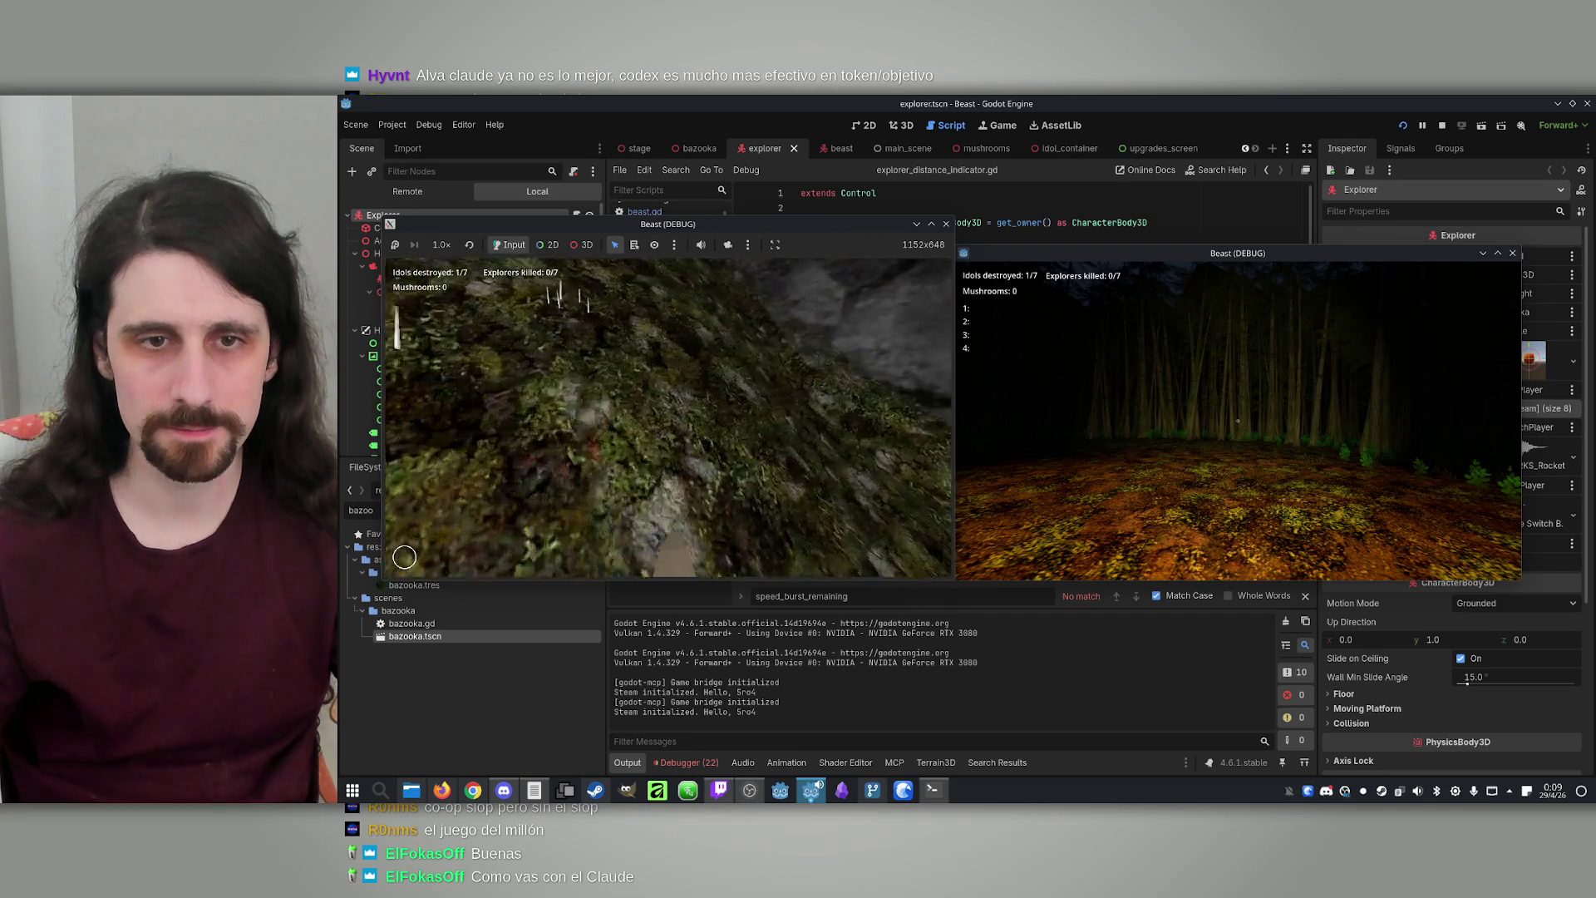
{"action": "key", "text": "w"}
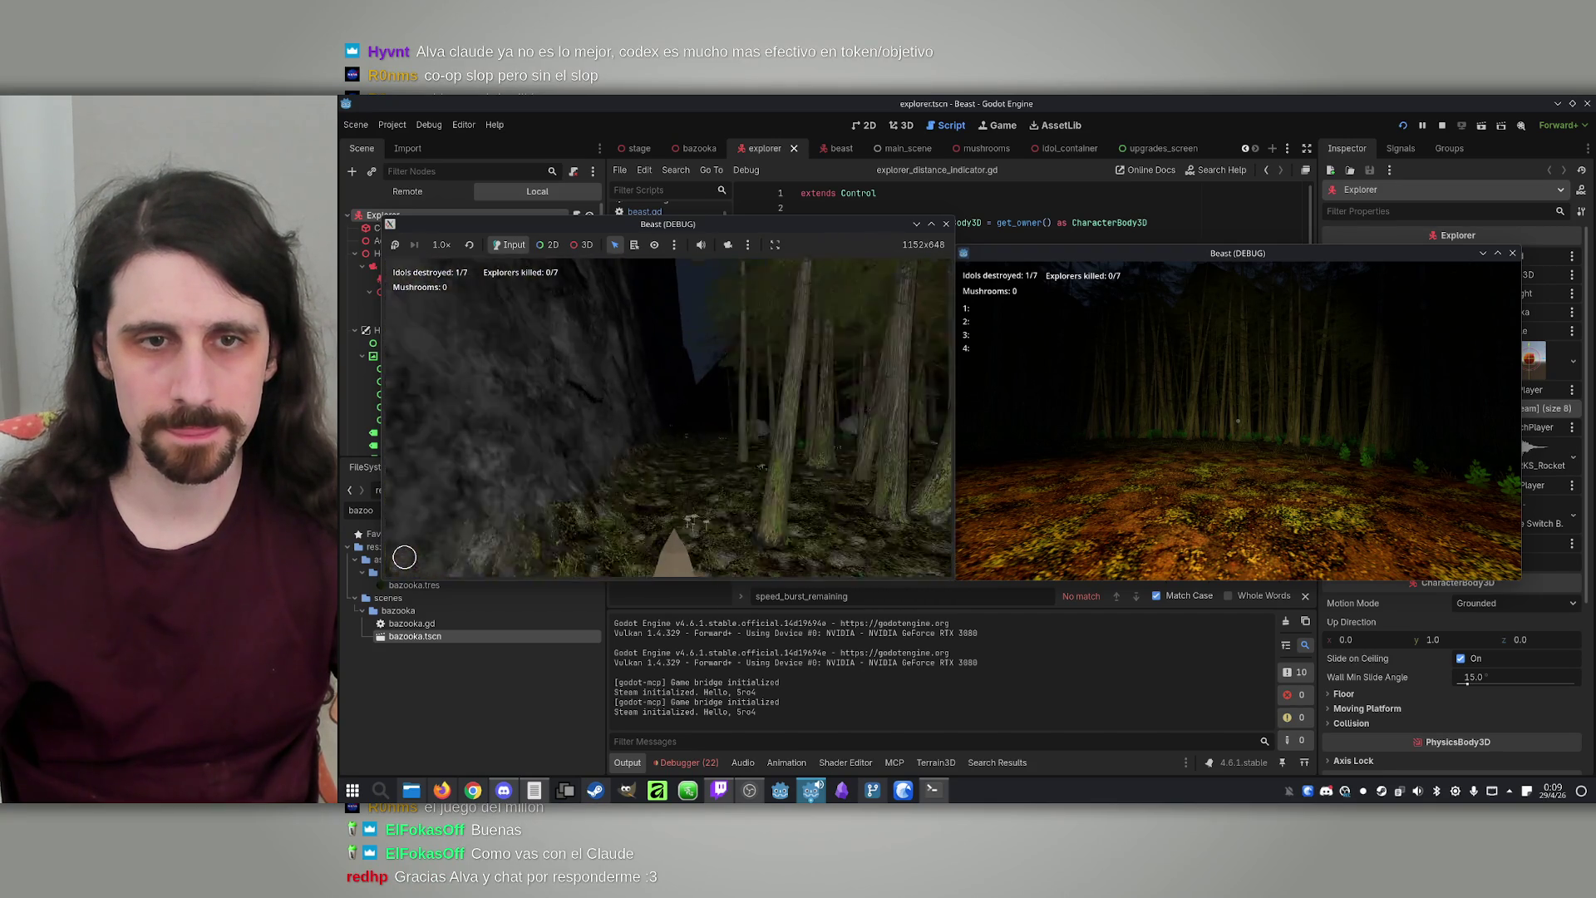
{"action": "key", "text": "w"}
{"action": "key", "text": "w"}
{"action": "key", "text": "w"}
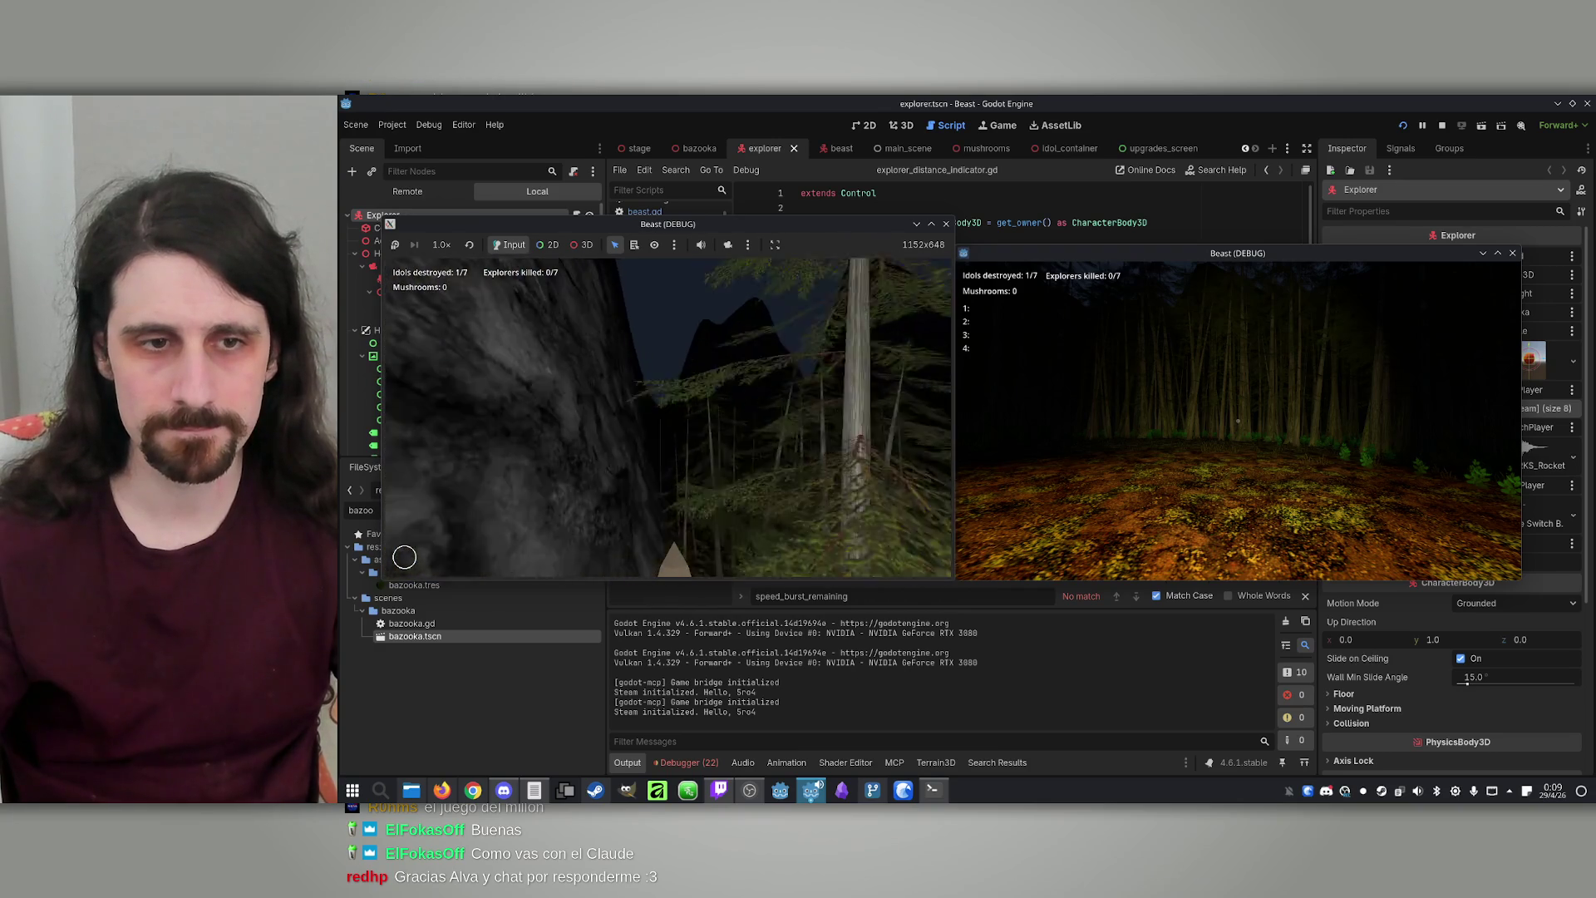
{"action": "key", "text": "w"}
{"action": "key", "text": "w"}
{"action": "key", "text": "w"}
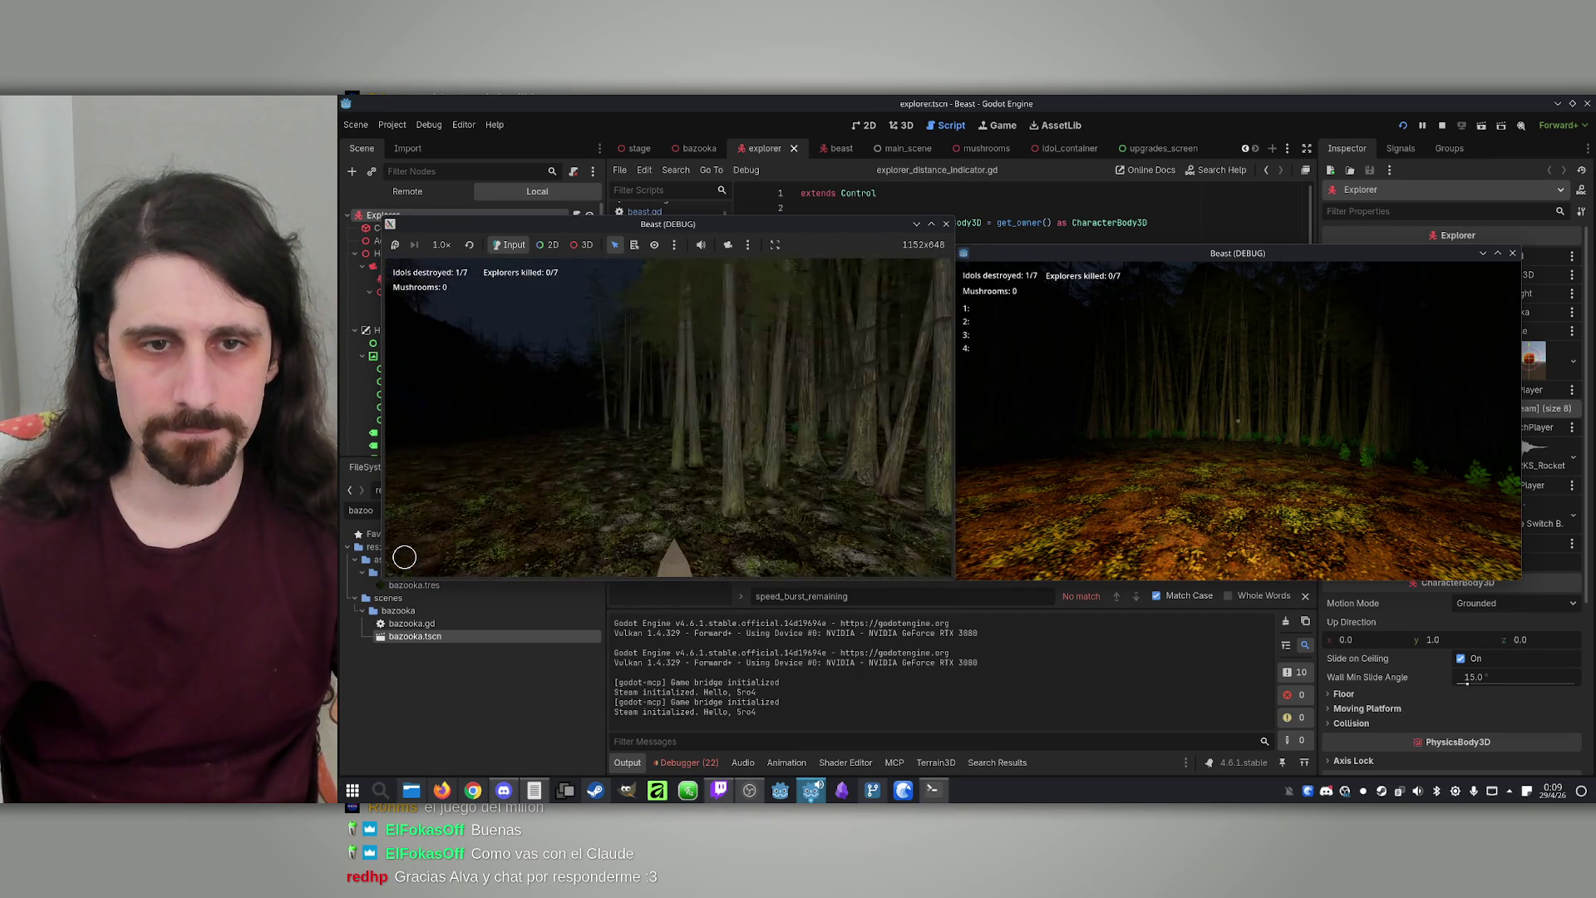
{"action": "key", "text": "w"}
{"action": "key", "text": "w"}
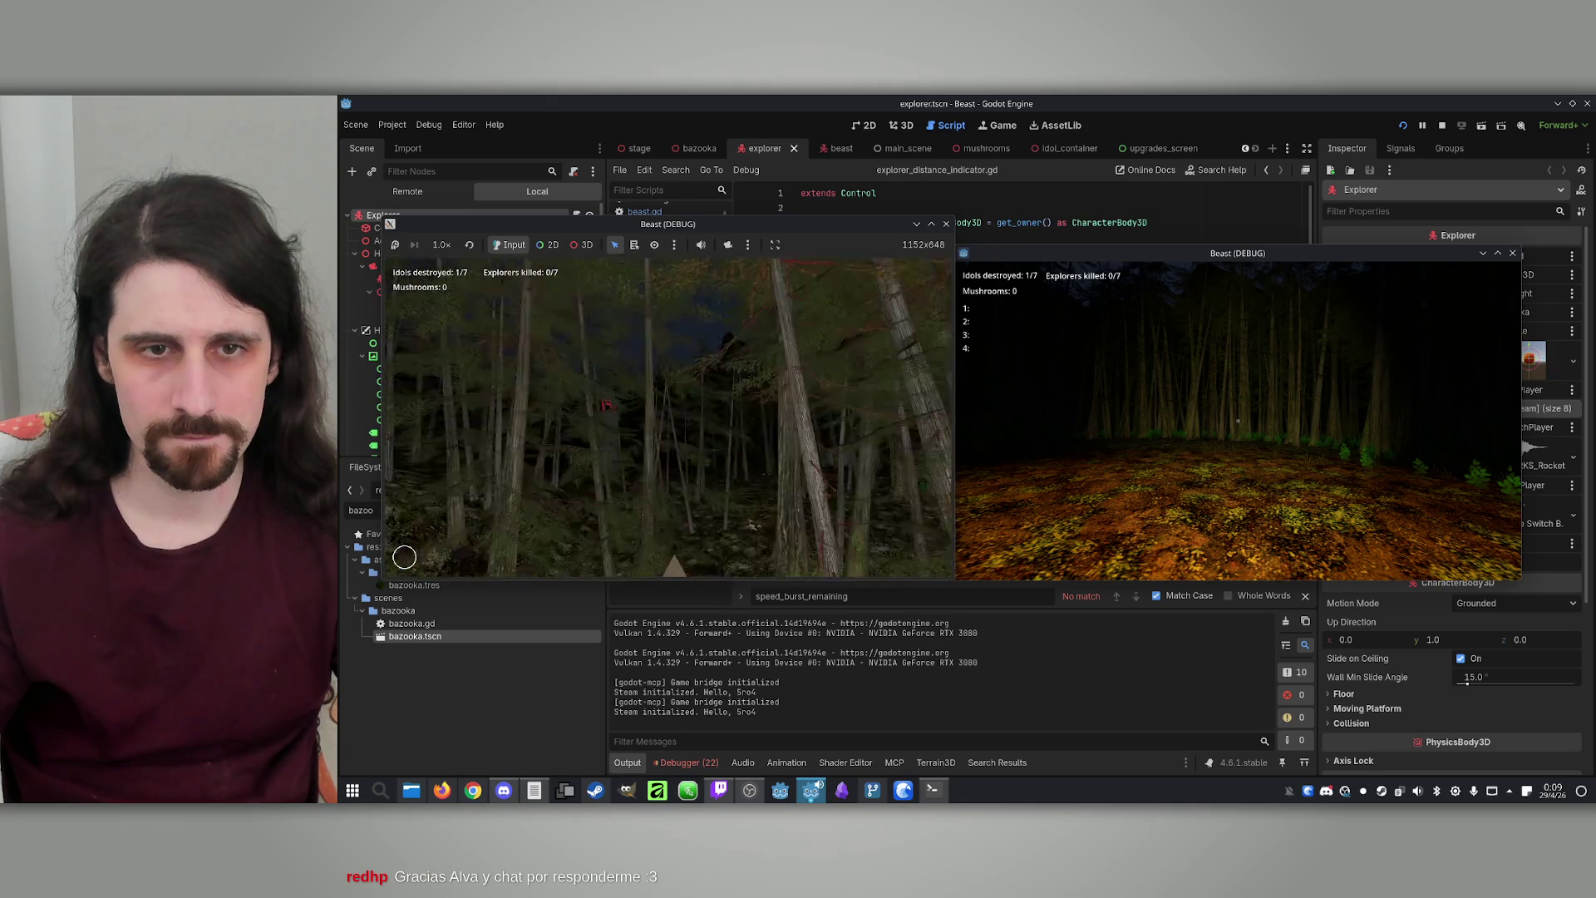
{"action": "key", "text": "super"}
{"action": "key", "text": "super"}
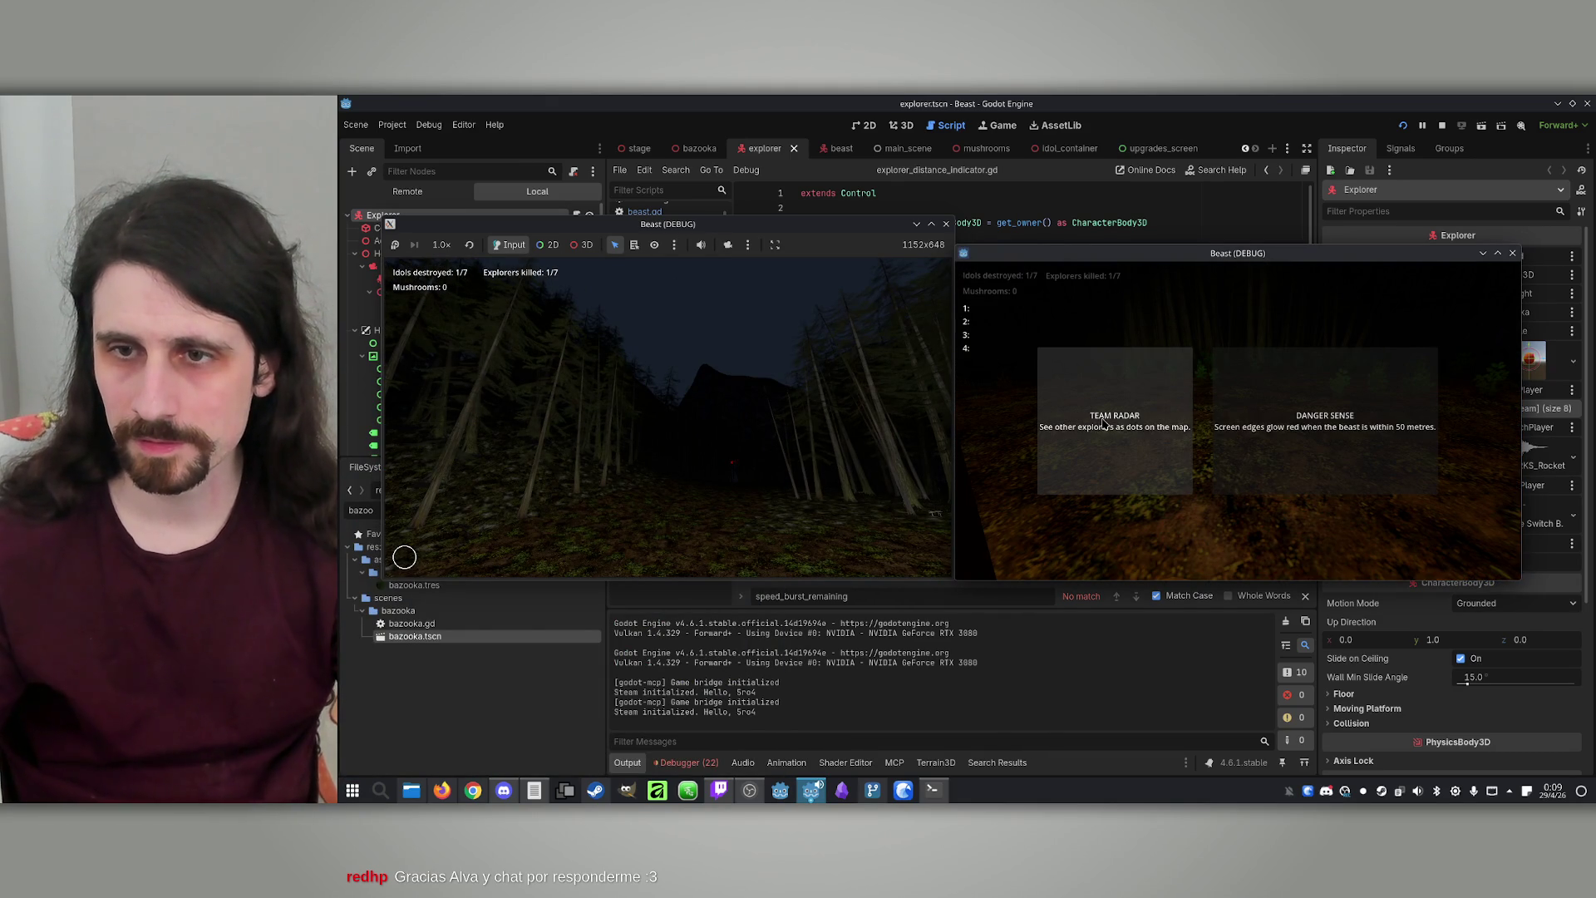
Take the Danger Sense and Beast Sense upgrades, then toggle the map overlay with M
{"action": "left_click", "coordinate": [1308, 462]}
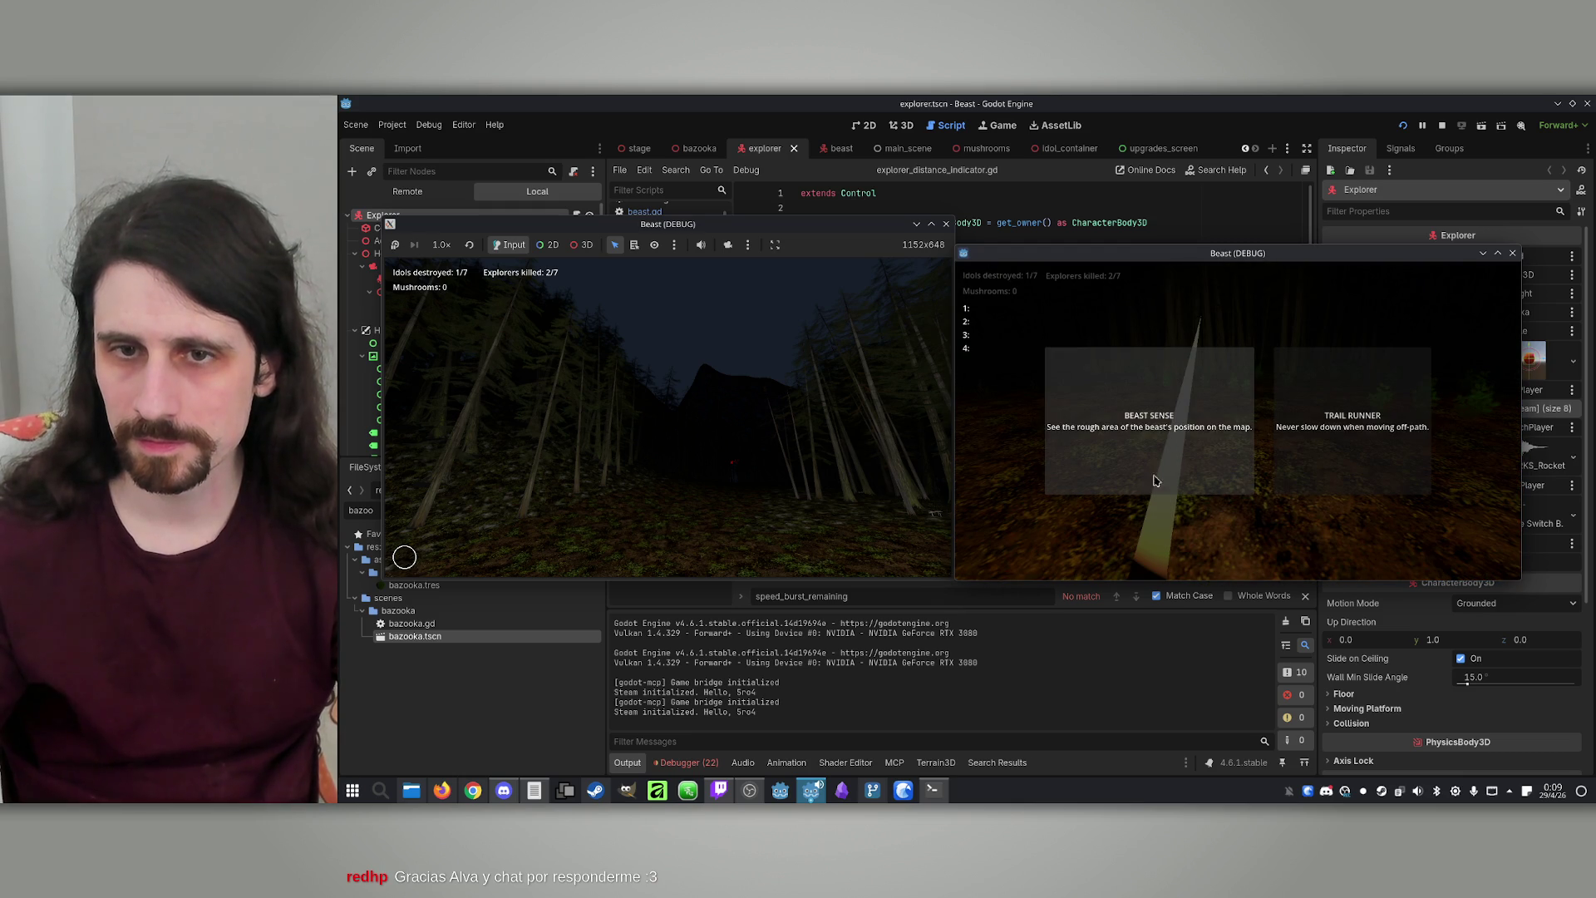
{"action": "left_click", "coordinate": [1145, 475]}
{"action": "key", "text": "m"}
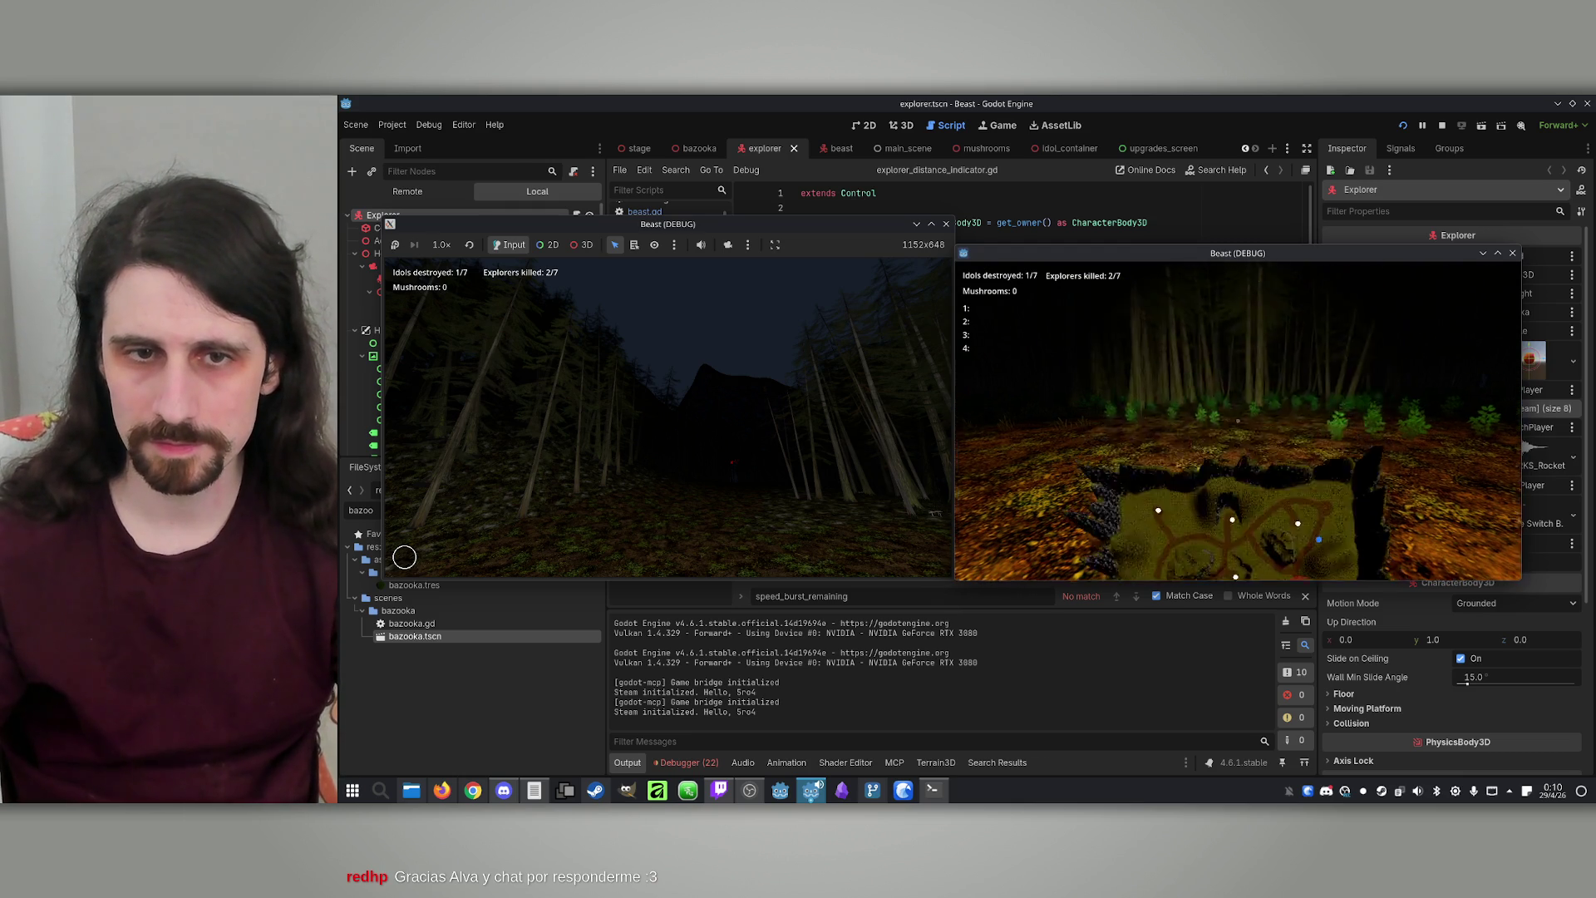
{"action": "key", "text": "m"}
{"action": "key", "text": "m"}
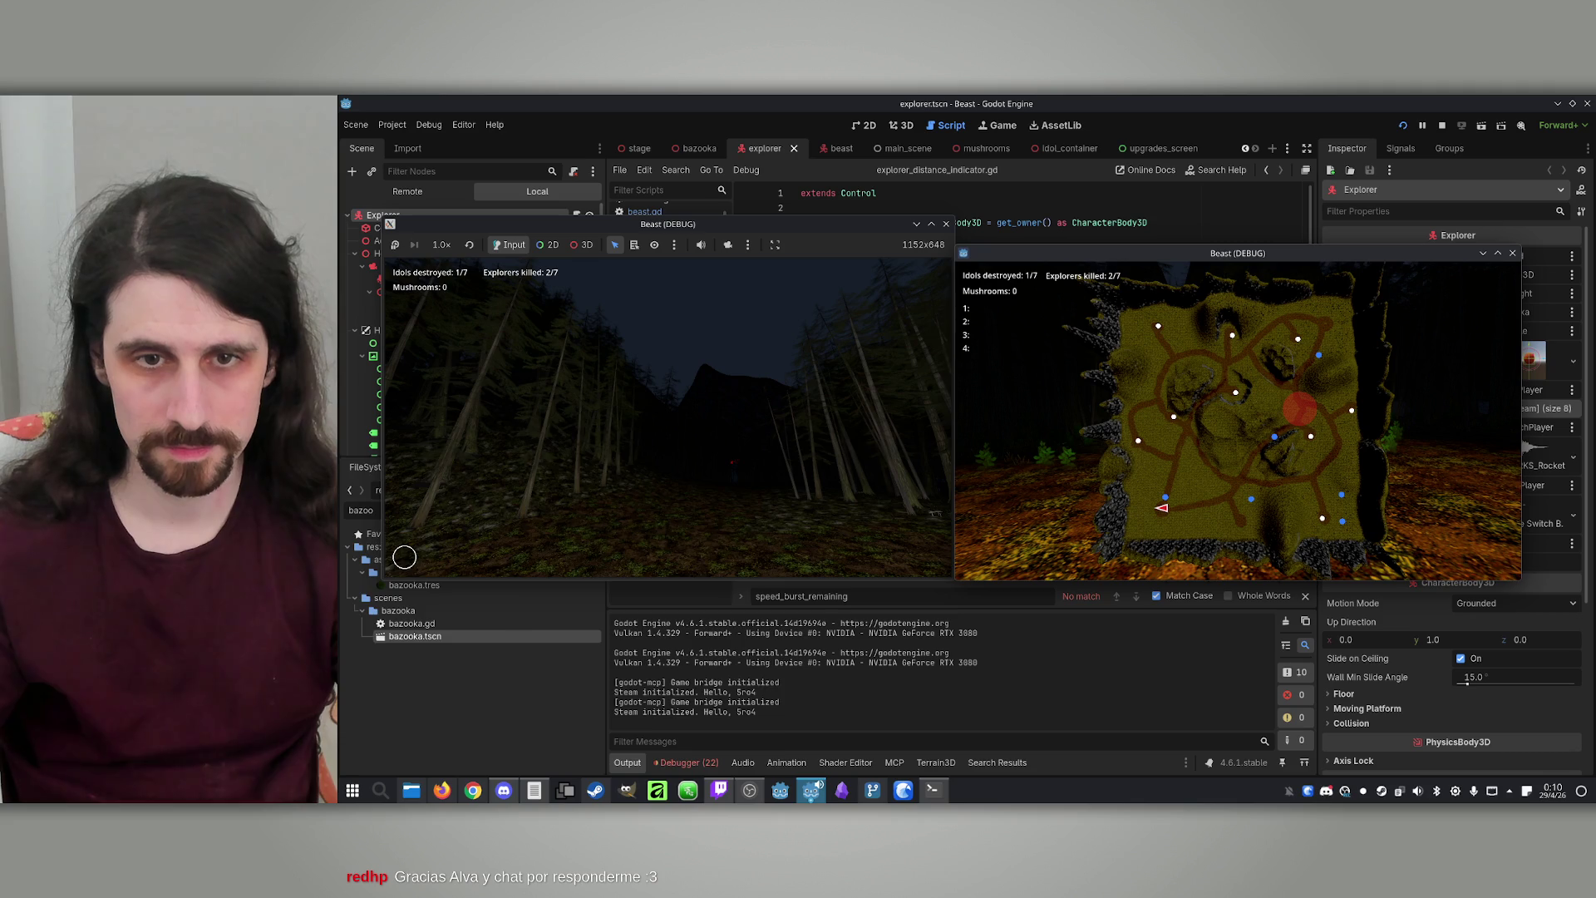
{"action": "key", "text": "super"}
{"action": "key", "text": "super"}
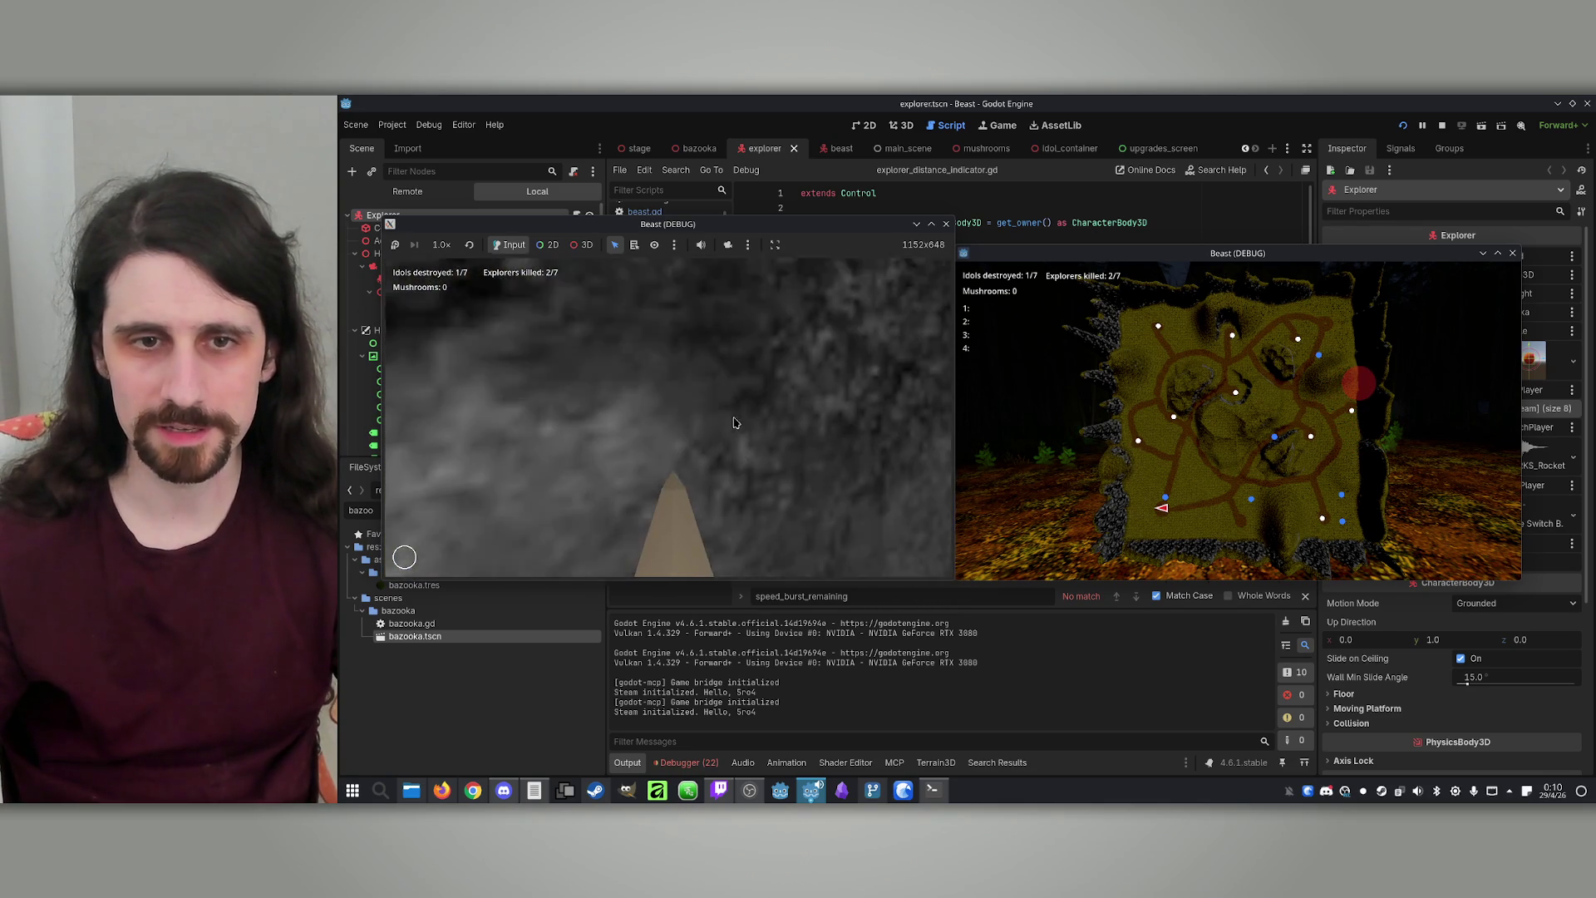
Keep playing until Danger Sense turns the screen edges red, then stop the game
{"action": "key", "text": "super"}
{"action": "key", "text": "super"}
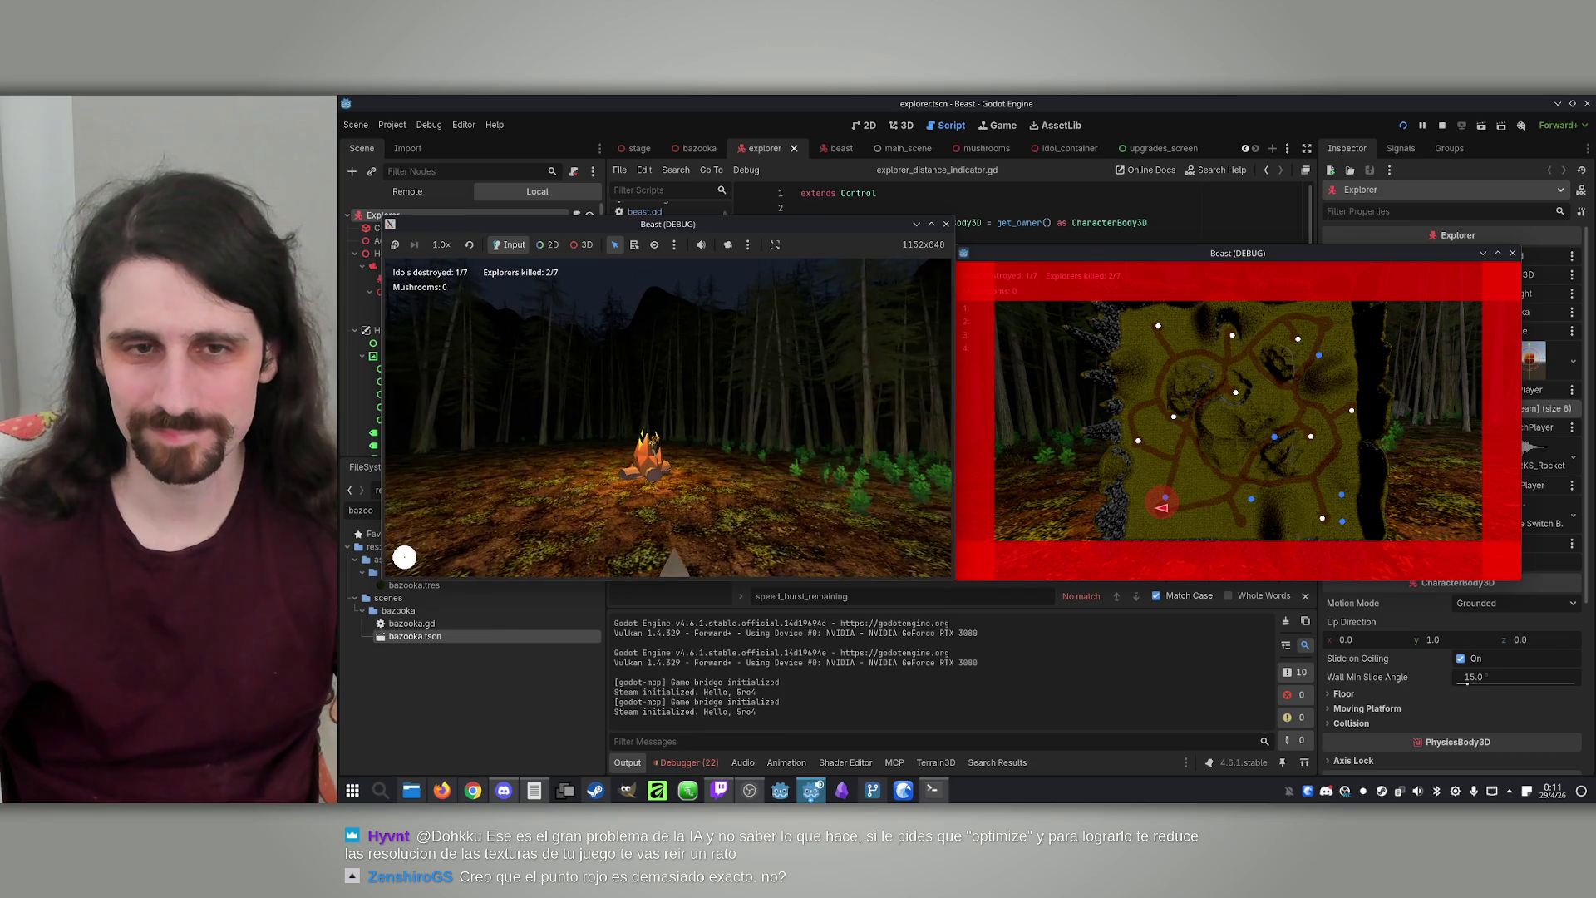
{"action": "key", "text": "super"}
{"action": "left_click", "coordinate": [1441, 125]}
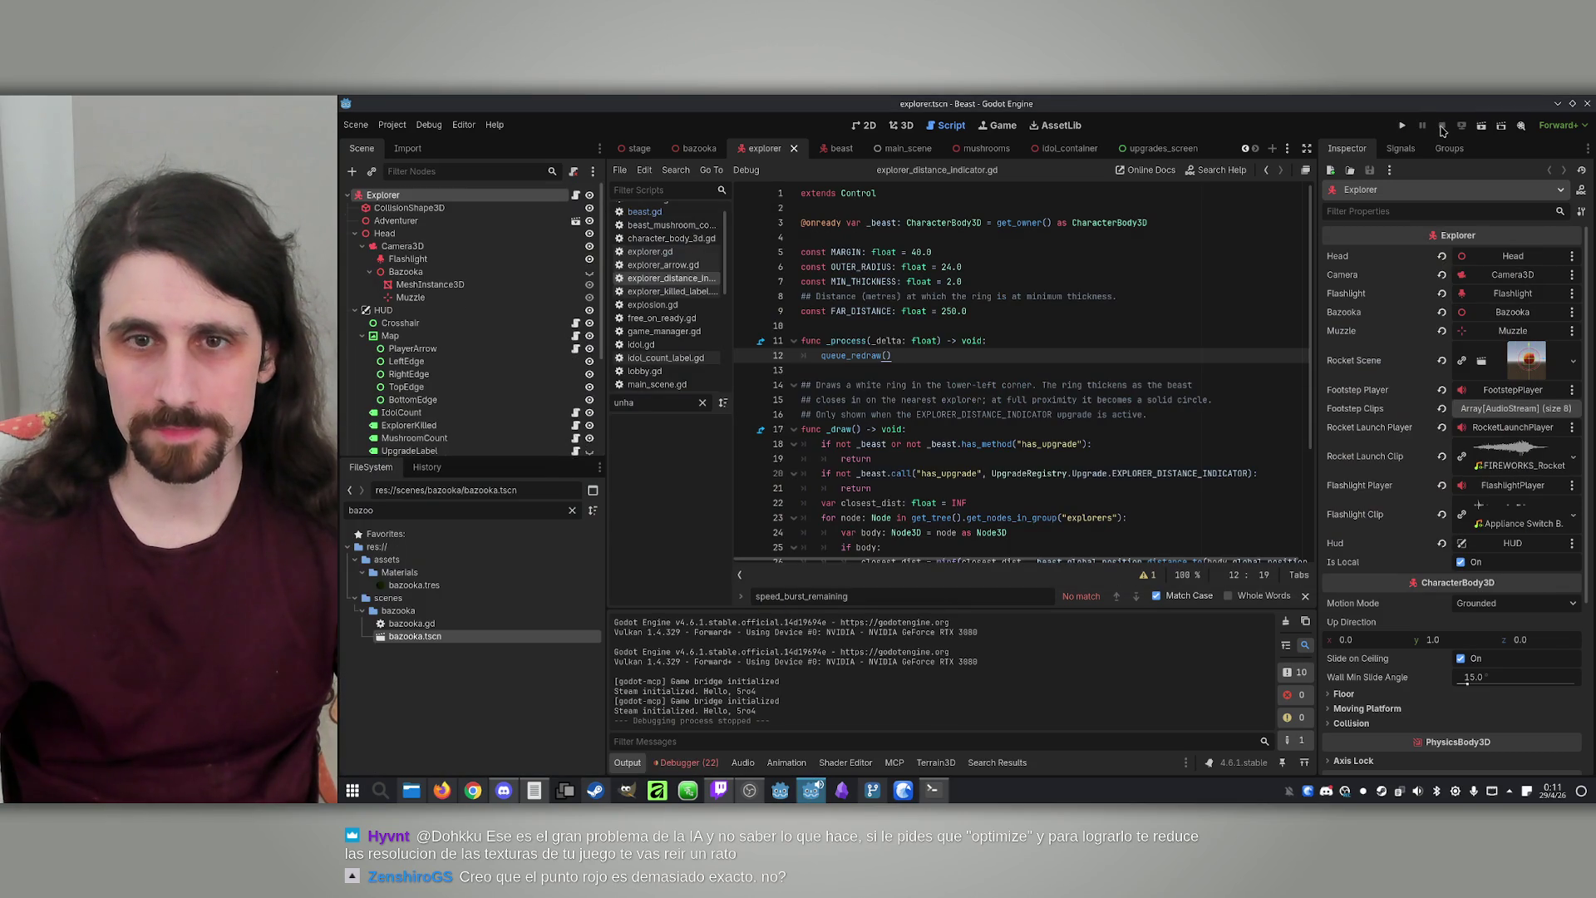
Stop the running game and insert a blank line above the draw_arc call in _draw
{"action": "left_click", "coordinate": [1043, 309]}
{"action": "scroll", "coordinate": [1043, 309], "scroll_direction": "down", "scroll_amount": 5}
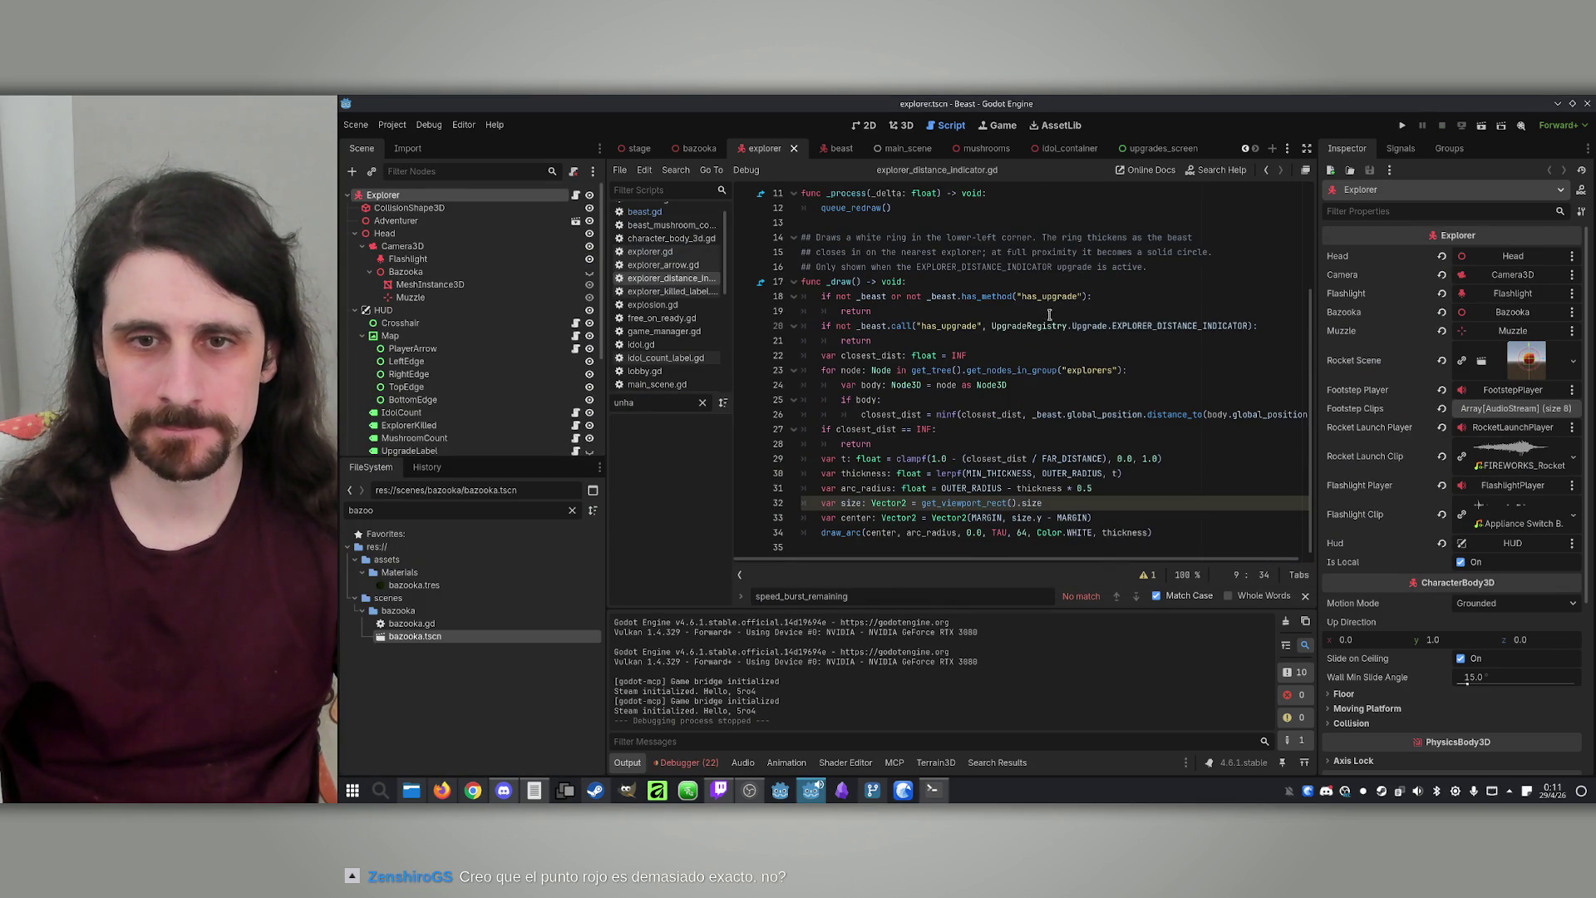
{"action": "left_click", "coordinate": [982, 491]}
{"action": "scroll", "coordinate": [981, 482], "scroll_direction": "up", "scroll_amount": 5}
{"action": "scroll", "coordinate": [988, 305], "scroll_direction": "down", "scroll_amount": 3}
{"action": "left_click", "coordinate": [1099, 426]}
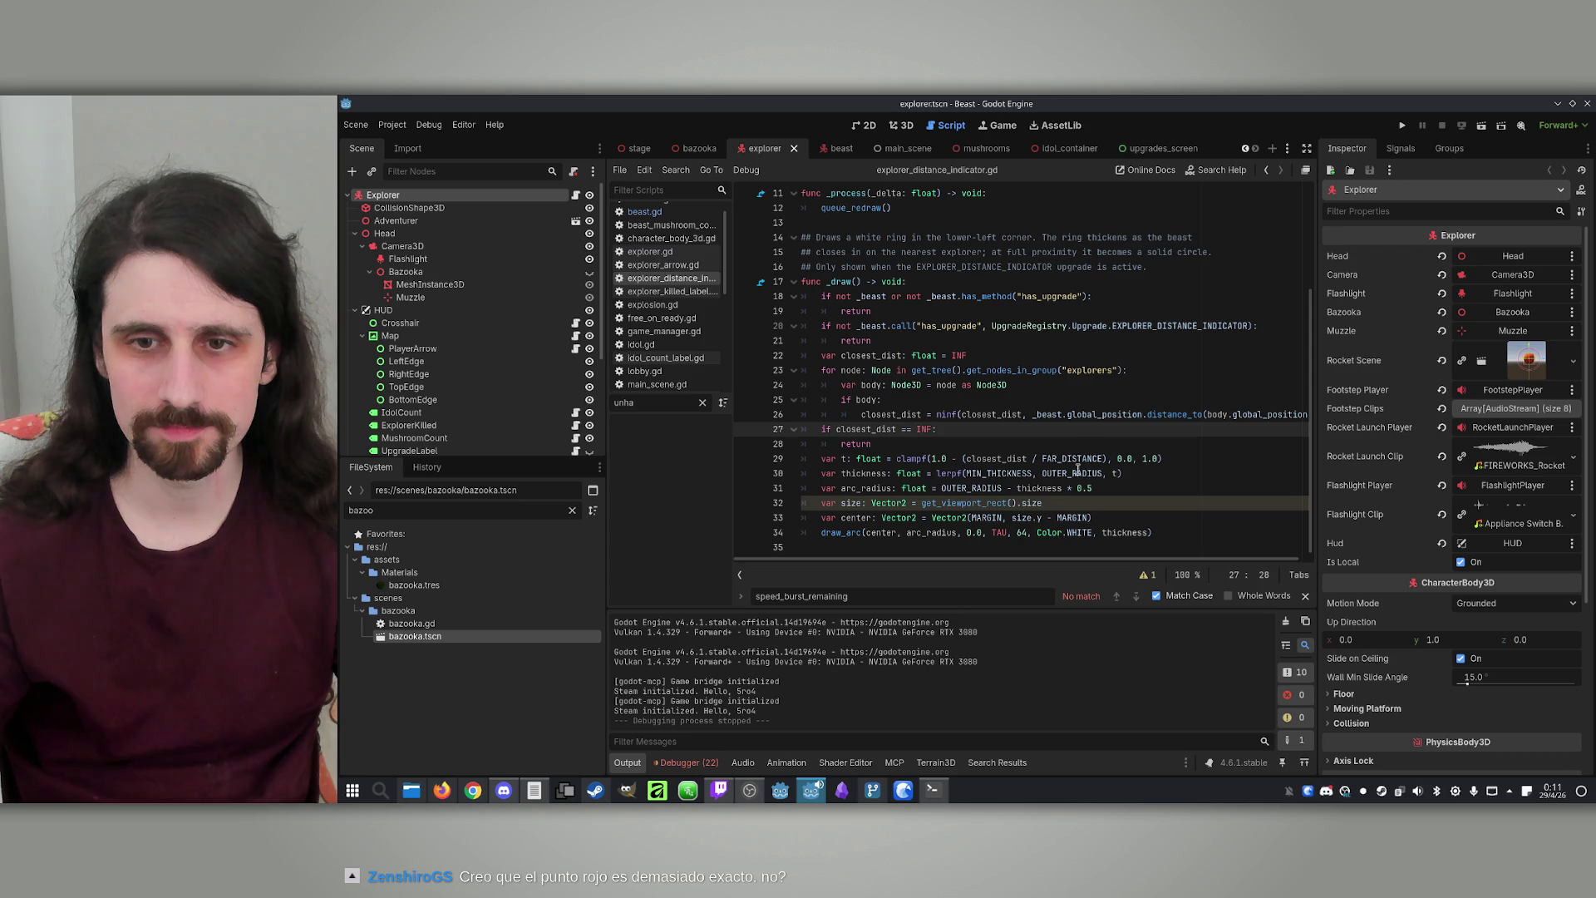
{"action": "double_click", "coordinate": [1072, 533]}
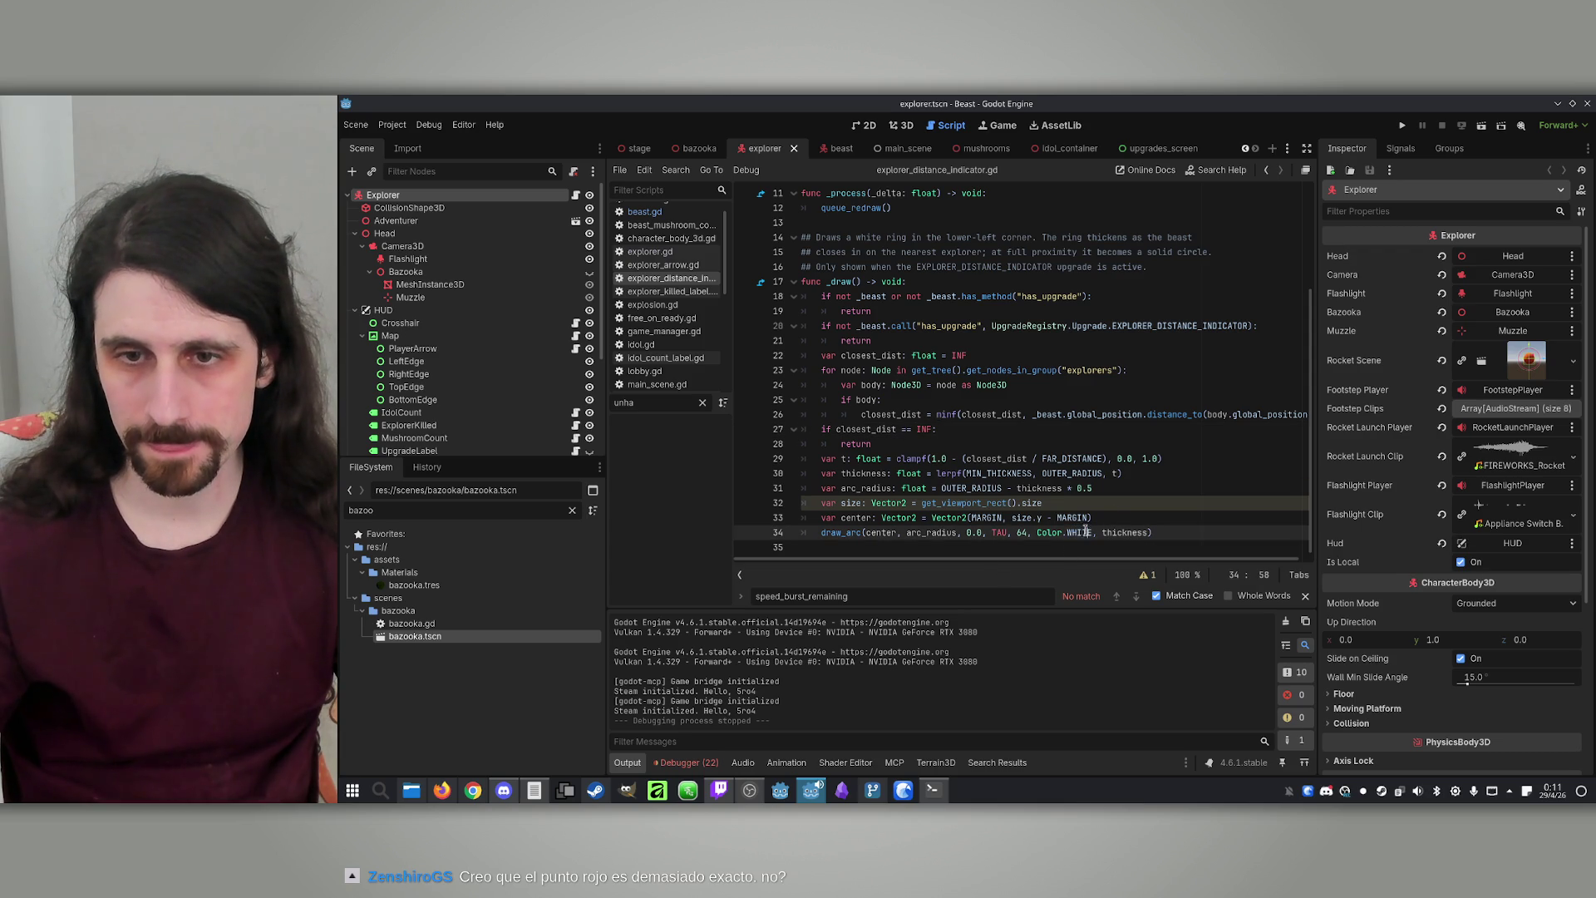
{"action": "left_click", "coordinate": [1112, 518]}
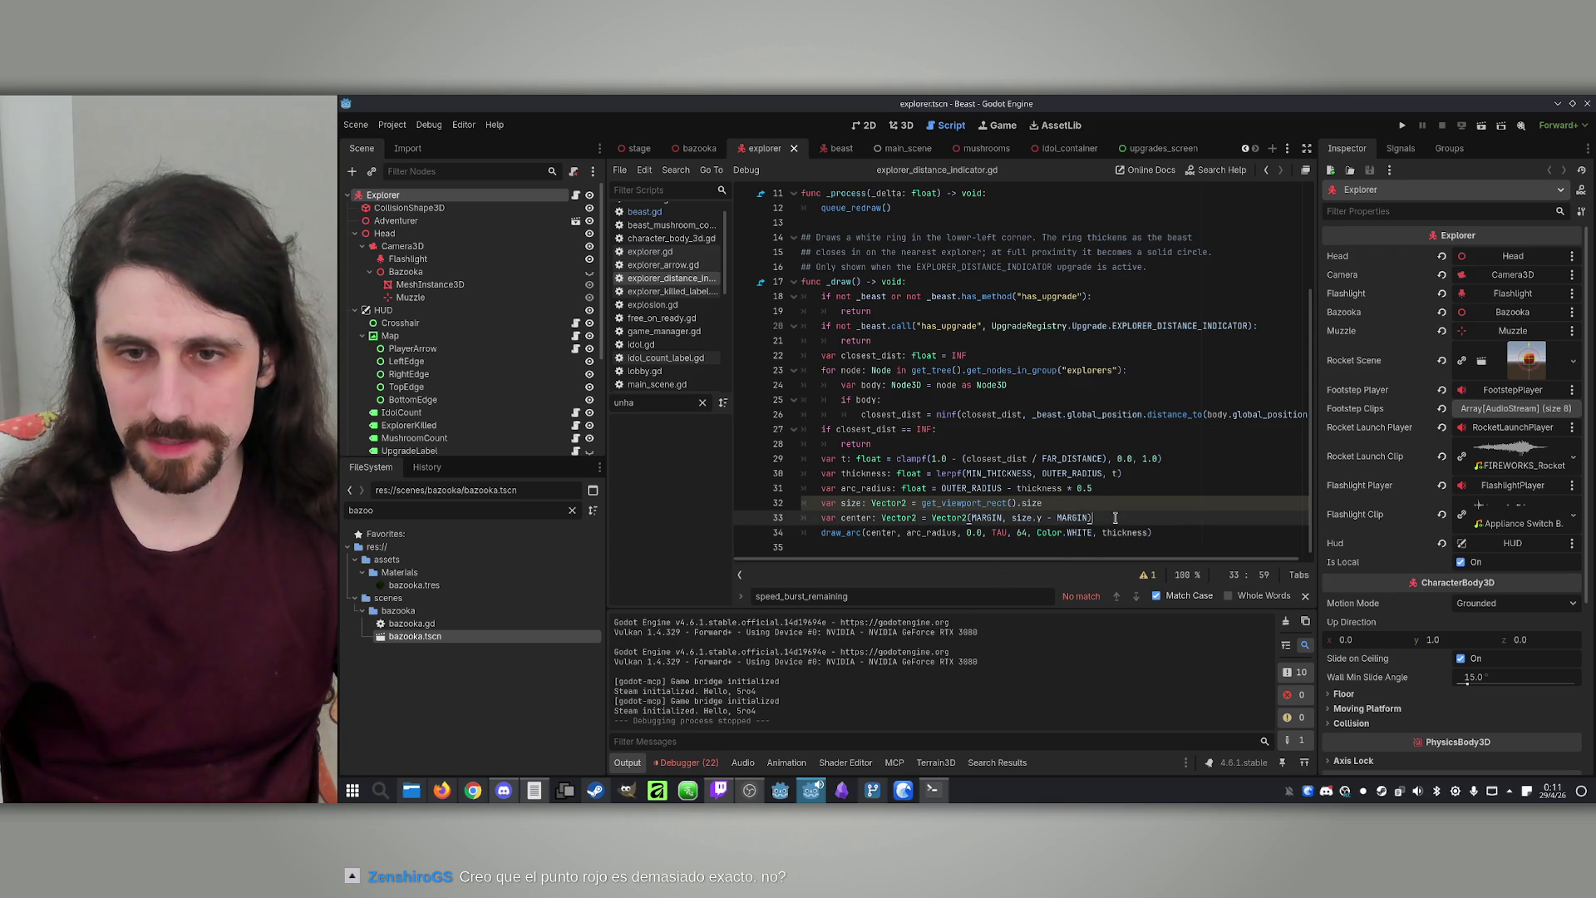
{"action": "key", "text": "Return"}
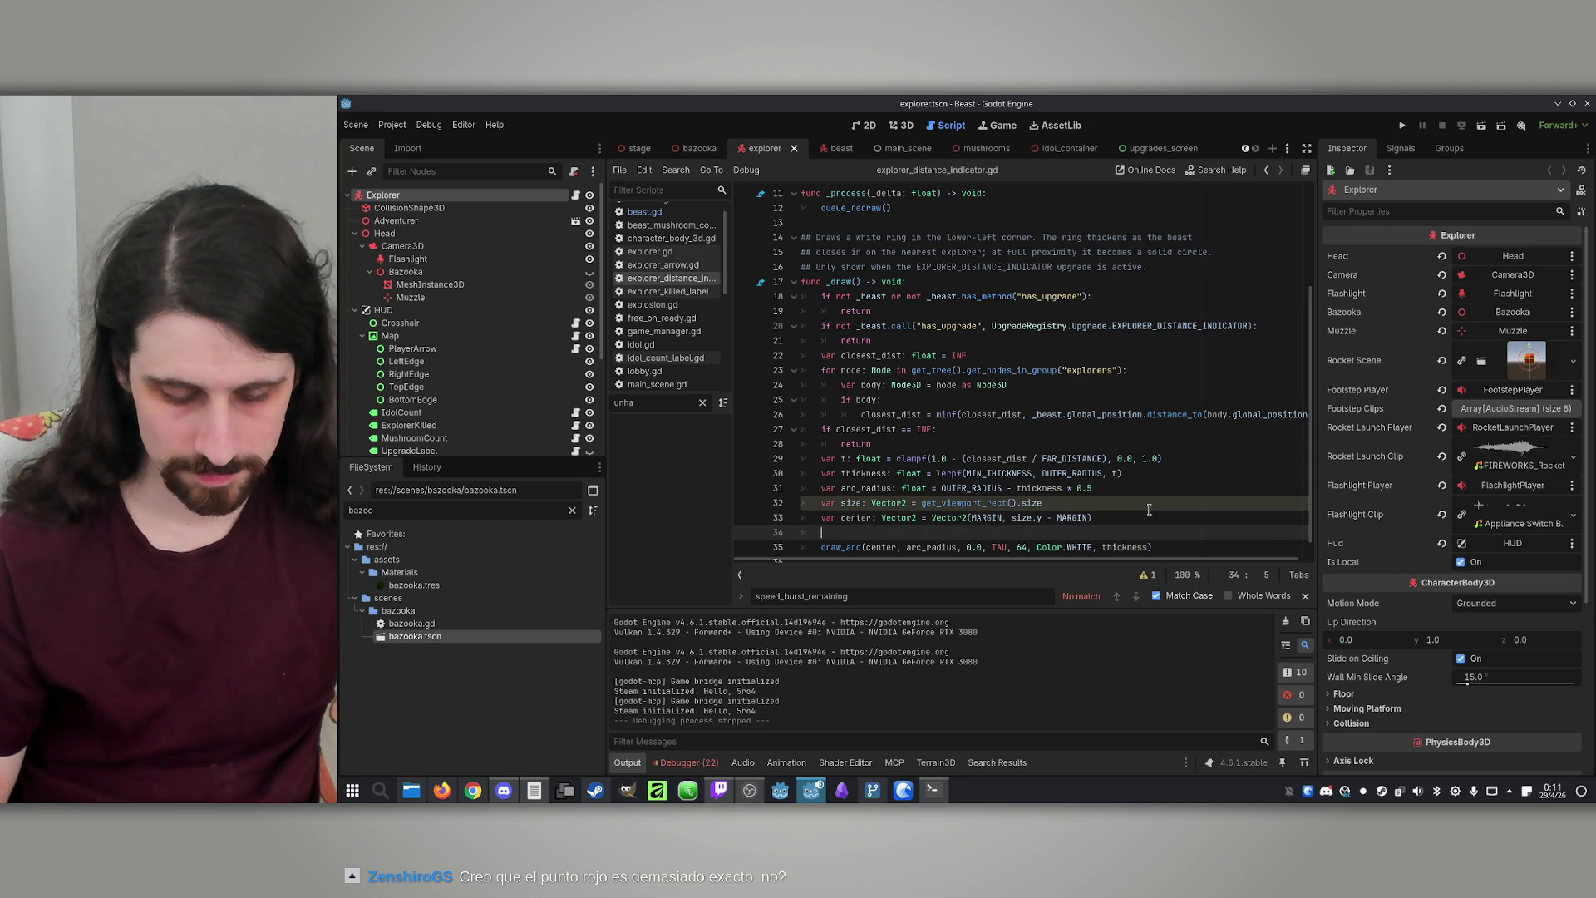
Start a new line just below the FAR_DISTANCE constant
{"action": "scroll", "coordinate": [1048, 482], "scroll_direction": "up", "scroll_amount": 4}
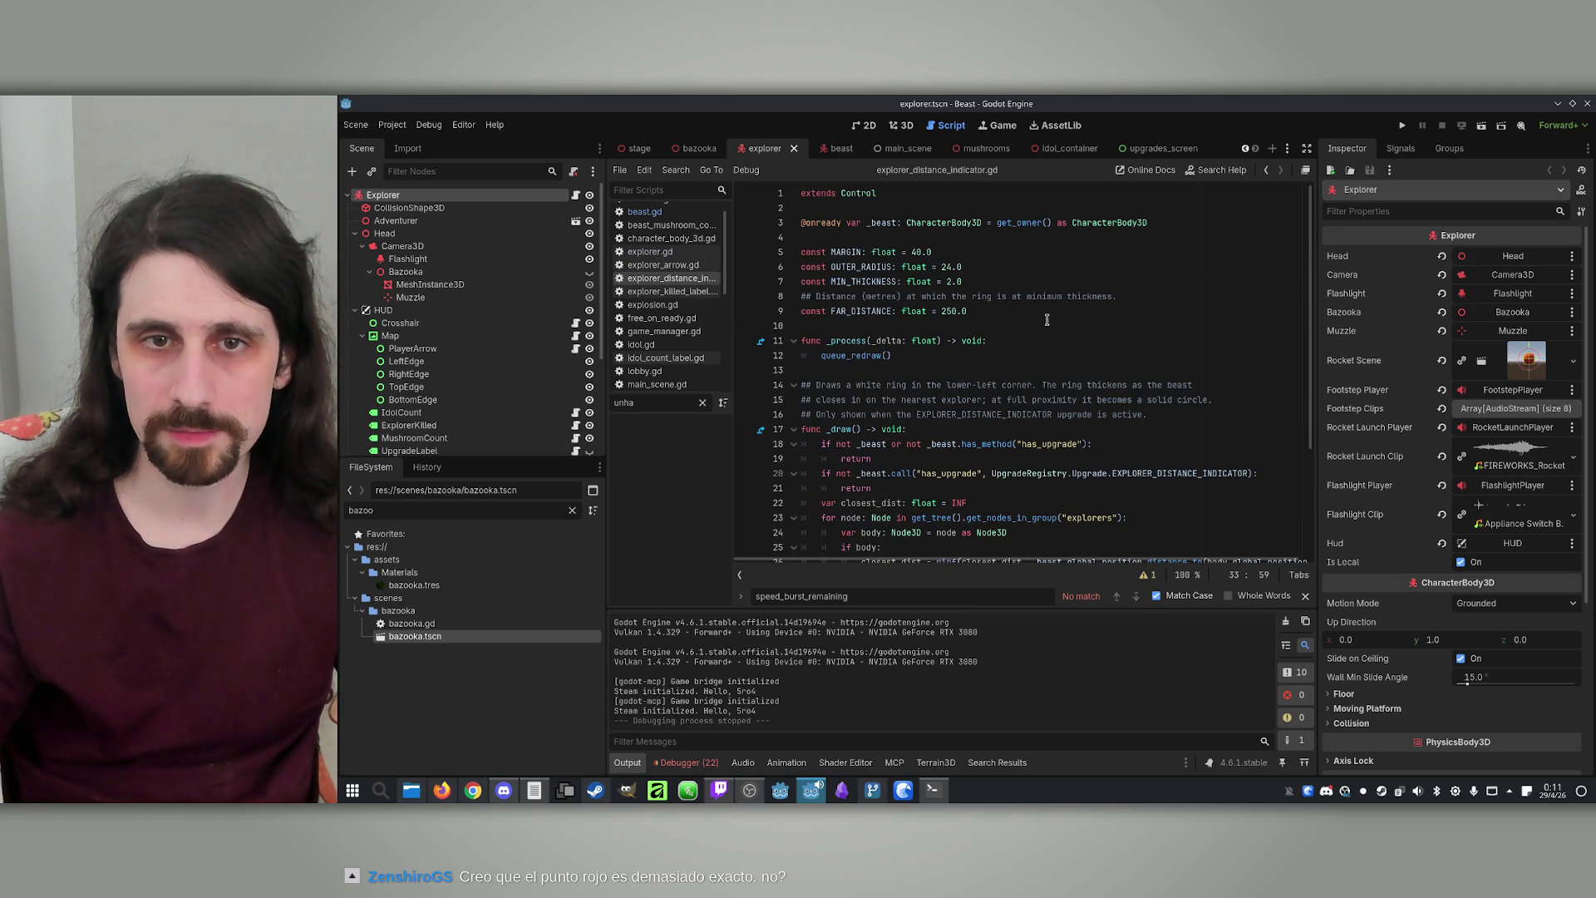
{"action": "left_click", "coordinate": [1027, 305]}
{"action": "key", "text": "Return"}
Declare a CIRCLE_COLOR constant and set it to white with alpha 50 in the colour picker
{"action": "type", "text": "const "}
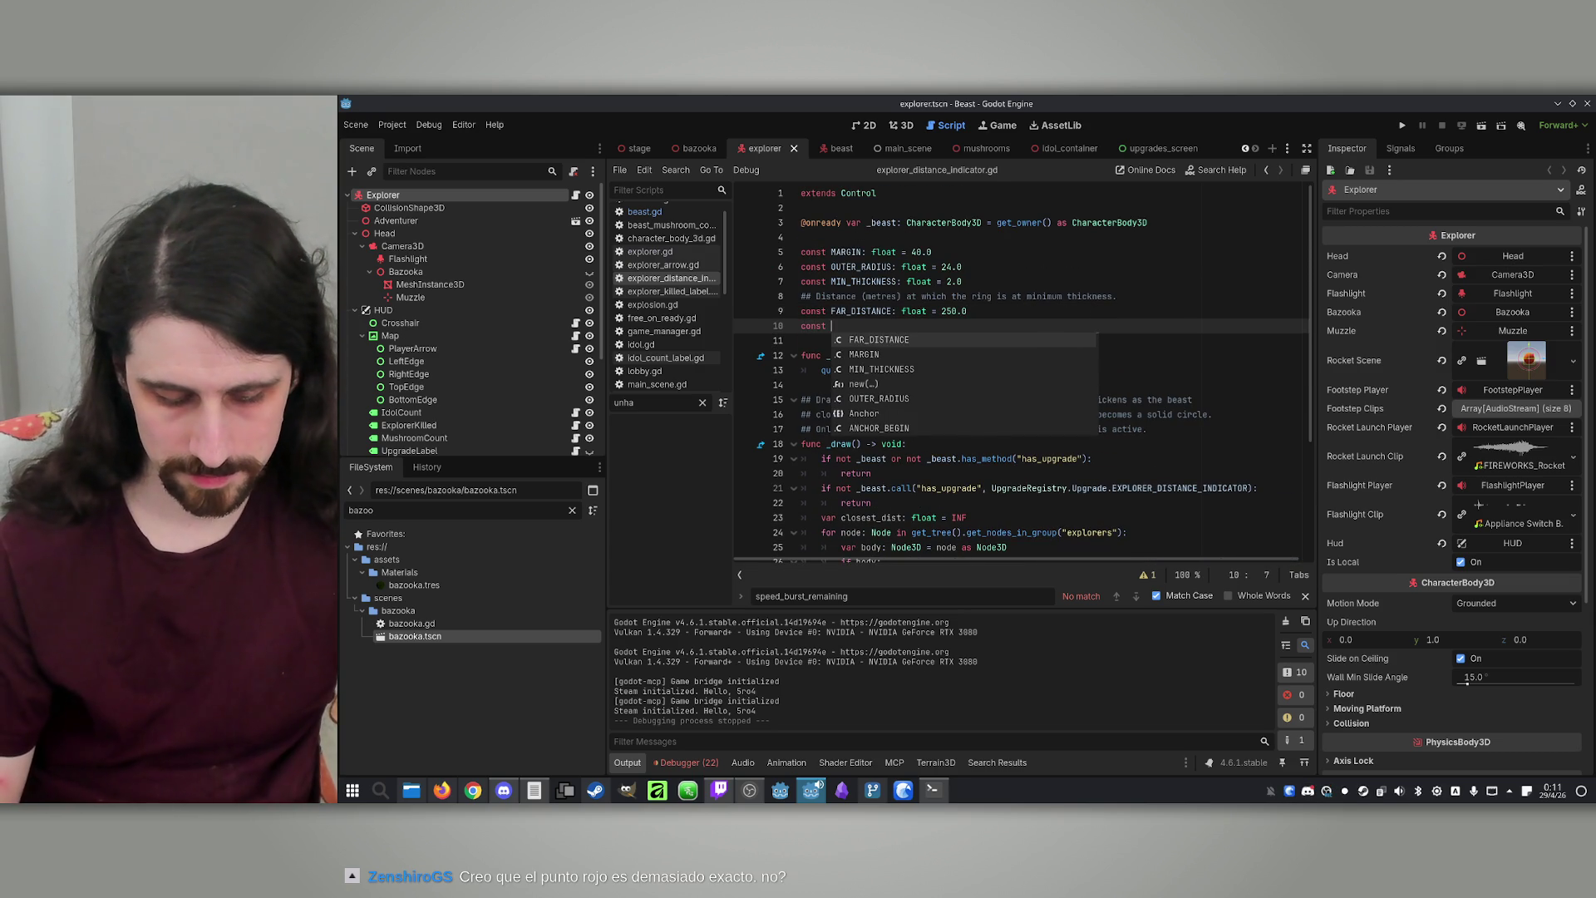
{"action": "type", "text": "CIRCLE_COLOR: C"}
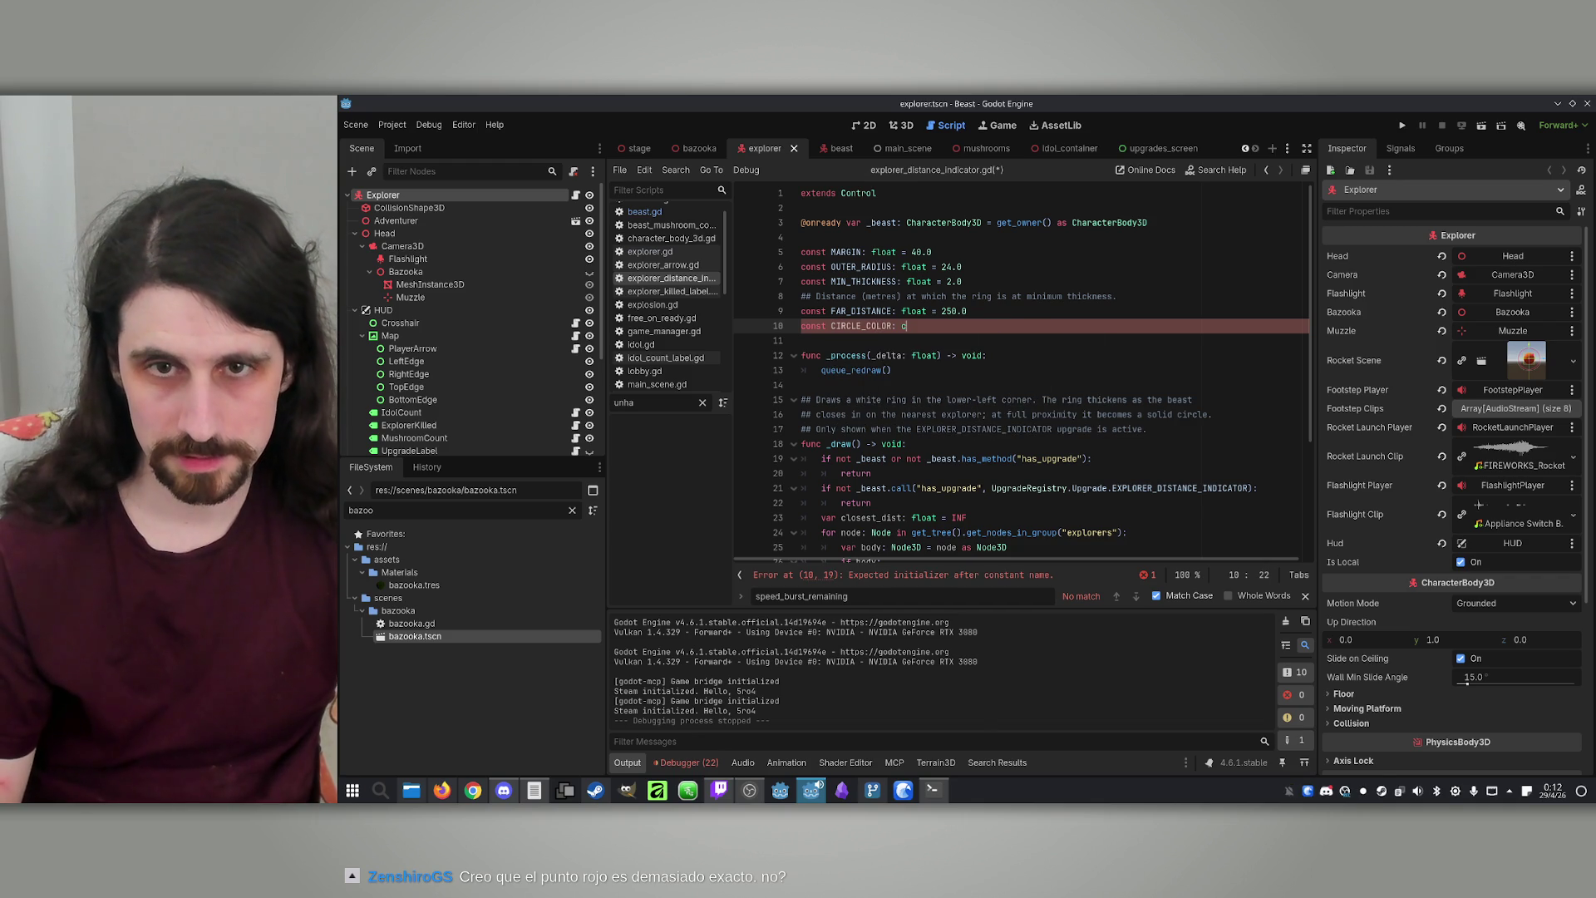
{"action": "type", "text": "olor()"}
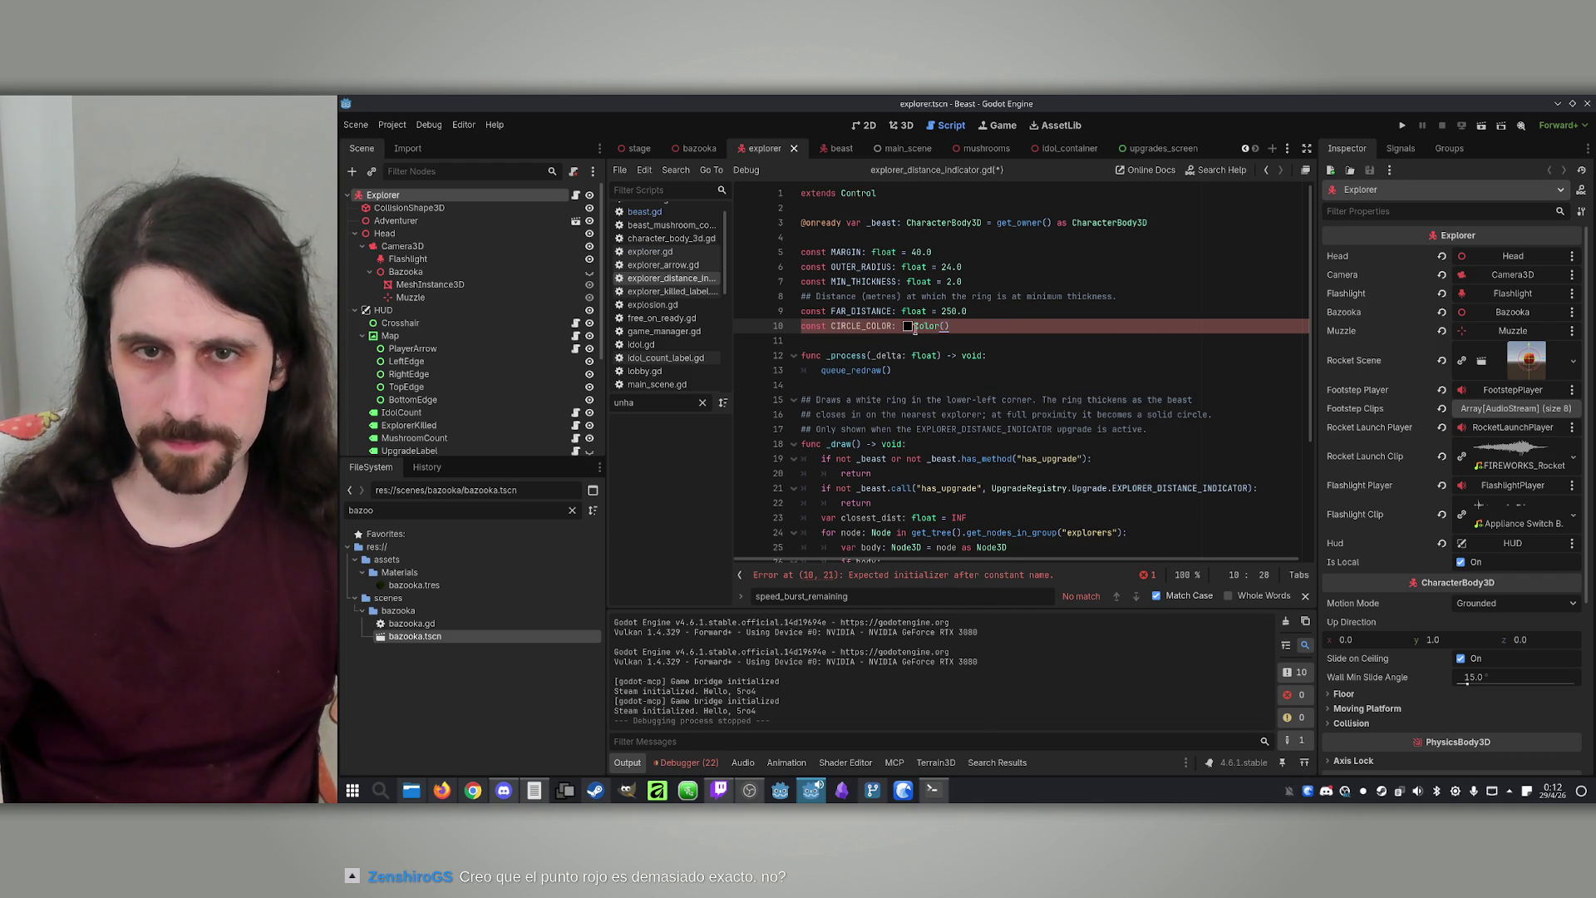
{"action": "left_click", "coordinate": [908, 327]}
{"action": "left_click", "coordinate": [911, 329]}
{"action": "key", "text": "Up"}
{"action": "left_click", "coordinate": [908, 327]}
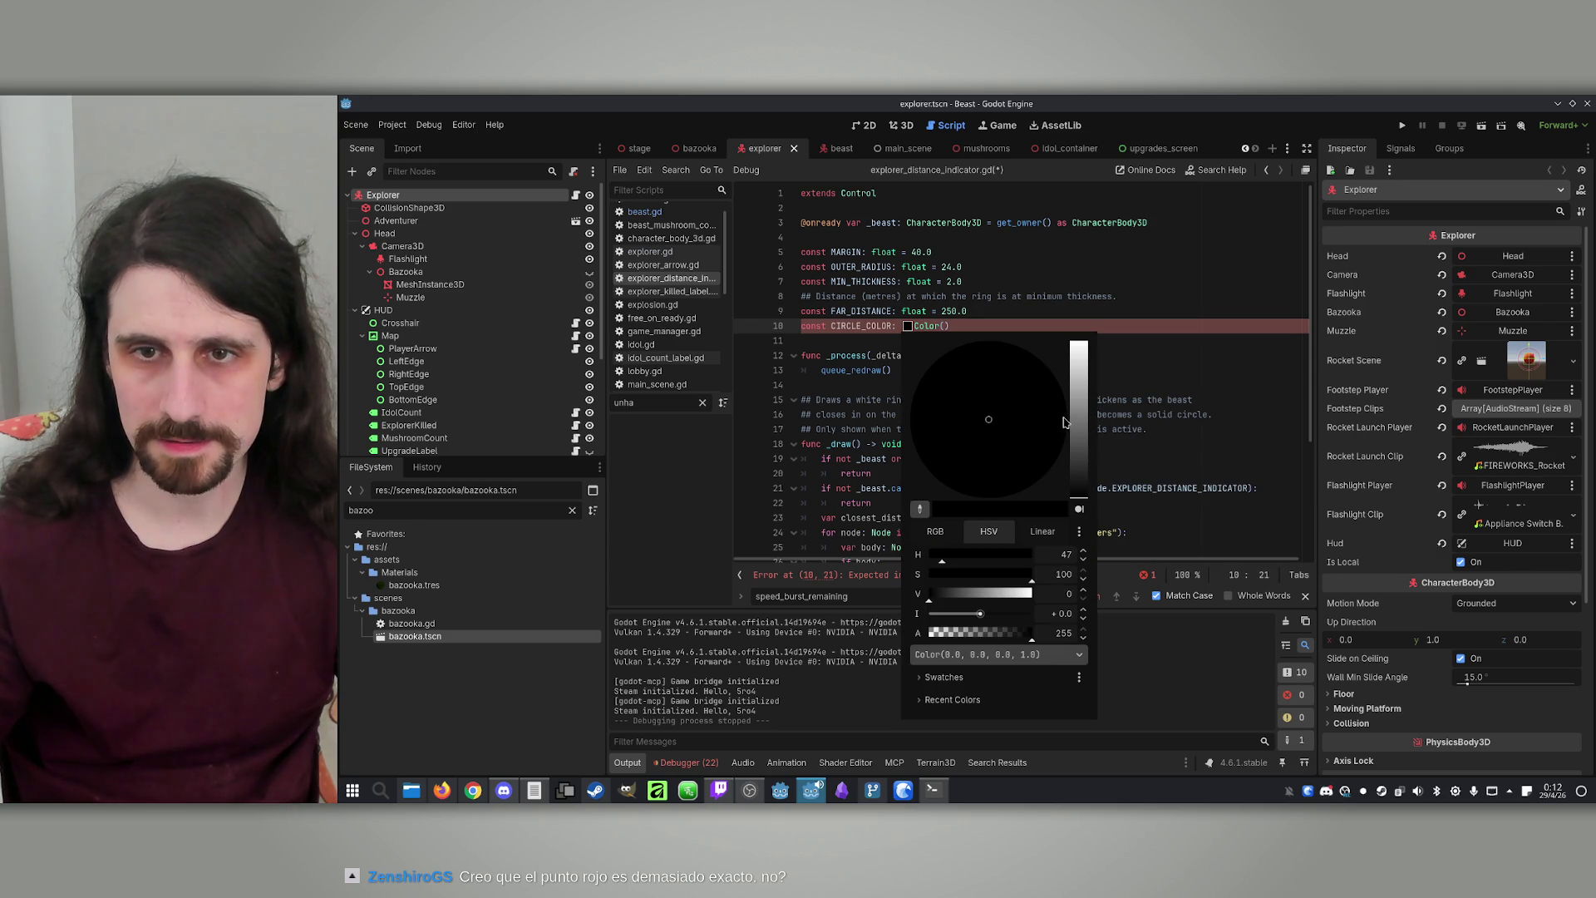
{"action": "left_click_drag", "start_coordinate": [1080, 418], "coordinate": [1092, 227]}
{"action": "left_click", "coordinate": [989, 635]}
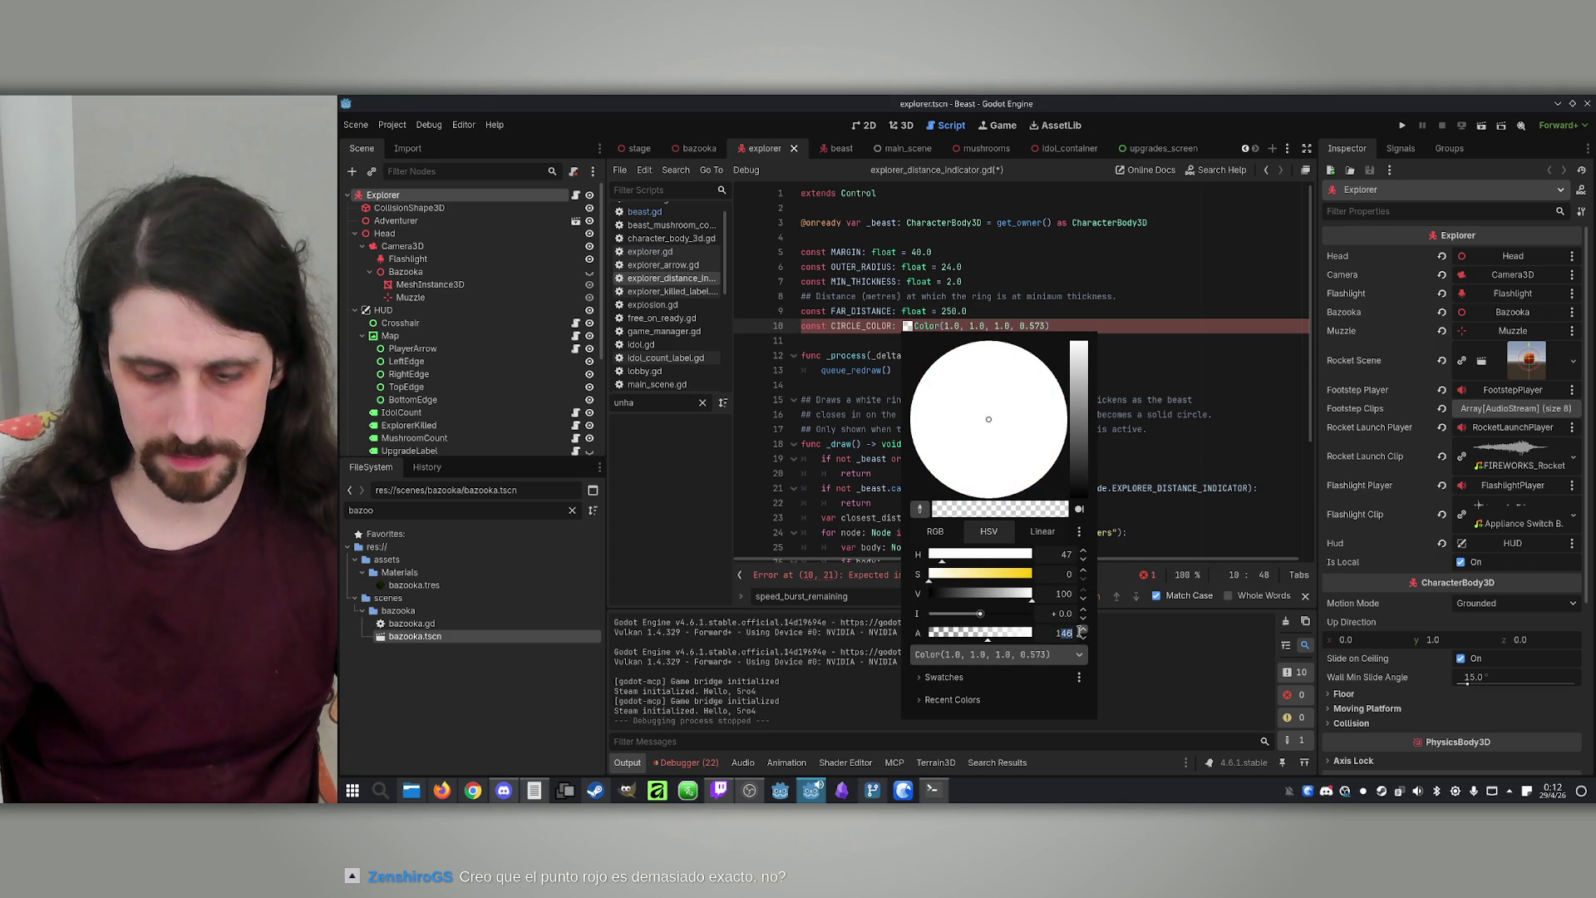
{"action": "type", "text": "50"}
{"action": "key", "text": "Return"}
{"action": "left_click", "coordinate": [923, 303]}
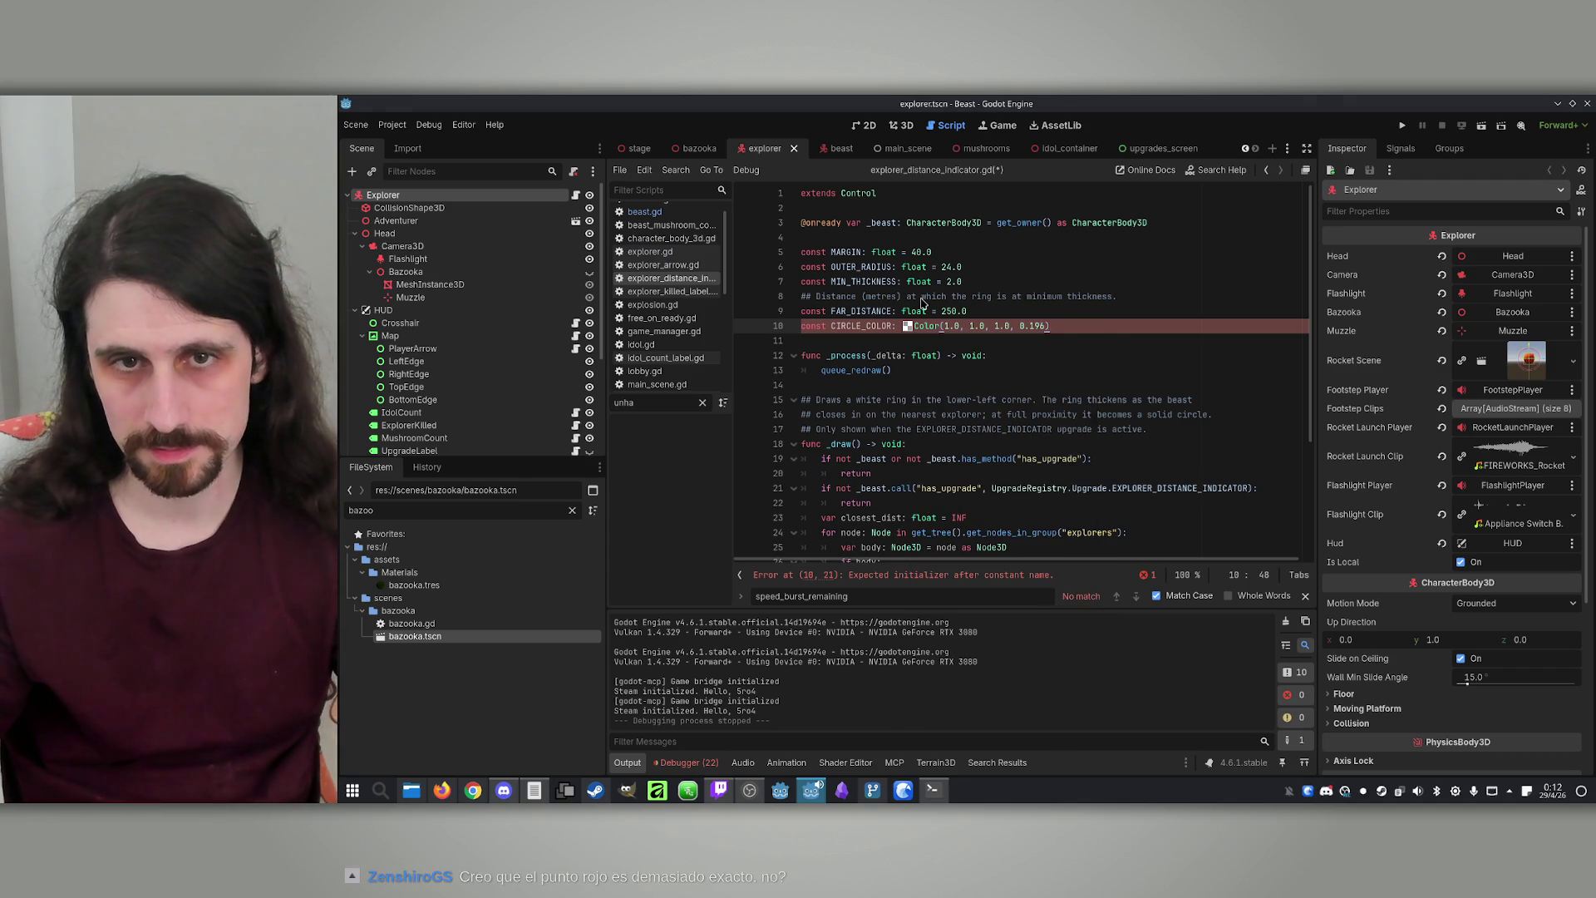
Replace Color.WHITE in the draw_arc call with CIRCLE_COLOR
{"action": "scroll", "coordinate": [995, 438], "scroll_direction": "down", "scroll_amount": 4}
{"action": "left_click", "coordinate": [1082, 533]}
{"action": "left_click_drag", "start_coordinate": [1037, 533], "coordinate": [1095, 535]}
{"action": "type", "text": "CIRCLE_COLOR"}
{"action": "key", "text": "Up"}
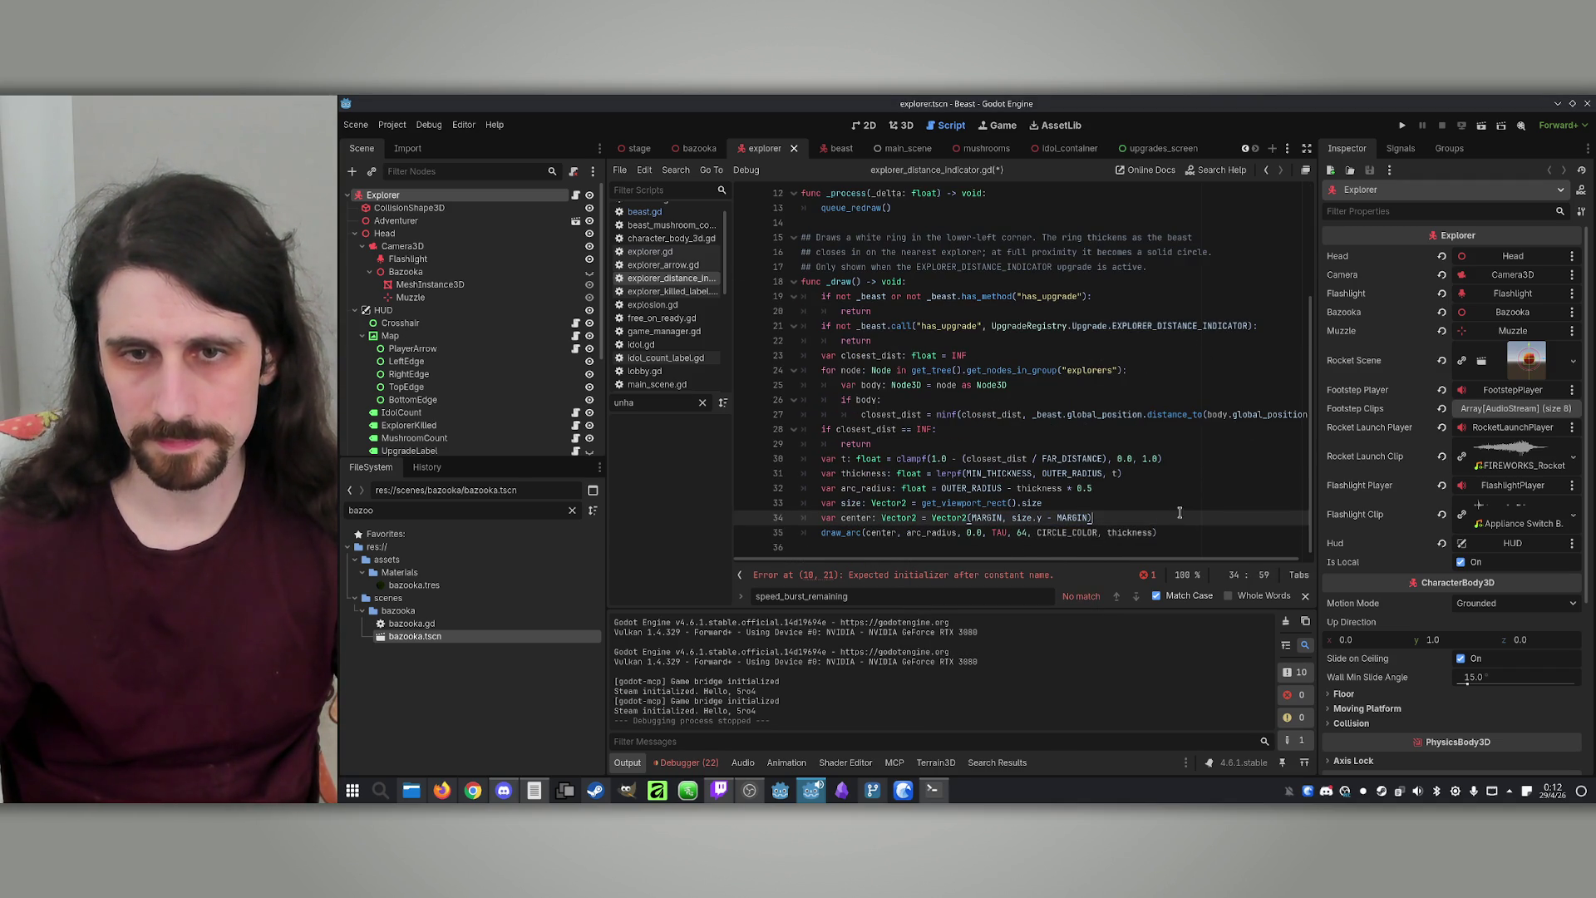
Save, then correct the declaration to 'const CIRCLE_COLOR: Color = ...'
{"action": "key", "text": "ctrl+s"}
{"action": "scroll", "coordinate": [852, 344], "scroll_direction": "up", "scroll_amount": 4}
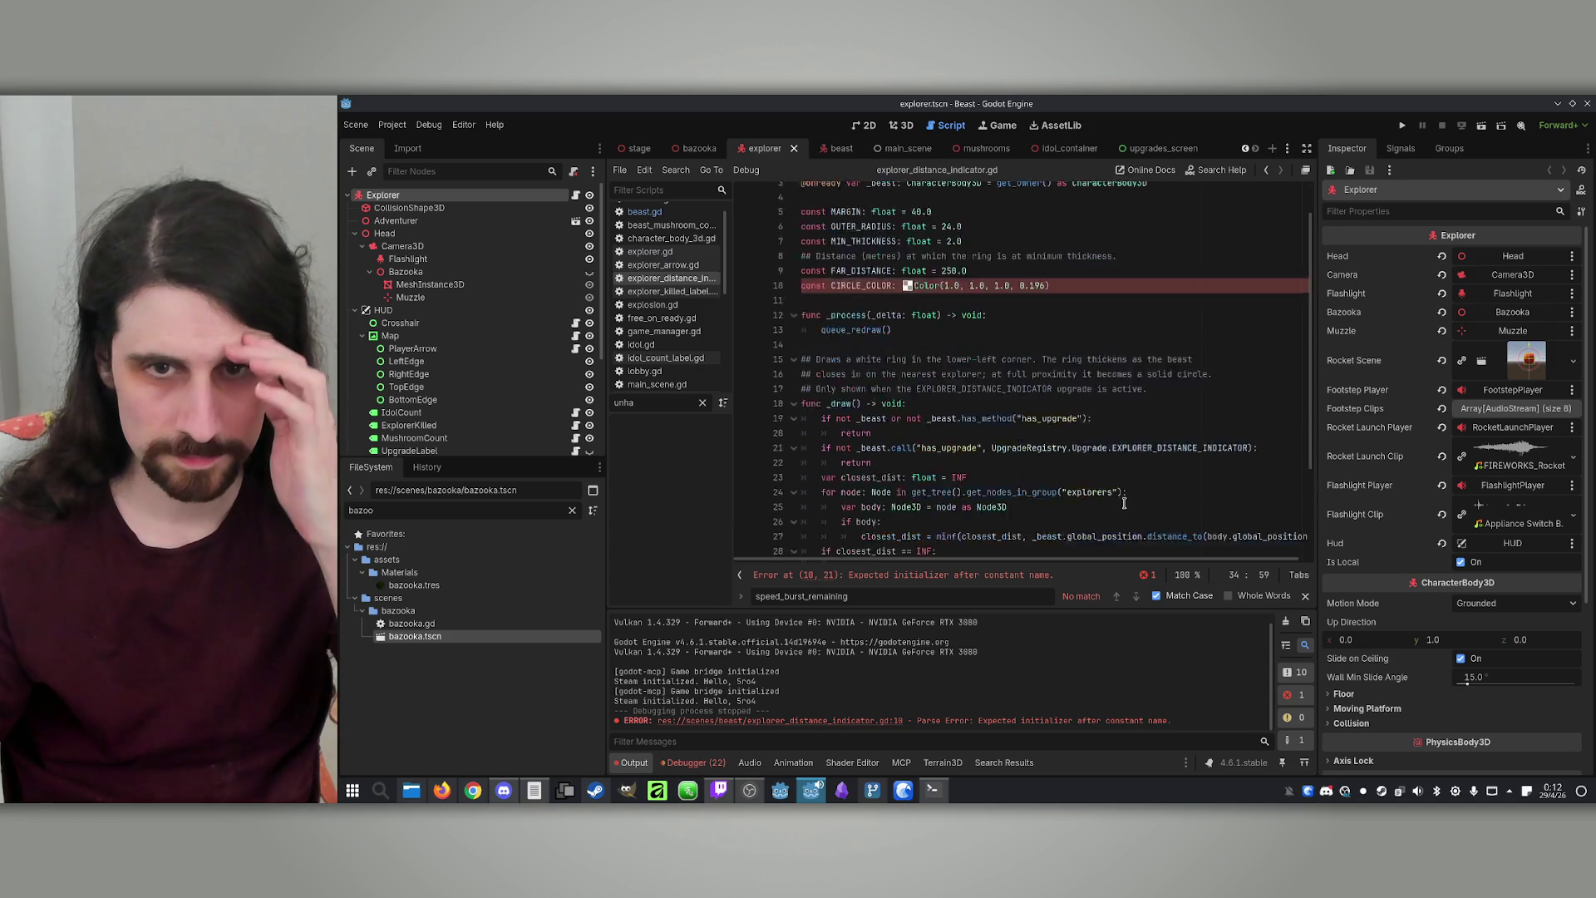
{"action": "left_click", "coordinate": [856, 326]}
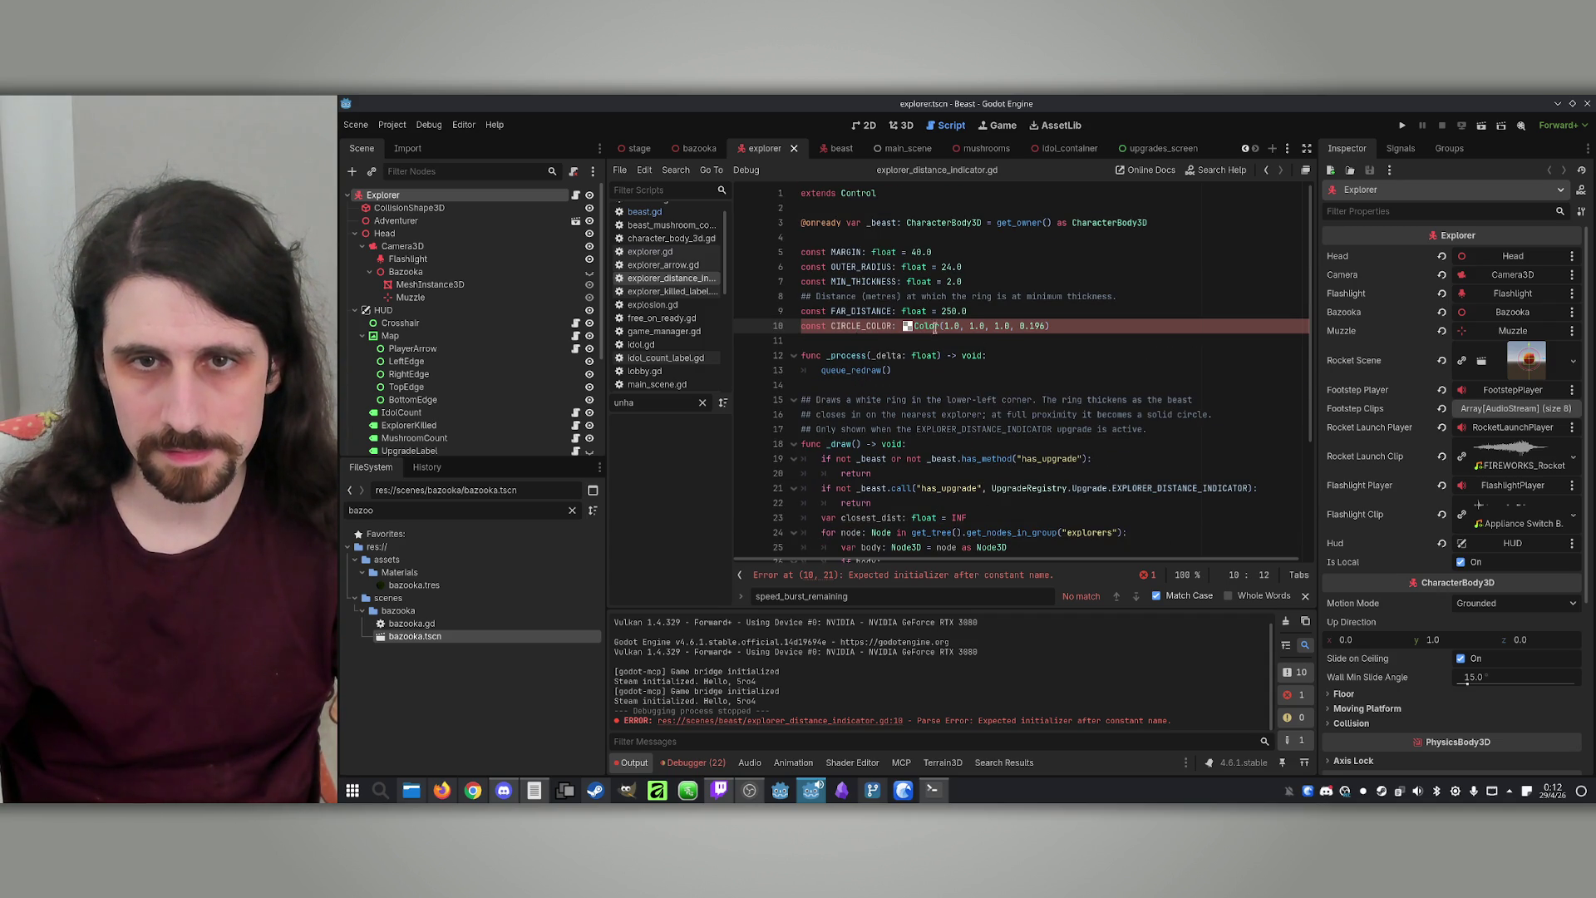
{"action": "type", "text": "COLOR: C"}
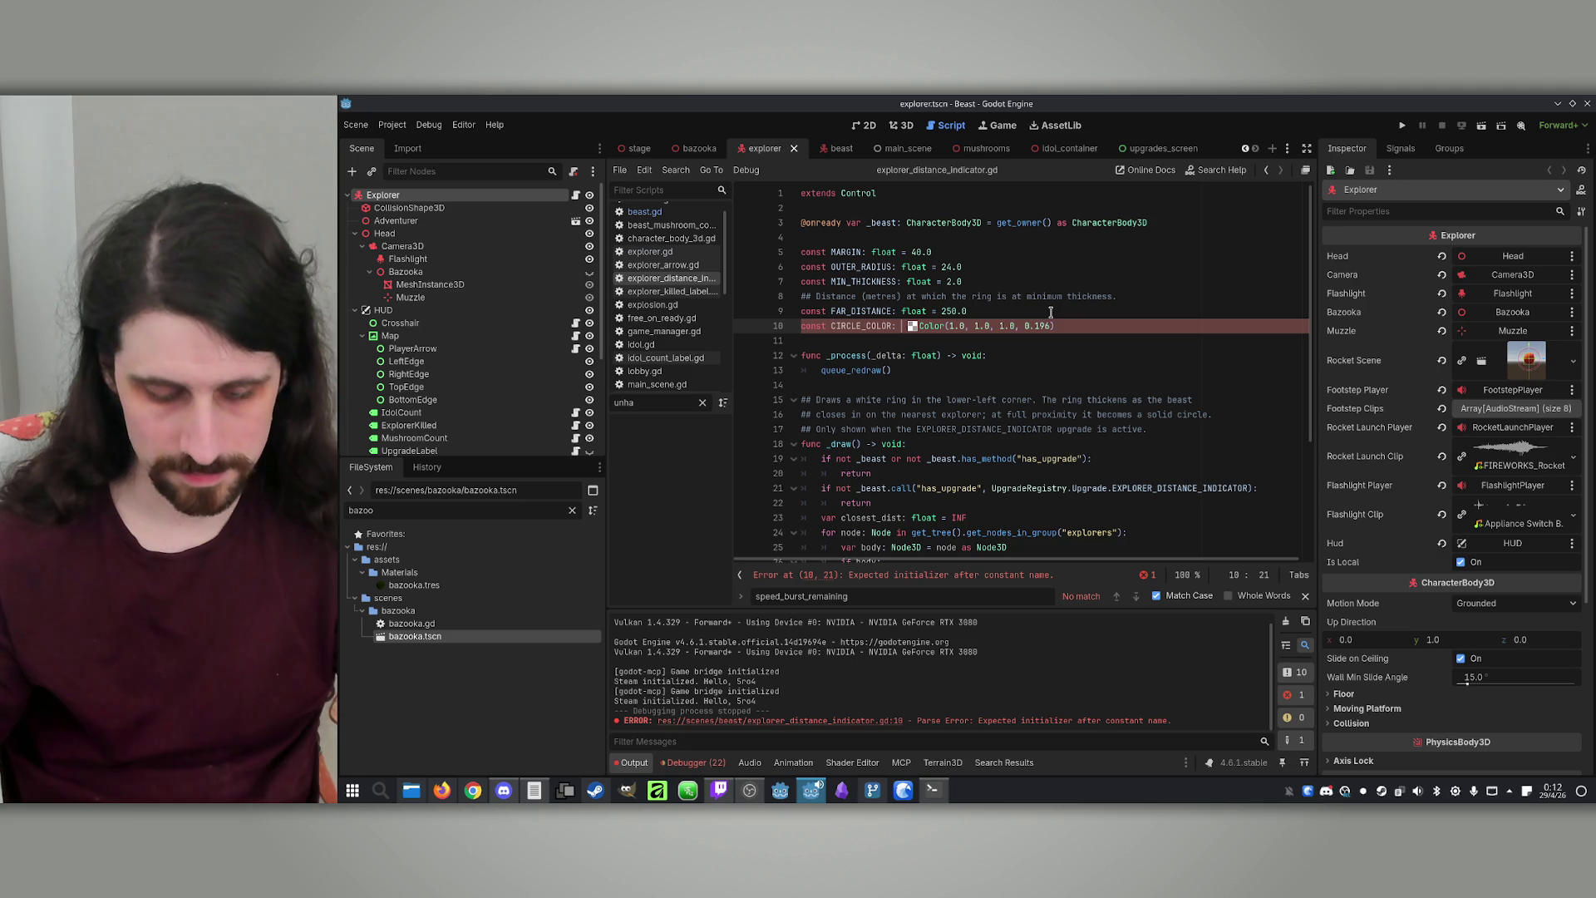
{"action": "type", "text": "olor ="}
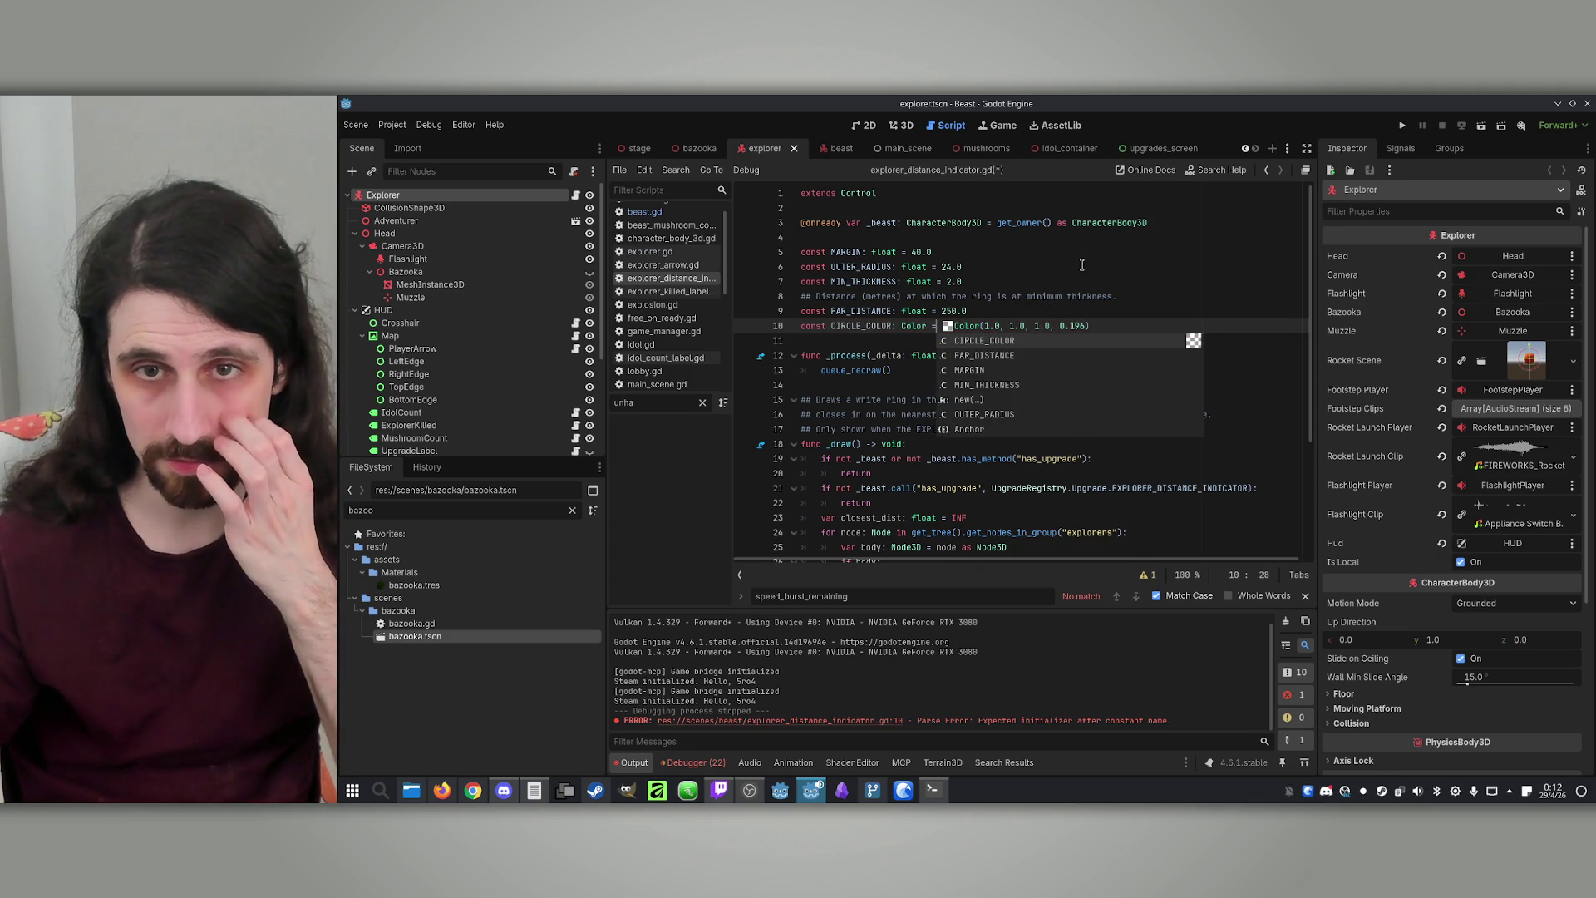
{"action": "left_click", "coordinate": [1073, 296]}
{"action": "scroll", "coordinate": [956, 373], "scroll_direction": "down", "scroll_amount": 3}
{"action": "scroll", "coordinate": [956, 373], "scroll_direction": "up", "scroll_amount": 3}
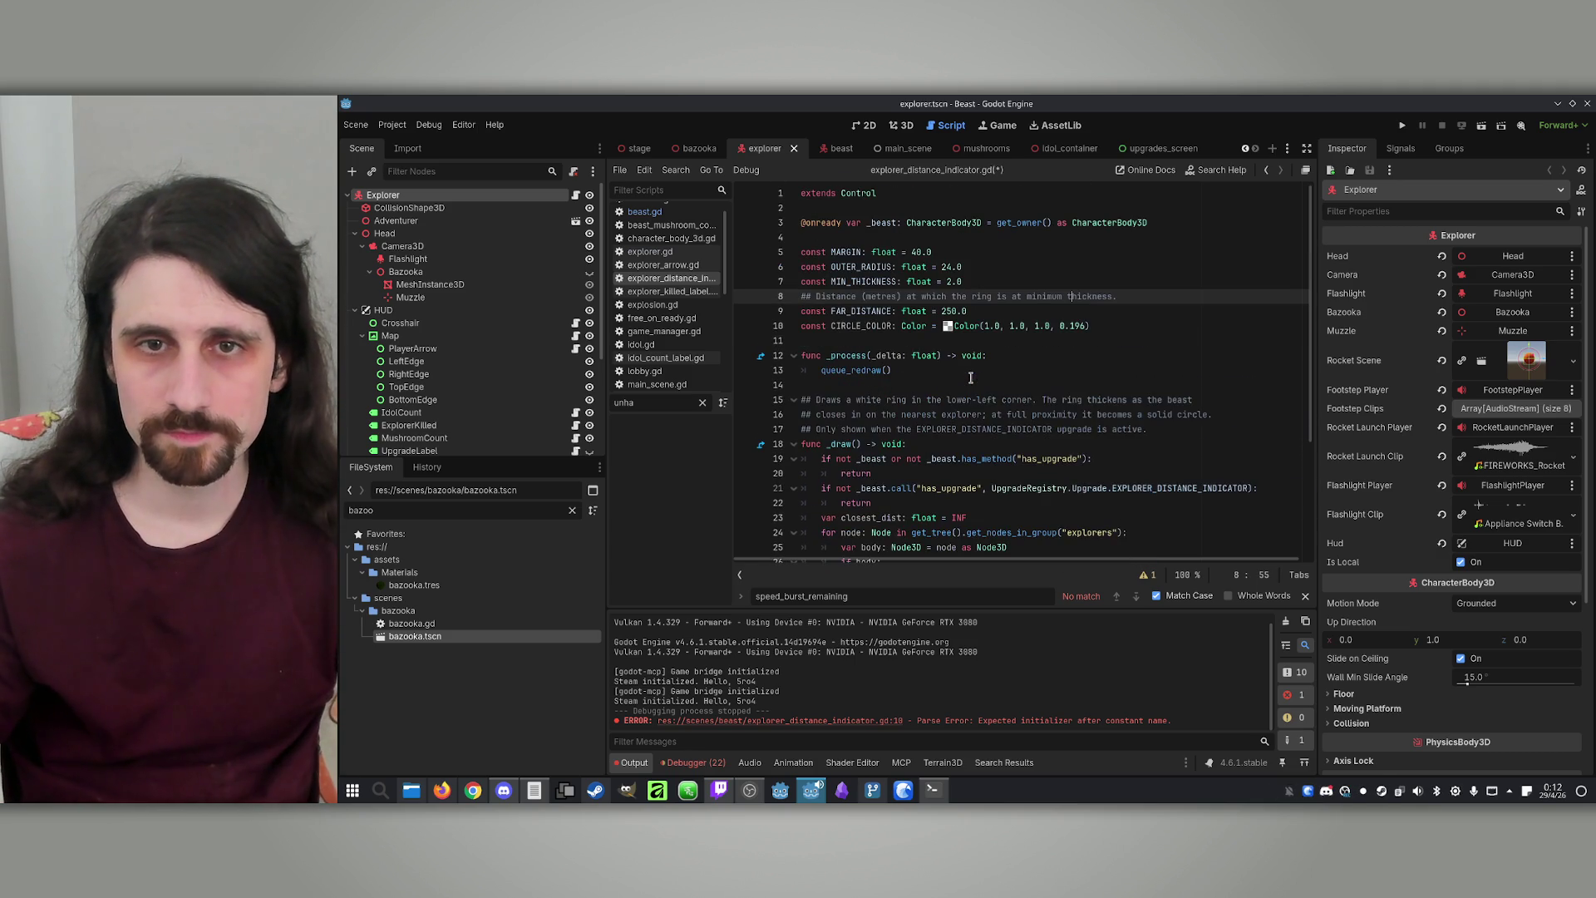
{"action": "left_click_drag", "start_coordinate": [964, 282], "coordinate": [965, 268]}
Change FAR_DISTANCE from 250.0 to 200.0 and save the script
{"action": "left_click", "coordinate": [869, 266]}
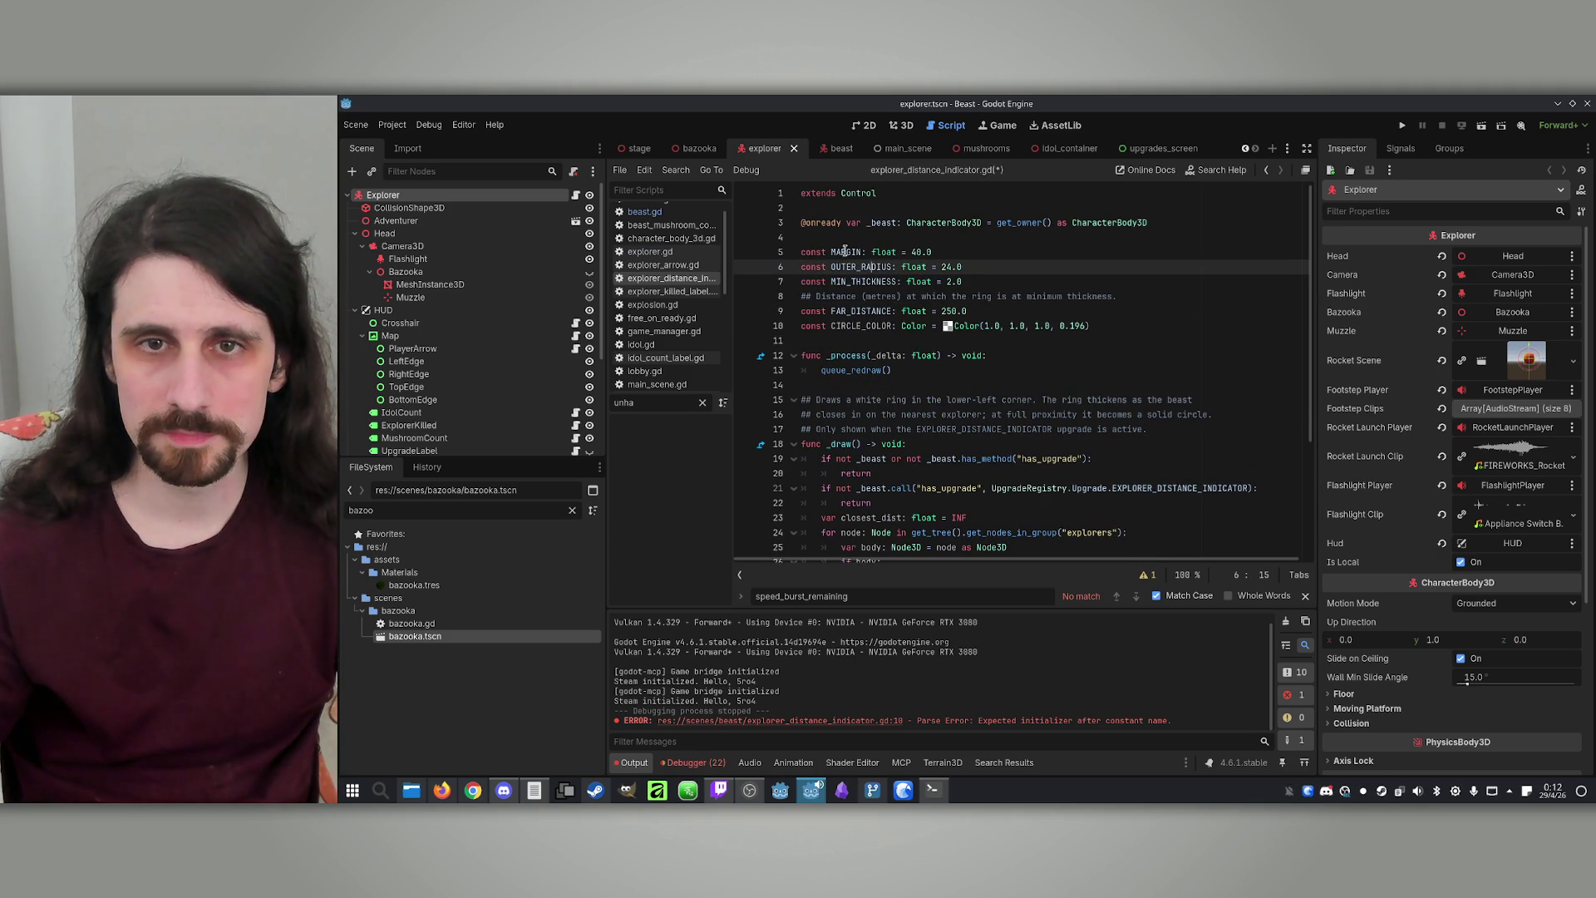
{"action": "double_click", "coordinate": [863, 311]}
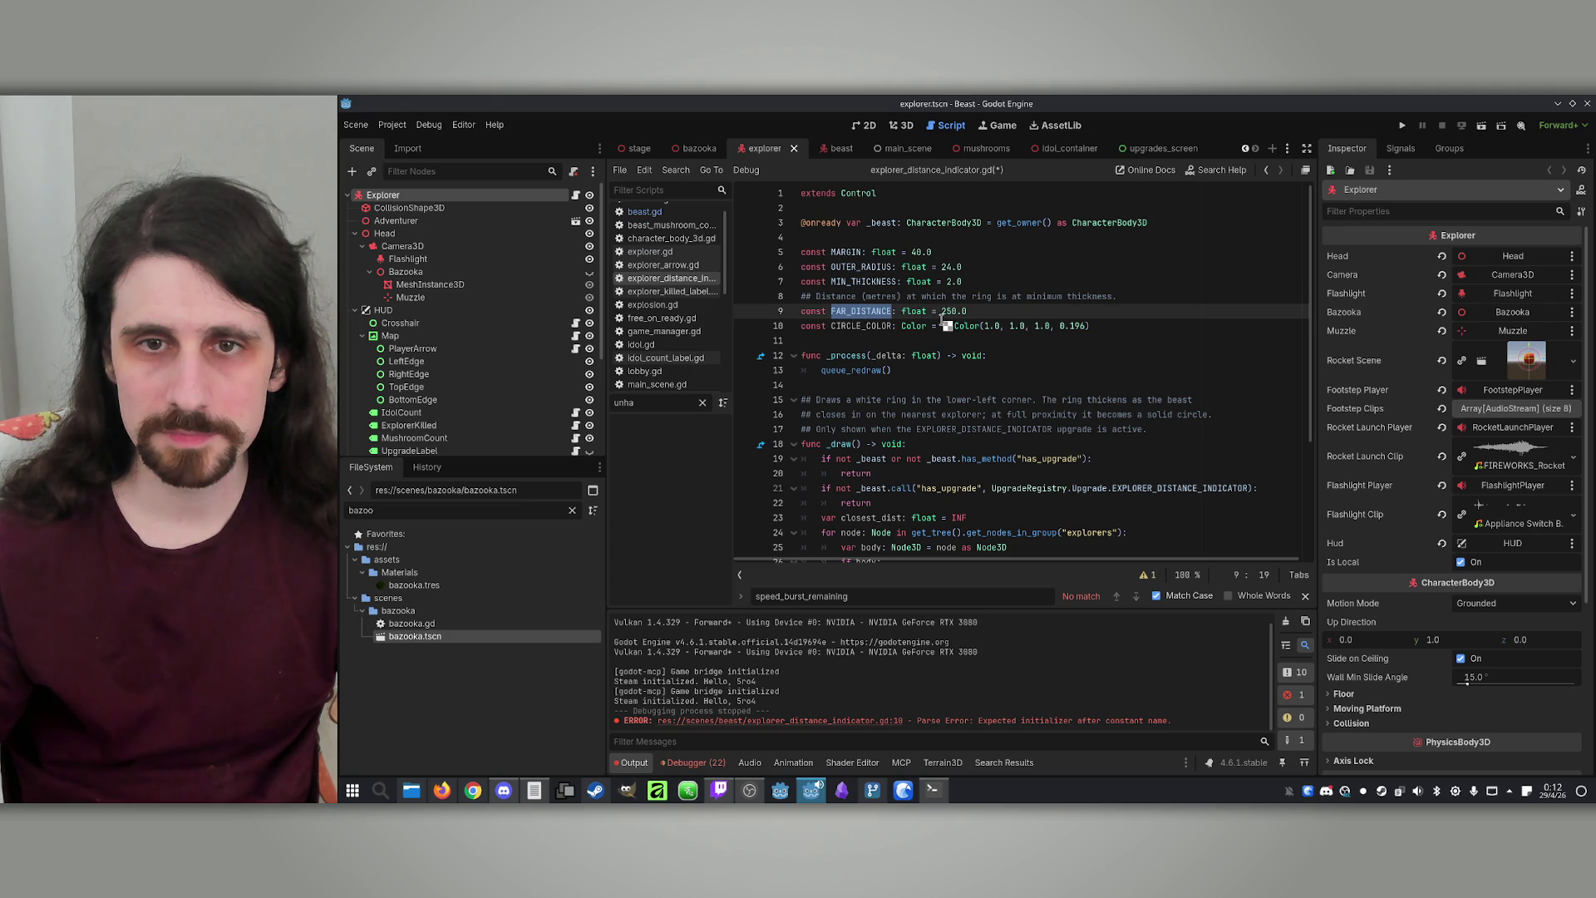
{"action": "left_click_drag", "start_coordinate": [947, 311], "coordinate": [958, 311]}
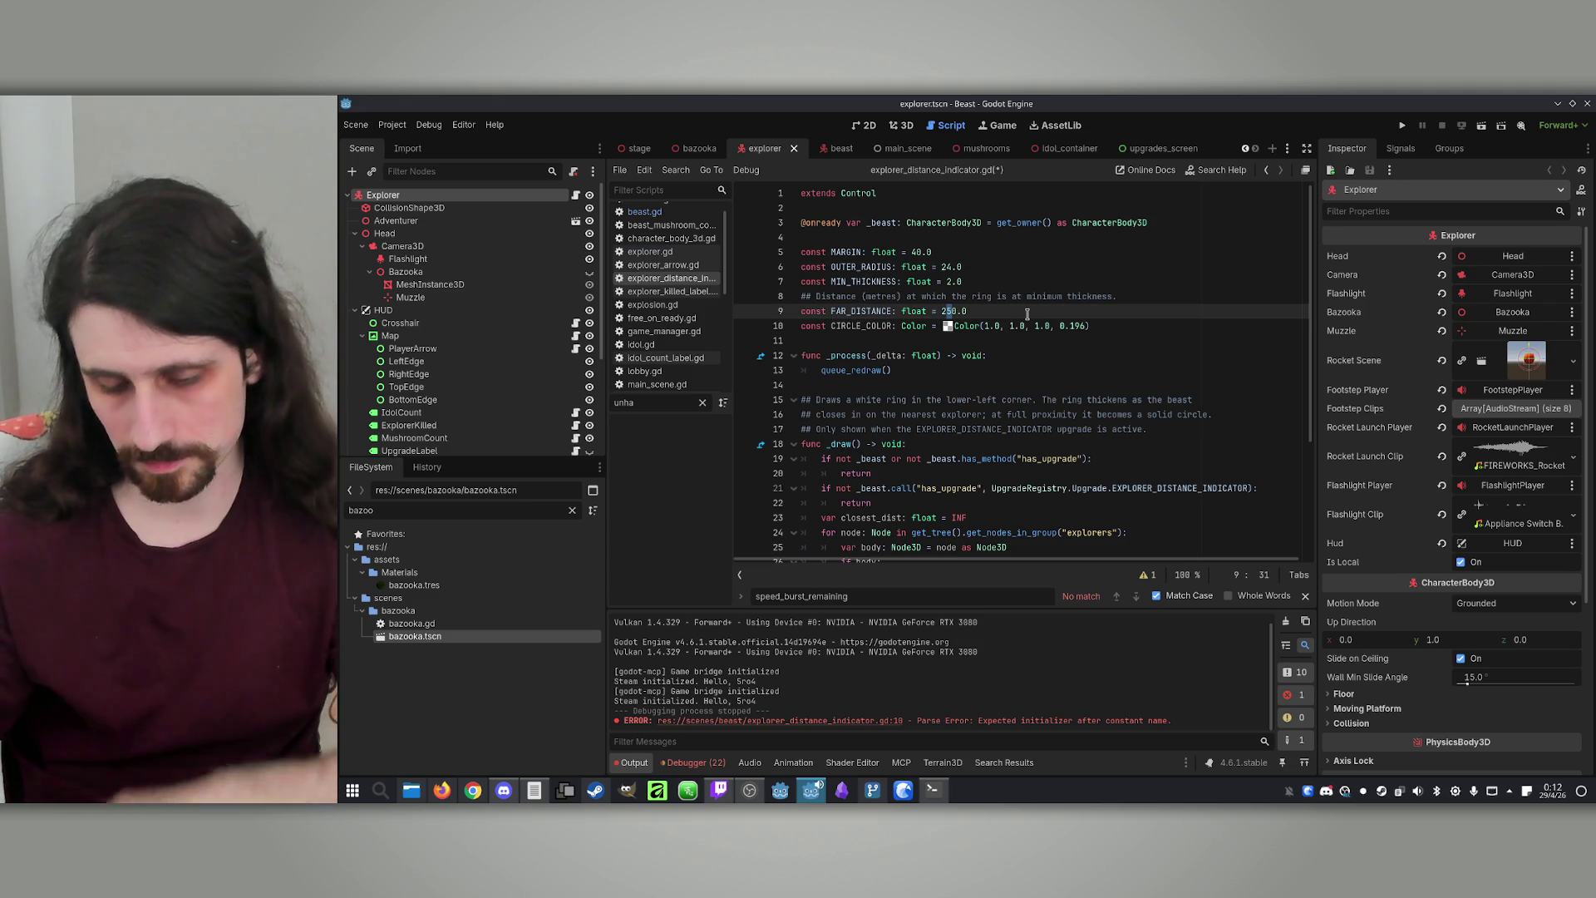
{"action": "type", "text": "0"}
{"action": "key", "text": "ctrl+s"}
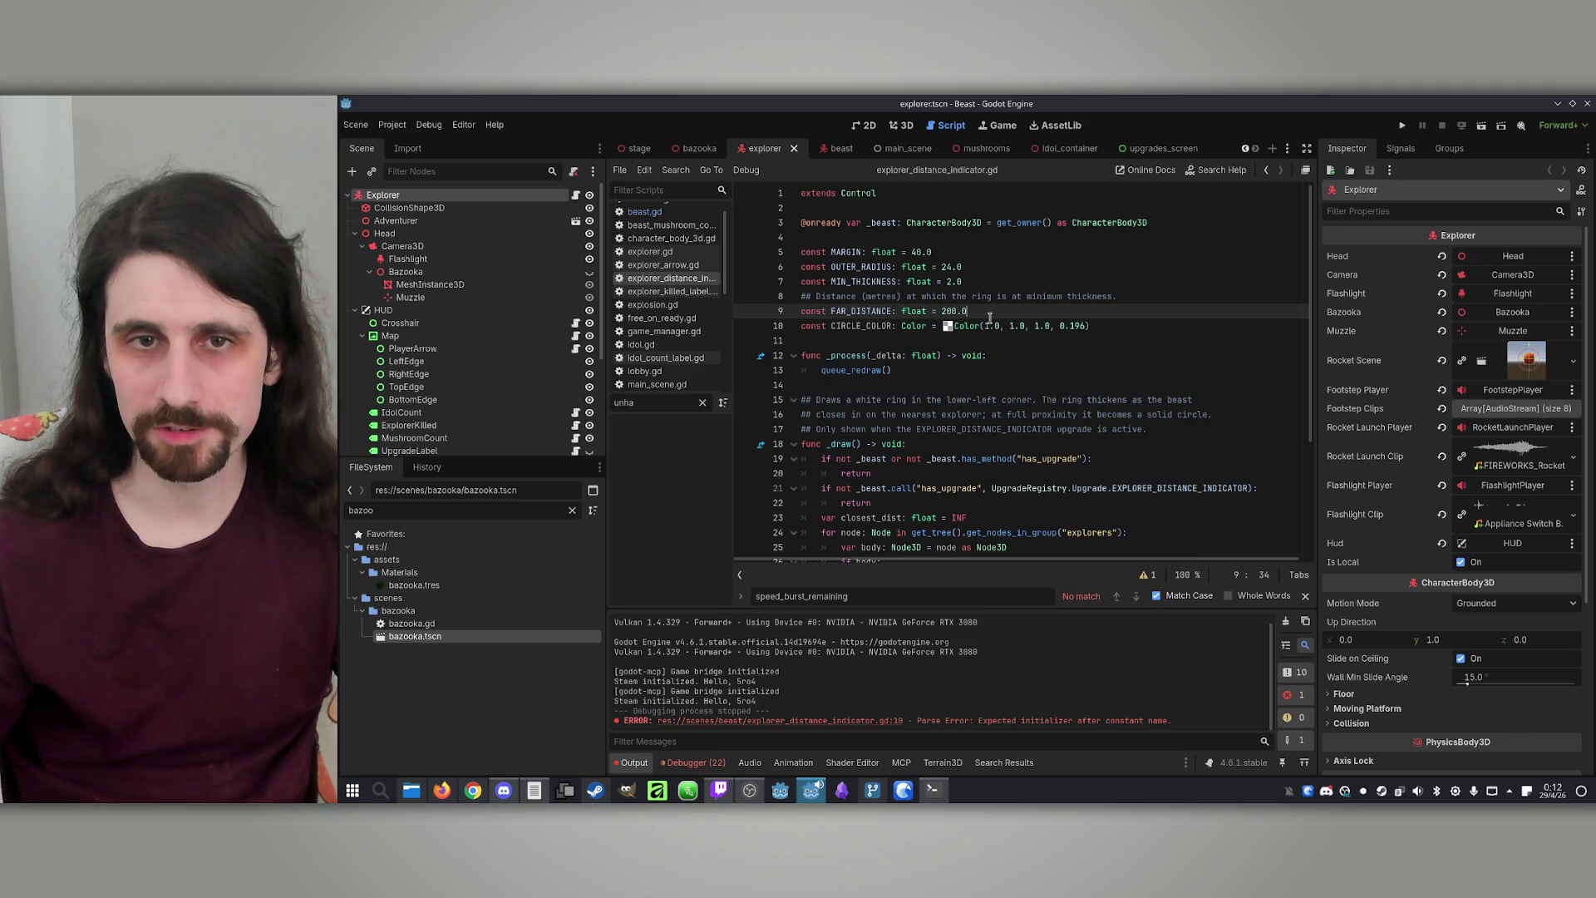
{"action": "left_click", "coordinate": [946, 249]}
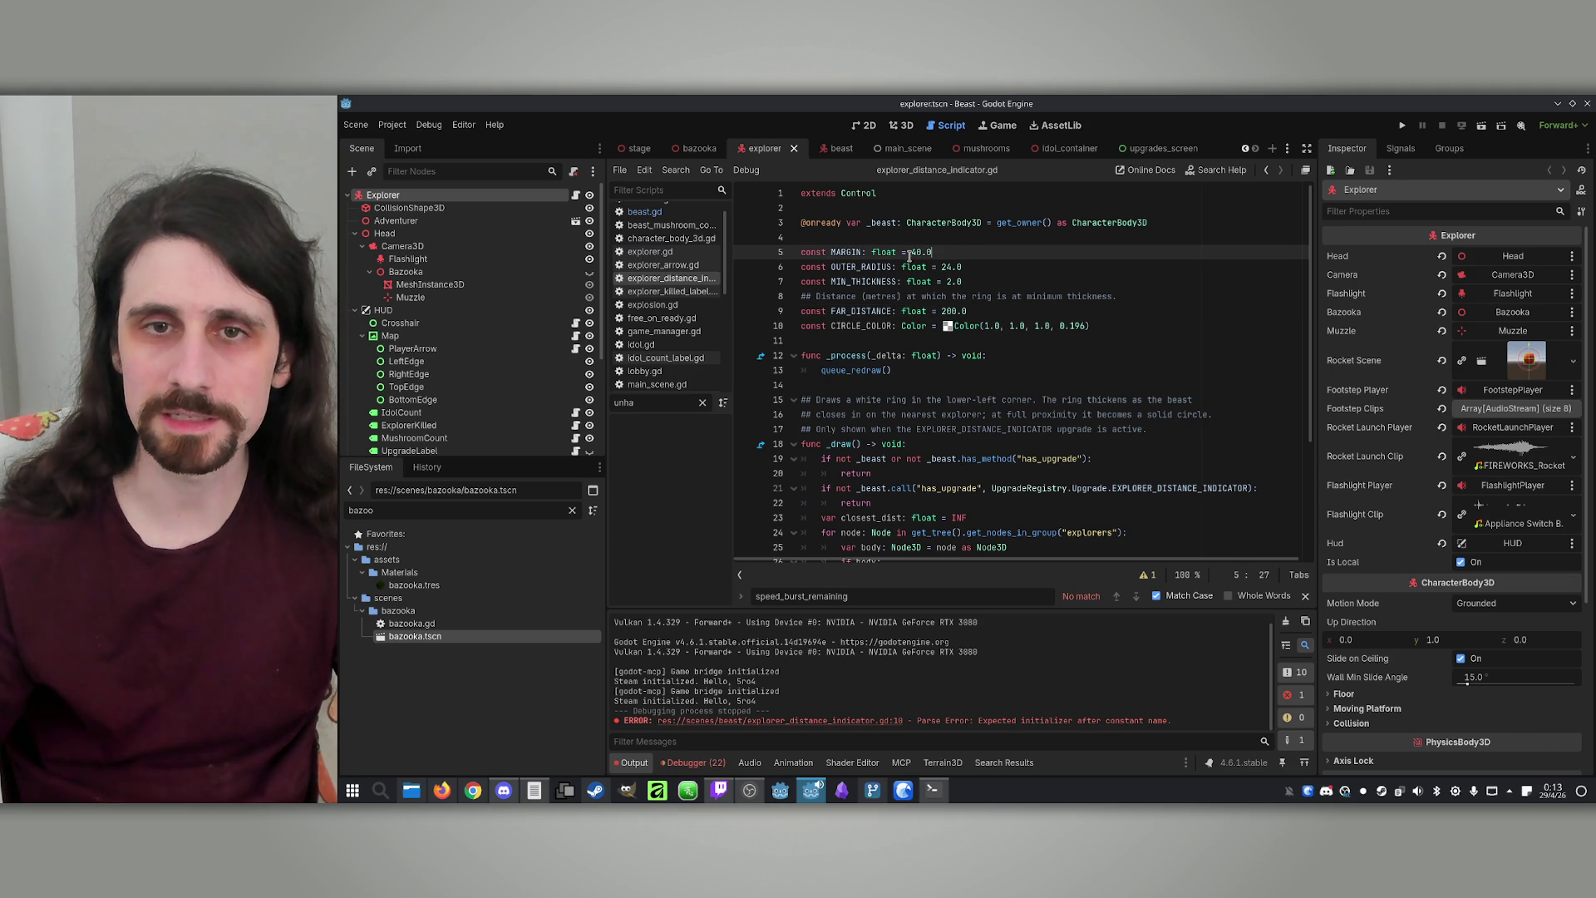
Set OUTER_RADIUS to 50.0 and FAR_DISTANCE to 300.0
{"action": "left_click", "coordinate": [1016, 267]}
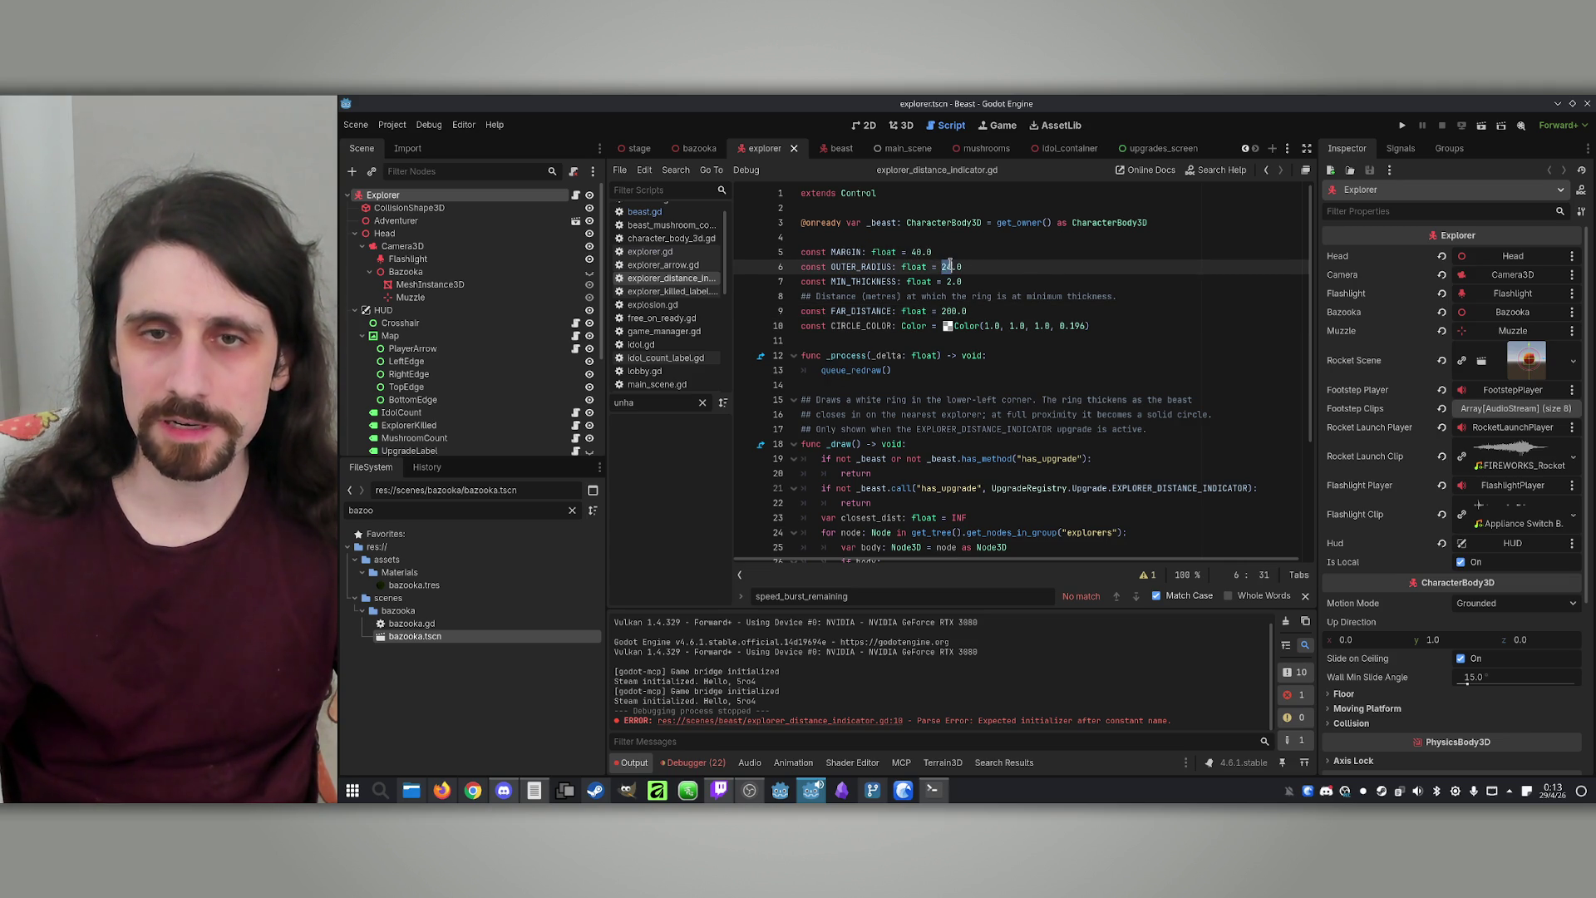
{"action": "type", "text": "50"}
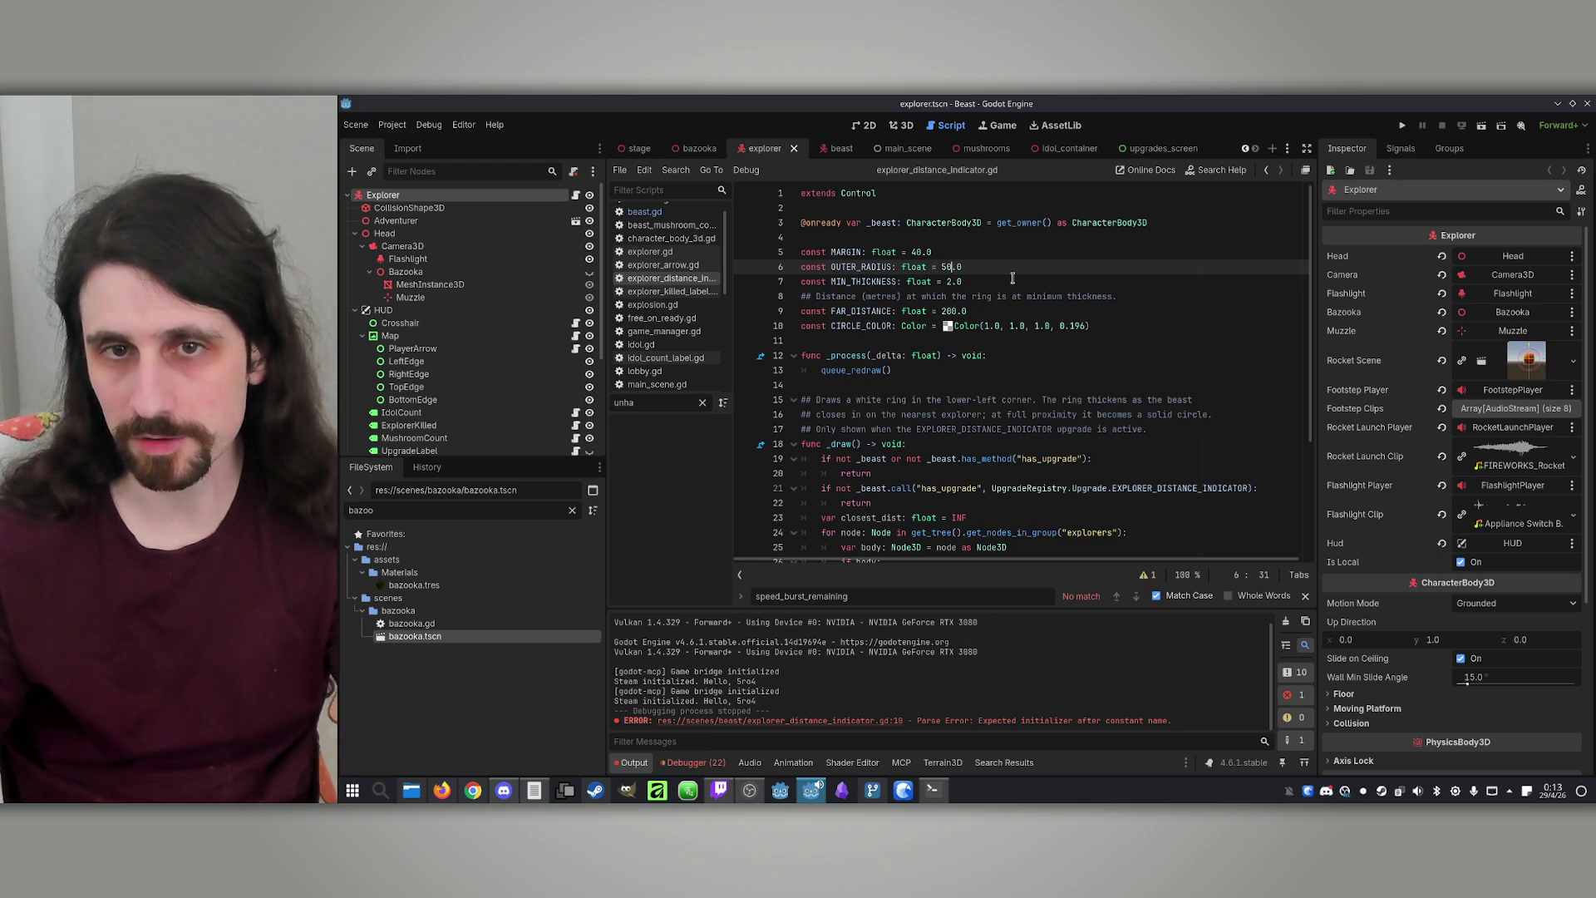
{"action": "left_click", "coordinate": [971, 284]}
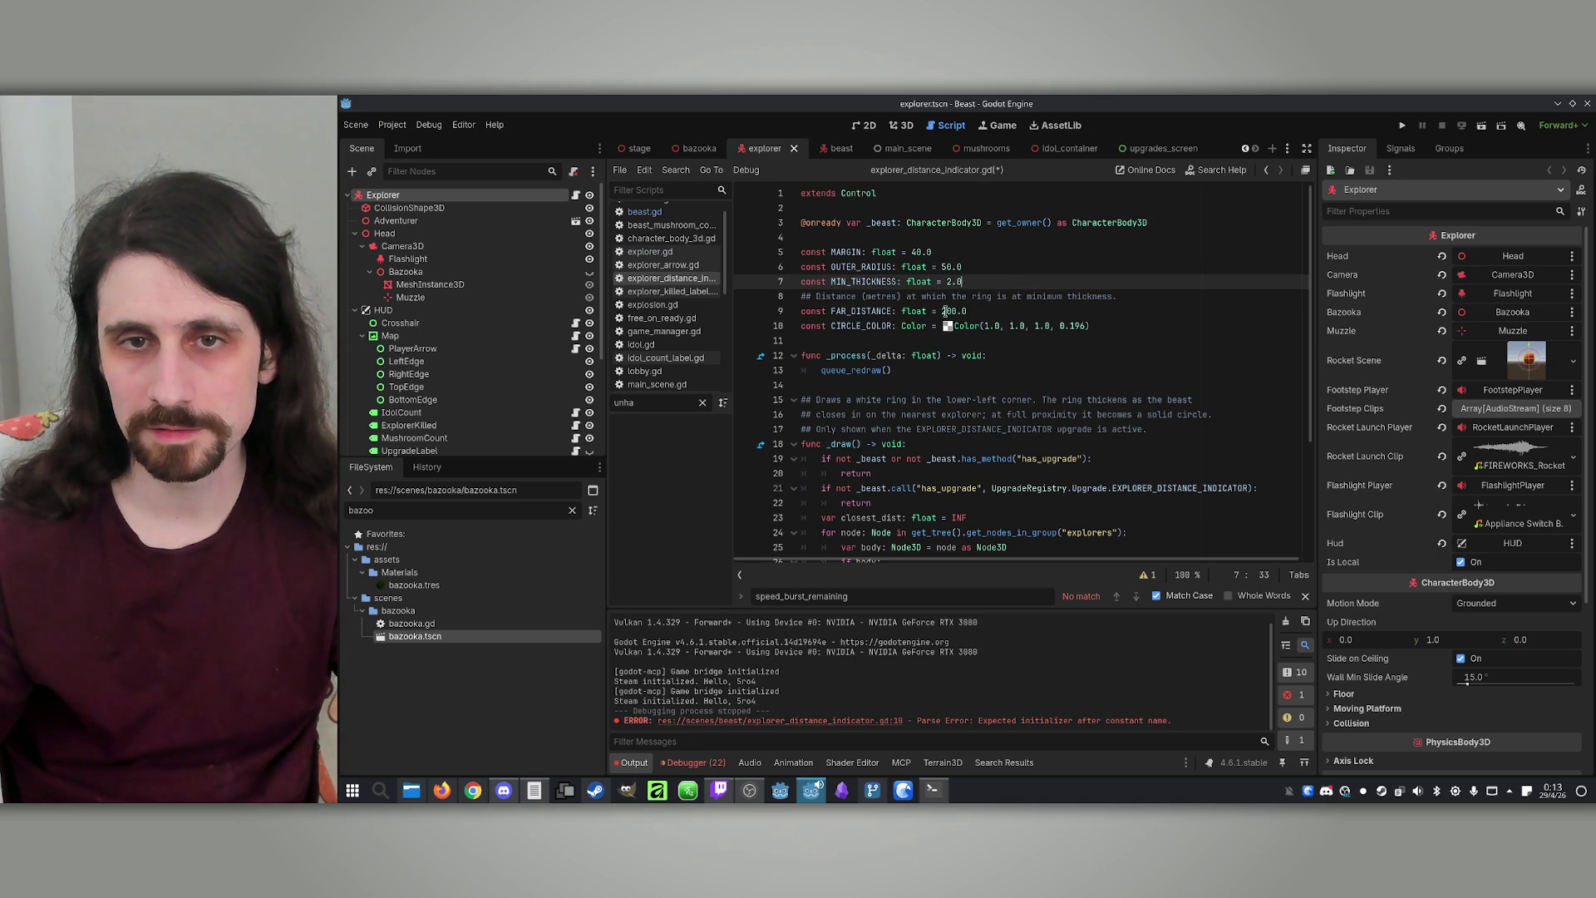
{"action": "left_click", "coordinate": [1025, 311]}
{"action": "type", "text": "5"}
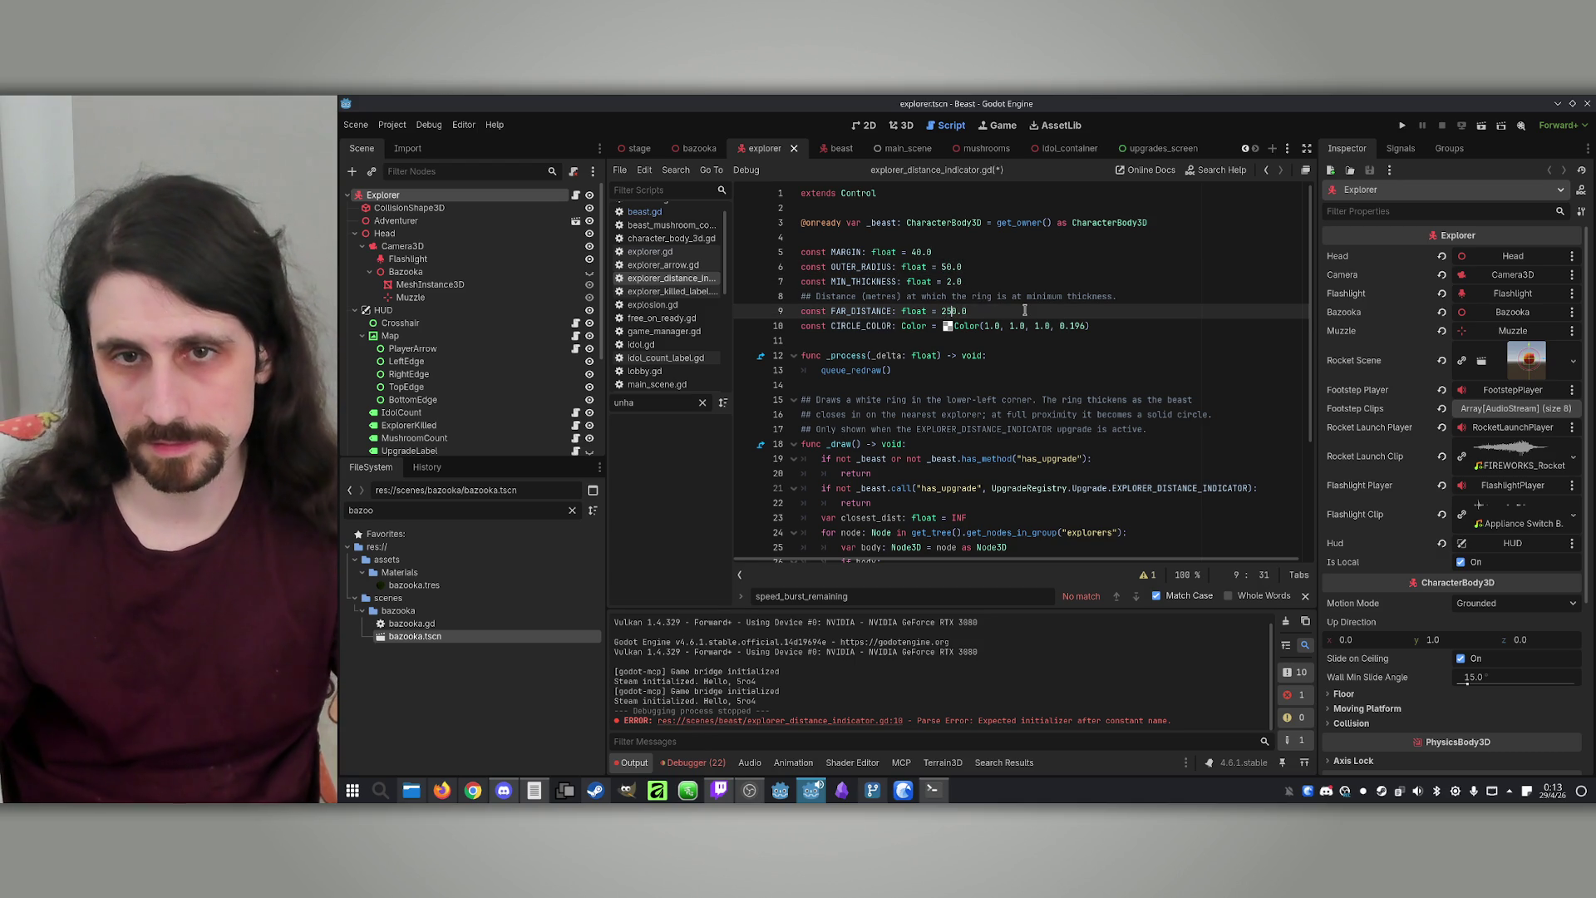
{"action": "scroll", "coordinate": [1014, 310], "scroll_direction": "down", "scroll_amount": 2}
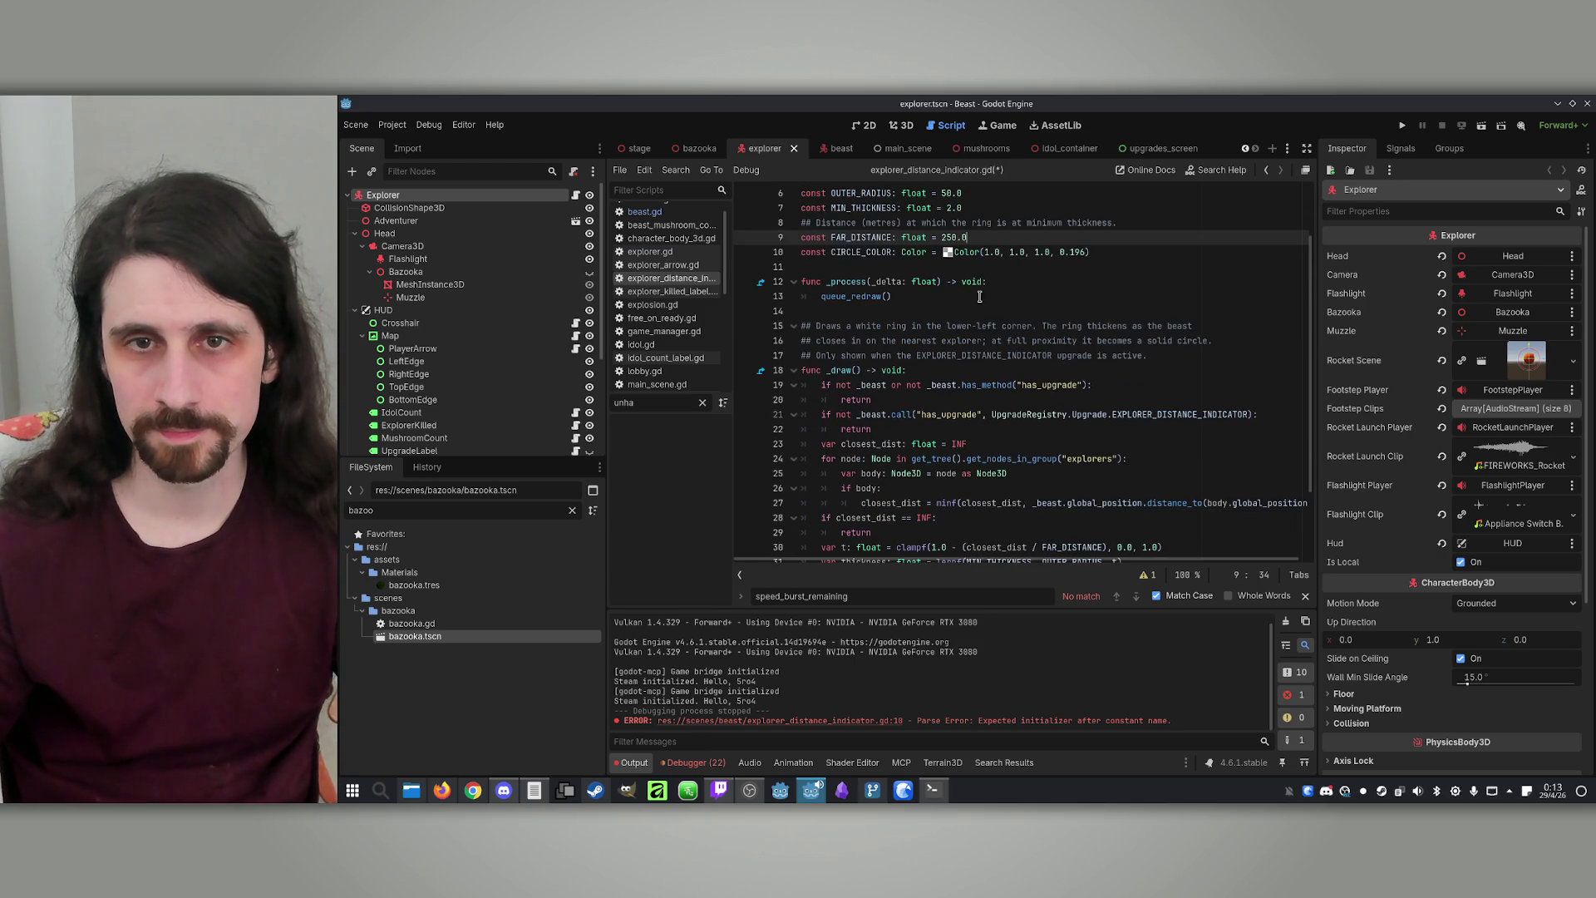
{"action": "type", "text": "30"}
Save the indicator script and launch the game for testing
{"action": "left_click", "coordinate": [1028, 237]}
{"action": "scroll", "coordinate": [1028, 237], "scroll_direction": "down", "scroll_amount": 2}
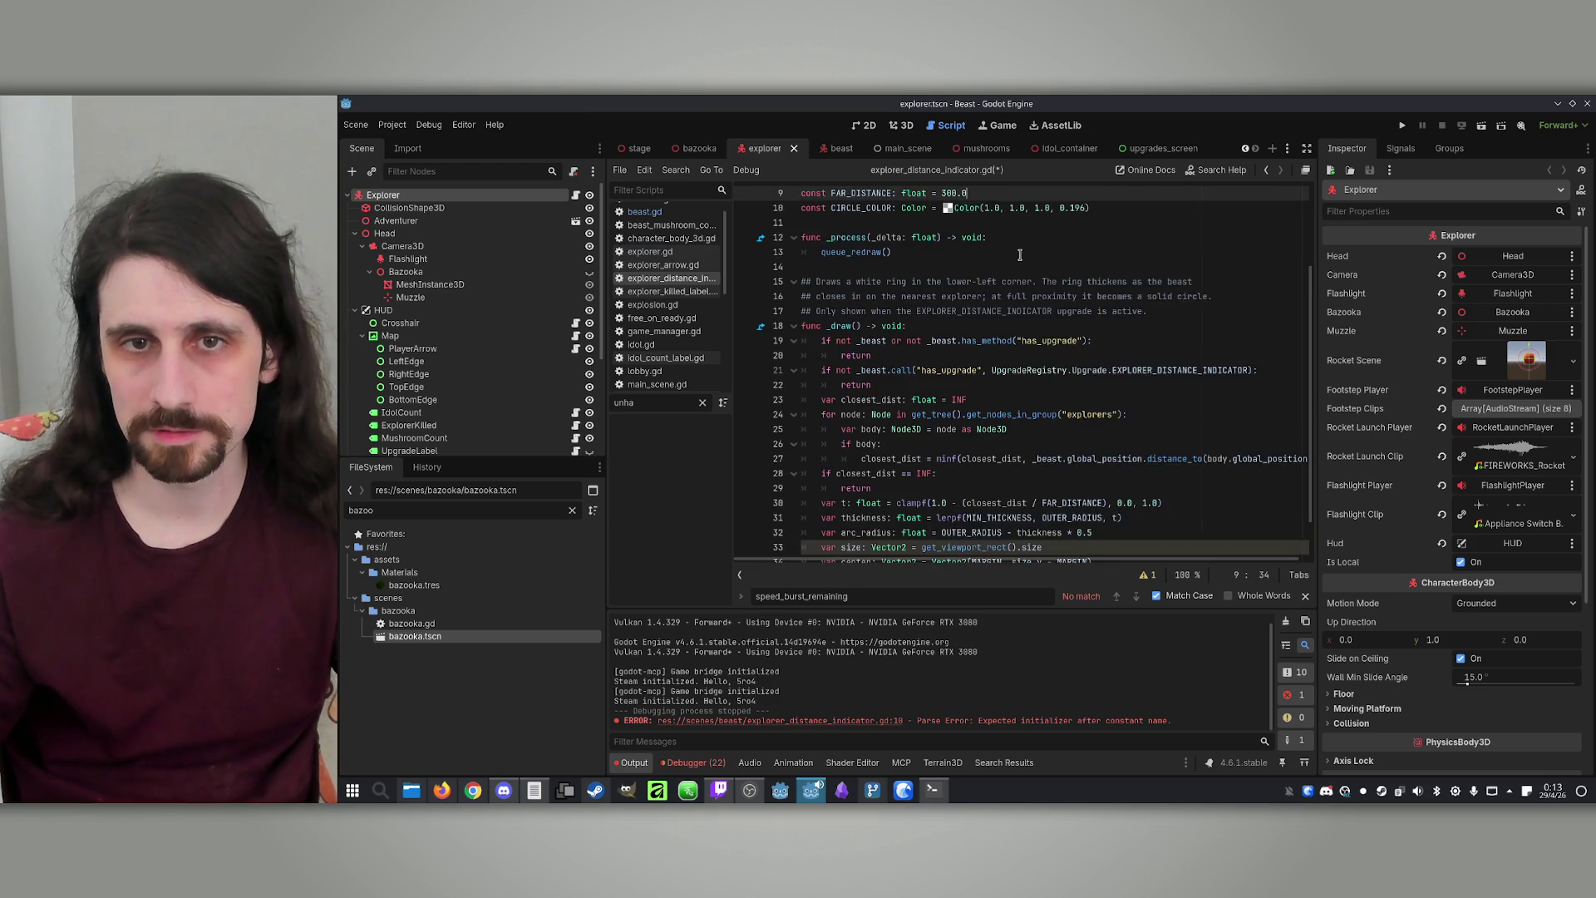
{"action": "left_click", "coordinate": [1135, 458]}
{"action": "left_click", "coordinate": [1154, 486]}
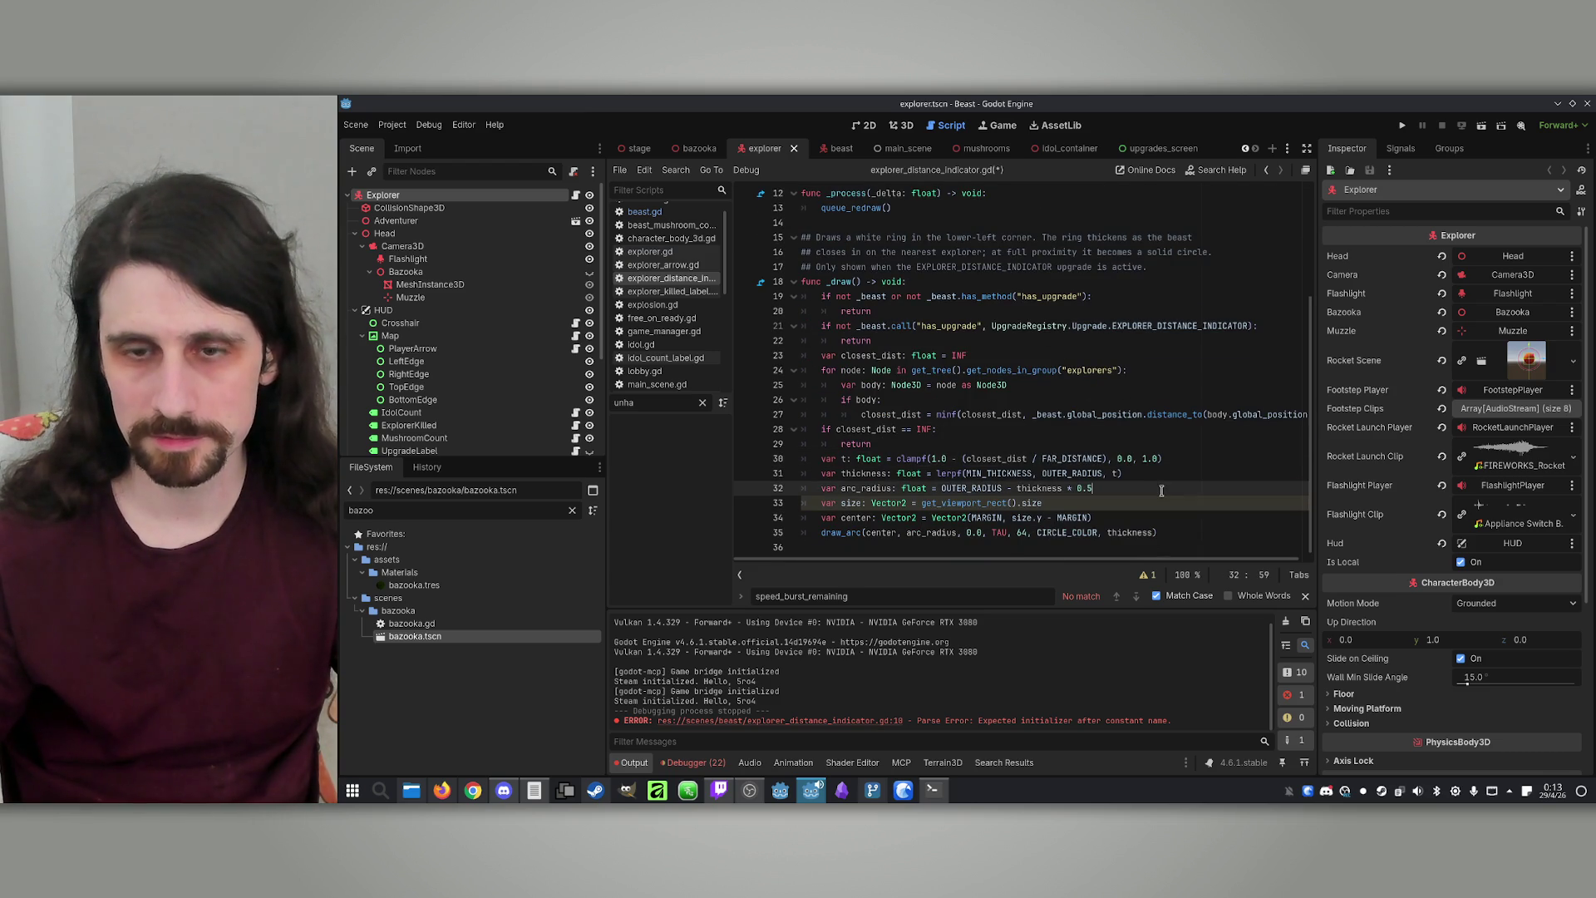
{"action": "key", "text": "ctrl+s"}
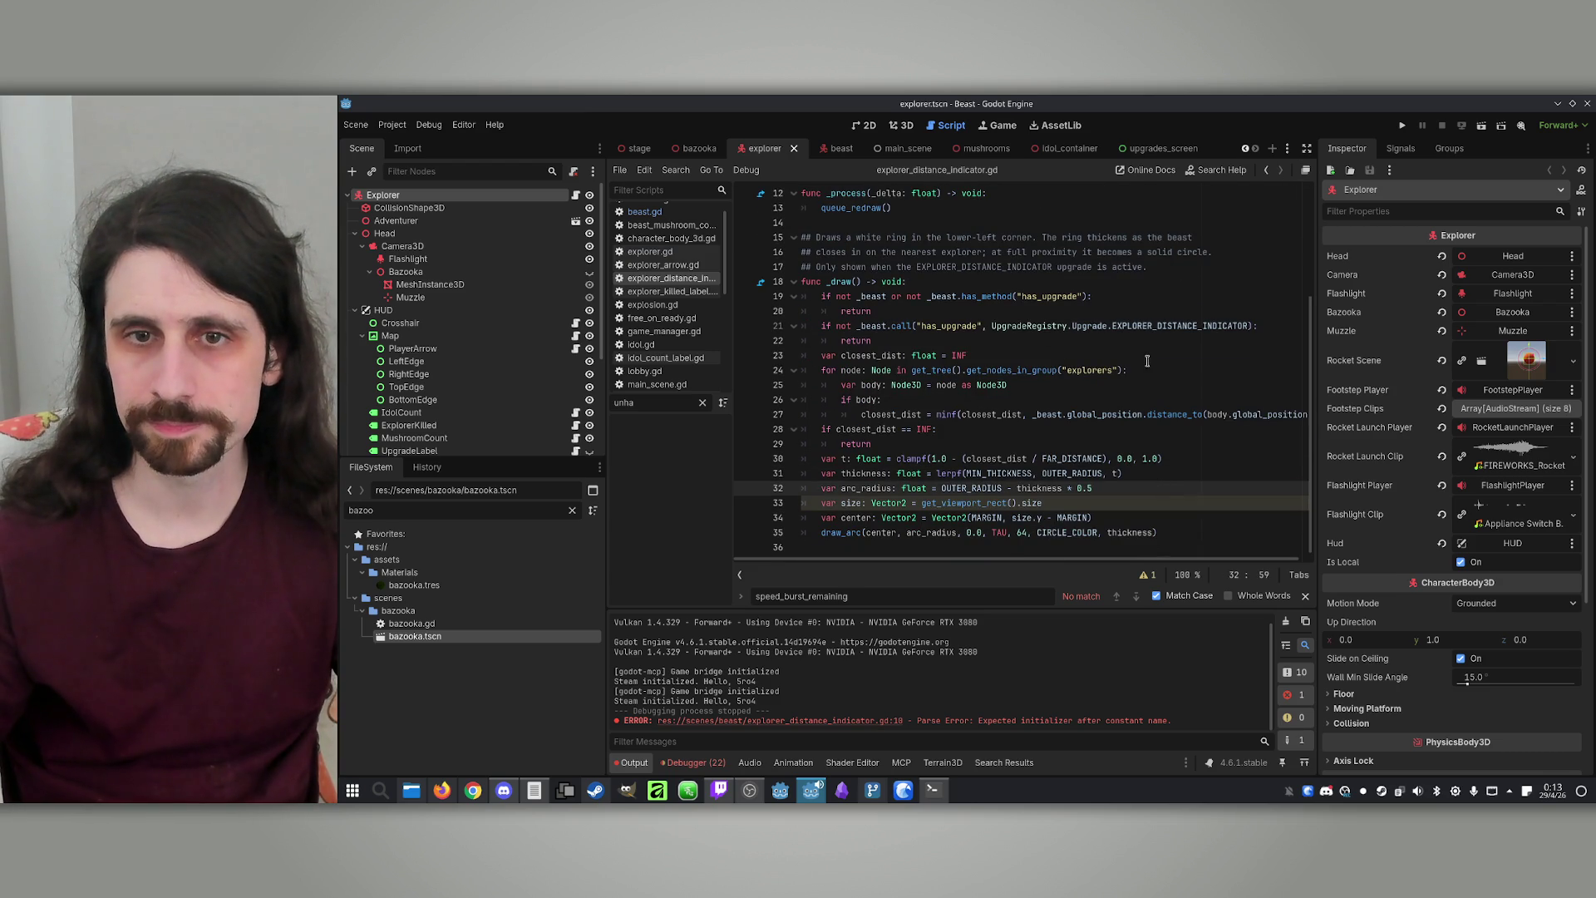
{"action": "left_click", "coordinate": [1403, 125]}
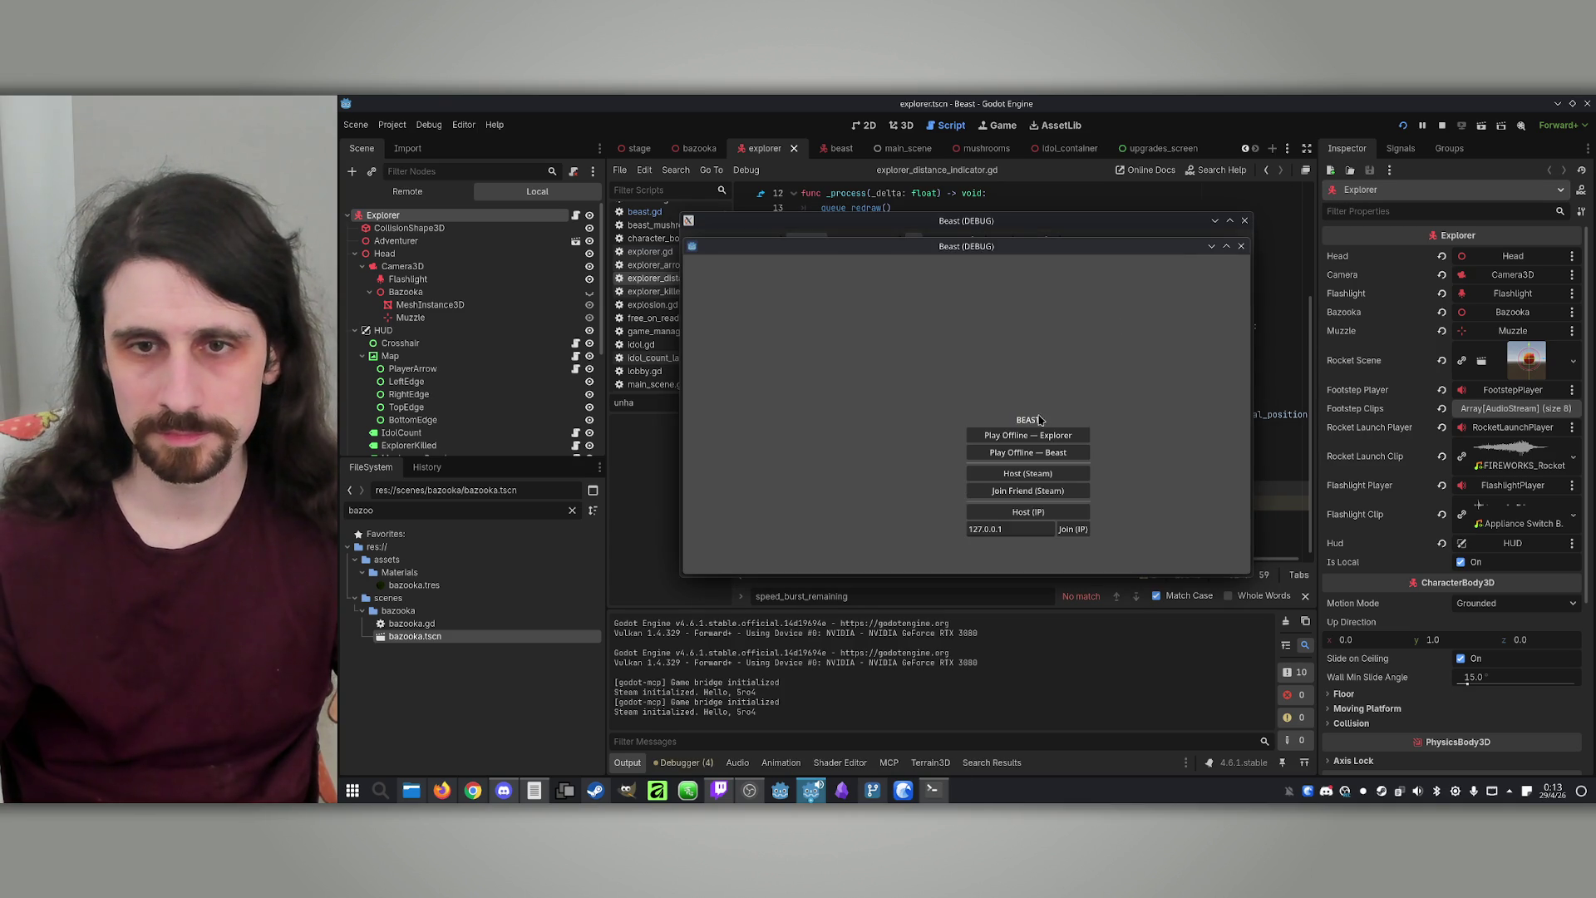
Place the two debug windows side by side, host and join, and start a match as the Beast
{"action": "left_click_drag", "start_coordinate": [1027, 251], "coordinate": [1345, 248]}
{"action": "mouse_move", "coordinate": [1009, 220]}
{"action": "left_mouse_down"}
{"action": "mouse_move", "coordinate": [692, 222]}
{"action": "mouse_move", "coordinate": [720, 211]}
{"action": "left_mouse_up"}
{"action": "left_click", "coordinate": [739, 504]}
{"action": "left_click", "coordinate": [1400, 534]}
{"action": "left_click", "coordinate": [751, 479]}
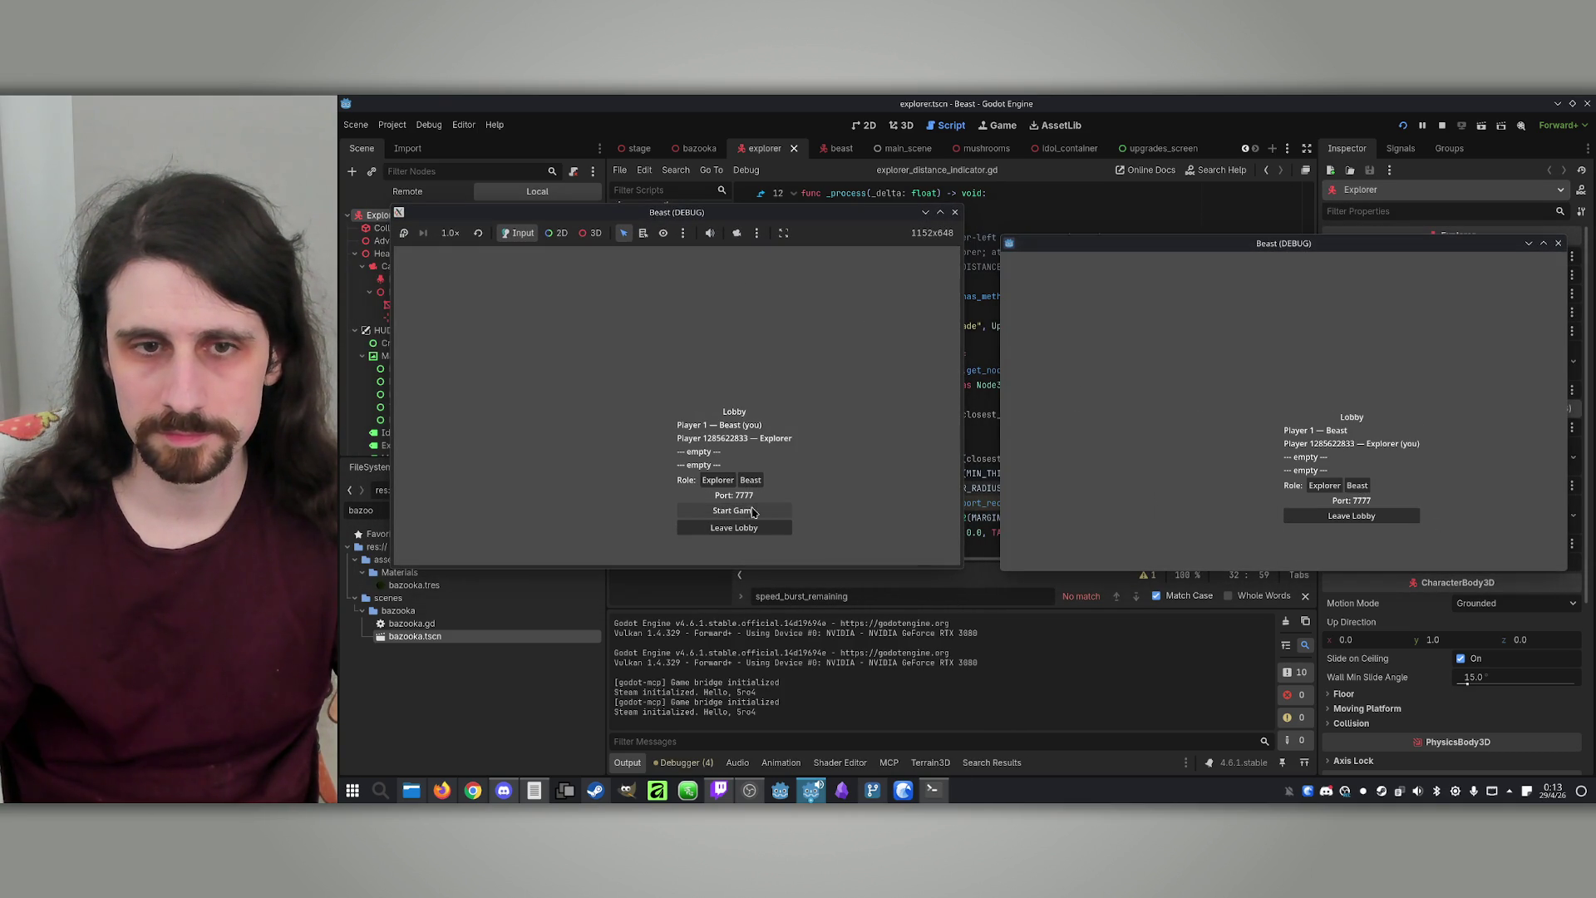
{"action": "left_click", "coordinate": [734, 510]}
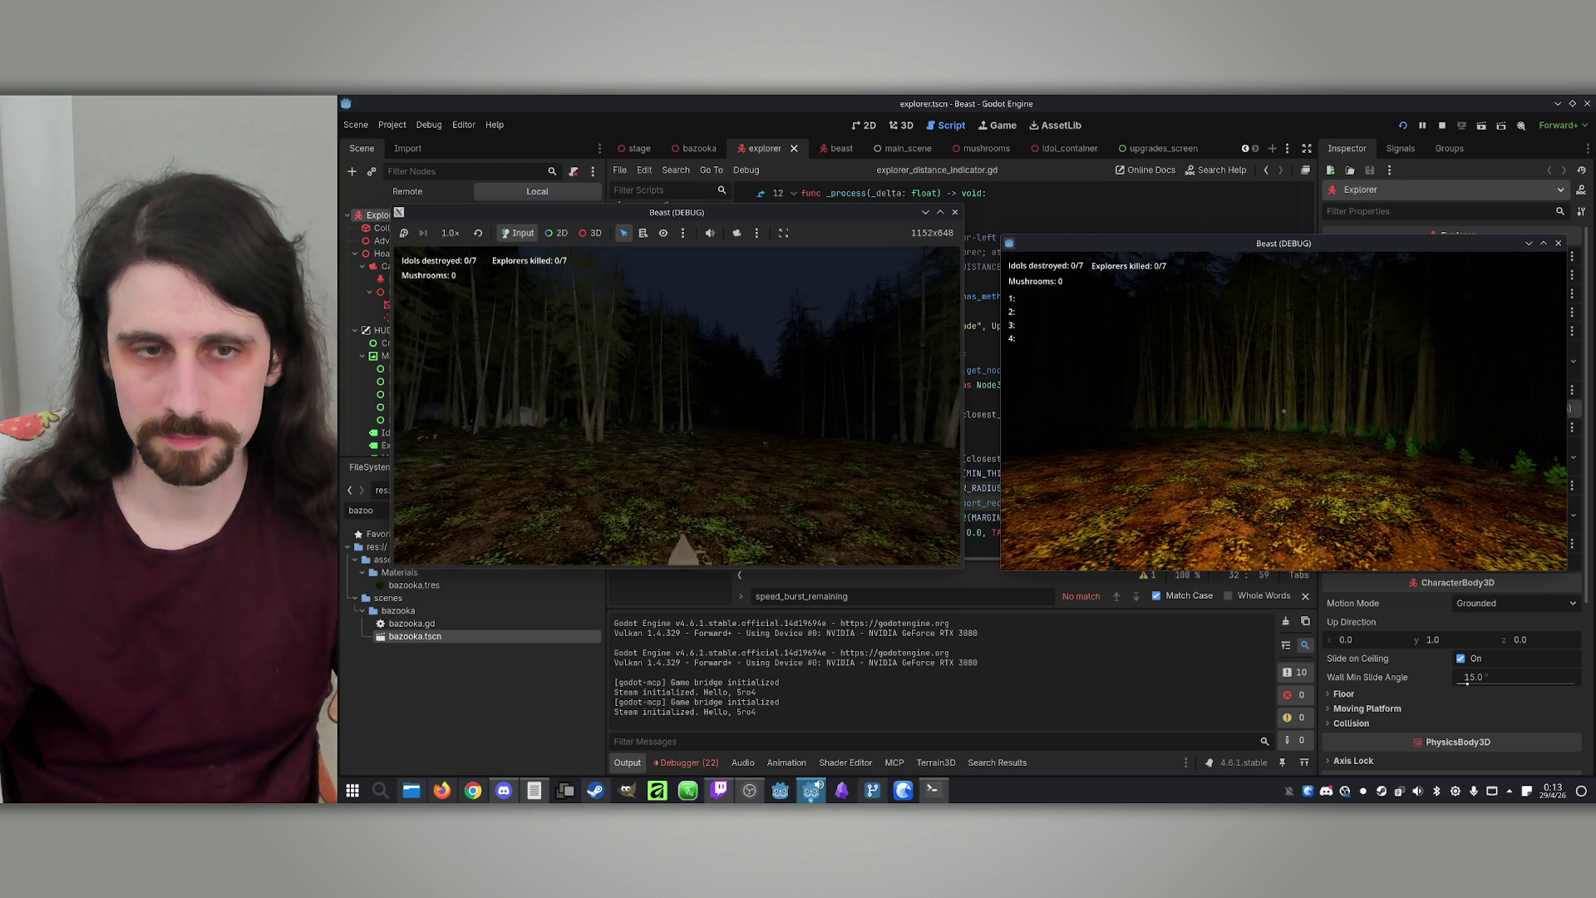
Take the +20% Speed and Prey Sense upgrades, then walk the Beast forward to see the ring
{"action": "key", "text": "space"}
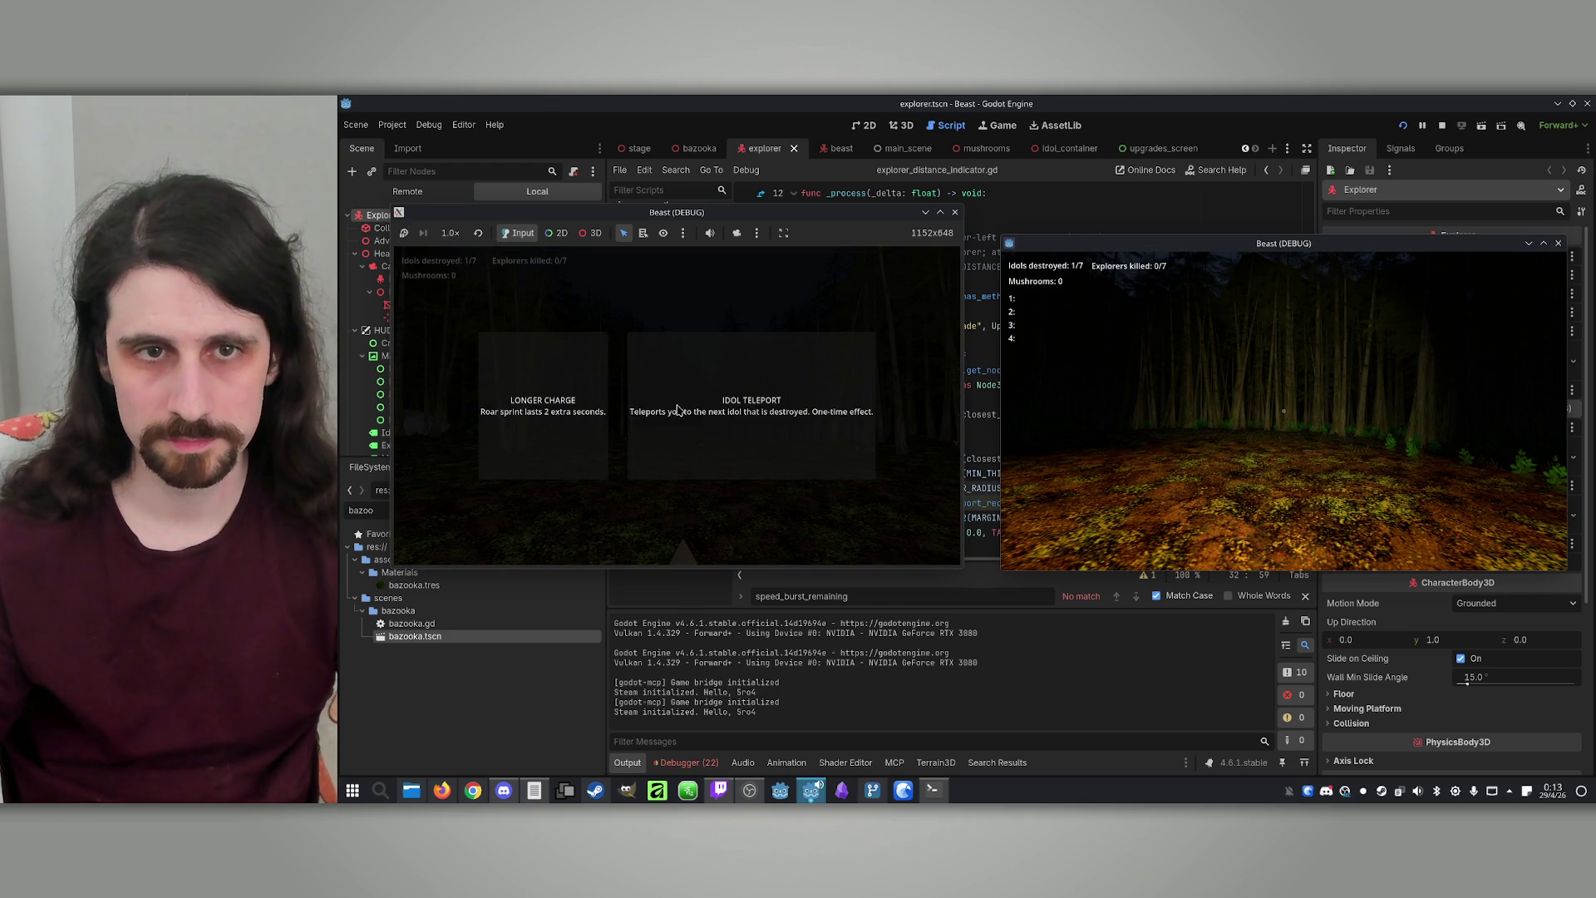
{"action": "left_click", "coordinate": [572, 420]}
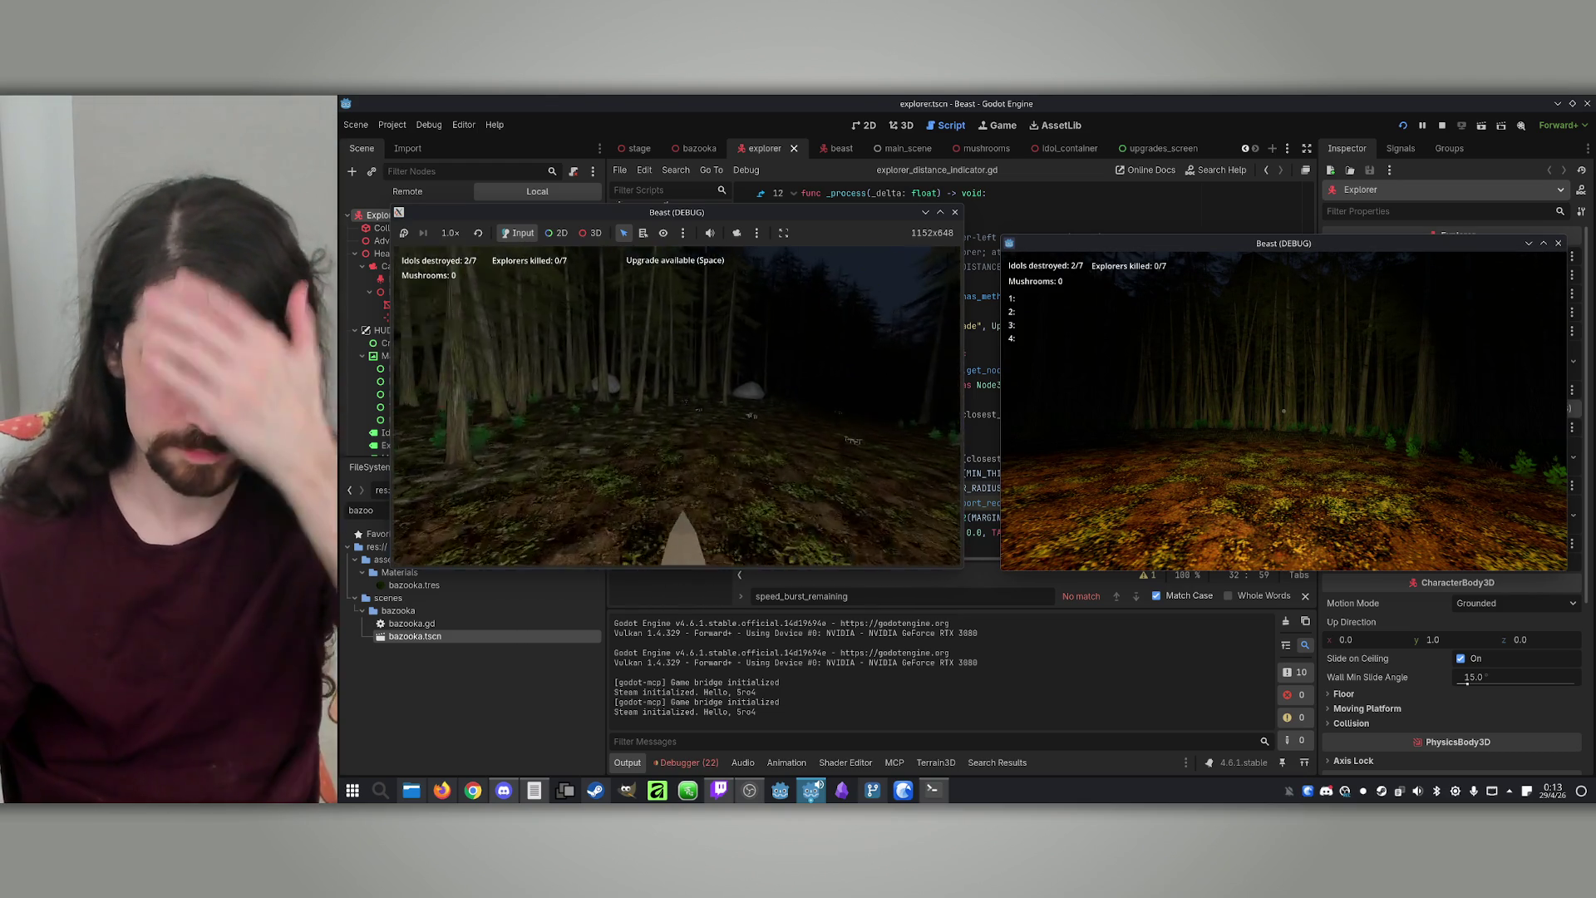
{"action": "key", "text": "space"}
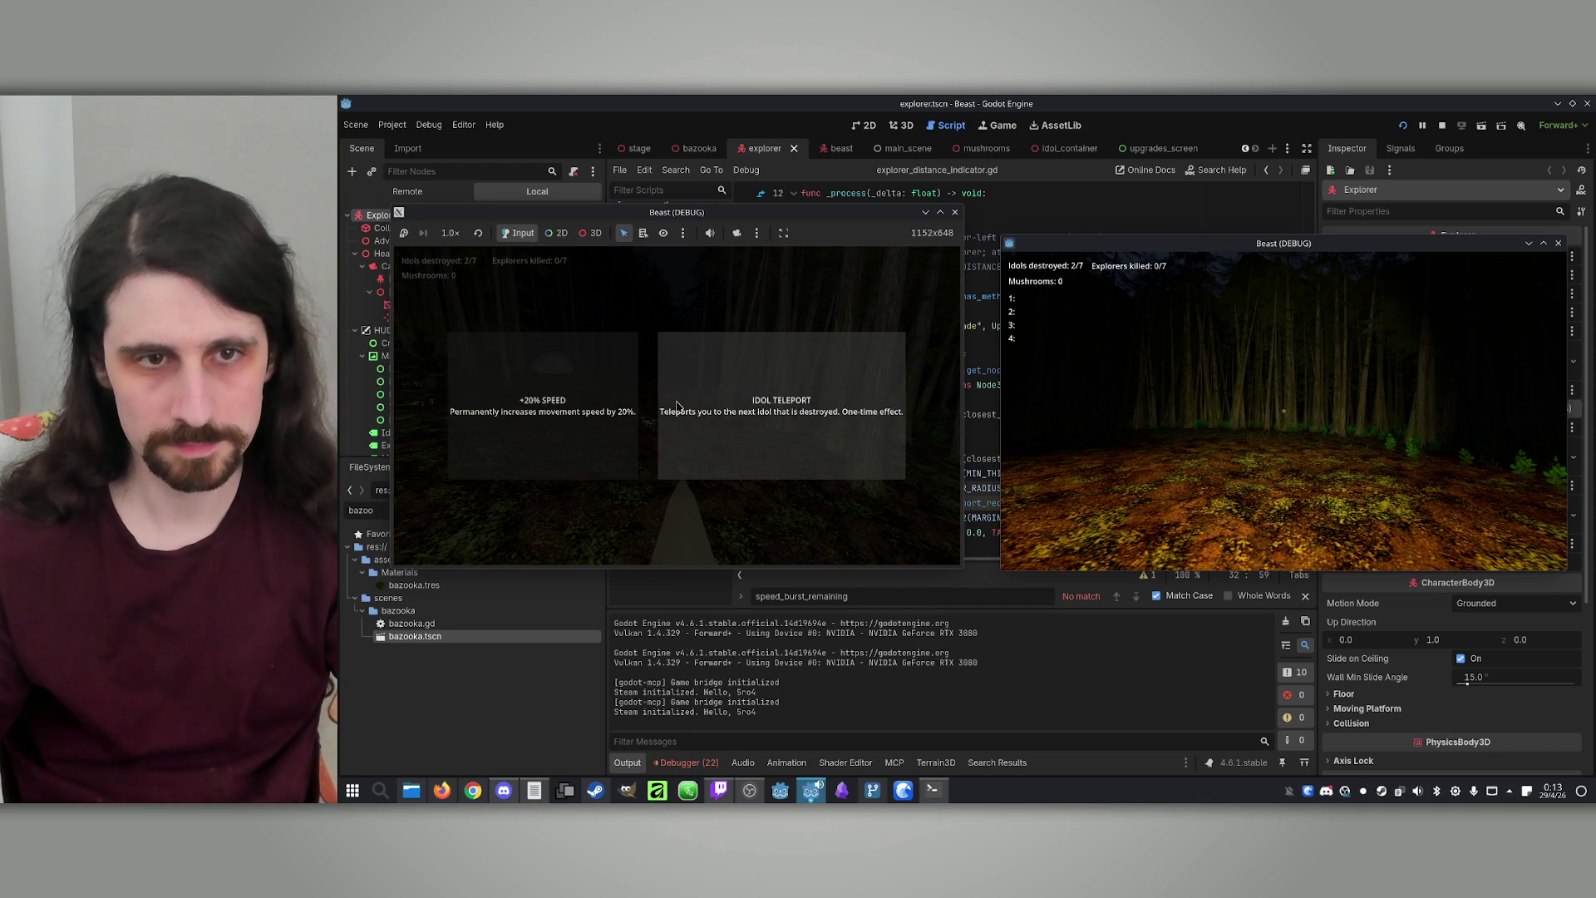
{"action": "left_click", "coordinate": [556, 439]}
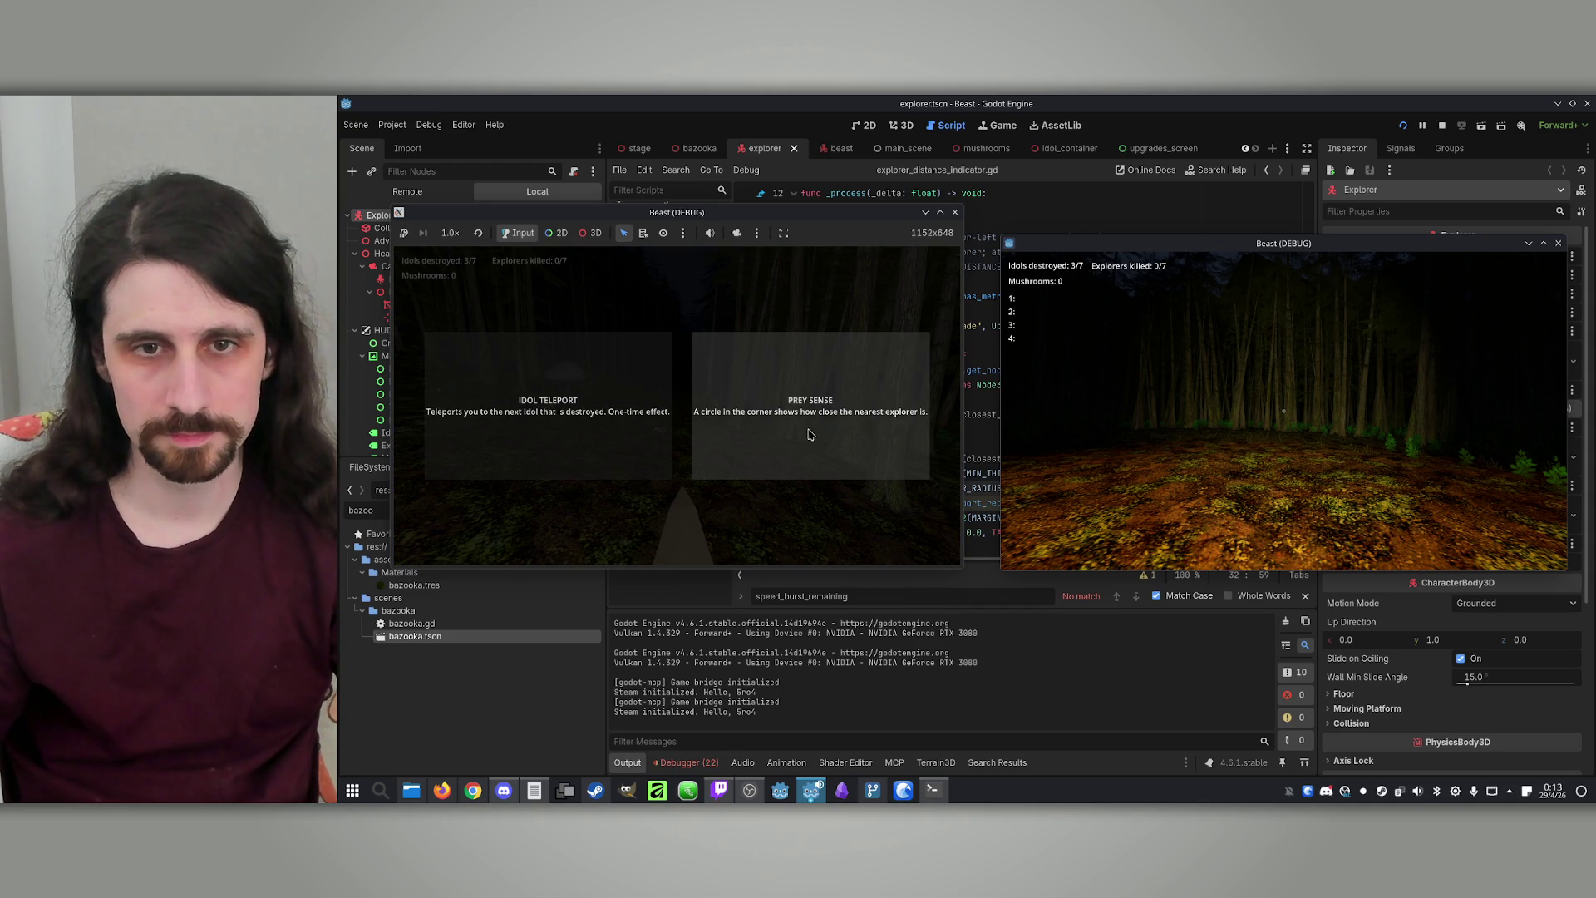
{"action": "left_click", "coordinate": [631, 438]}
{"action": "key", "text": "w"}
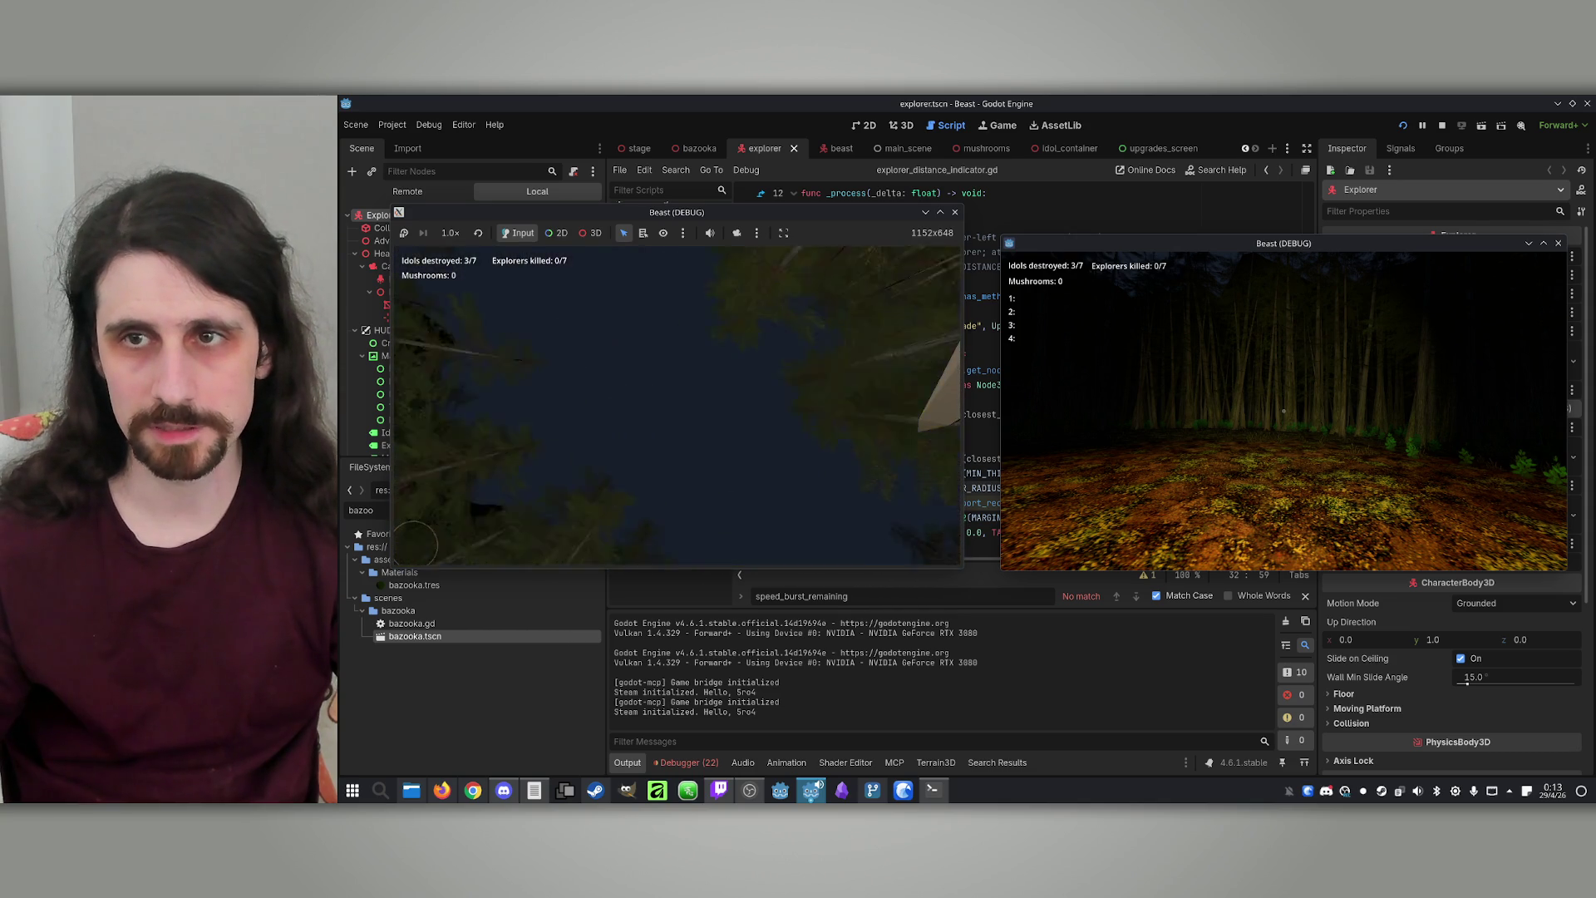
{"action": "key", "text": "super"}
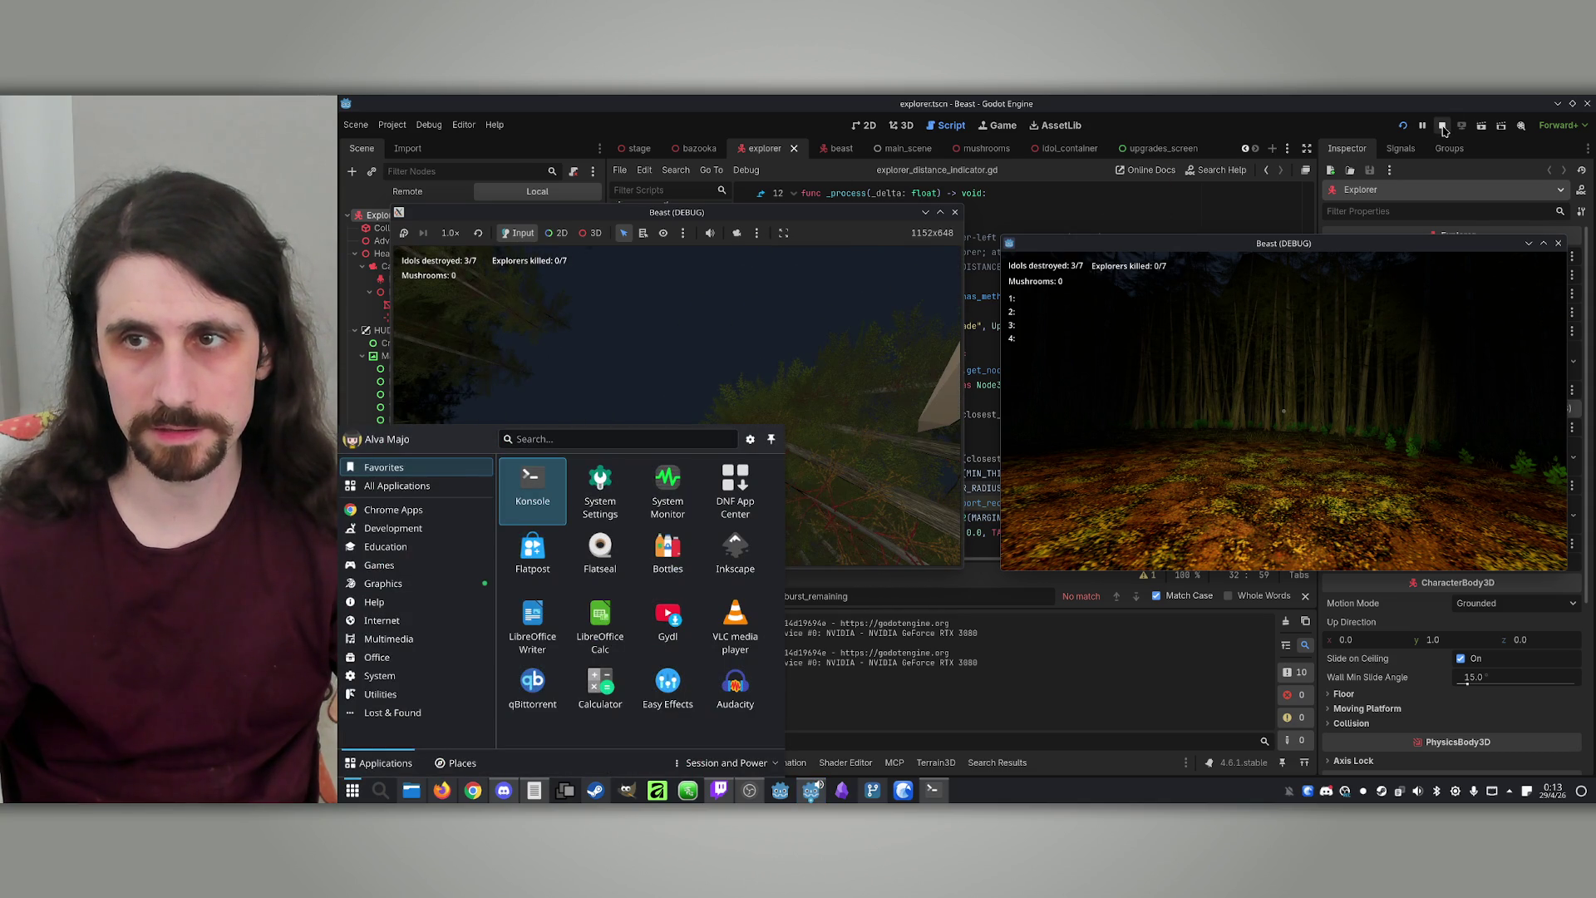
Stop the game, change MARGIN from 40.0 to 100.0, and relaunch with F5
{"action": "left_click", "coordinate": [1443, 124]}
{"action": "double_click", "coordinate": [917, 252]}
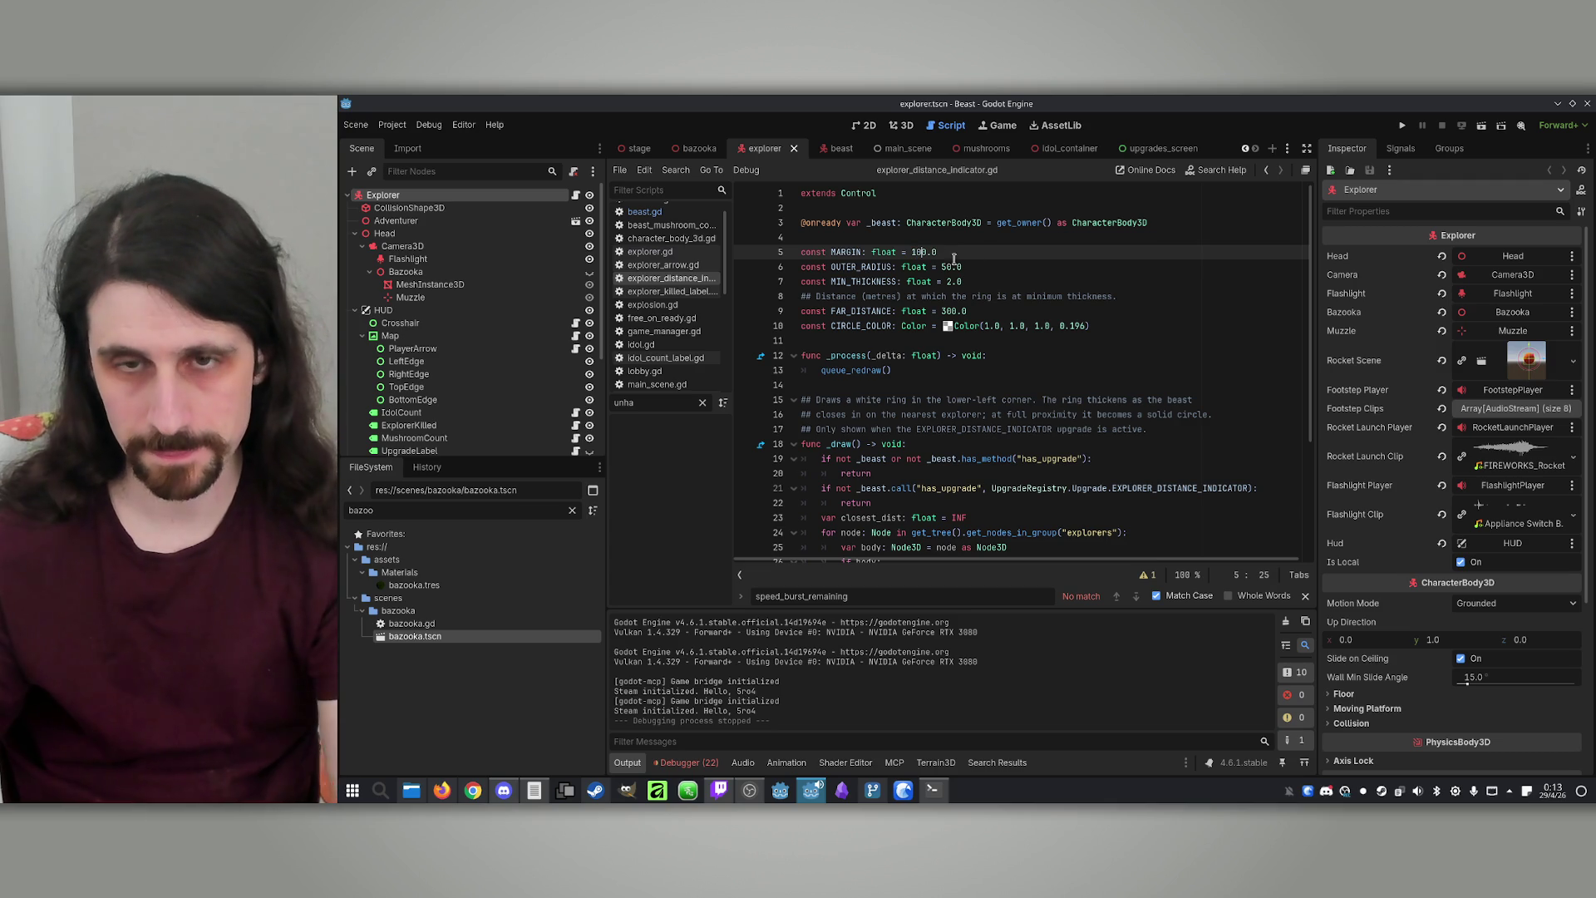
{"action": "type", "text": "10"}
{"action": "left_click", "coordinate": [1013, 261]}
{"action": "key", "text": "F5"}
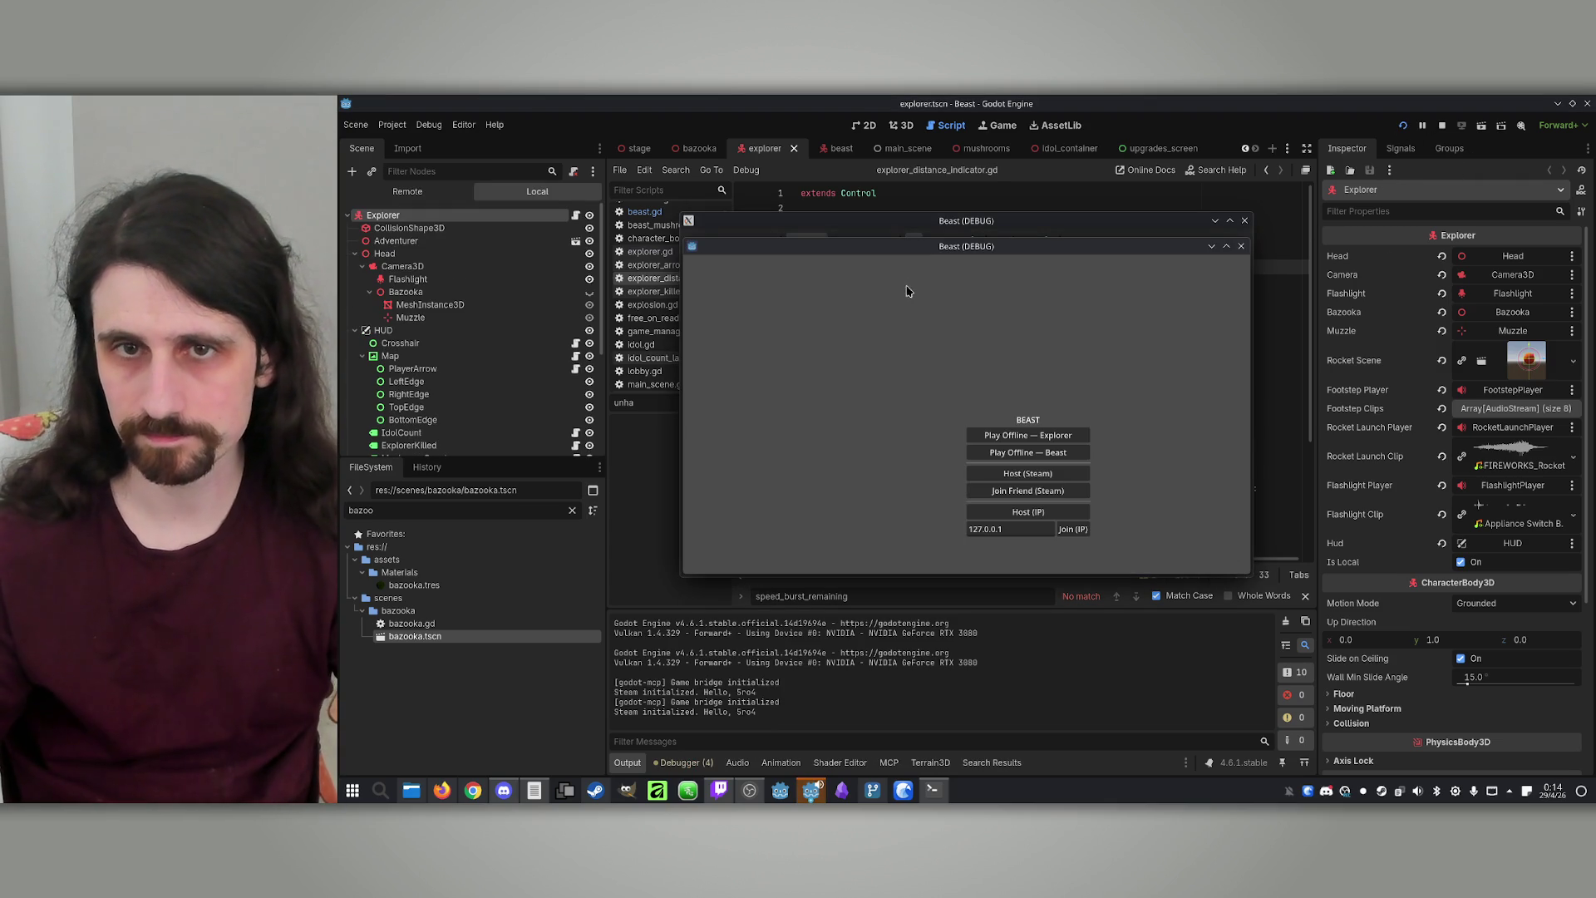
Arrange both game windows, host and join a lobby, set the host to Beast, and start
{"action": "left_click_drag", "start_coordinate": [945, 246], "coordinate": [1238, 254]}
{"action": "left_click_drag", "start_coordinate": [1034, 224], "coordinate": [715, 223]}
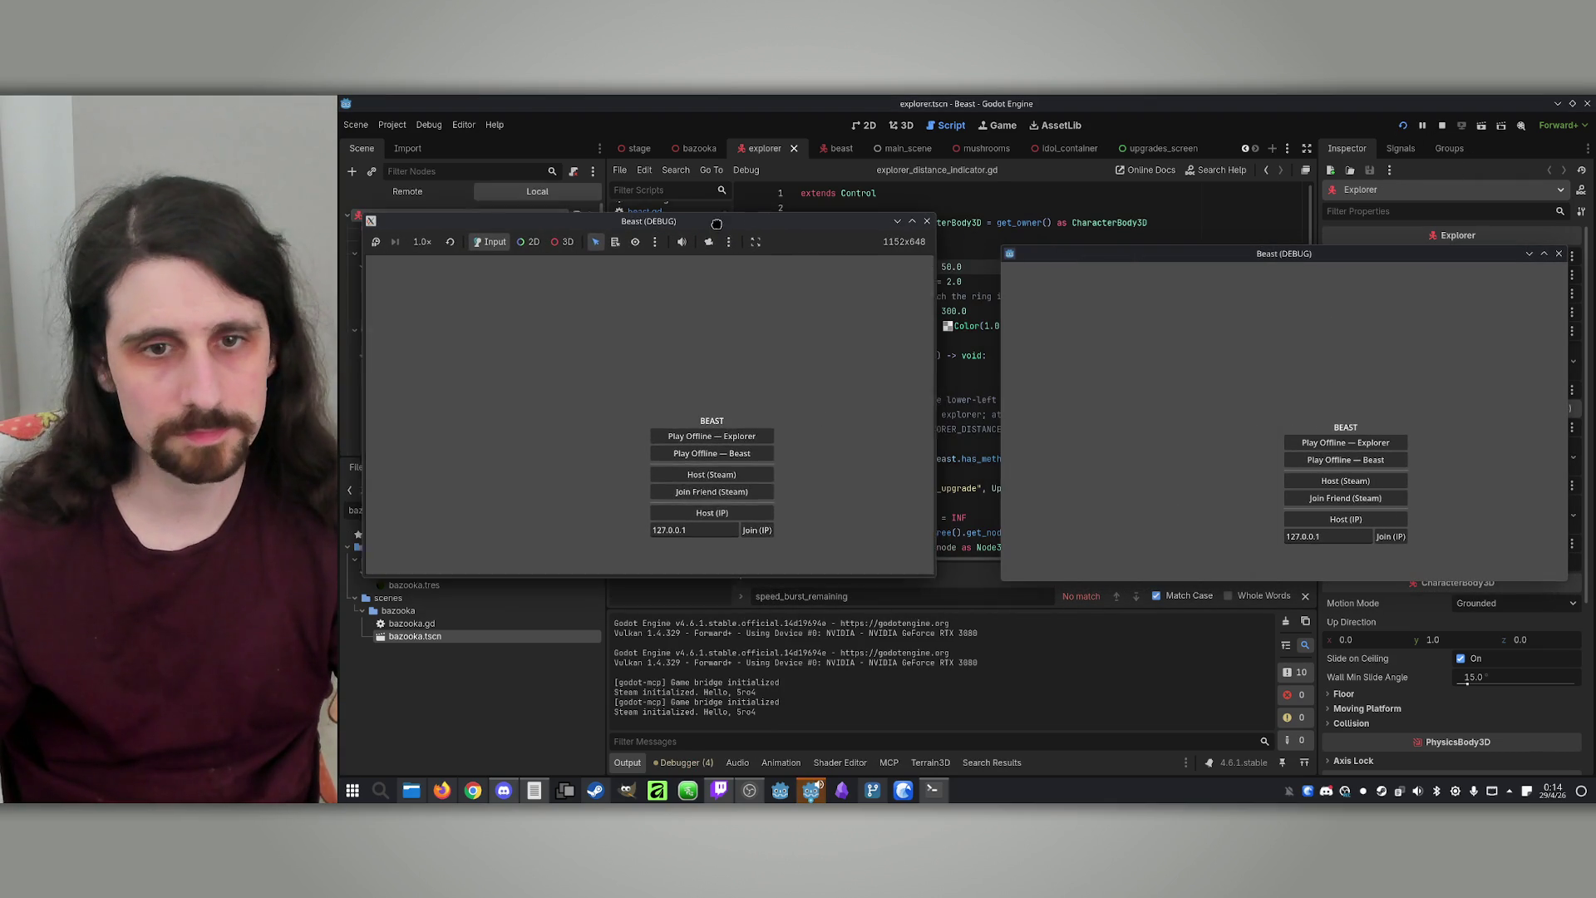
{"action": "left_click", "coordinate": [710, 514]}
{"action": "left_click", "coordinate": [1391, 537]}
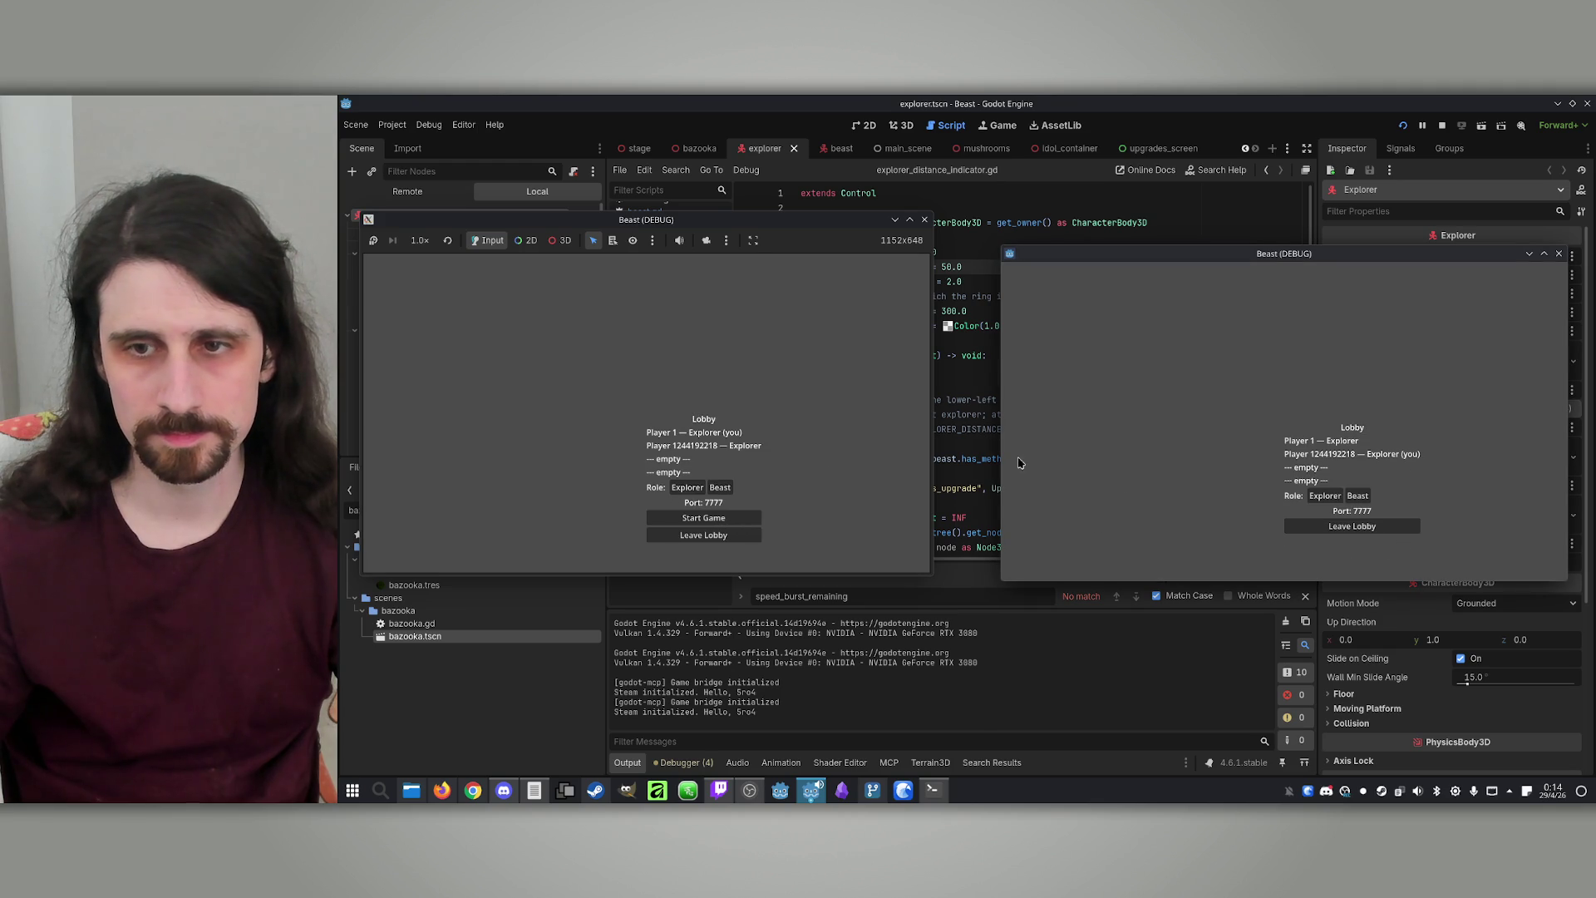
{"action": "left_click", "coordinate": [720, 487]}
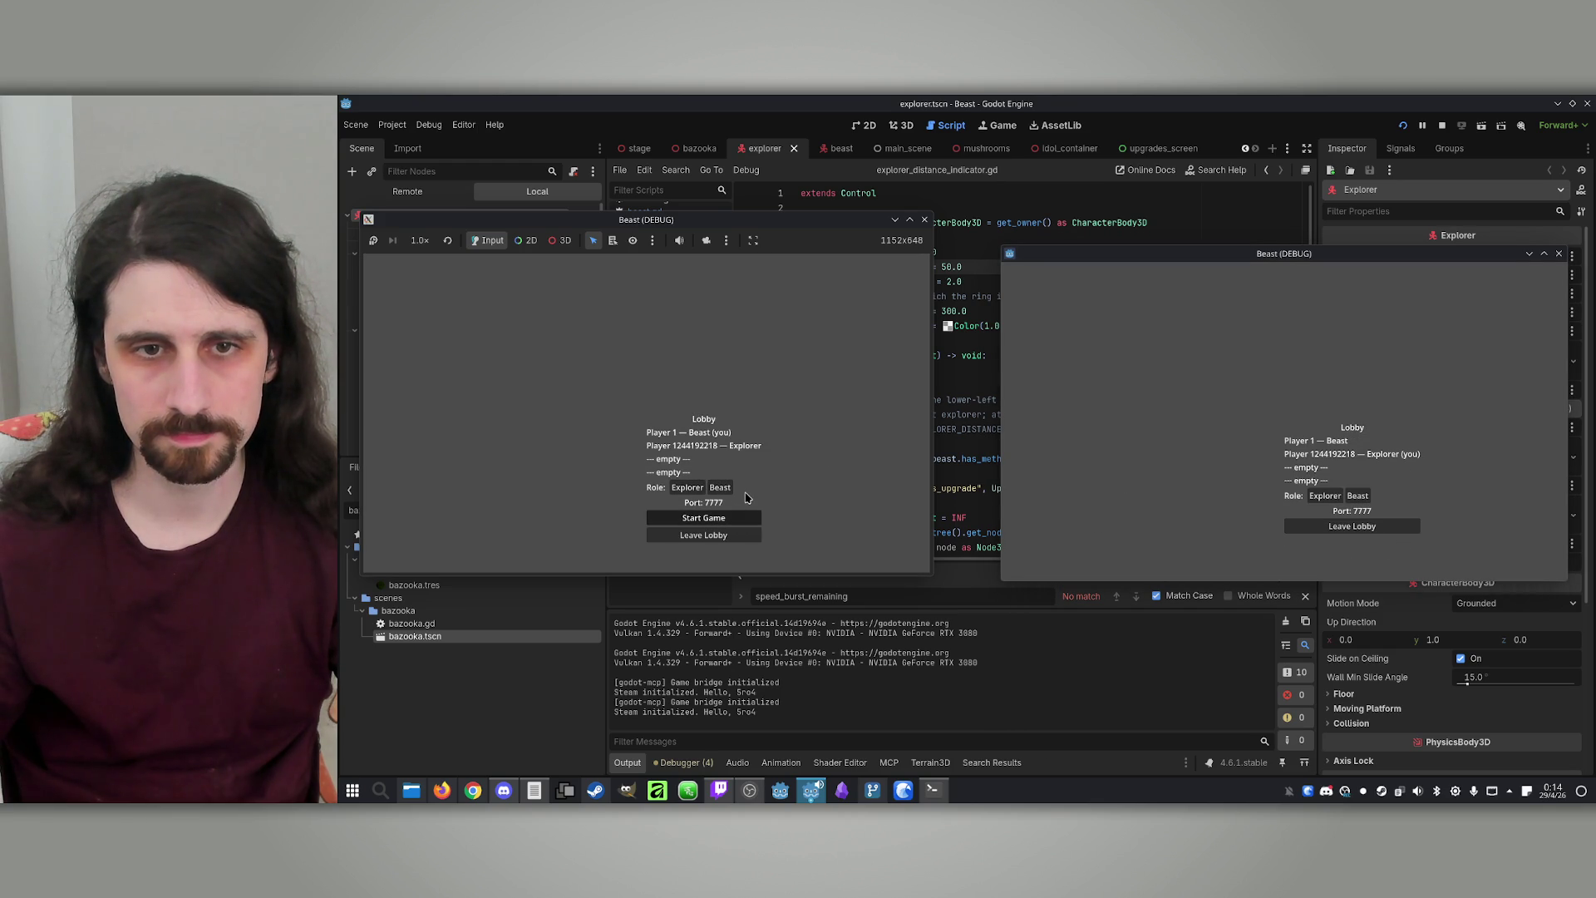
{"action": "left_click", "coordinate": [703, 517]}
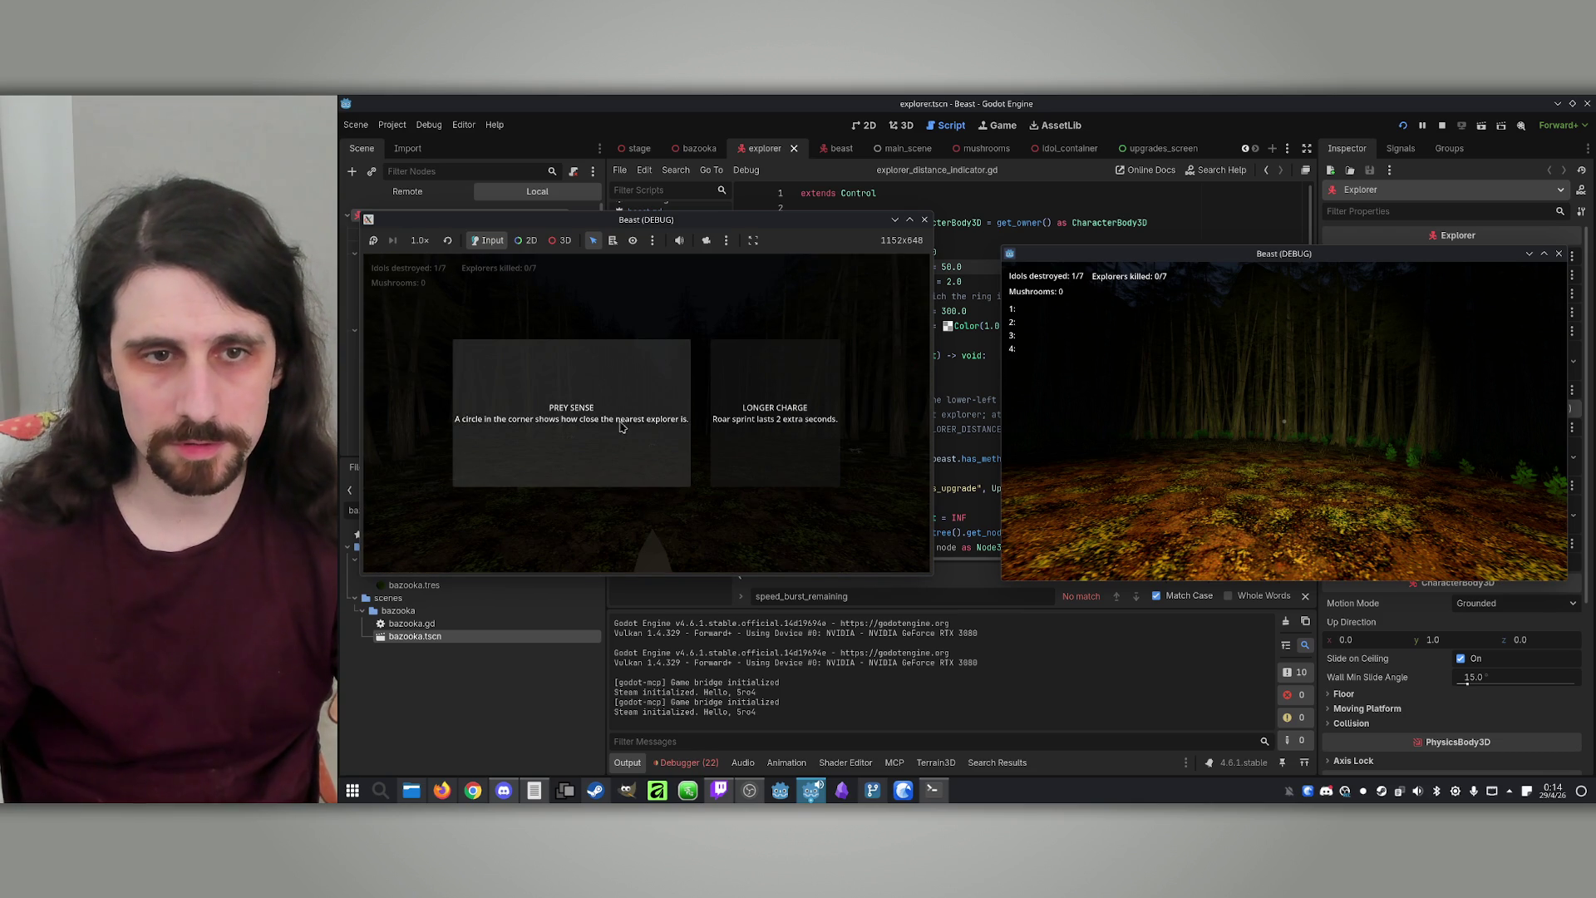
{"action": "left_click", "coordinate": [598, 432]}
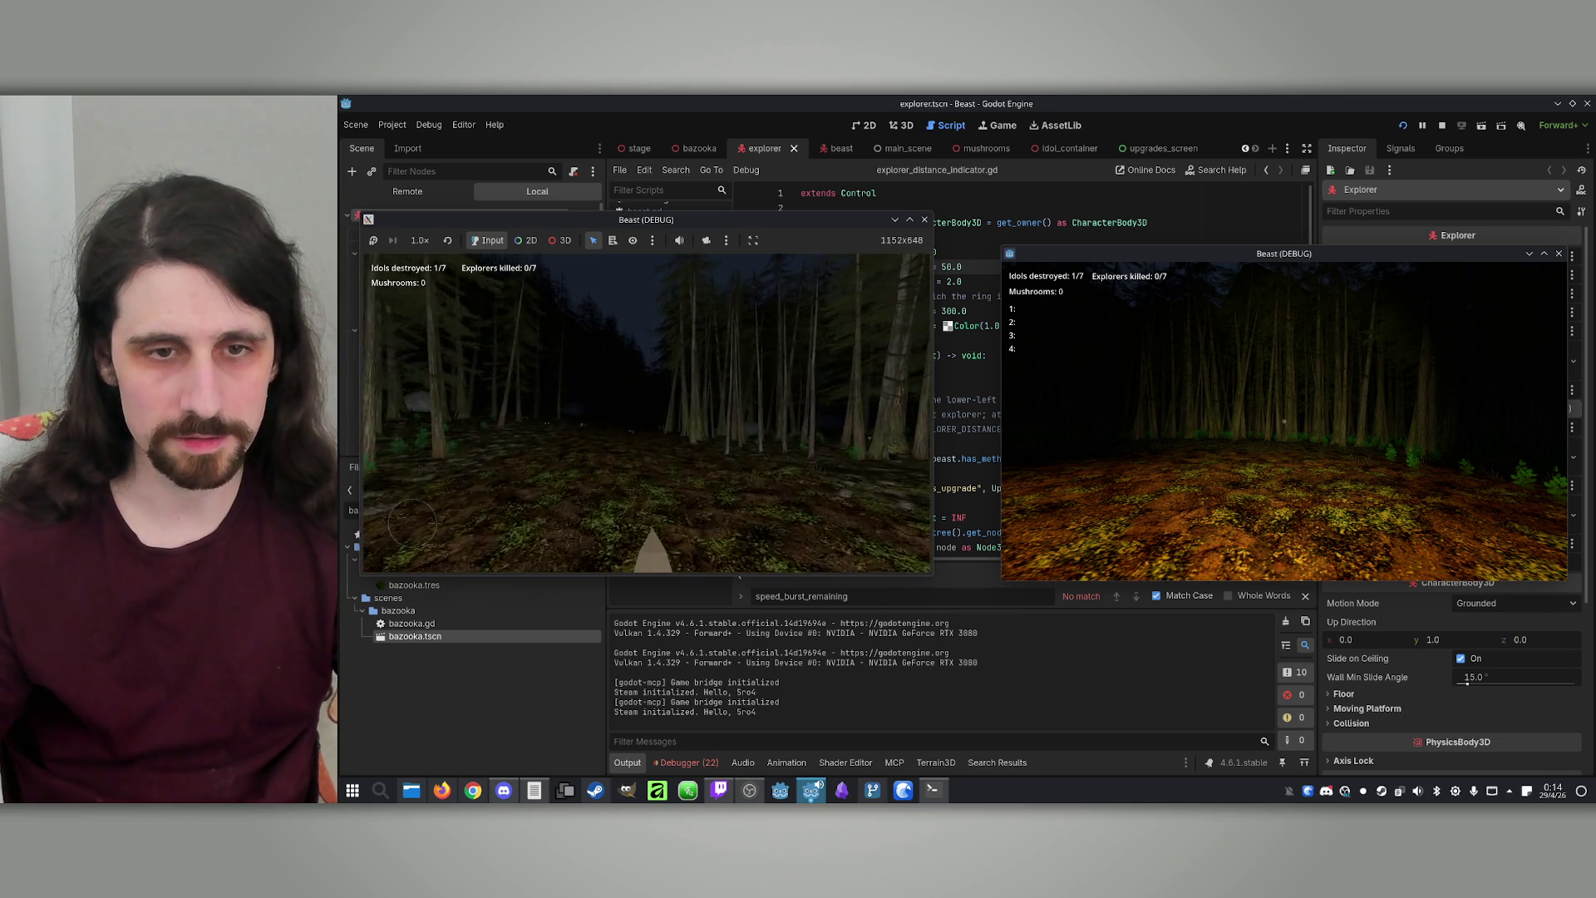
{"action": "key", "text": "w"}
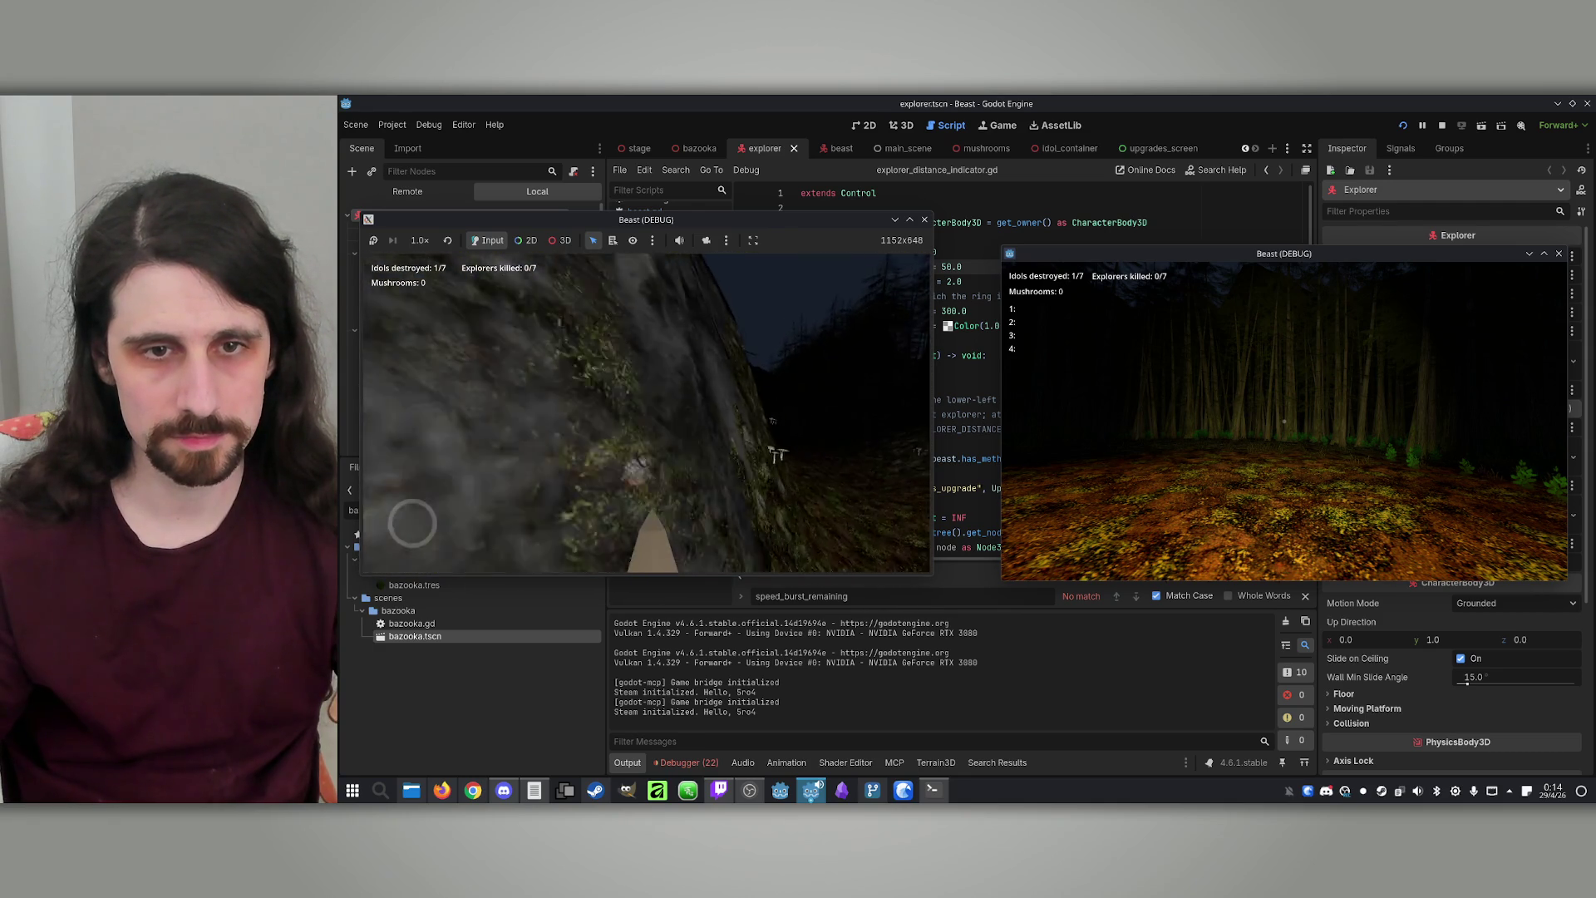
{"action": "key", "text": "w"}
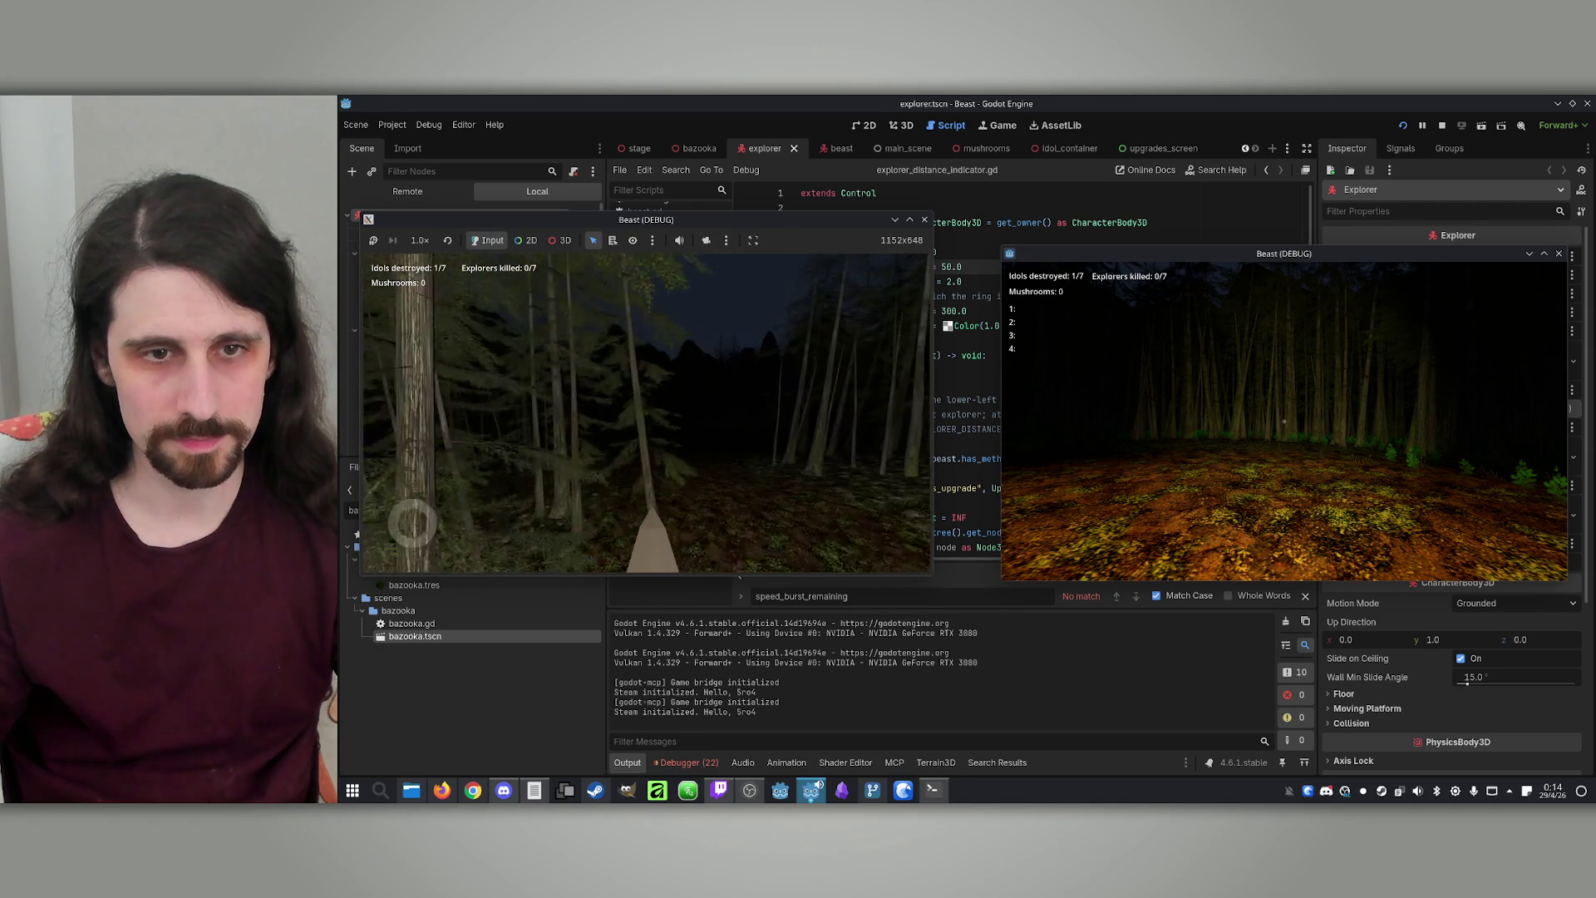
{"action": "key", "text": "w"}
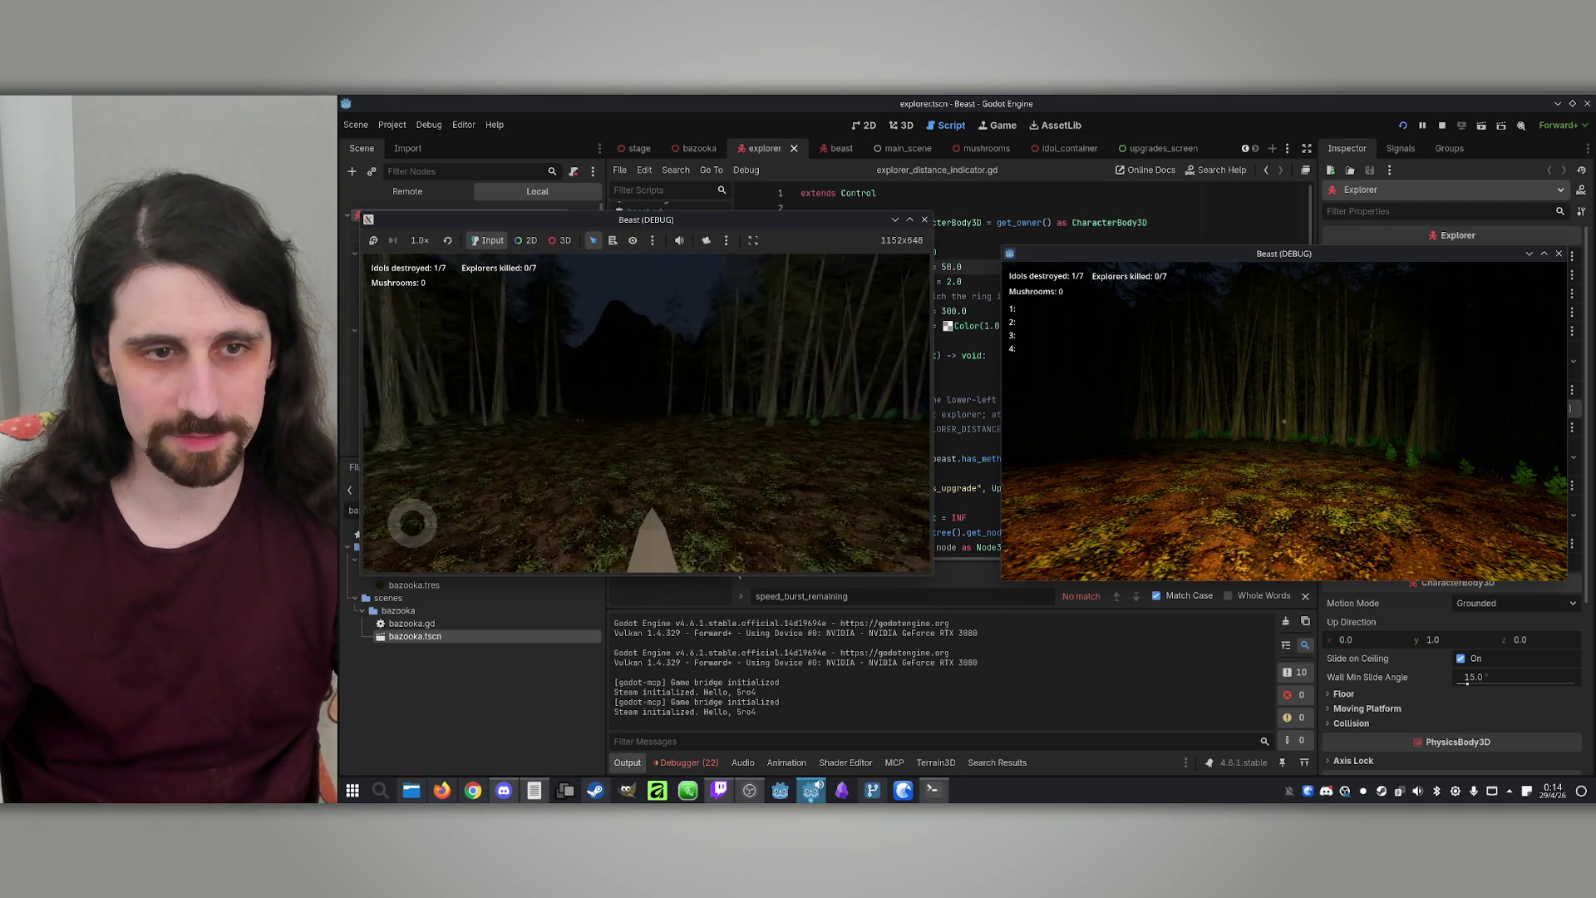
{"action": "key", "text": "w"}
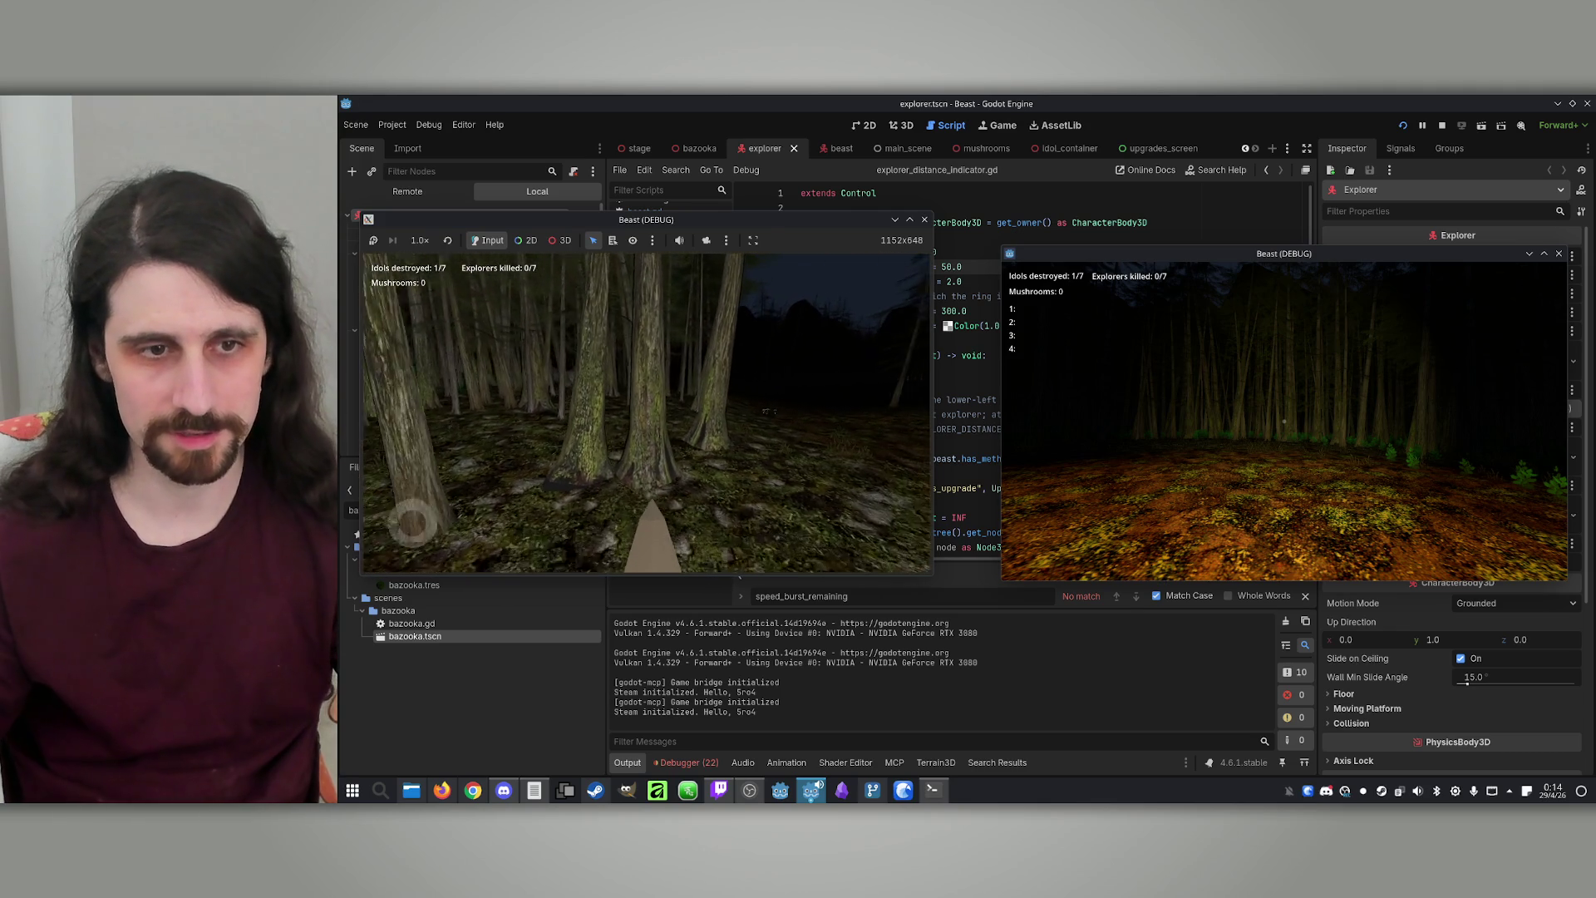
{"action": "key", "text": "w"}
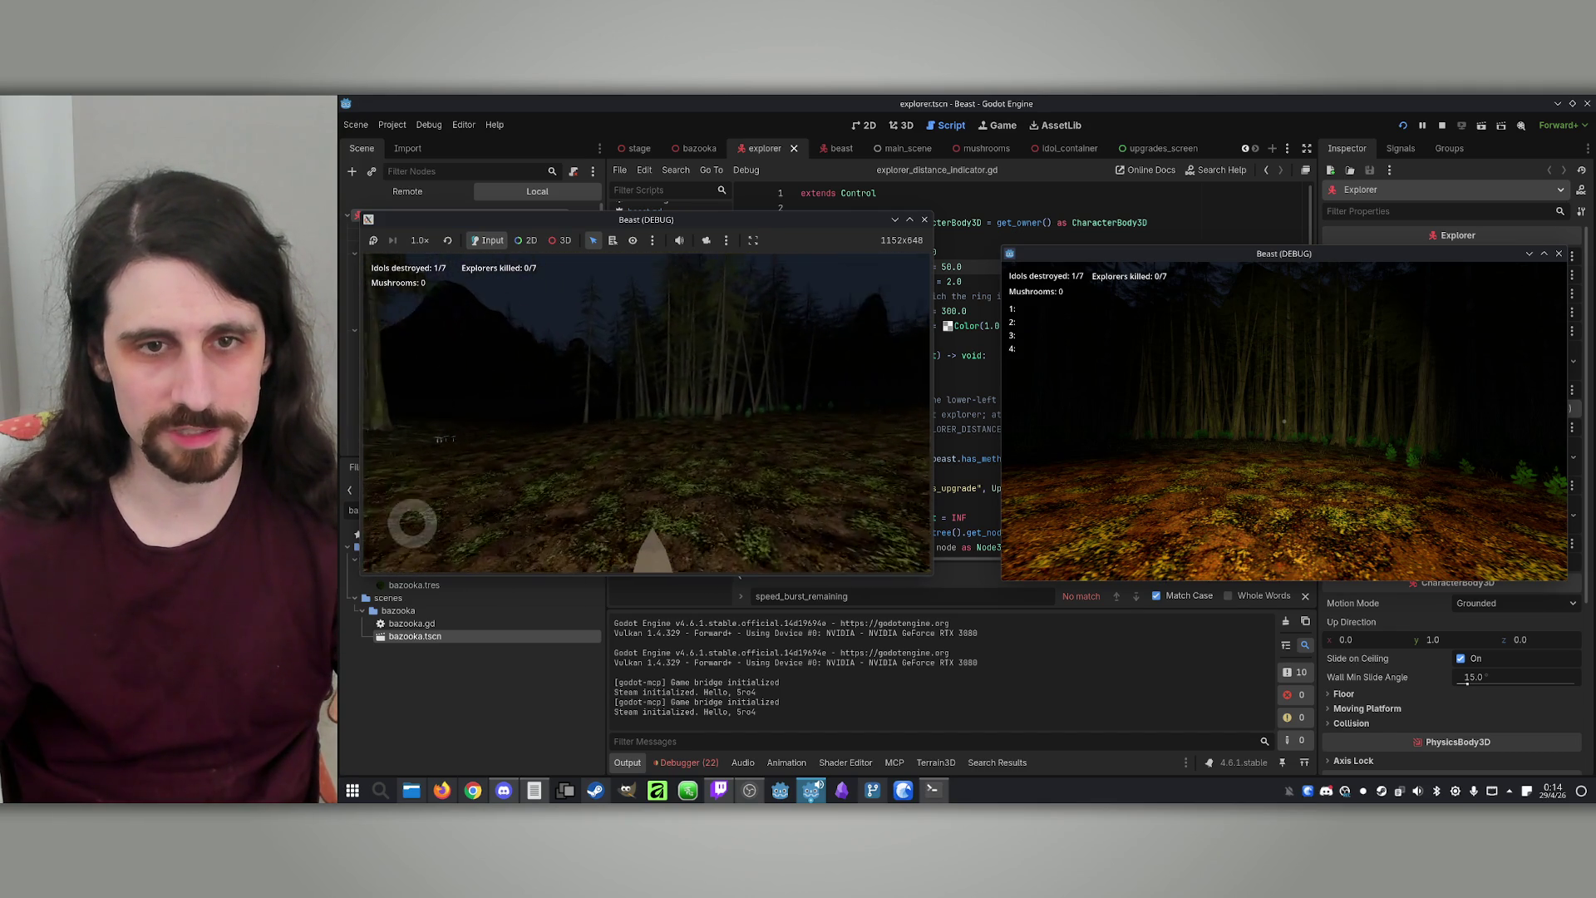
{"action": "key", "text": "w"}
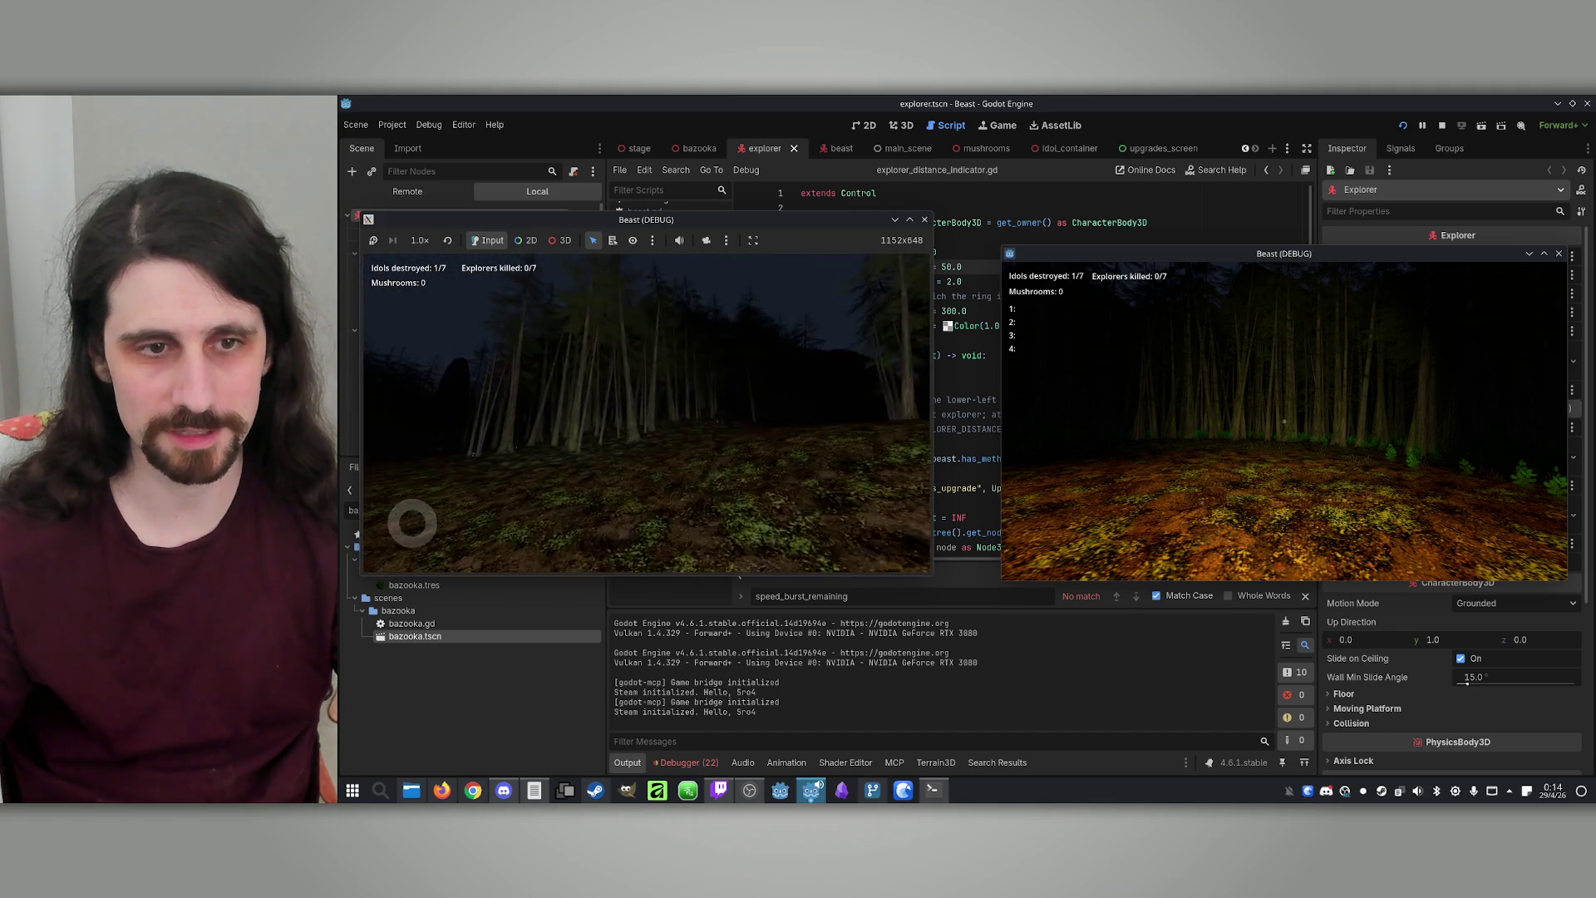
{"action": "key", "text": "w"}
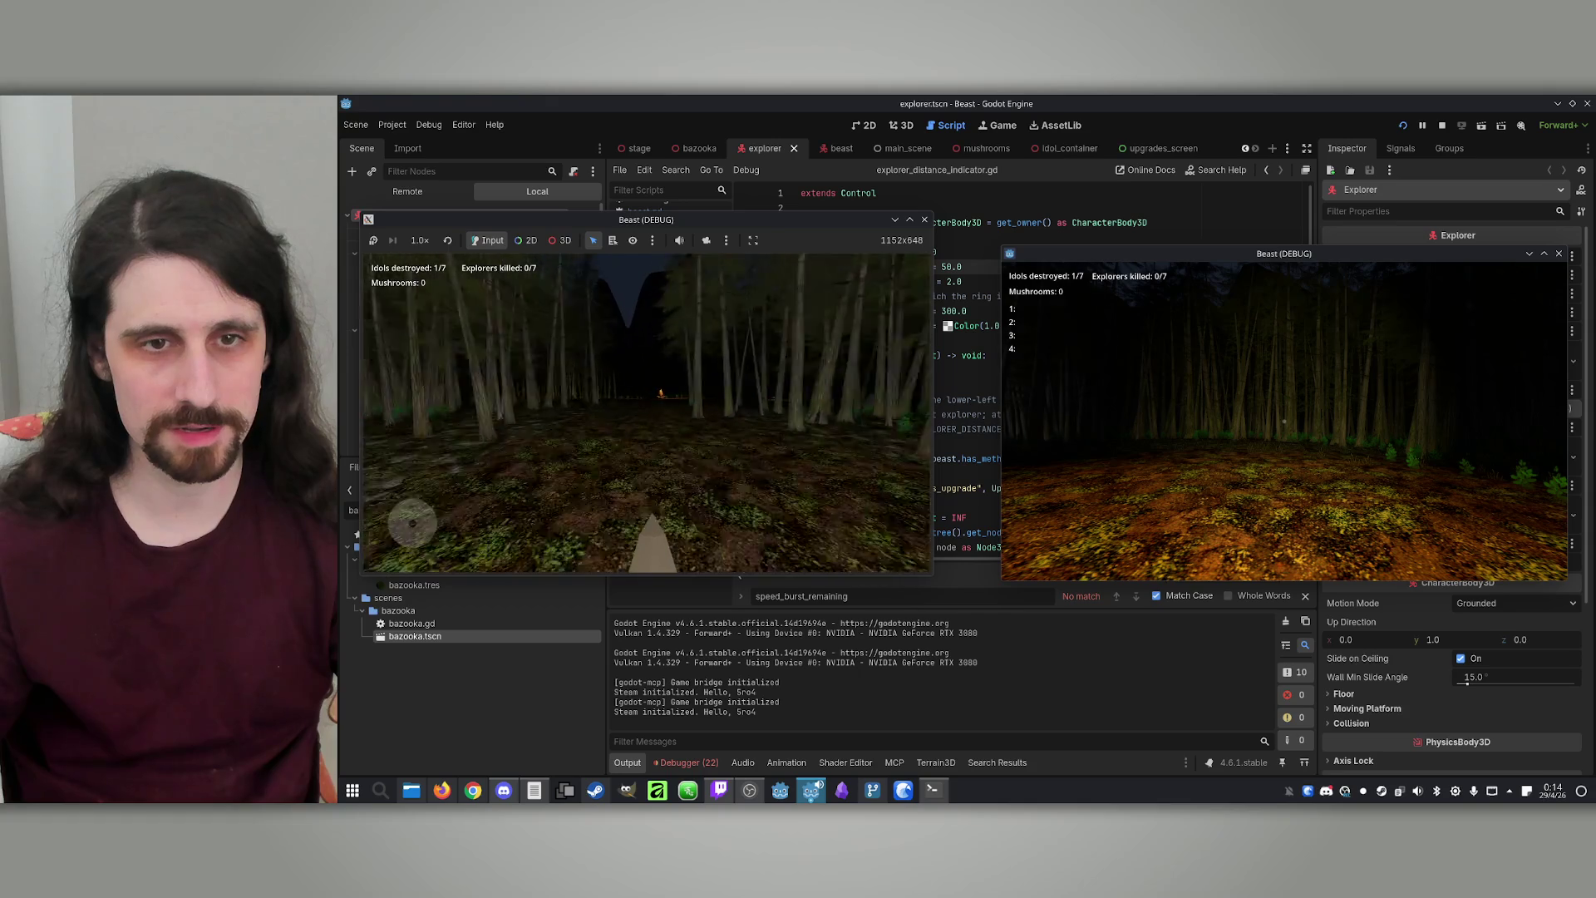
Stop the game and raise CIRCLE_COLOR's alpha to 150 (0.588)
{"action": "key", "text": "super"}
{"action": "left_click", "coordinate": [1443, 125]}
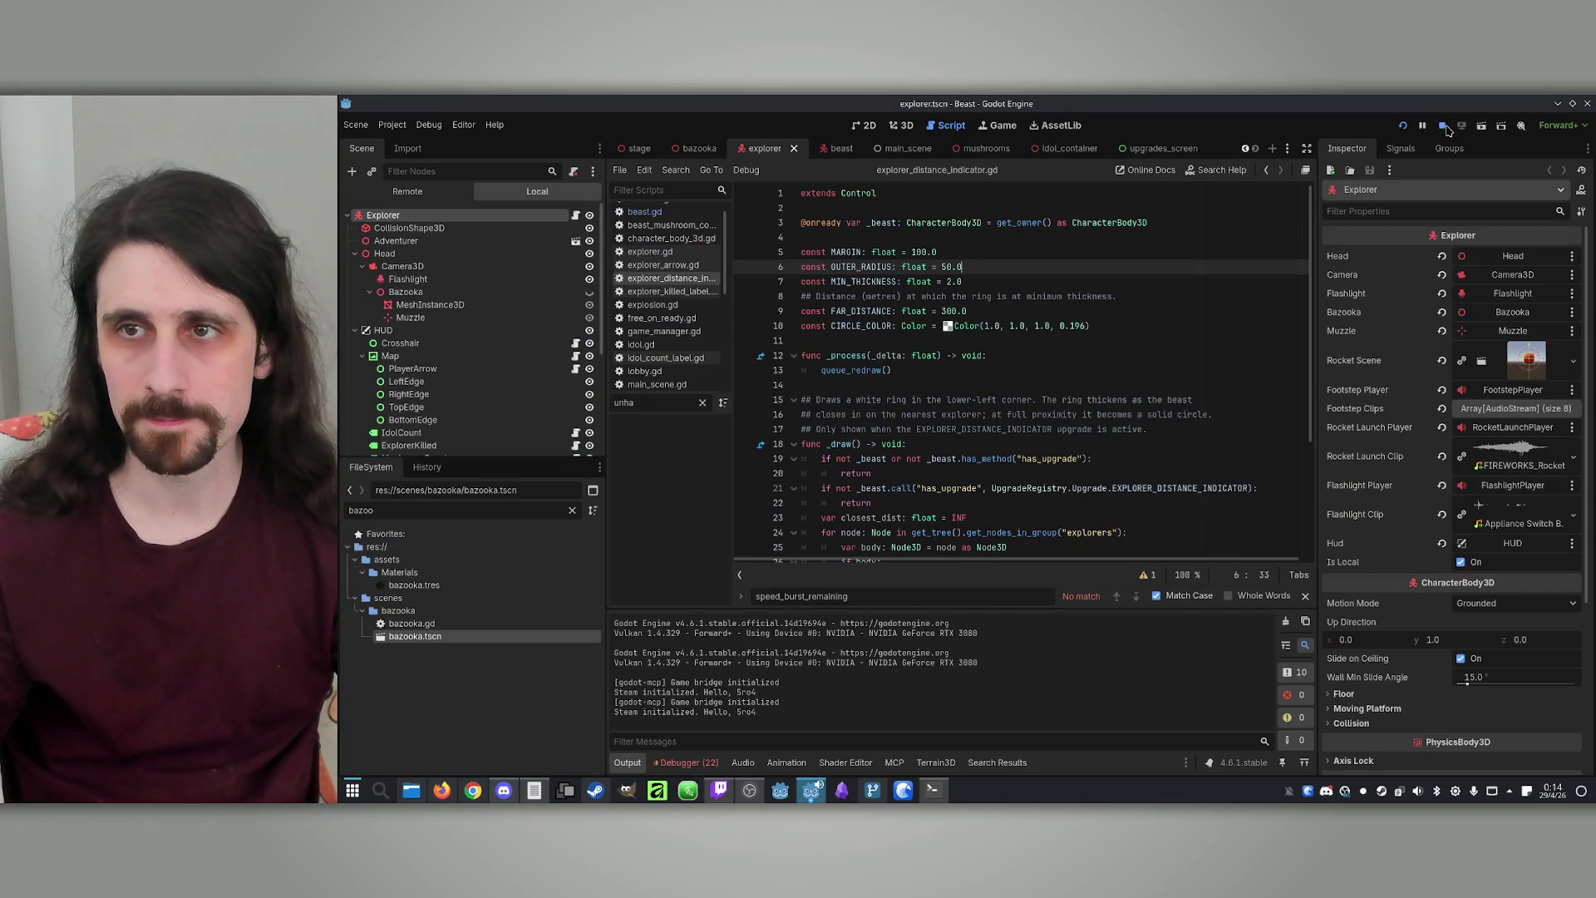
{"action": "left_click", "coordinate": [946, 328]}
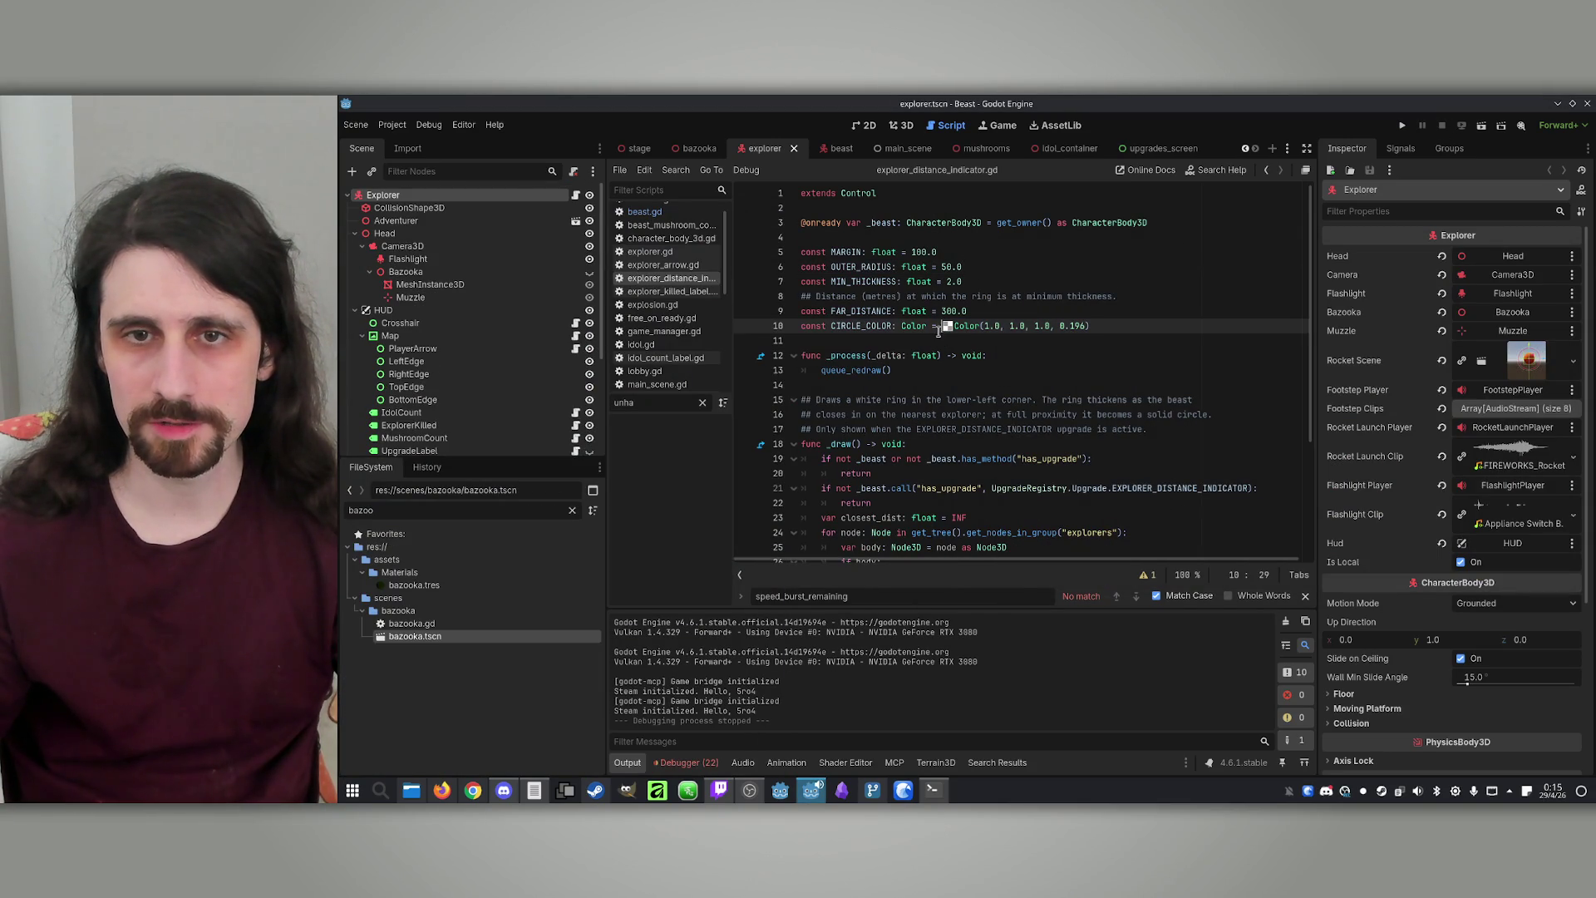
{"action": "left_click", "coordinate": [948, 327]}
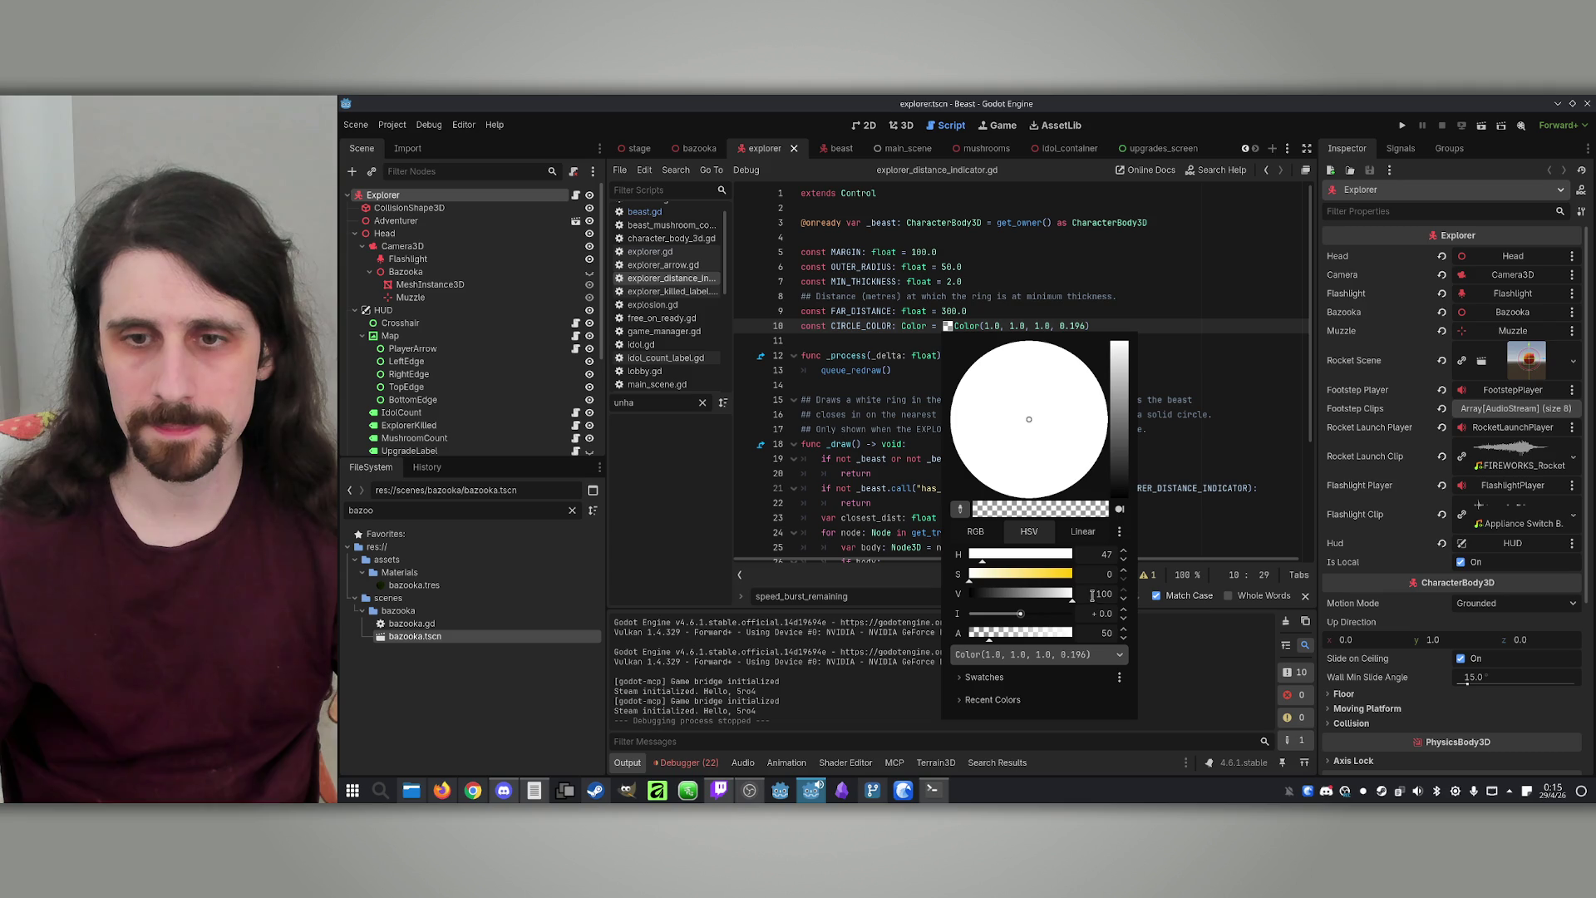
{"action": "left_click", "coordinate": [1103, 633]}
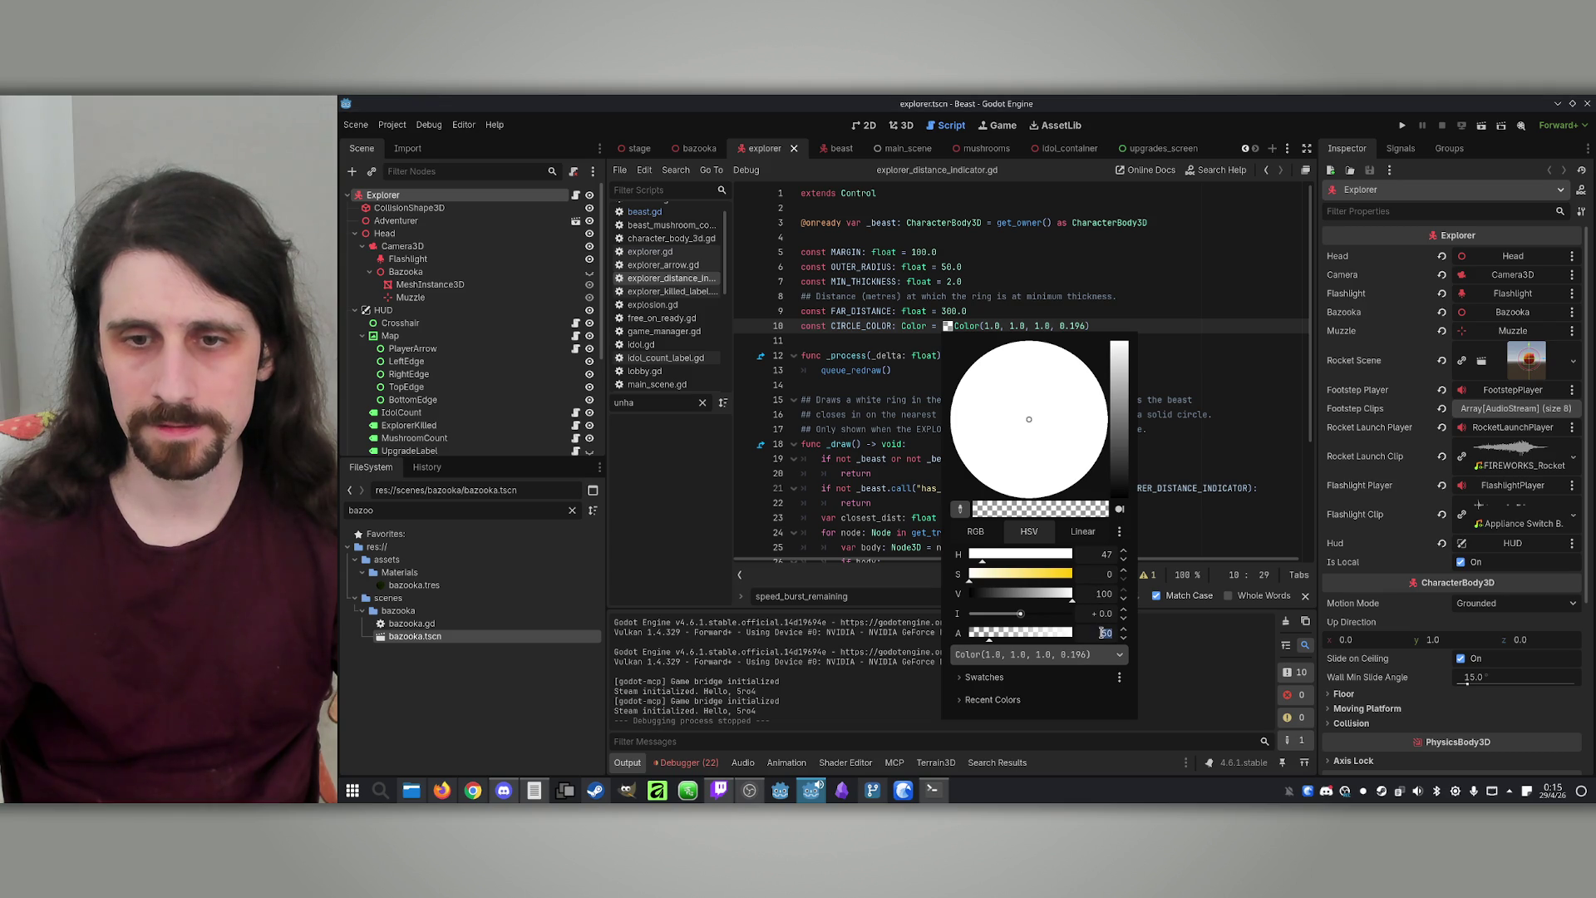
{"action": "type", "text": "150"}
{"action": "key", "text": "Return"}
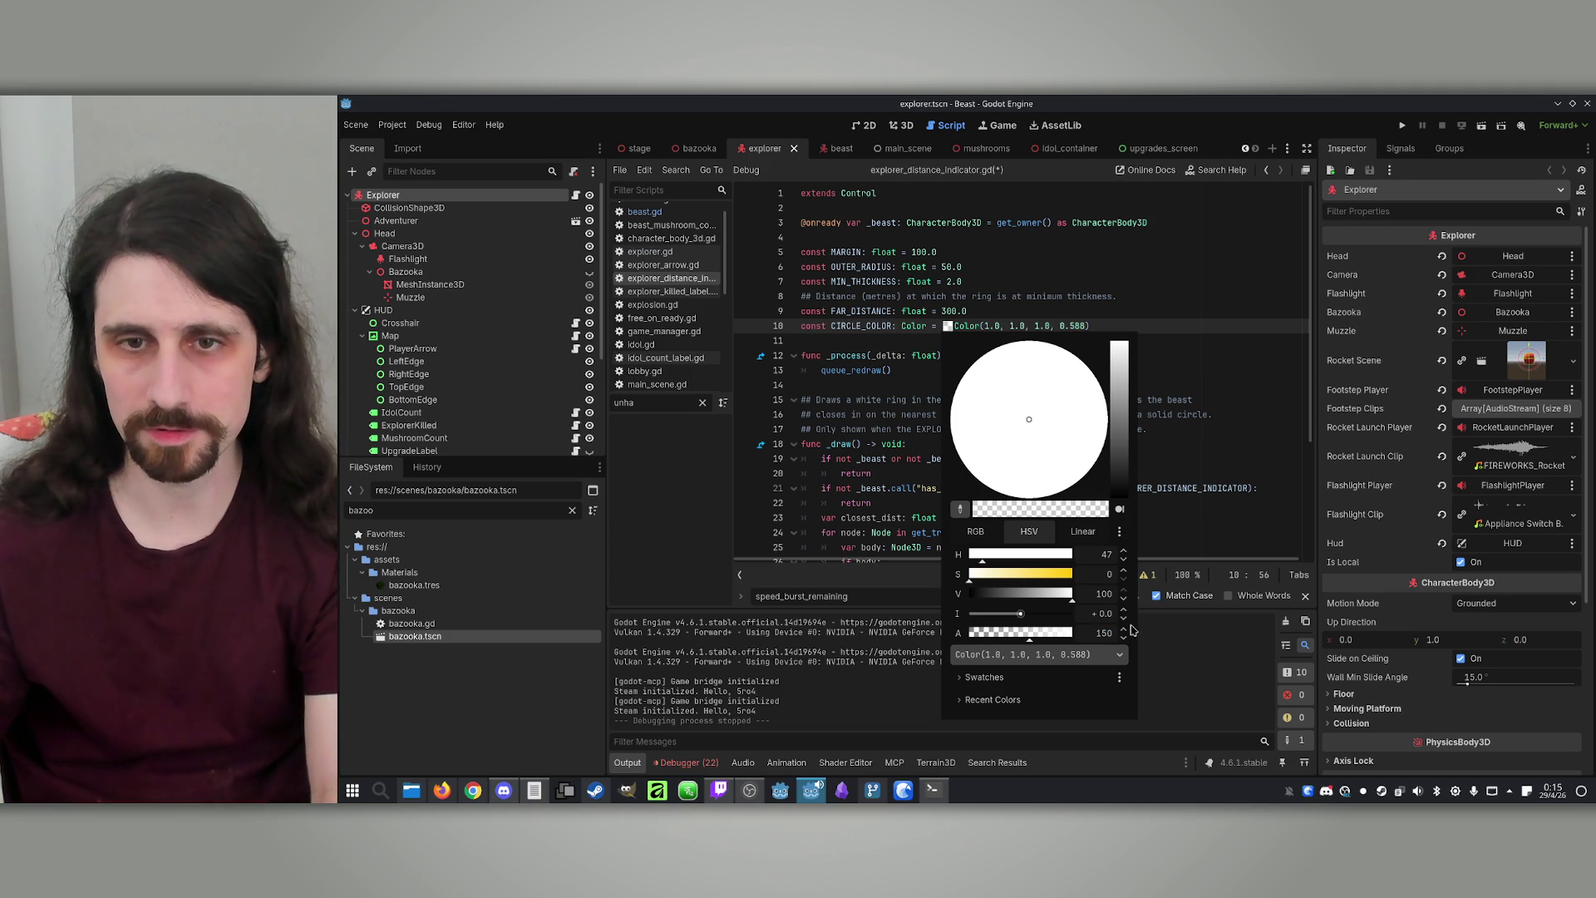
{"action": "left_click", "coordinate": [1183, 447]}
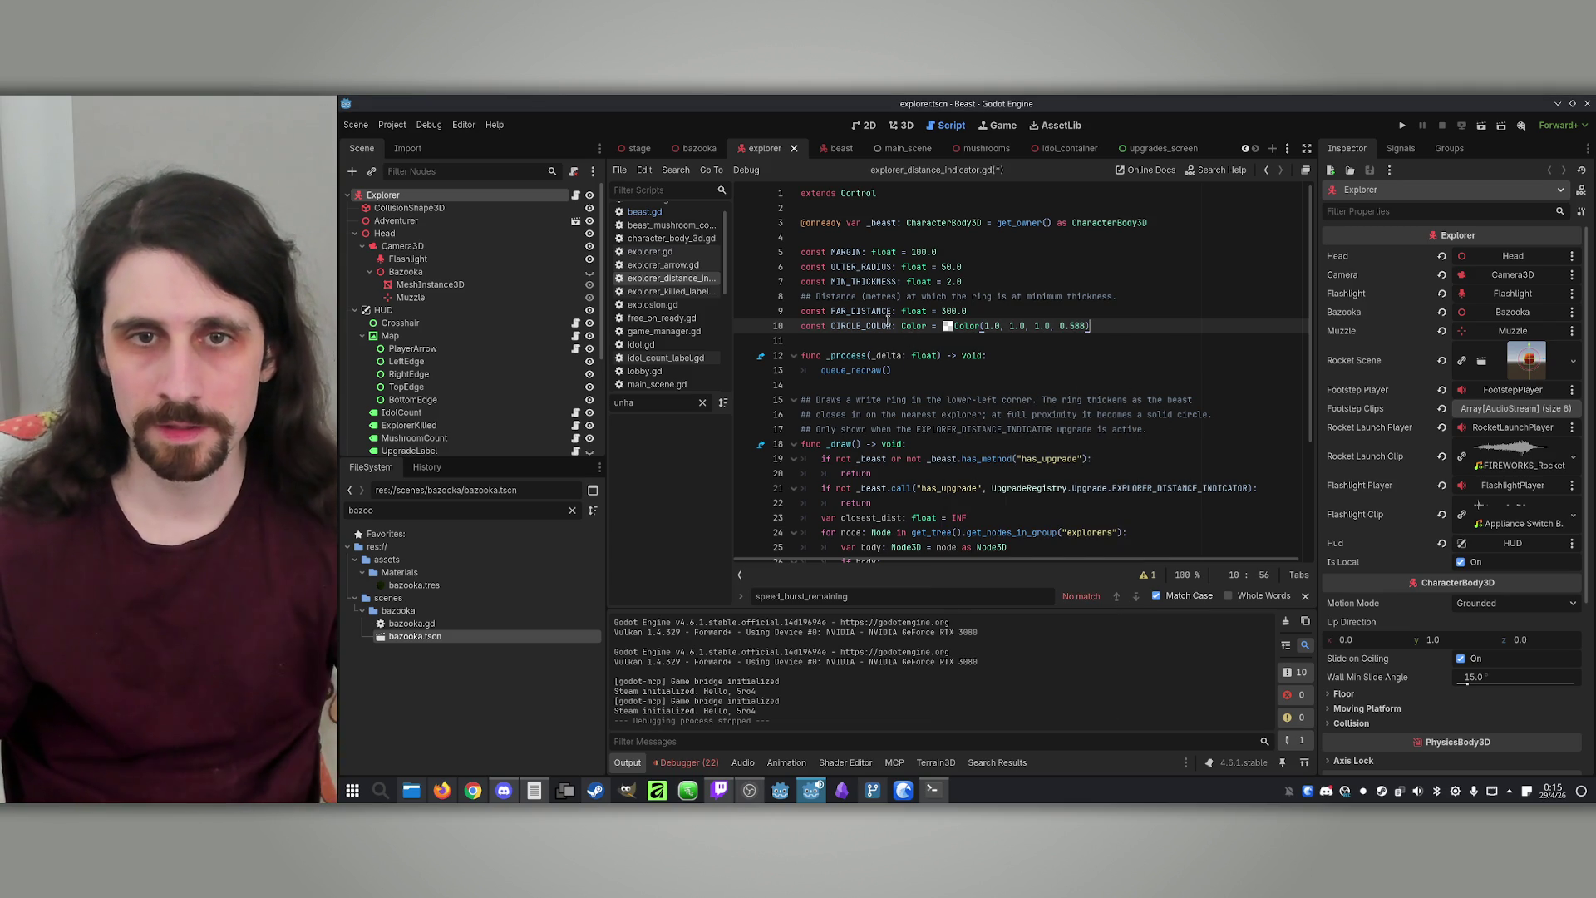
Reduce MARGIN from 100.0 to 80.0 and relaunch the game
{"action": "double_click", "coordinate": [912, 253]}
{"action": "type", "text": "80"}
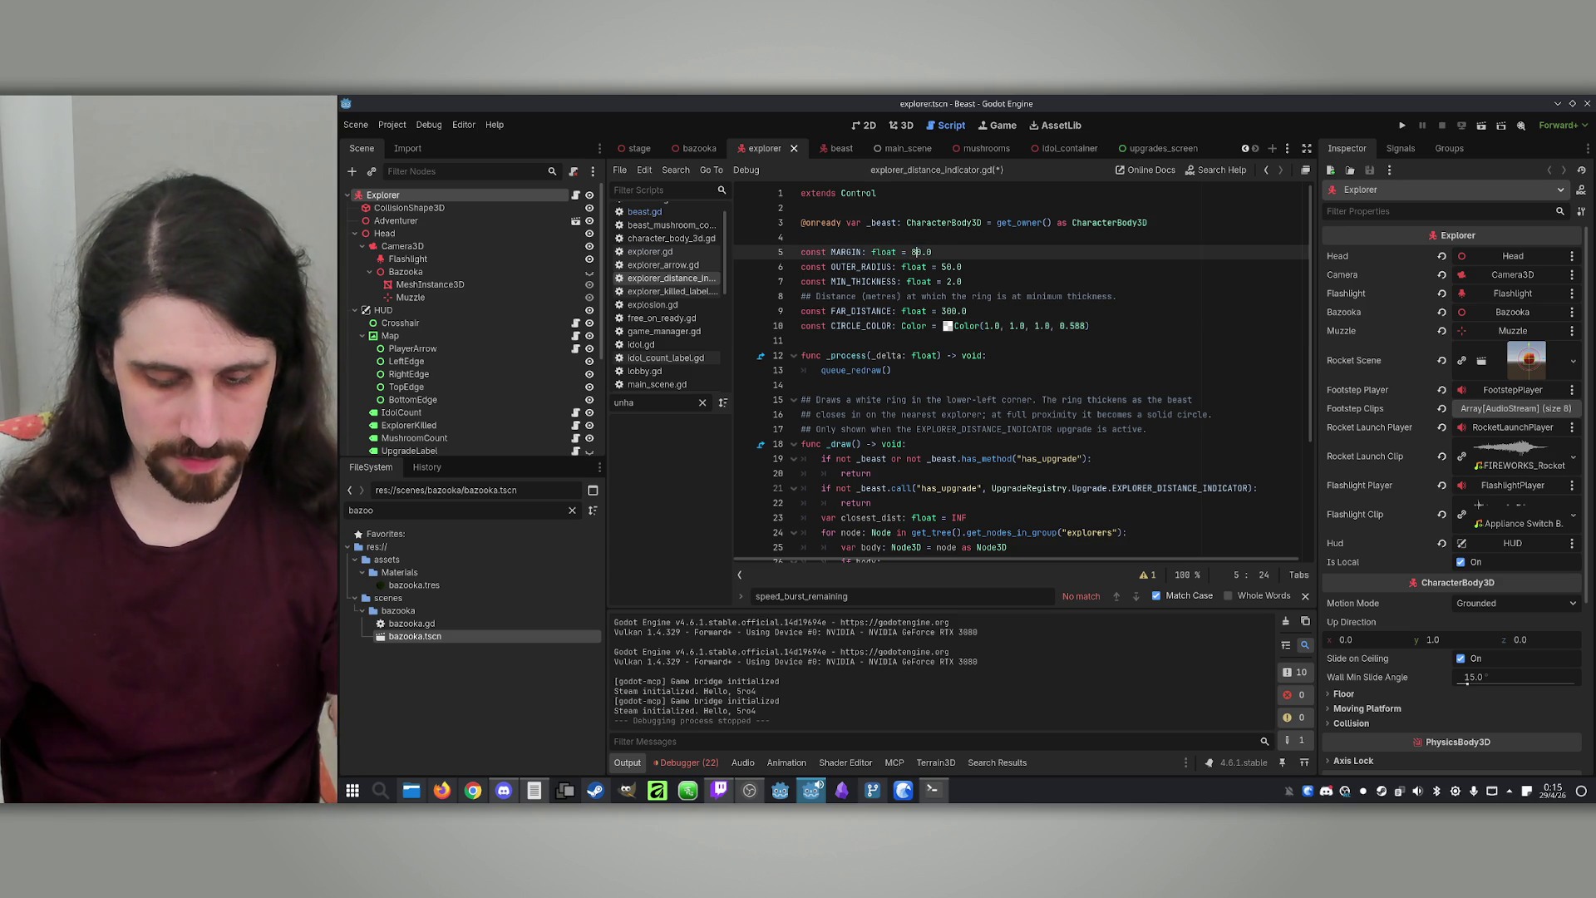
{"action": "left_click", "coordinate": [1058, 313]}
{"action": "key", "text": "F5"}
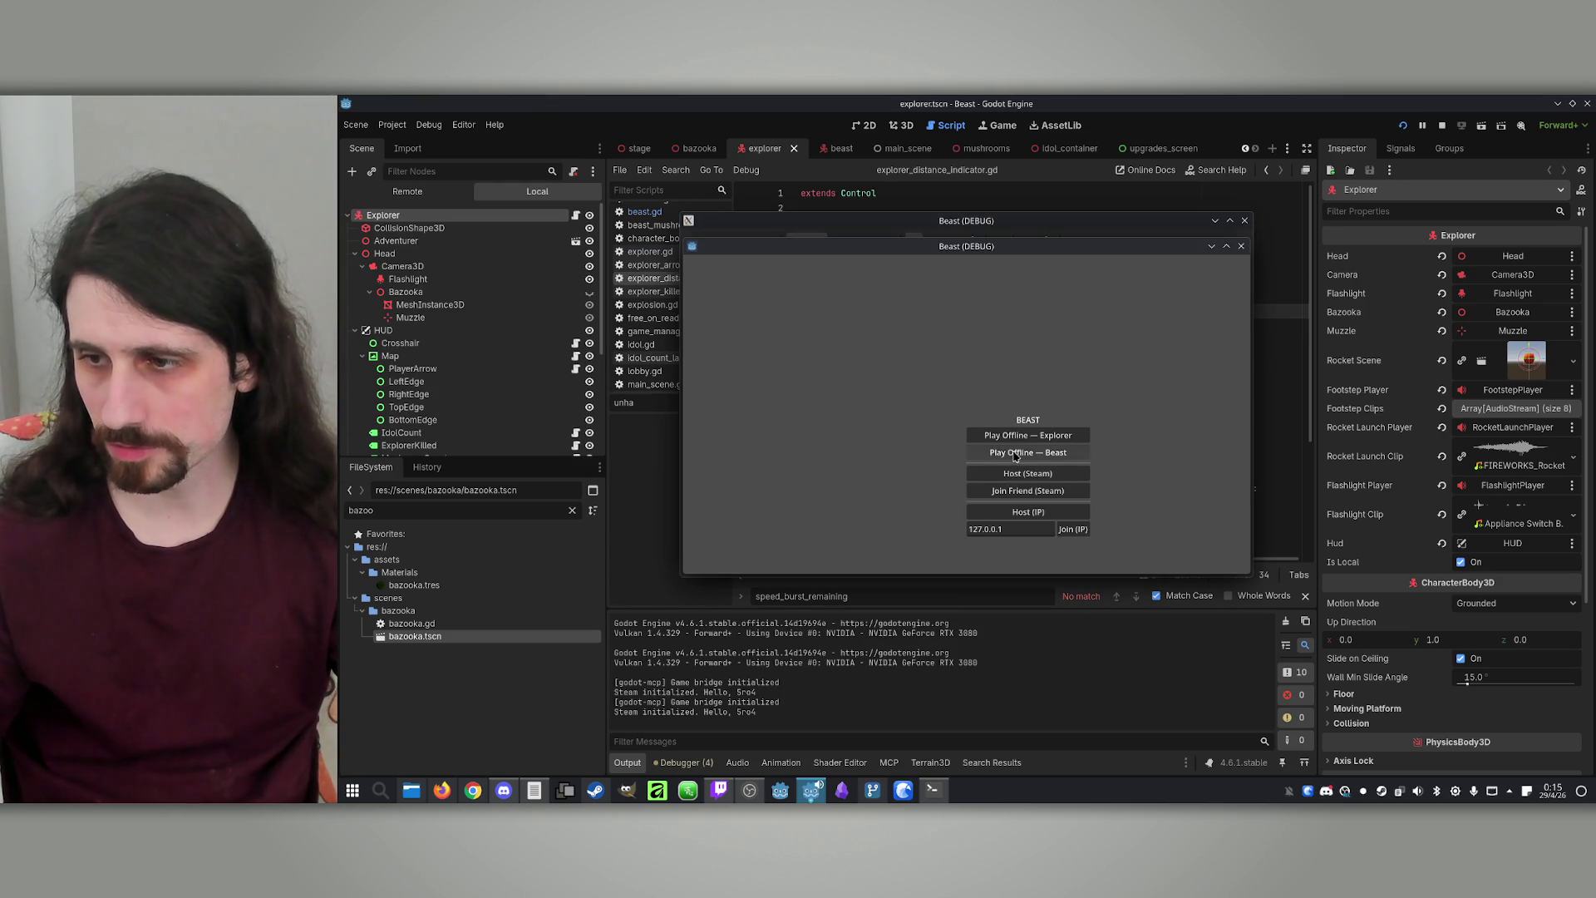
Lay out both debug windows, host and join, switch the host to Beast, and start the match
{"action": "left_click_drag", "start_coordinate": [1129, 250], "coordinate": [1462, 252]}
{"action": "left_click_drag", "start_coordinate": [991, 222], "coordinate": [692, 231]}
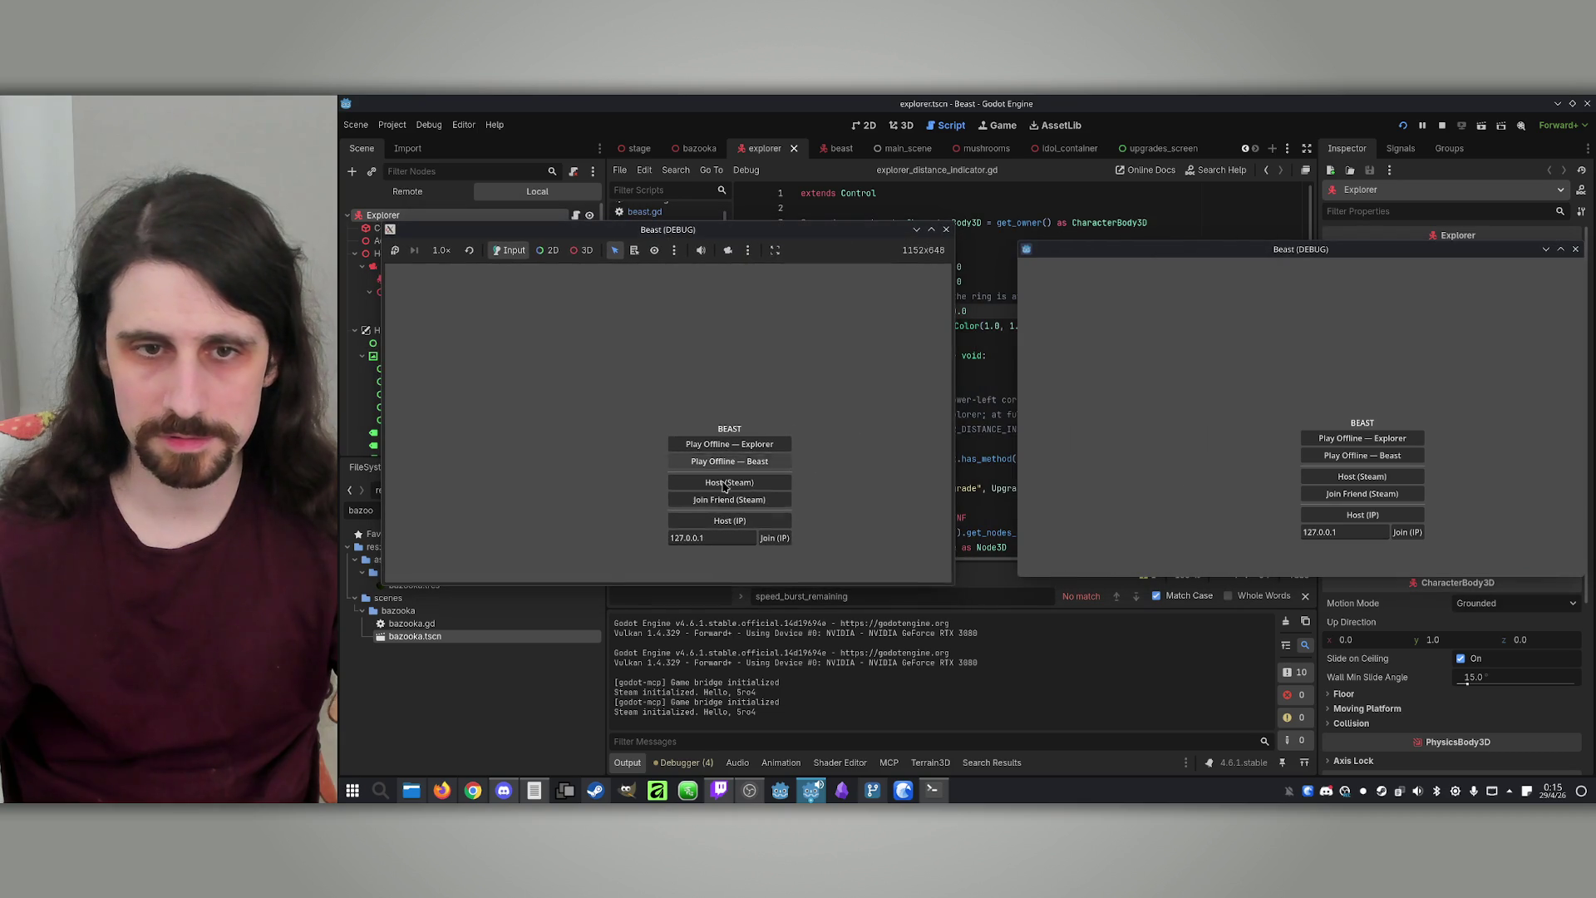
{"action": "left_click", "coordinate": [734, 521]}
{"action": "left_click", "coordinate": [1397, 534]}
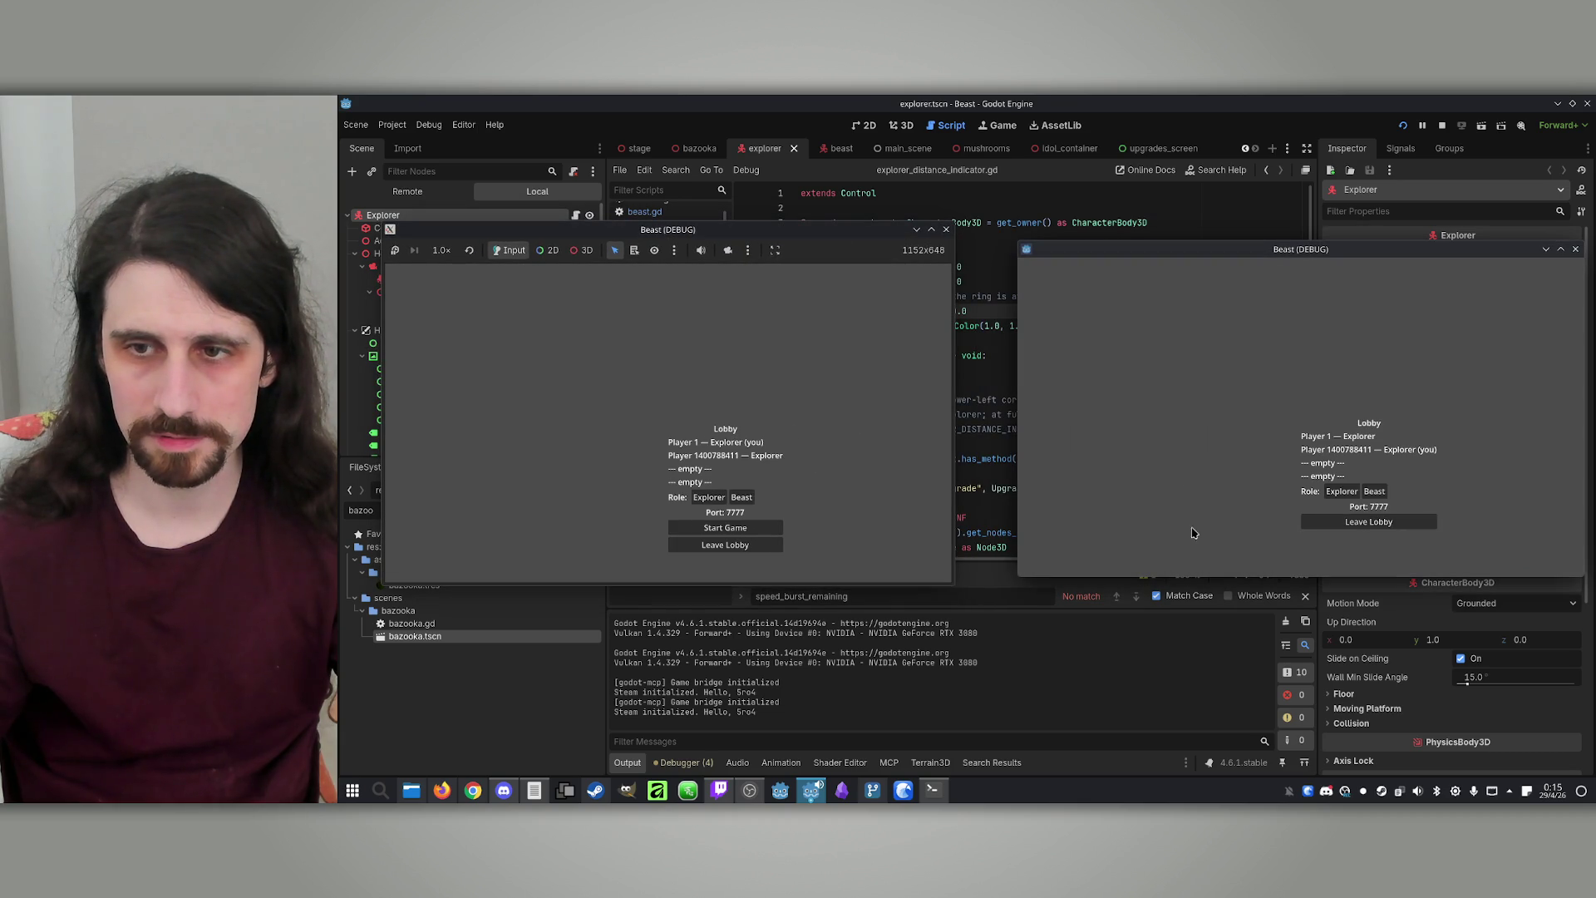
{"action": "left_click", "coordinate": [742, 498]}
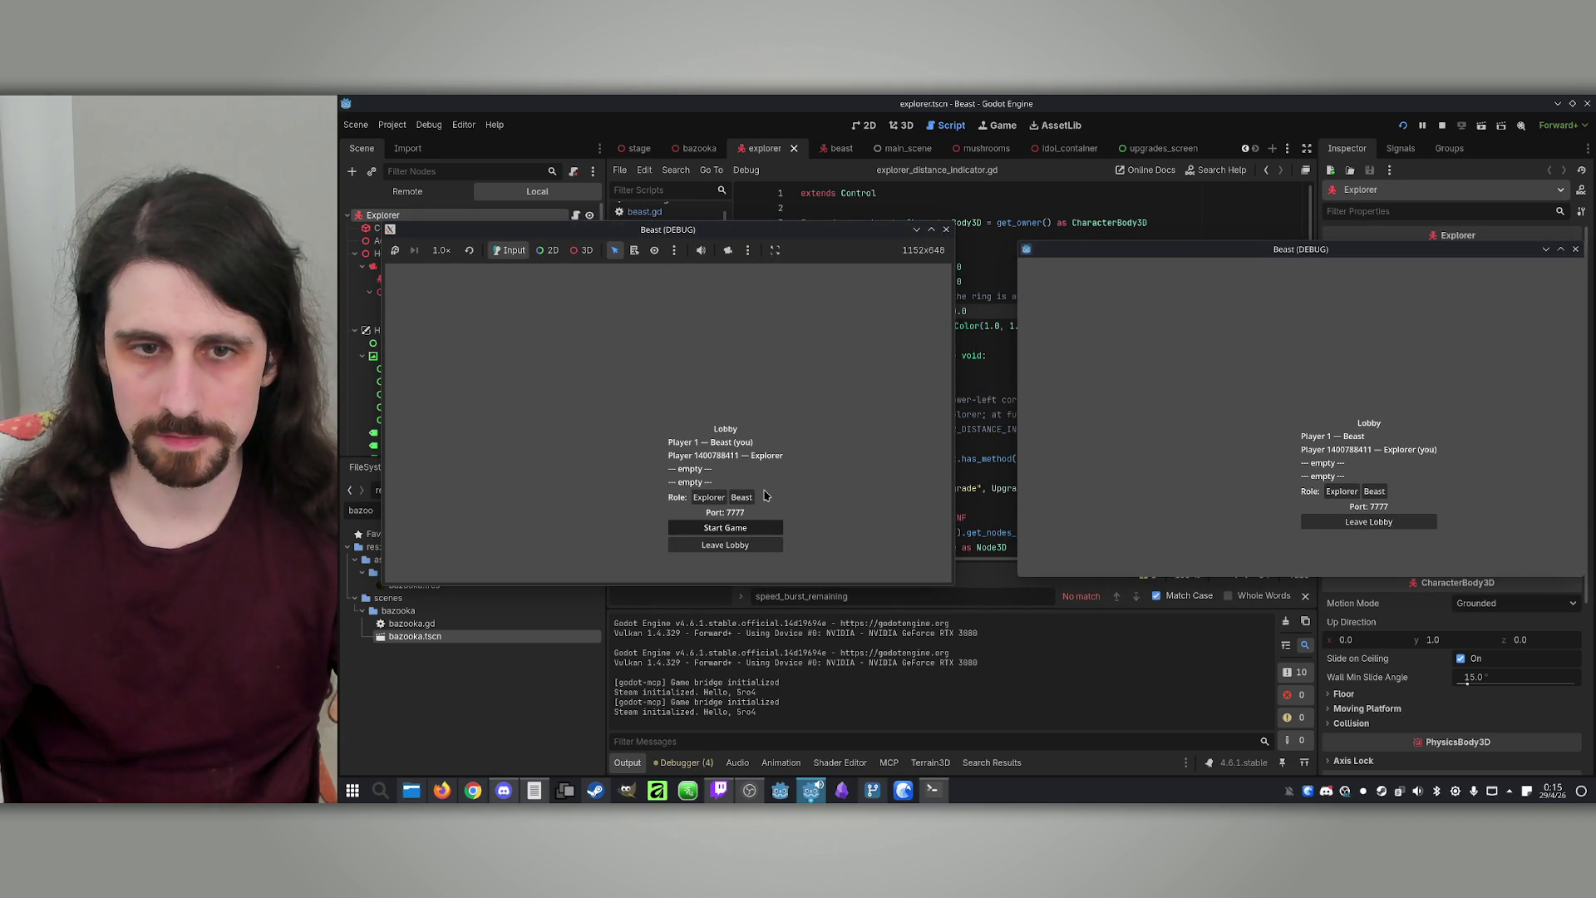
{"action": "left_click", "coordinate": [725, 528]}
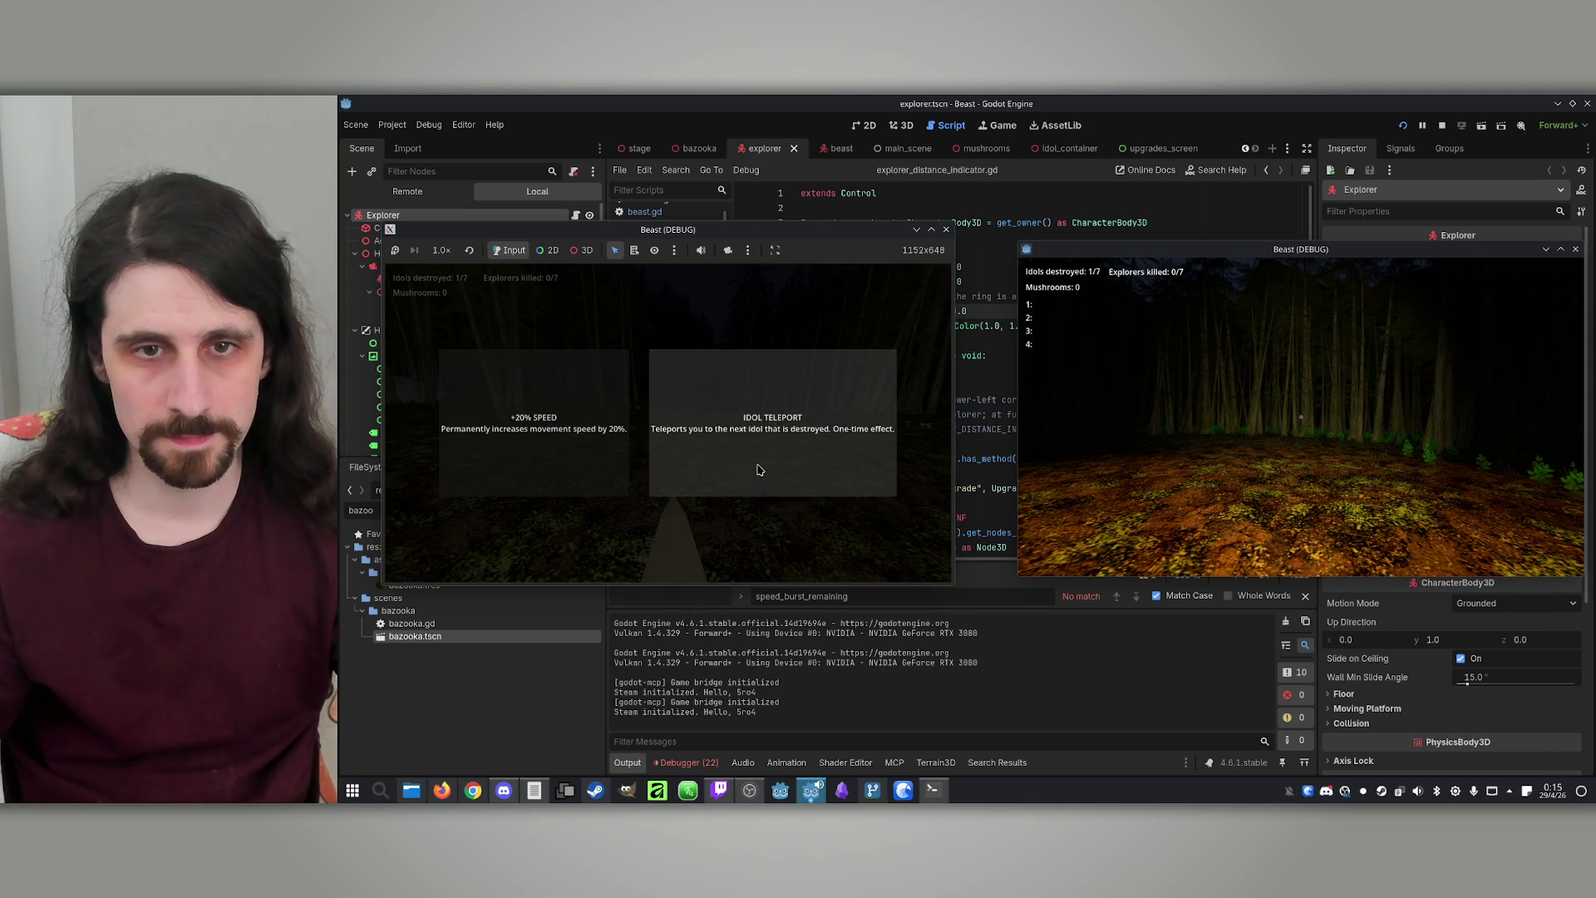
Take the Prey Sense upgrade, check the ring in play, then stop the game
{"action": "left_click", "coordinate": [748, 468]}
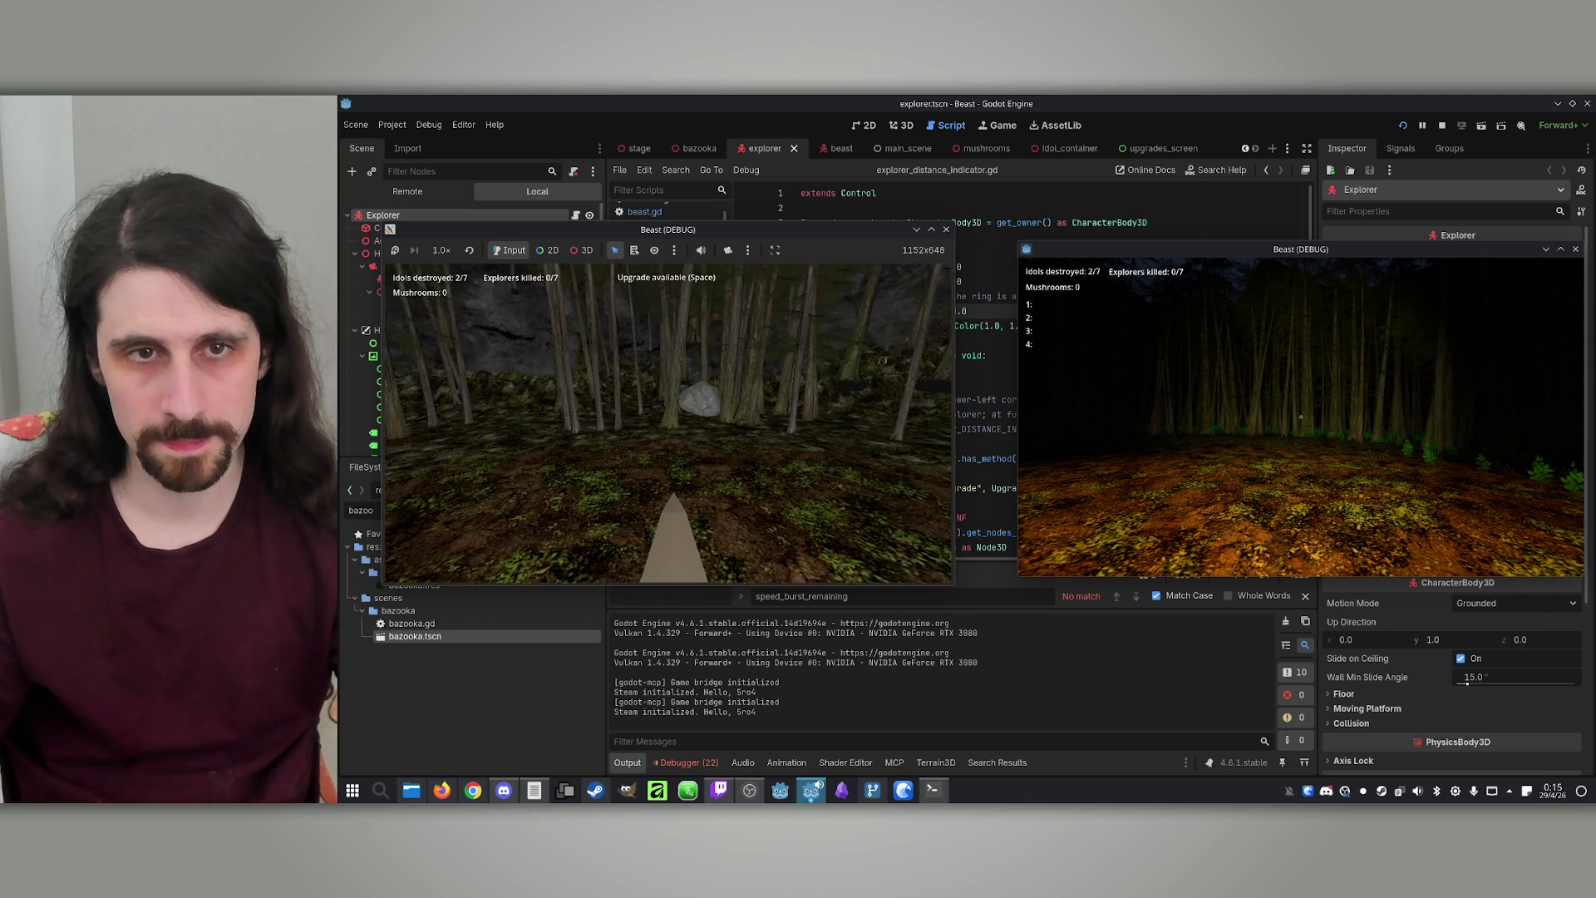
{"action": "left_click", "coordinate": [787, 465]}
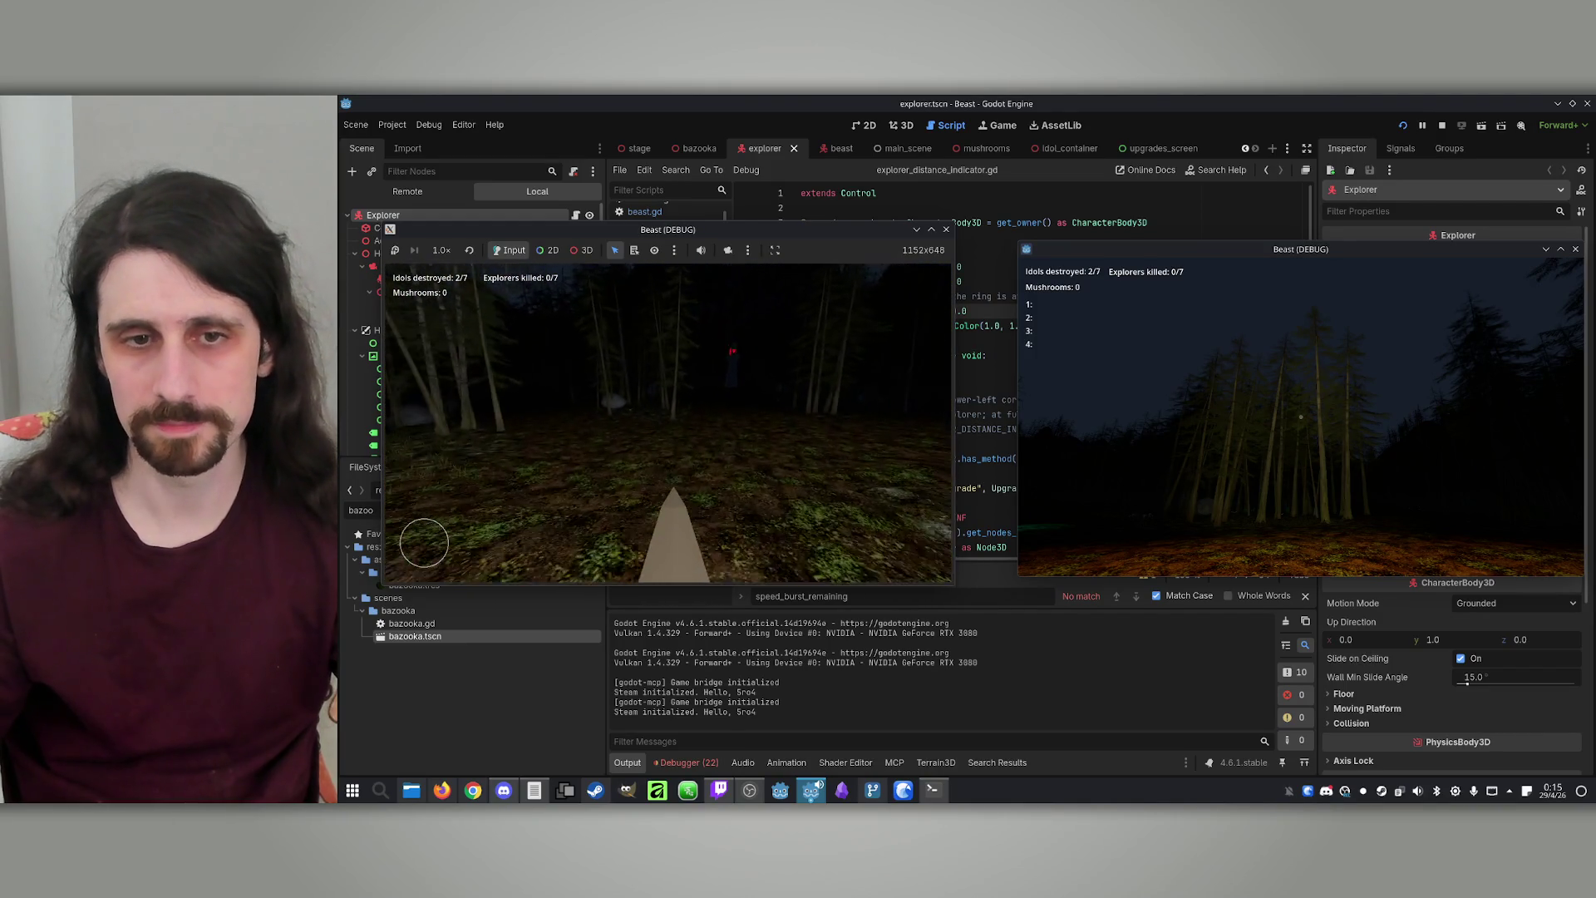
{"action": "key", "text": "super"}
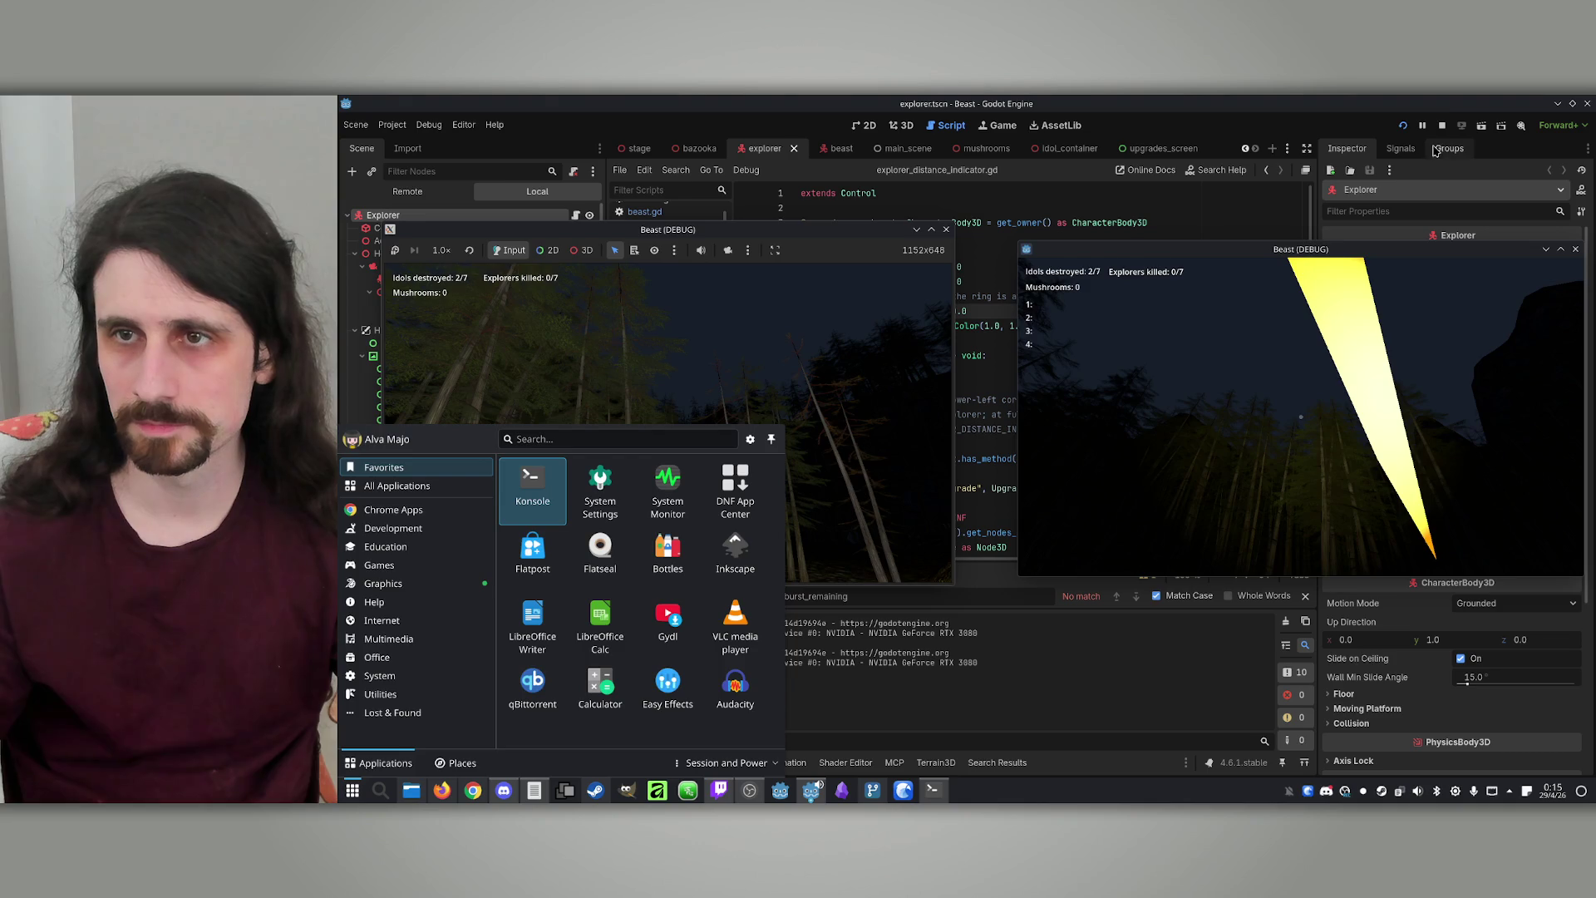
{"action": "key", "text": "Escape"}
{"action": "key", "text": "F8"}
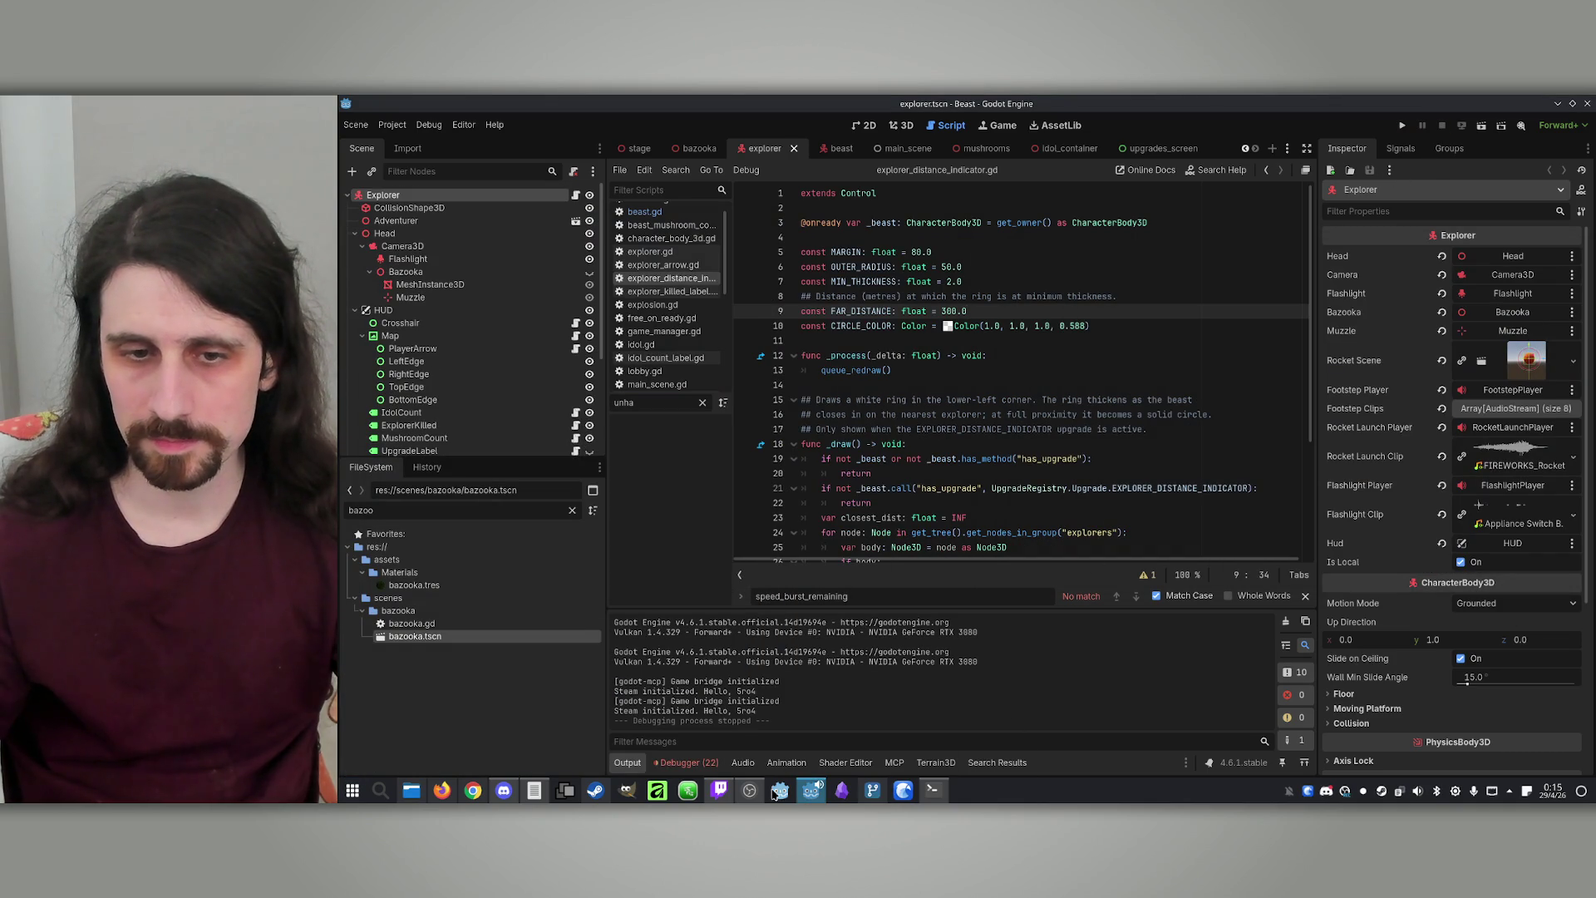
In GitHub Desktop Plus, commit 3 files to main with the summary 'Prey sense working.'
{"action": "left_click", "coordinate": [872, 790]}
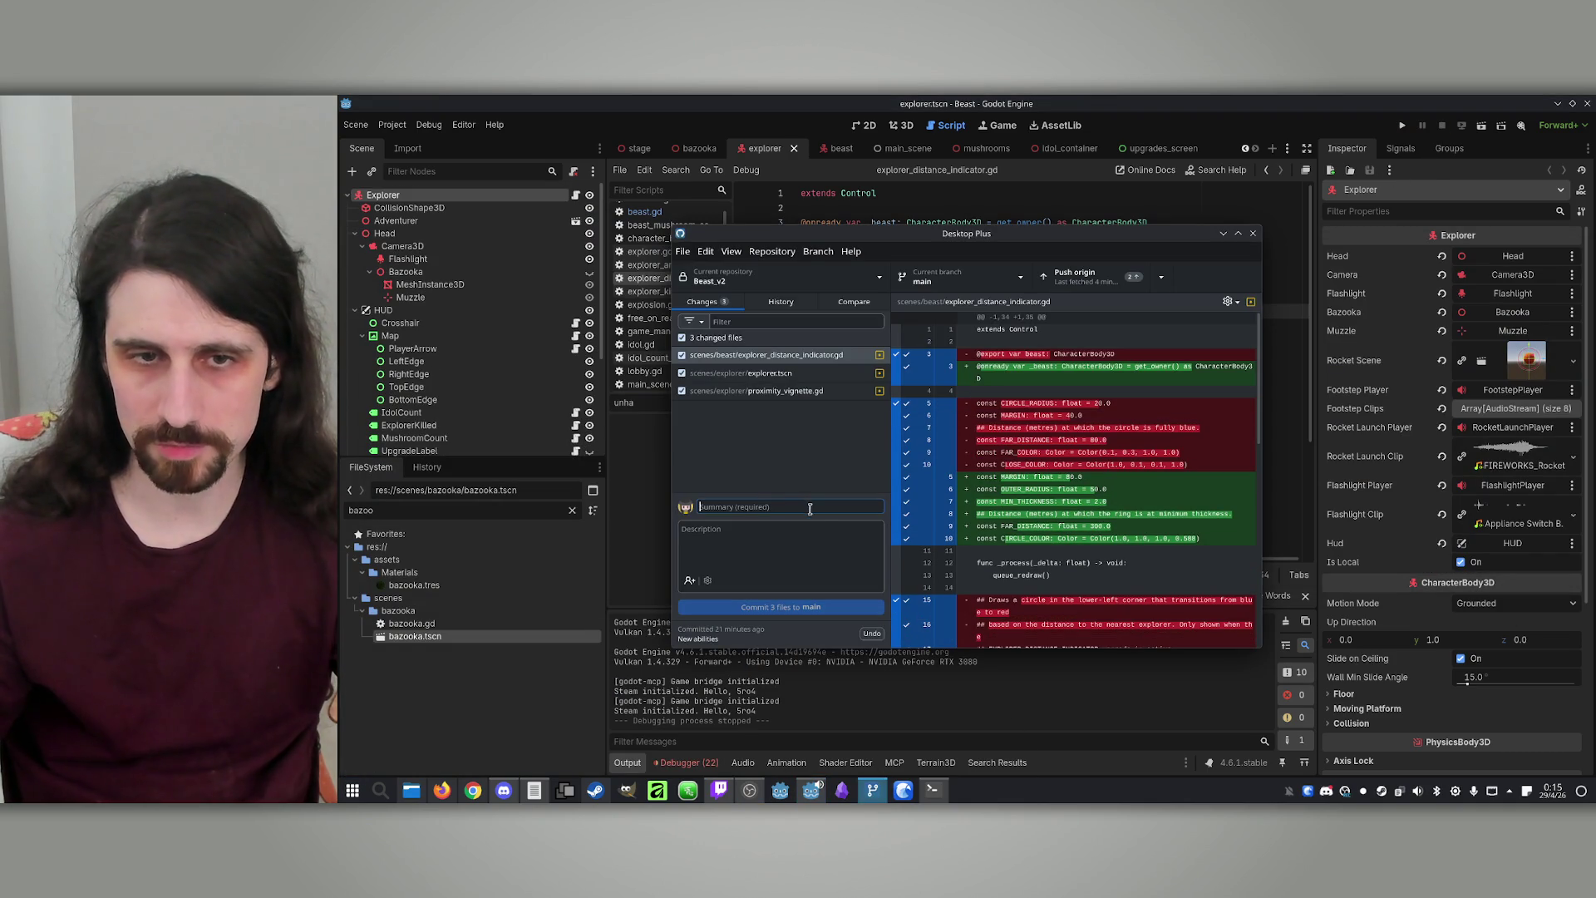
{"action": "type", "text": "Prey sense working."}
{"action": "left_click", "coordinate": [755, 607]}
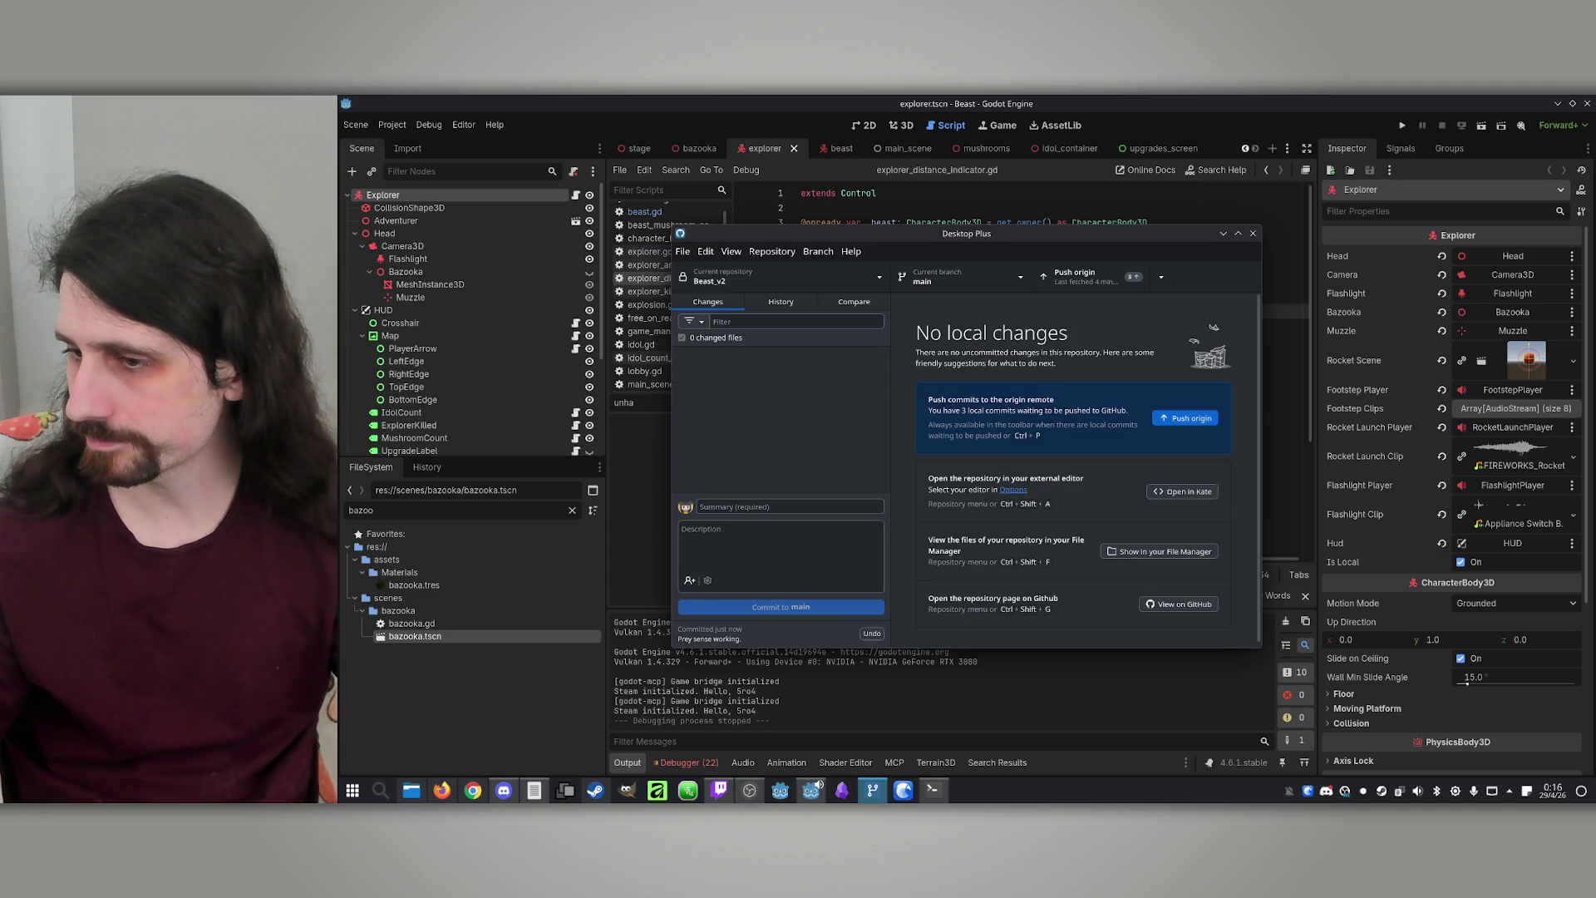
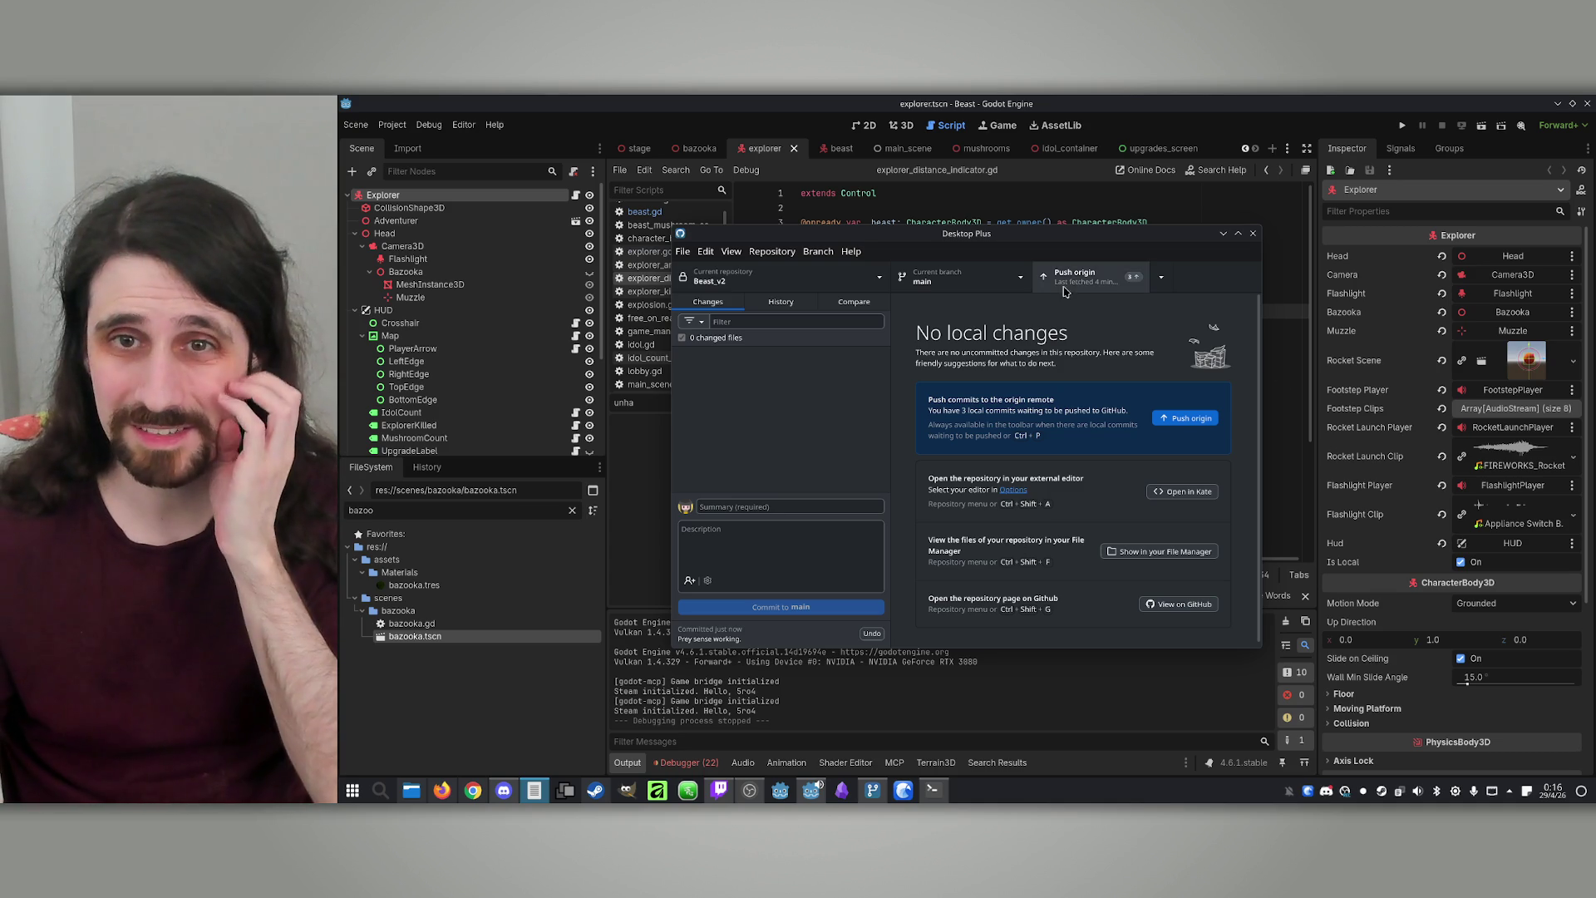
Bring the Godot editor back in front of GitHub Desktop Plus
{"action": "left_click", "coordinate": [1150, 100]}
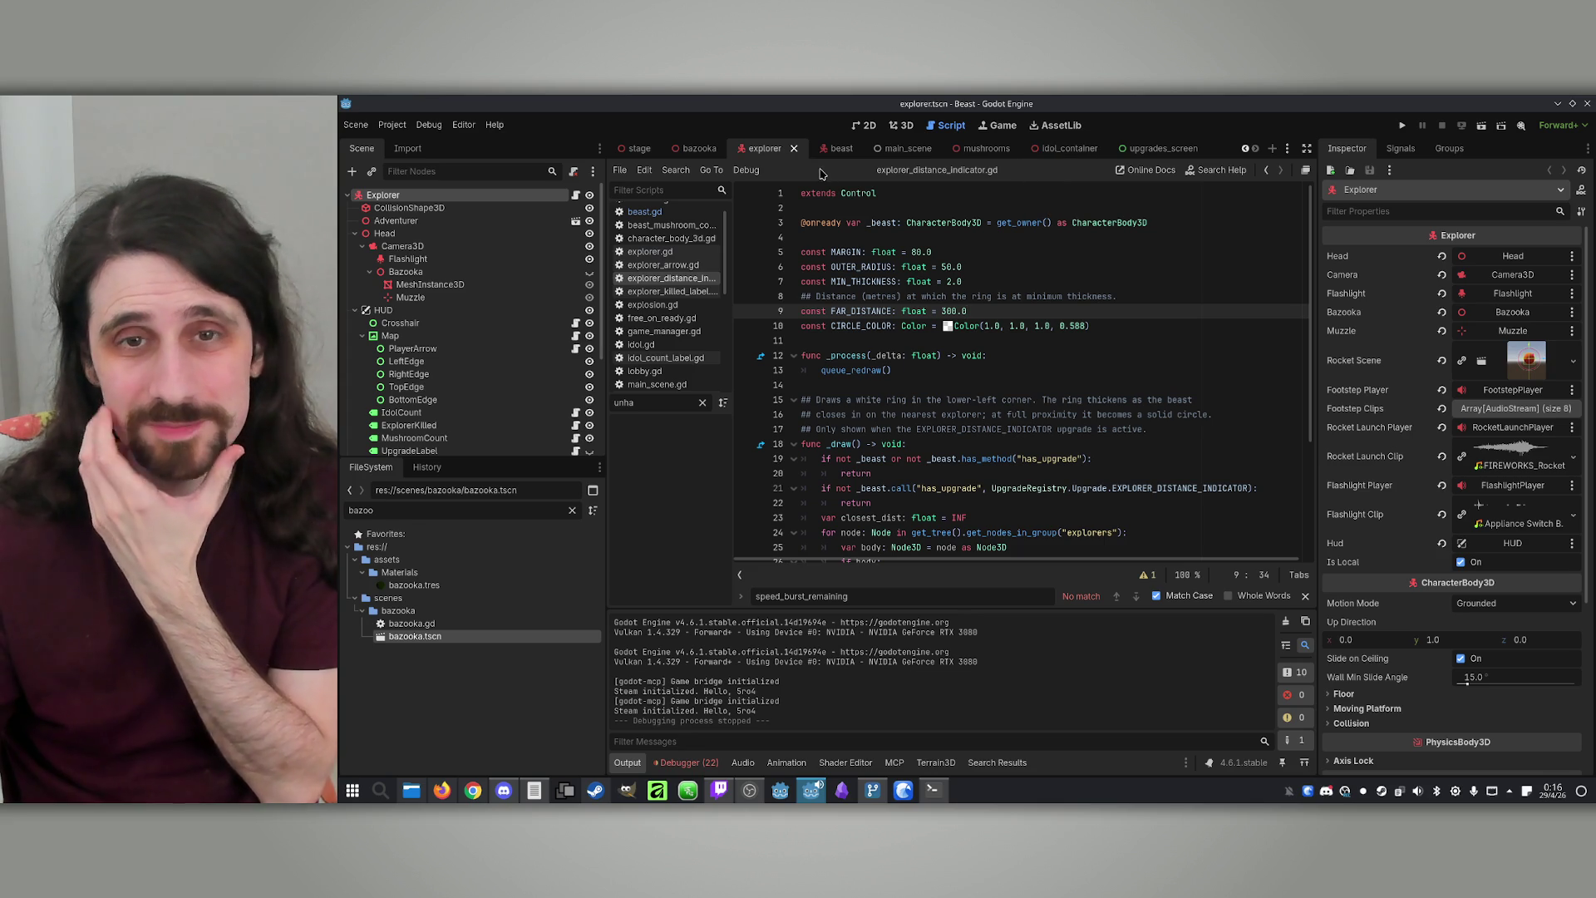
Glance at the beast scene, then return to the explorer scene in the 3D view
{"action": "left_click", "coordinate": [838, 148]}
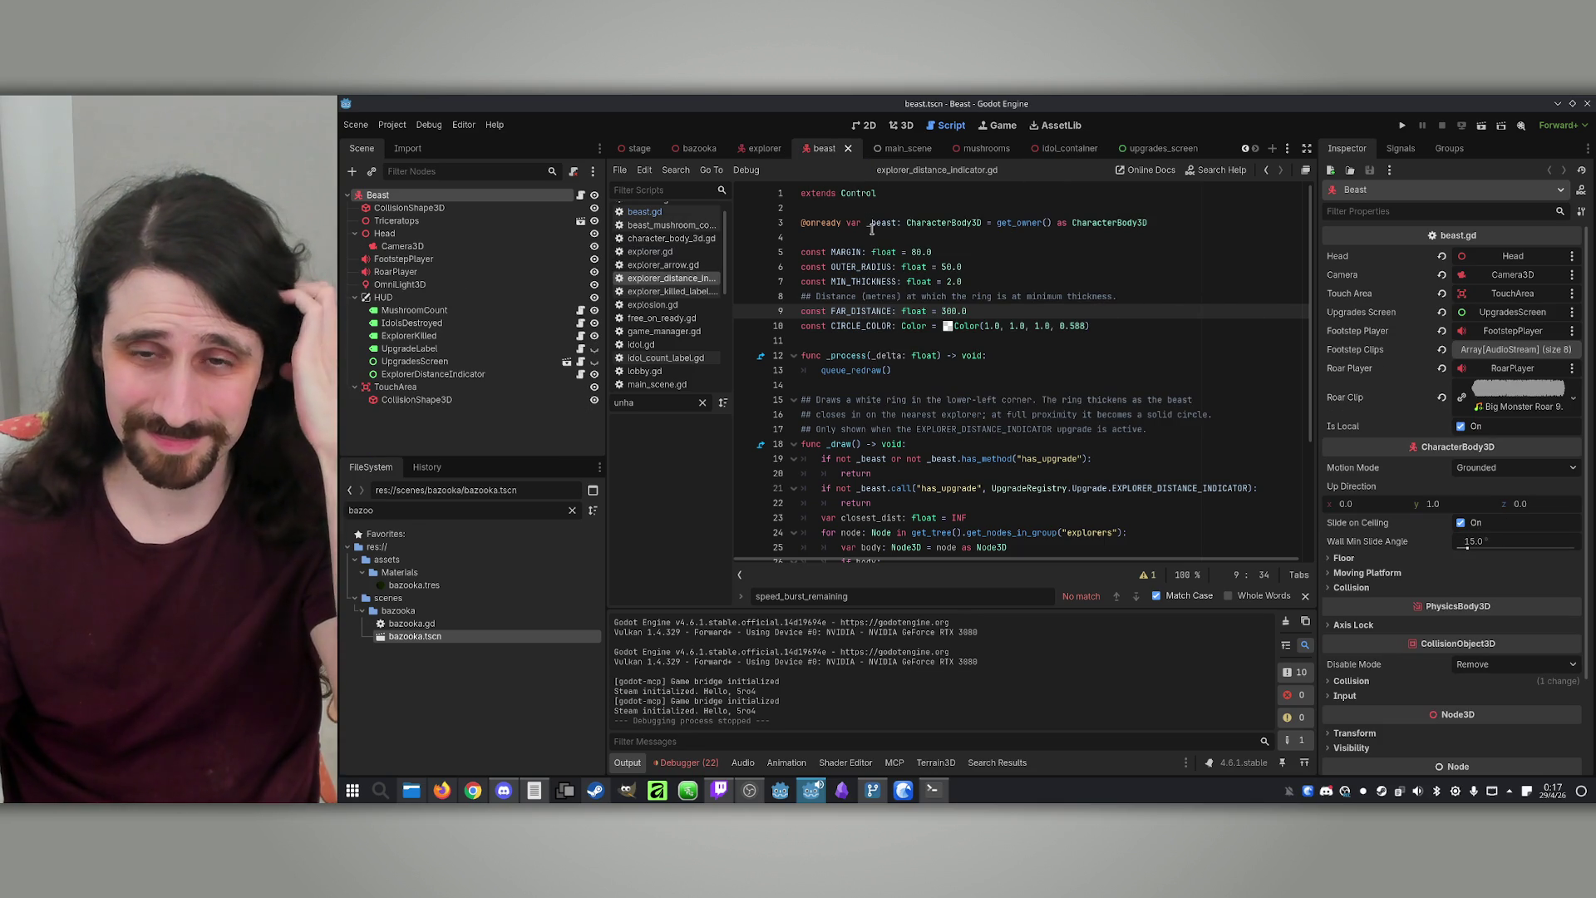
{"action": "key", "text": "ctrl+shift+Tab"}
{"action": "left_click", "coordinate": [896, 128]}
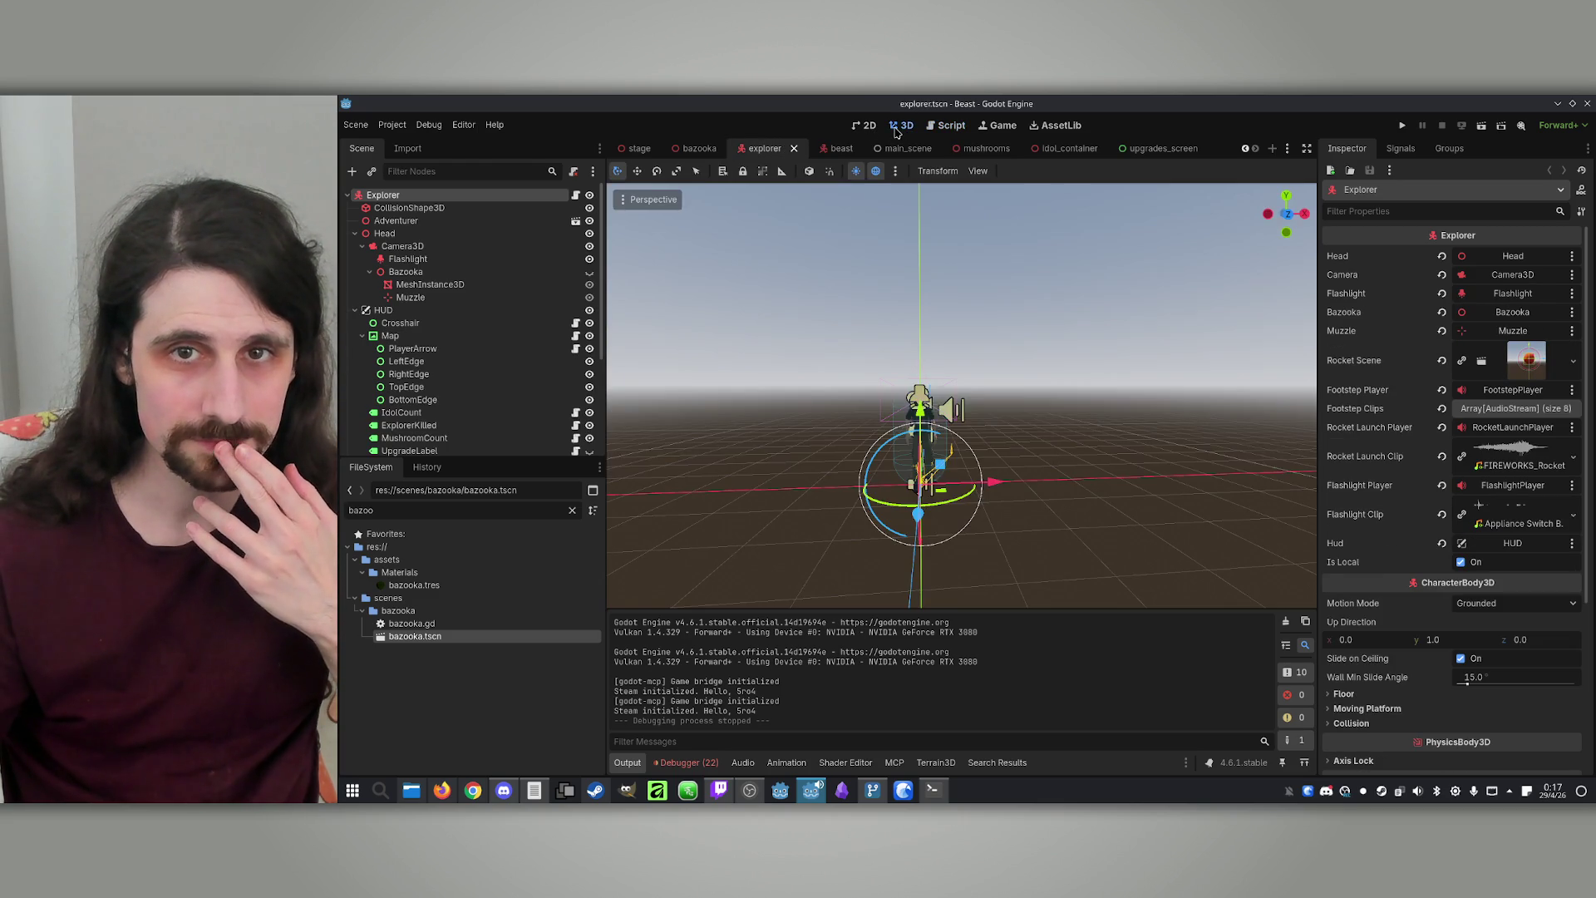
{"action": "left_click", "coordinate": [869, 126]}
{"action": "left_click", "coordinate": [899, 126]}
Select the ProximityVignette node and open its proximity_vignette.gd script
{"action": "scroll", "coordinate": [430, 416], "scroll_direction": "down", "scroll_amount": 3}
{"action": "left_click", "coordinate": [446, 370]}
{"action": "scroll", "coordinate": [445, 367], "scroll_direction": "down", "scroll_amount": 2}
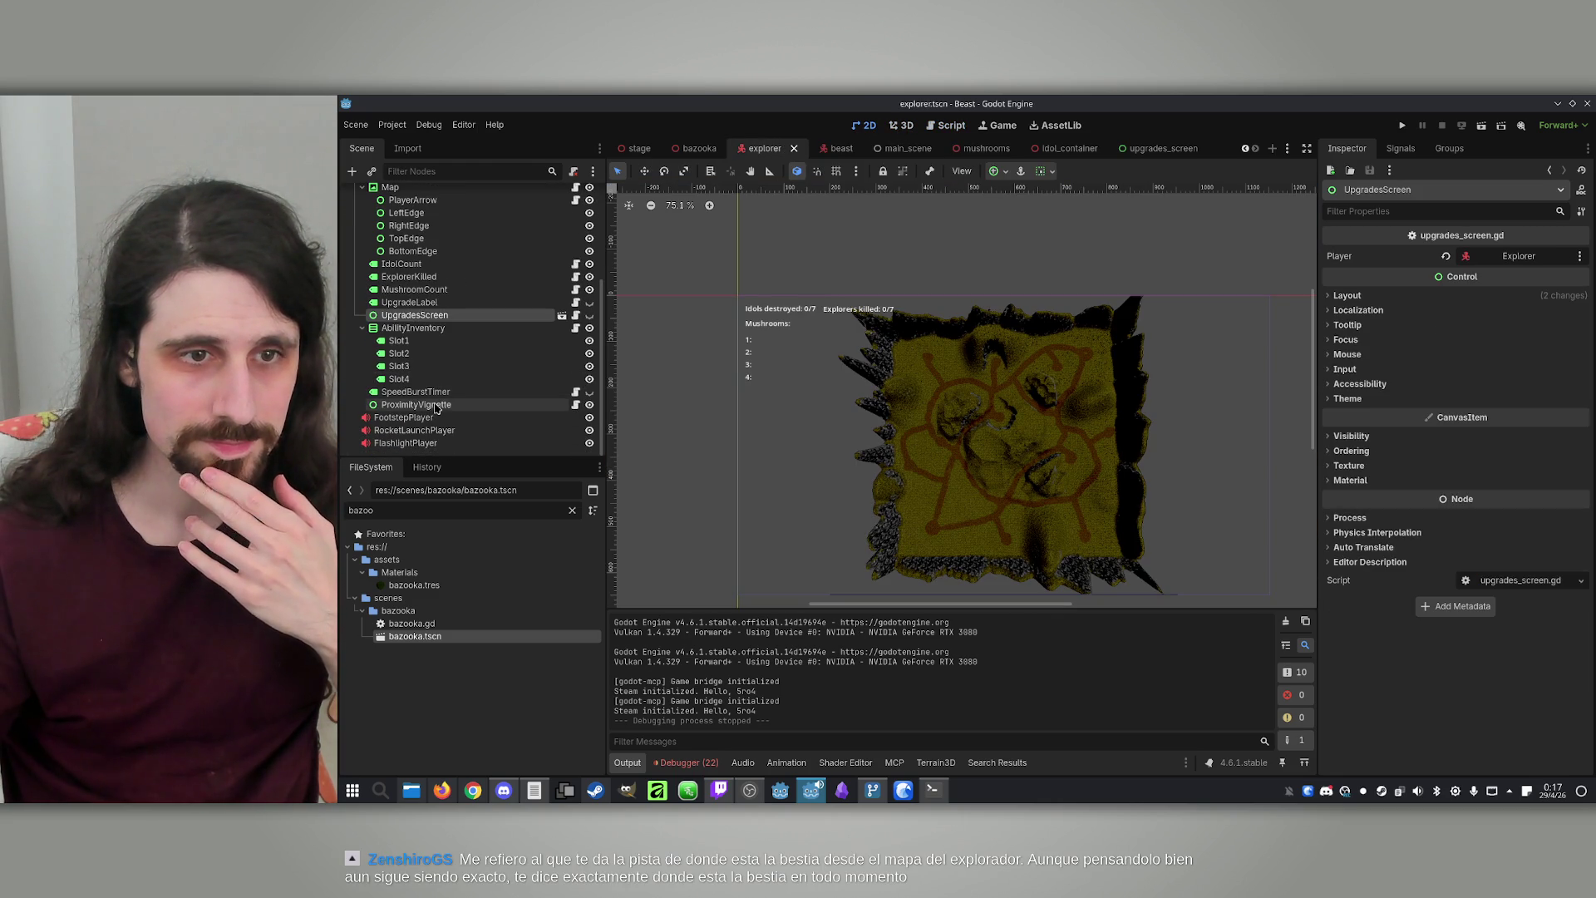
{"action": "left_click", "coordinate": [453, 407]}
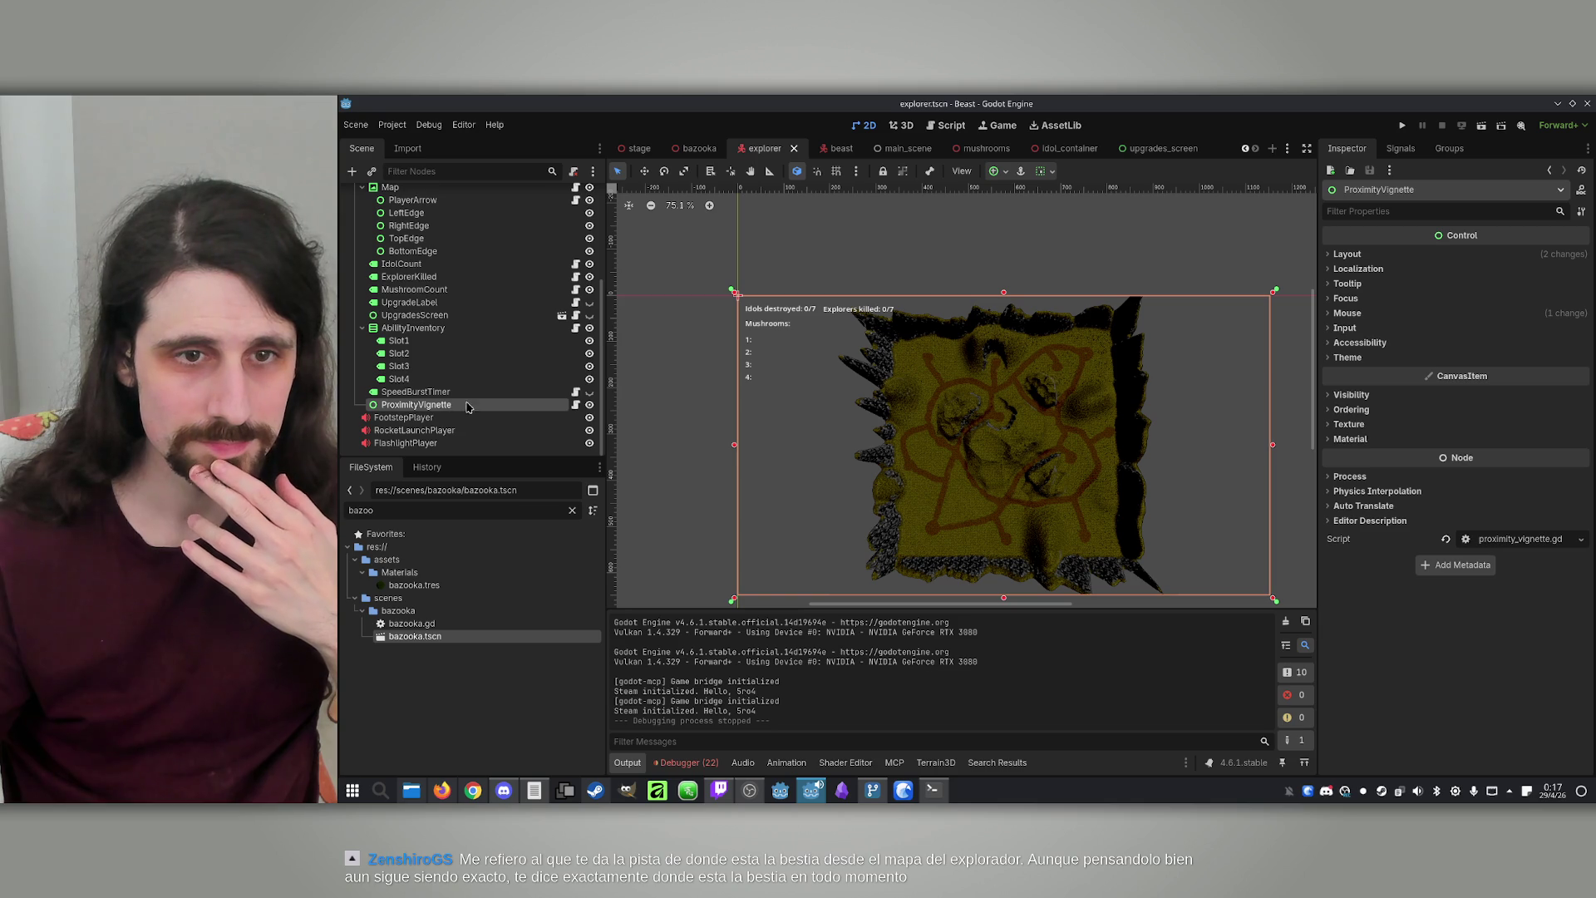
{"action": "left_click", "coordinate": [575, 406]}
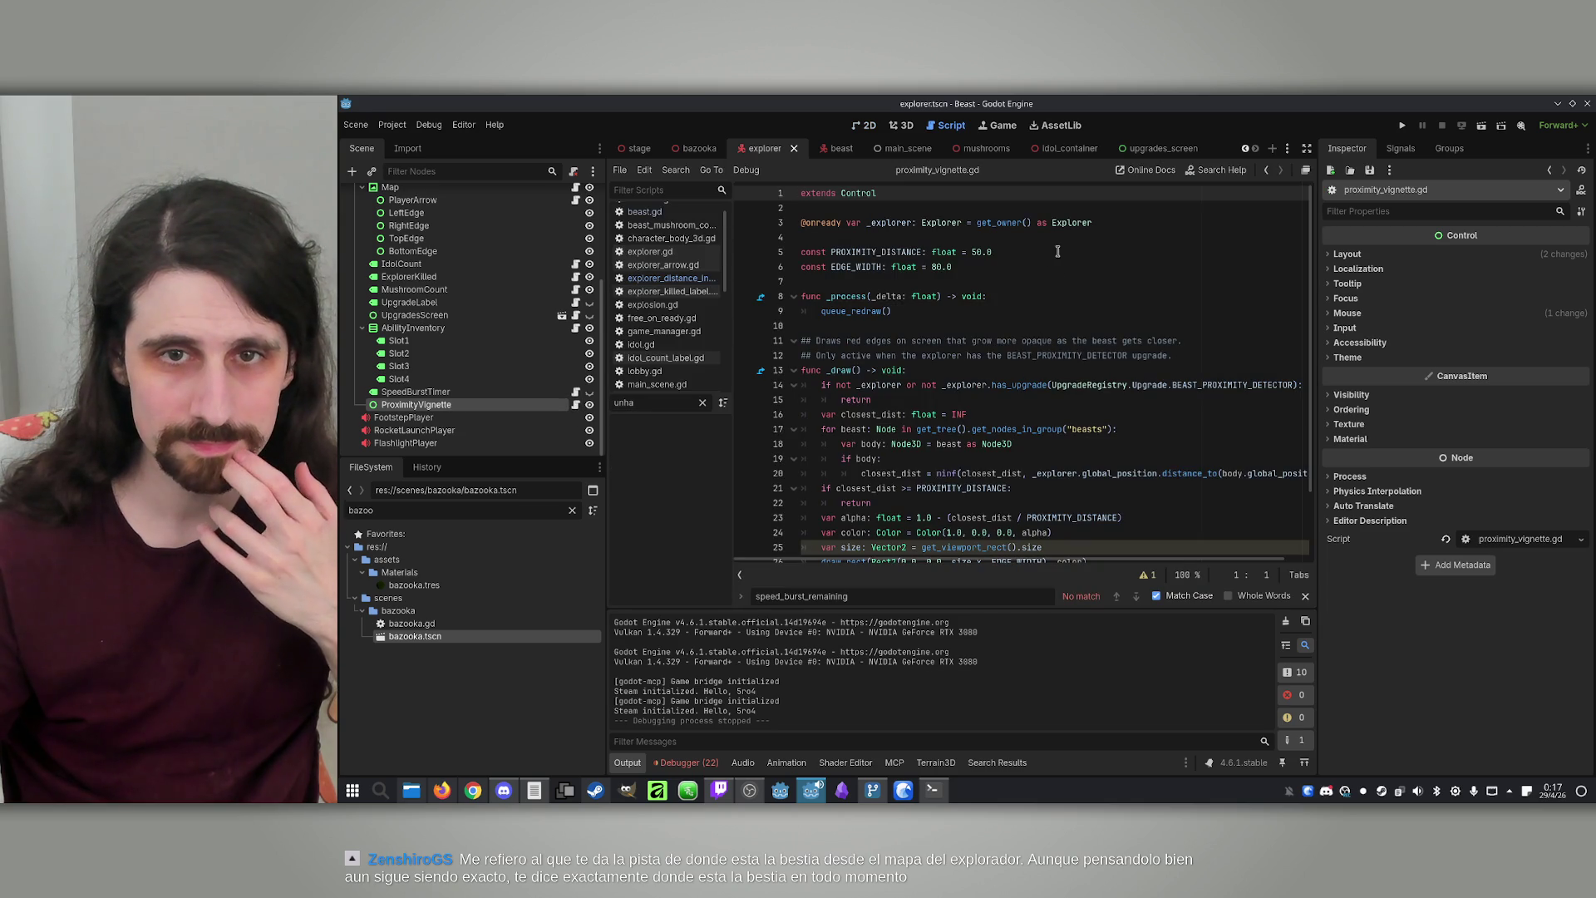
Change PROXIMITY_DISTANCE to 100.0 and EDGE_WIDTH to 40.0 in proximity_vignette.gd, then save
{"action": "left_click", "coordinate": [1010, 250]}
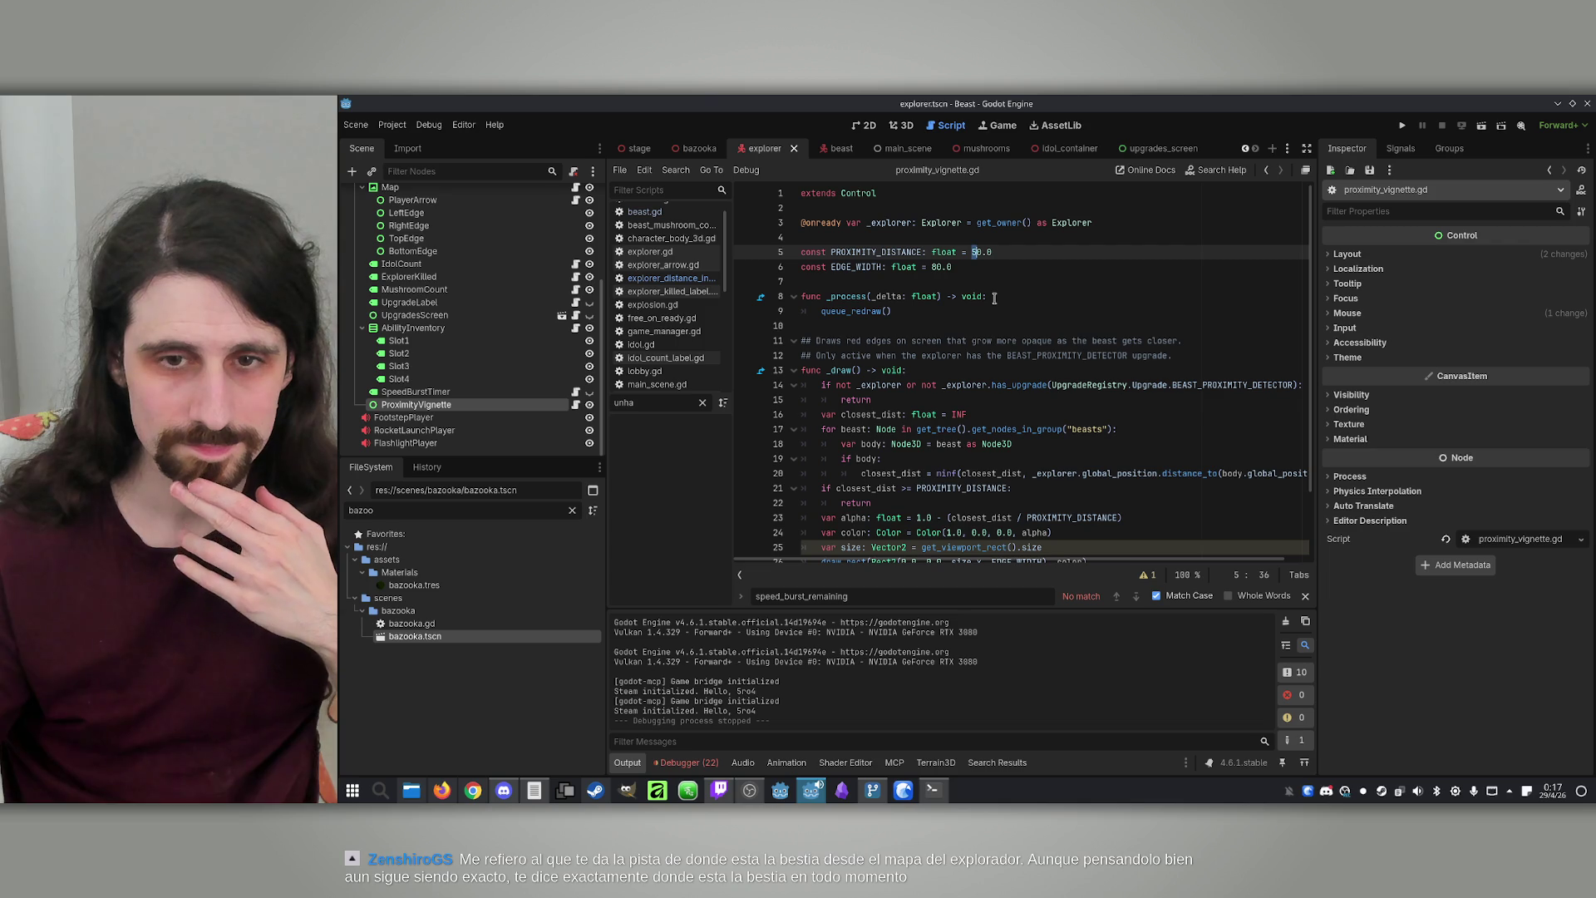
{"action": "type", "text": "10"}
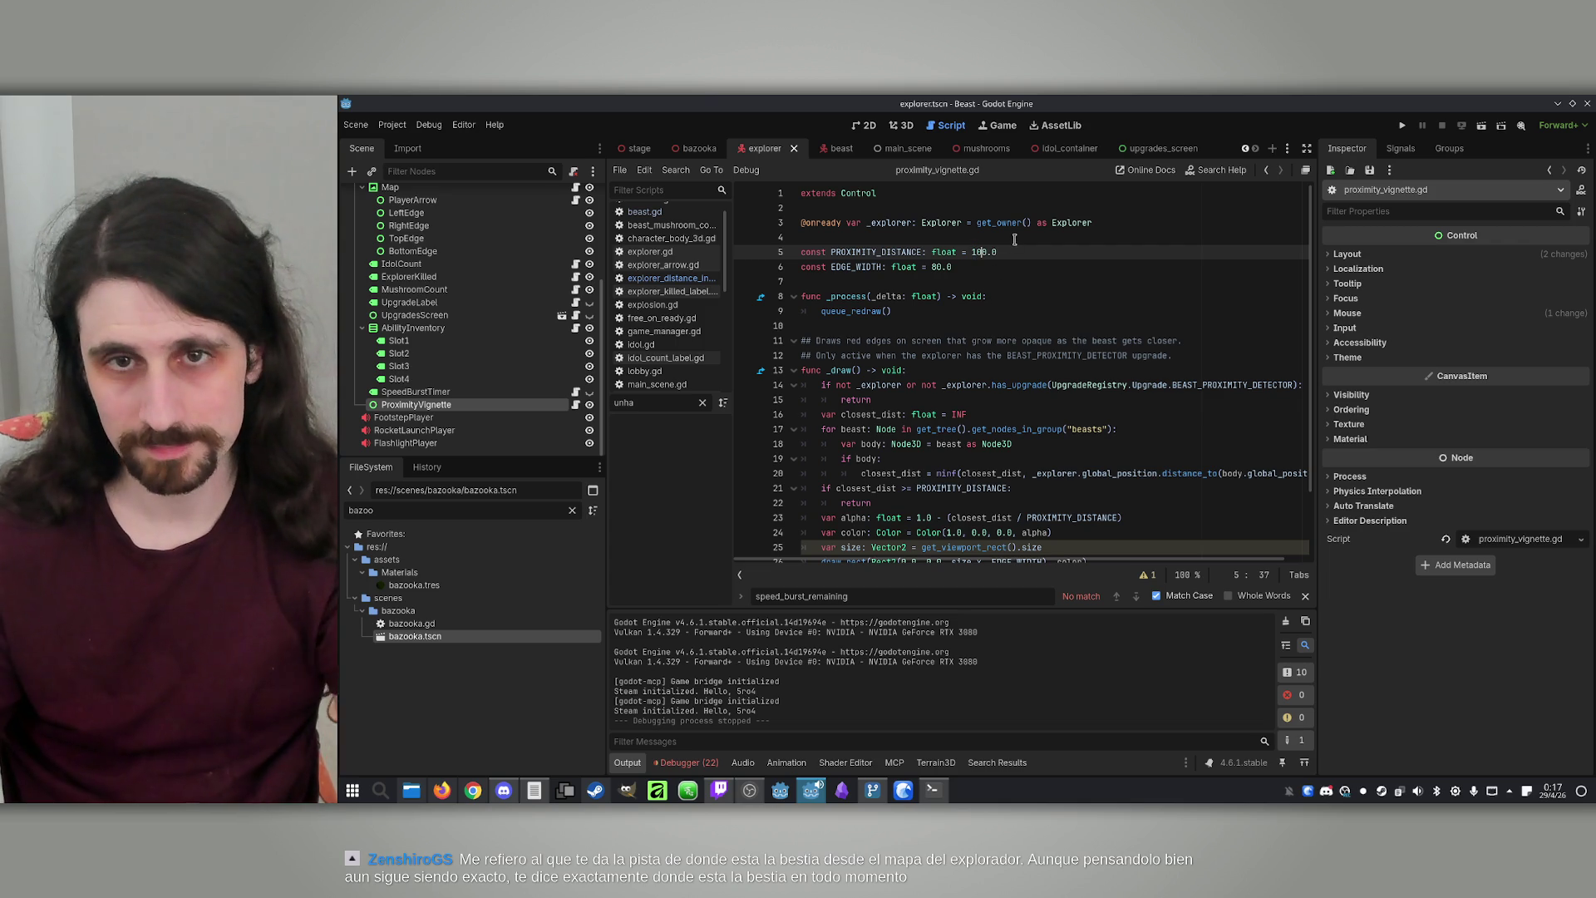
{"action": "key", "text": "Down"}
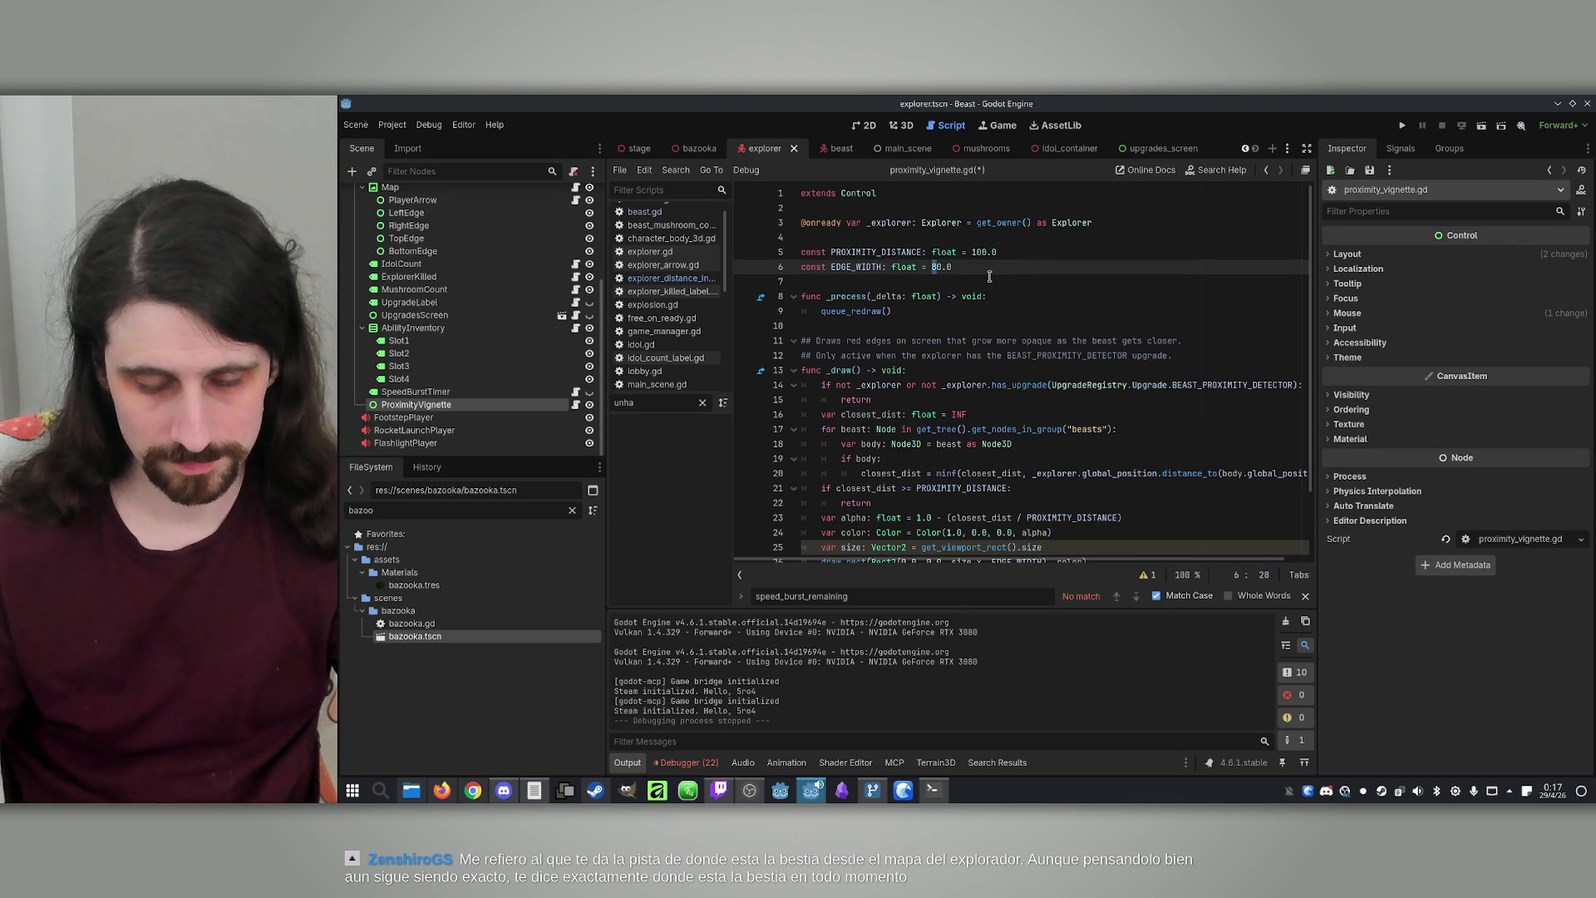
{"action": "type", "text": "4"}
{"action": "left_click", "coordinate": [1007, 266]}
{"action": "key", "text": "ctrl+s"}
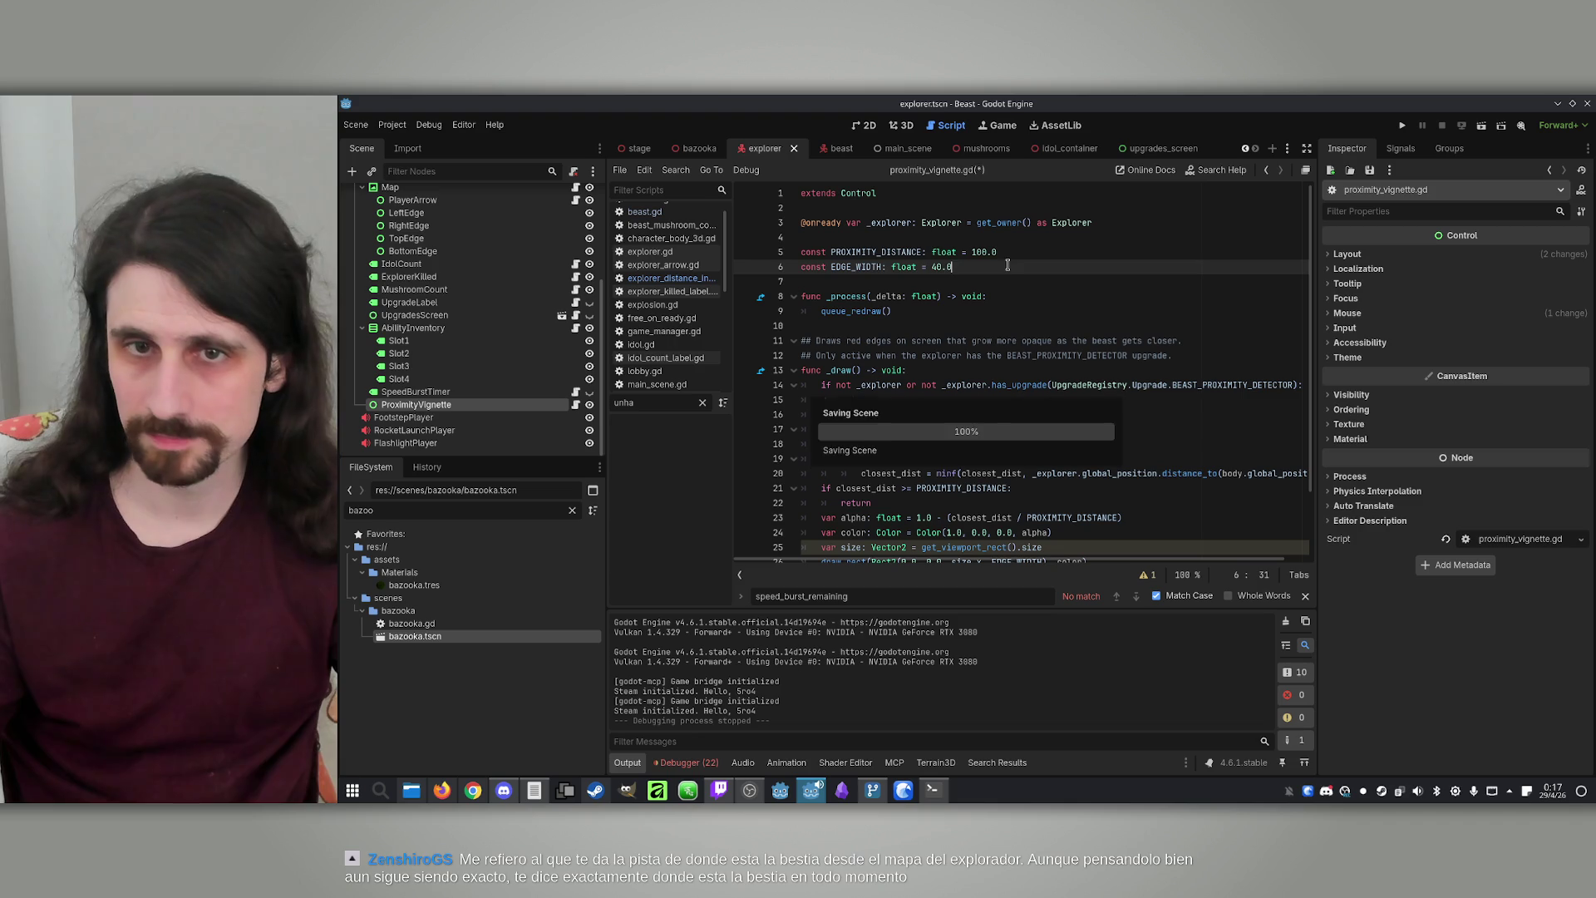
{"action": "left_click", "coordinate": [1015, 252]}
Launch the game and place the two debug windows side by side
{"action": "left_click", "coordinate": [1403, 124]}
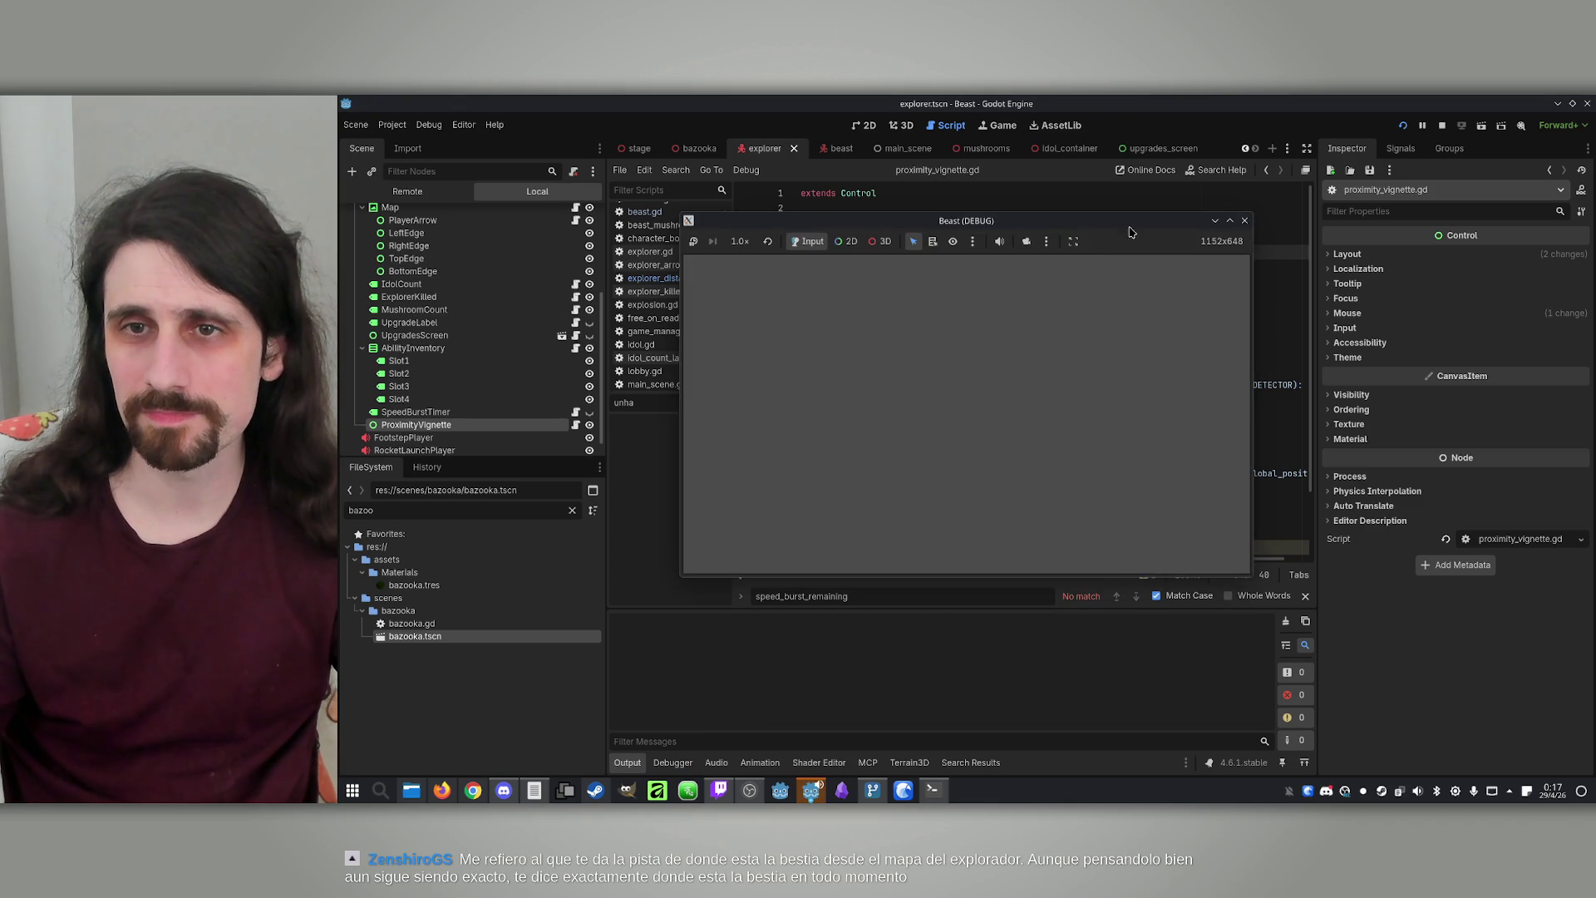
{"action": "left_click_drag", "start_coordinate": [1124, 234], "coordinate": [1325, 251]}
{"action": "left_click_drag", "start_coordinate": [1079, 225], "coordinate": [811, 232]}
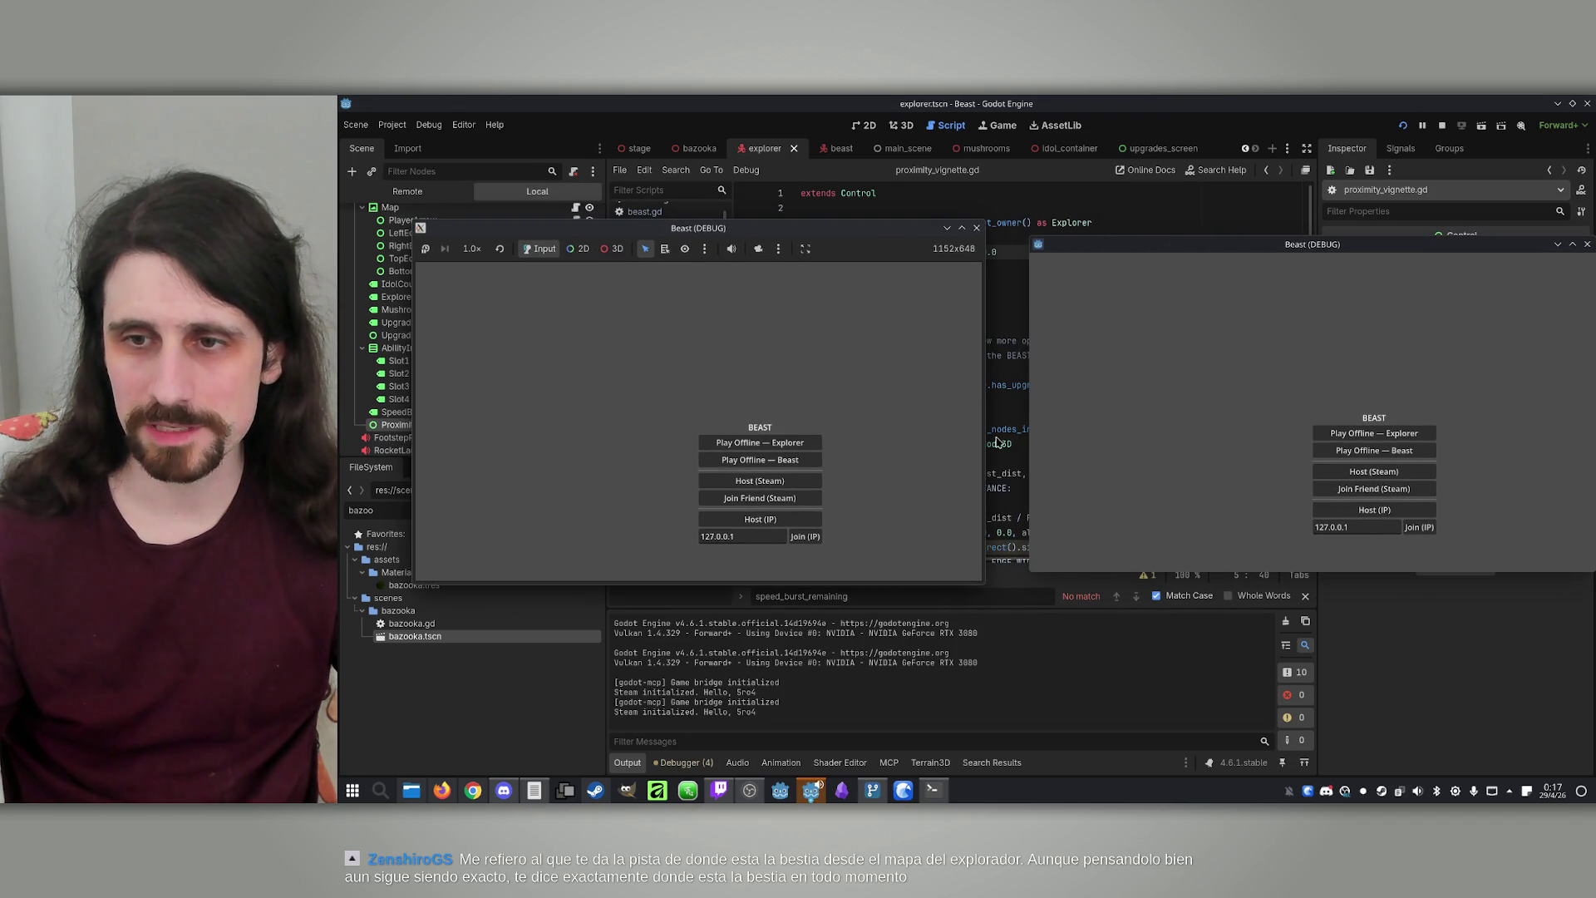
Host in the left window, join from the right, make the host Beast, start, and pick Beast Sense
{"action": "left_click", "coordinate": [781, 520]}
{"action": "left_click", "coordinate": [1432, 540]}
{"action": "left_click", "coordinate": [1427, 532]}
{"action": "left_click", "coordinate": [772, 496]}
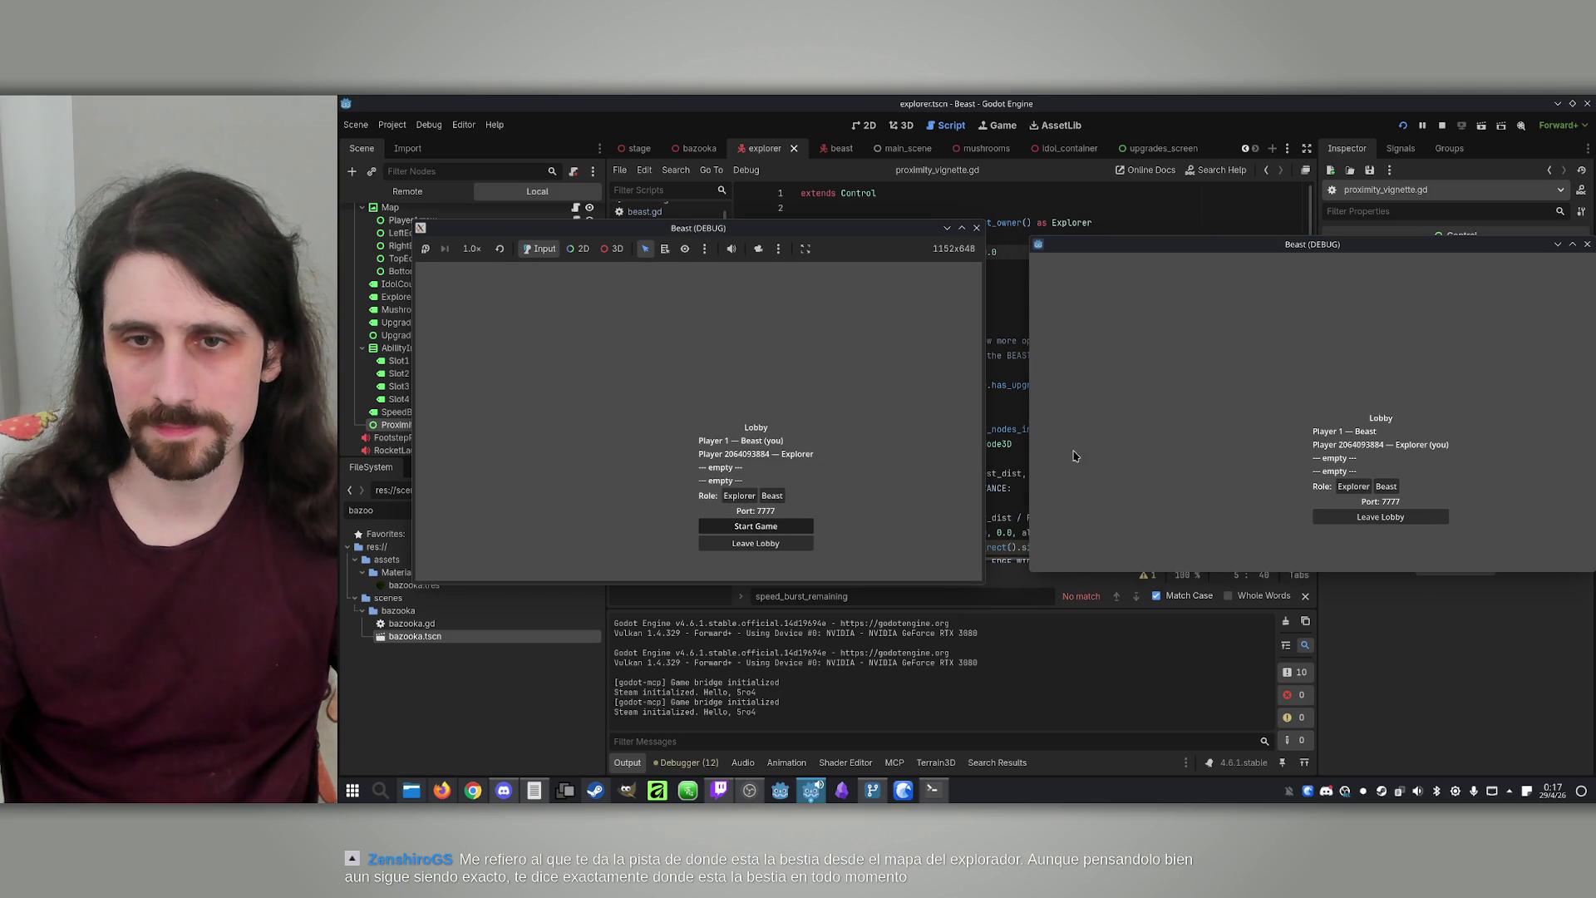
{"action": "left_click", "coordinate": [756, 526]}
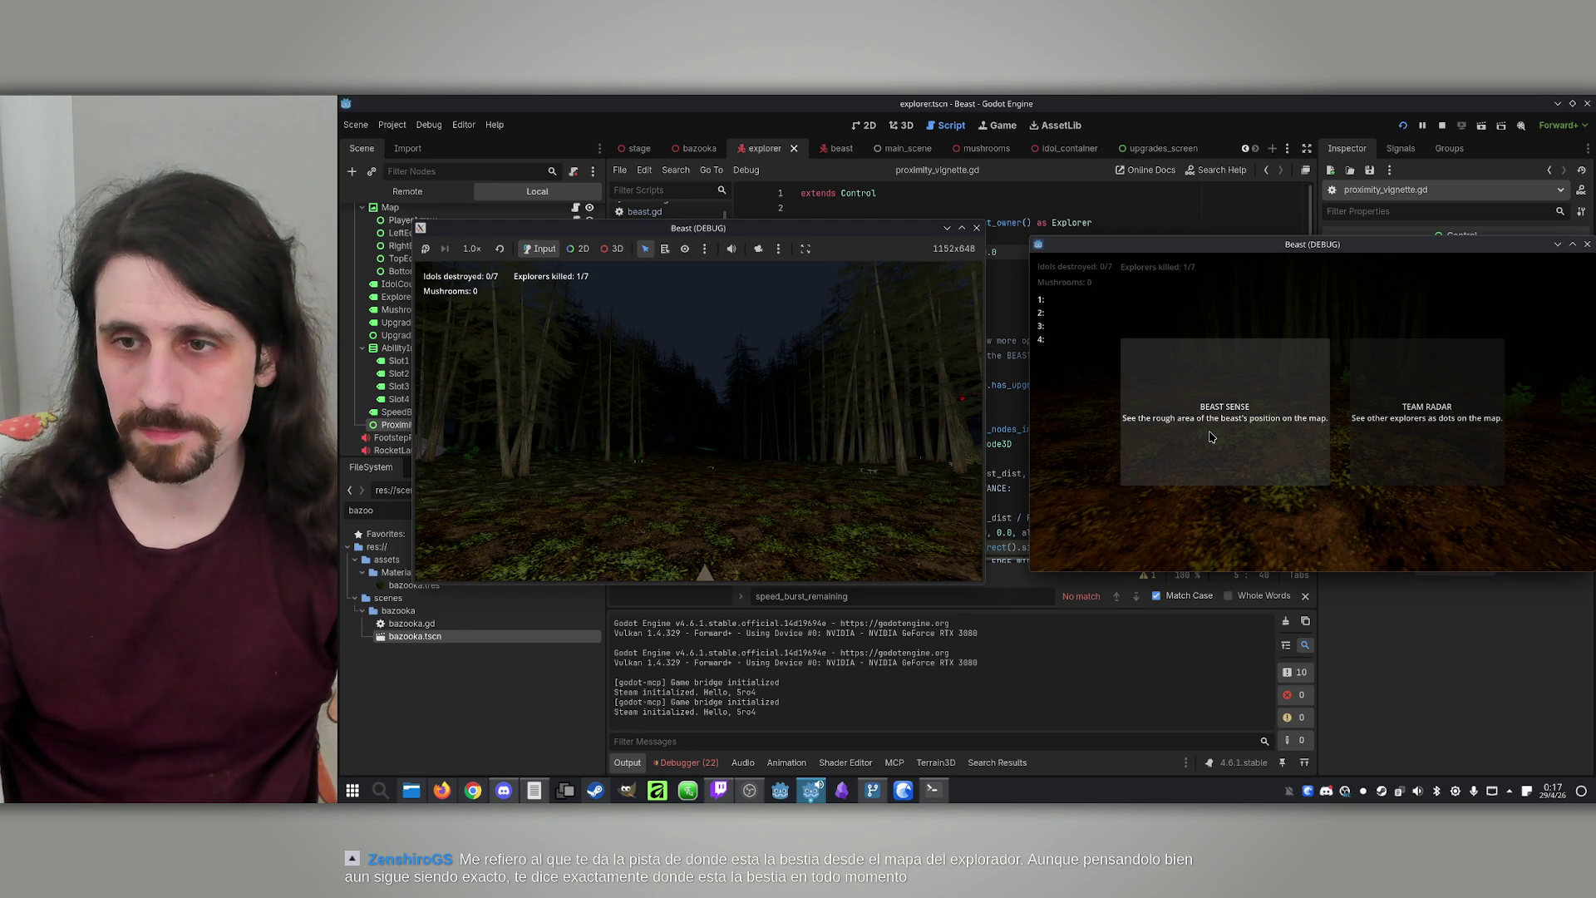
{"action": "left_click", "coordinate": [1210, 436]}
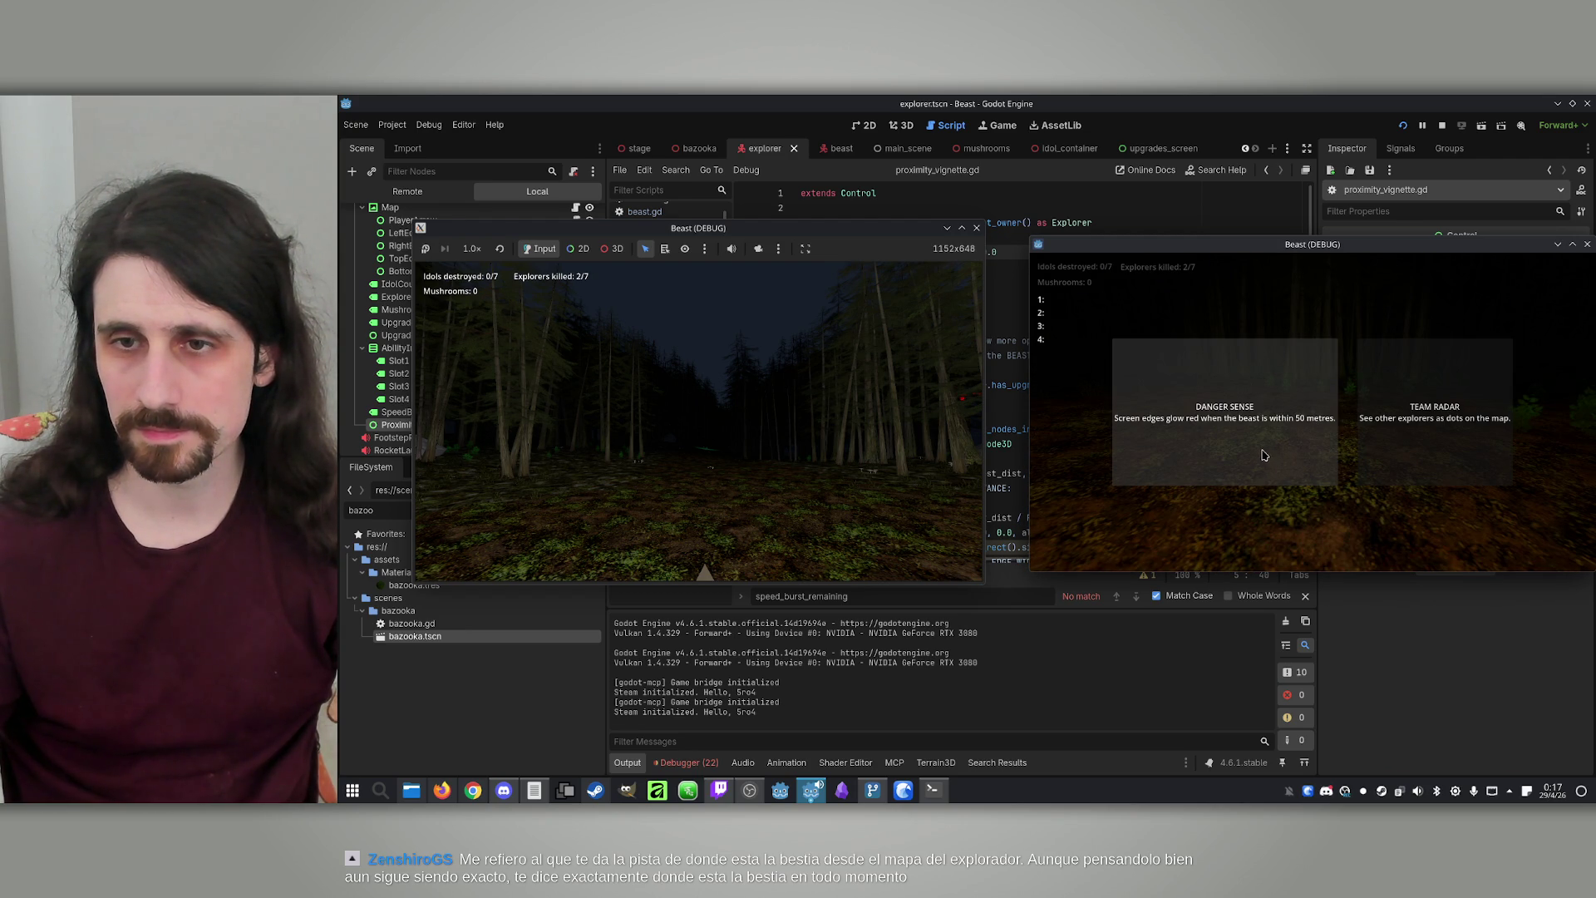
Pick Danger Sense, then toggle the map to check the red beast circle and red edge glow
{"action": "left_click", "coordinate": [1264, 455]}
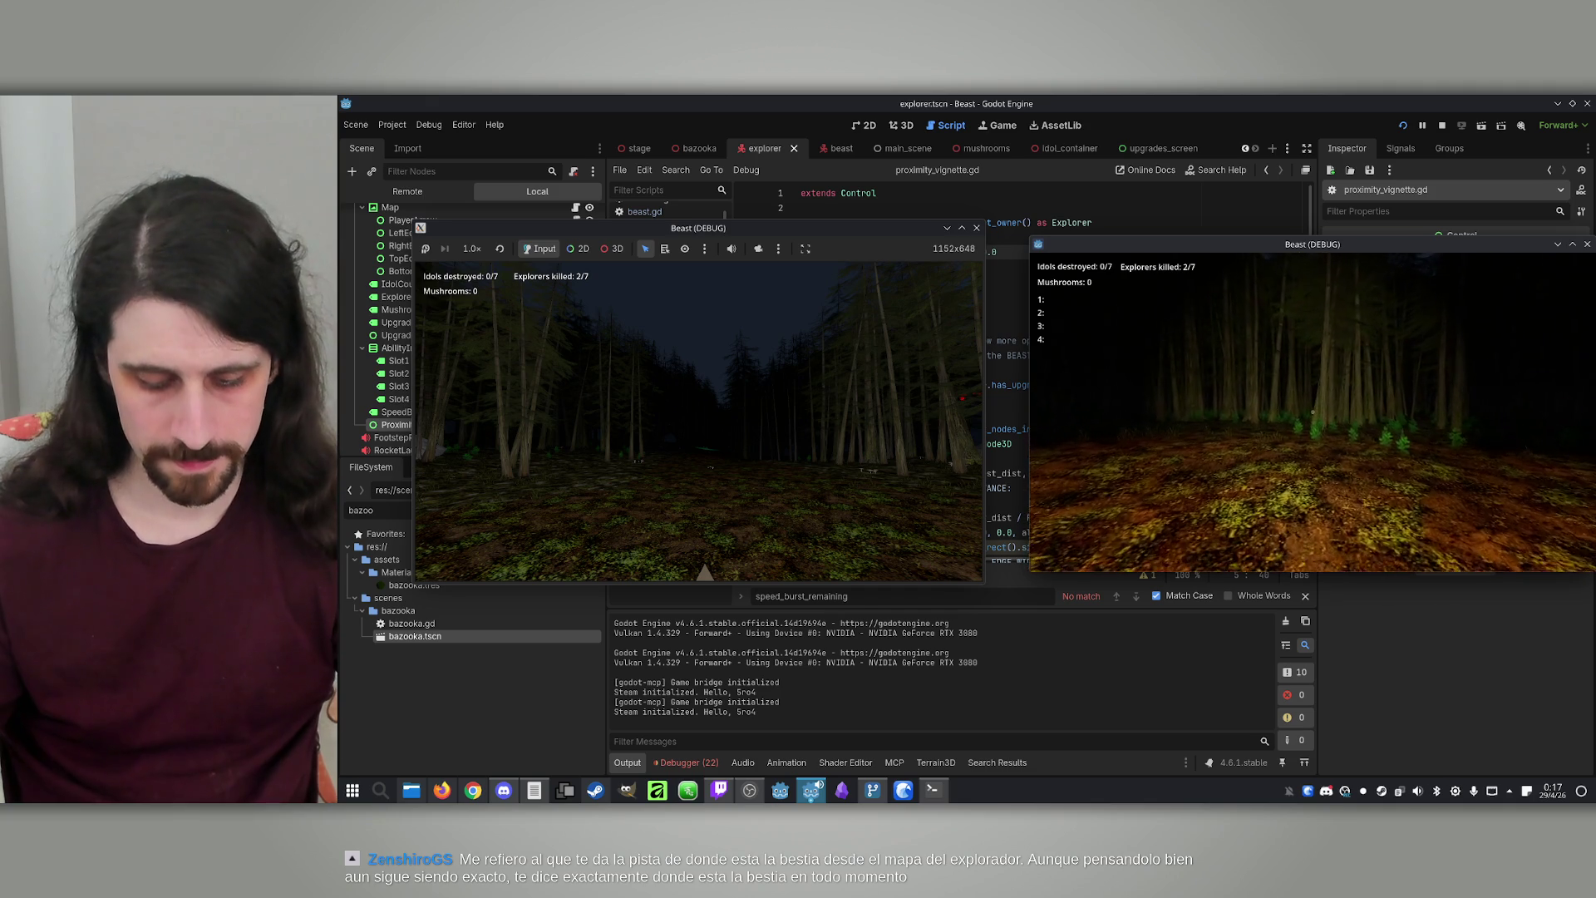
{"action": "key", "text": "m"}
{"action": "key", "text": "m"}
{"action": "key", "text": "m"}
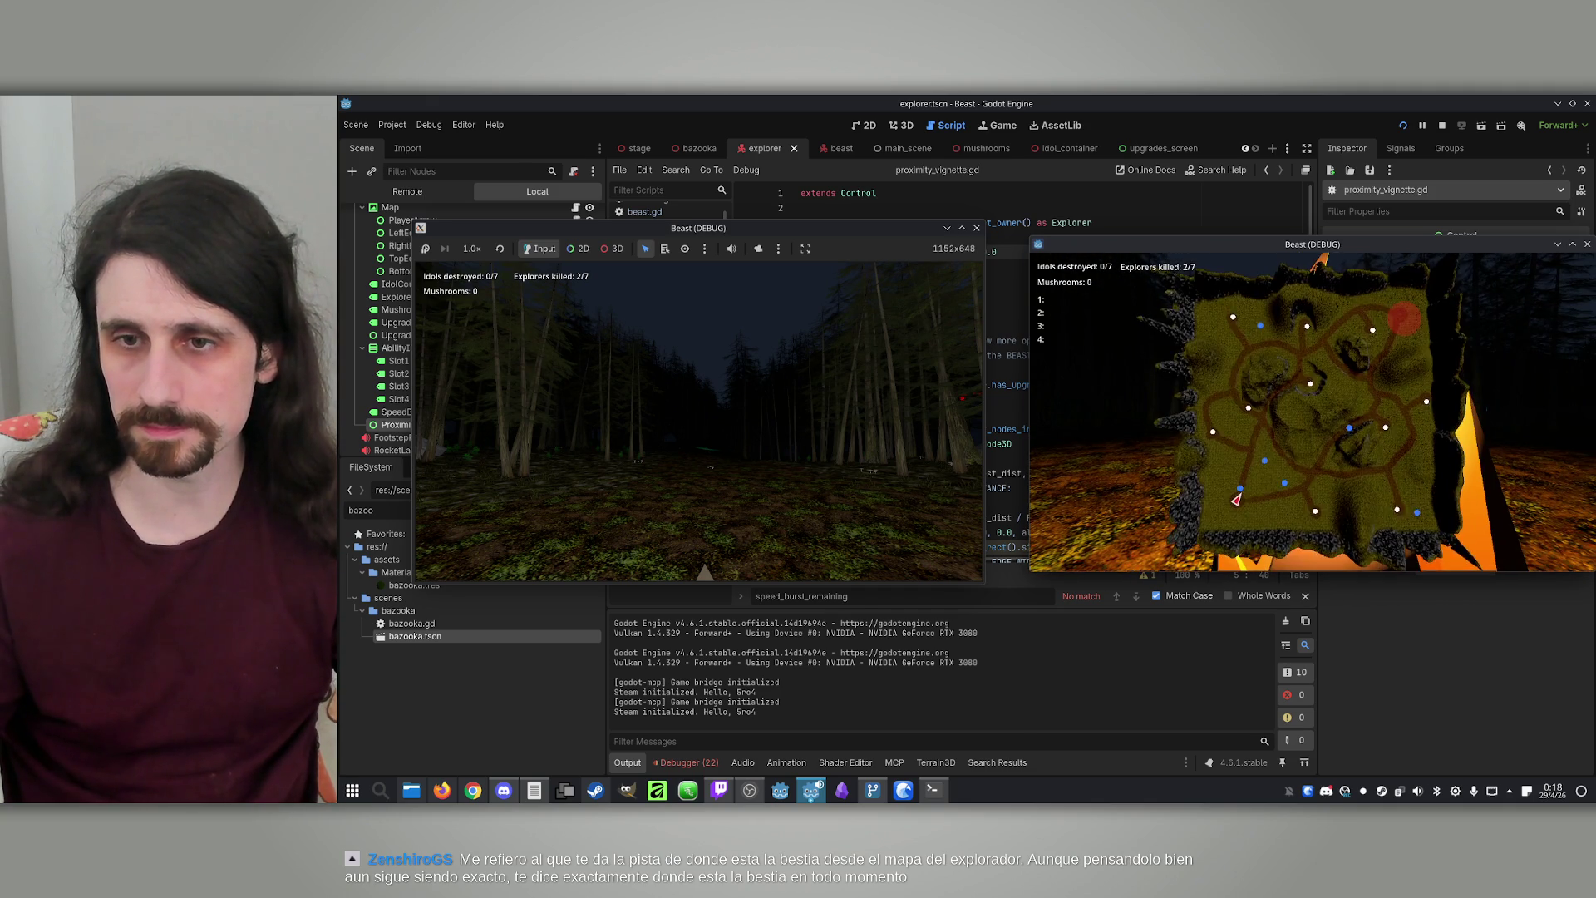
{"action": "key", "text": "m"}
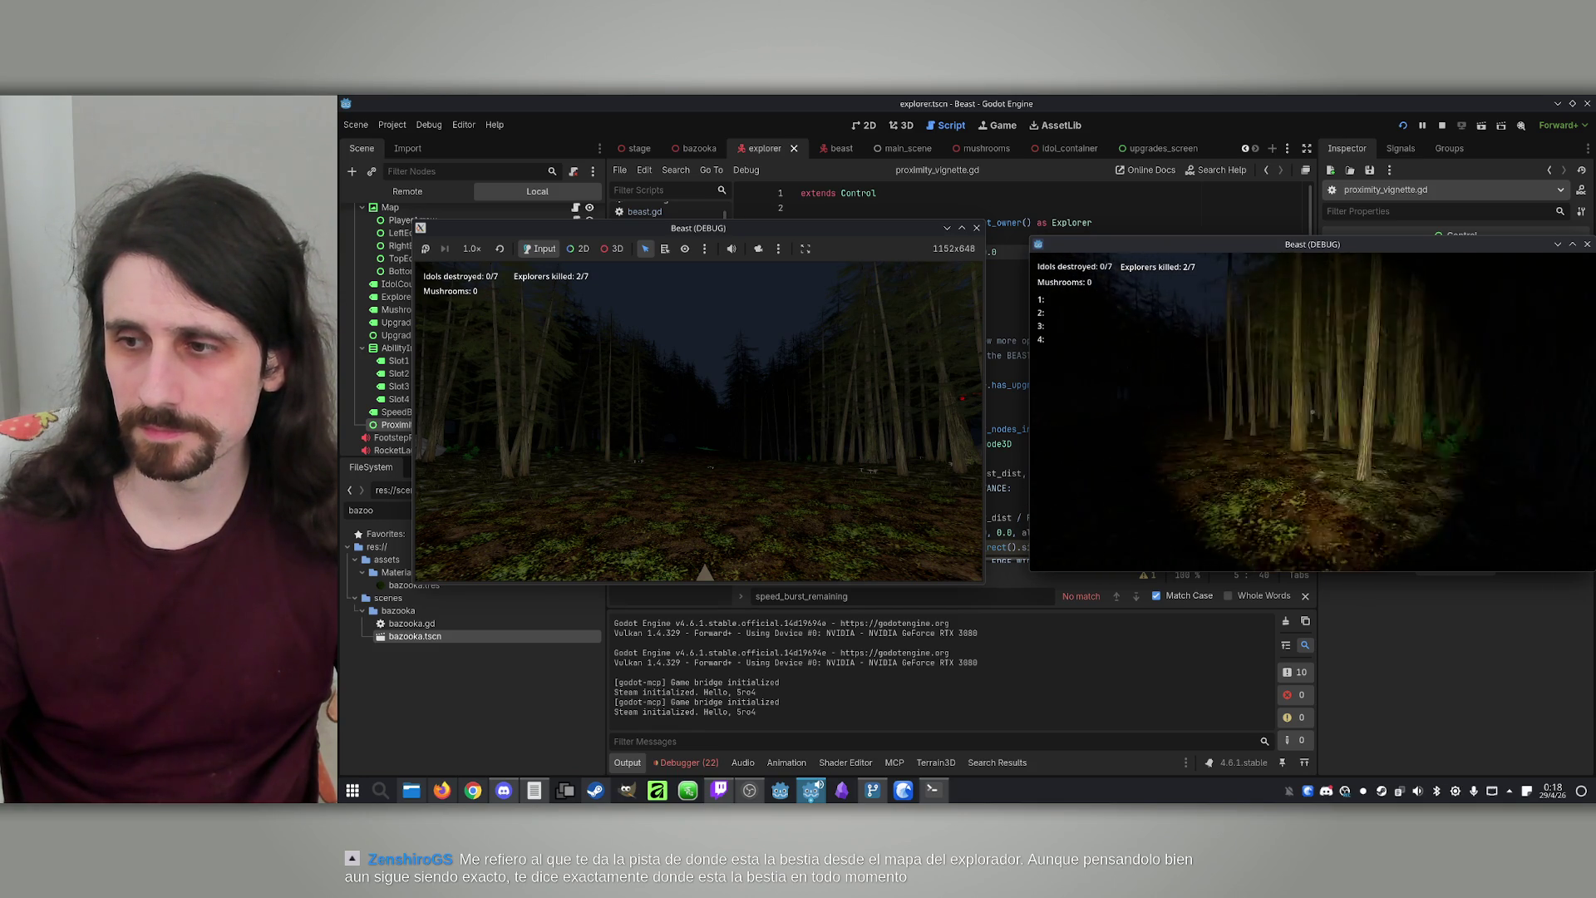
{"action": "key", "text": "m"}
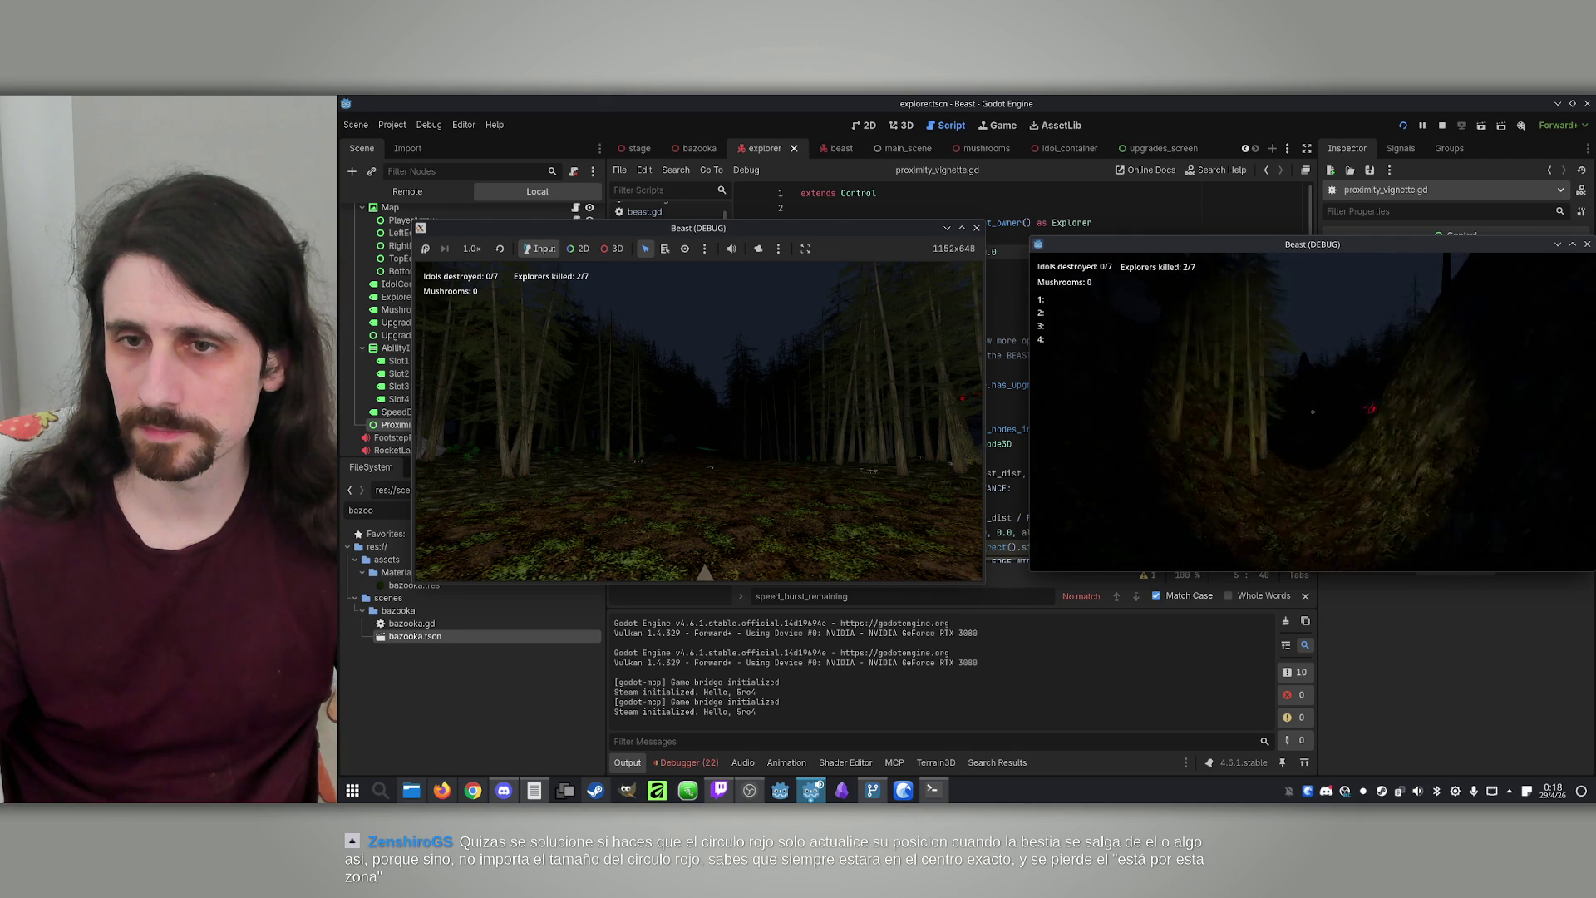
{"action": "key", "text": "m"}
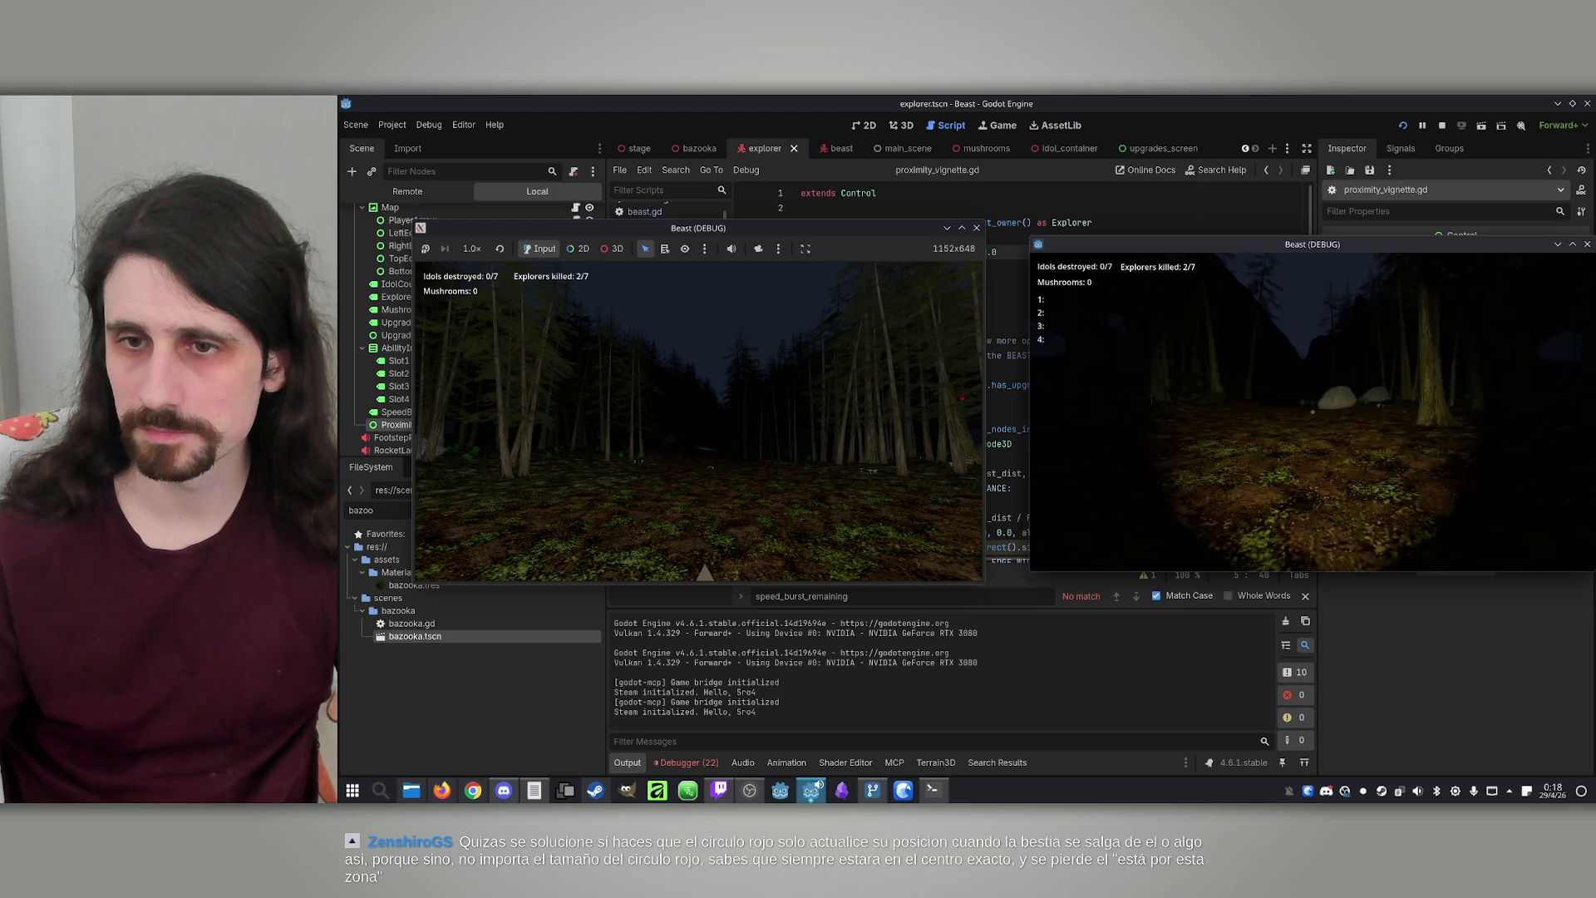
{"action": "key", "text": "m"}
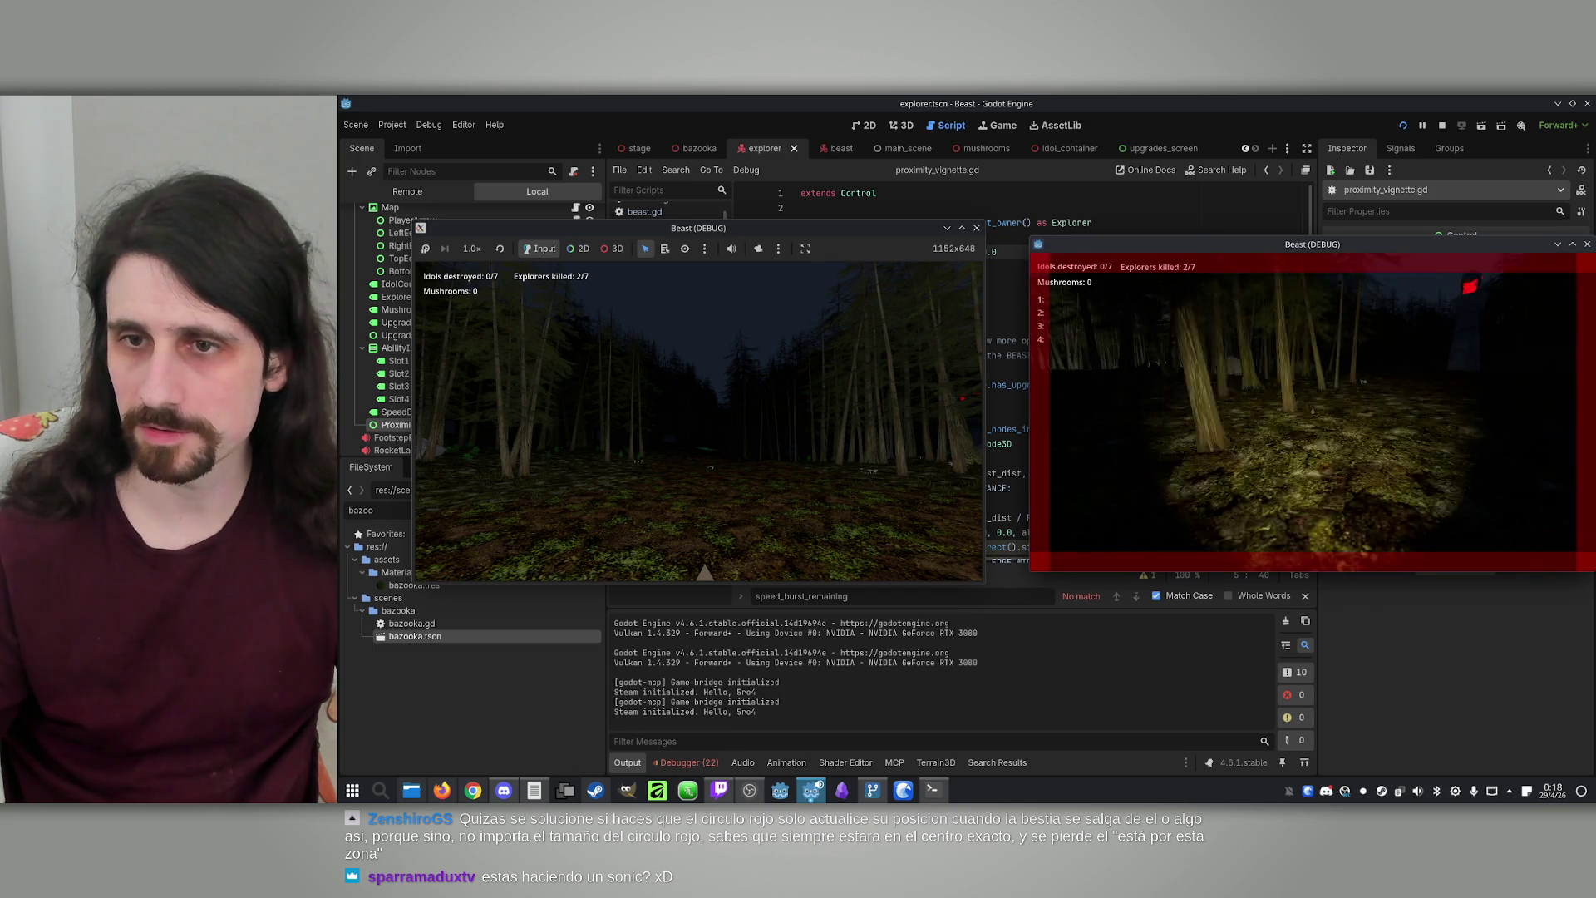
{"action": "key", "text": "m"}
{"action": "key", "text": "m"}
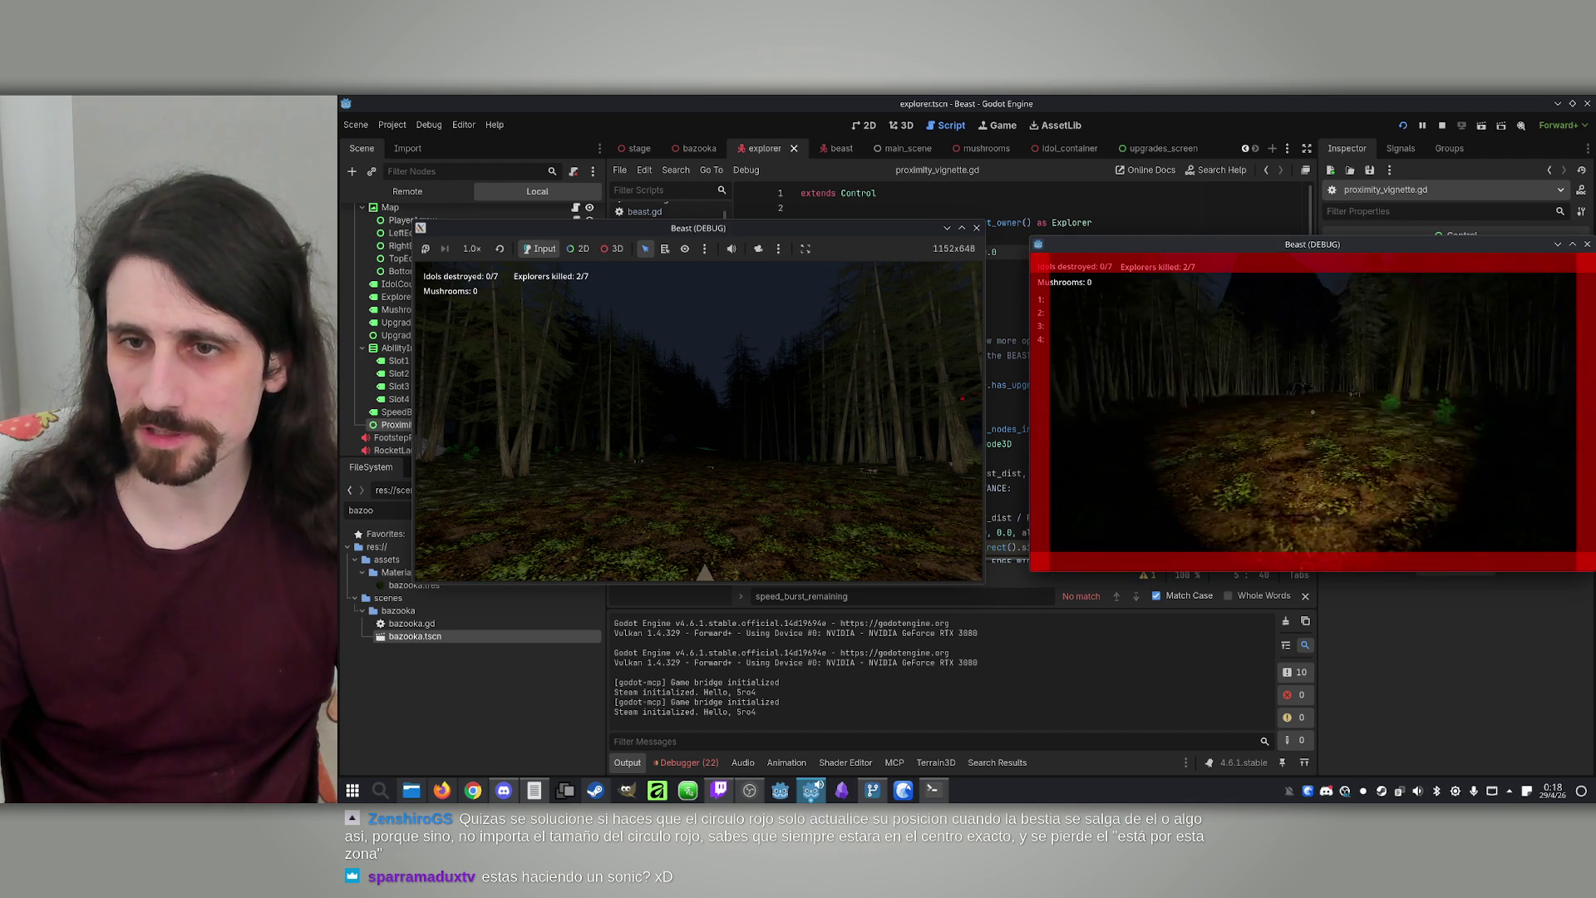
{"action": "key", "text": "m"}
Stop the running game and return to the editor
{"action": "key", "text": "super"}
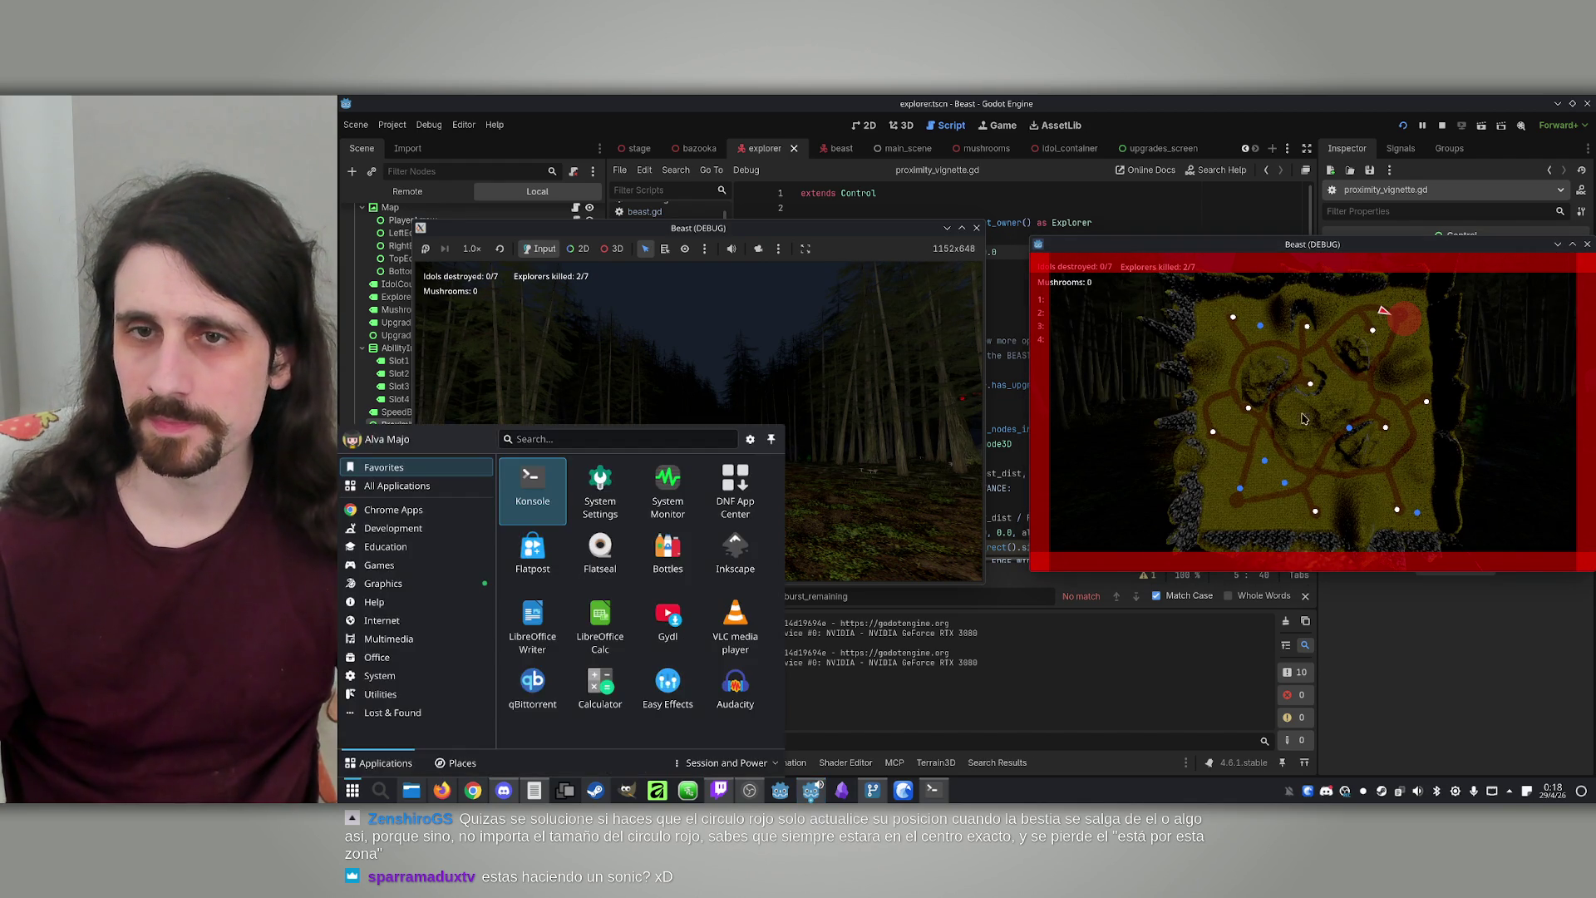
{"action": "key", "text": "super"}
{"action": "key", "text": "super"}
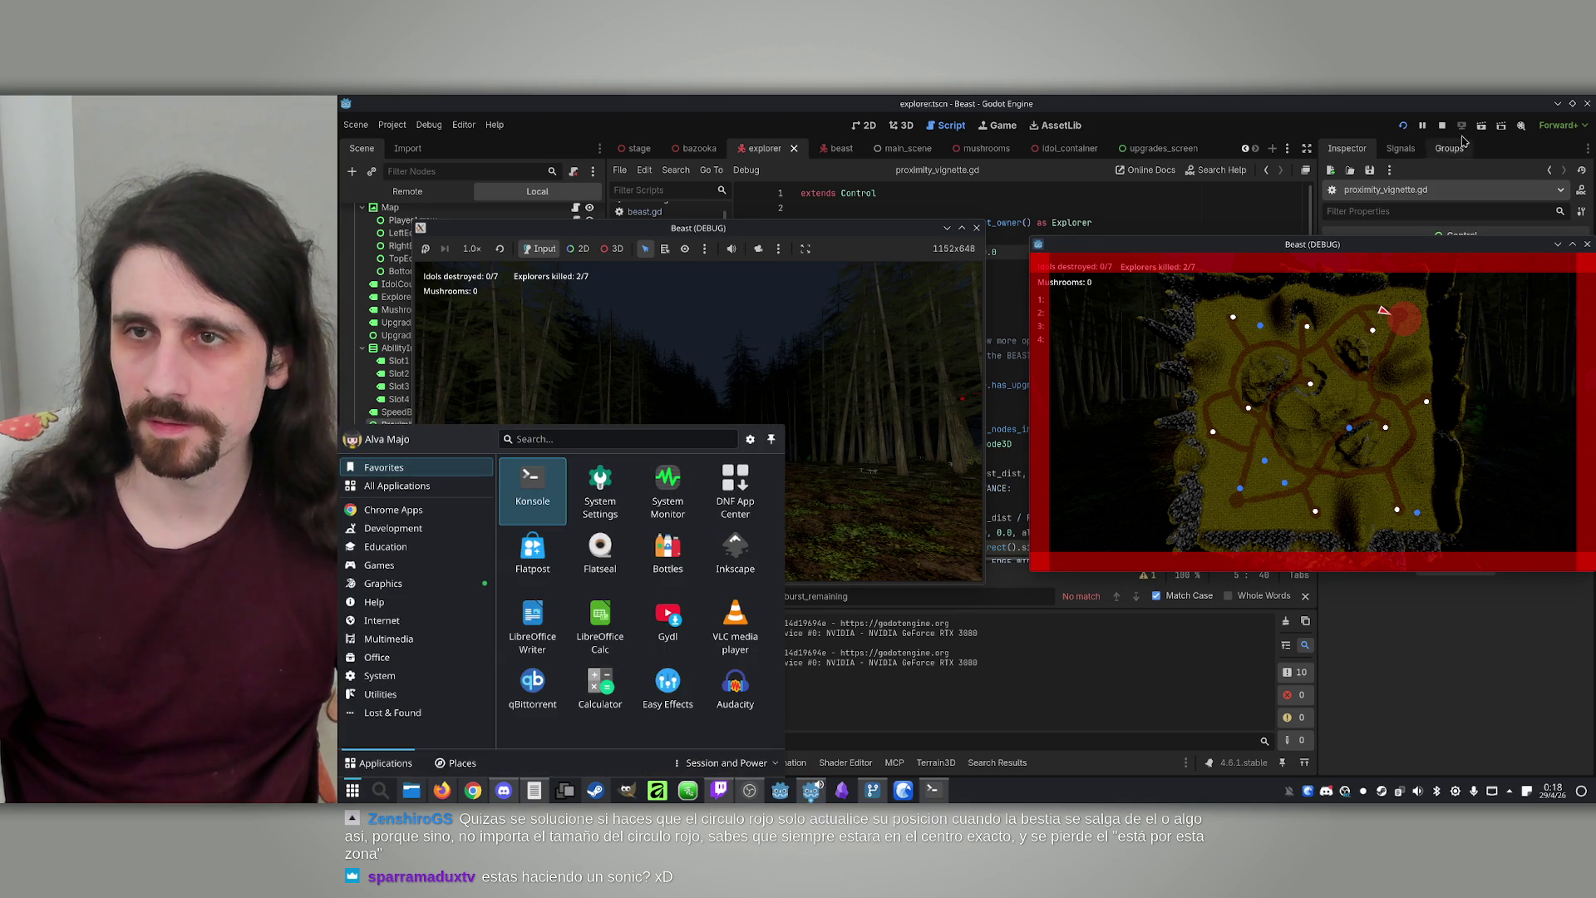
{"action": "left_click", "coordinate": [1441, 126]}
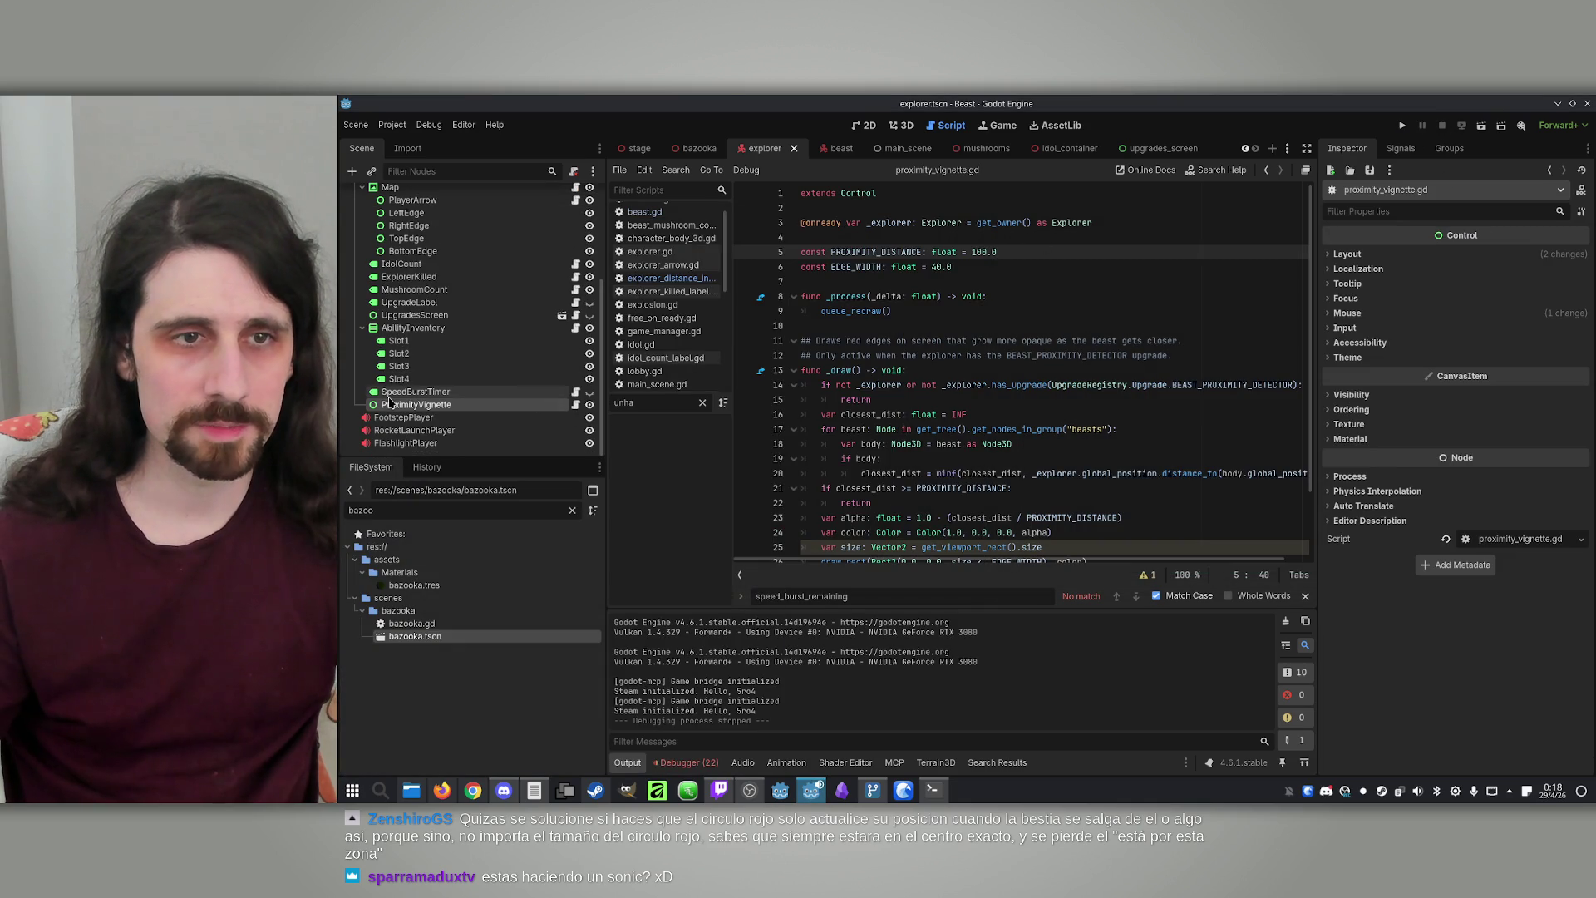
Move the ProximityVignette node under HUD, above Crosshair
{"action": "scroll", "coordinate": [402, 387], "scroll_direction": "up", "scroll_amount": 2}
{"action": "mouse_move", "coordinate": [395, 447]}
{"action": "left_mouse_down"}
{"action": "mouse_move", "coordinate": [387, 204]}
{"action": "mouse_move", "coordinate": [393, 261]}
{"action": "mouse_move", "coordinate": [387, 247]}
{"action": "left_mouse_up"}
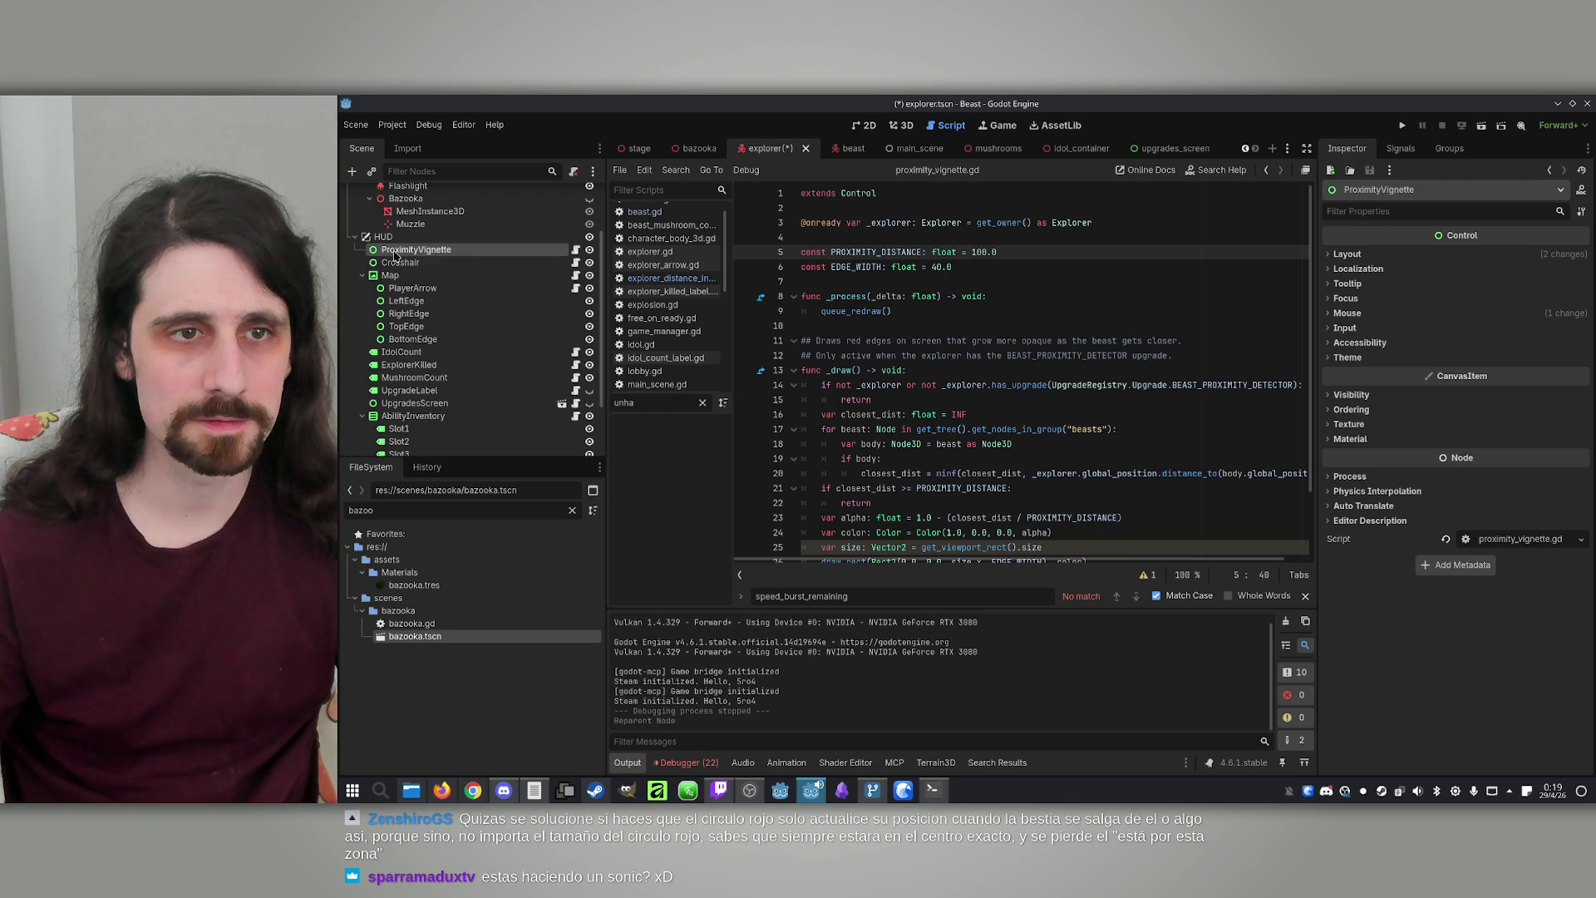
{"action": "left_click", "coordinate": [1004, 368]}
Review the vignette's distance constants and the closest_dist-based alpha formula
{"action": "left_click", "coordinate": [1026, 256]}
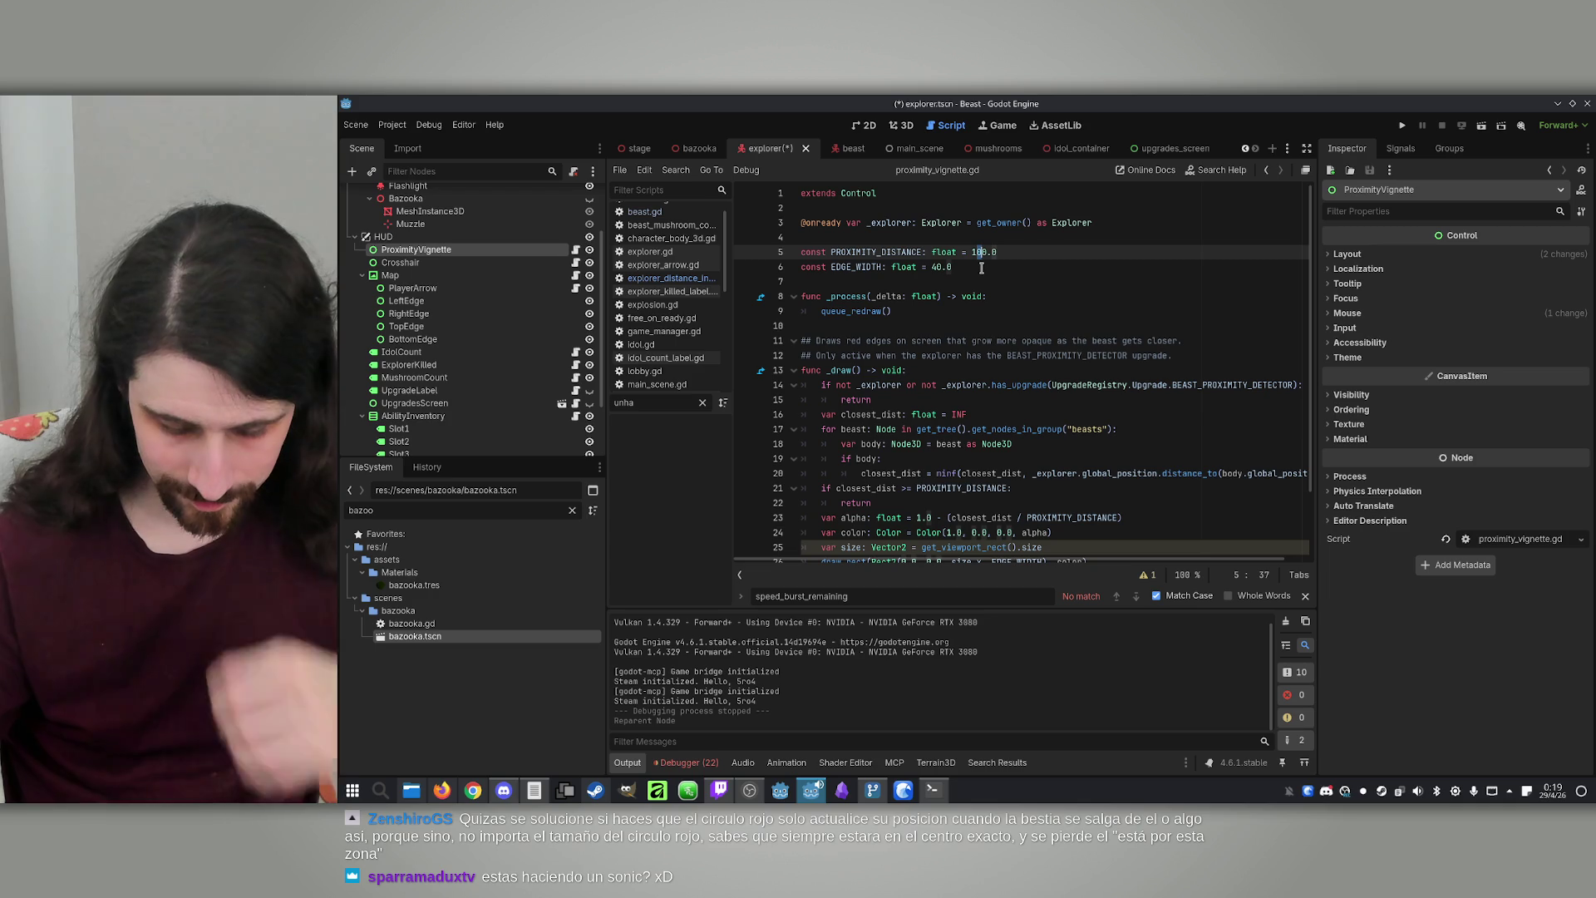
{"action": "key", "text": "Down"}
{"action": "scroll", "coordinate": [1039, 266], "scroll_direction": "down", "scroll_amount": 2}
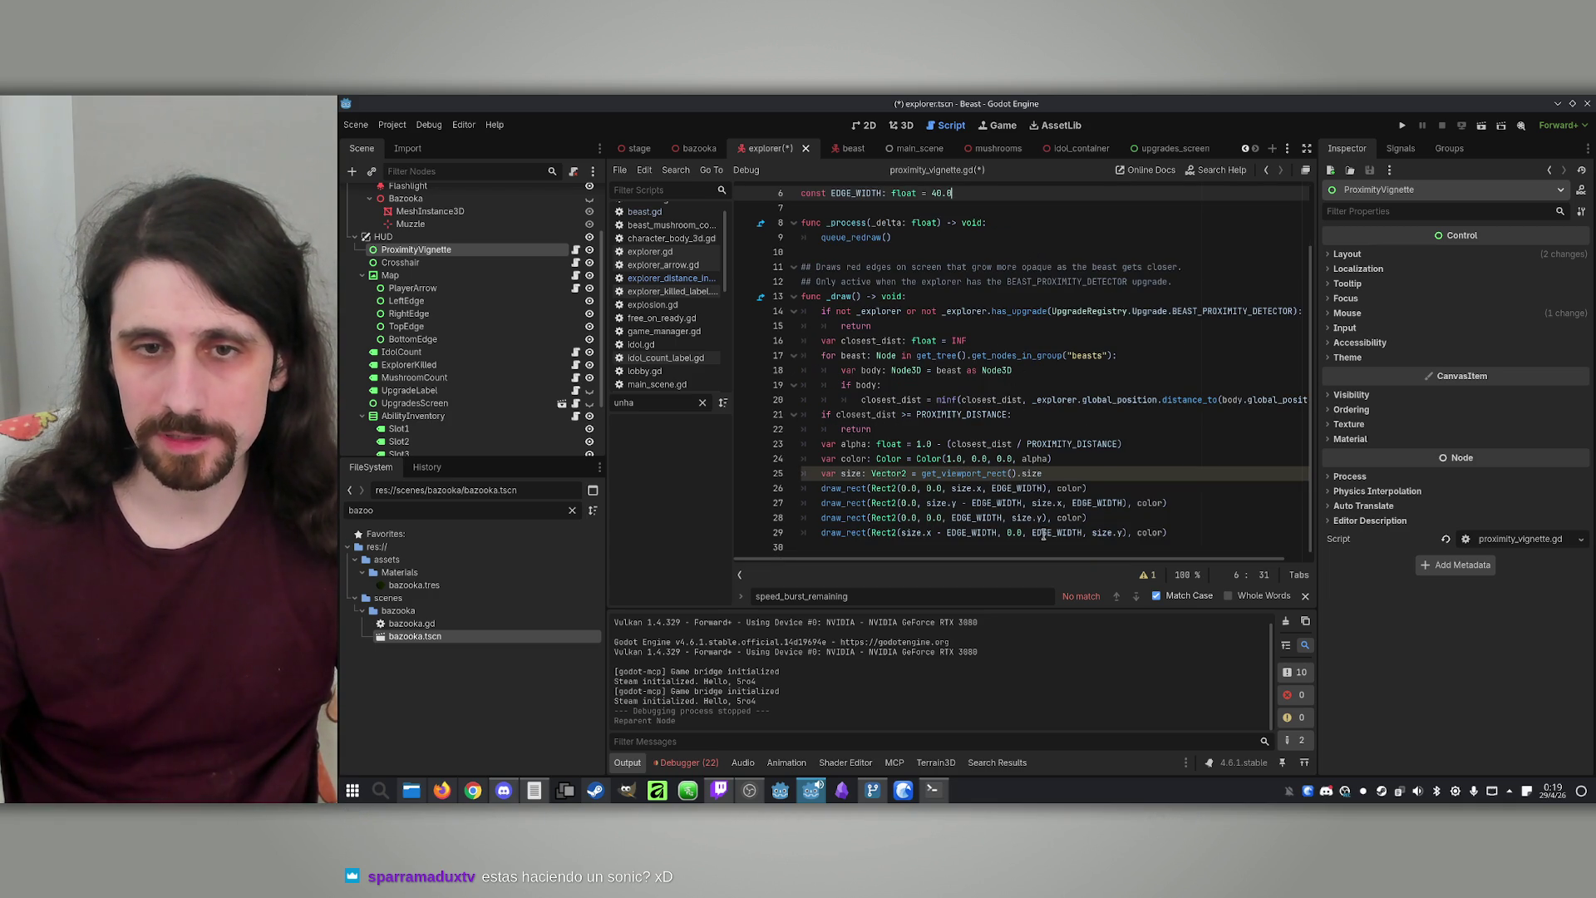
{"action": "double_click", "coordinate": [851, 441]}
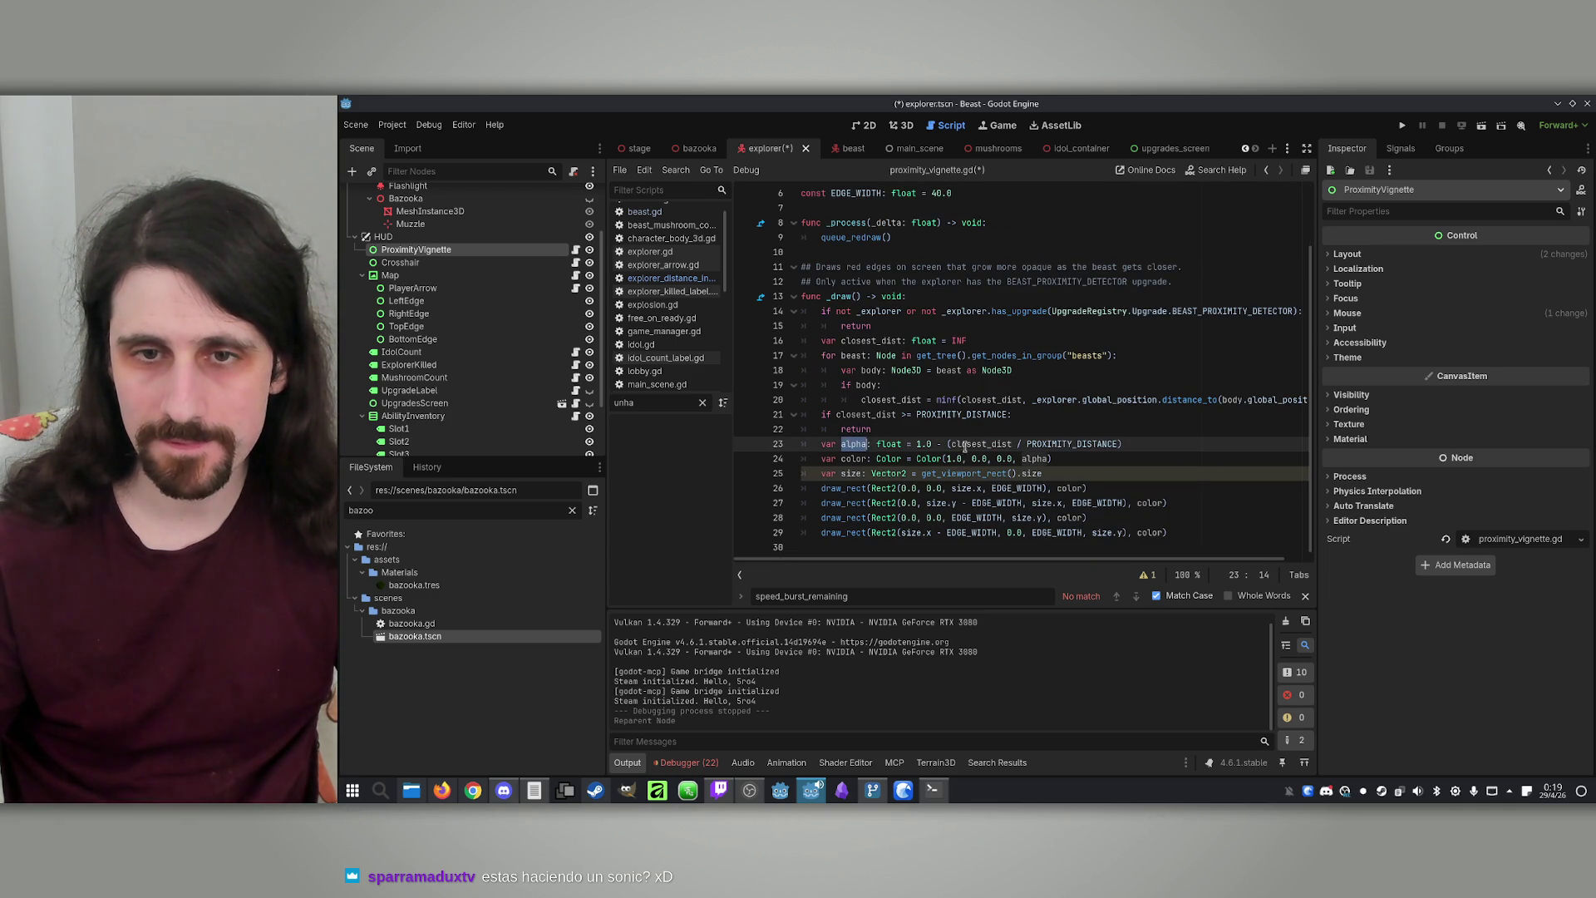
{"action": "double_click", "coordinate": [982, 445]}
{"action": "scroll", "coordinate": [982, 445], "scroll_direction": "up", "scroll_amount": 2}
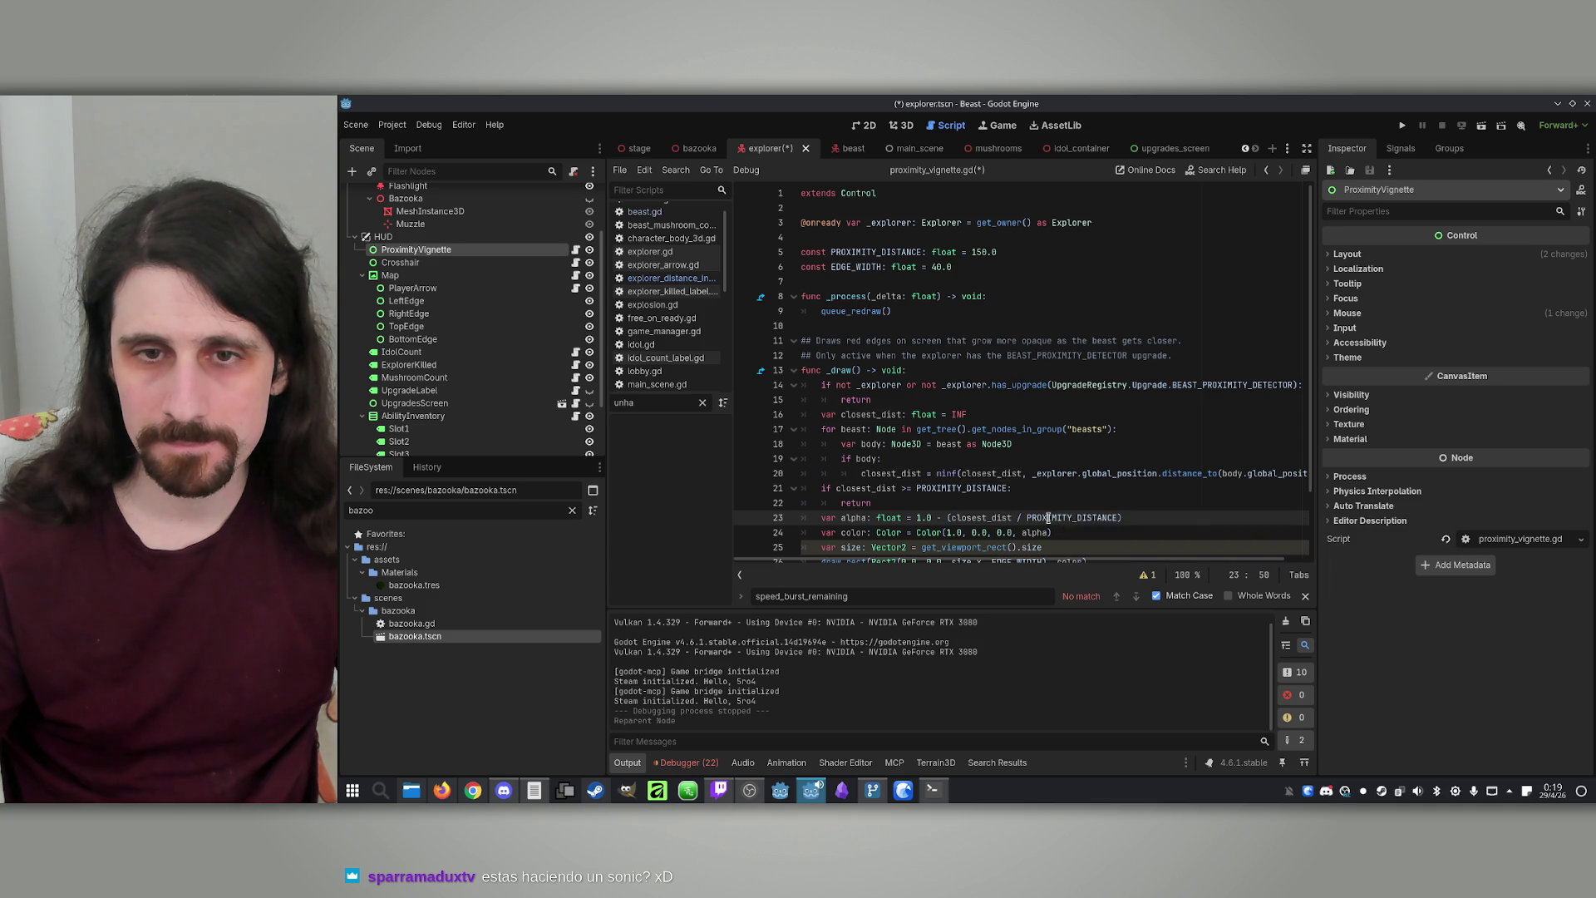
{"action": "double_click", "coordinate": [863, 413]}
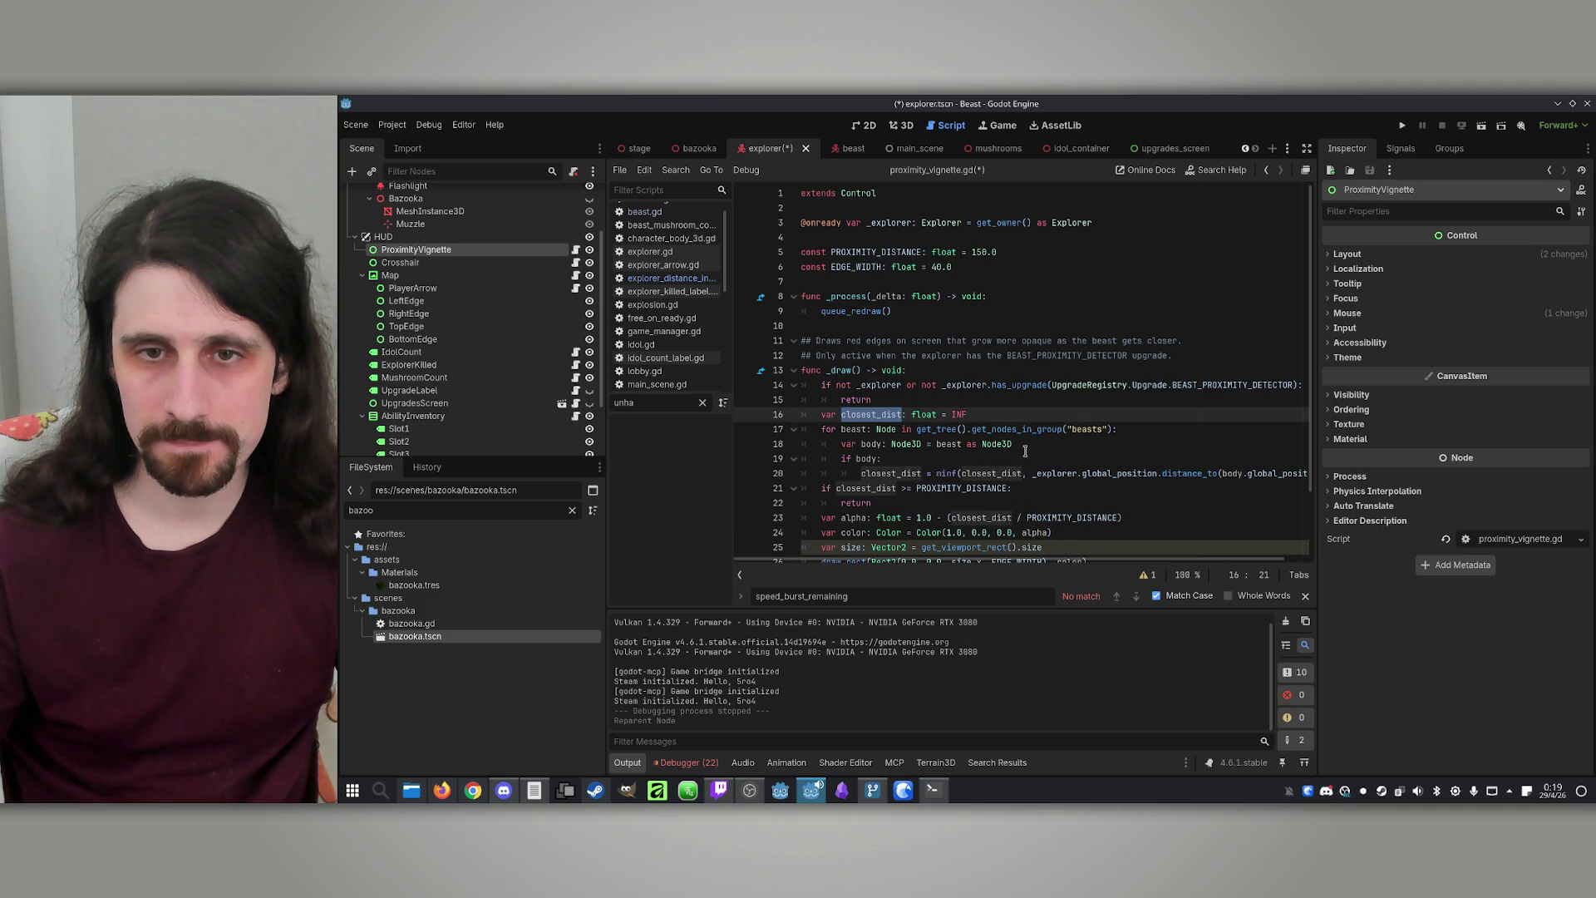
Save proximity_vignette.gd with PROXIMITY_DISTANCE at 150.0 and EDGE_WIDTH at 40.0
{"action": "scroll", "coordinate": [1061, 478], "scroll_direction": "down", "scroll_amount": 2}
{"action": "left_click", "coordinate": [1065, 474]}
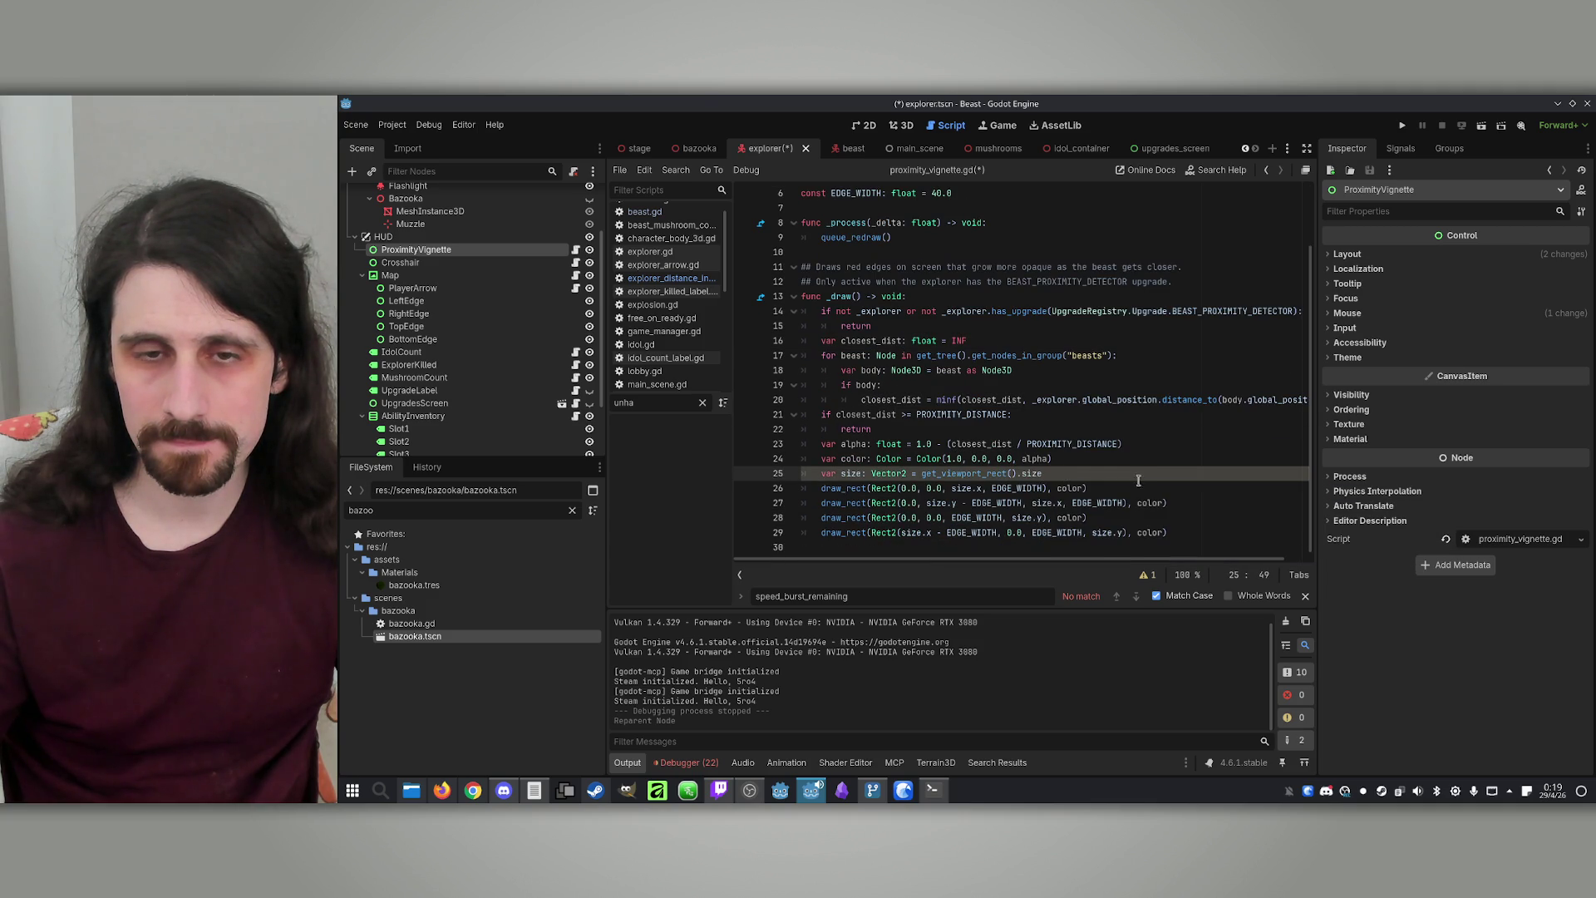
{"action": "scroll", "coordinate": [1144, 482], "scroll_direction": "up", "scroll_amount": 2}
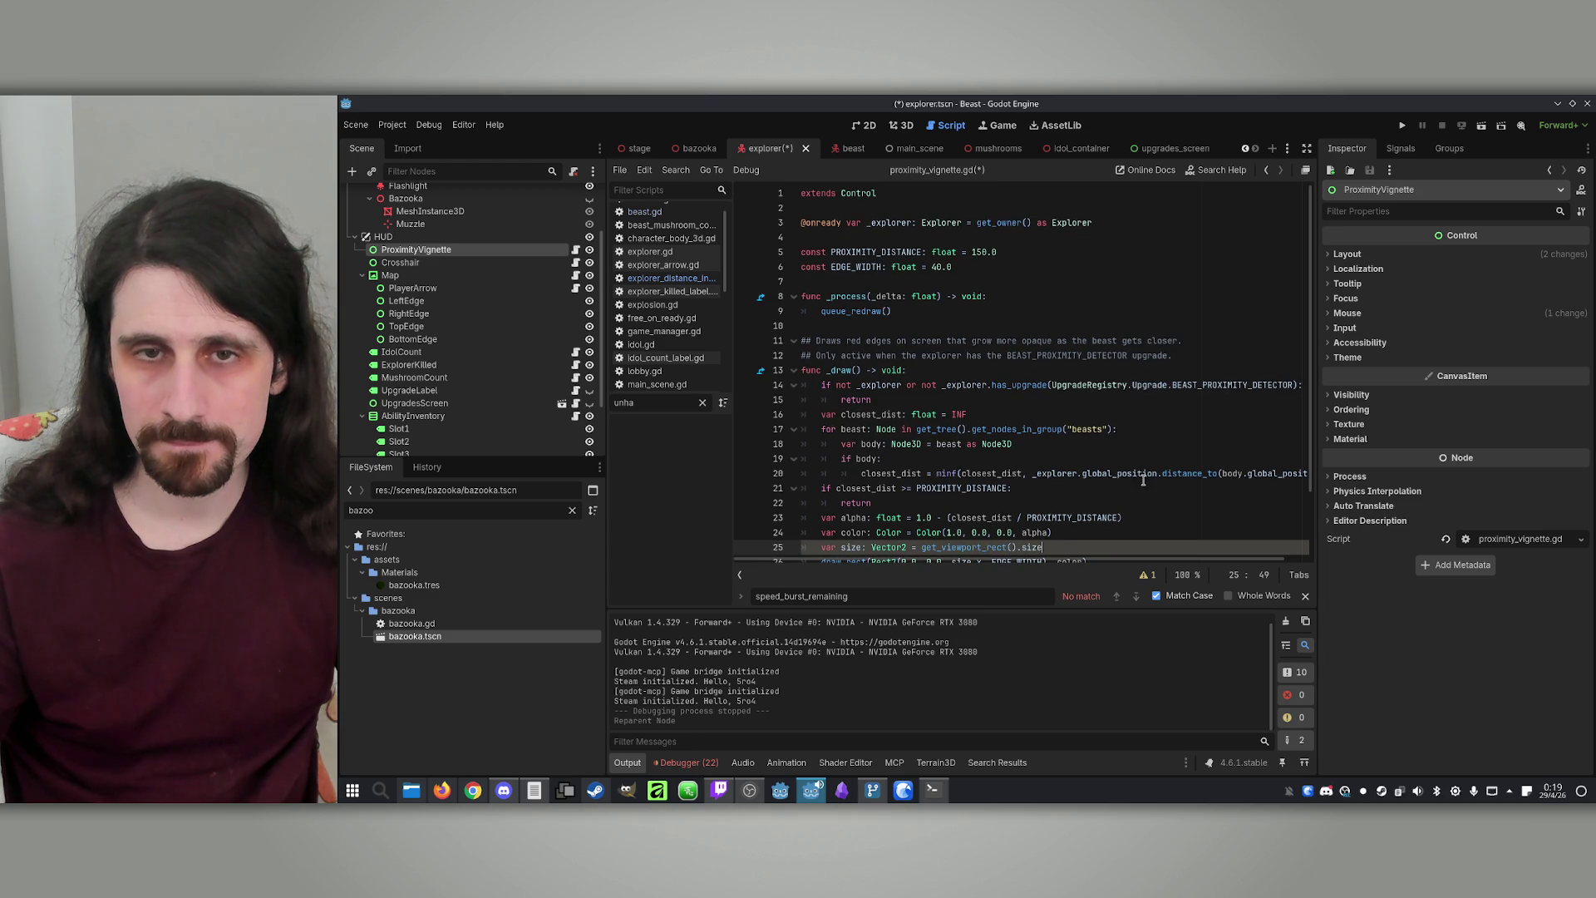
{"action": "left_click", "coordinate": [1071, 449]}
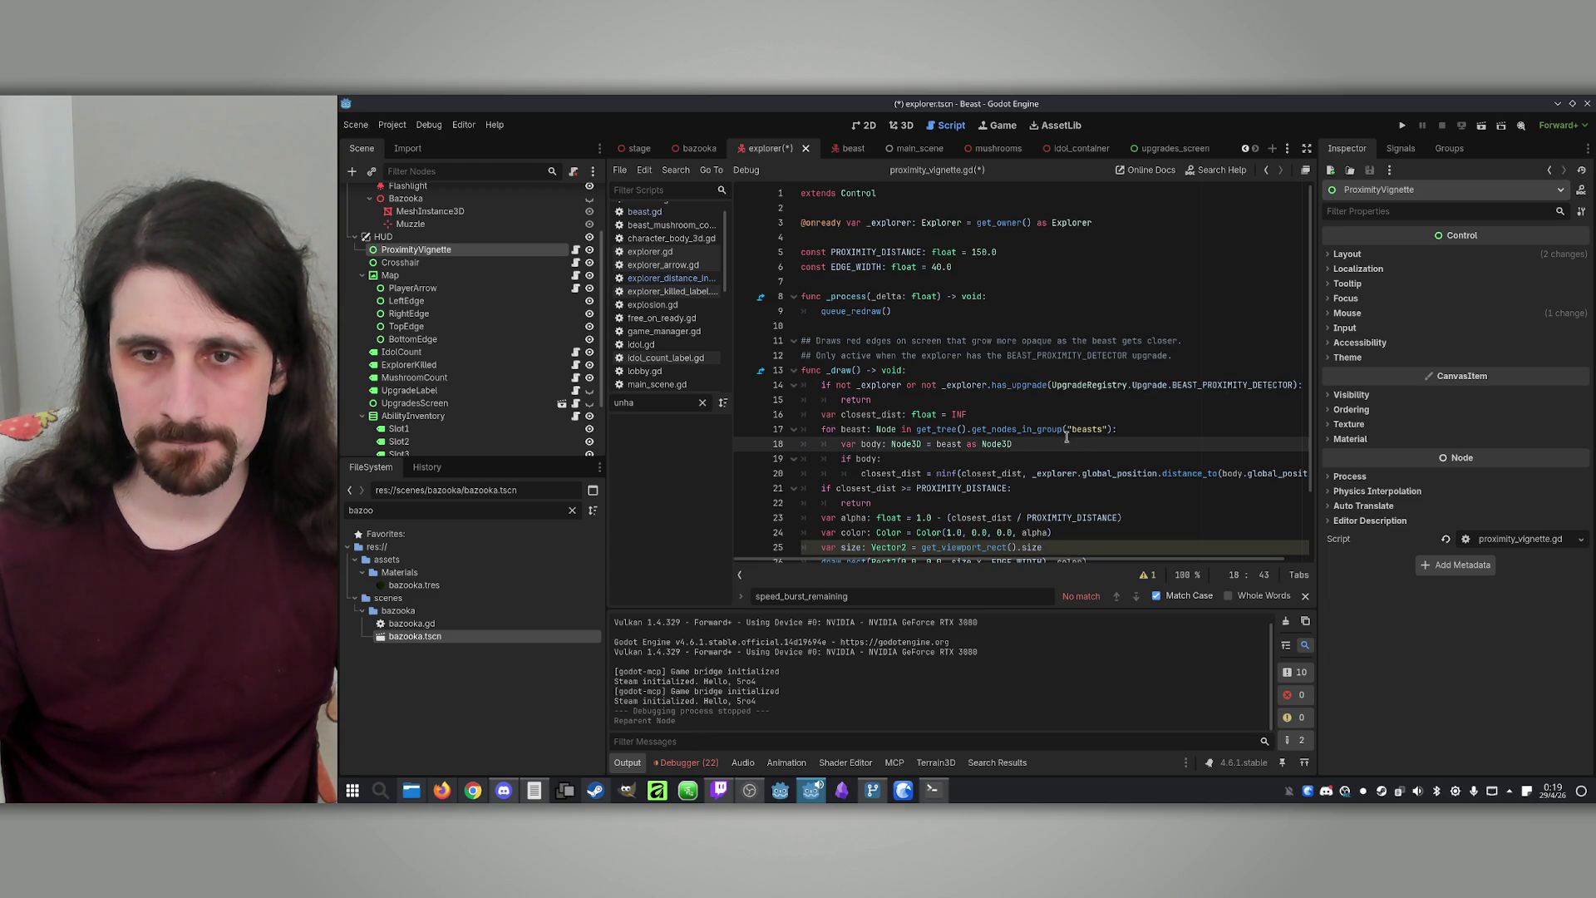
{"action": "key", "text": "Down"}
{"action": "key", "text": "ctrl+s"}
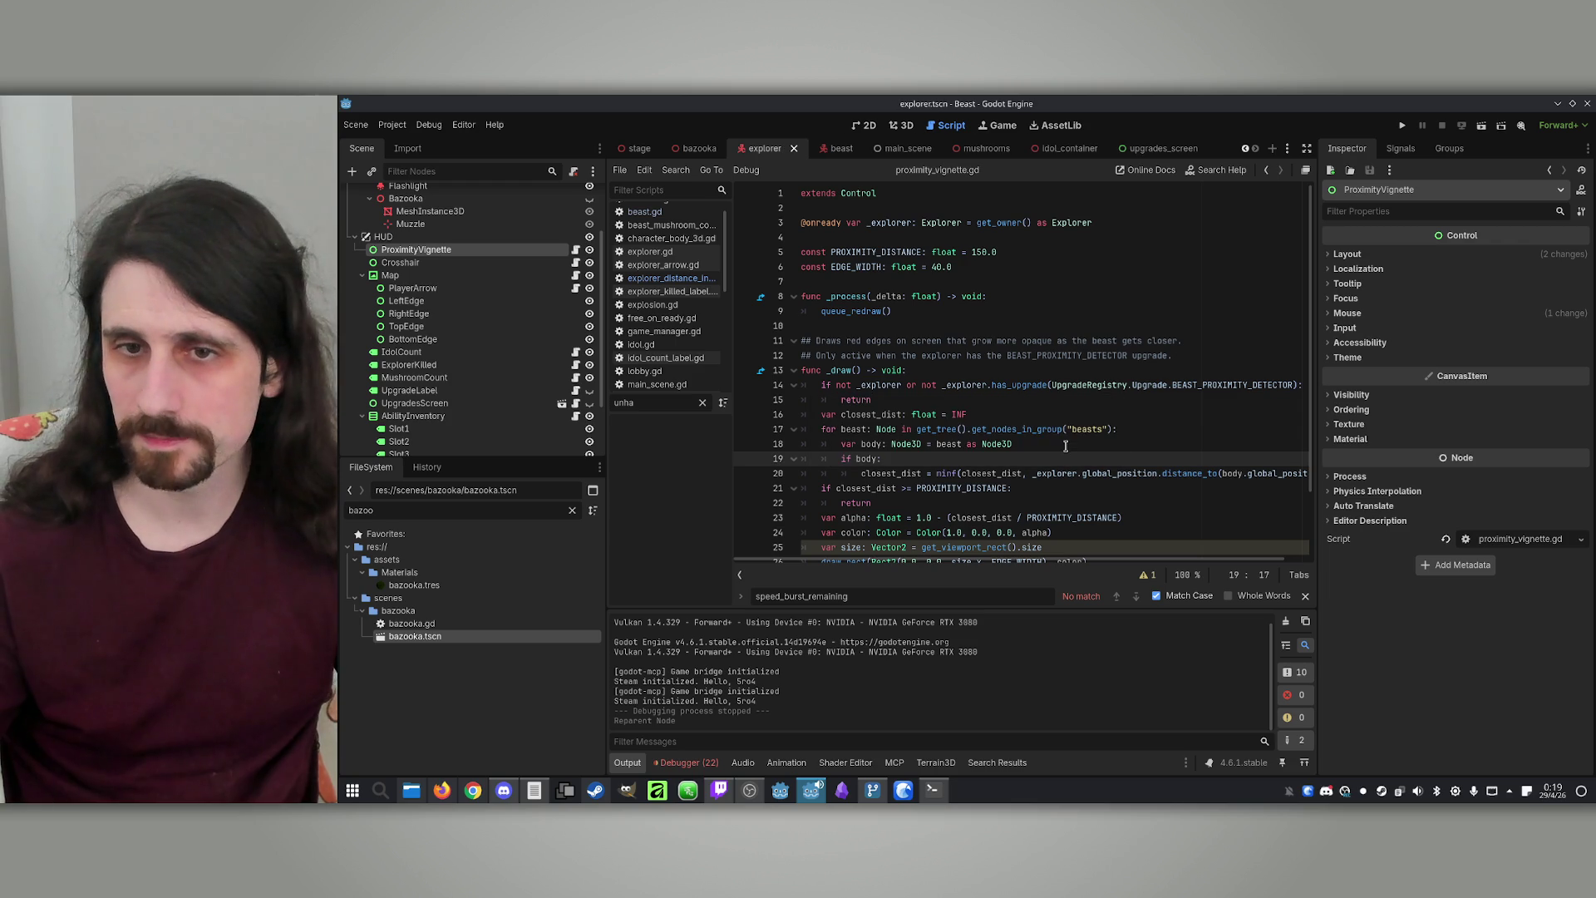
{"action": "left_click", "coordinate": [1072, 449]}
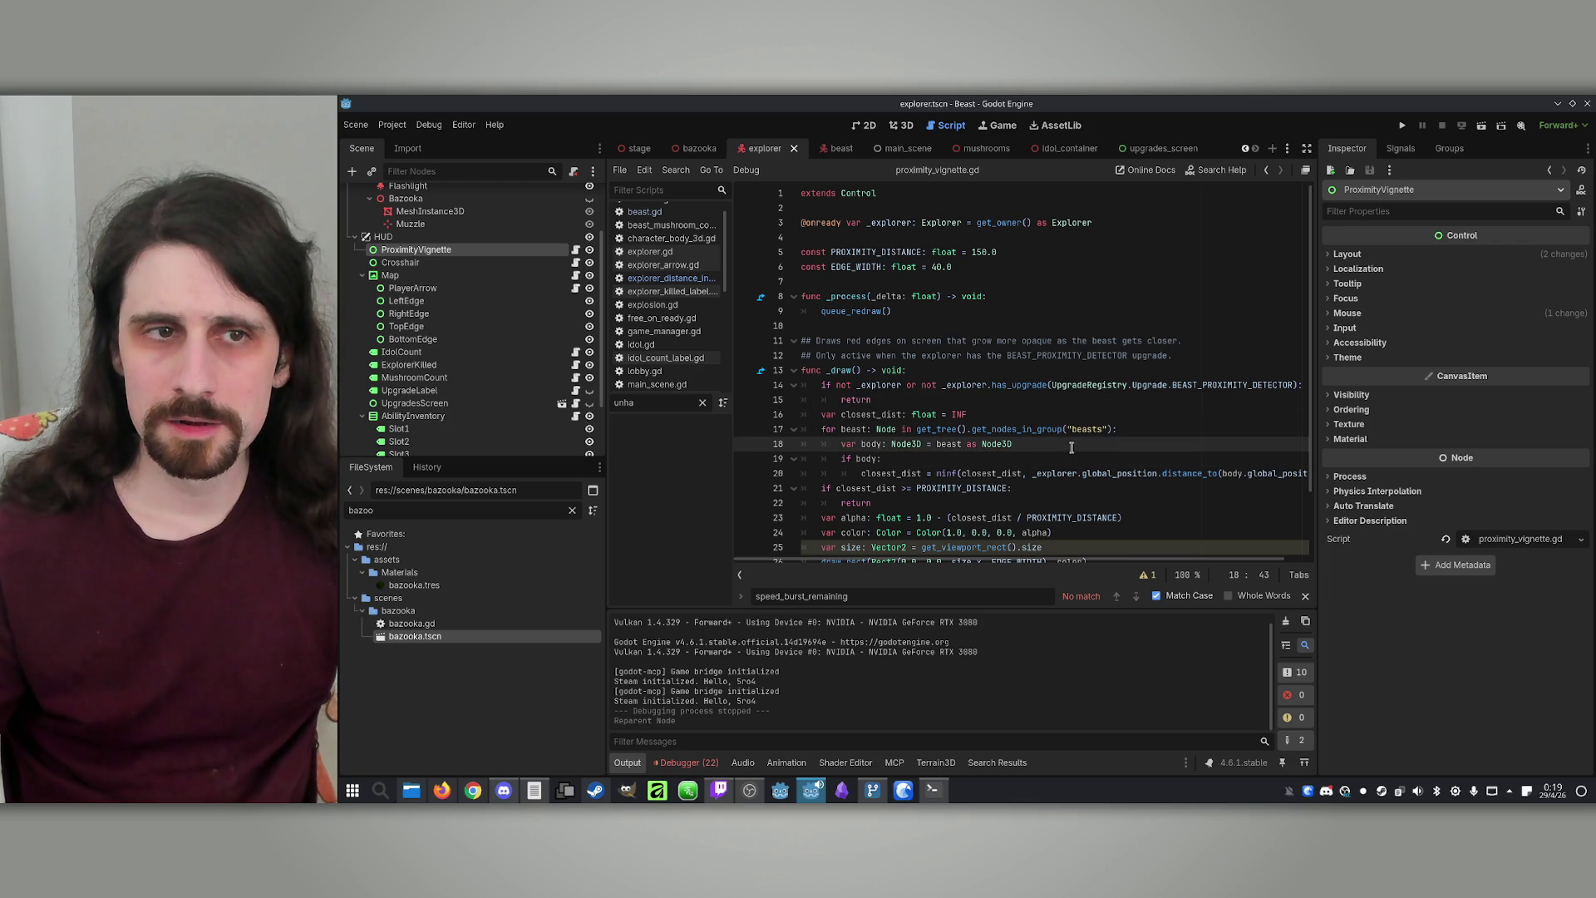
Open the upgrades_screen.gd script
{"action": "scroll", "coordinate": [466, 357], "scroll_direction": "down", "scroll_amount": 3}
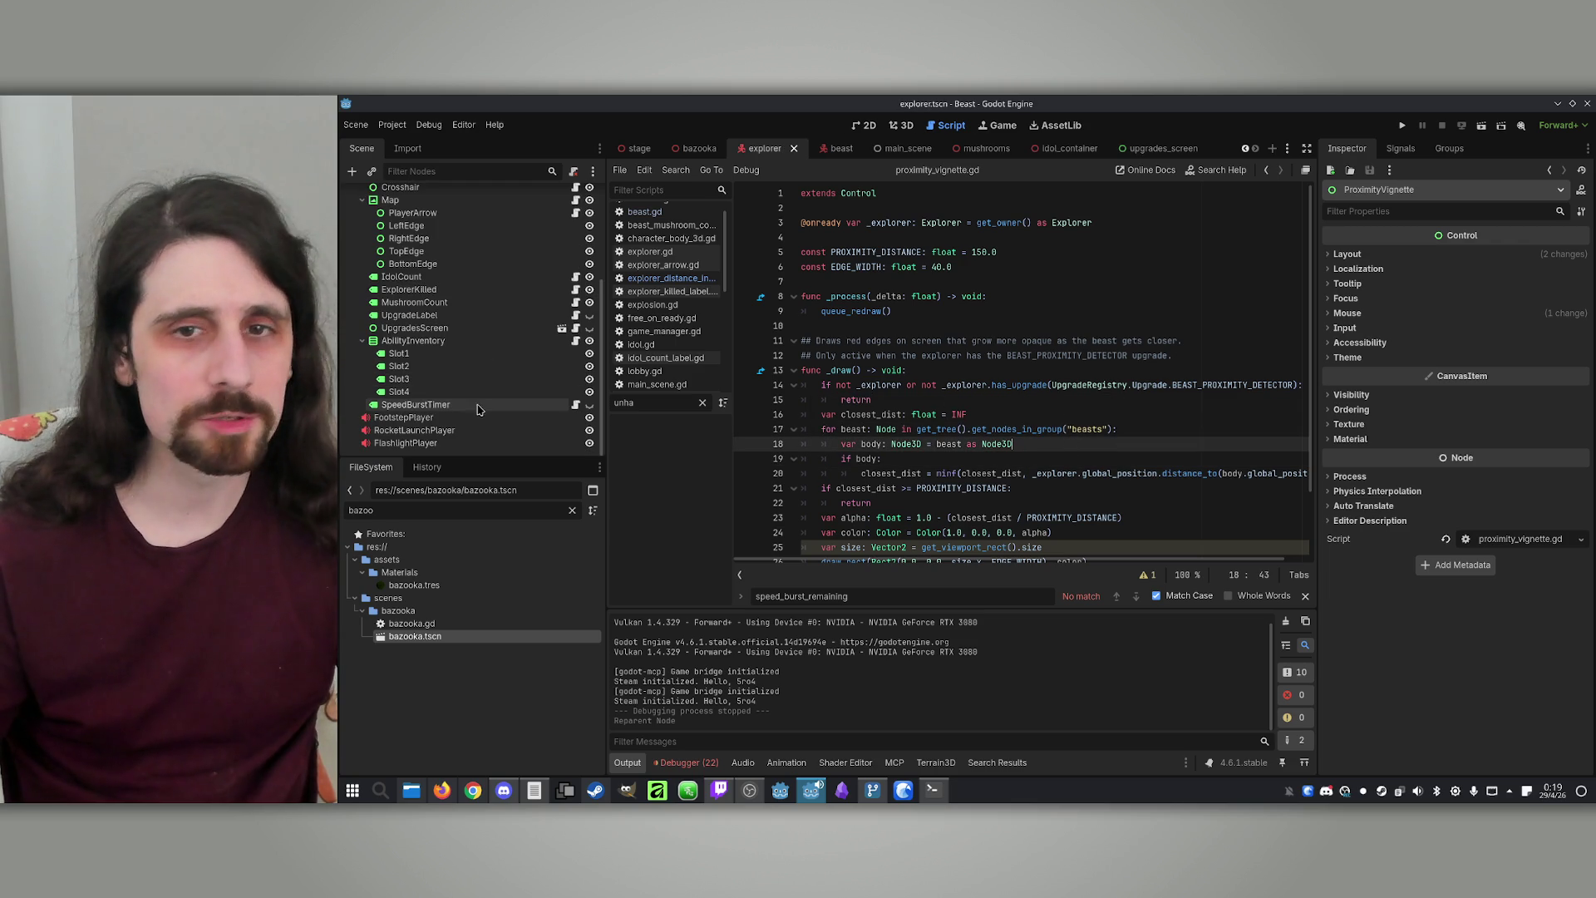
{"action": "scroll", "coordinate": [455, 366], "scroll_direction": "up", "scroll_amount": 3}
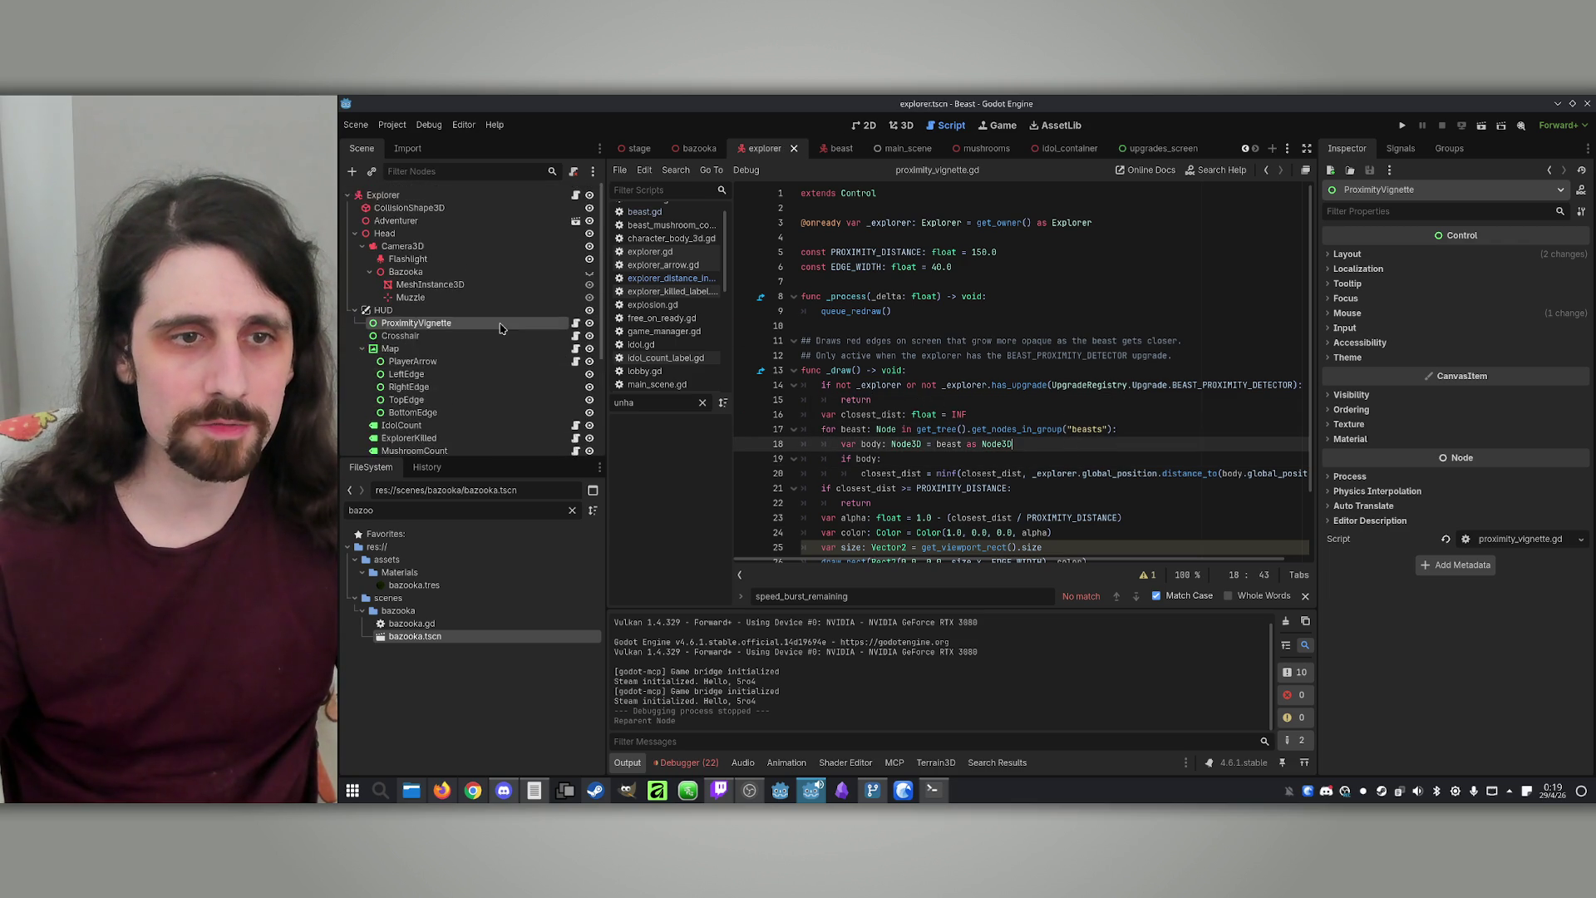
{"action": "scroll", "coordinate": [456, 370], "scroll_direction": "down", "scroll_amount": 3}
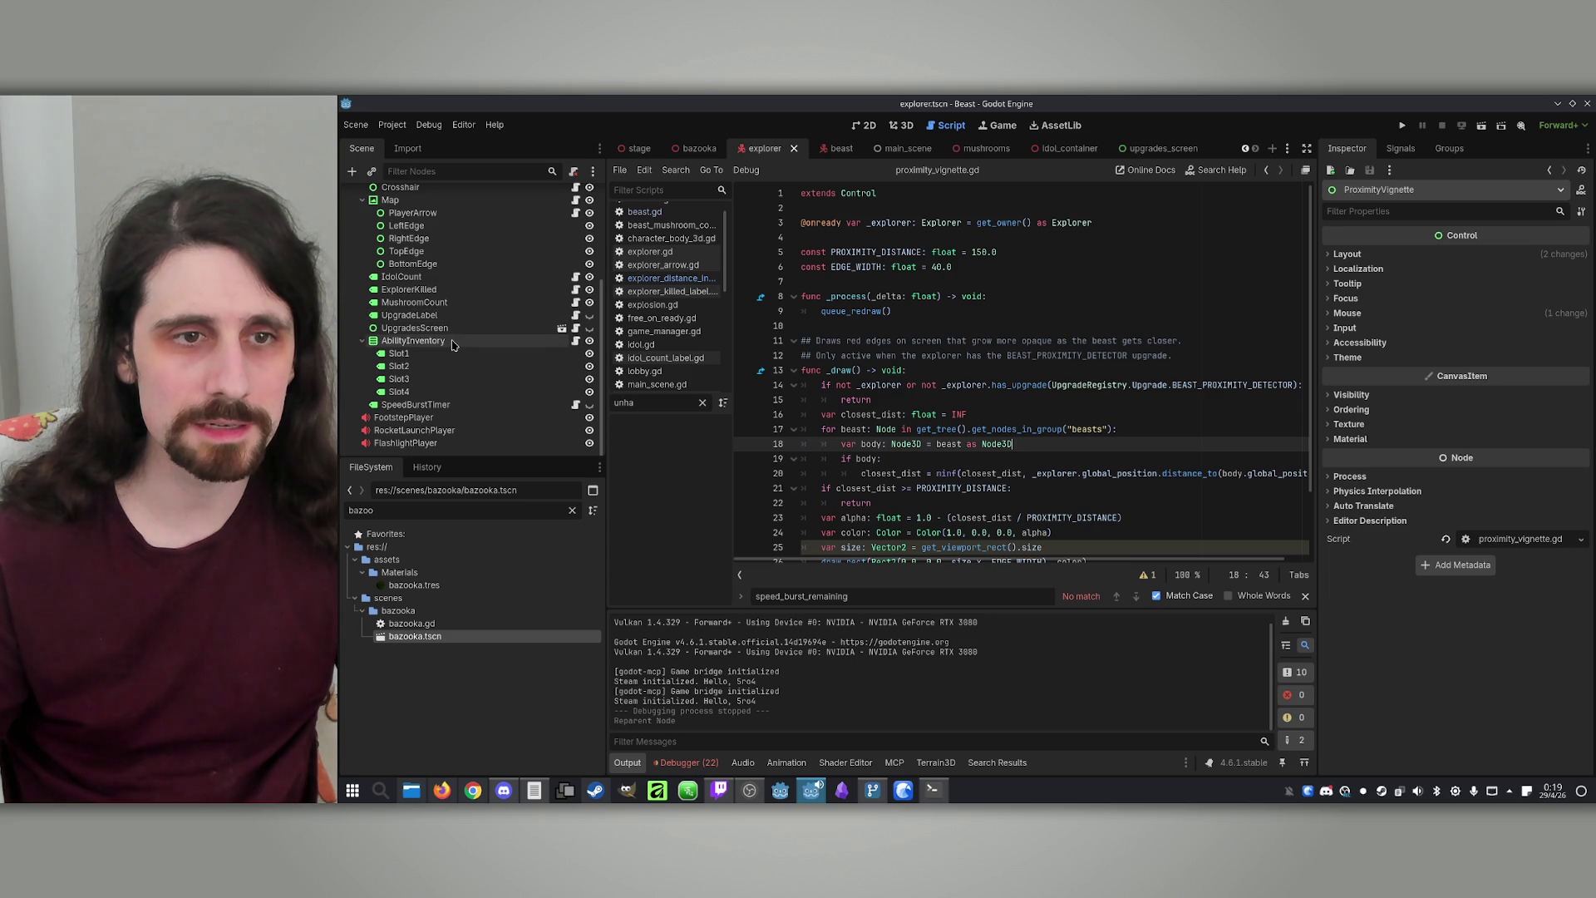
{"action": "left_click", "coordinate": [576, 328]}
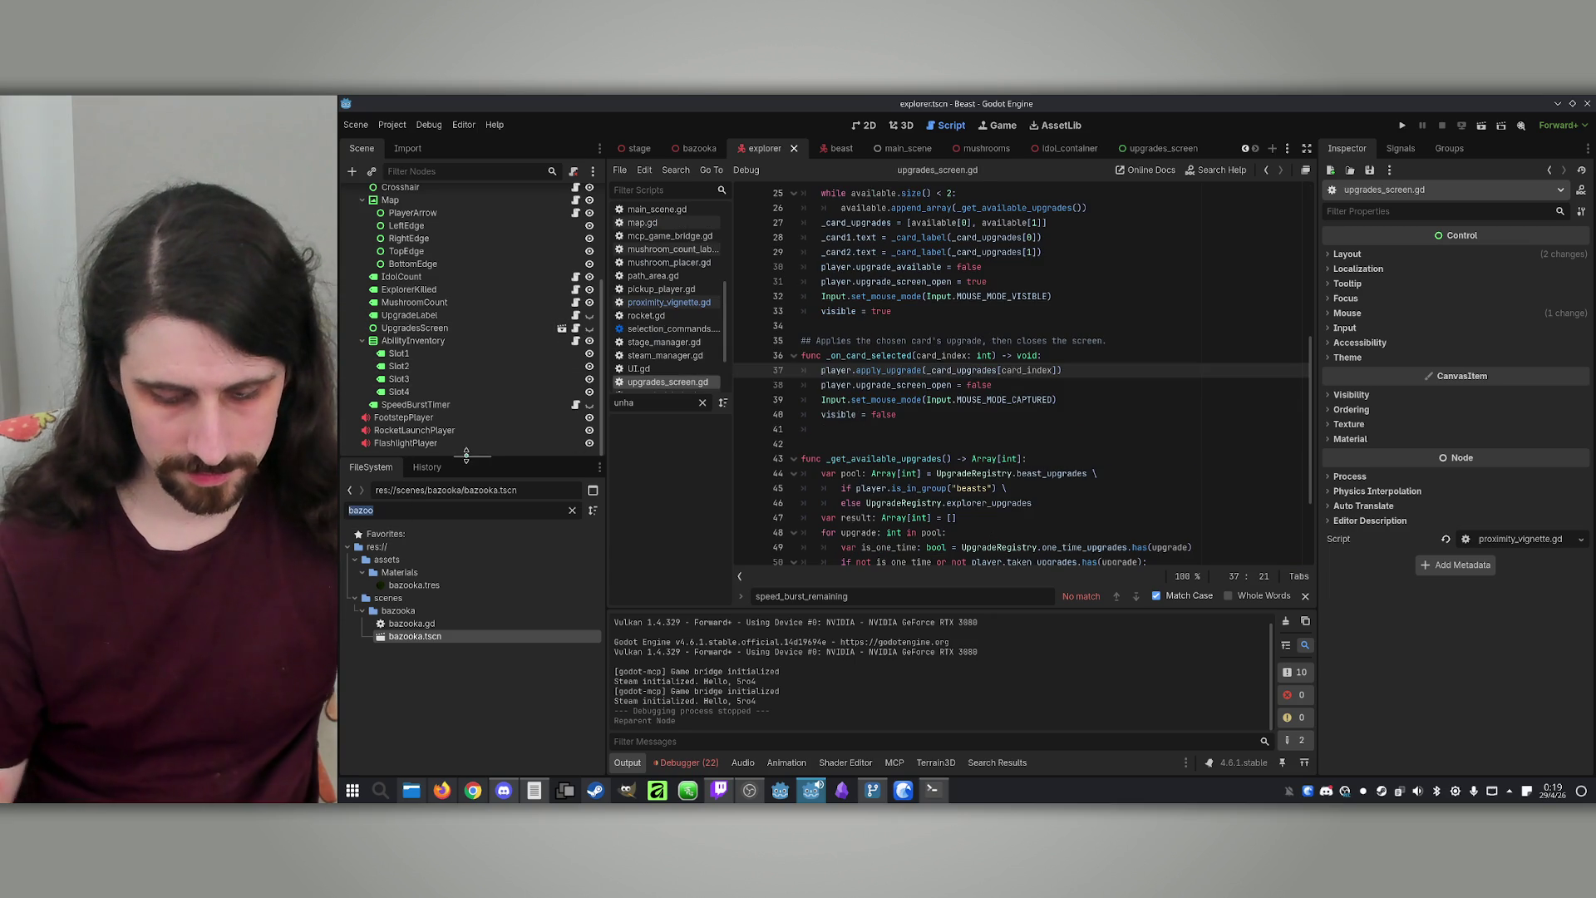
In upgrade_registry.gd, change the Danger Sense description distance from 50 to 150 on line 67
{"action": "type", "text": "upgrade"}
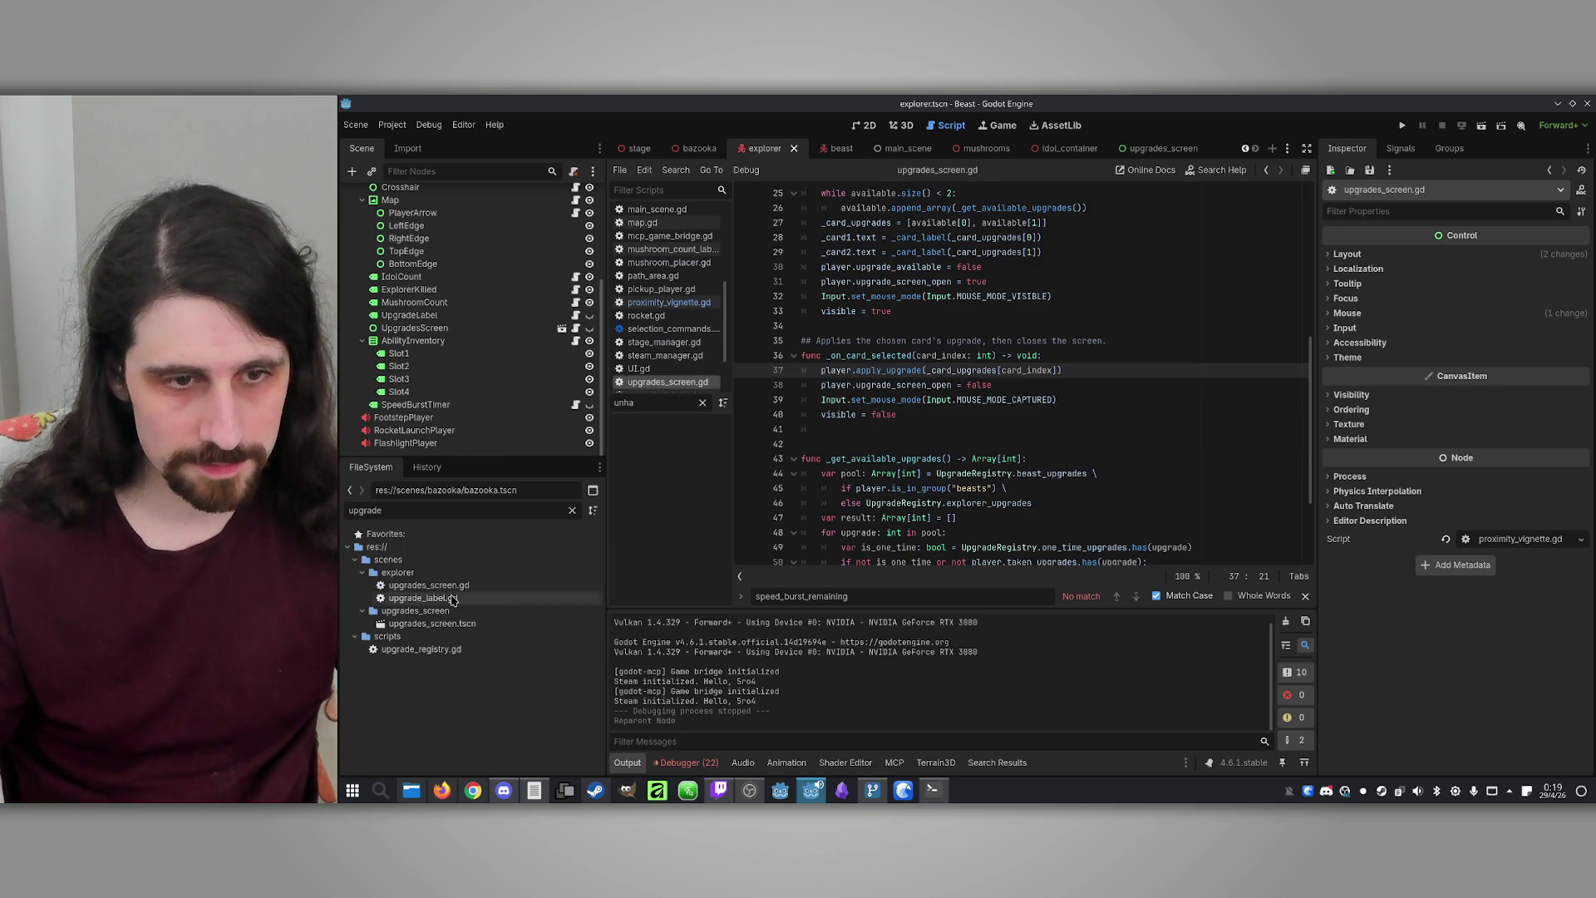
{"action": "double_click", "coordinate": [449, 651]}
{"action": "scroll", "coordinate": [992, 456], "scroll_direction": "down", "scroll_amount": 10}
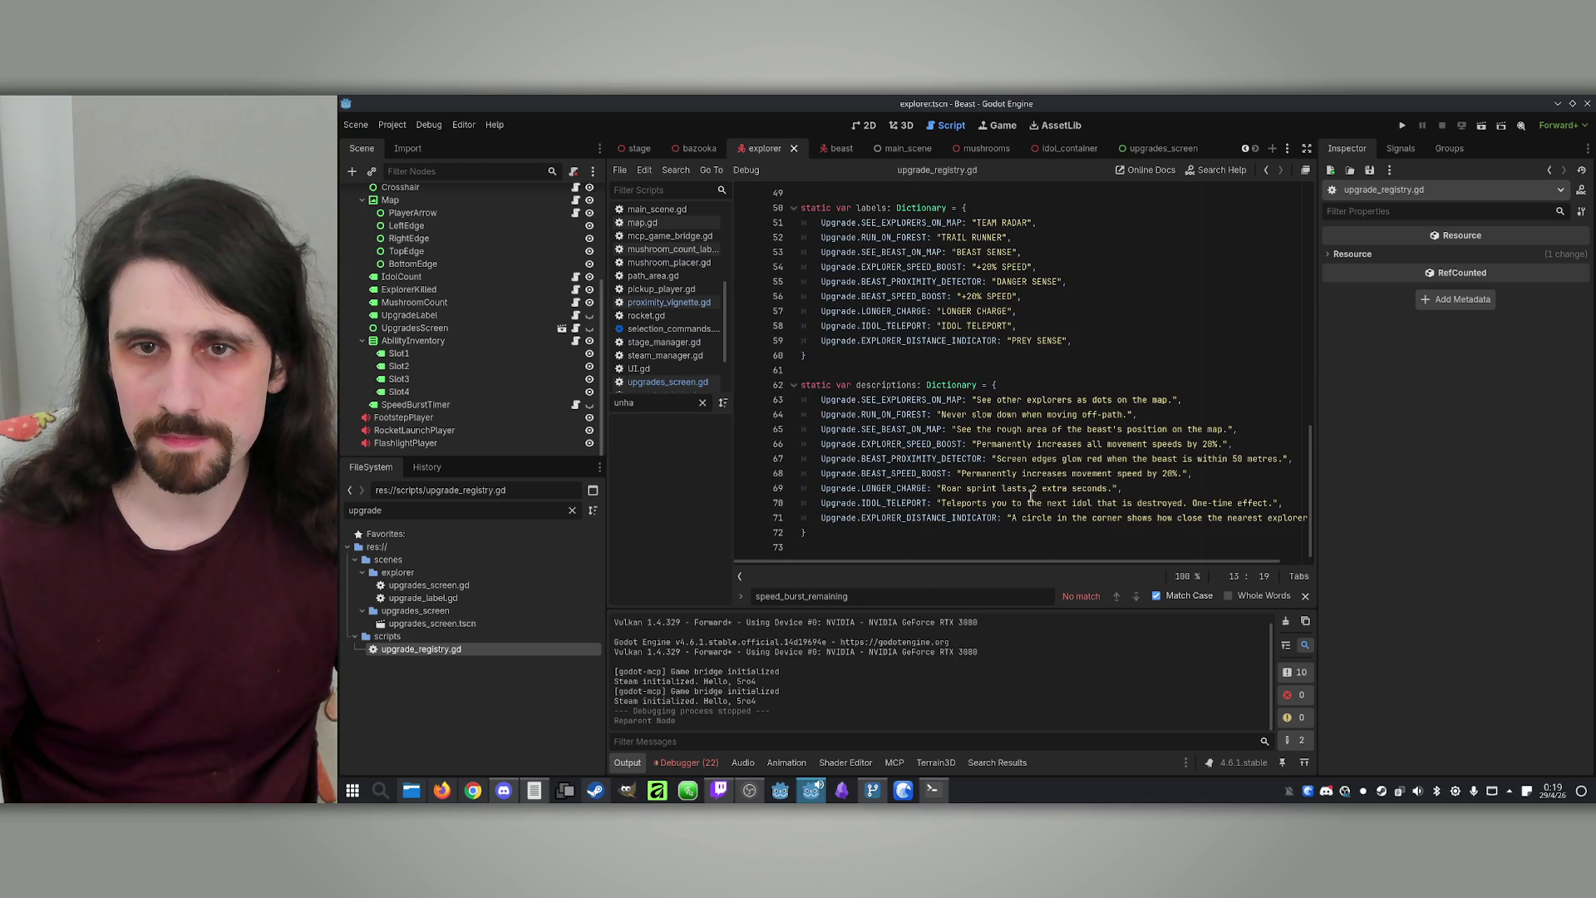
{"action": "left_click", "coordinate": [1233, 459]}
{"action": "type", "text": "1"}
{"action": "left_click", "coordinate": [1247, 476]}
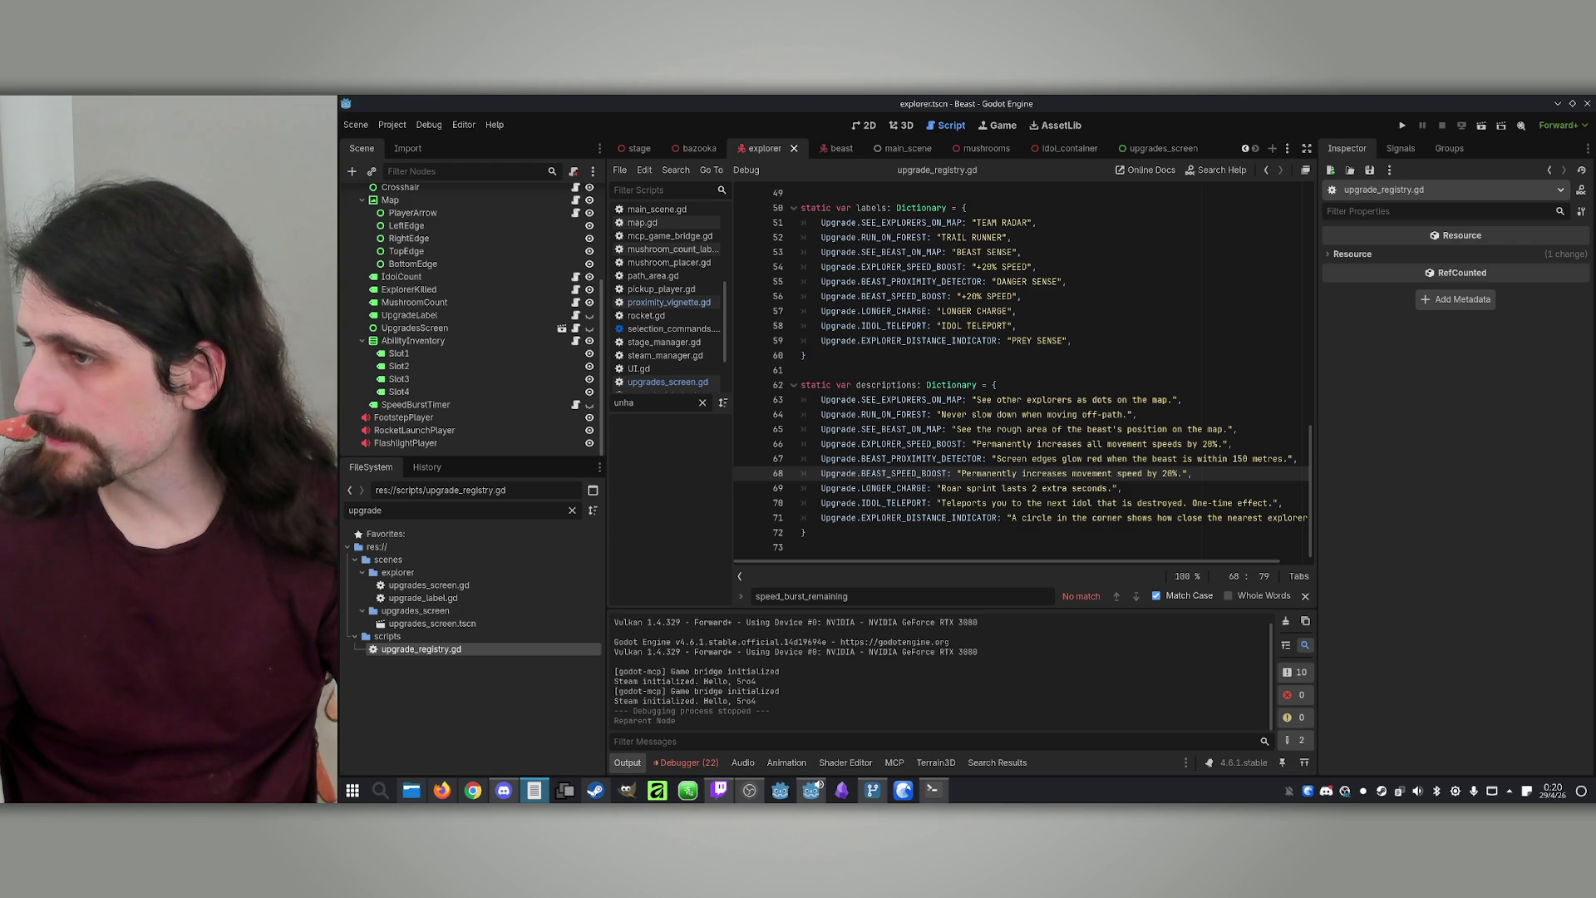
{"action": "key", "text": "Left"}
{"action": "key", "text": "Left"}
{"action": "key", "text": "Left"}
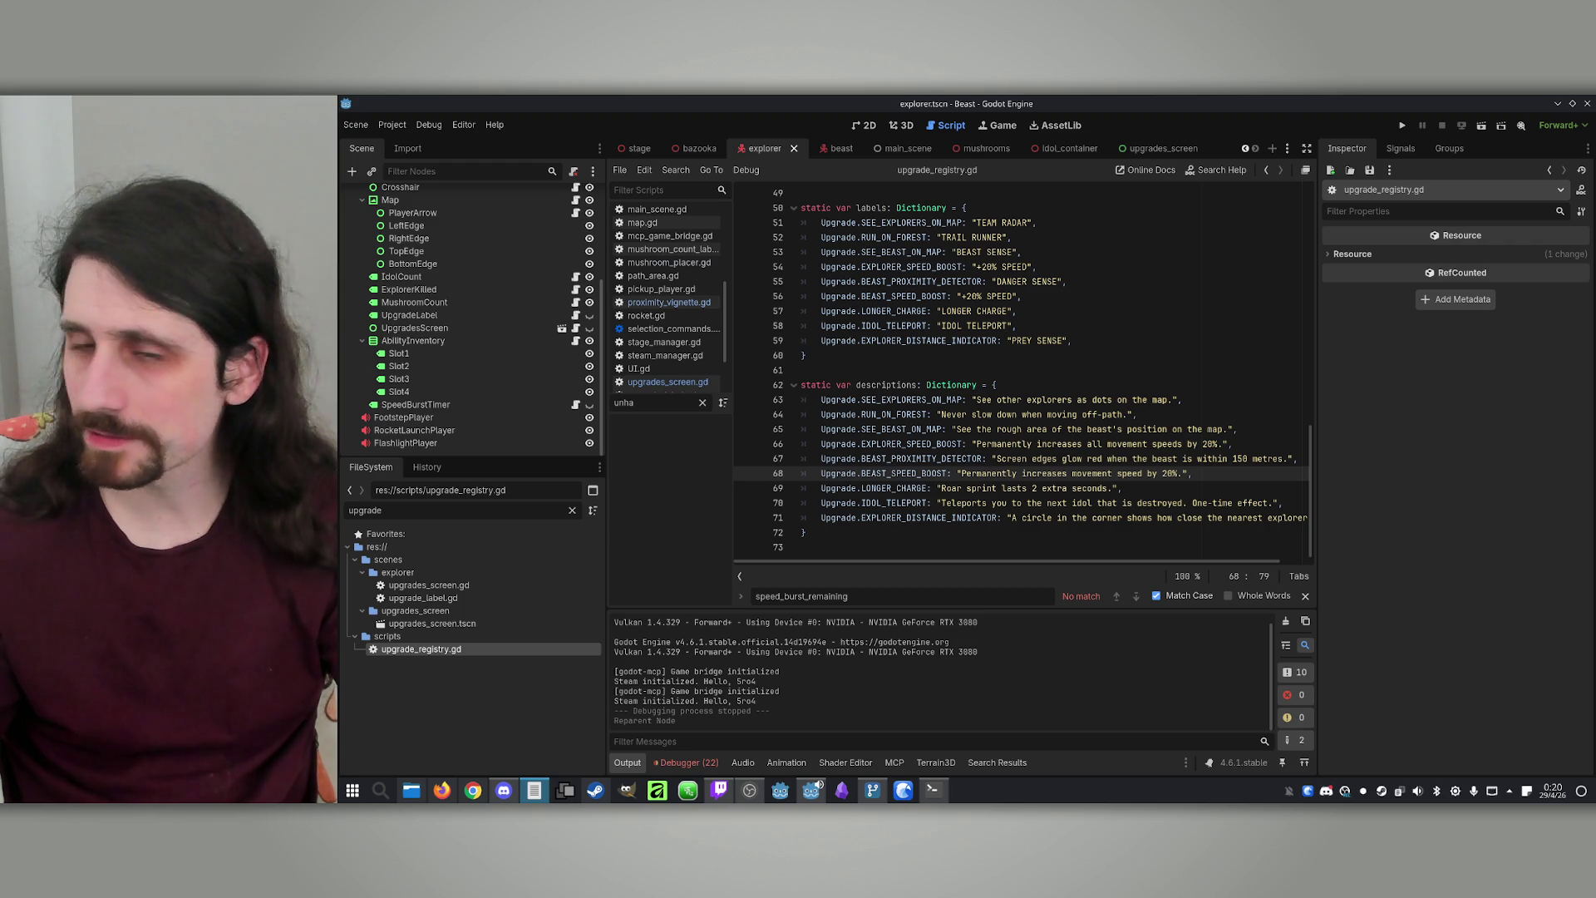
{"action": "scroll", "coordinate": [433, 357], "scroll_direction": "up", "scroll_amount": 5}
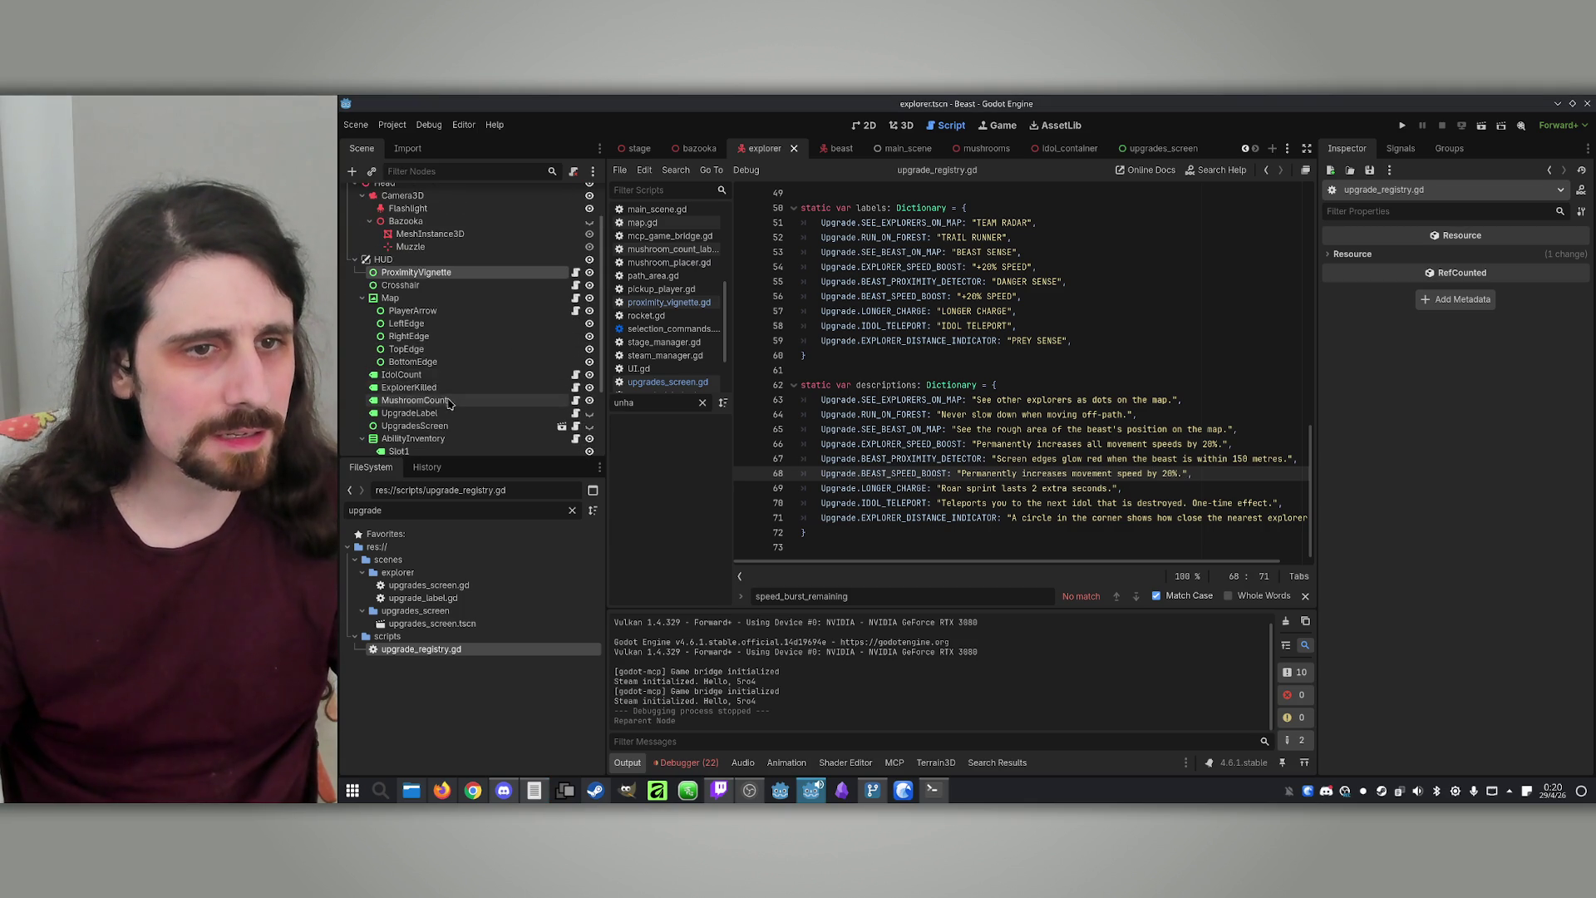
{"action": "scroll", "coordinate": [420, 374], "scroll_direction": "down", "scroll_amount": 3}
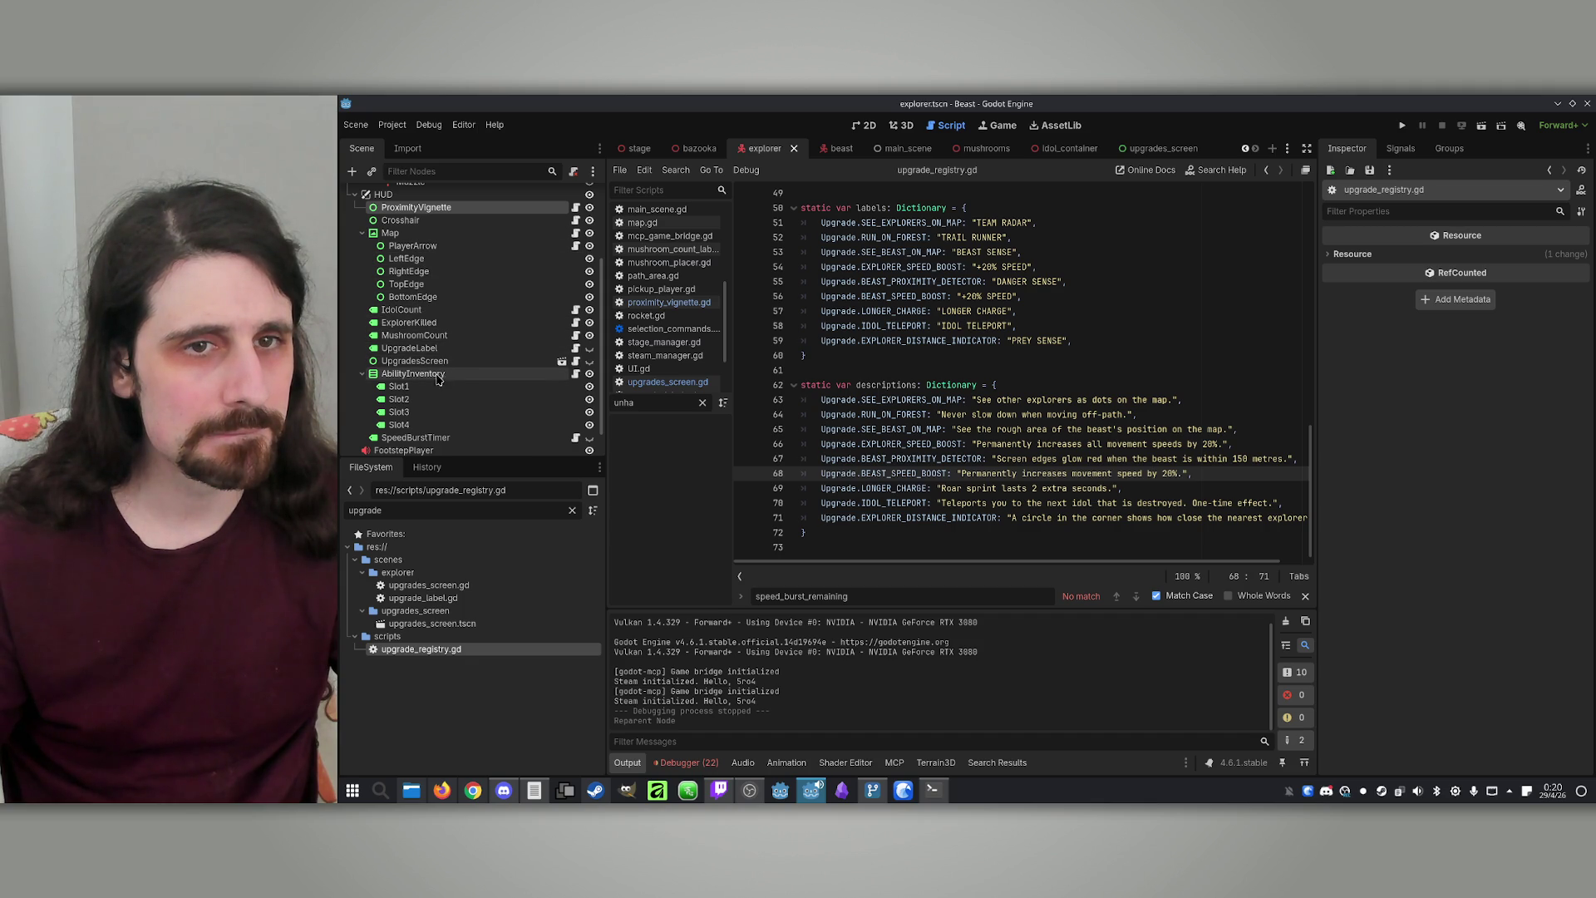
Open the Map node's map.gd script and scroll through it
{"action": "left_click", "coordinate": [448, 235]}
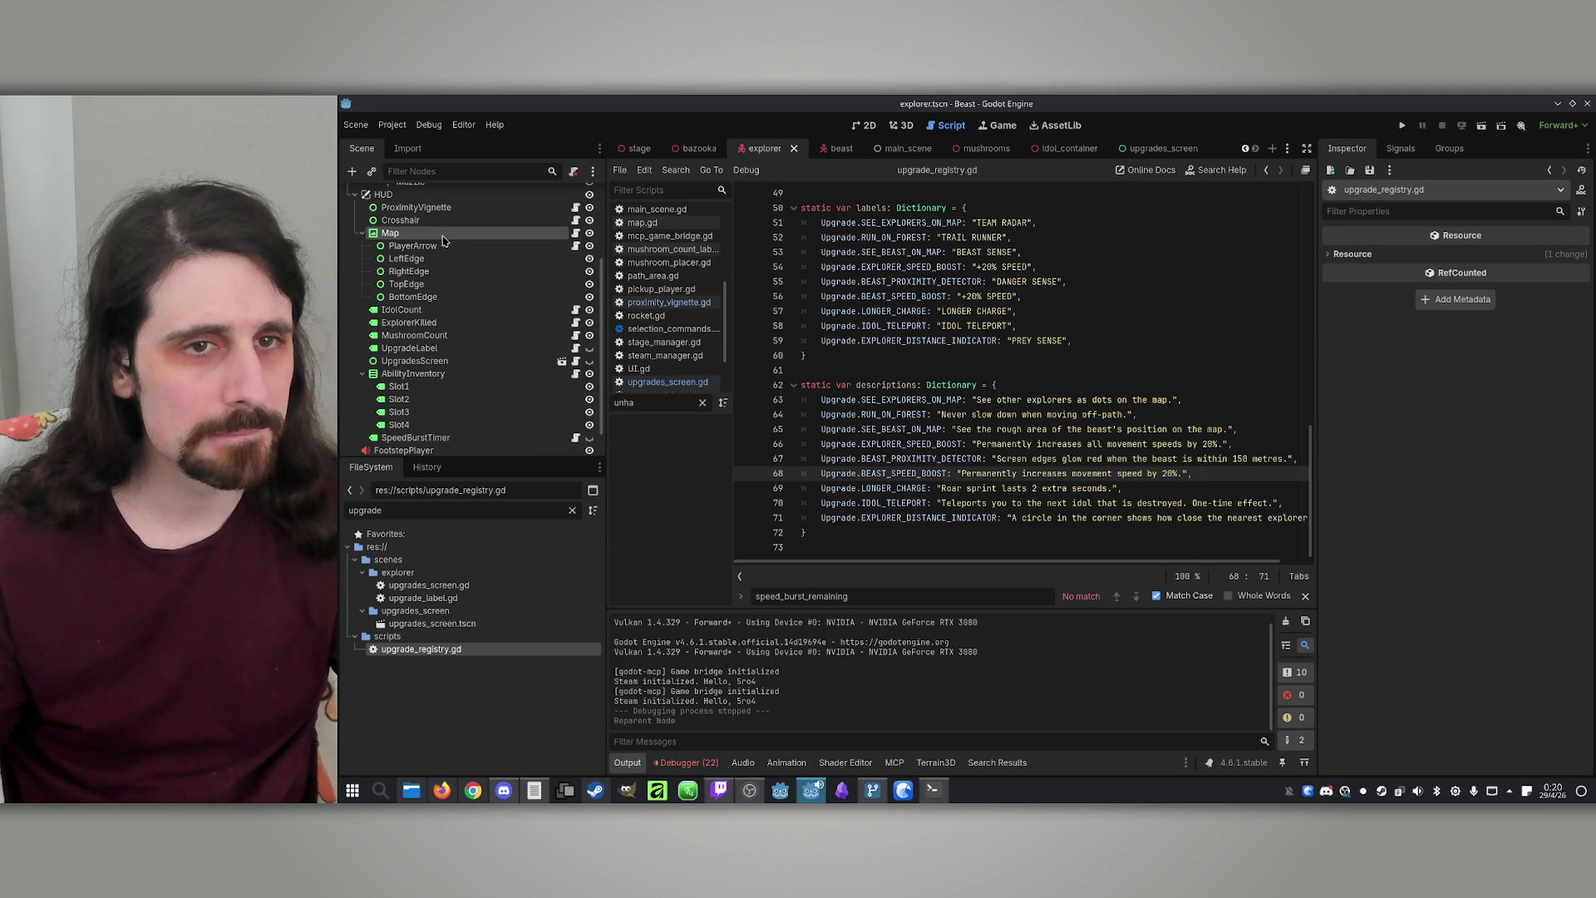
{"action": "left_click", "coordinate": [575, 234]}
{"action": "scroll", "coordinate": [1063, 362], "scroll_direction": "down", "scroll_amount": 3}
{"action": "scroll", "coordinate": [1063, 362], "scroll_direction": "down", "scroll_amount": 2}
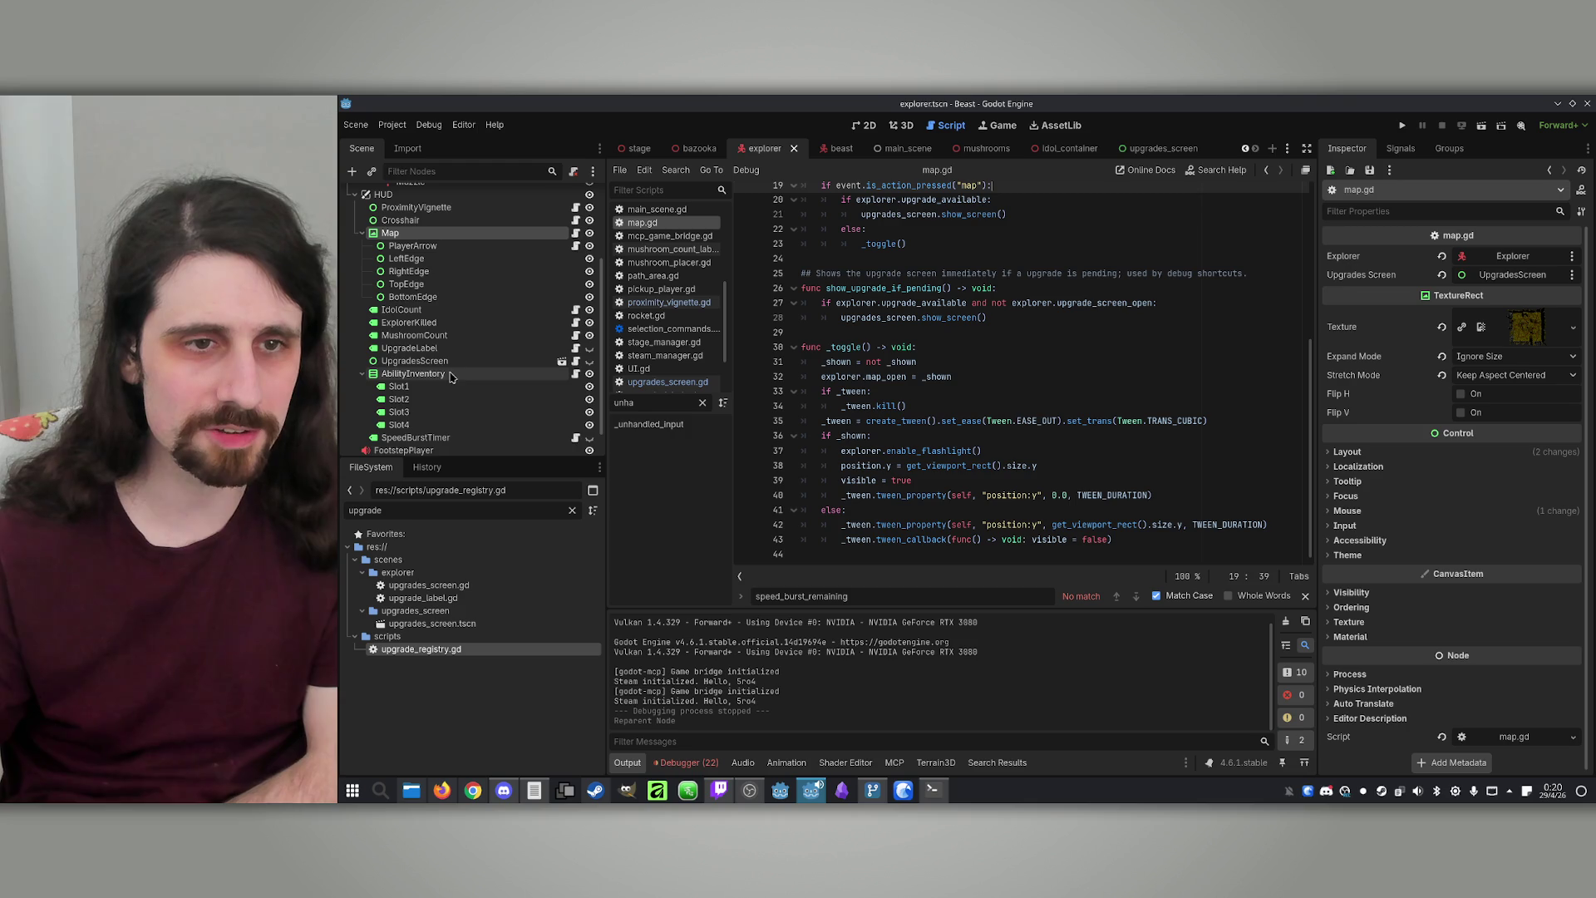
{"action": "scroll", "coordinate": [446, 428], "scroll_direction": "down", "scroll_amount": 1}
{"action": "scroll", "coordinate": [447, 399], "scroll_direction": "up", "scroll_amount": 3}
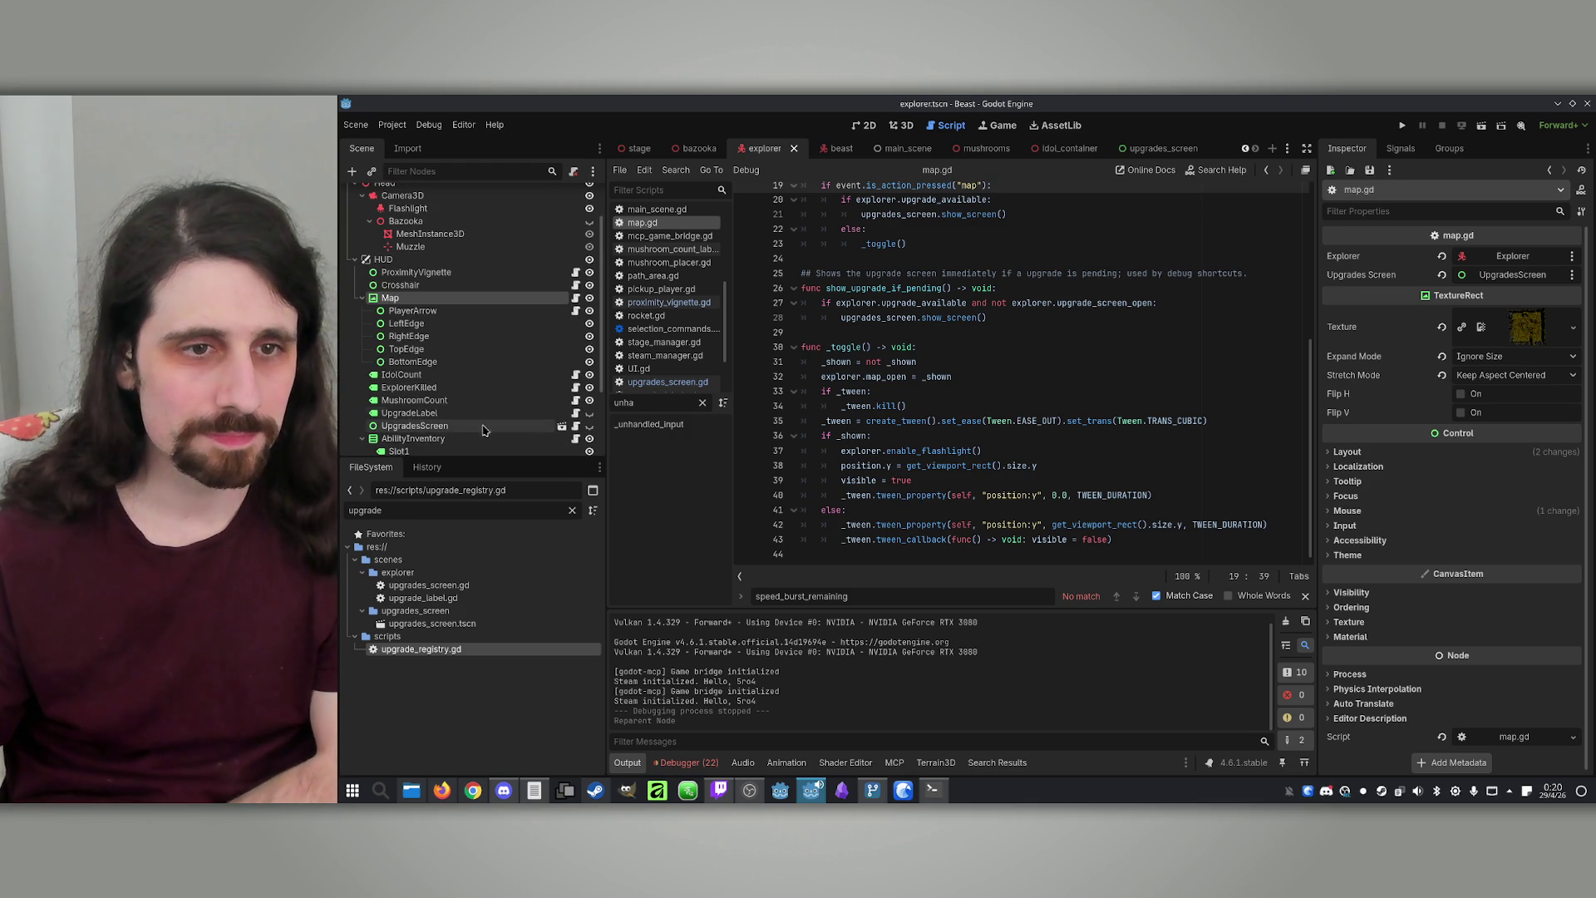
{"action": "left_click", "coordinate": [489, 274]}
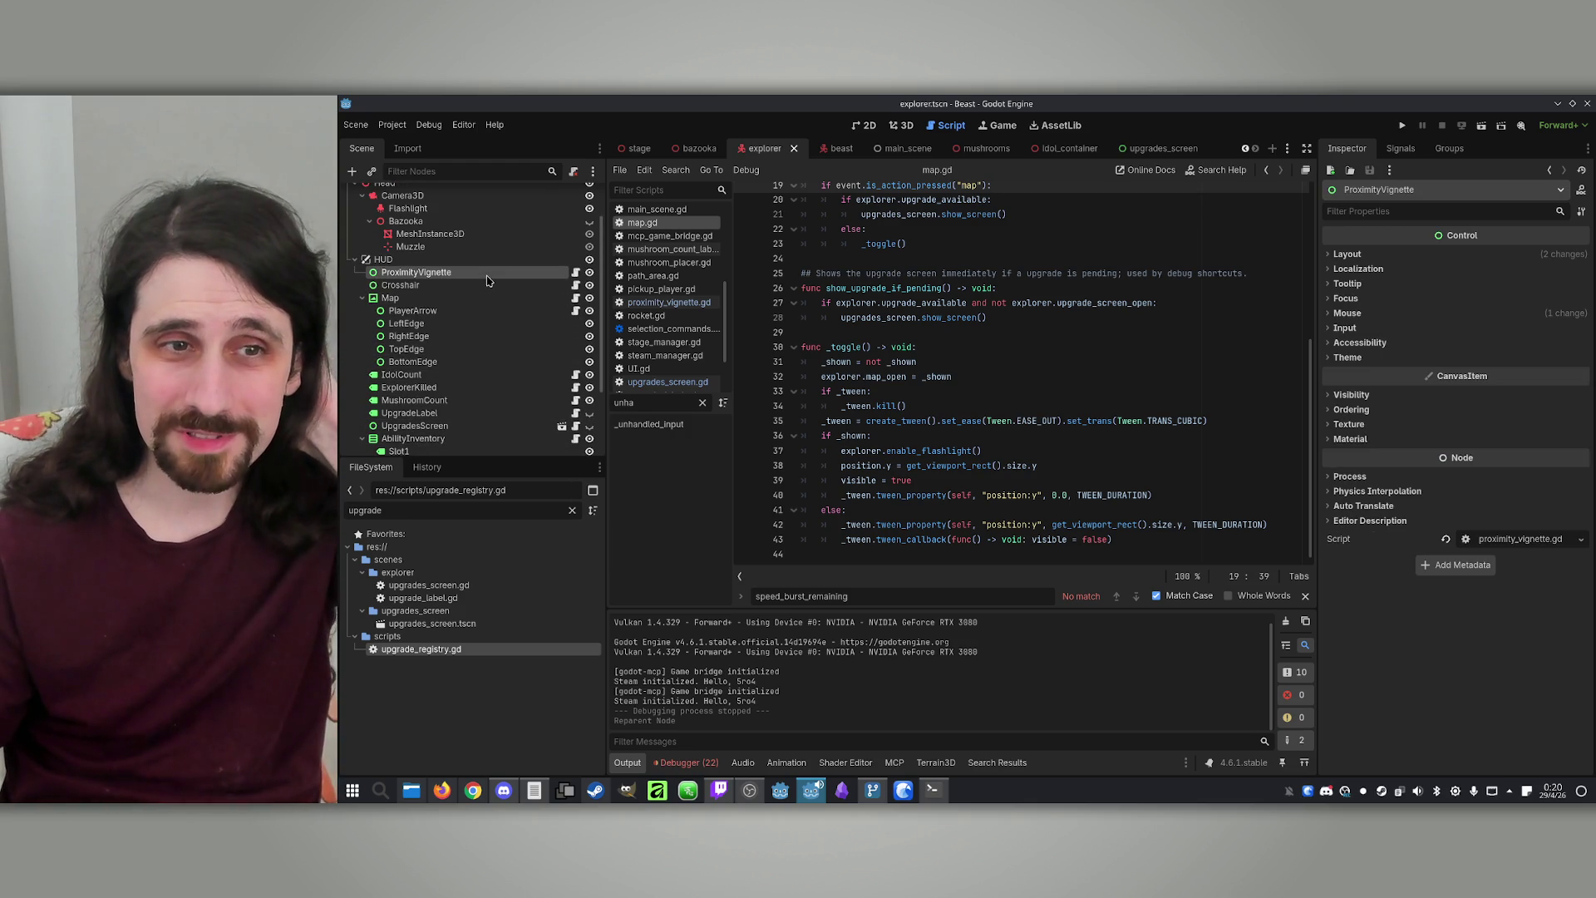
{"action": "left_click", "coordinate": [472, 286]}
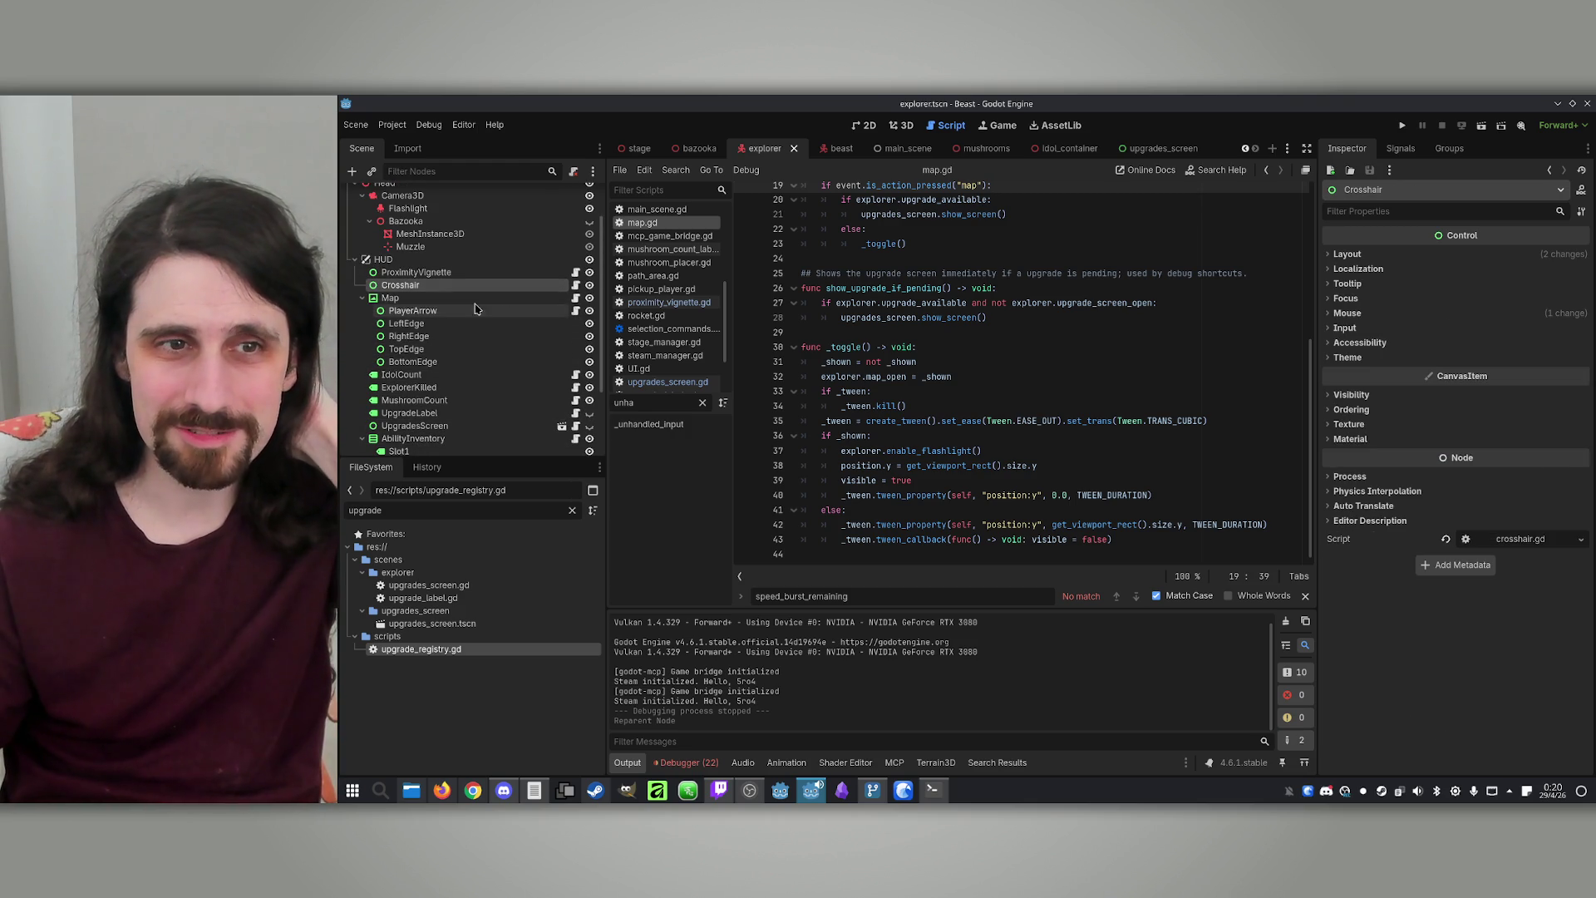
{"action": "left_click", "coordinate": [470, 299]}
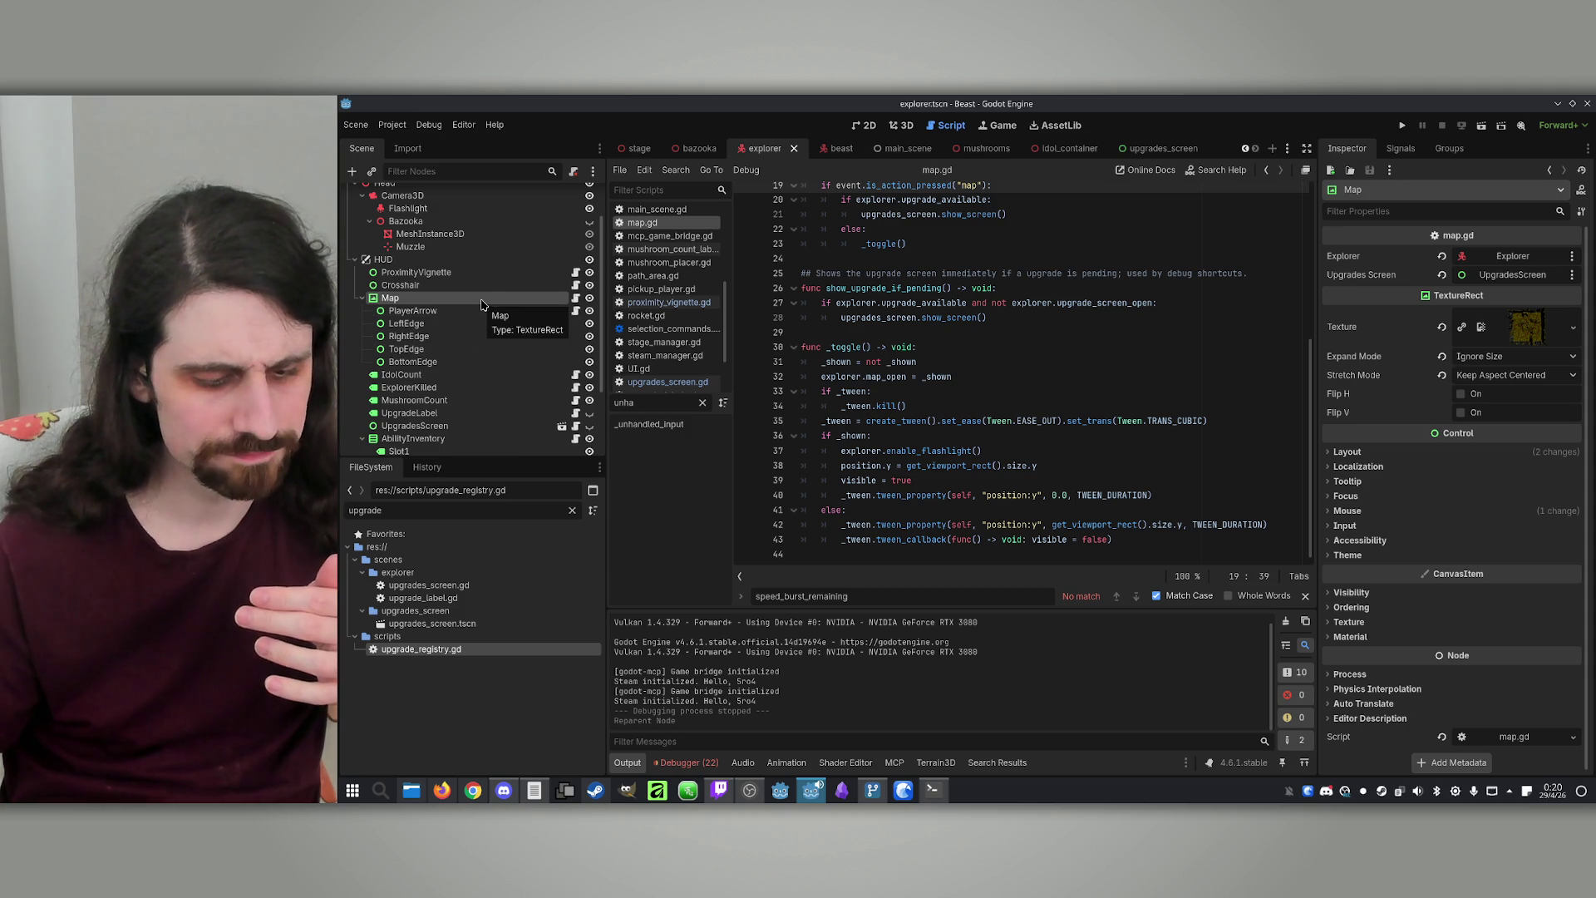
{"action": "left_click", "coordinate": [430, 312]}
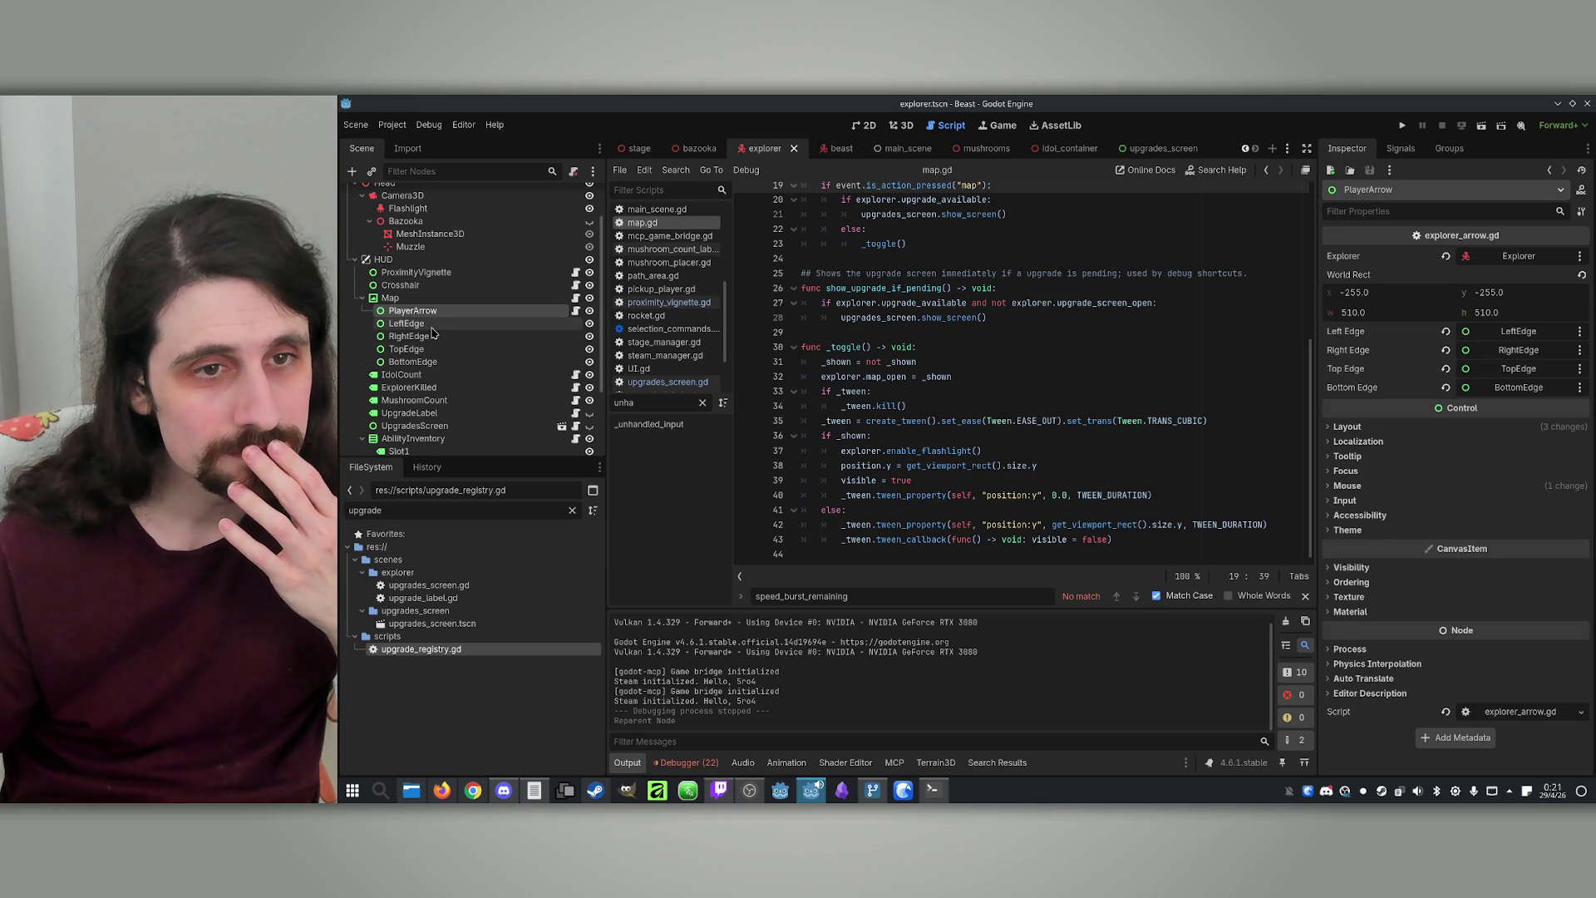
{"action": "left_click", "coordinate": [441, 375]}
{"action": "scroll", "coordinate": [446, 323], "scroll_direction": "down", "scroll_amount": 2}
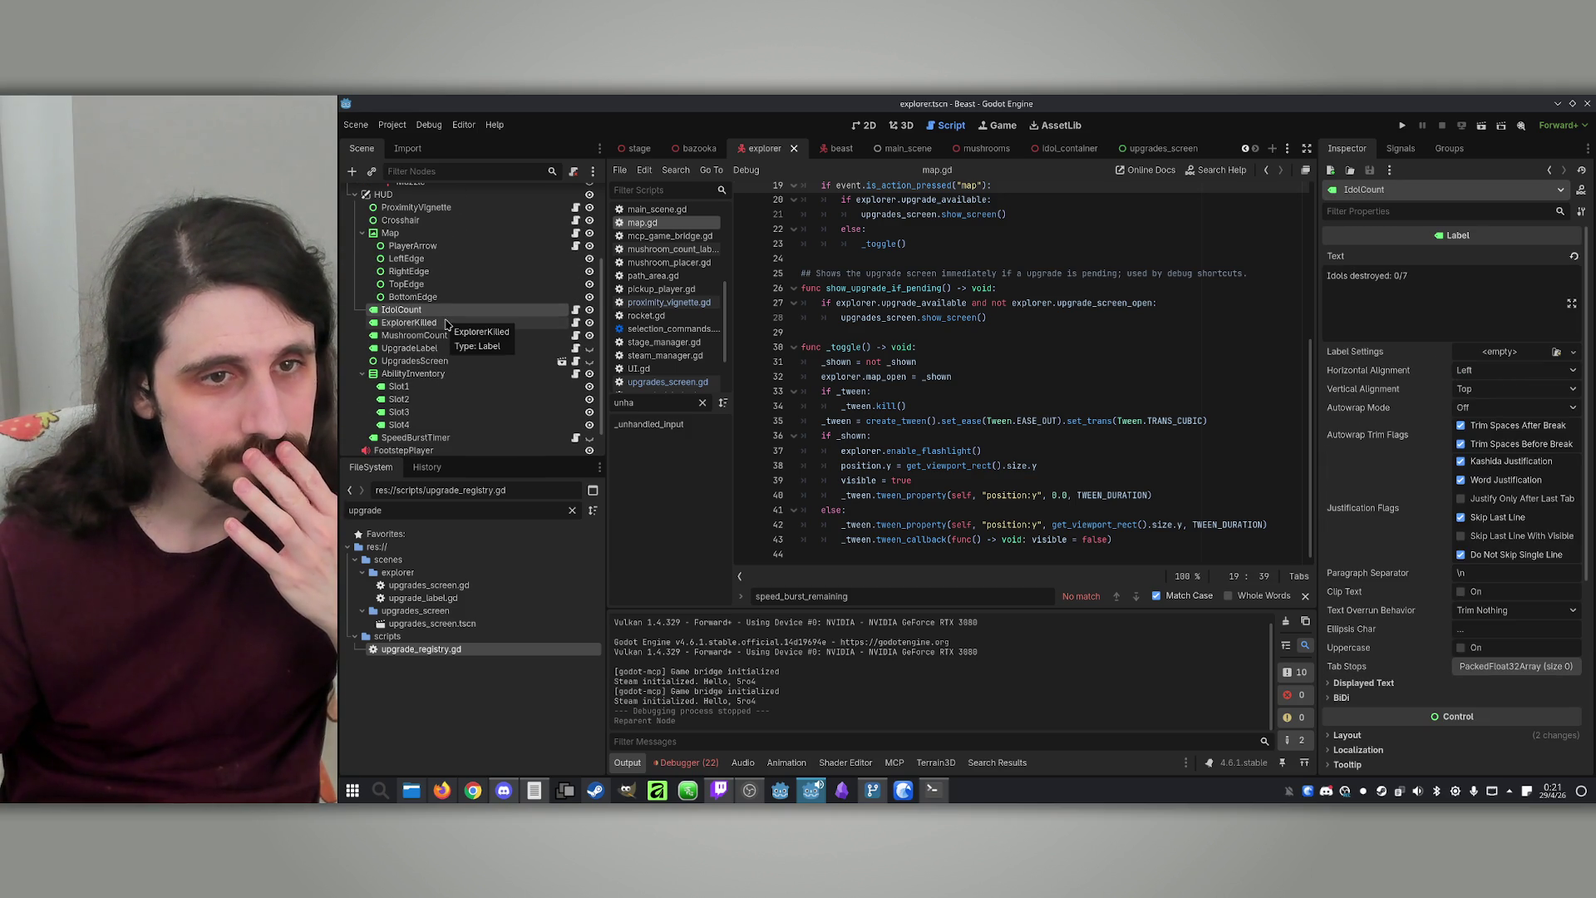
{"action": "left_click", "coordinate": [438, 374]}
{"action": "scroll", "coordinate": [434, 382], "scroll_direction": "down", "scroll_amount": 1}
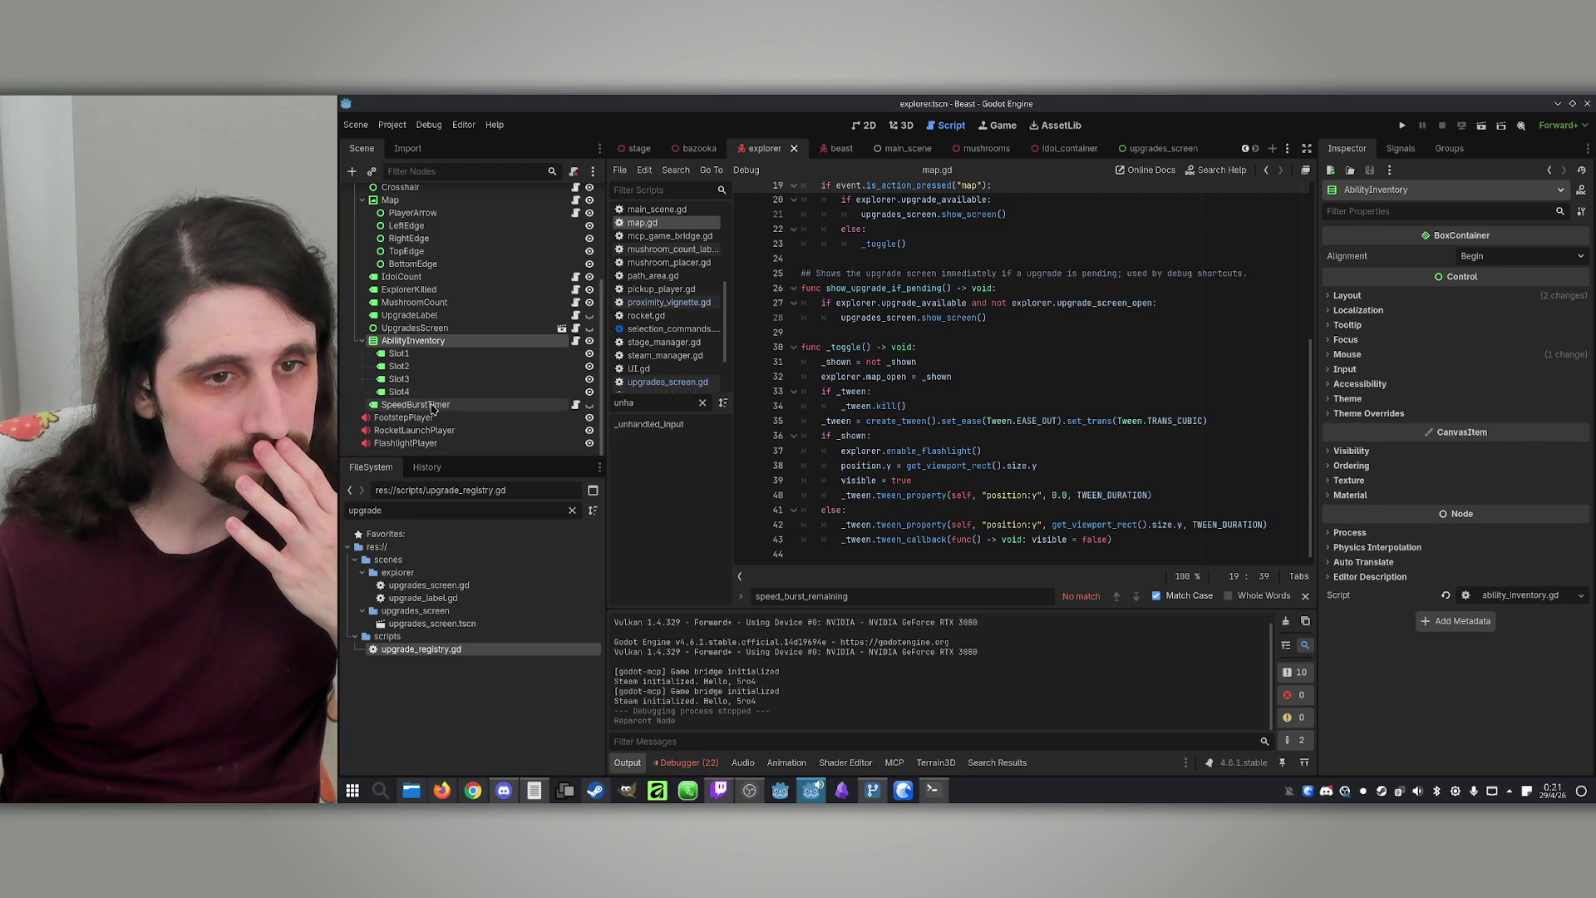
{"action": "left_click", "coordinate": [432, 405]}
{"action": "scroll", "coordinate": [431, 412], "scroll_direction": "up", "scroll_amount": 4}
{"action": "scroll", "coordinate": [430, 414], "scroll_direction": "up", "scroll_amount": 1}
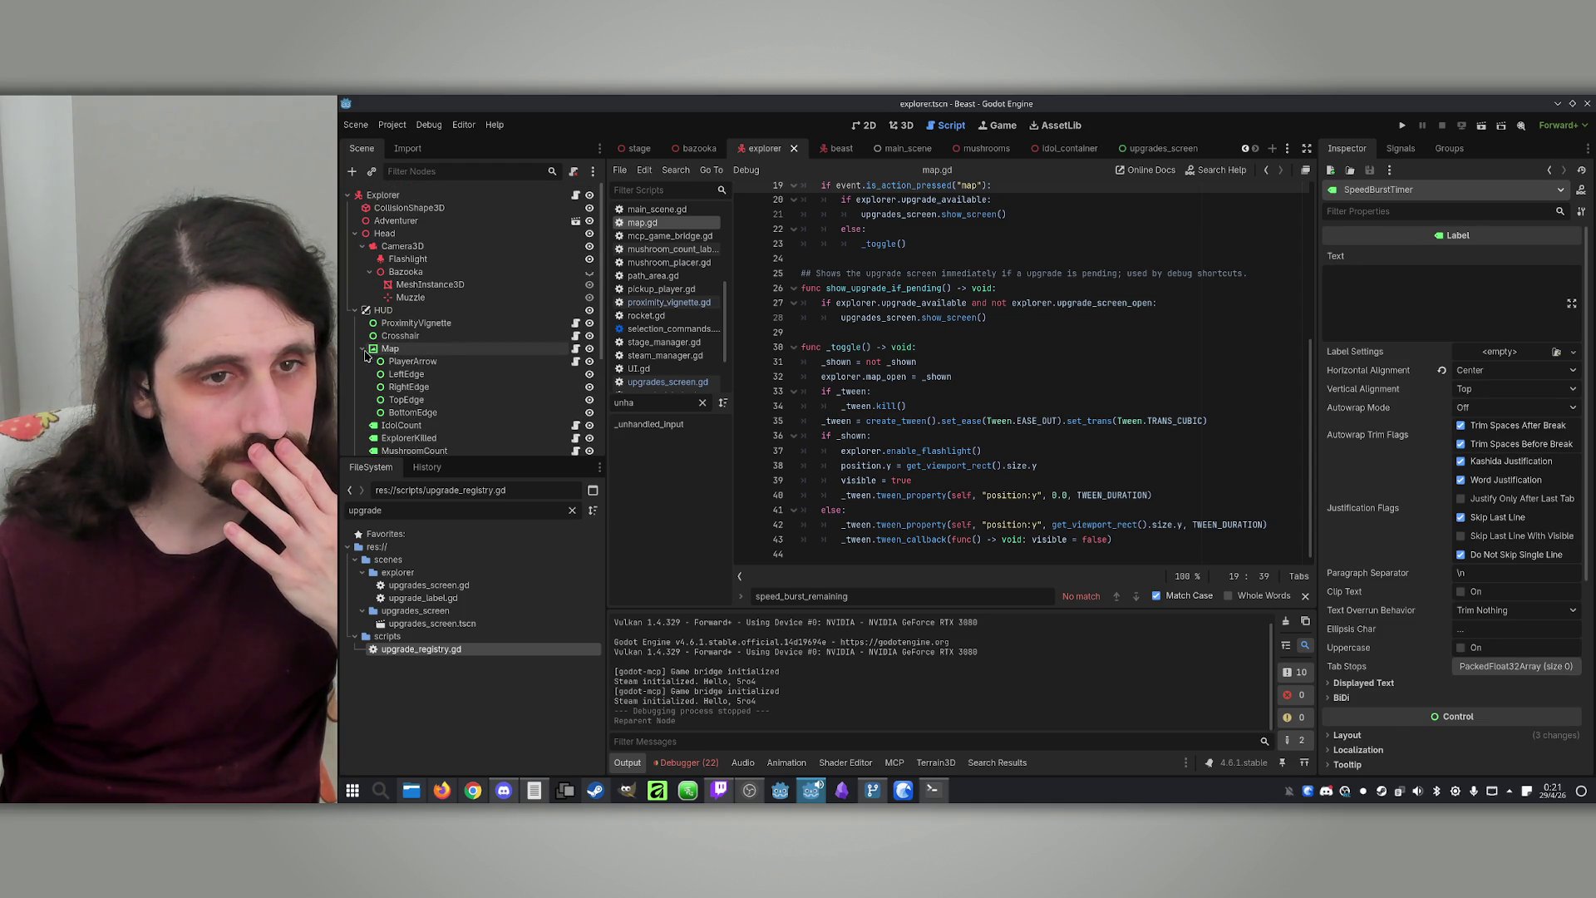
{"action": "left_click", "coordinate": [397, 349]}
{"action": "left_click", "coordinate": [1028, 377]}
{"action": "scroll", "coordinate": [1028, 378], "scroll_direction": "up", "scroll_amount": 1}
{"action": "scroll", "coordinate": [1028, 377], "scroll_direction": "up", "scroll_amount": 3}
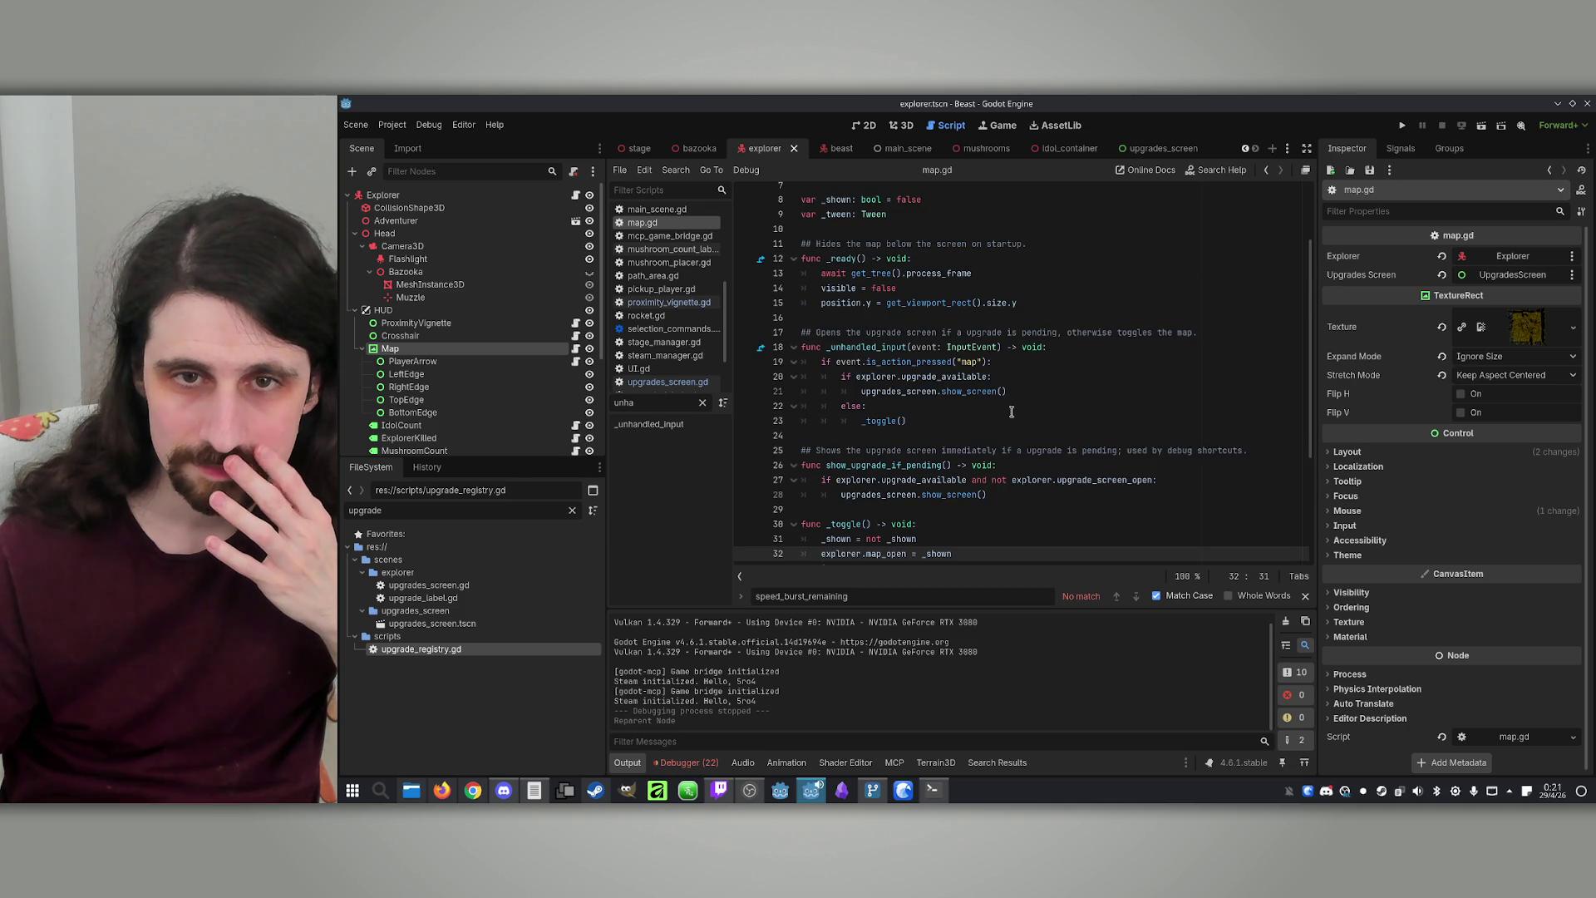
{"action": "left_click", "coordinate": [988, 510]}
{"action": "scroll", "coordinate": [1058, 518], "scroll_direction": "up", "scroll_amount": 3}
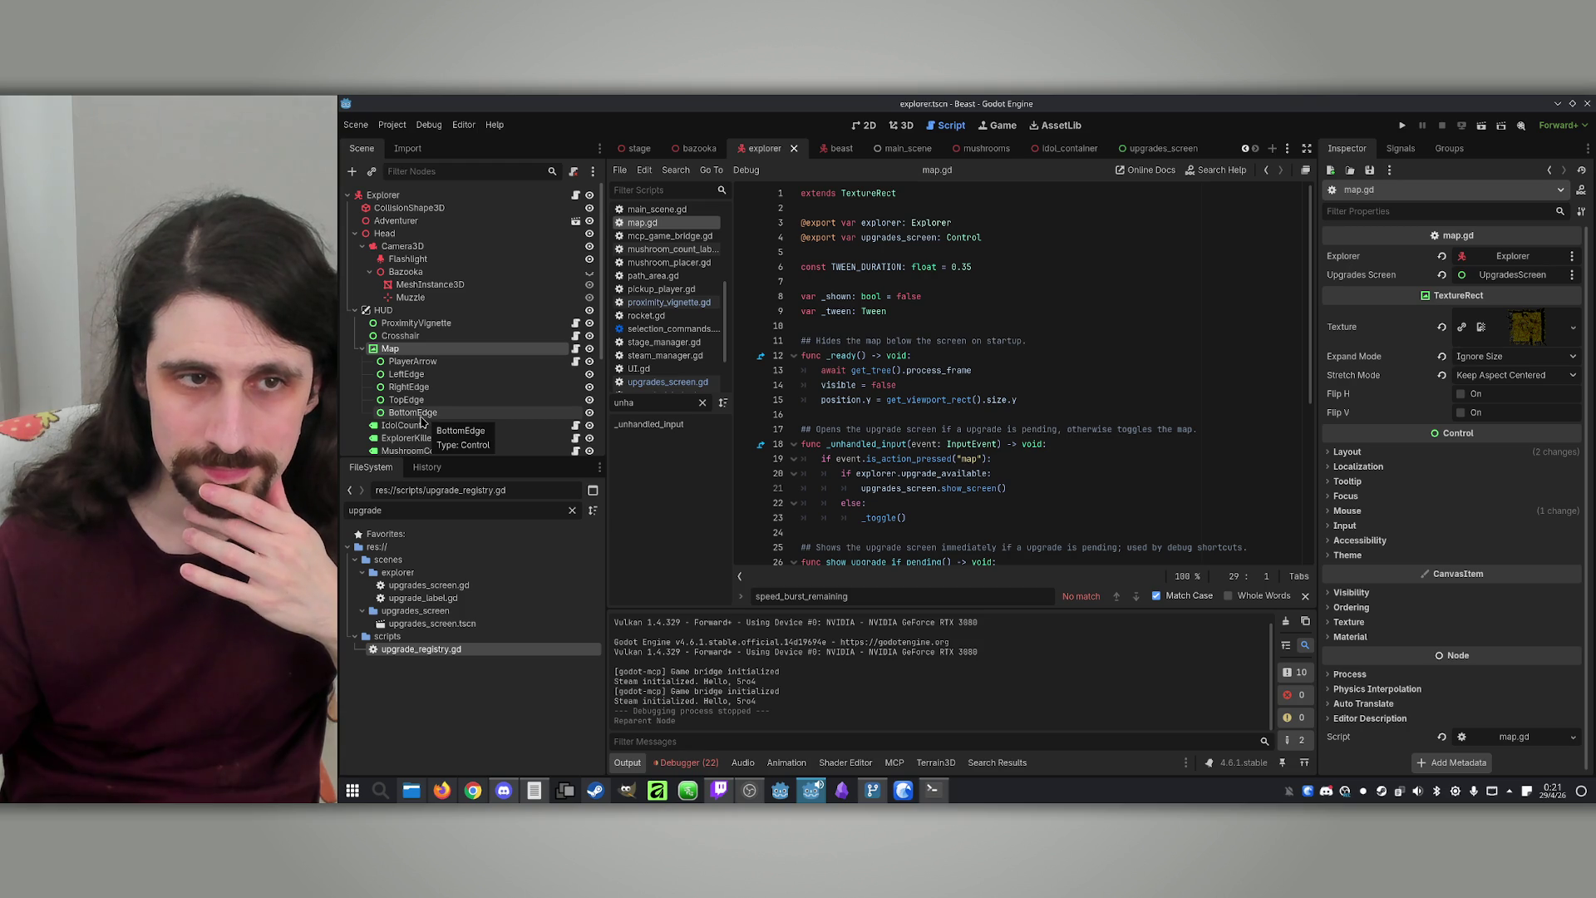
{"action": "scroll", "coordinate": [466, 427], "scroll_direction": "down", "scroll_amount": 1}
{"action": "scroll", "coordinate": [465, 399], "scroll_direction": "up", "scroll_amount": 2}
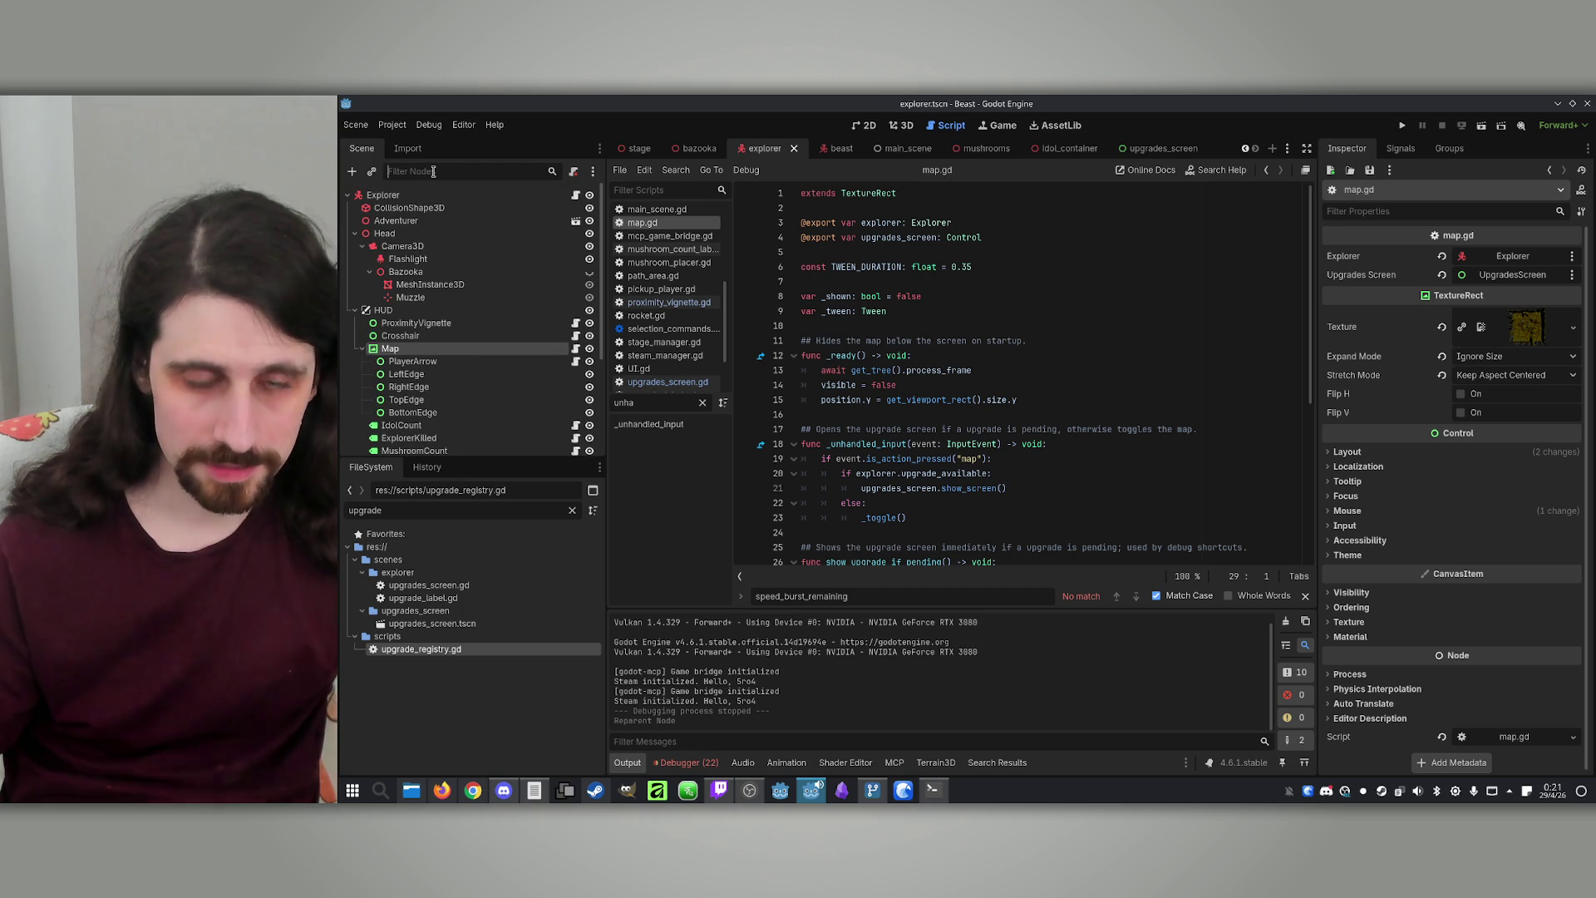
{"action": "type", "text": "ar"}
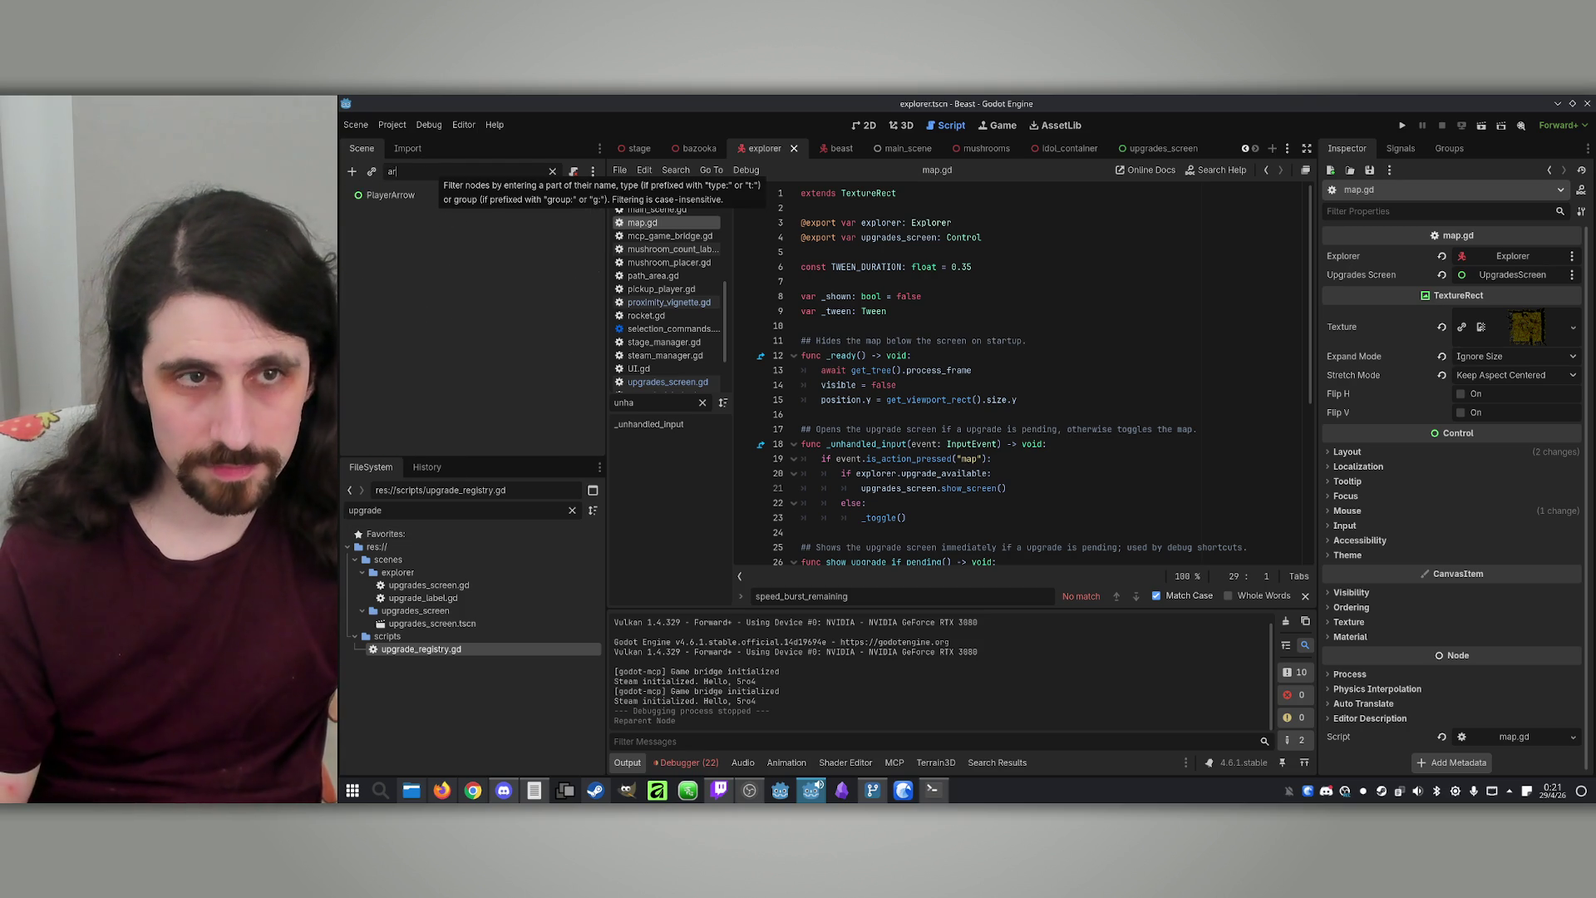
{"action": "left_click", "coordinate": [426, 193]}
{"action": "left_click", "coordinate": [552, 174]}
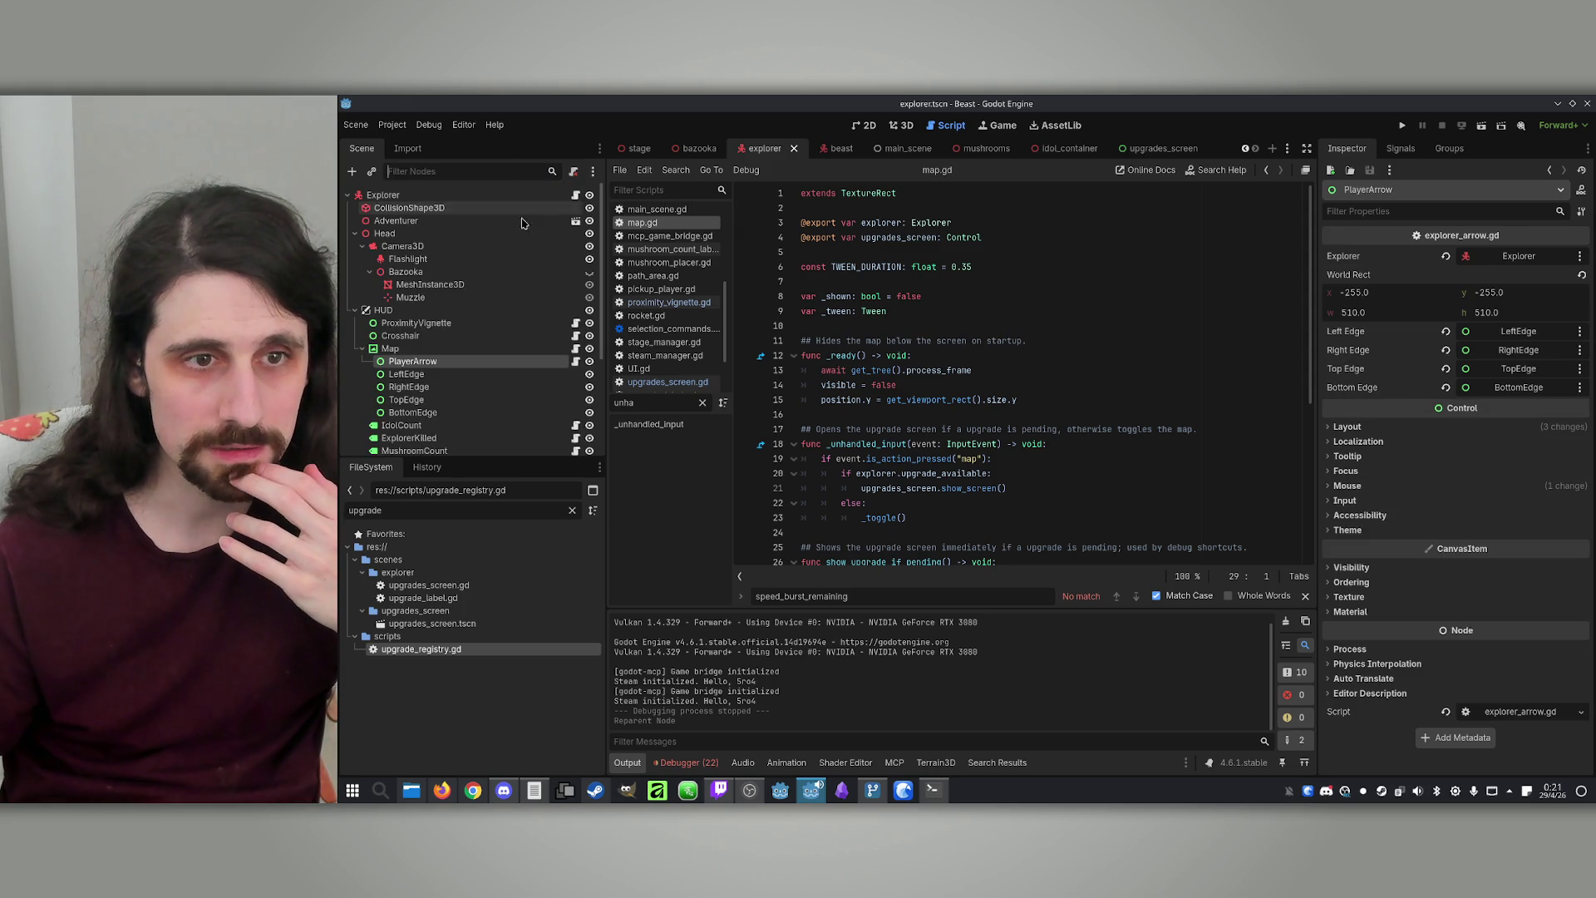
{"action": "left_click", "coordinate": [413, 412]}
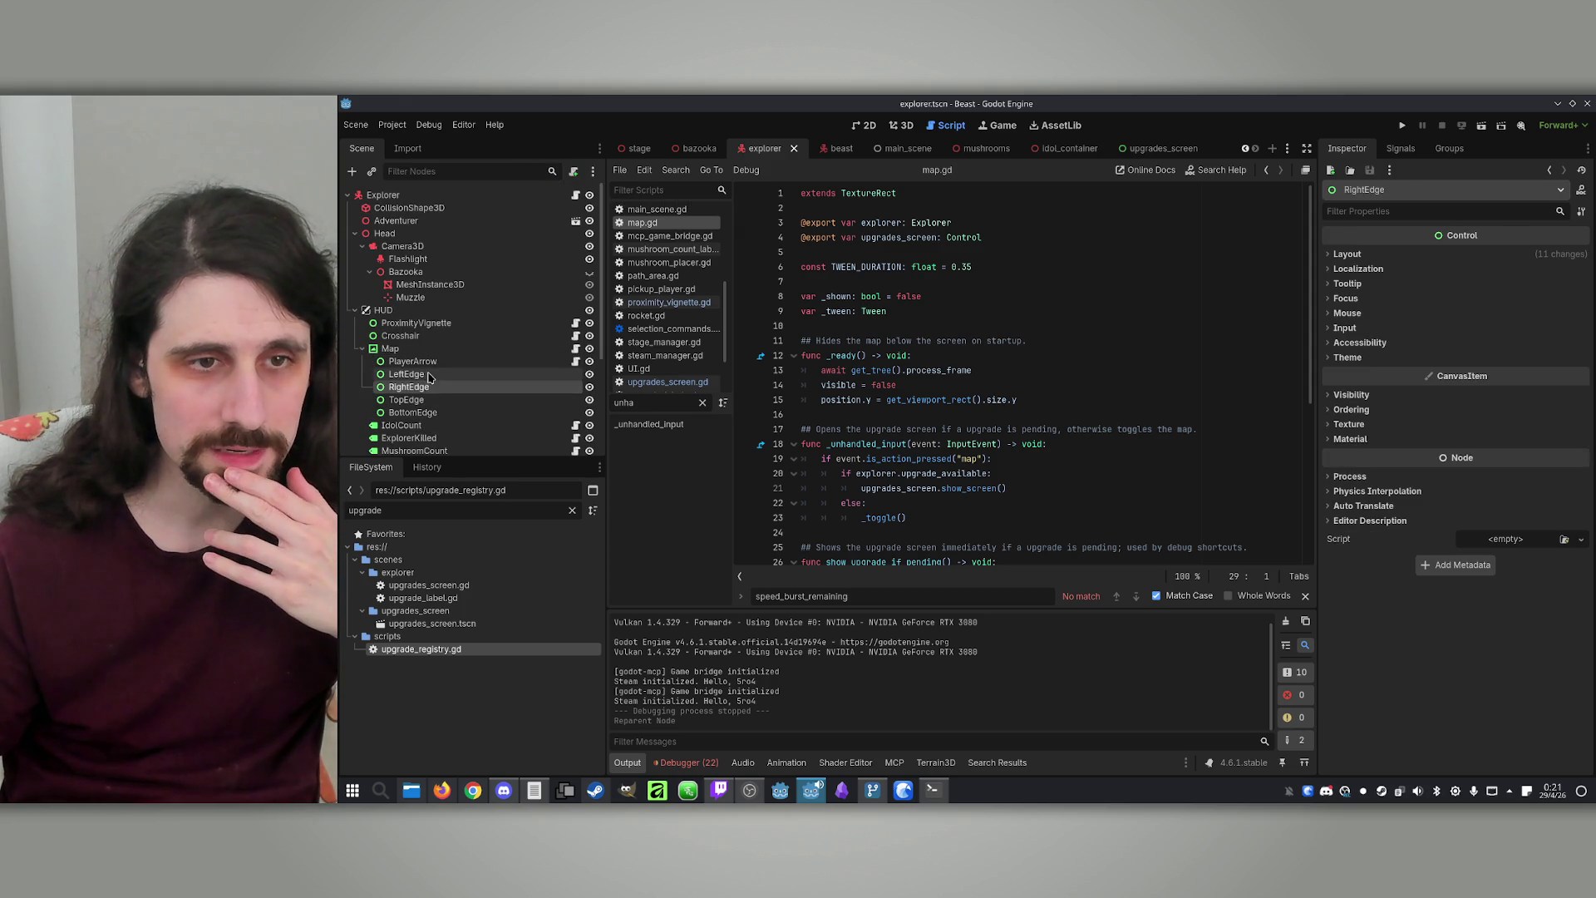
{"action": "left_click", "coordinate": [412, 351]}
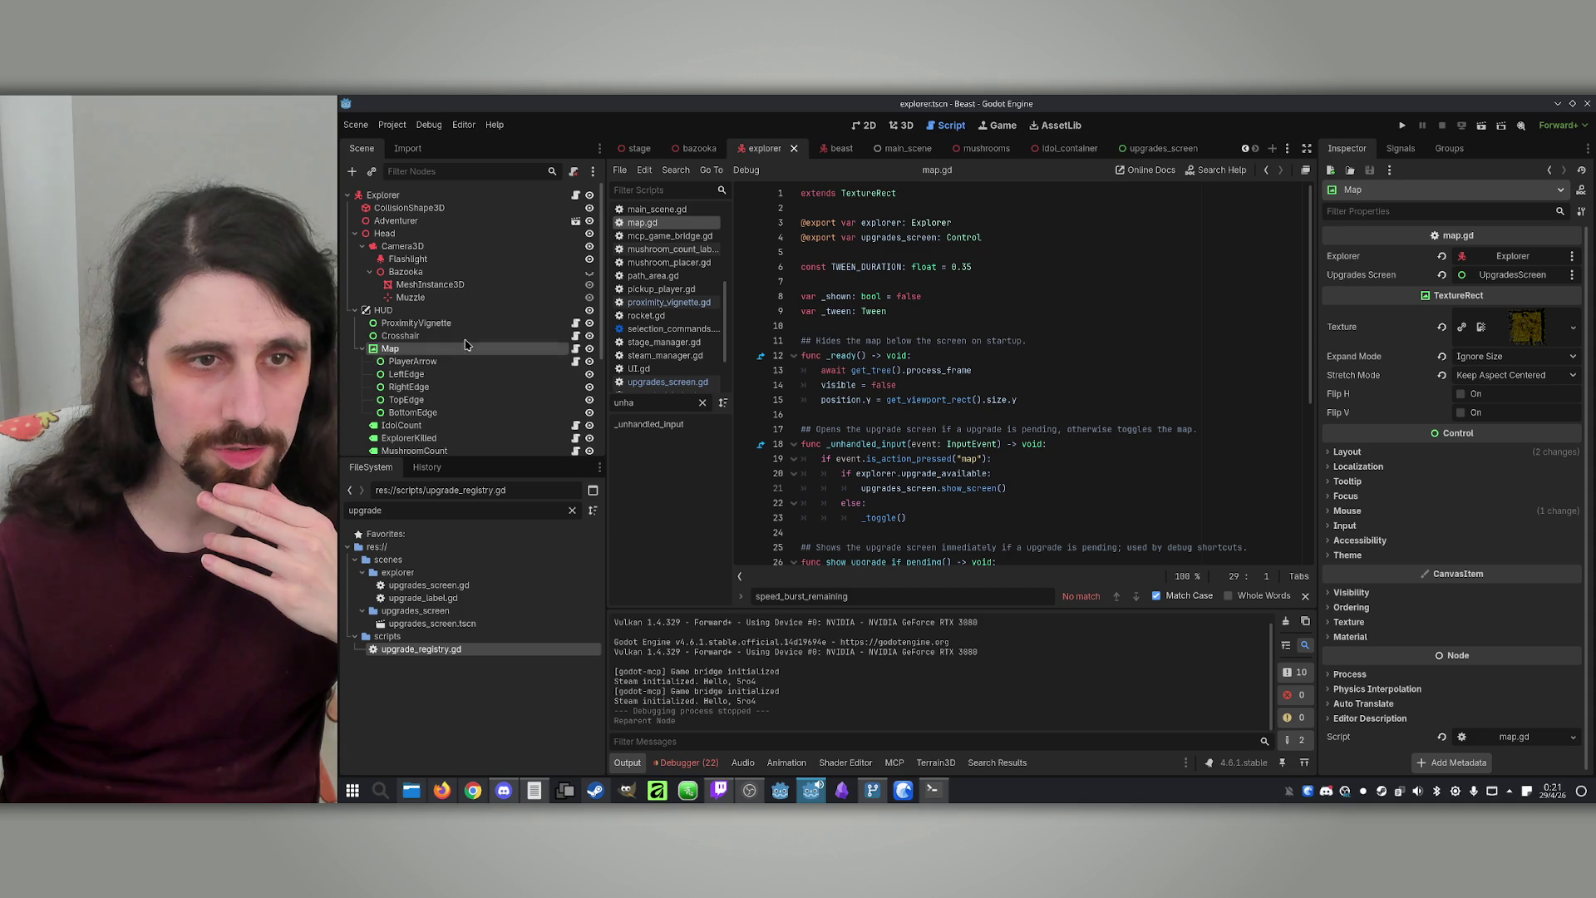
Open explorer_arrow.gd and find the BEAST_AREA_COLOR constant
{"action": "left_click", "coordinate": [575, 361]}
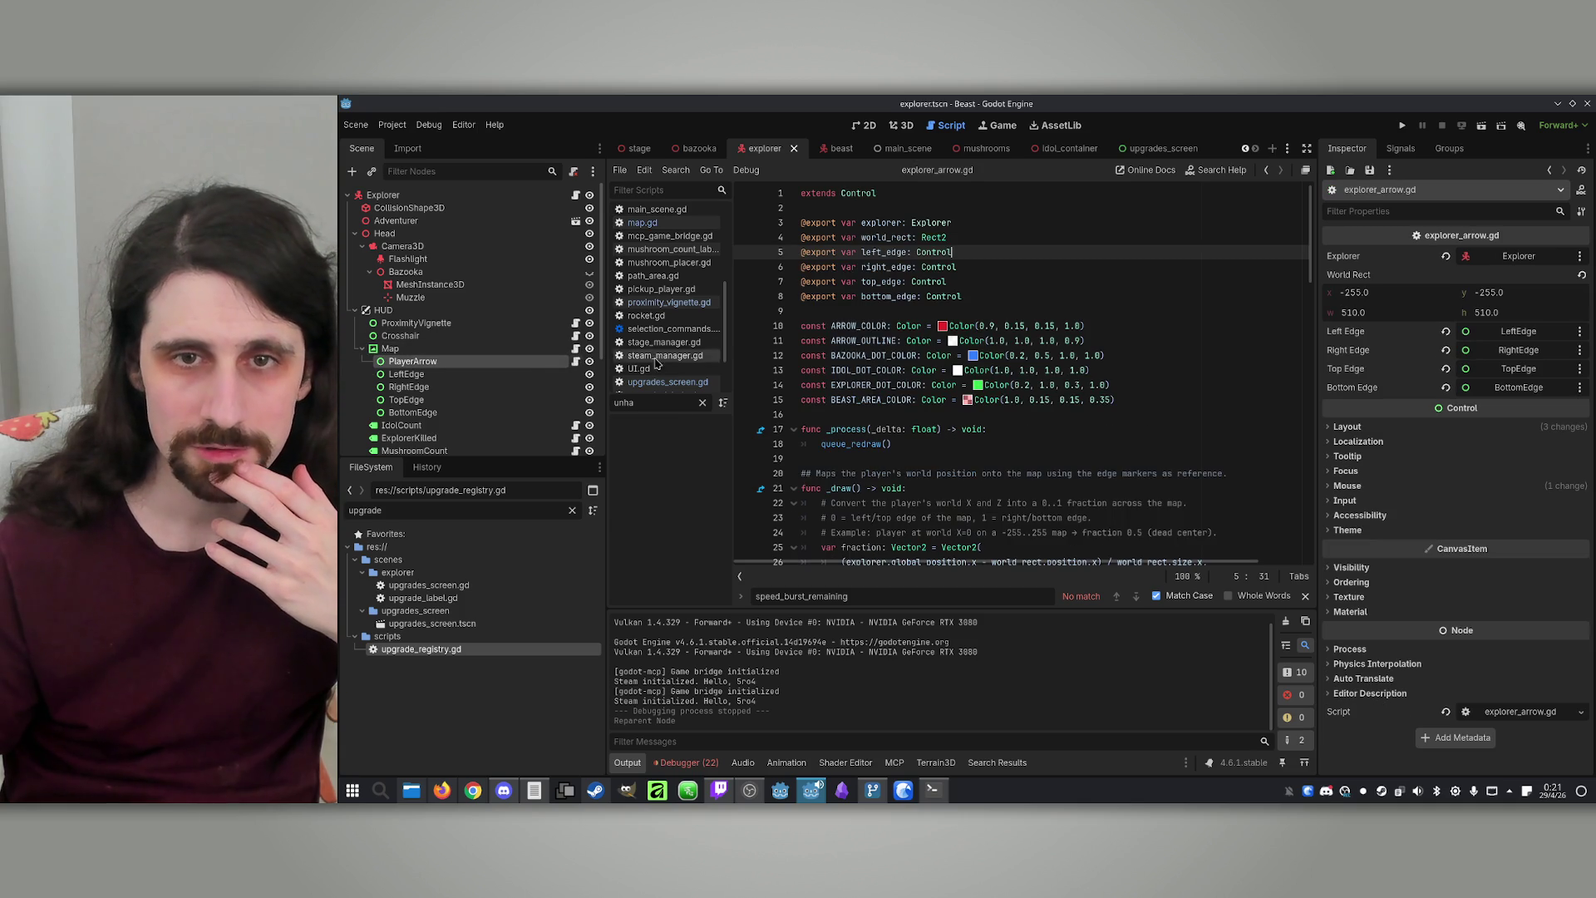
{"action": "scroll", "coordinate": [1004, 360], "scroll_direction": "down", "scroll_amount": 10}
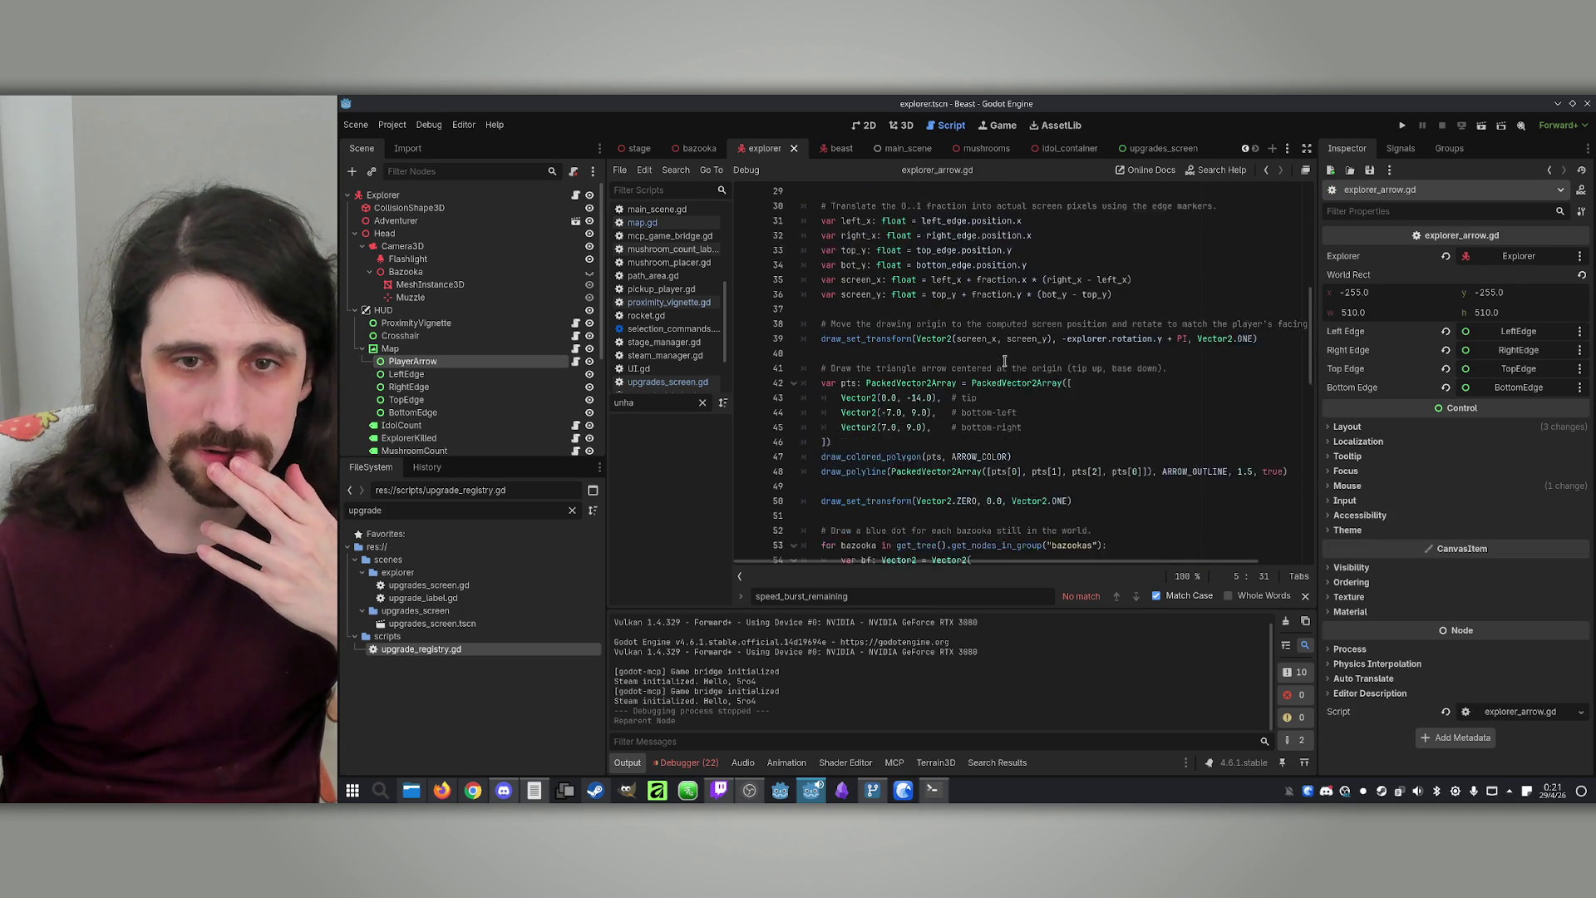
{"action": "scroll", "coordinate": [1005, 360], "scroll_direction": "down", "scroll_amount": 1}
{"action": "scroll", "coordinate": [1004, 360], "scroll_direction": "down", "scroll_amount": 2}
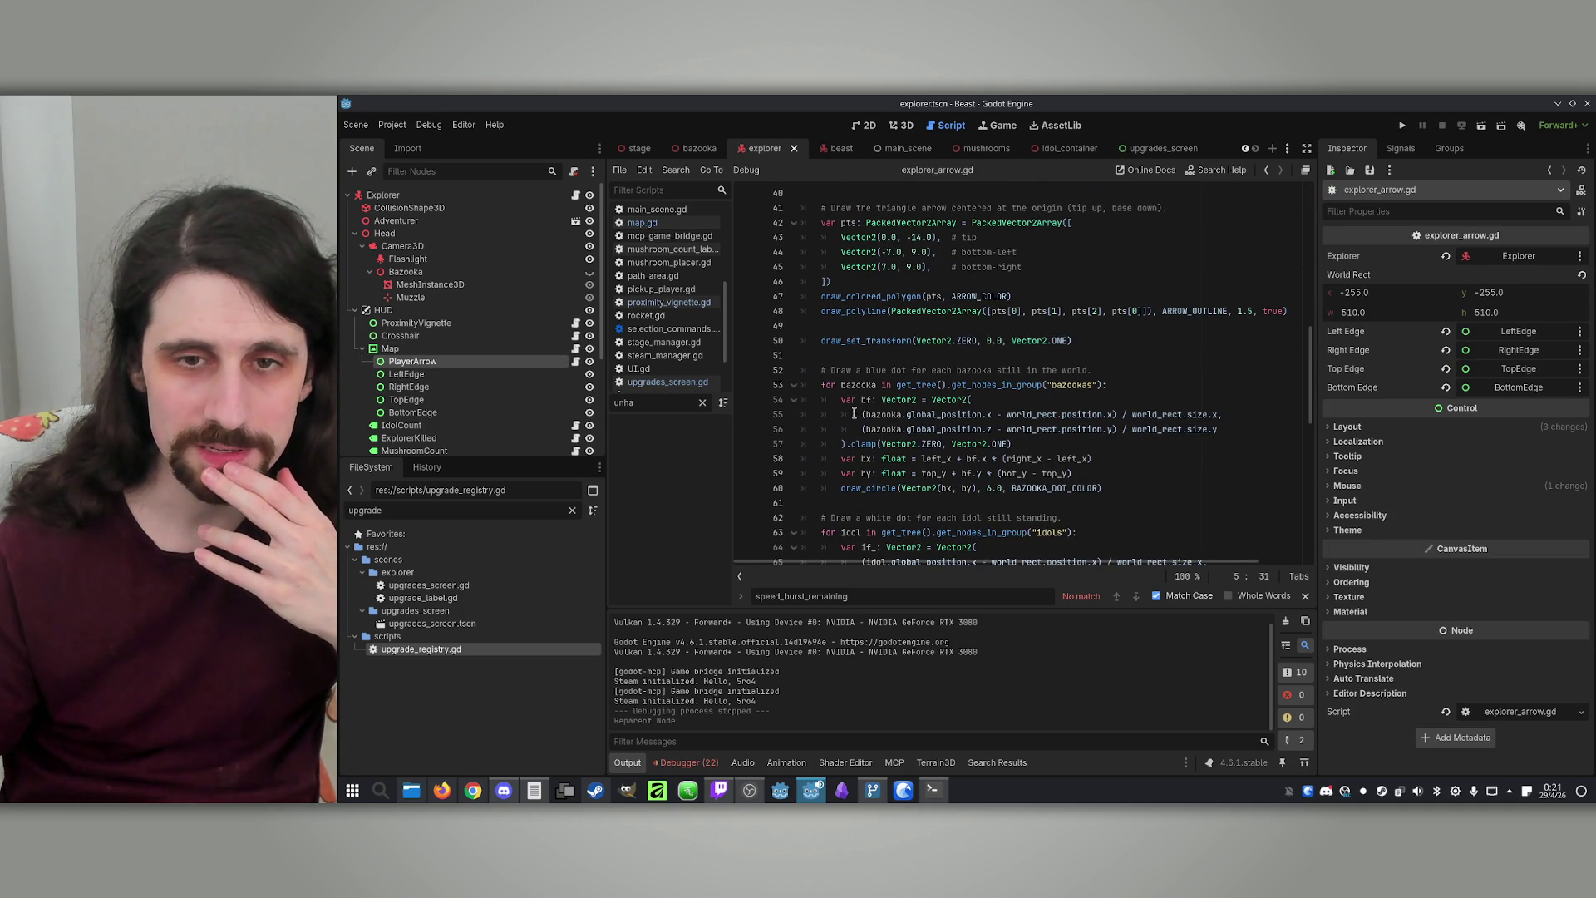
{"action": "scroll", "coordinate": [950, 400], "scroll_direction": "down", "scroll_amount": 9}
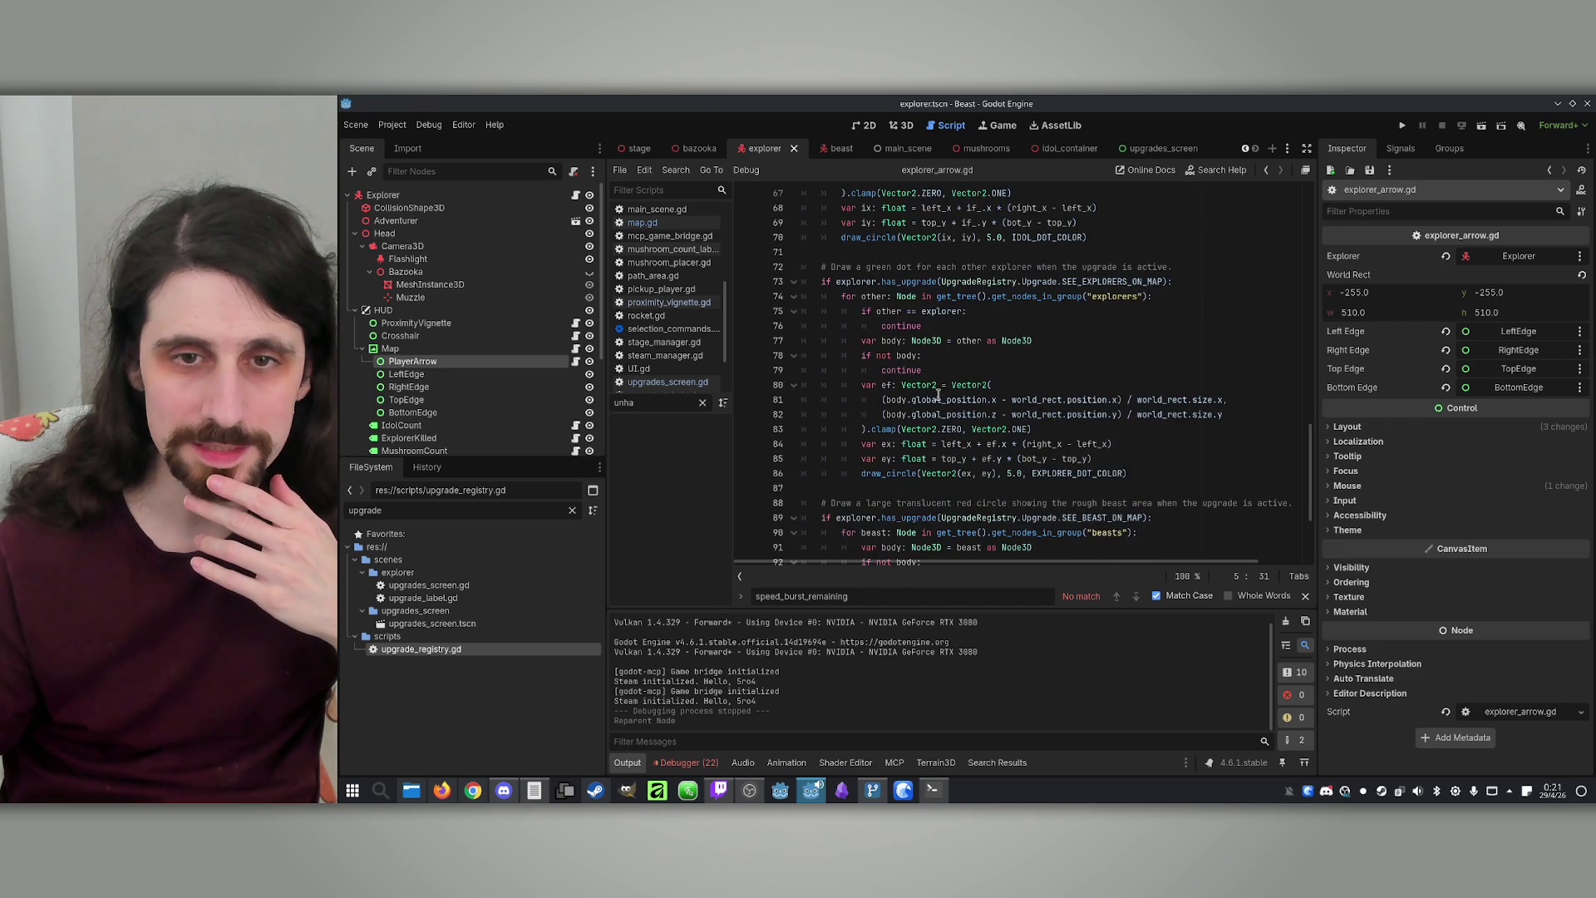
{"action": "scroll", "coordinate": [938, 394], "scroll_direction": "up", "scroll_amount": 12}
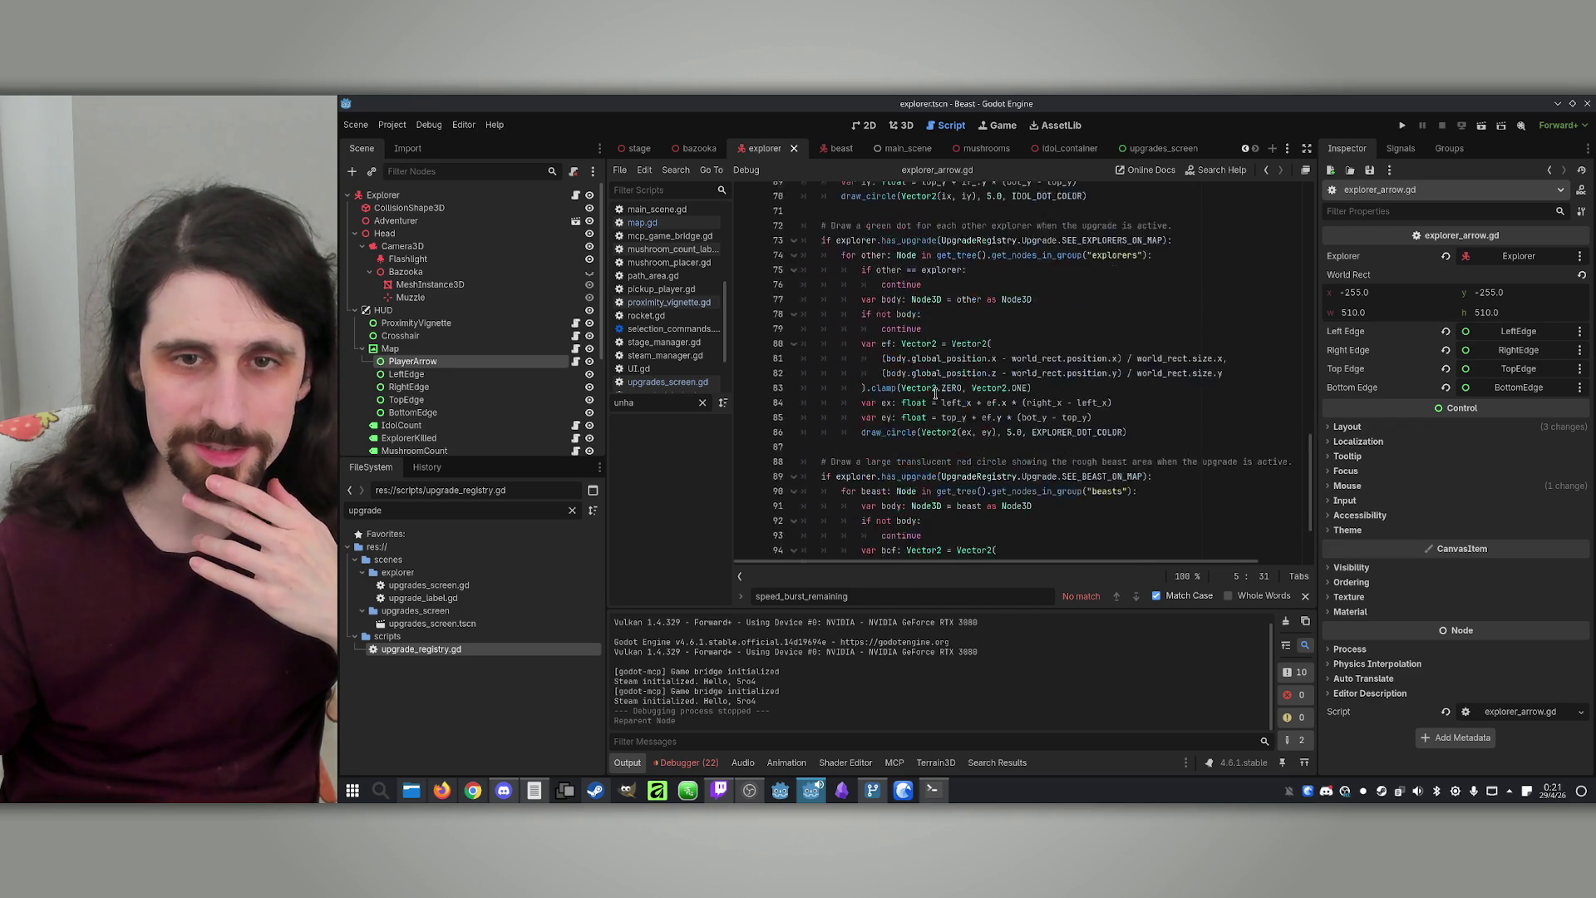
{"action": "scroll", "coordinate": [935, 393], "scroll_direction": "up", "scroll_amount": 10}
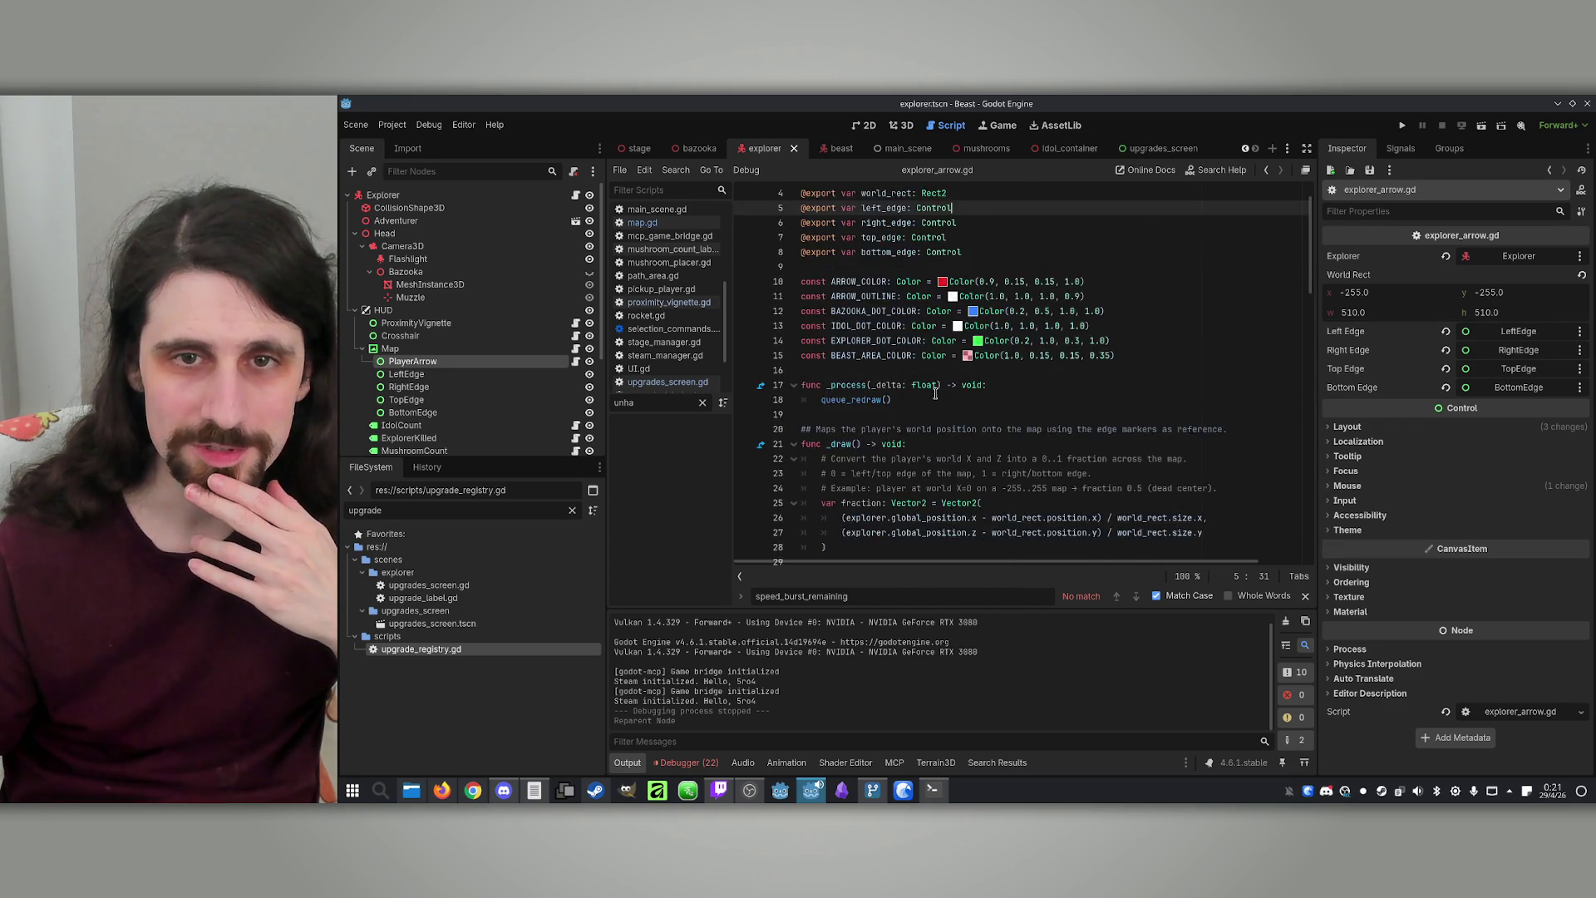
{"action": "double_click", "coordinate": [858, 399]}
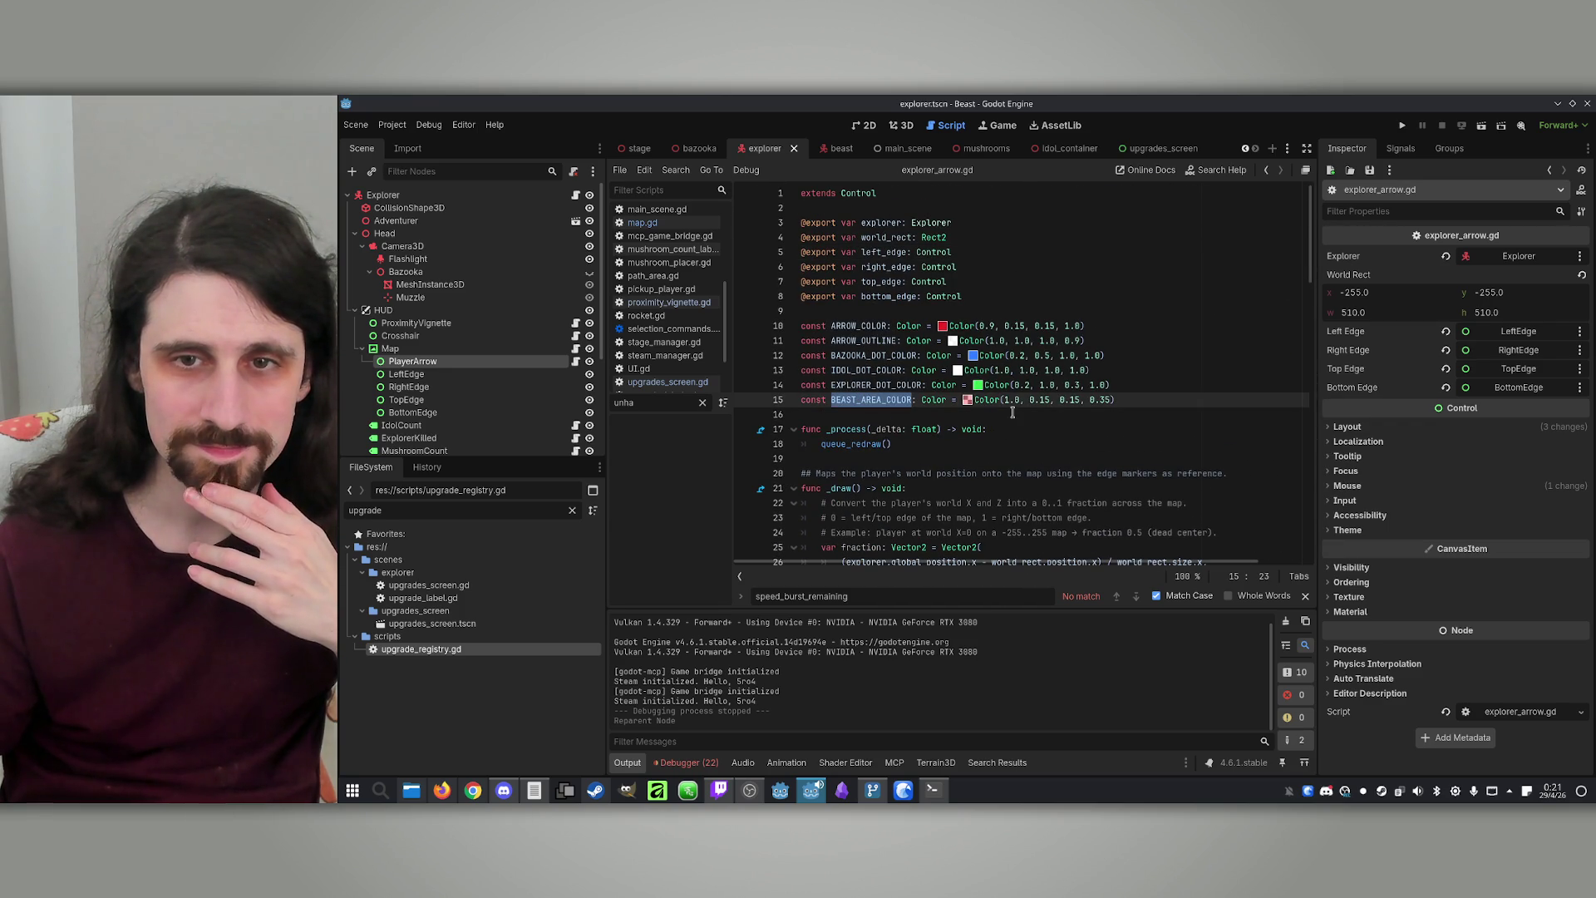
{"action": "scroll", "coordinate": [1033, 454], "scroll_direction": "down", "scroll_amount": 16}
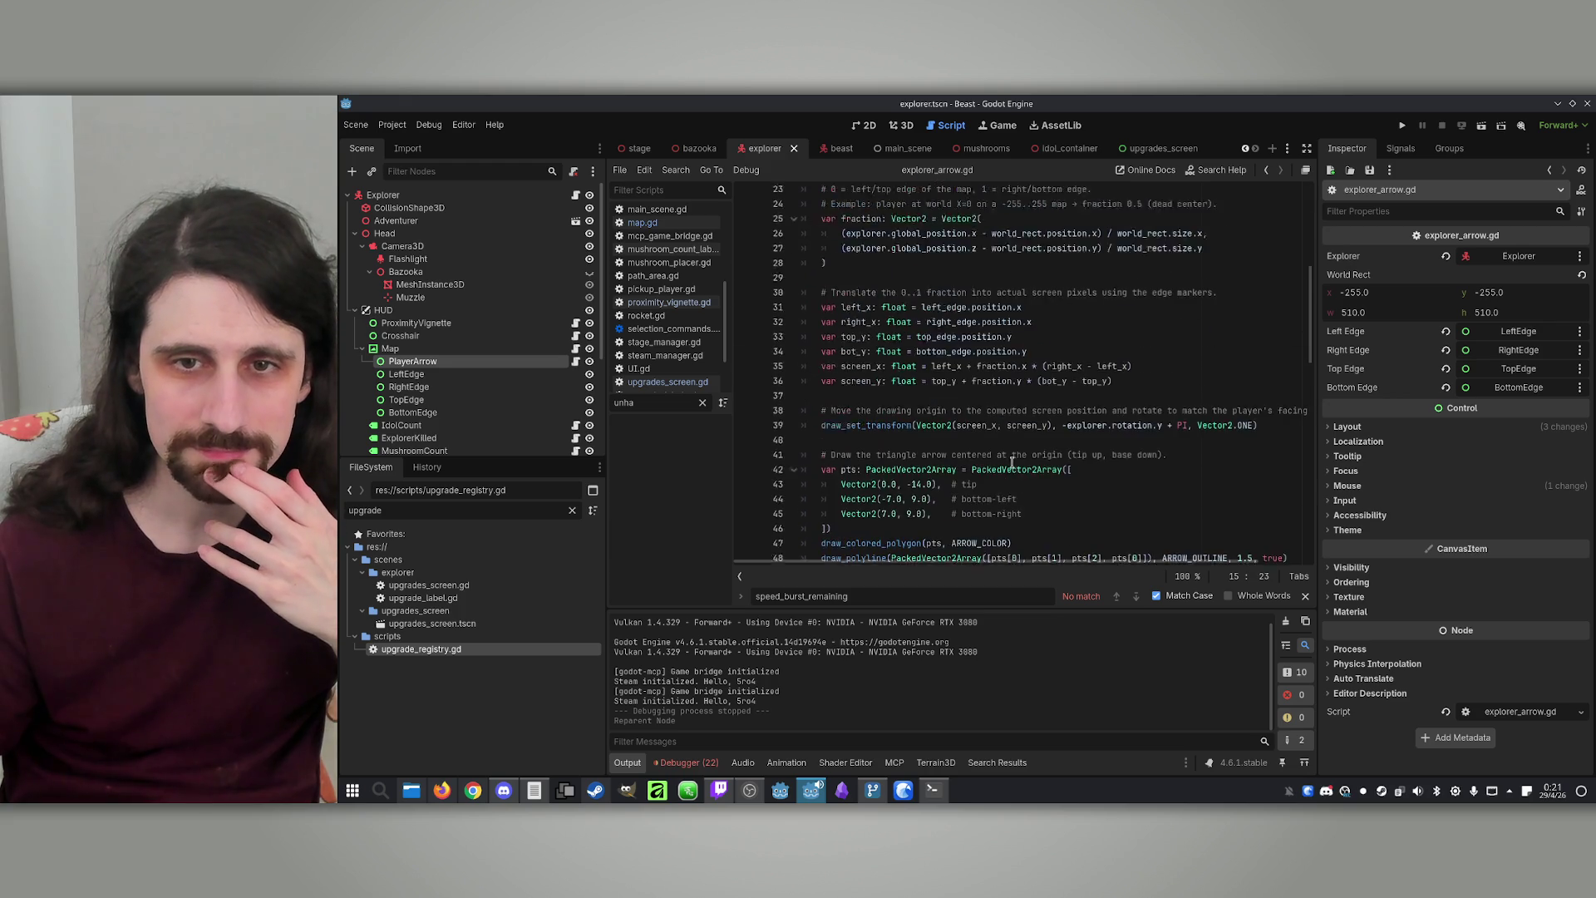
{"action": "scroll", "coordinate": [1010, 460], "scroll_direction": "down", "scroll_amount": 9}
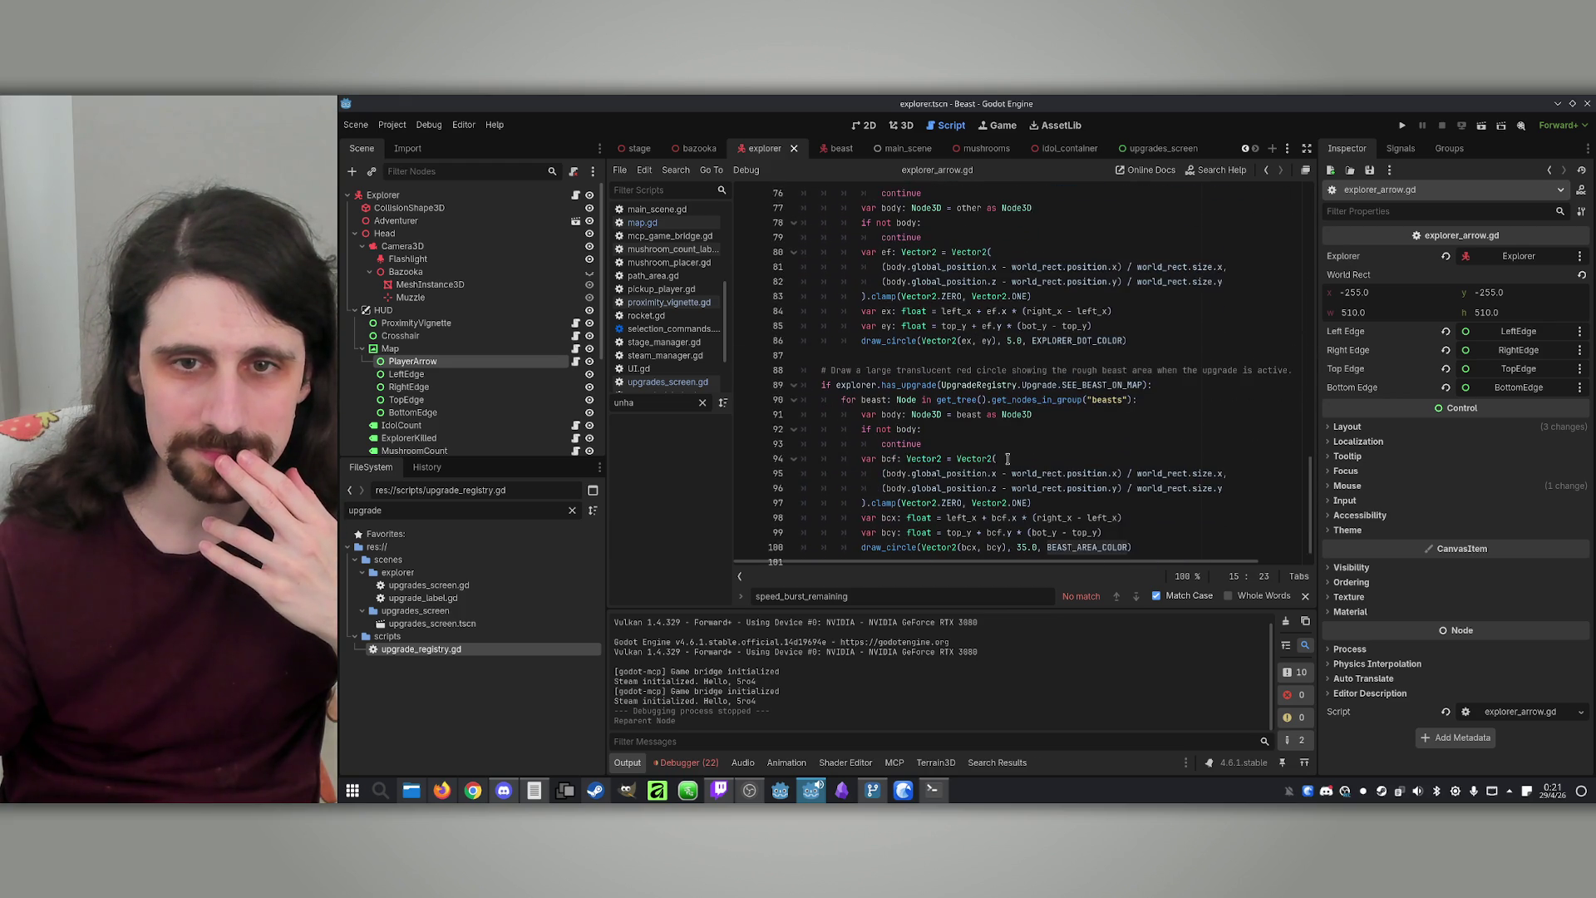
Change the beast-area draw_circle radius on line 100 from 35.0 to 50.0, then launch the game
{"action": "key", "text": "ctrl+f"}
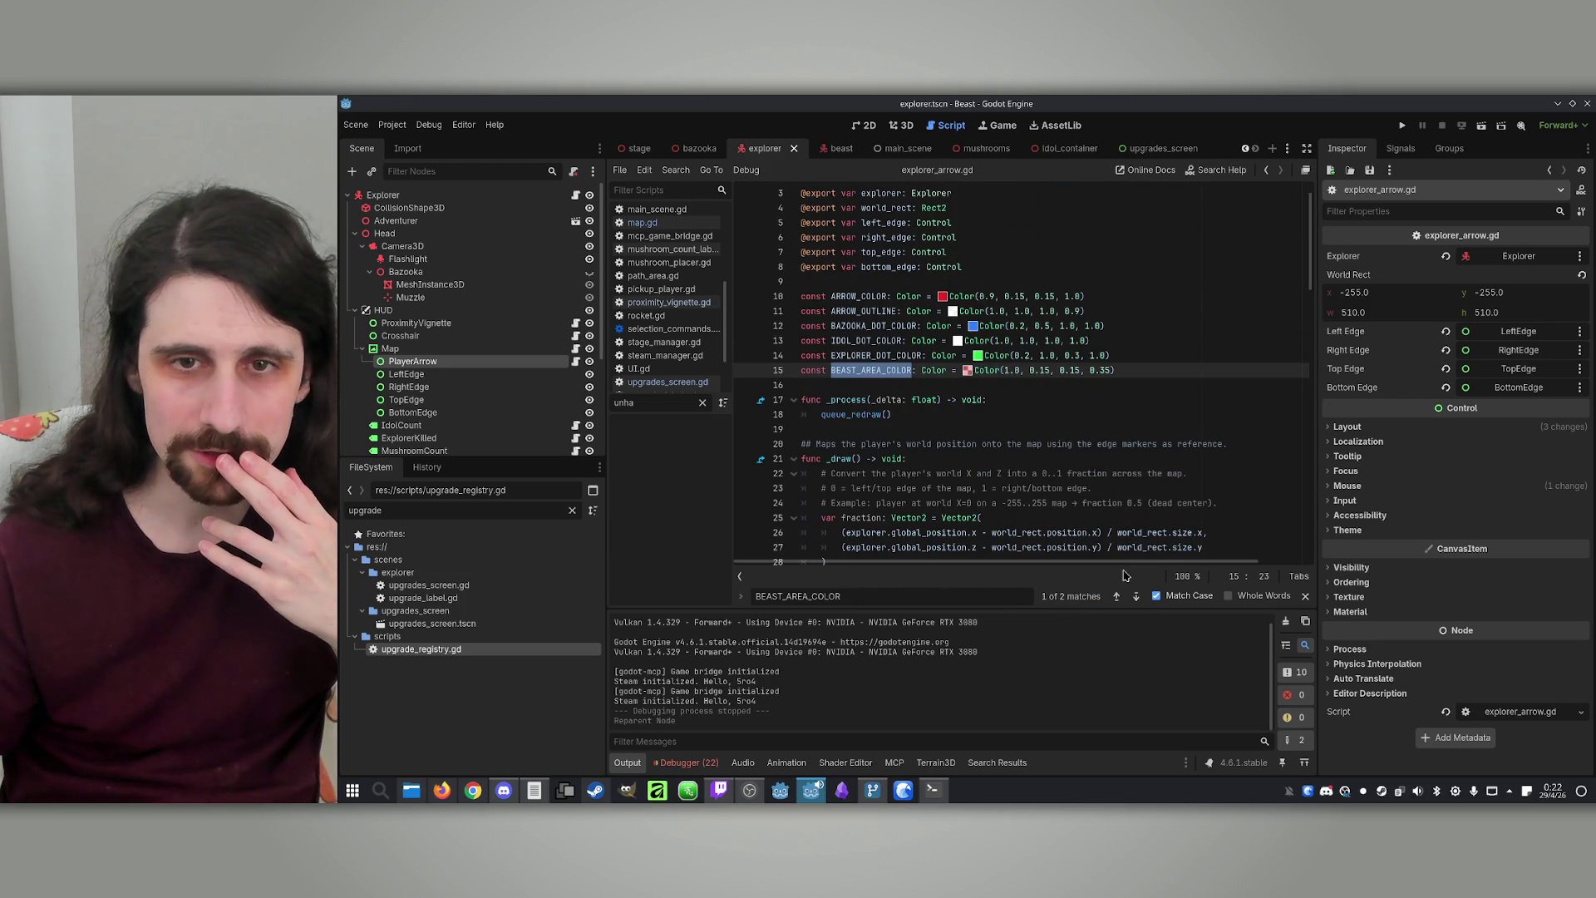
{"action": "left_click", "coordinate": [1136, 597]}
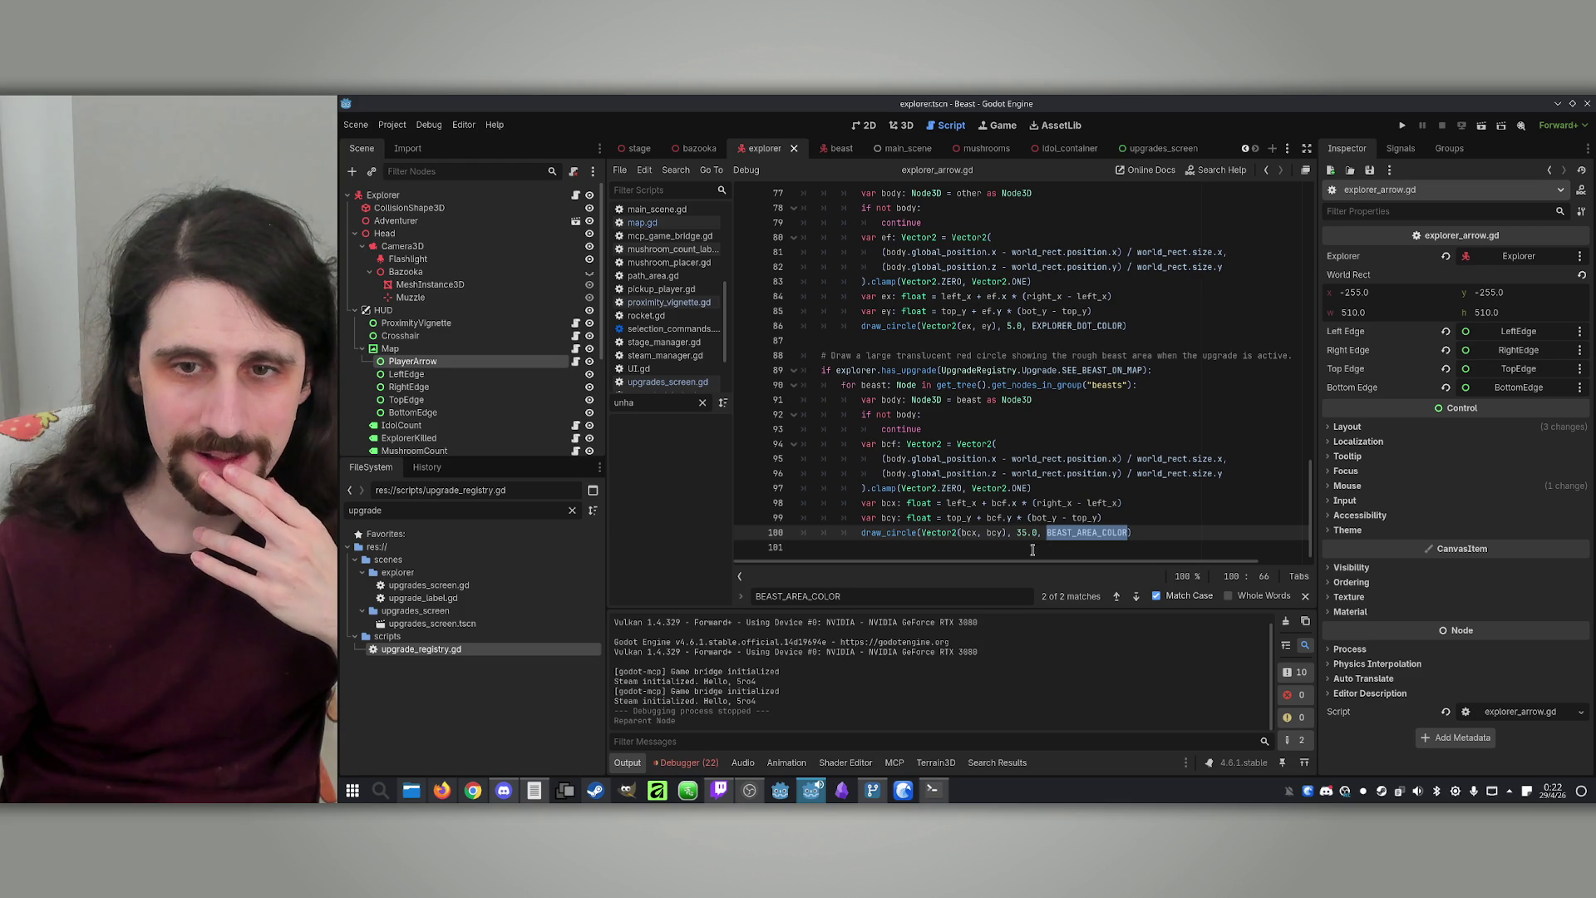
{"action": "double_click", "coordinate": [1021, 533]}
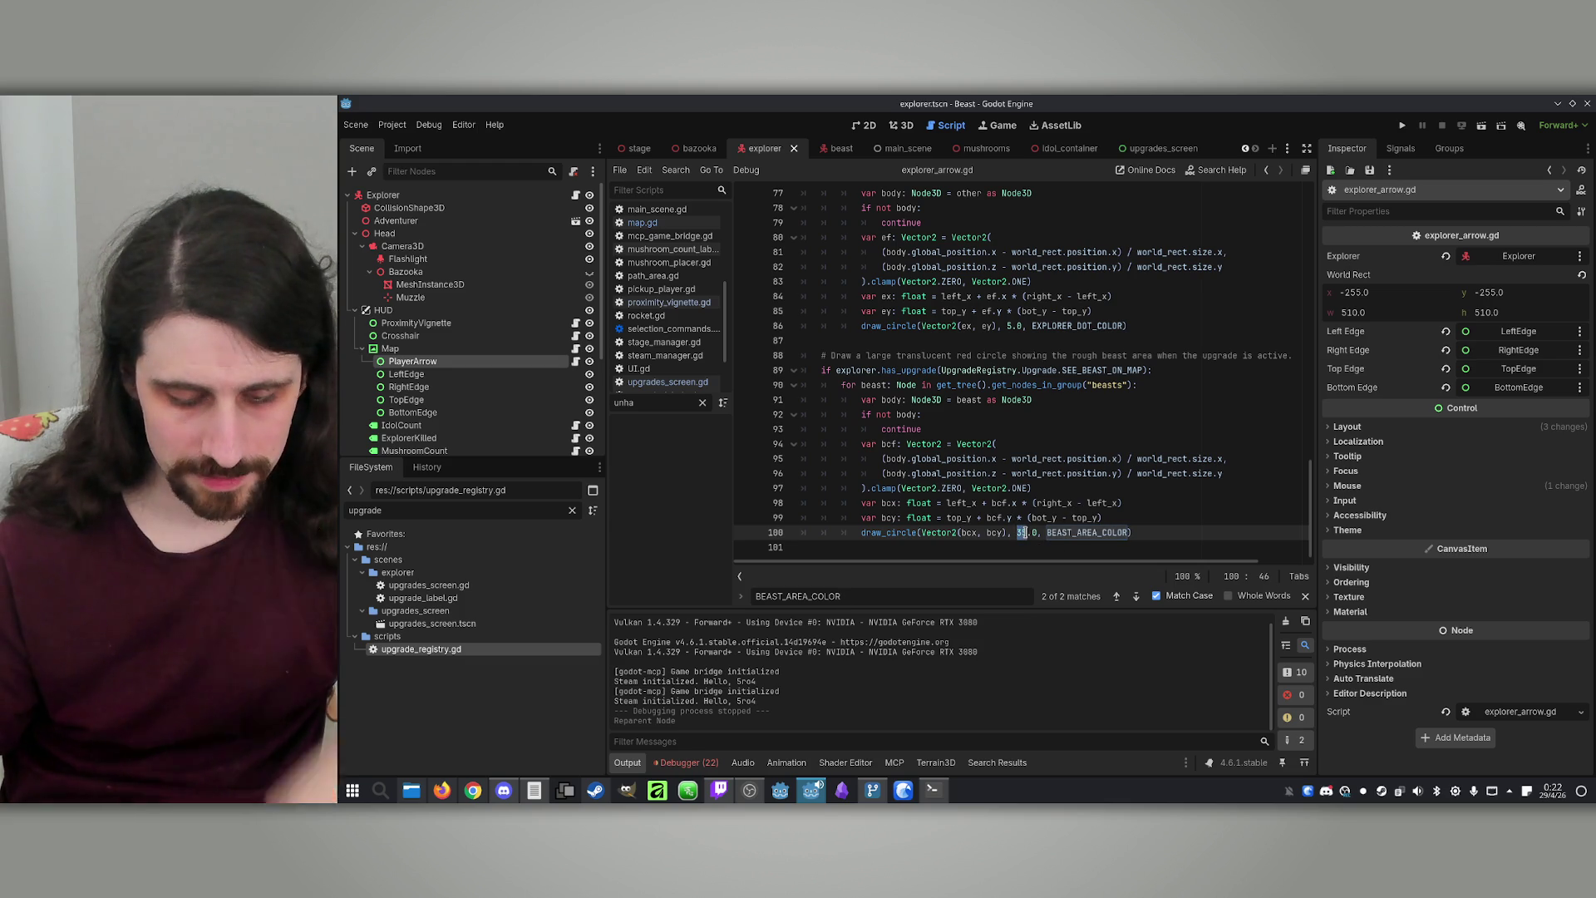
{"action": "type", "text": "50"}
{"action": "key", "text": "Down"}
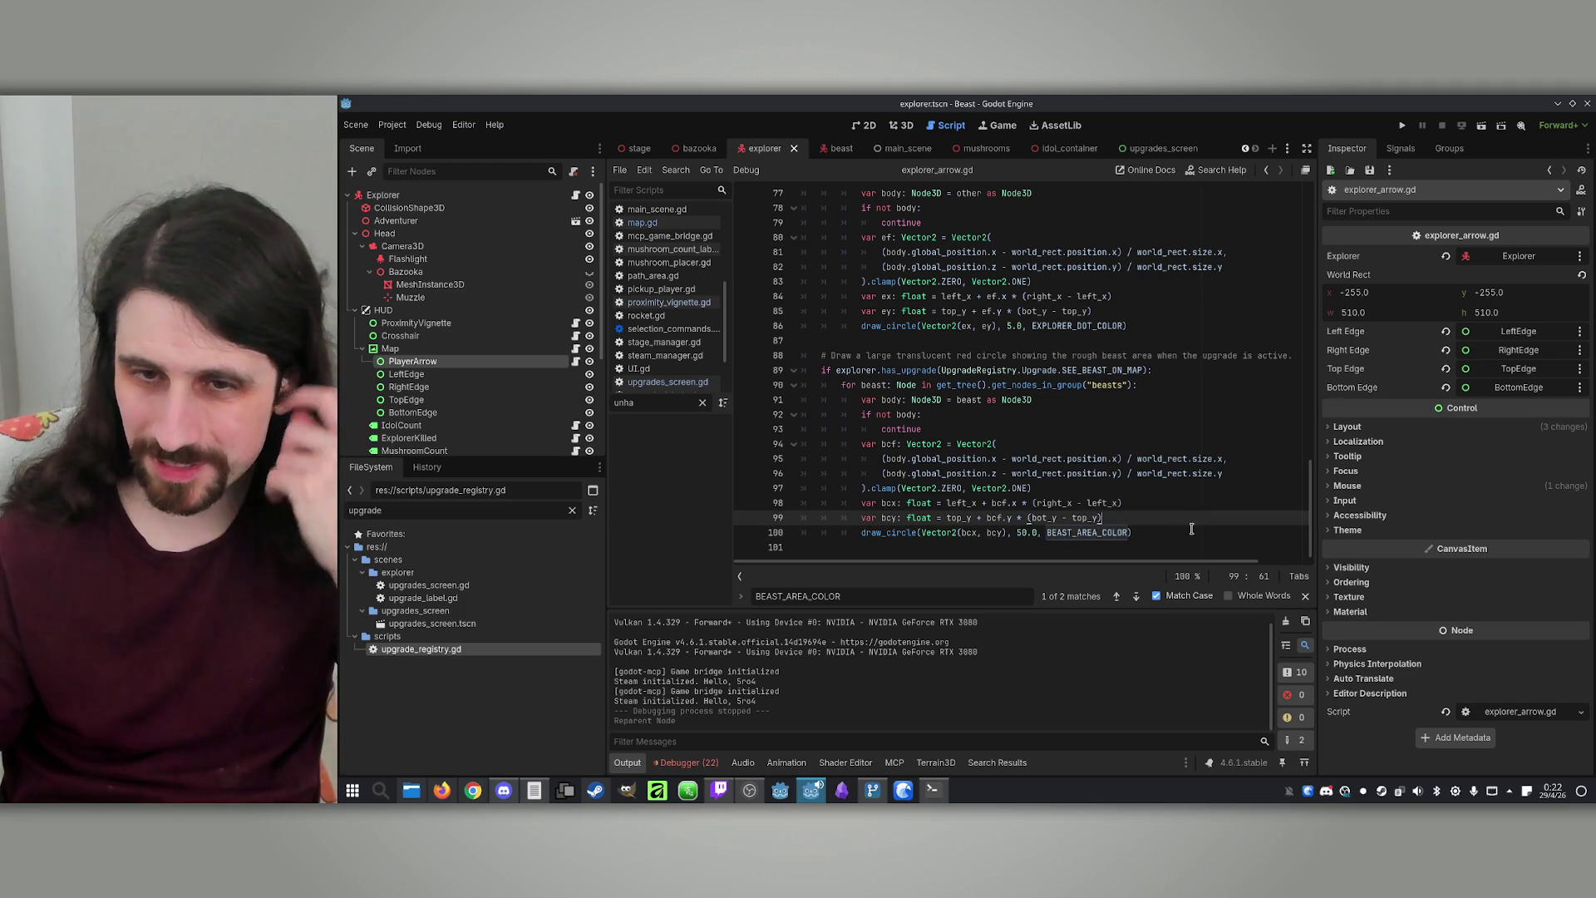
{"action": "left_click", "coordinate": [1402, 126]}
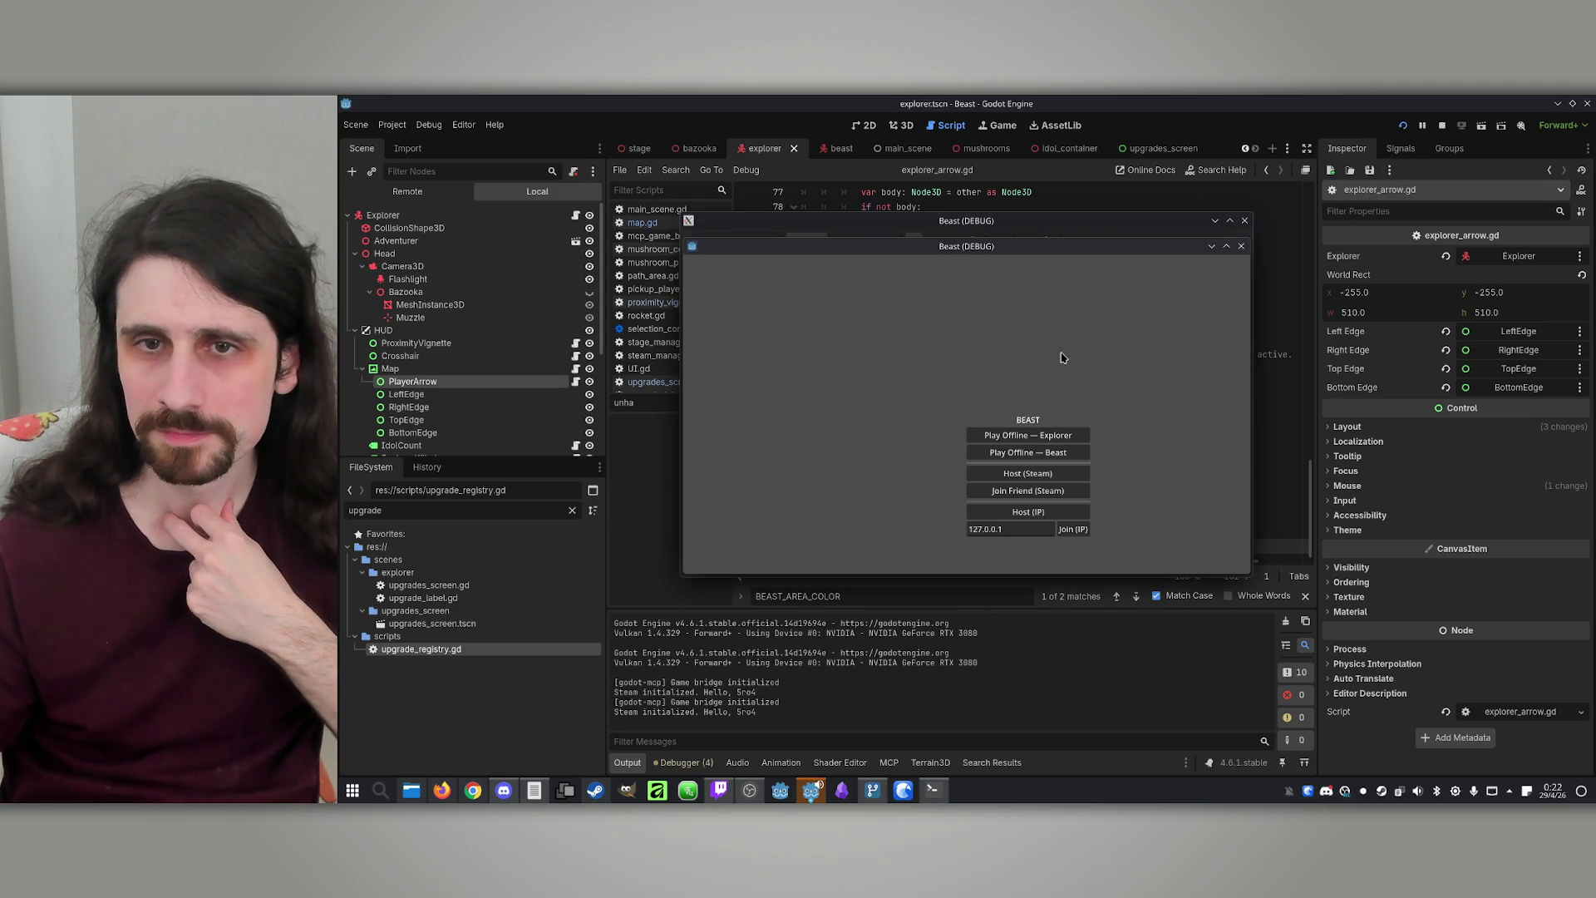
Place the debug windows side by side, host in the left, join from the right, and start
{"action": "left_click_drag", "start_coordinate": [1071, 252], "coordinate": [1430, 241]}
{"action": "left_click_drag", "start_coordinate": [989, 222], "coordinate": [724, 216]}
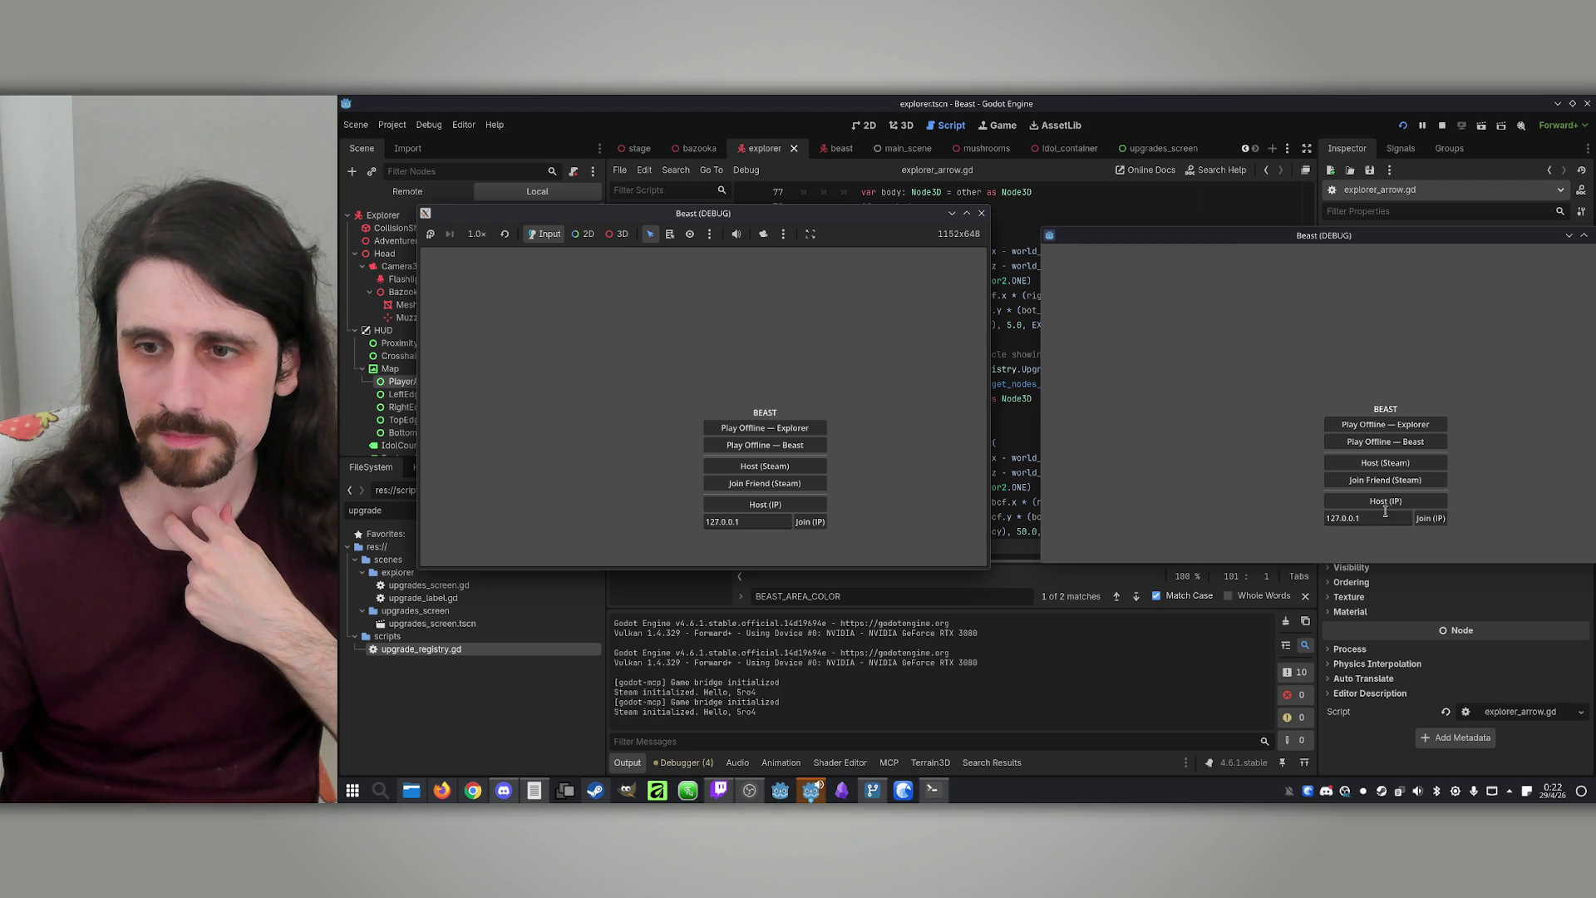
{"action": "left_click", "coordinate": [767, 505]}
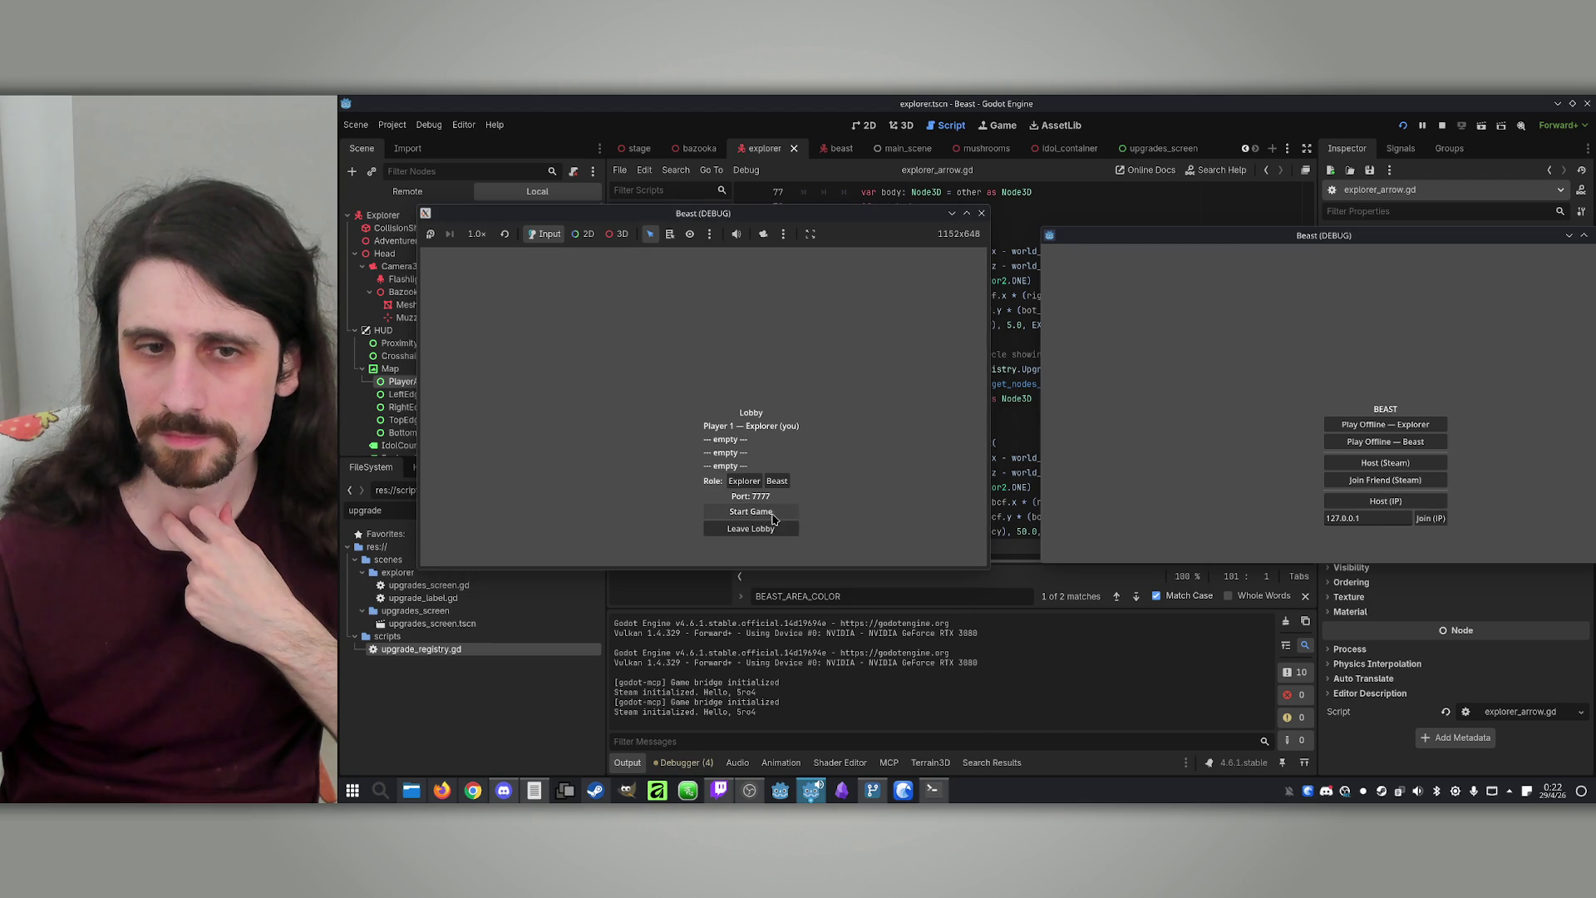
{"action": "left_click", "coordinate": [1430, 518]}
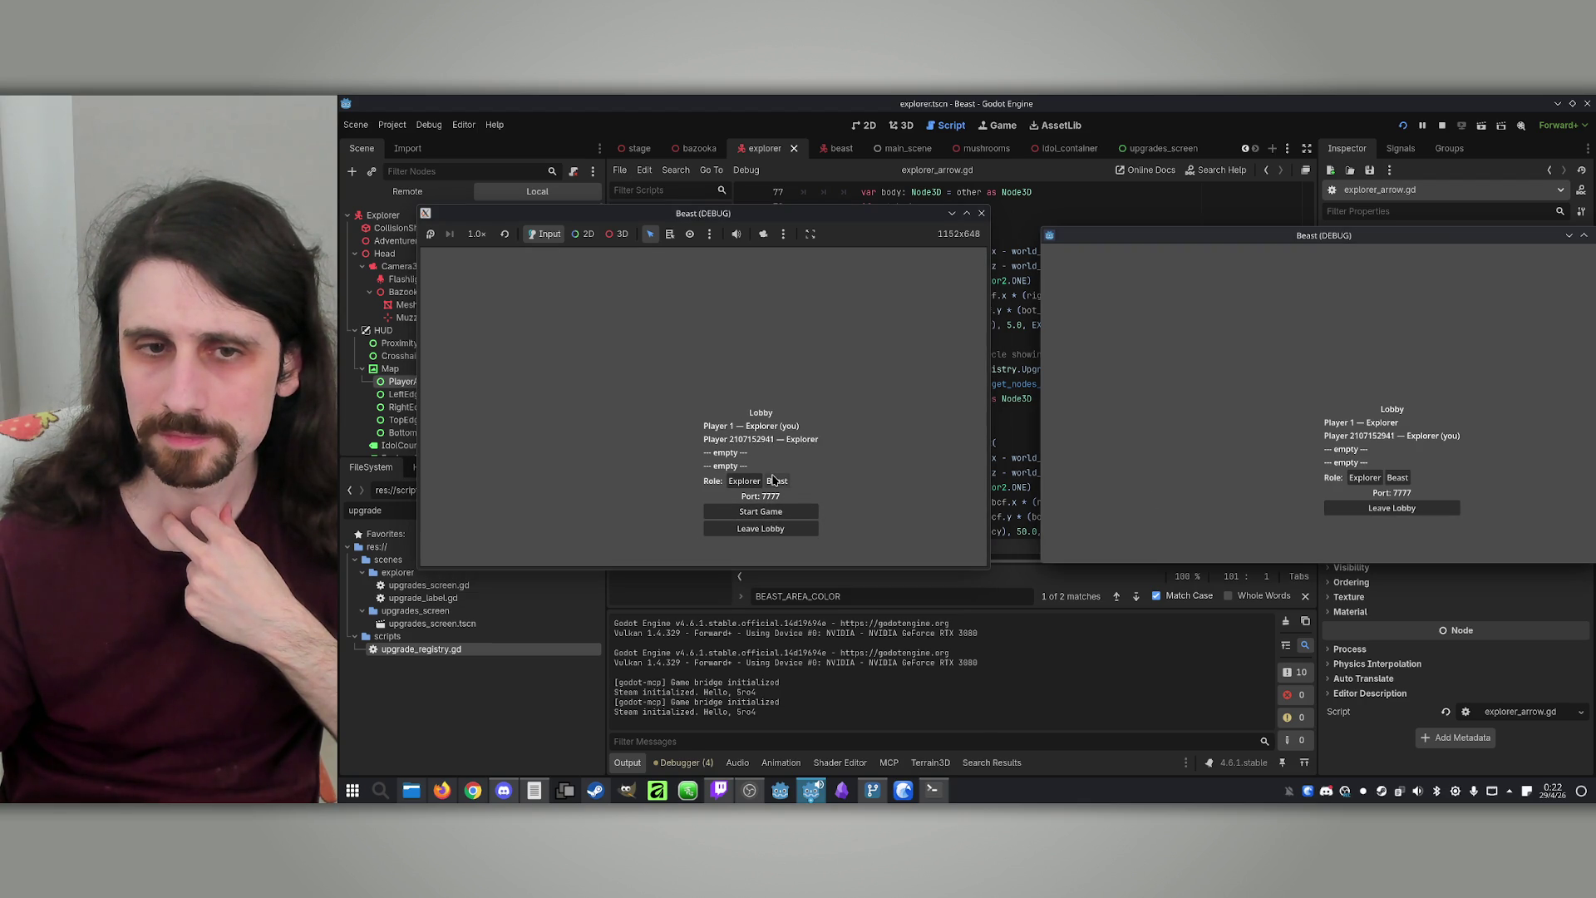
{"action": "left_click", "coordinate": [776, 512]}
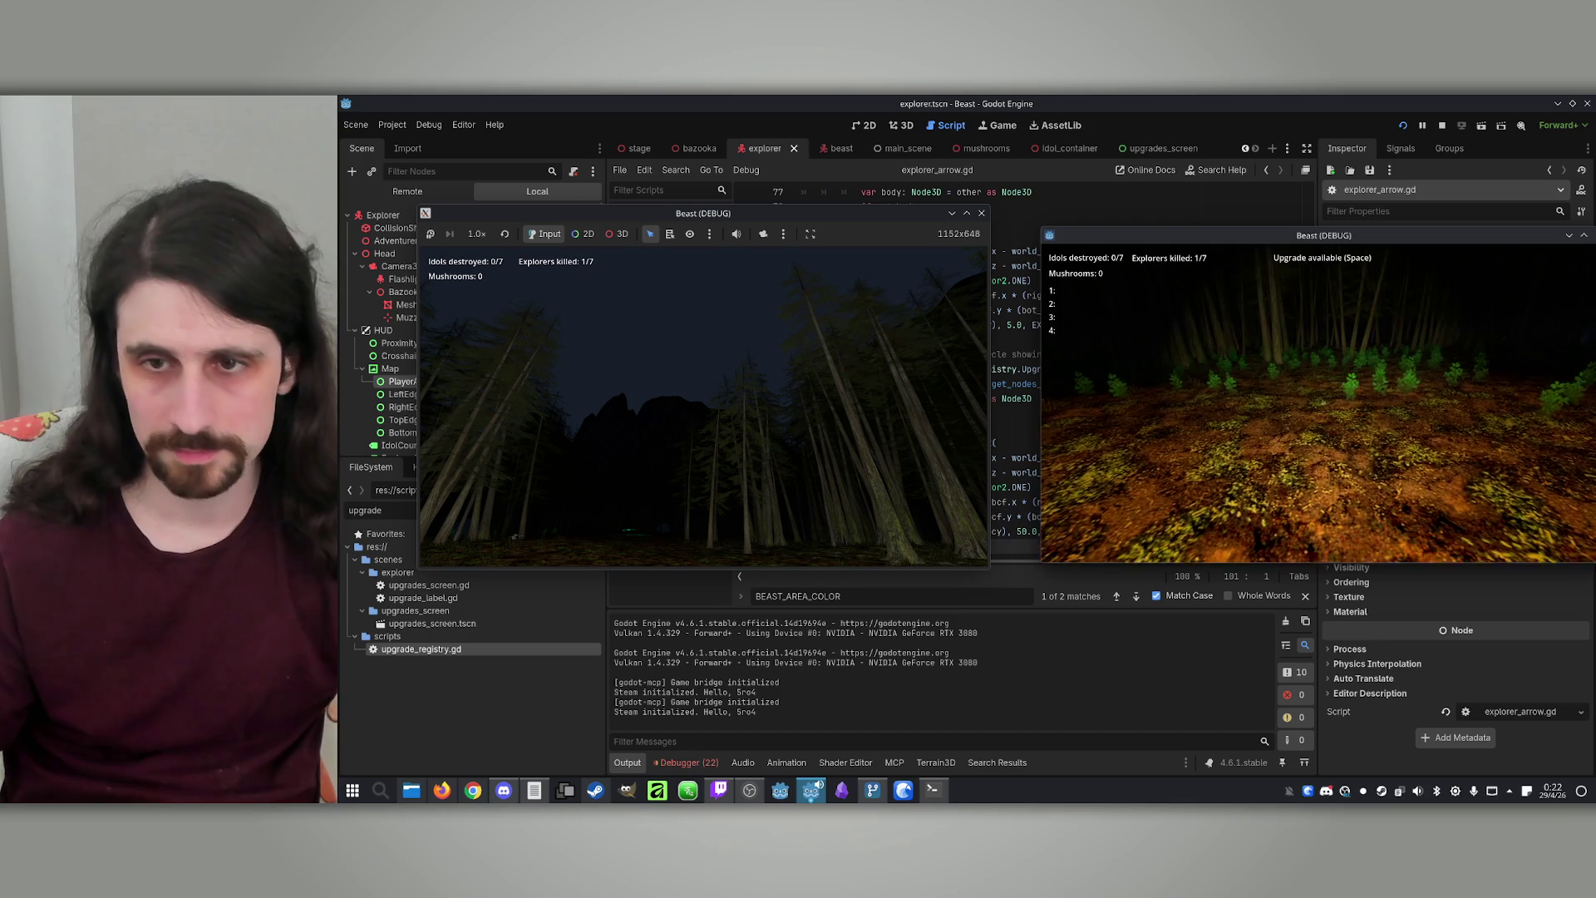
Pick the Danger Sense, Trail Runner, +20% Speed and Beast Sense upgrades
{"action": "key", "text": "space"}
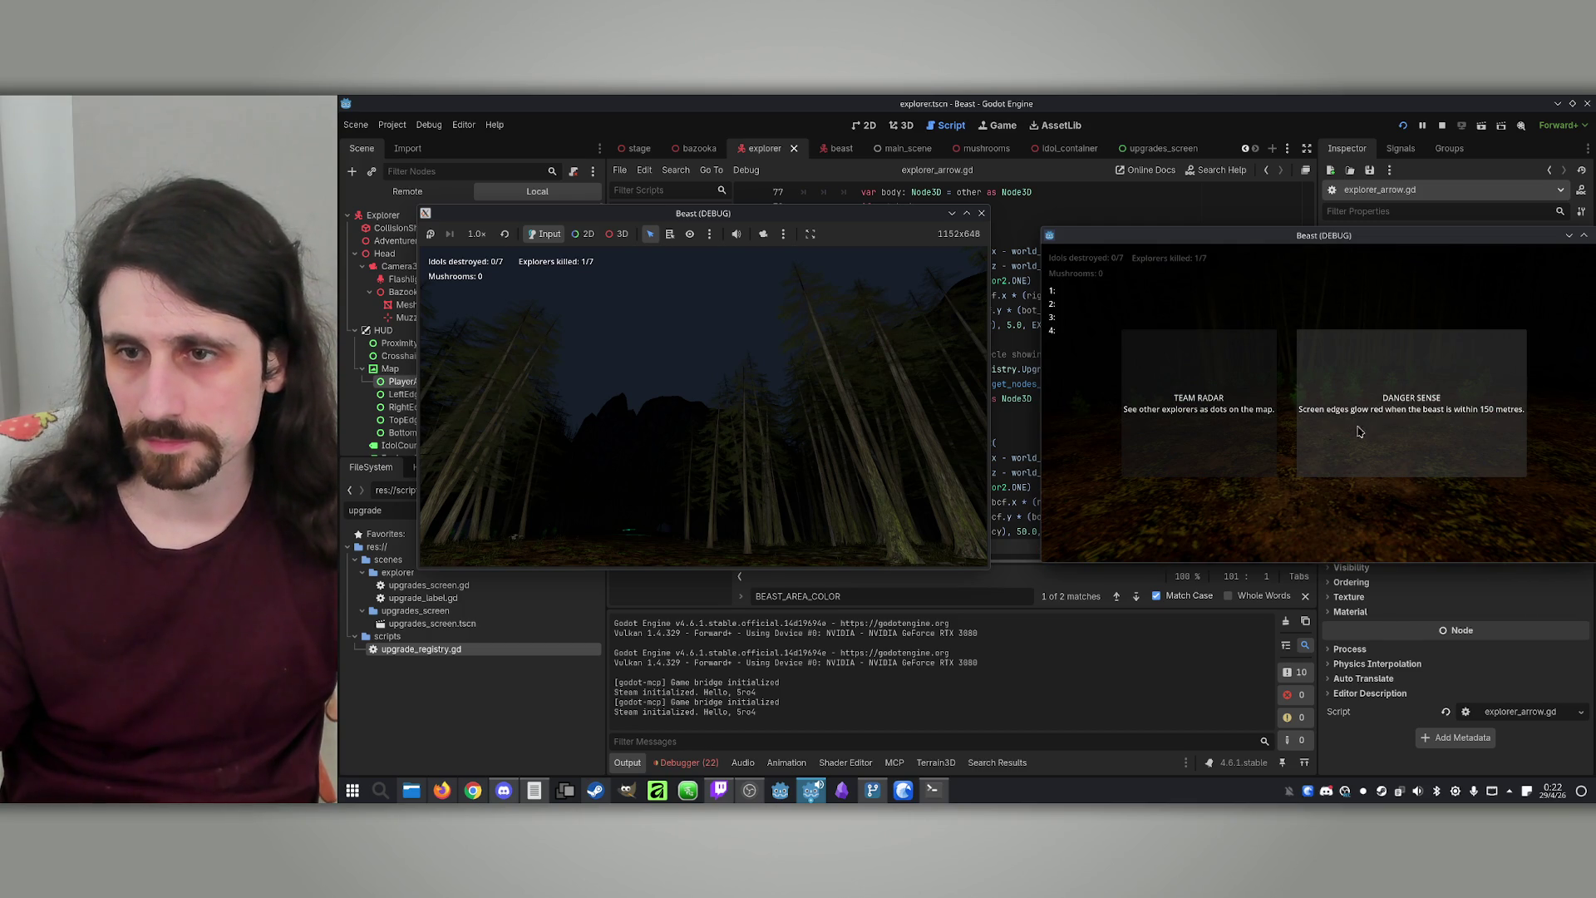
{"action": "left_click", "coordinate": [1367, 430]}
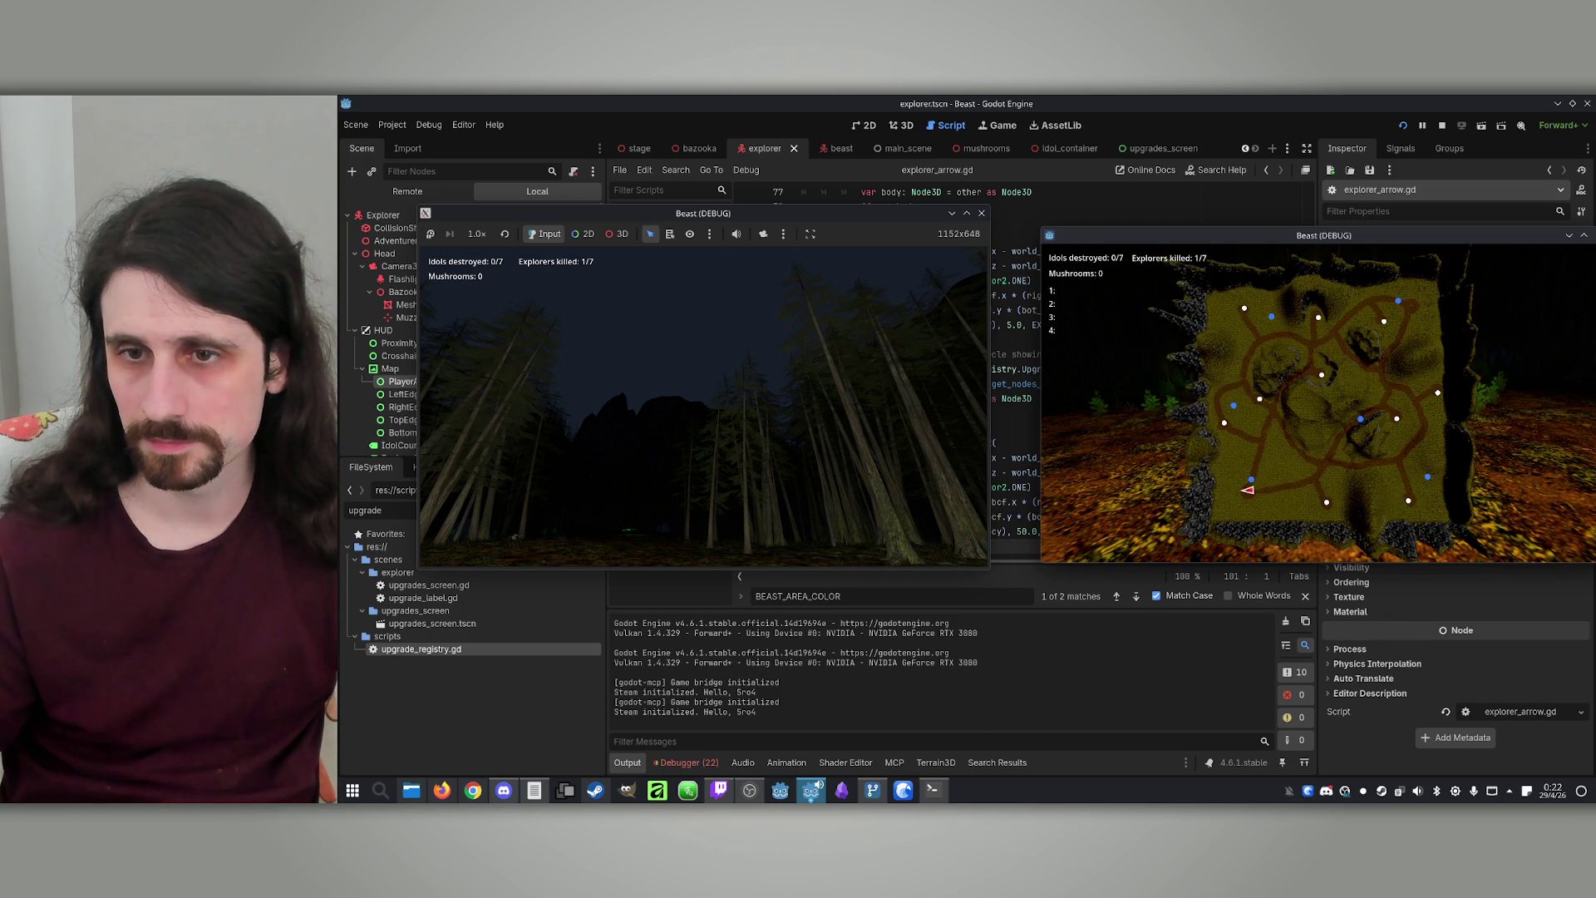
{"action": "key", "text": "space"}
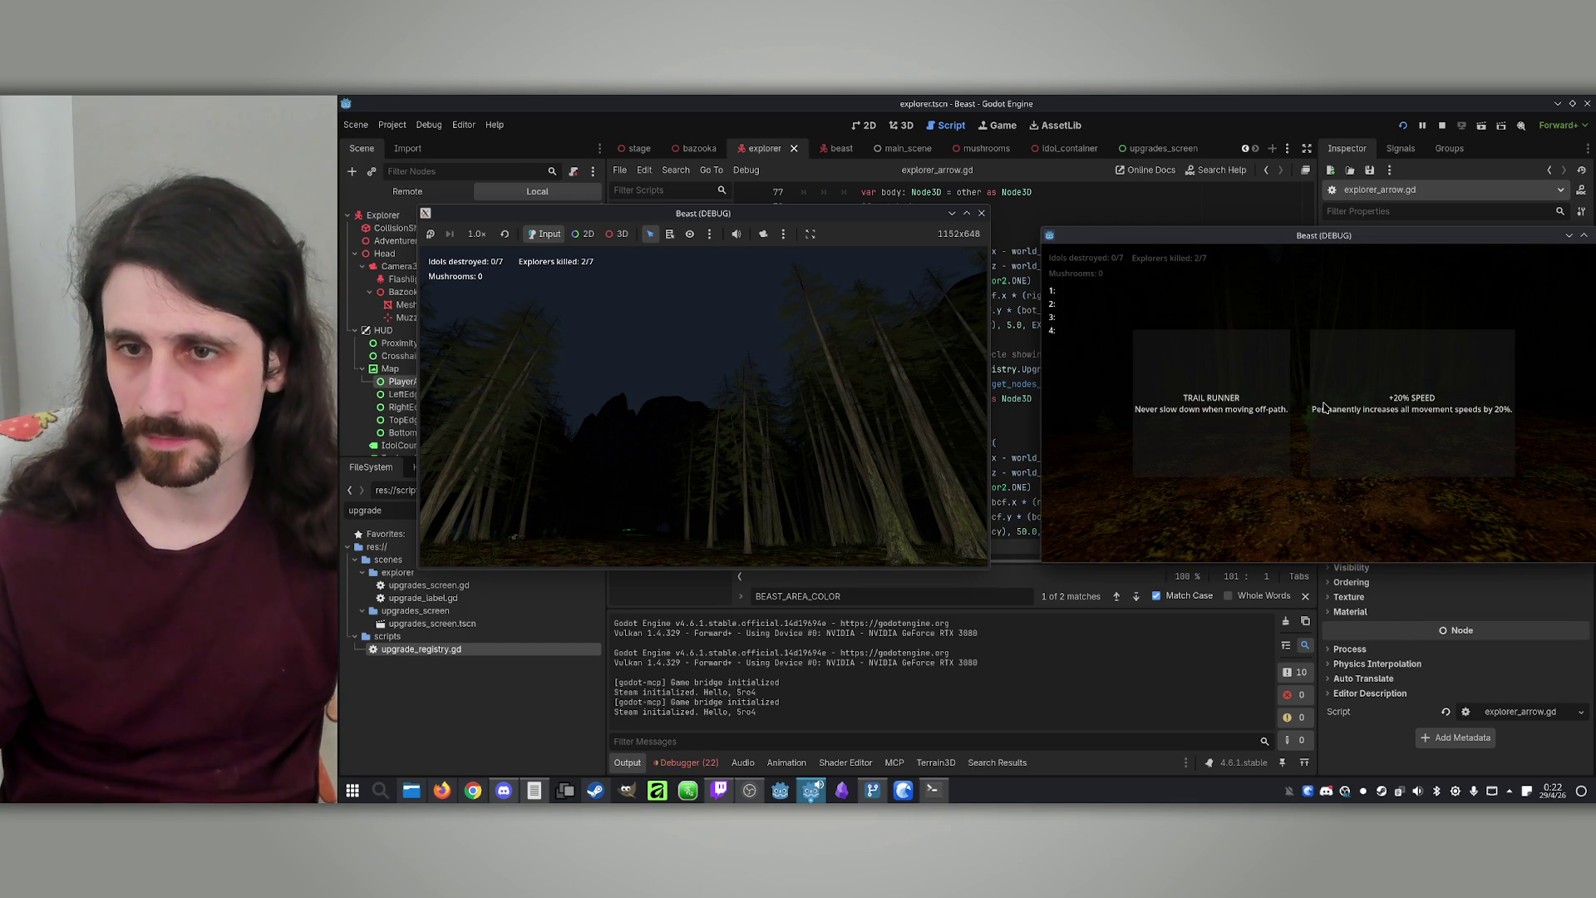
{"action": "left_click", "coordinate": [1204, 449]}
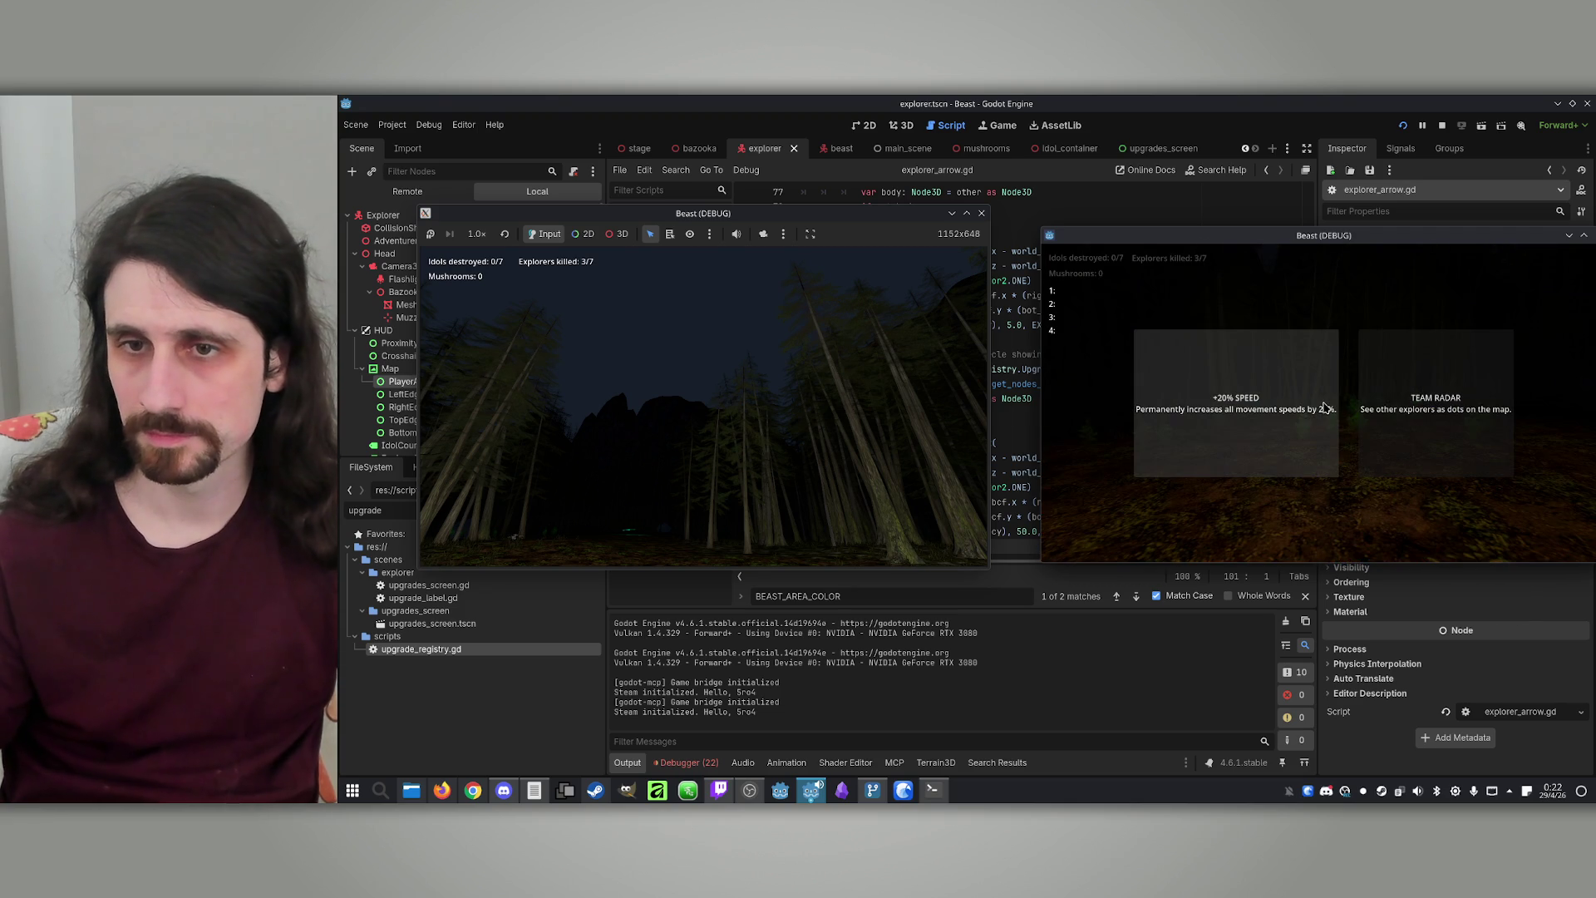
{"action": "left_click", "coordinate": [1270, 437]}
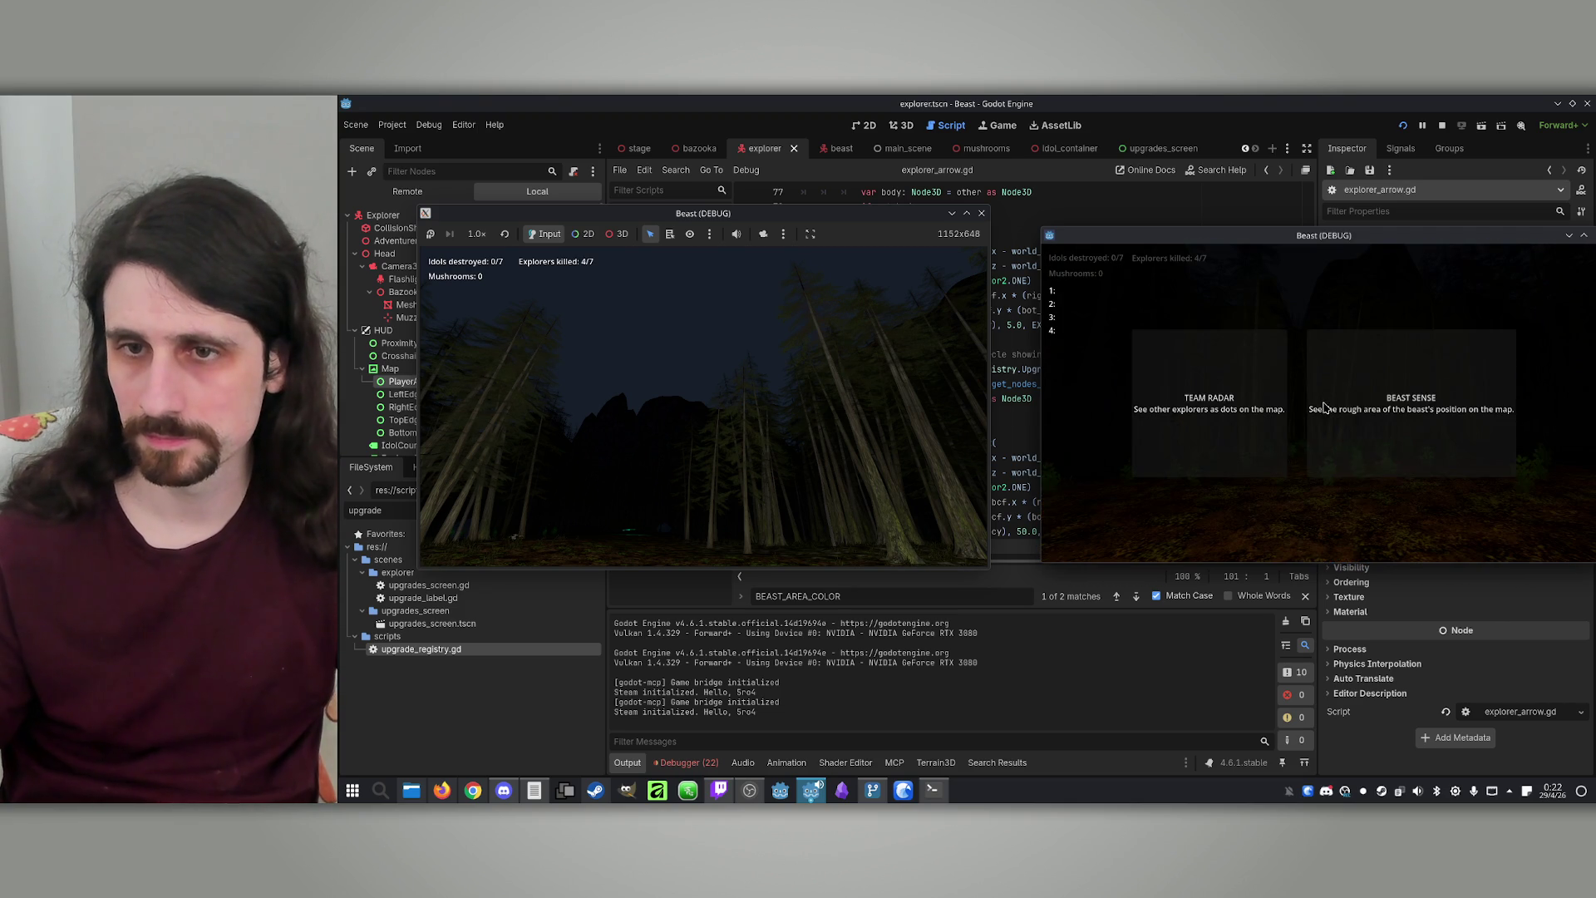
{"action": "left_click", "coordinate": [1383, 450]}
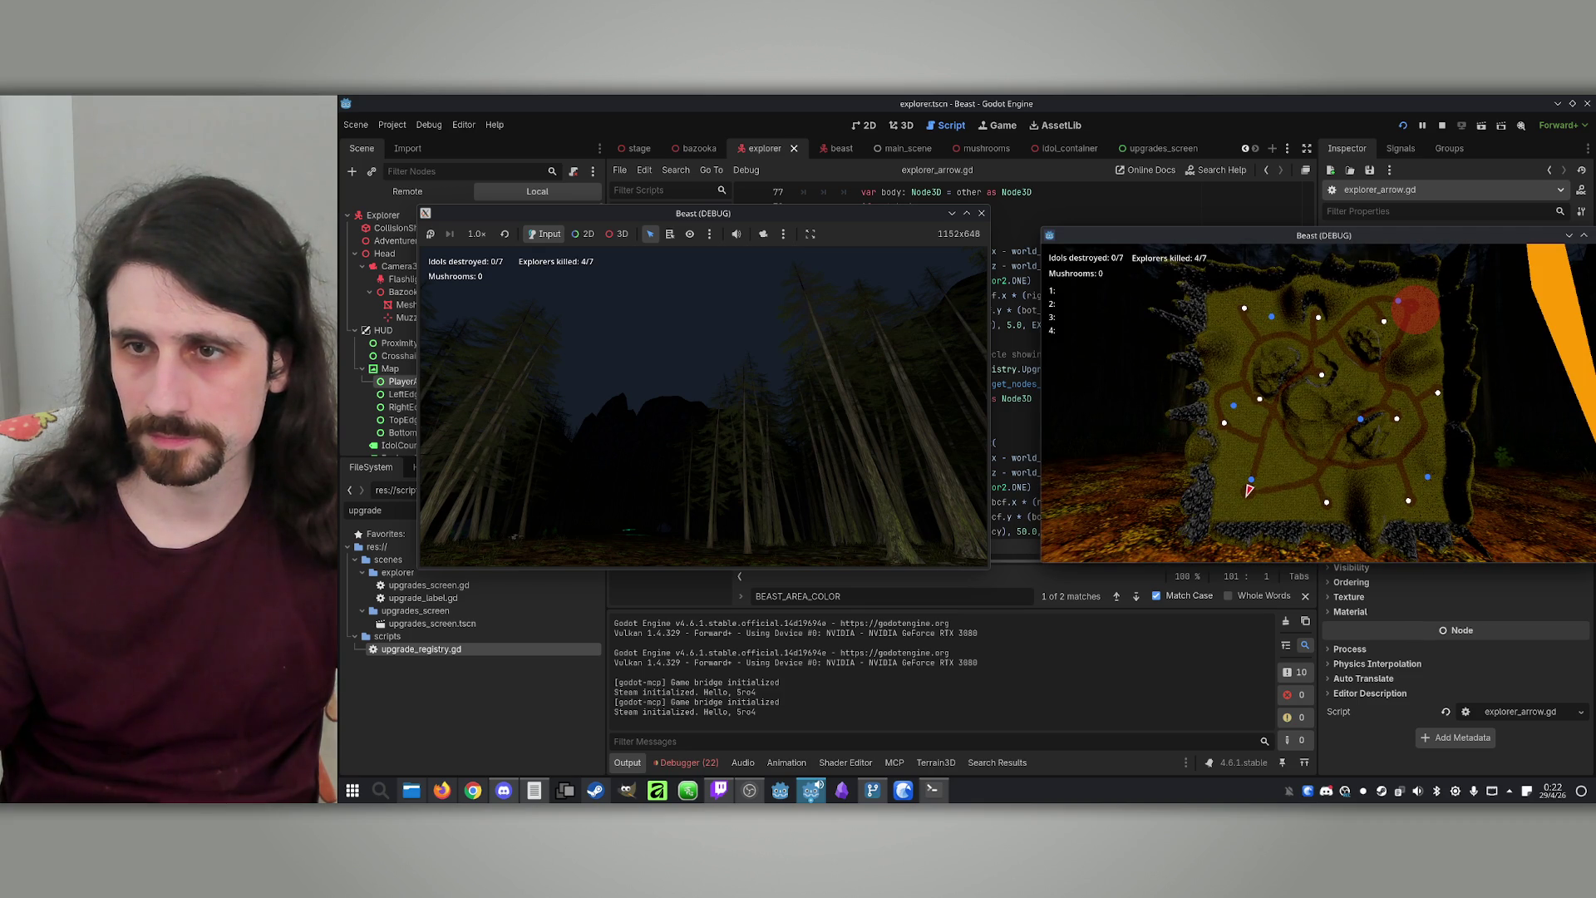
Toggle the map to check the larger red beast circle, then stop the game
{"action": "key", "text": "m"}
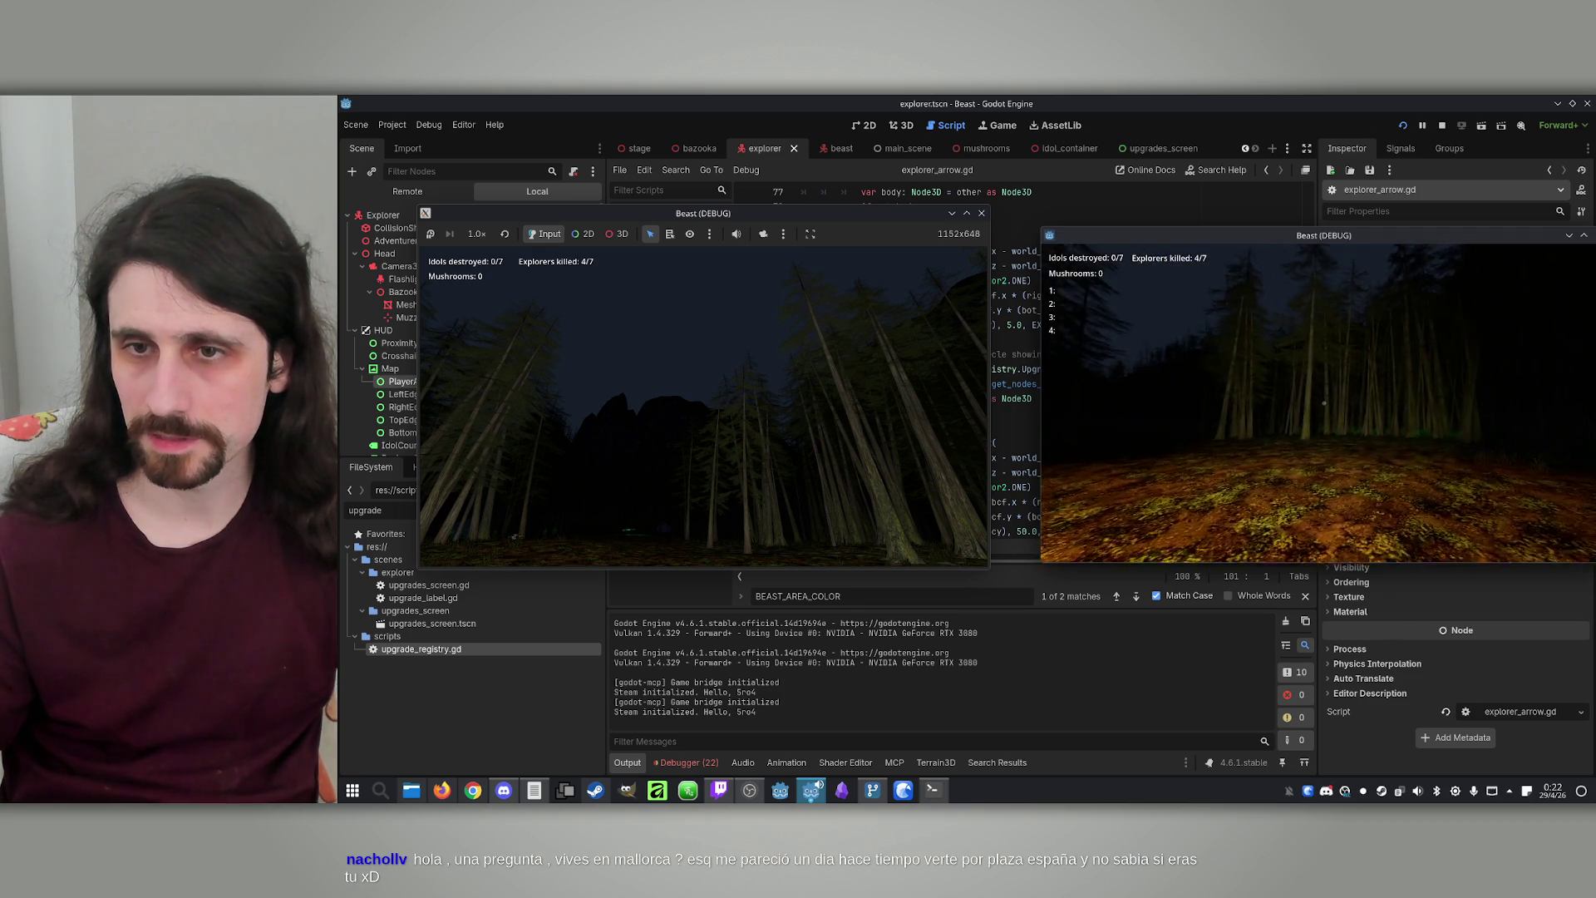
{"action": "key", "text": "m"}
{"action": "key", "text": "m"}
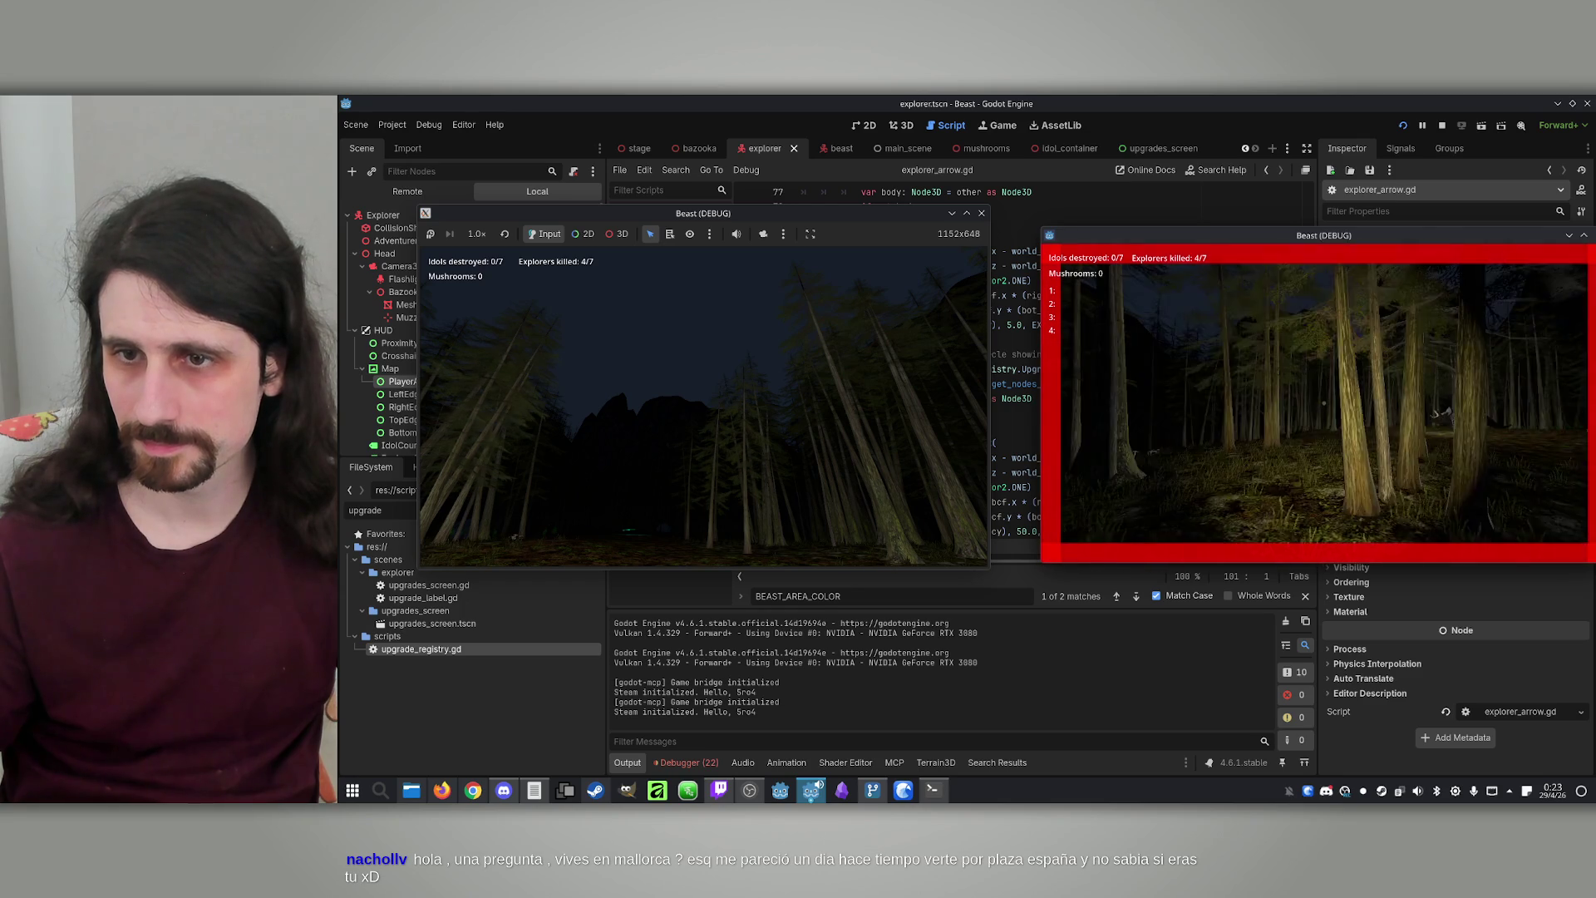
{"action": "key", "text": "super"}
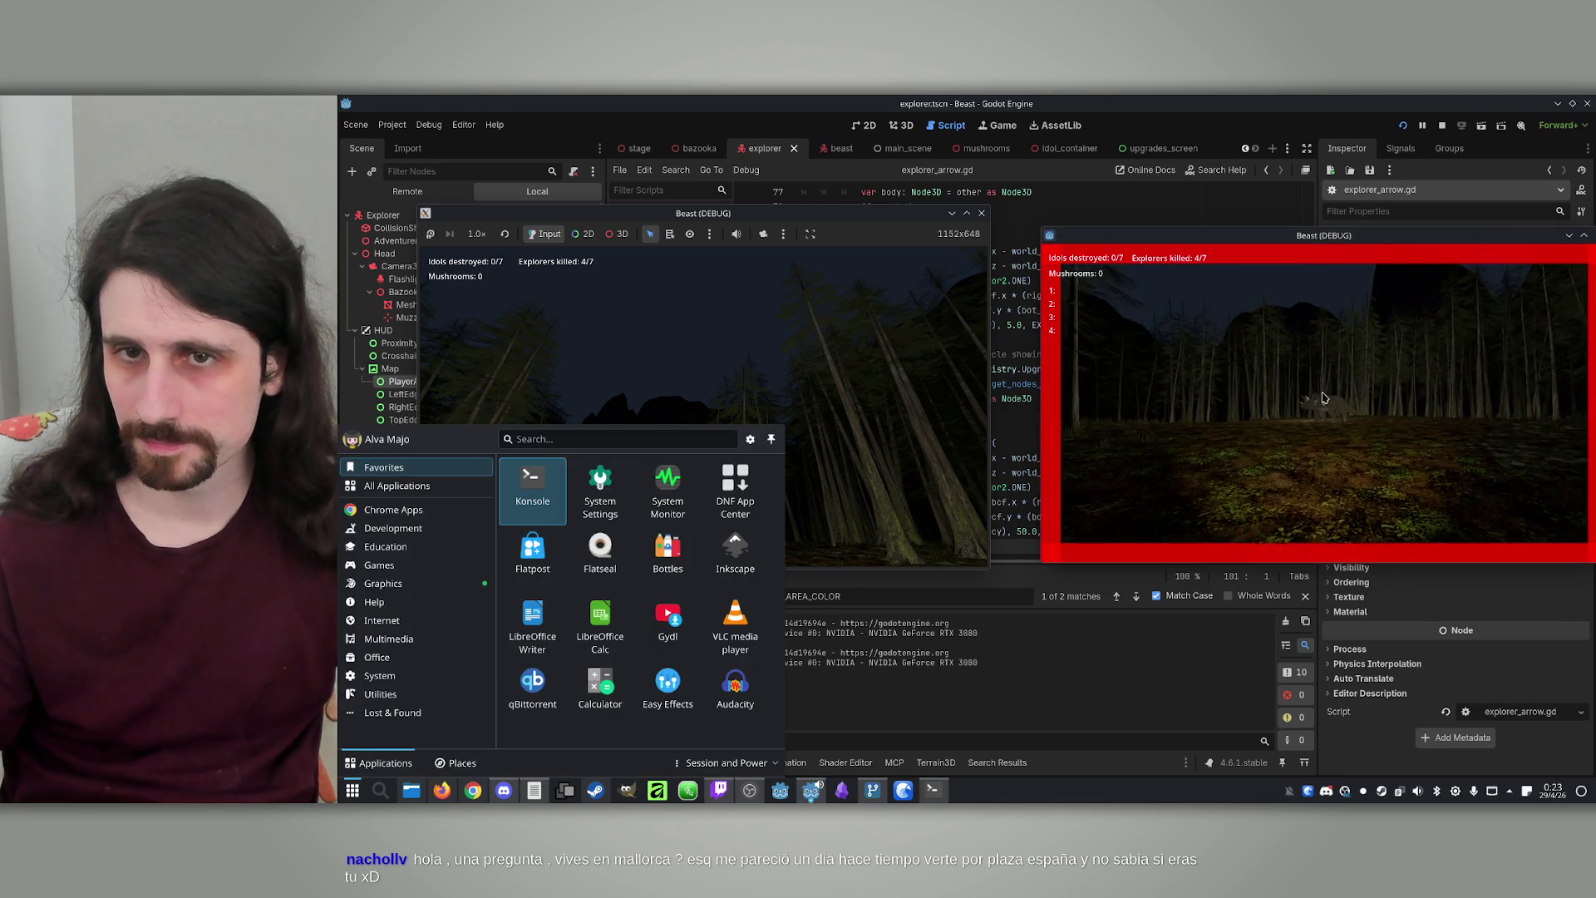
{"action": "left_click", "coordinate": [1442, 133]}
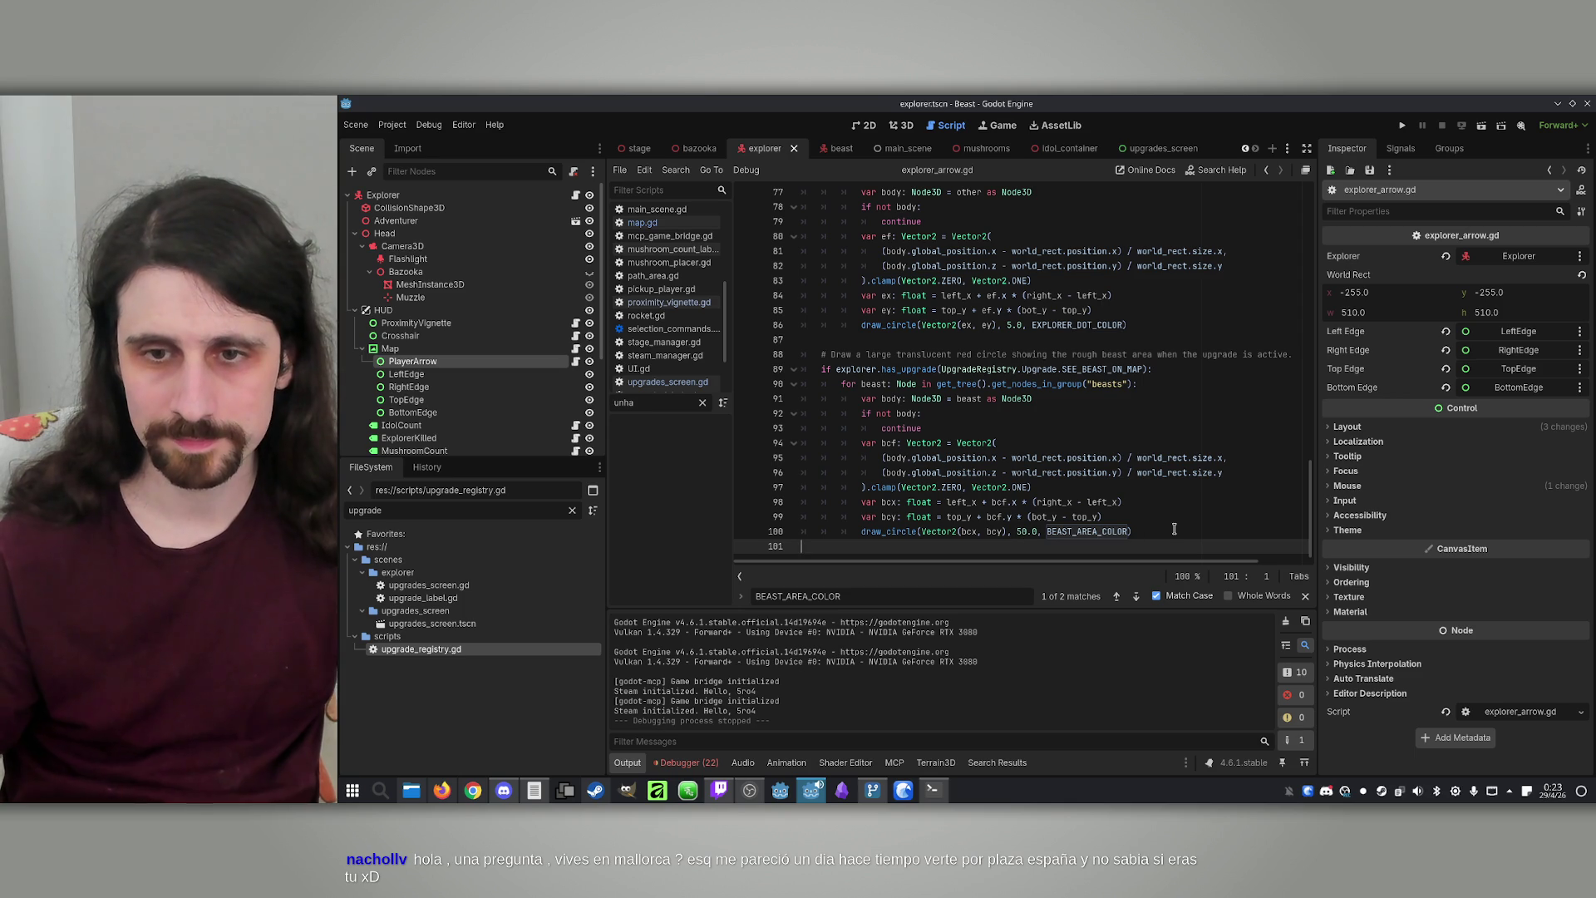
Put the caret at the ends of lines 99 and 100 in explorer_arrow.gd, then bring Claude's Konsole session forward
{"action": "left_click", "coordinate": [1199, 518]}
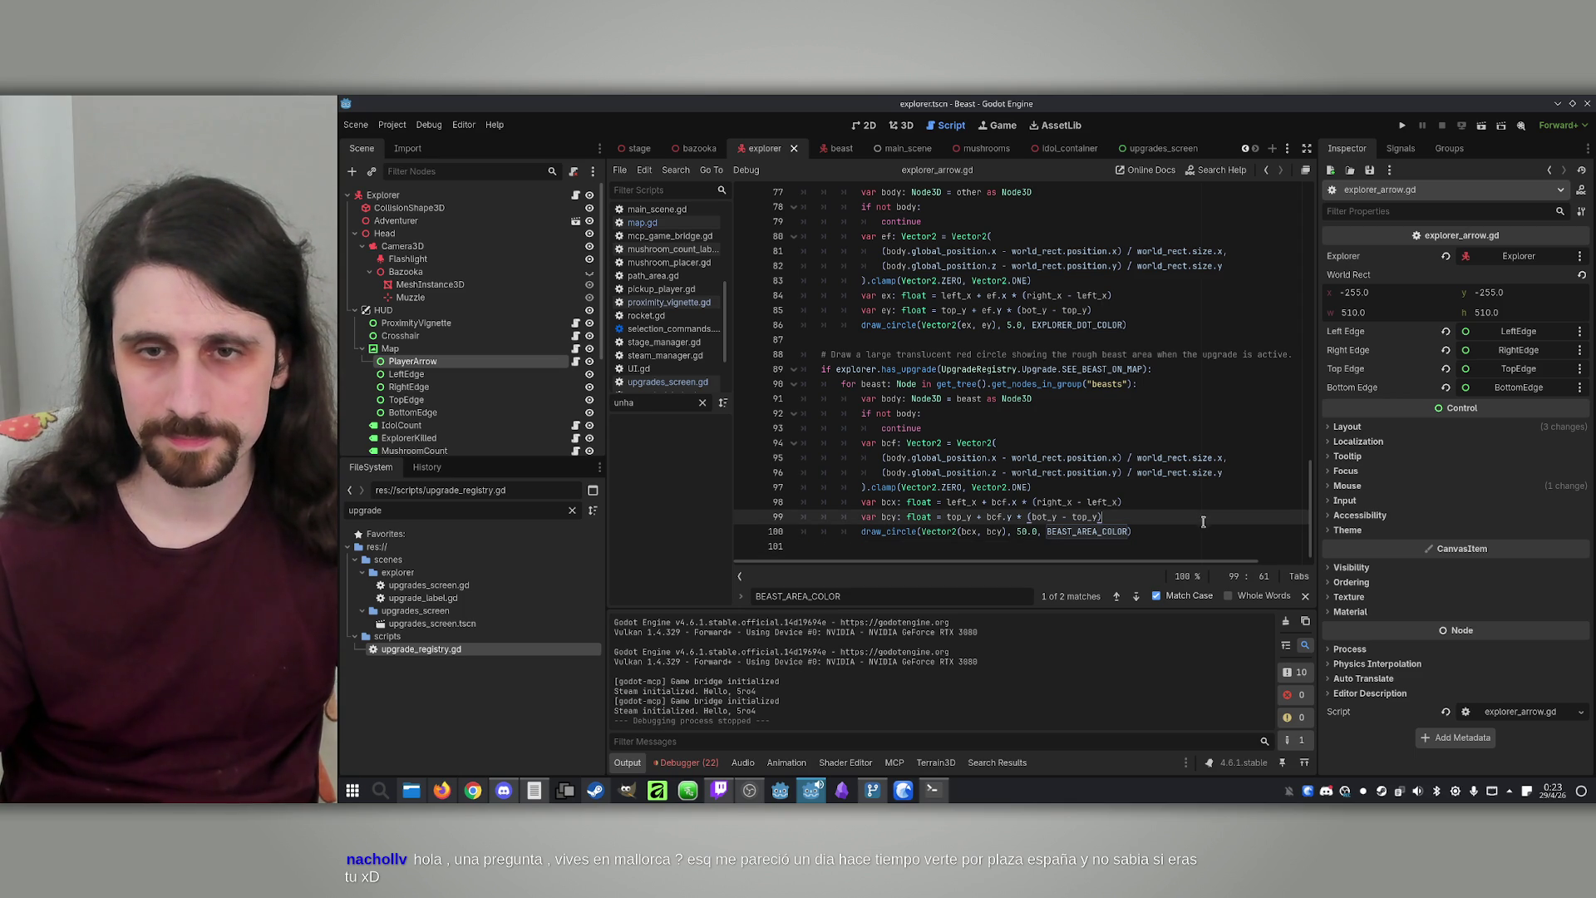
{"action": "left_click", "coordinate": [1154, 533]}
{"action": "left_click", "coordinate": [933, 791]}
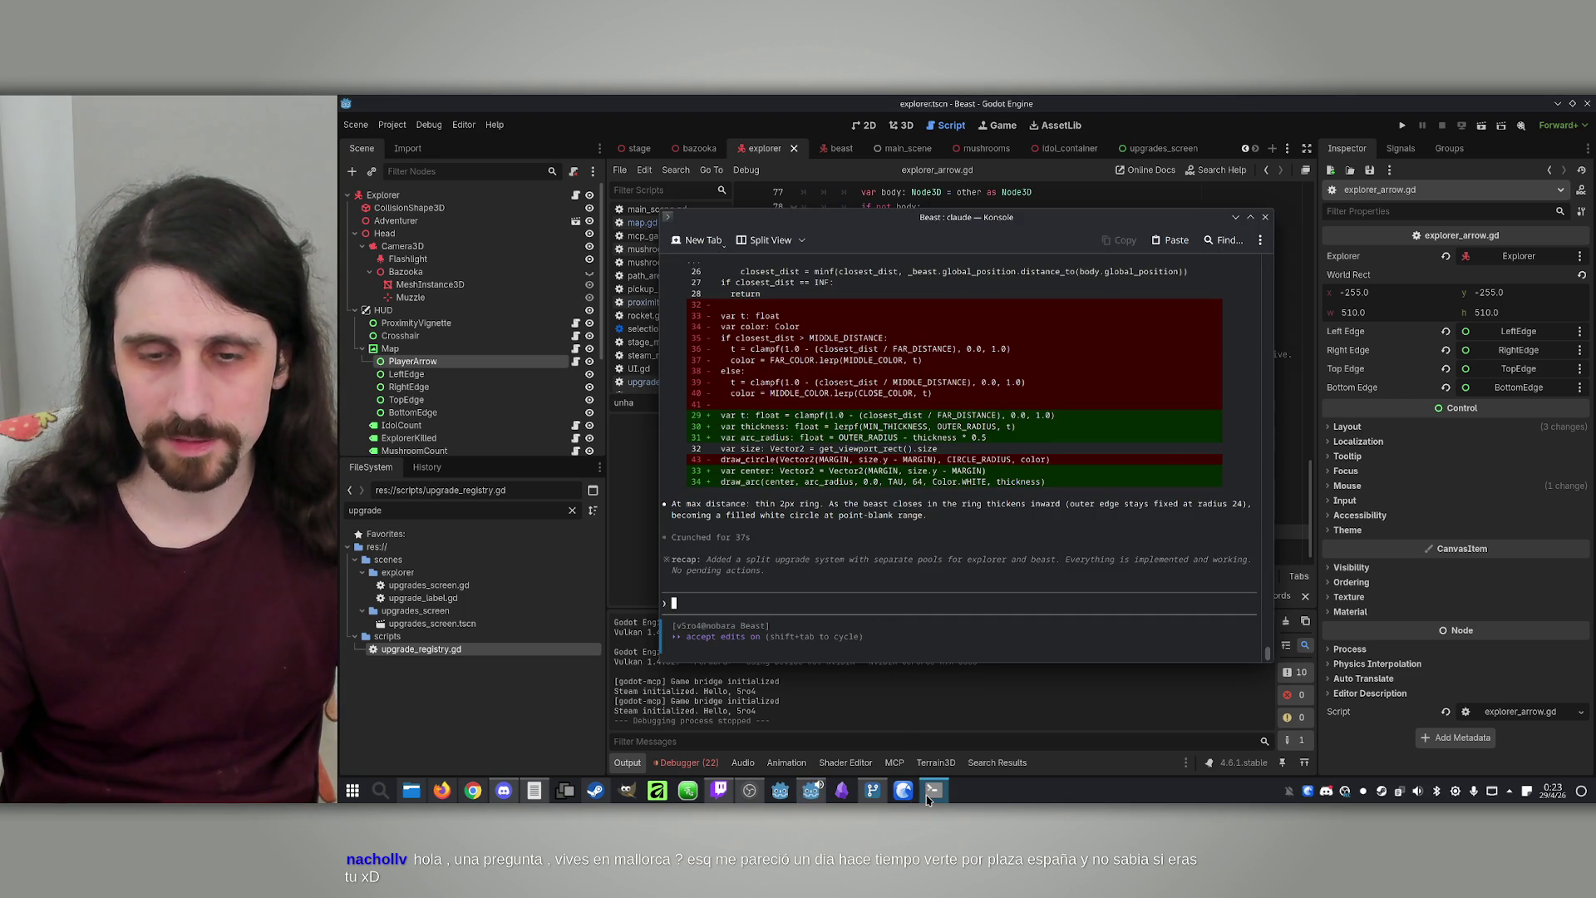
Minimize Konsole to show explorer_arrow.gd again, then check Godot's Debug menu run options
{"action": "left_click", "coordinate": [929, 796]}
{"action": "left_click", "coordinate": [929, 797]}
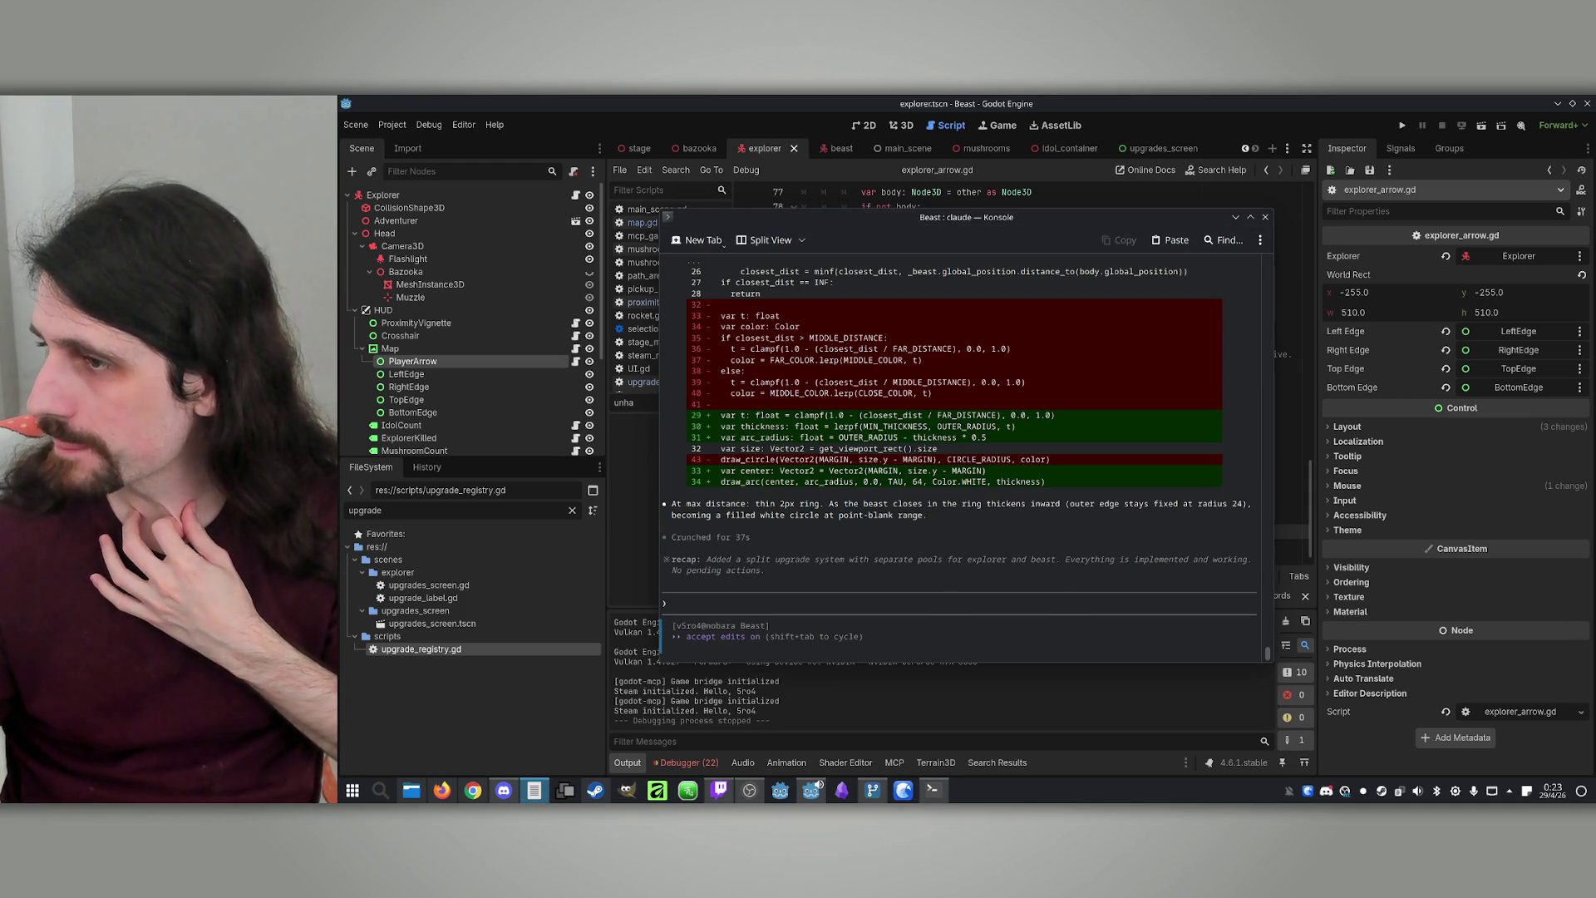
{"action": "left_click", "coordinate": [1235, 218]}
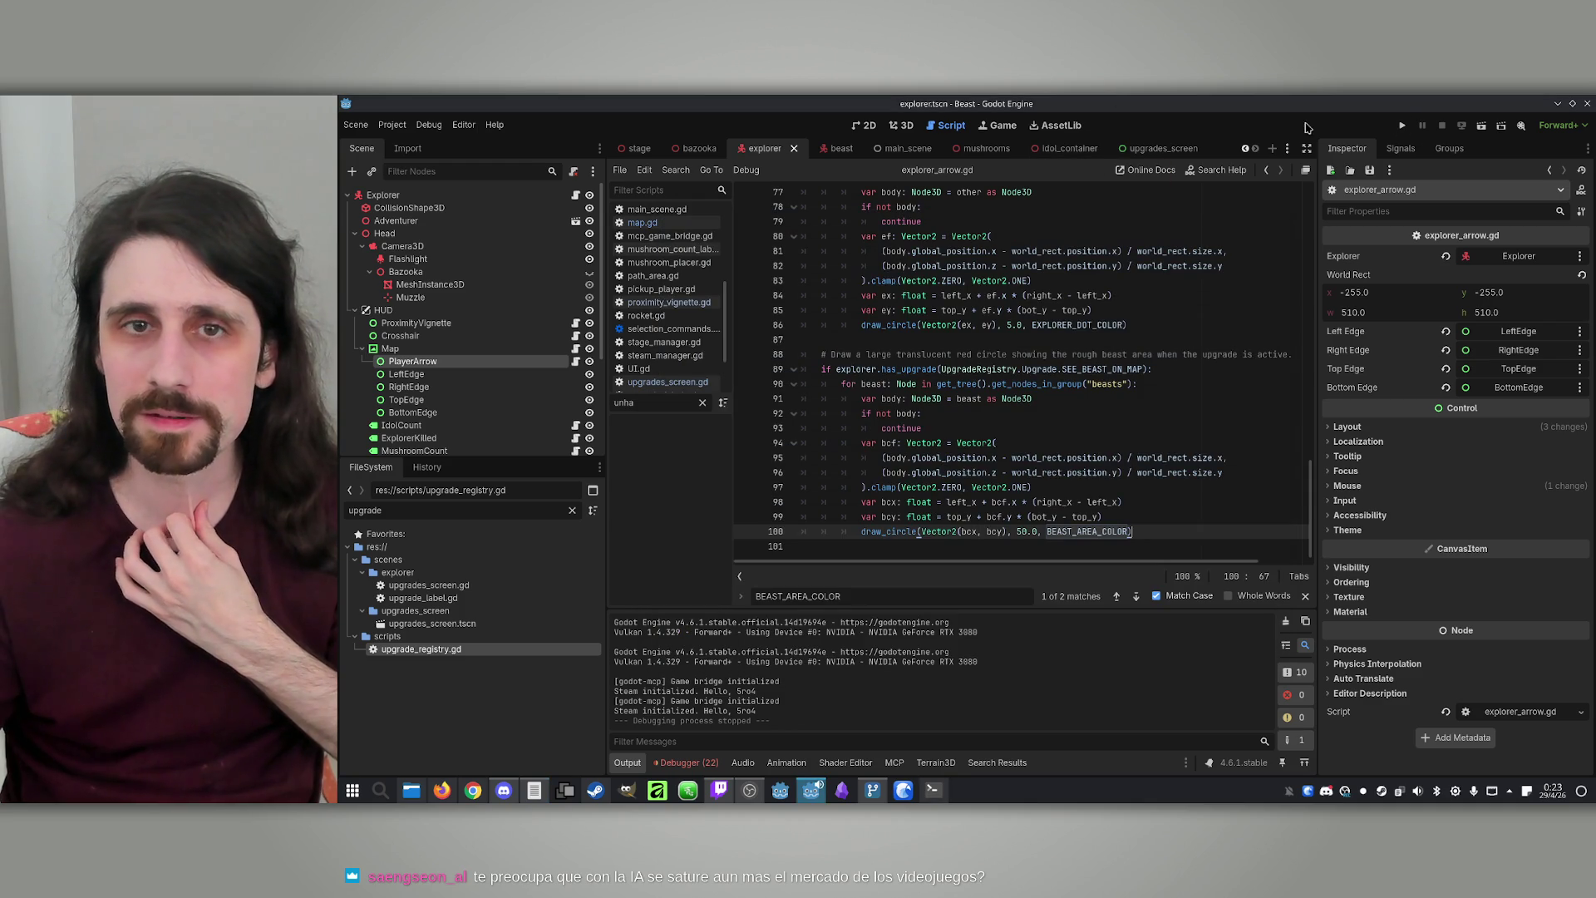
{"action": "left_click", "coordinate": [429, 124]}
{"action": "left_click", "coordinate": [643, 124]}
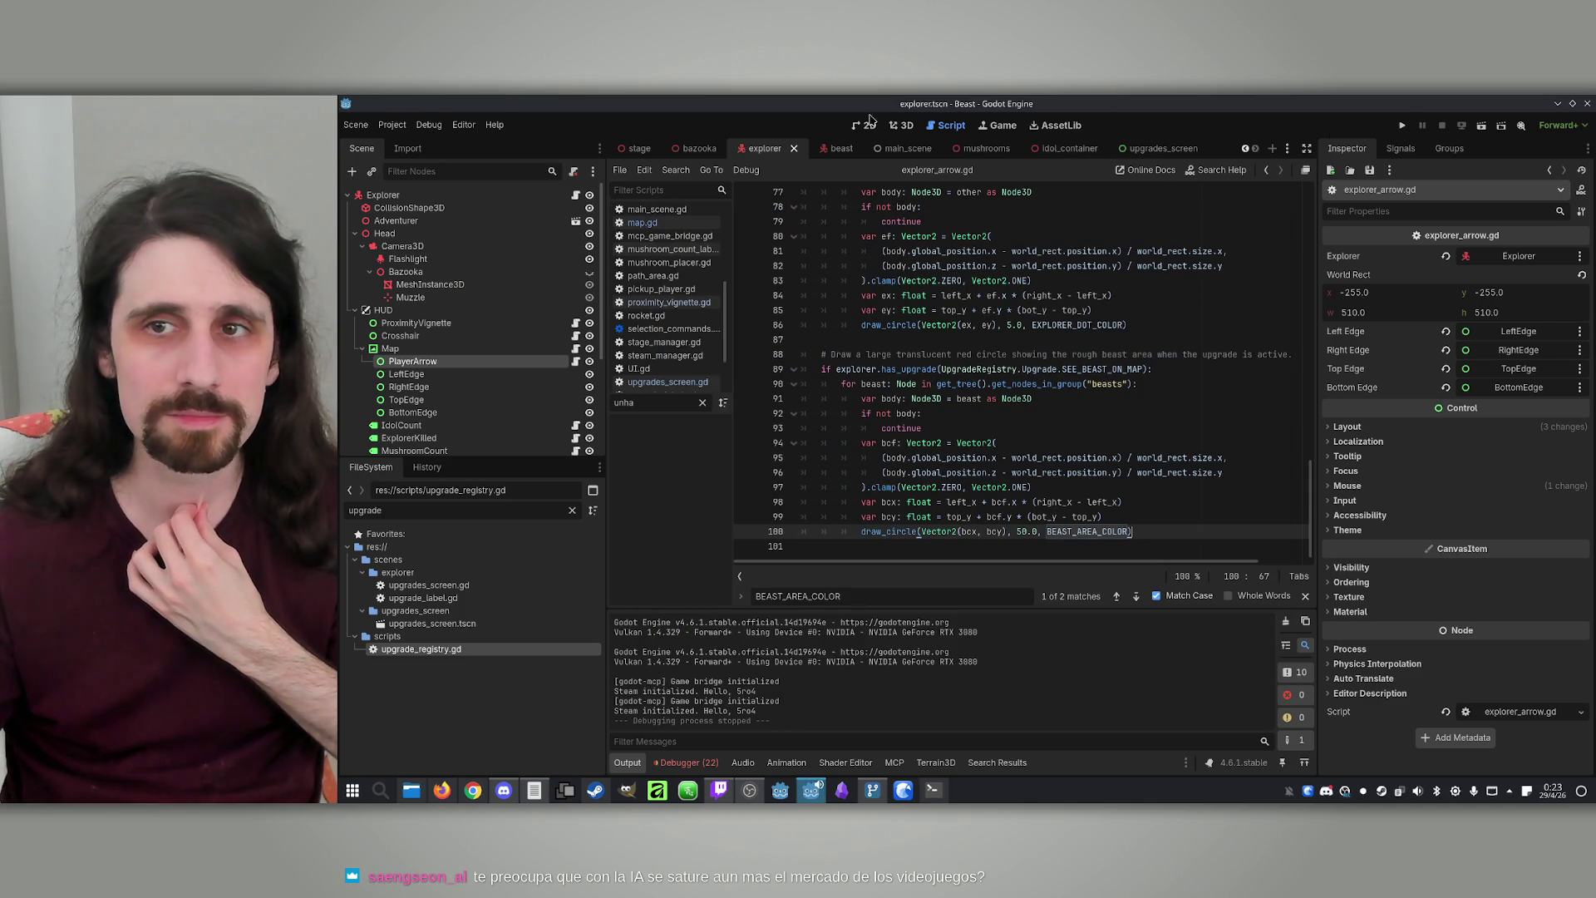
Run the Beast project and arrange its two game windows side by side
{"action": "left_click", "coordinate": [1405, 126]}
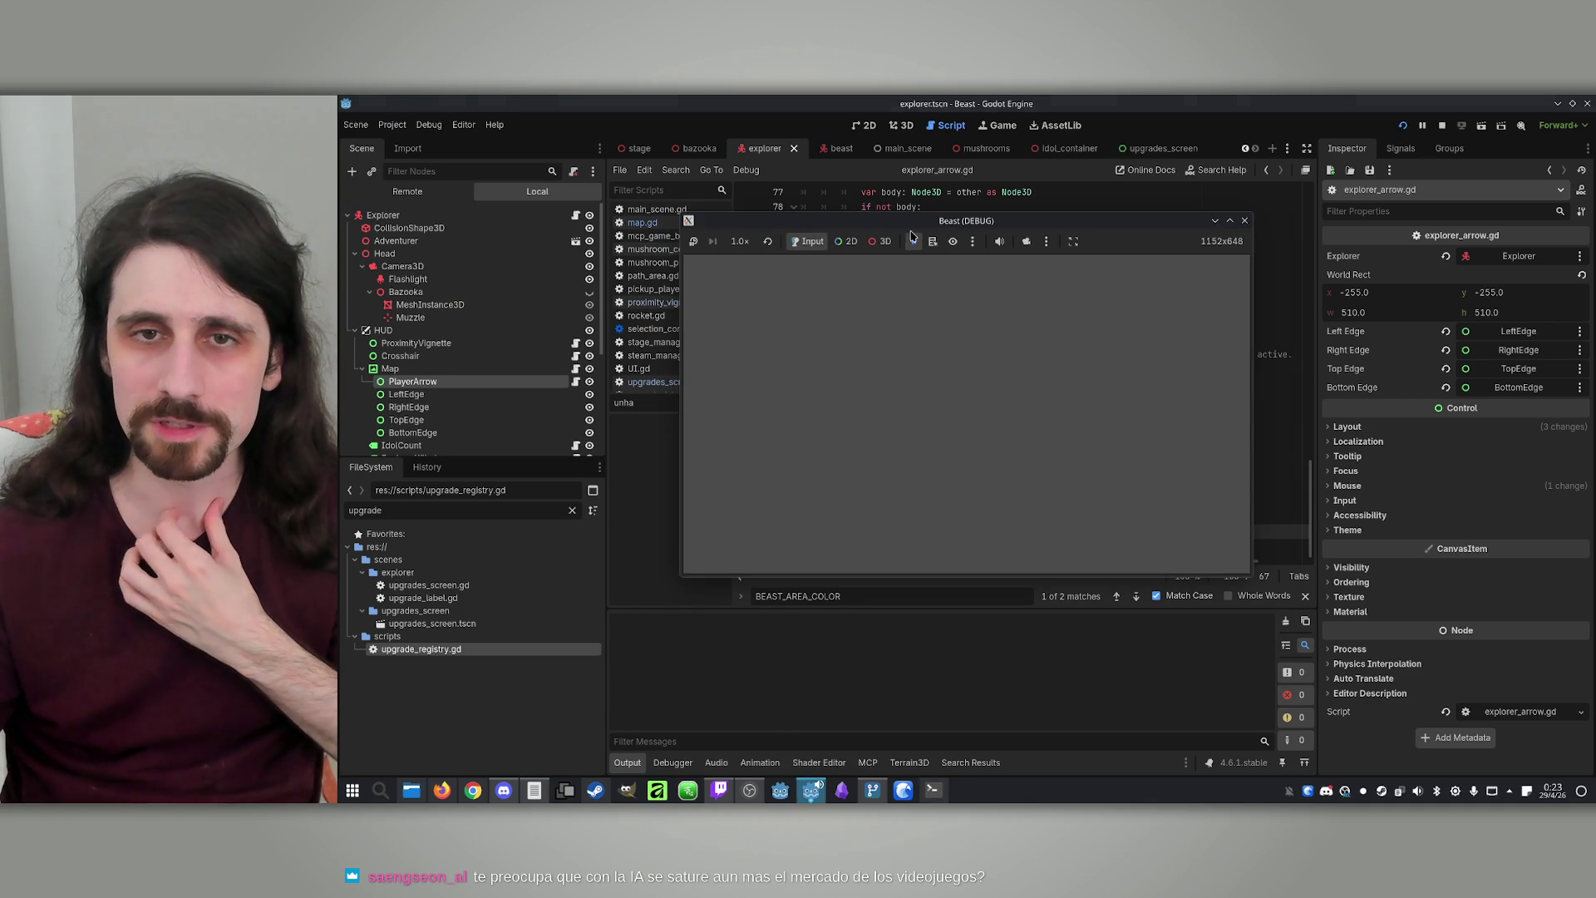
{"action": "left_click_drag", "start_coordinate": [929, 248], "coordinate": [1235, 242]}
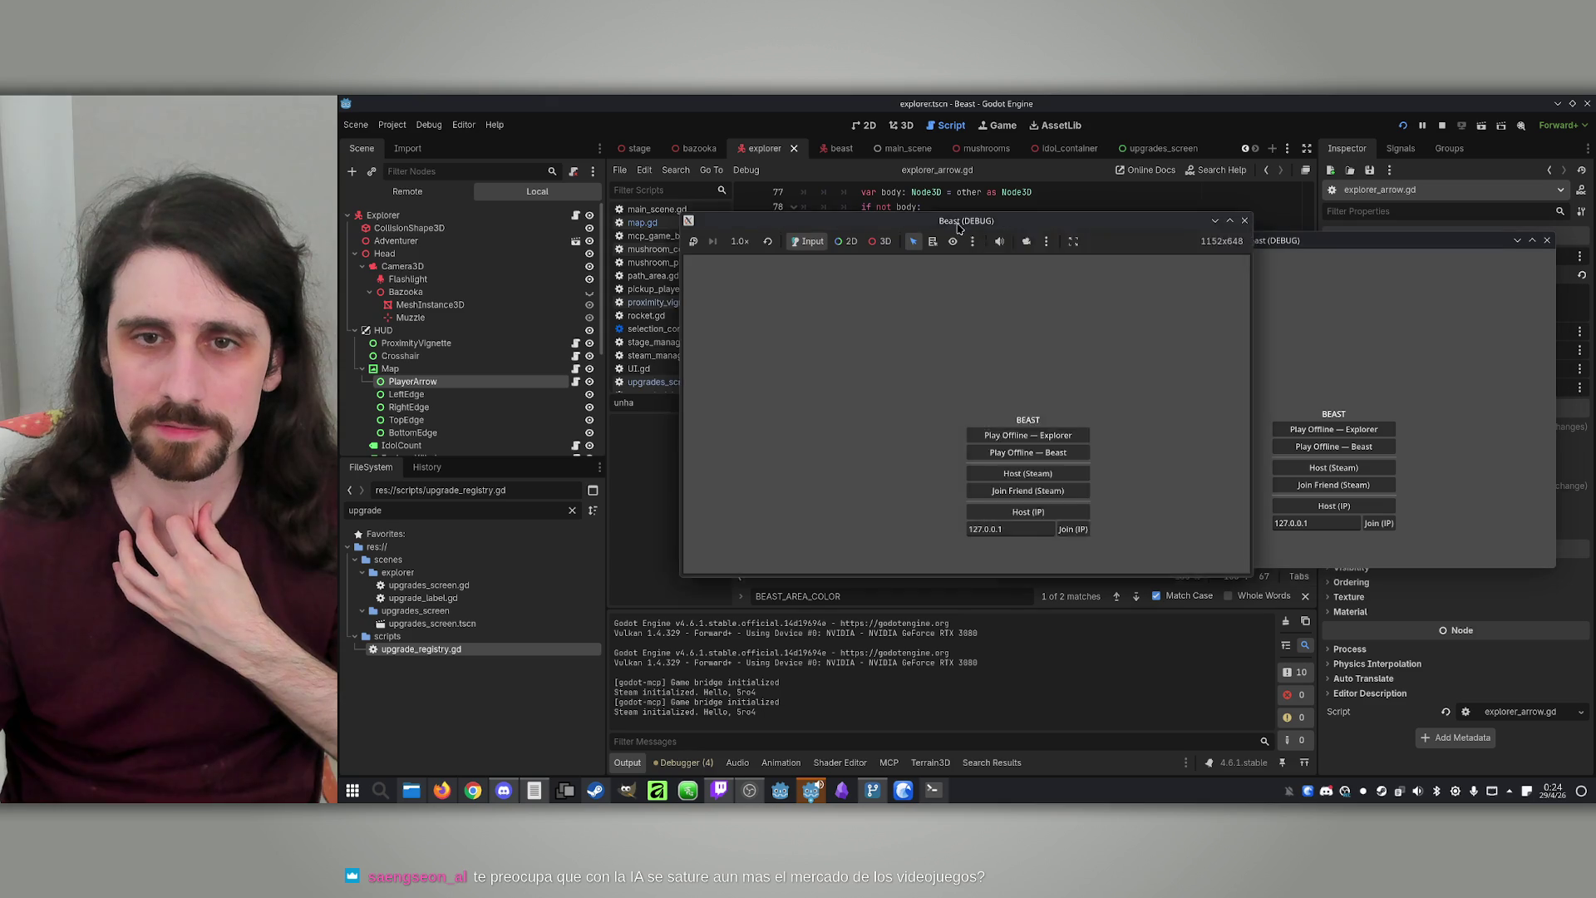
{"action": "left_click_drag", "start_coordinate": [958, 226], "coordinate": [672, 206]}
Host a lobby in the left window, join it from the right one, and start the match
{"action": "left_click", "coordinate": [744, 494]}
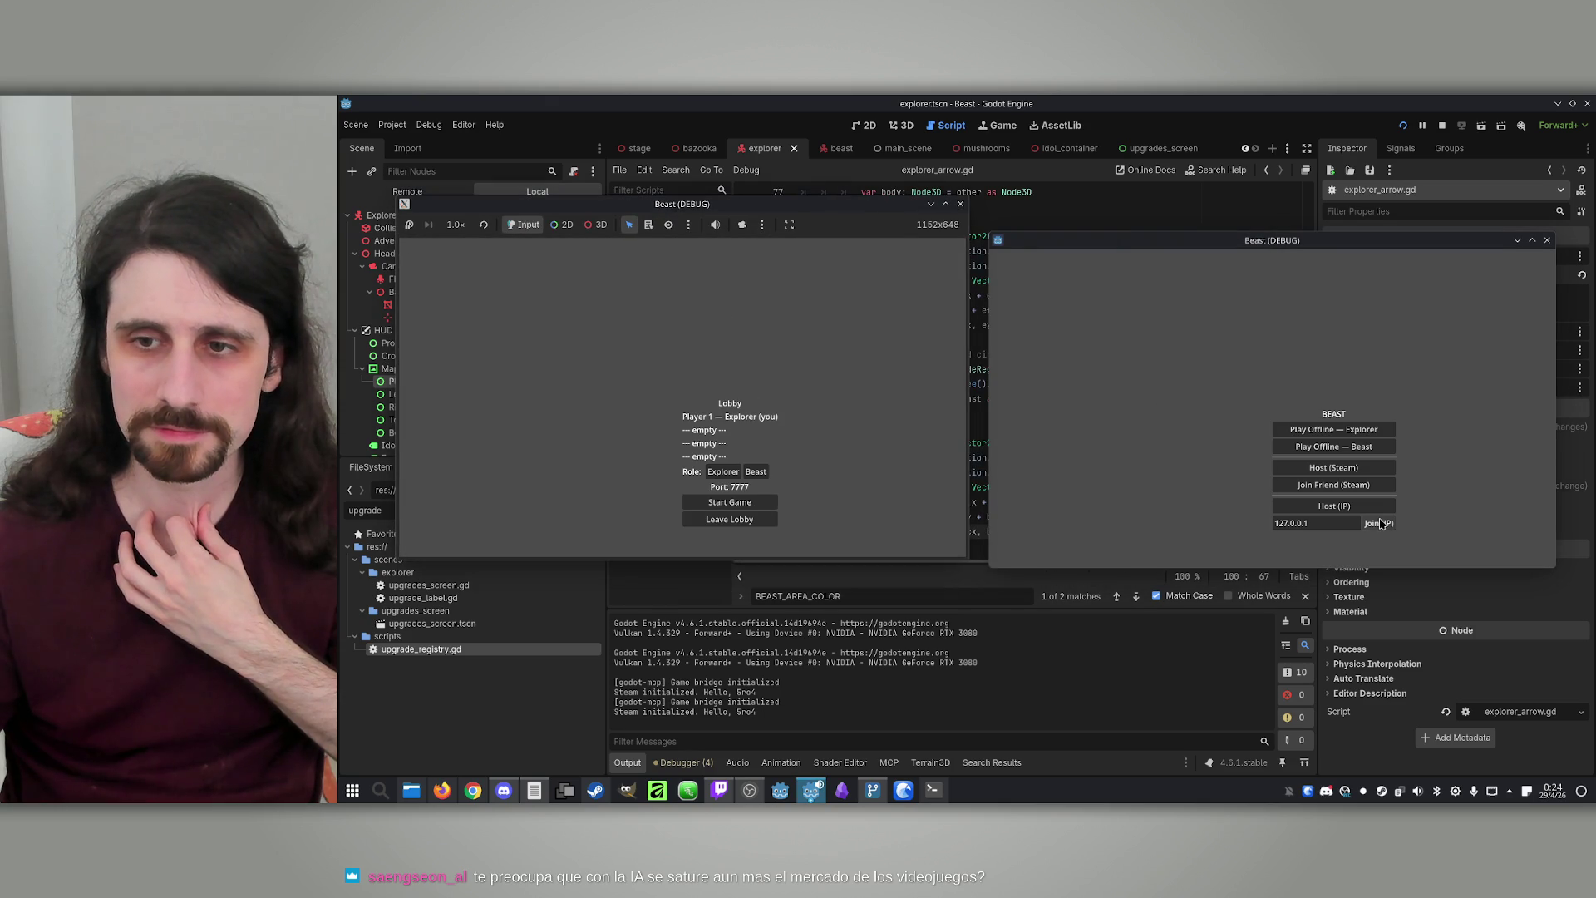
{"action": "left_click", "coordinate": [1379, 523]}
{"action": "left_click", "coordinate": [731, 504]}
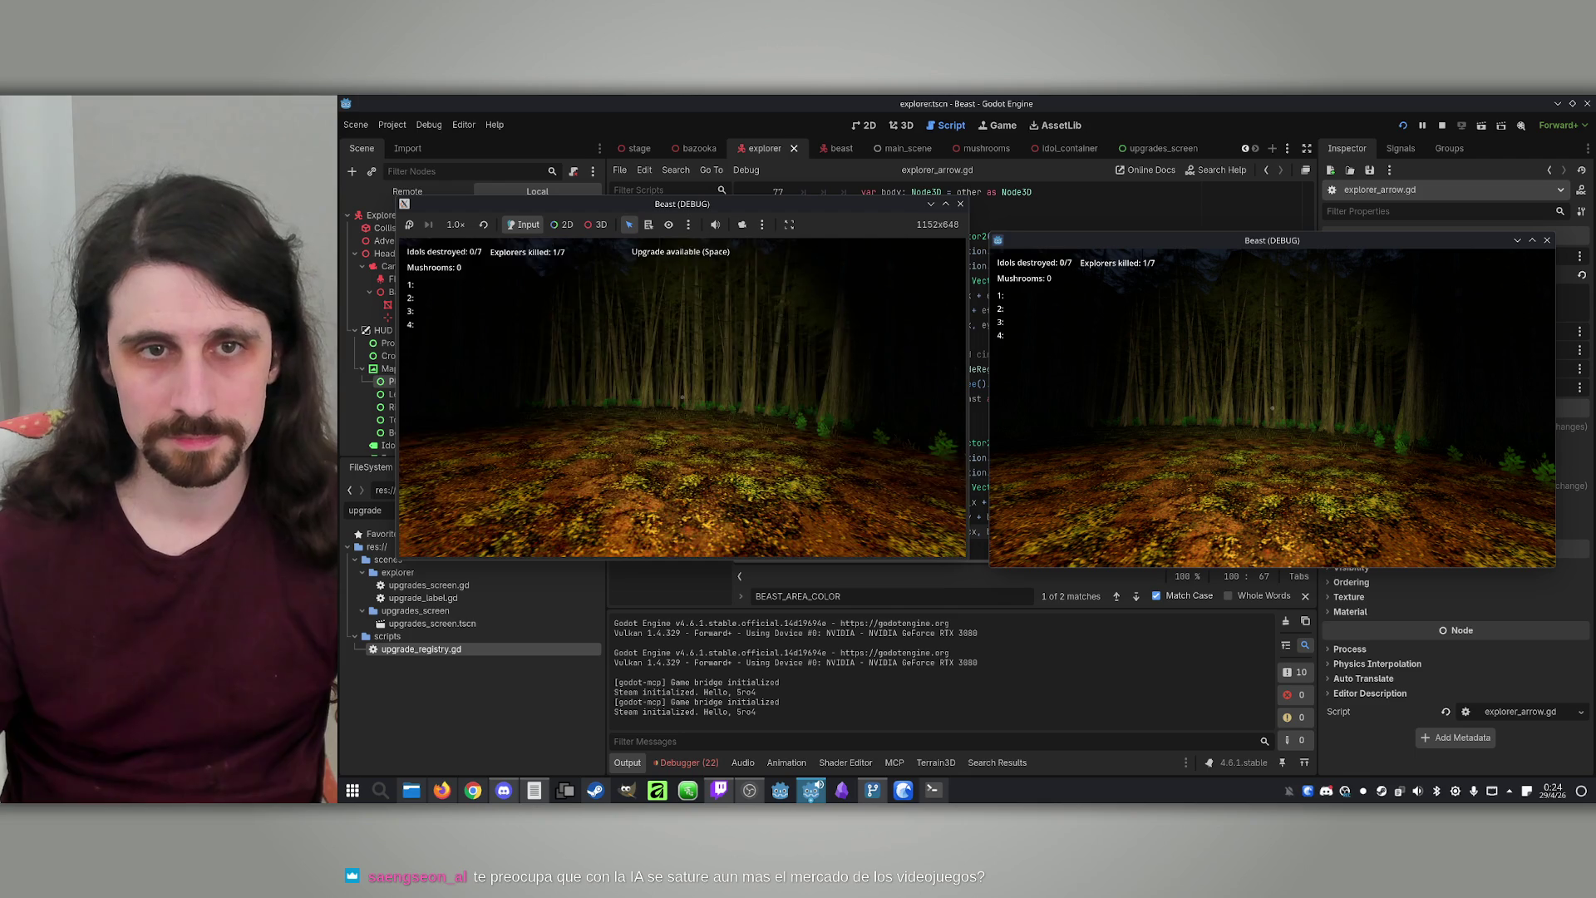
Take the +20% Speed and Team Radar upgrades during play, then stop the running game
{"action": "key", "text": "space"}
{"action": "left_click", "coordinate": [770, 429]}
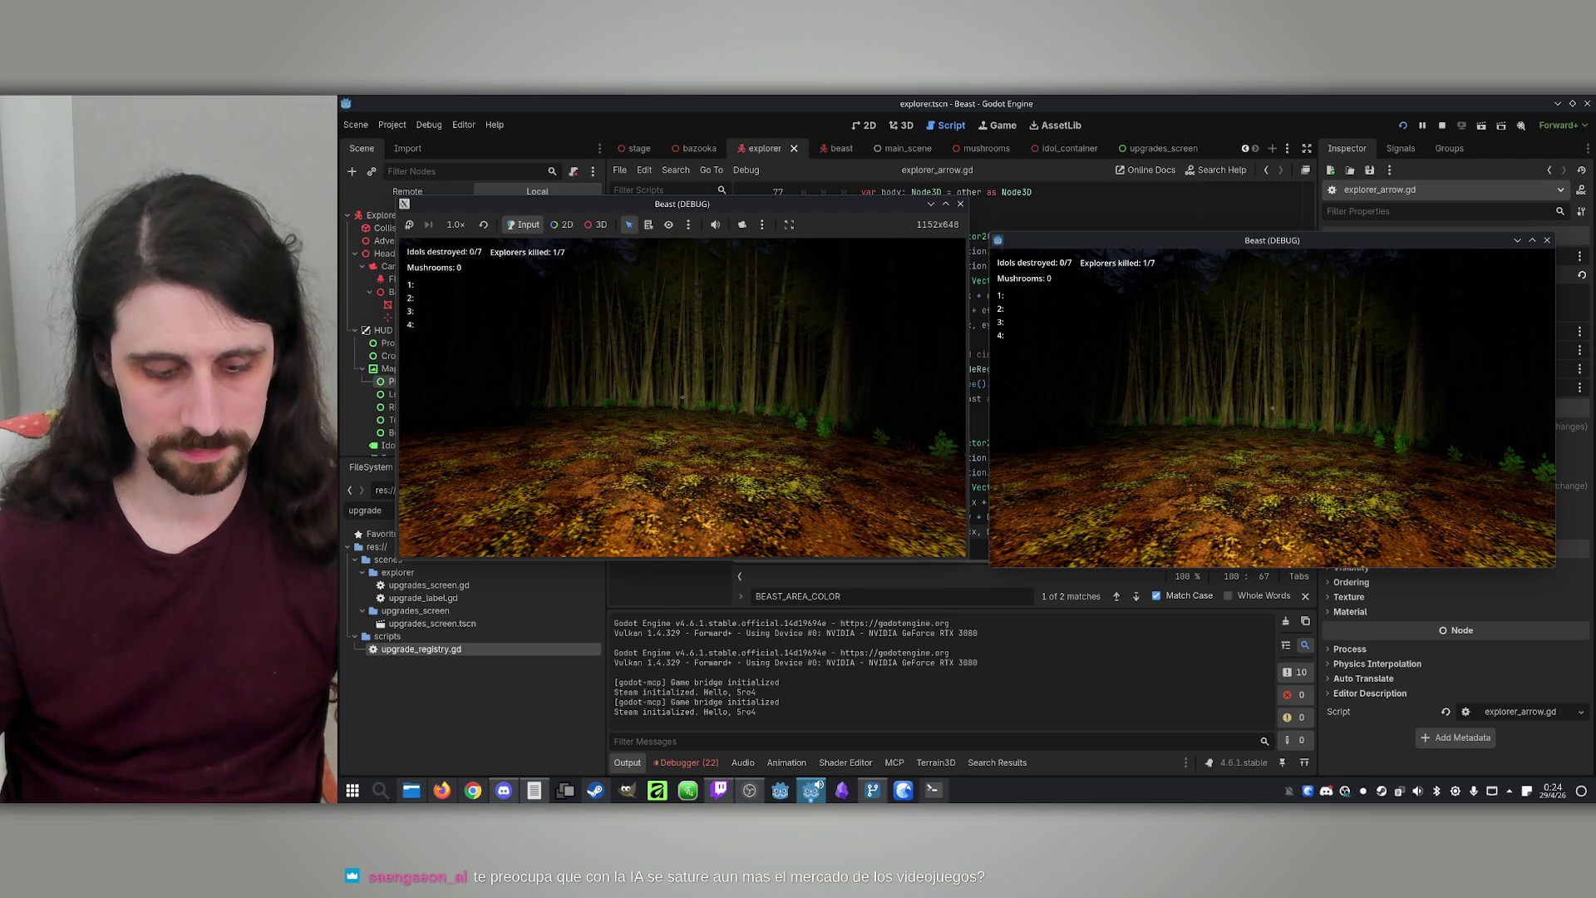
{"action": "key", "text": "space"}
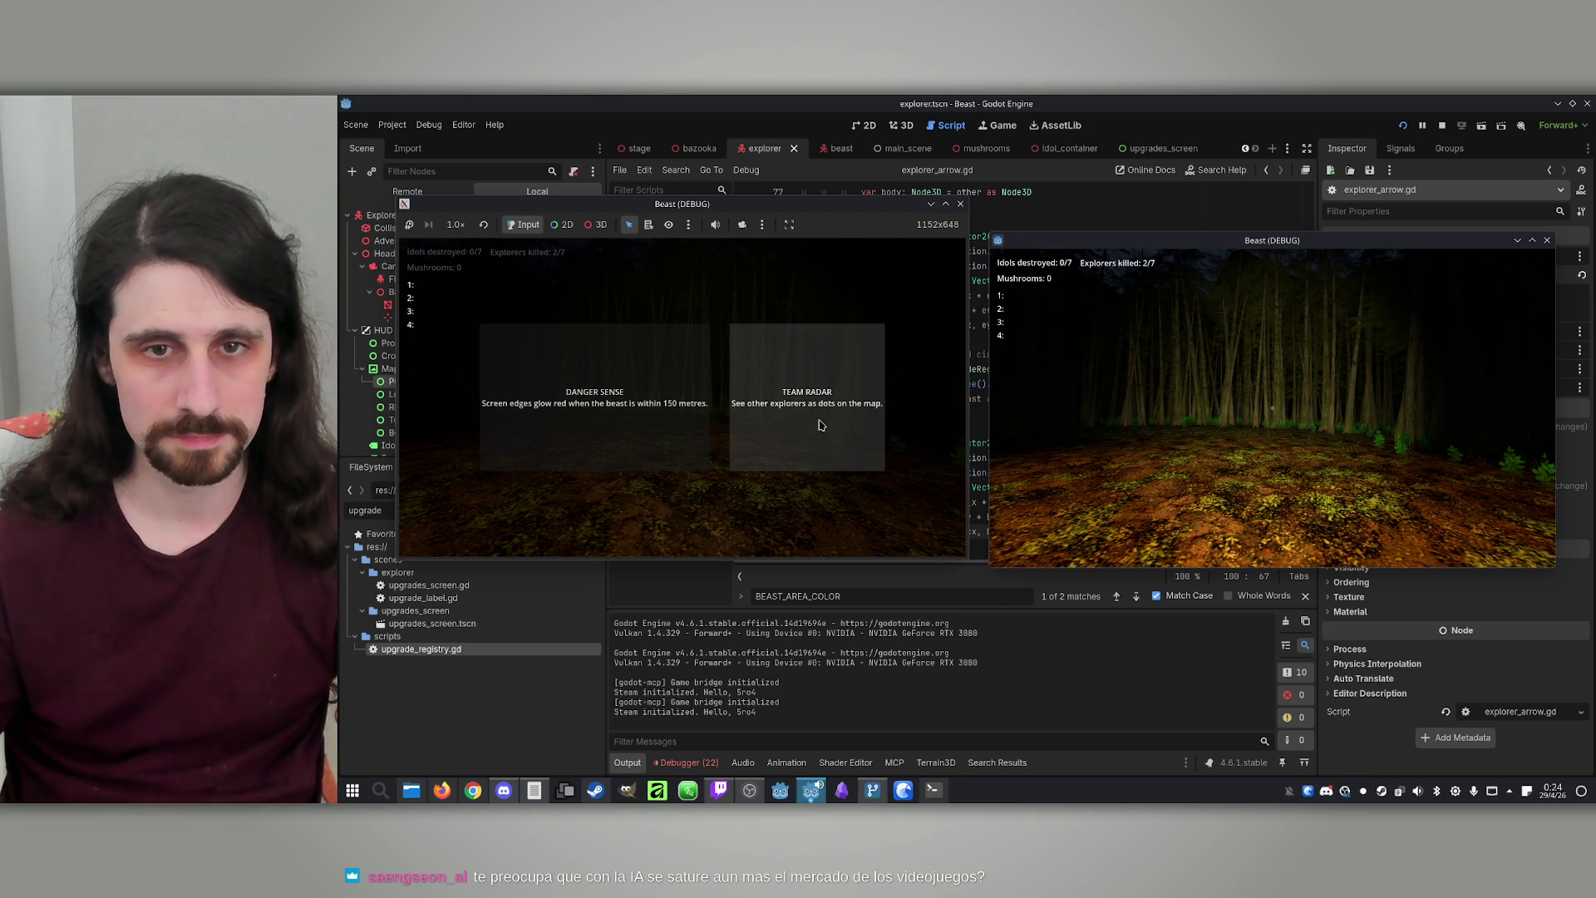
{"action": "left_click", "coordinate": [825, 428]}
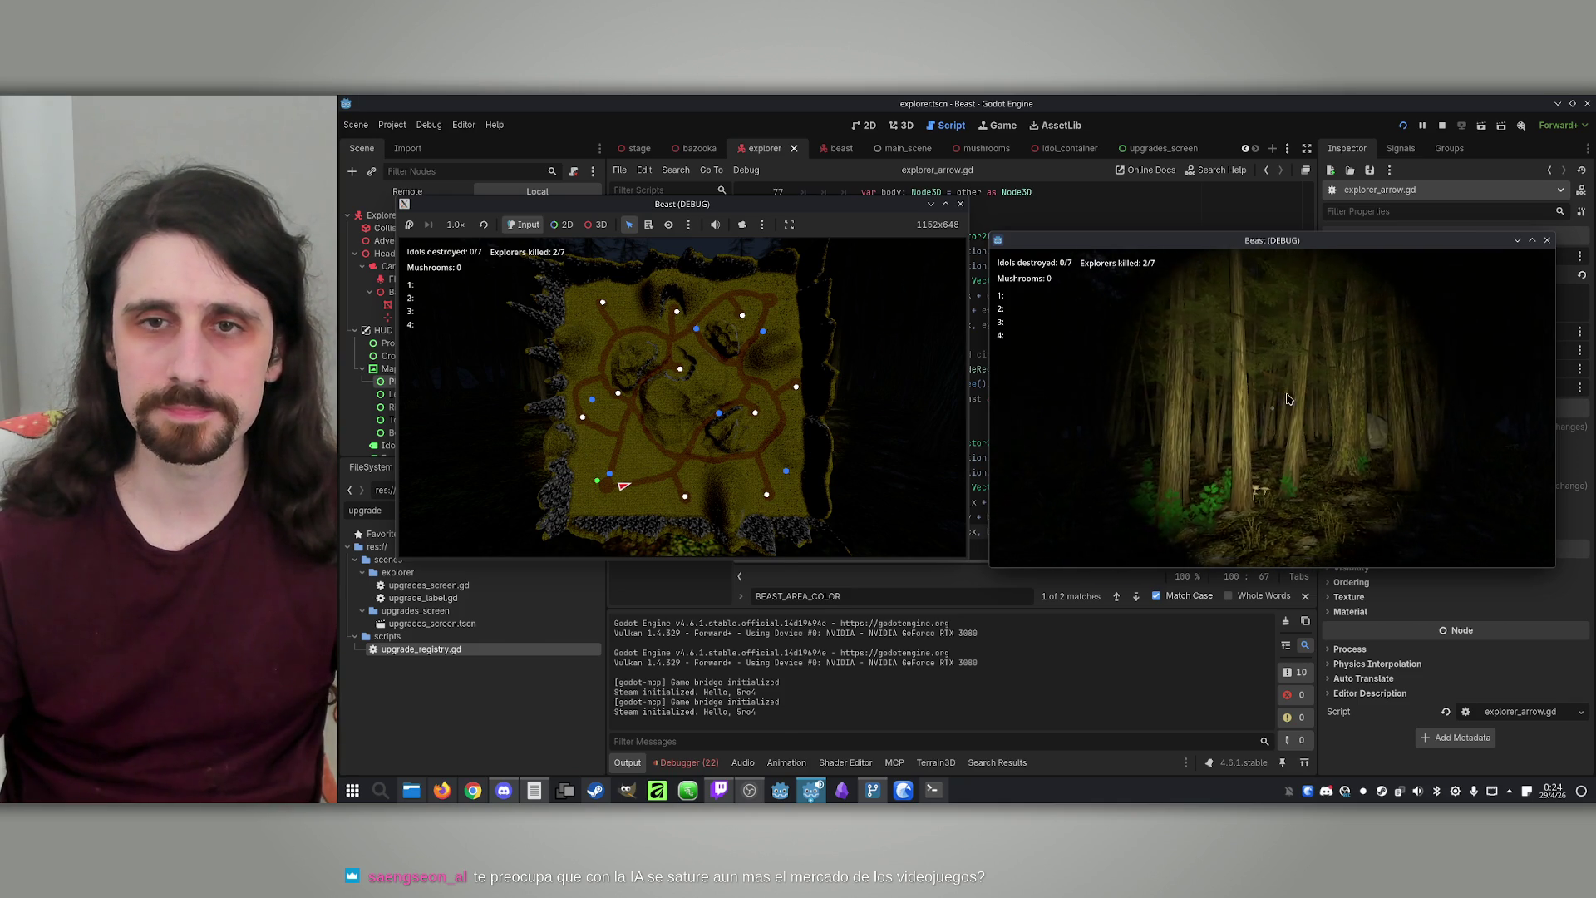
{"action": "key", "text": "super"}
{"action": "left_click", "coordinate": [1442, 129]}
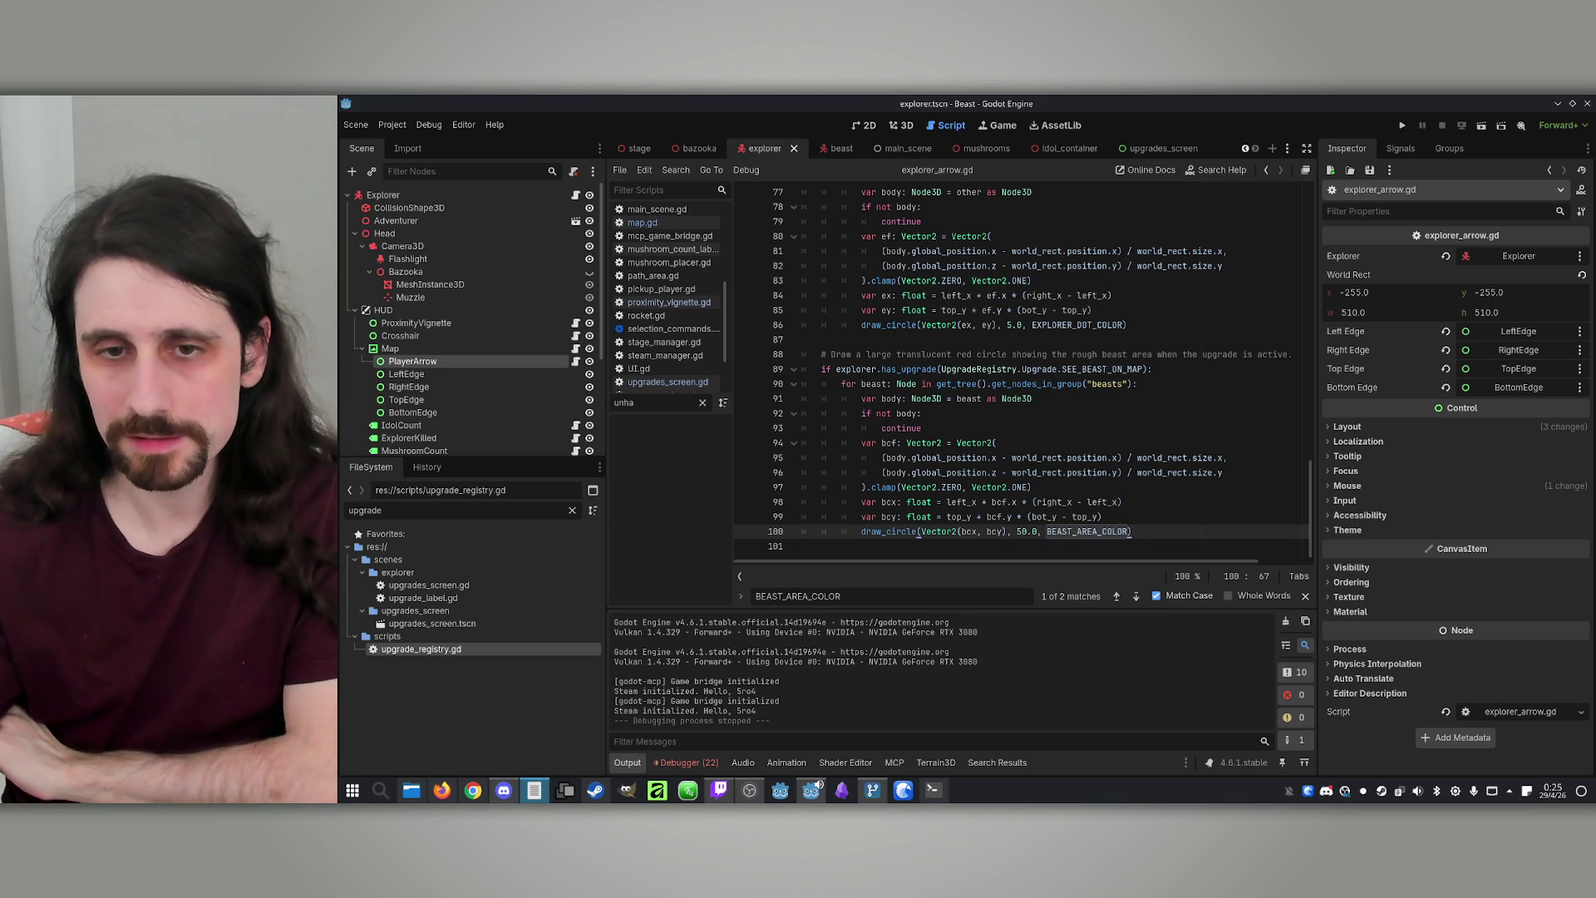
In Claude's prompt, begin the request 'Add a Beast upgrade that let the beast see the'
{"action": "left_click", "coordinate": [935, 788]}
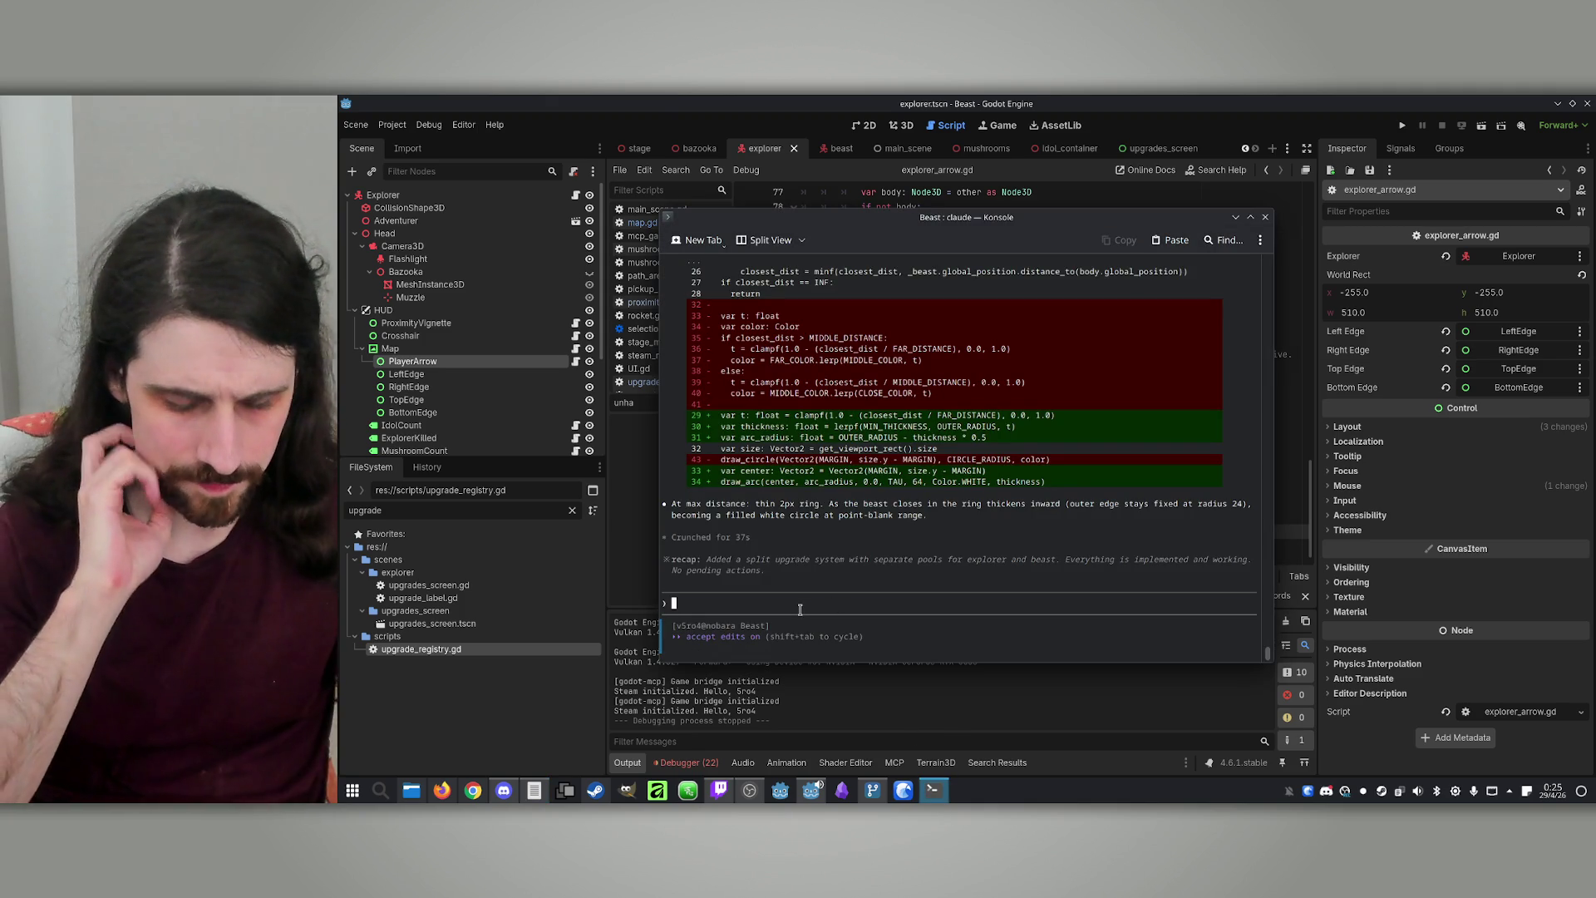
{"action": "type", "text": "Let's"}
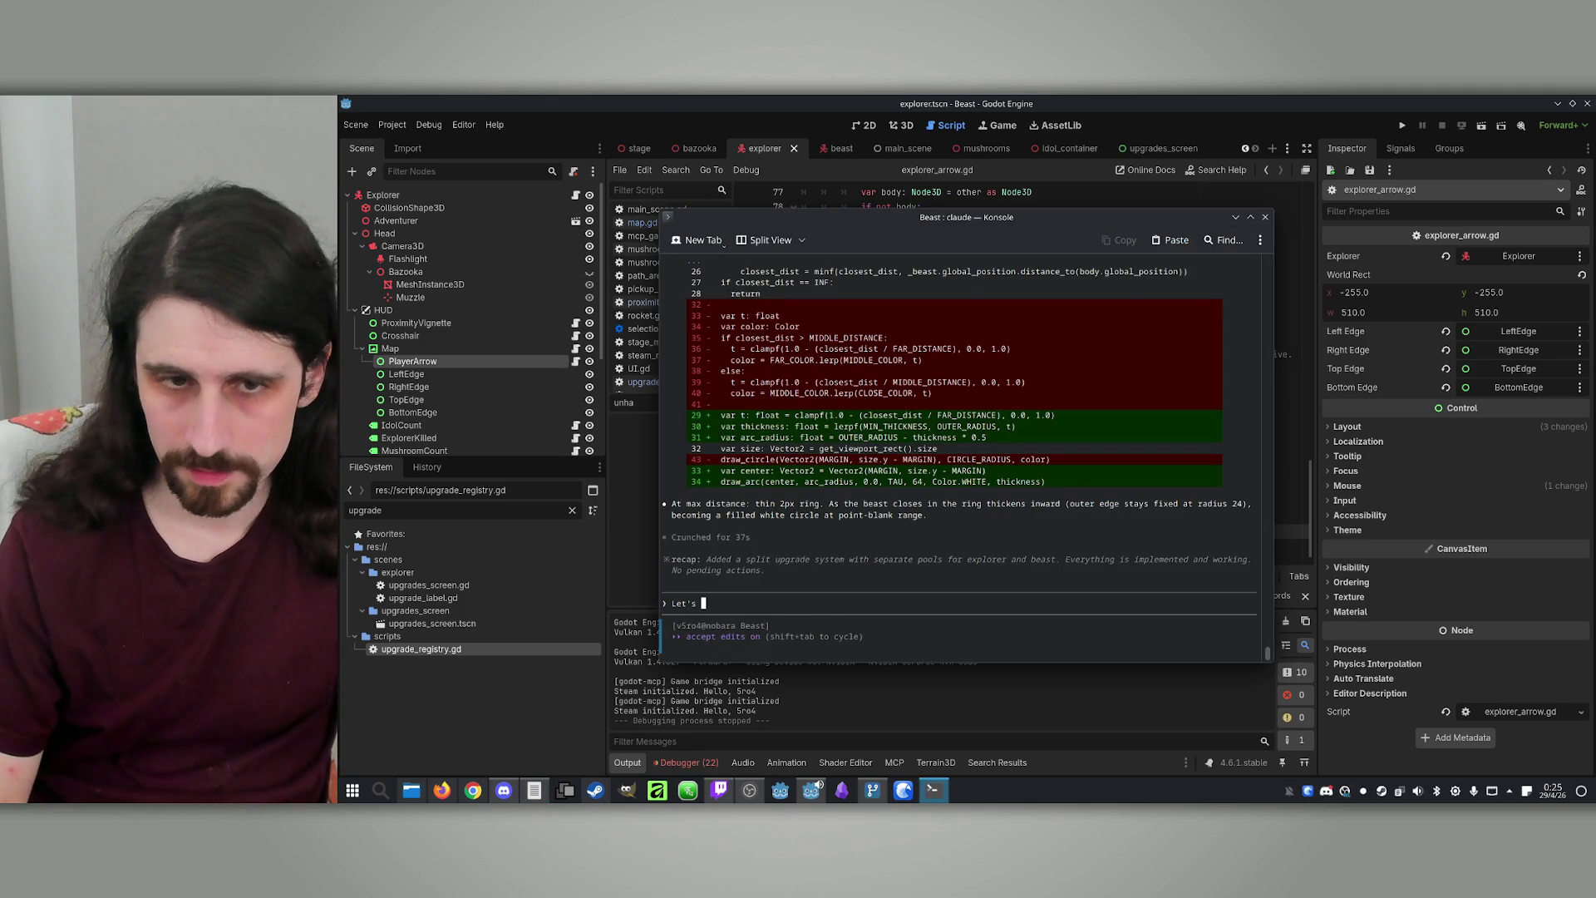
{"action": "key", "text": "BackSpace"}
{"action": "key", "text": "BackSpace"}
{"action": "key", "text": "BackSpace"}
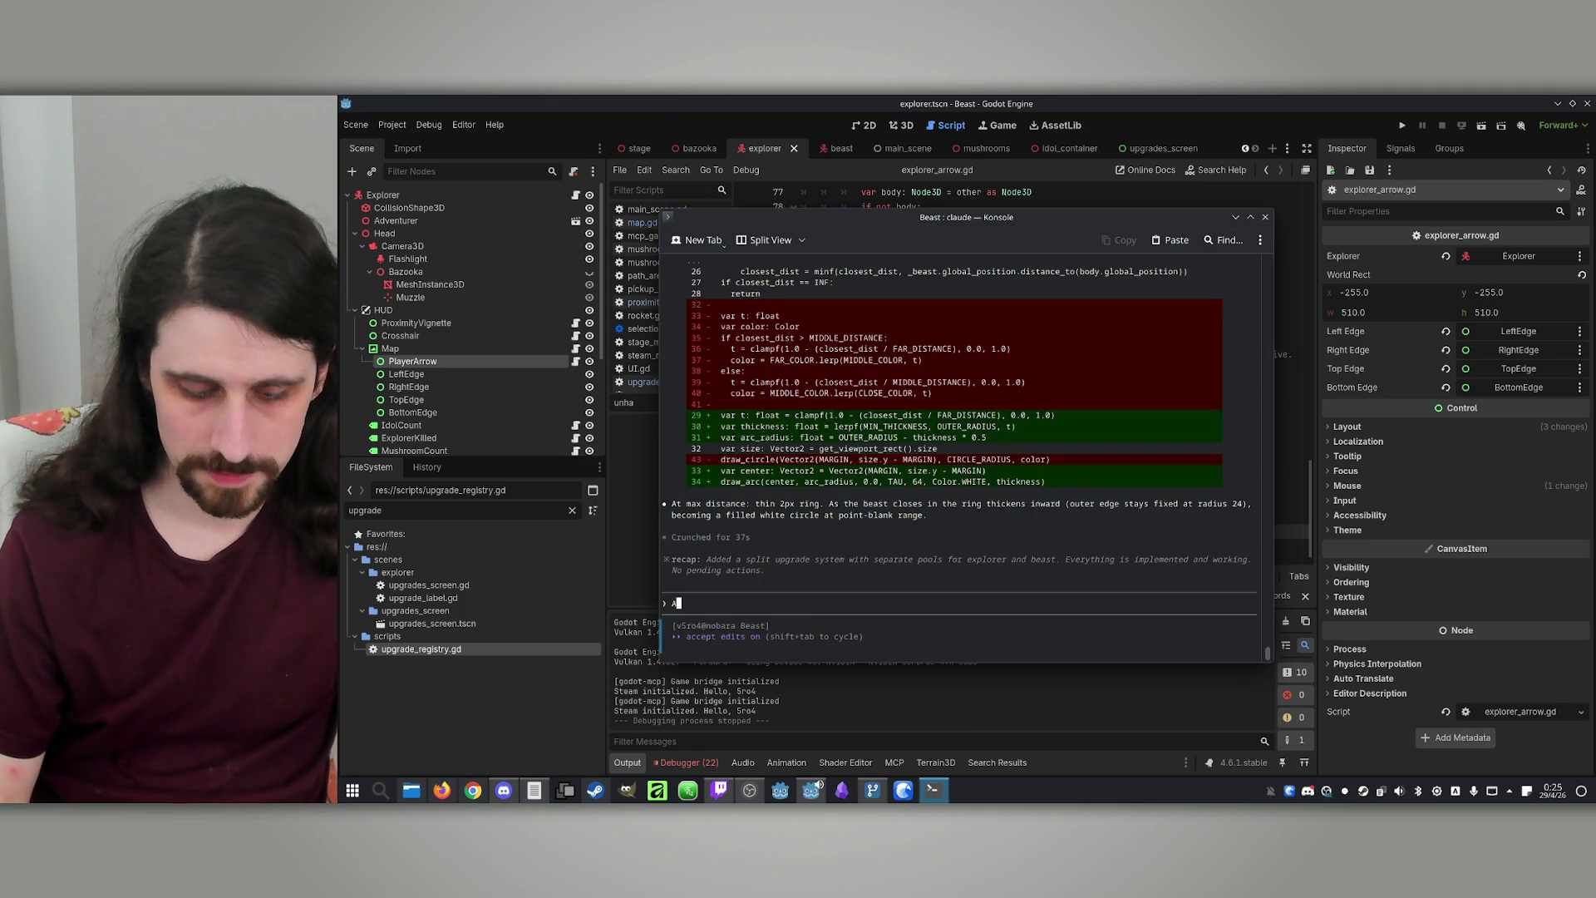
{"action": "type", "text": "Add a Beas"}
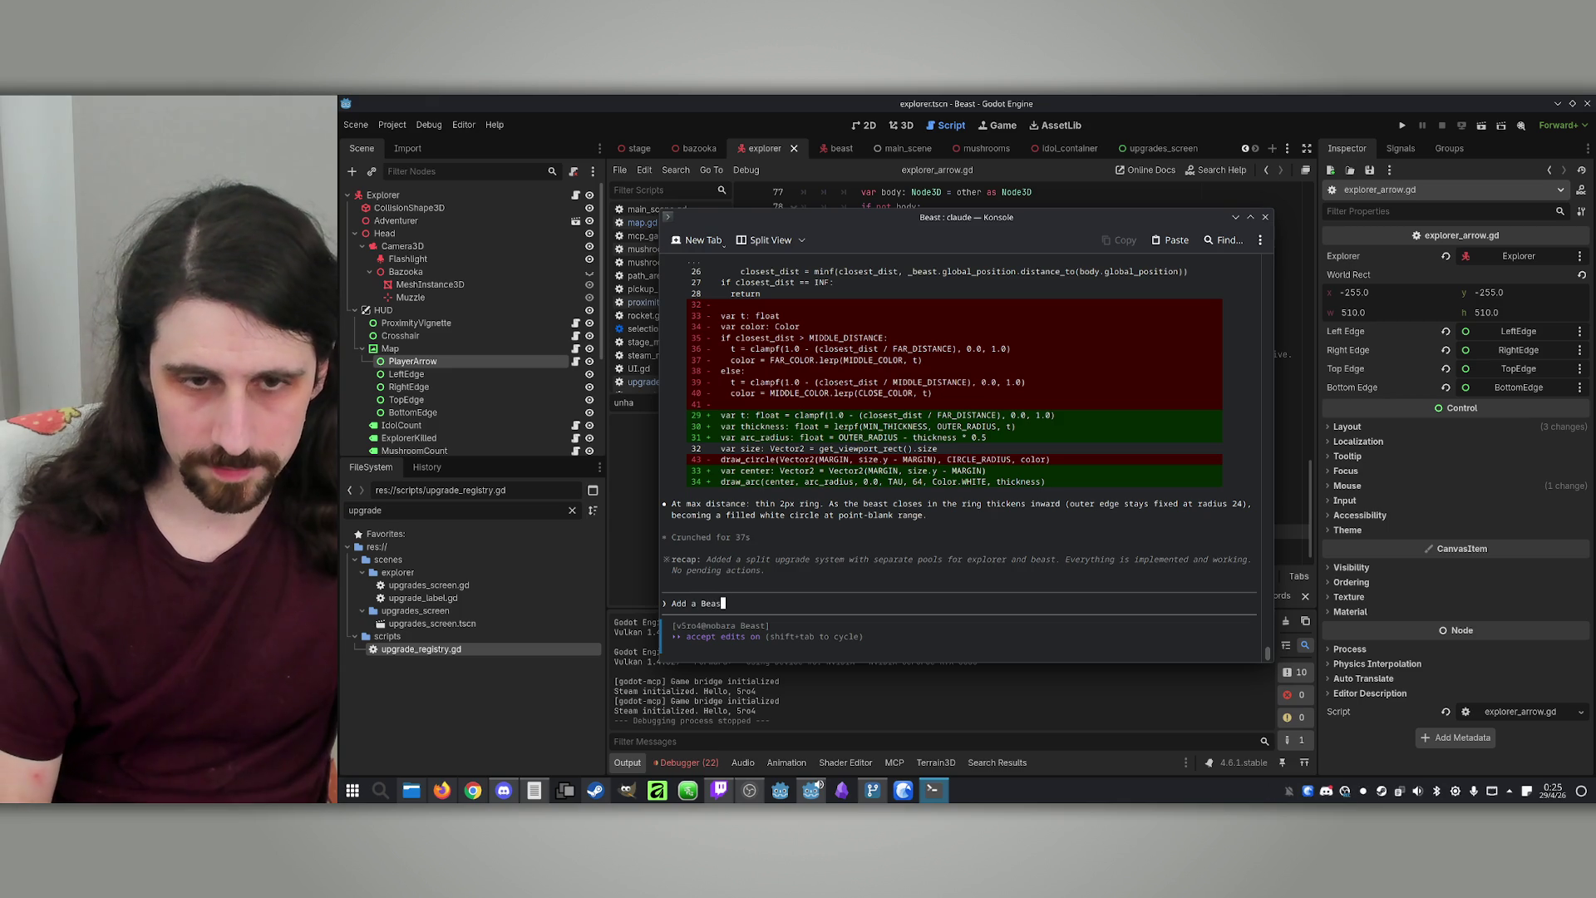
{"action": "type", "text": "t upgrade th"}
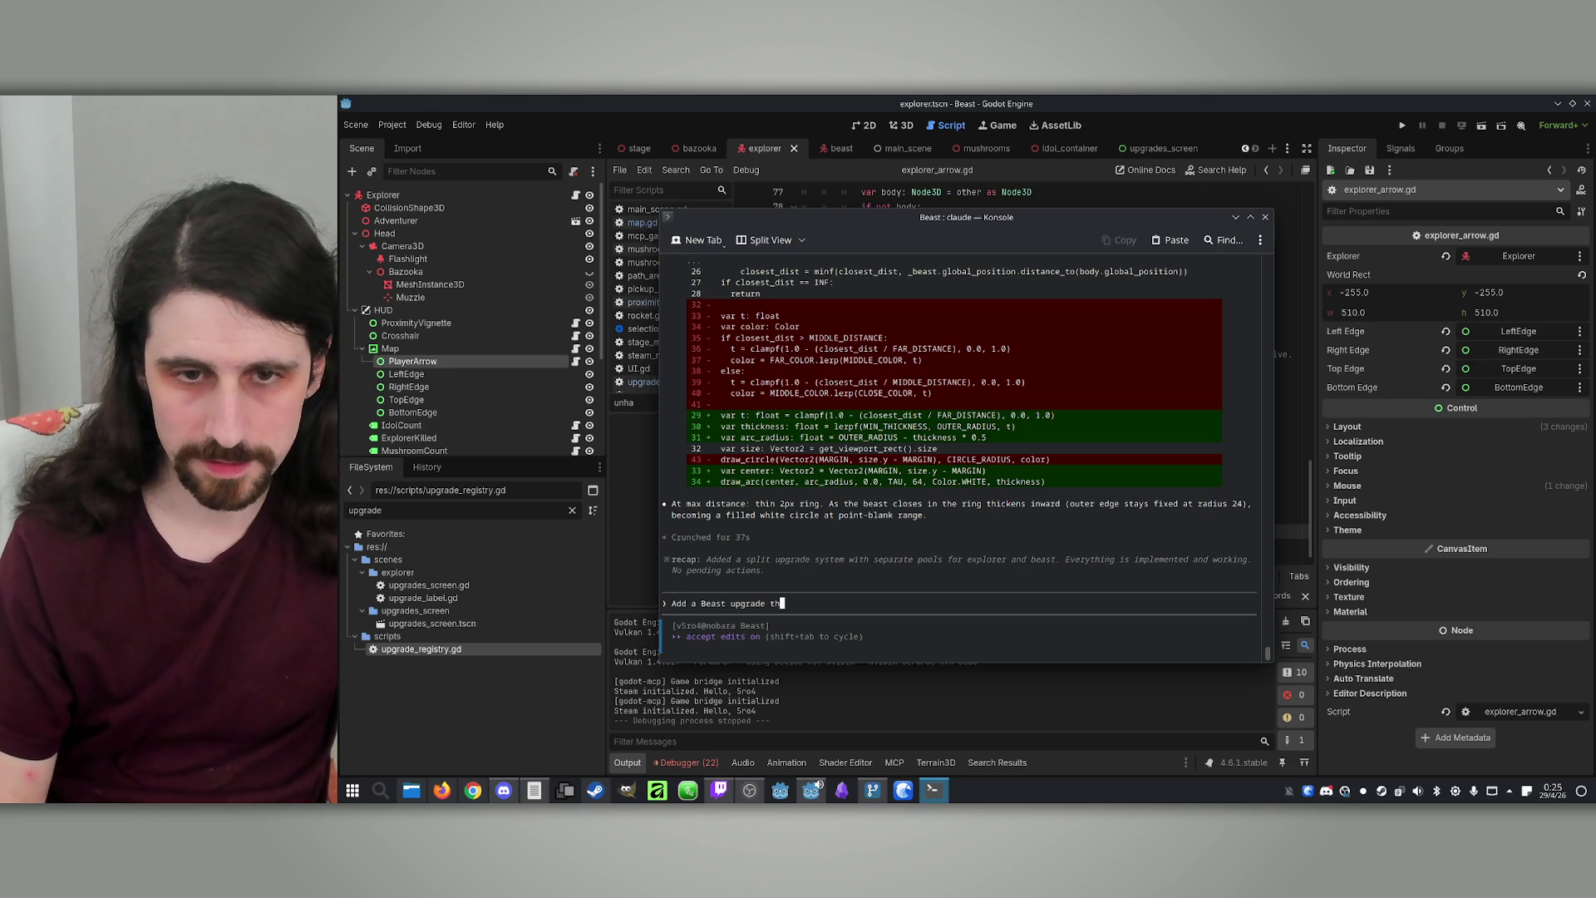
{"action": "type", "text": "at let"}
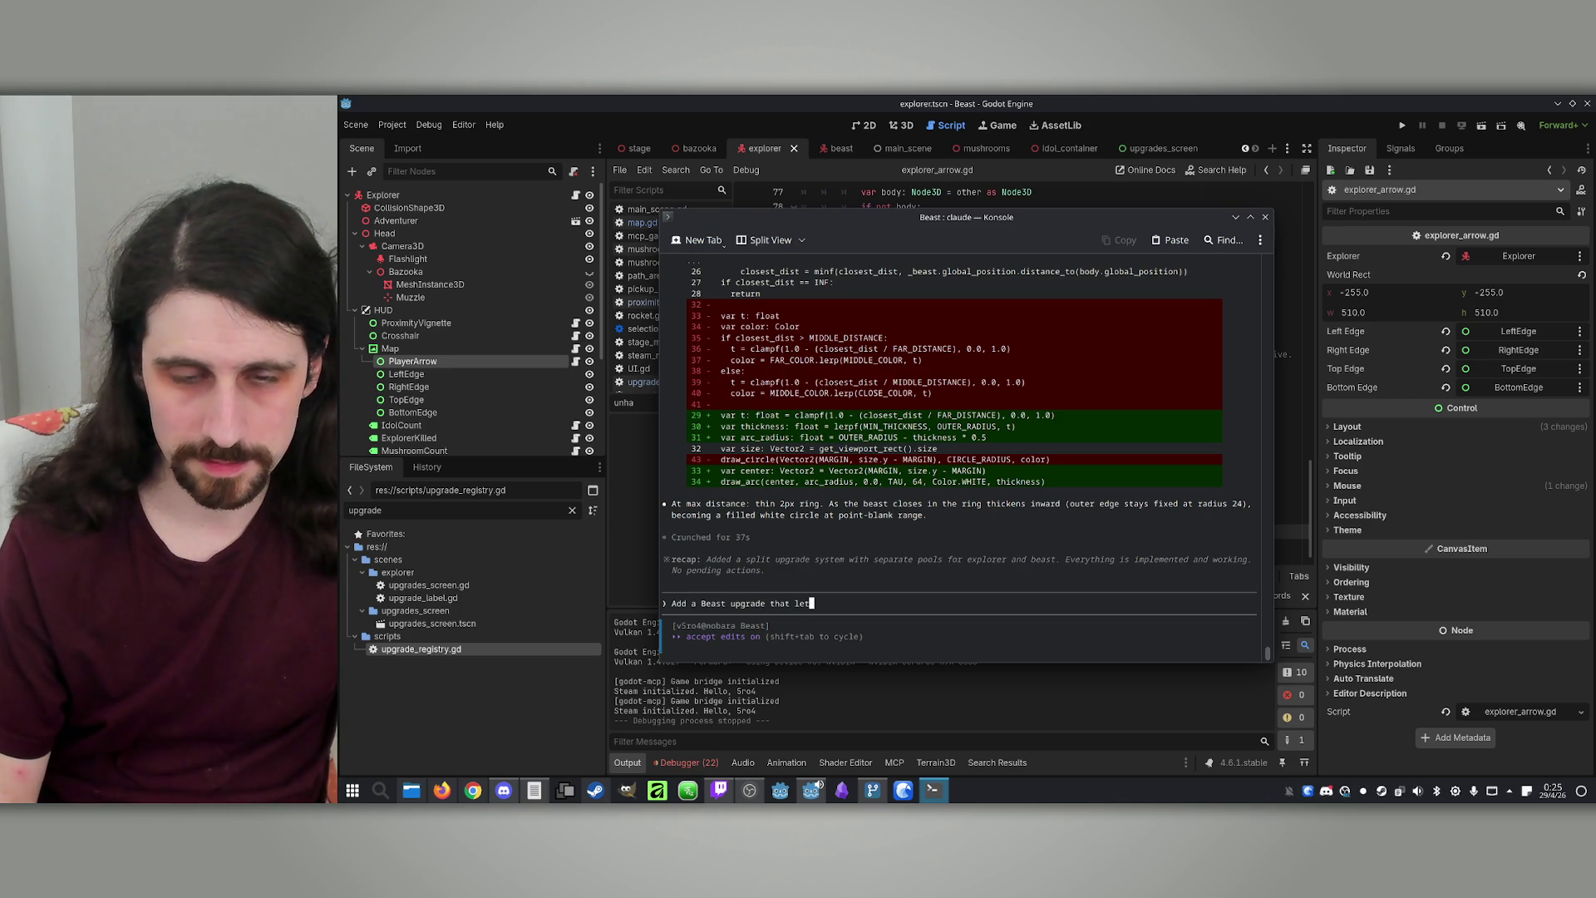
{"action": "key", "text": "BackSpace"}
{"action": "key", "text": "BackSpace"}
{"action": "key", "text": "BackSpace"}
{"action": "type", "text": "rev"}
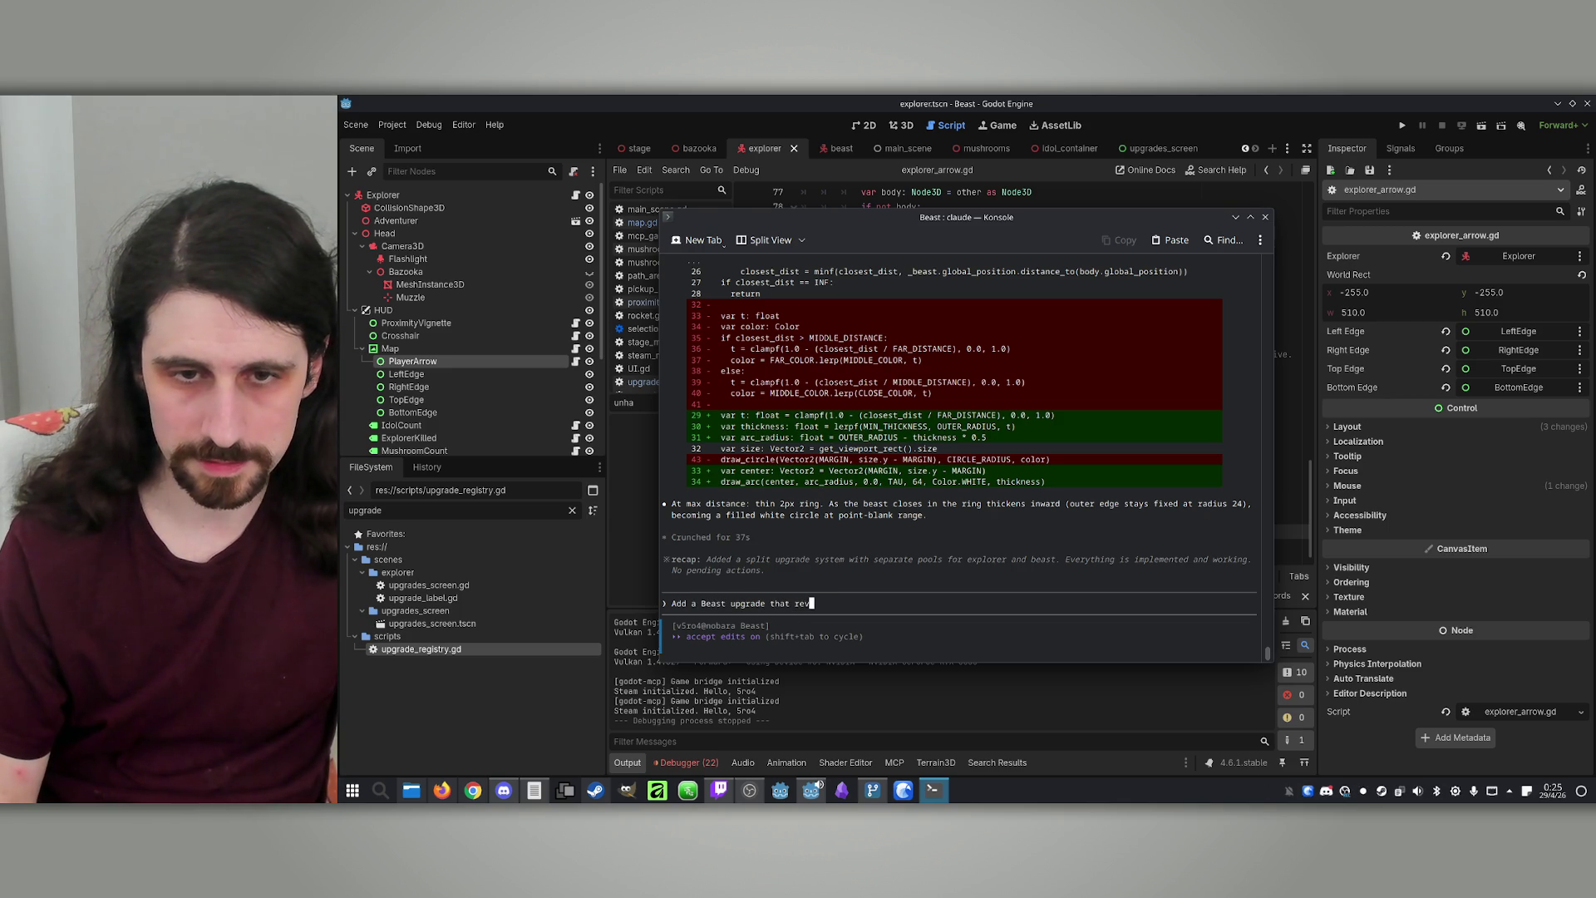
{"action": "type", "text": "eals"}
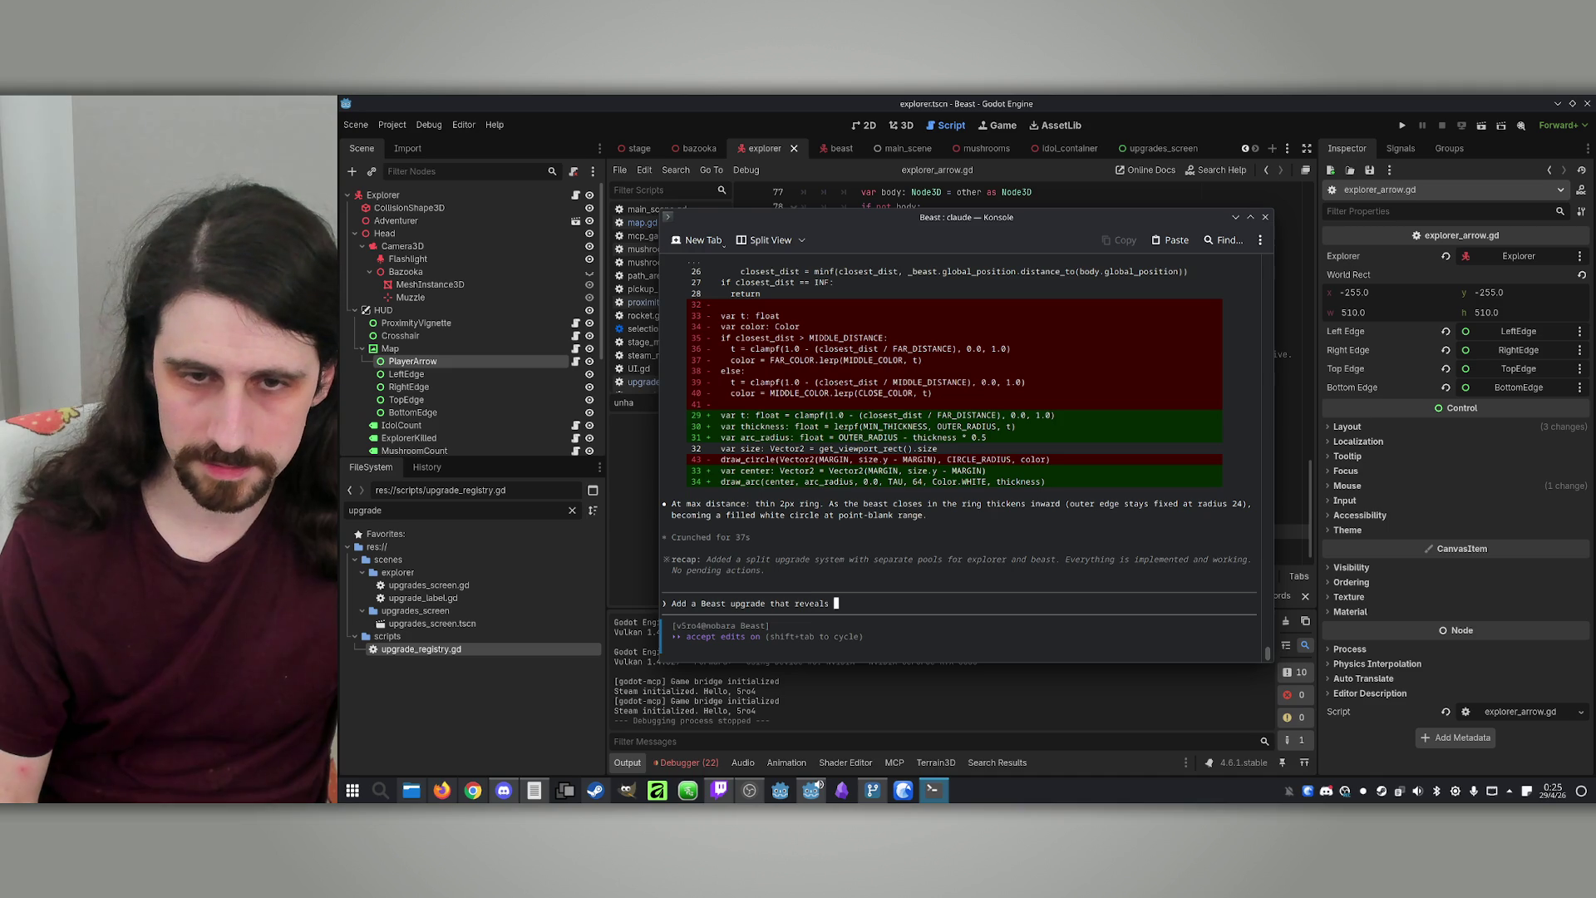
{"action": "key", "text": "BackSpace"}
{"action": "key", "text": "BackSpace"}
{"action": "key", "text": "BackSpace"}
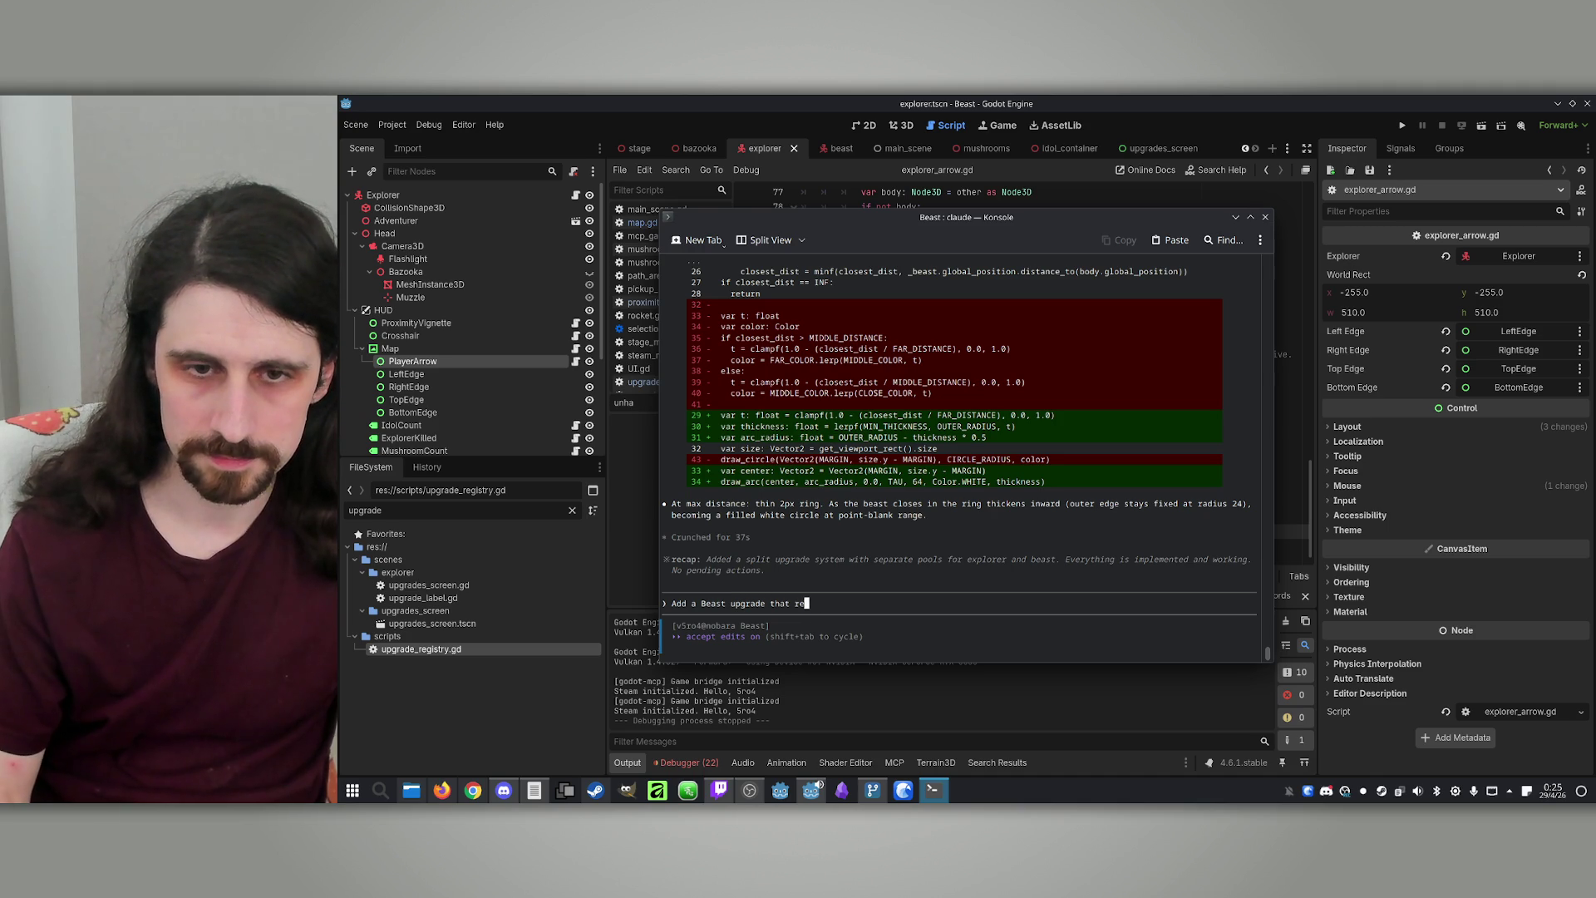
{"action": "type", "text": "let"}
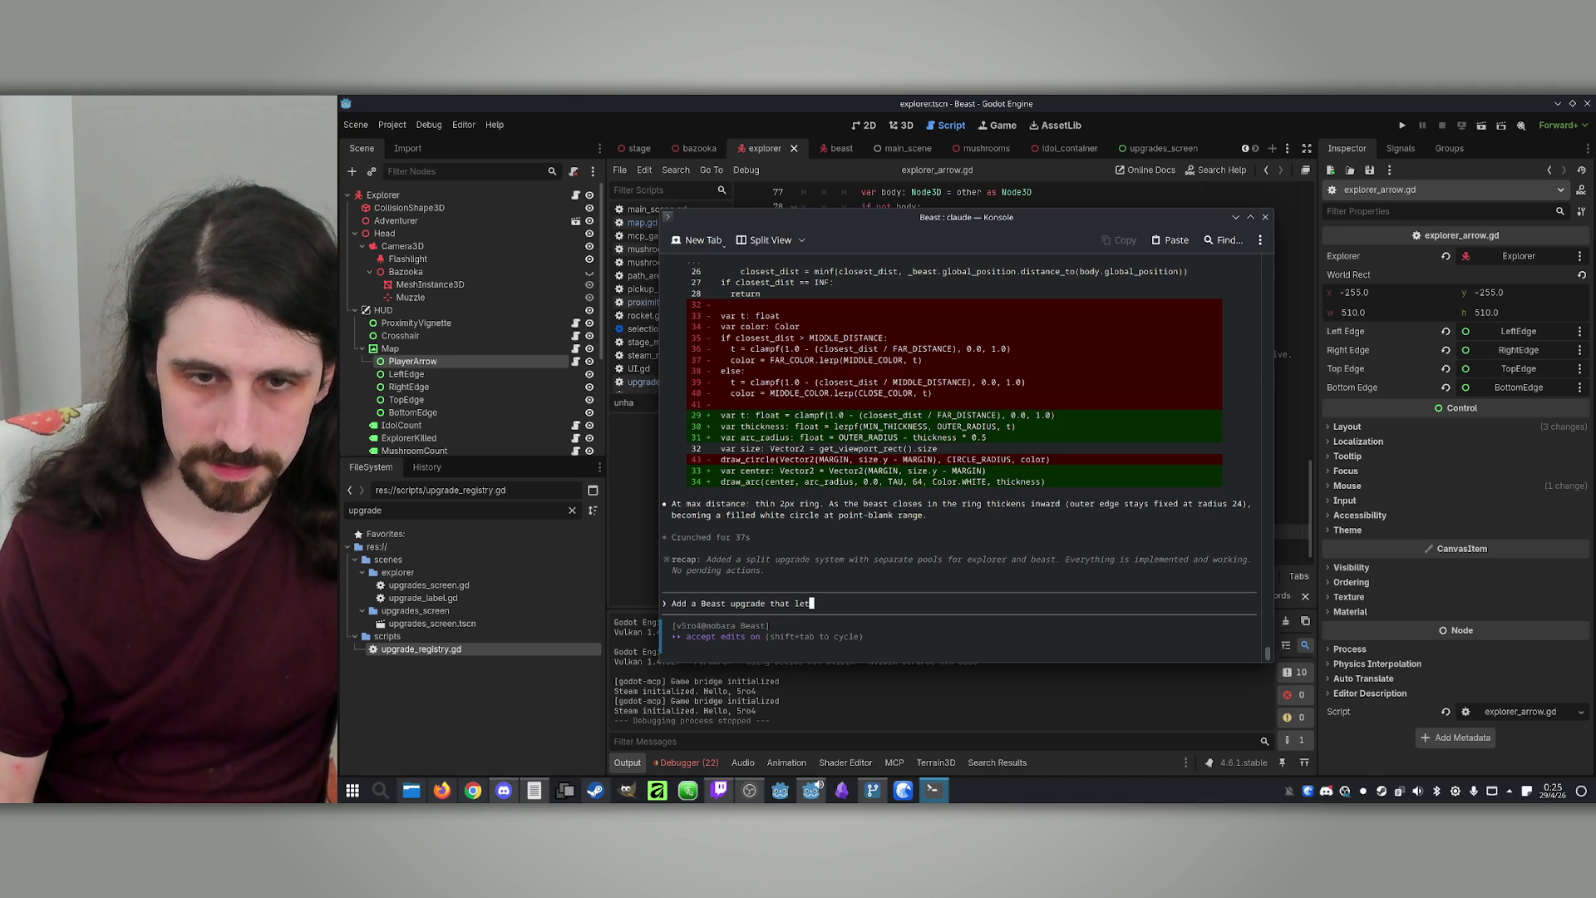
{"action": "type", "text": " the beas"}
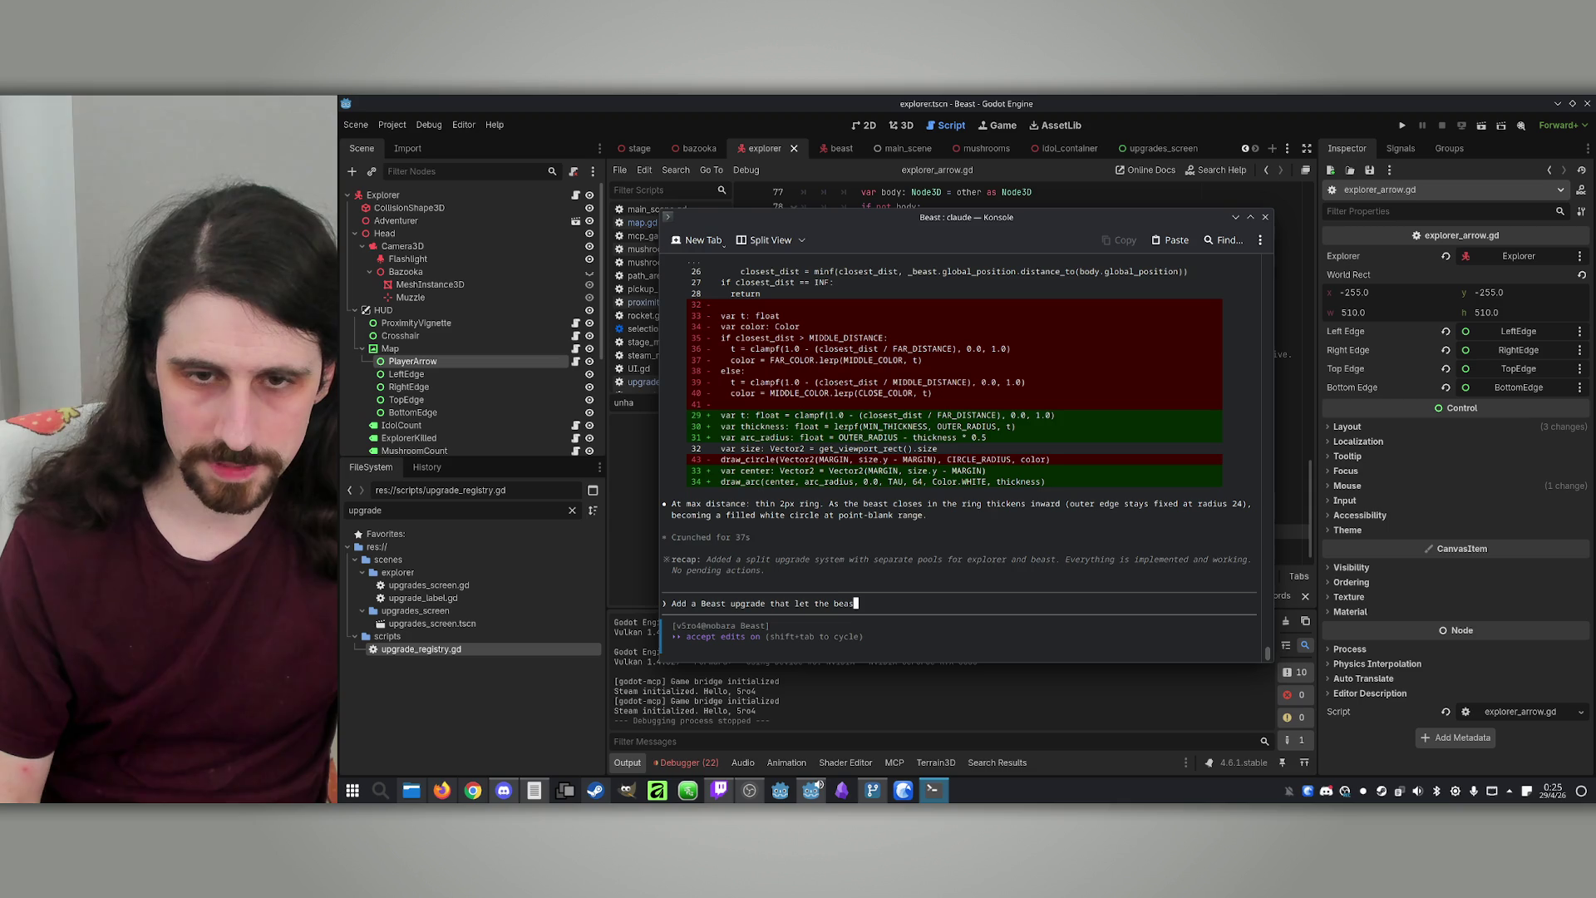
{"action": "type", "text": "t see the pl"}
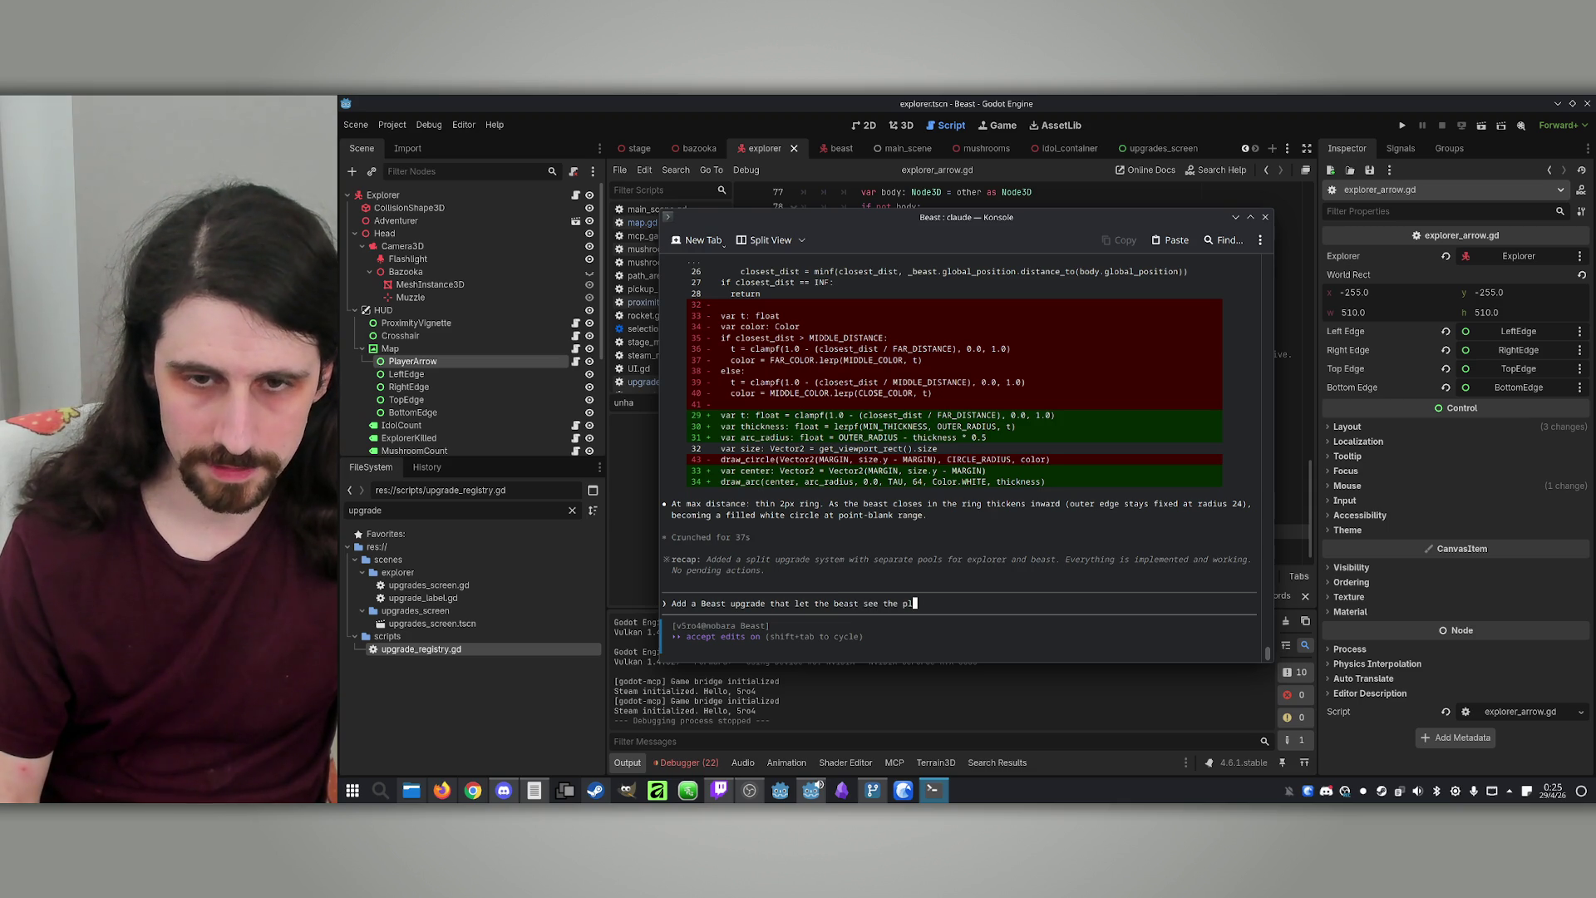
{"action": "type", "text": "ayers"}
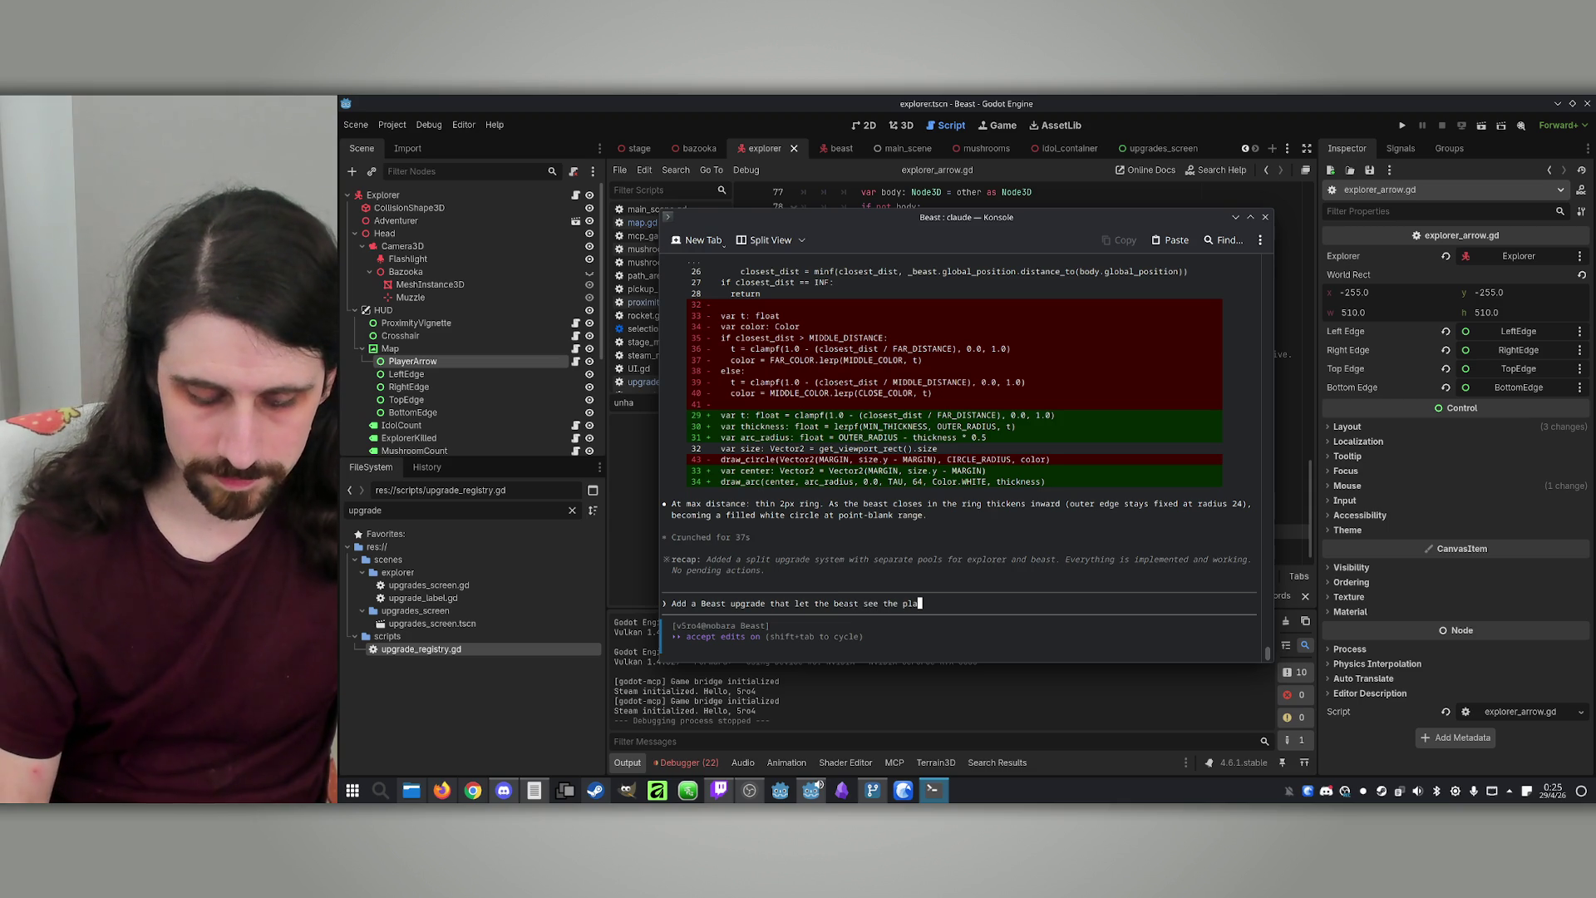
{"action": "key", "text": "BackSpace"}
{"action": "key", "text": "BackSpace"}
{"action": "key", "text": "BackSpace"}
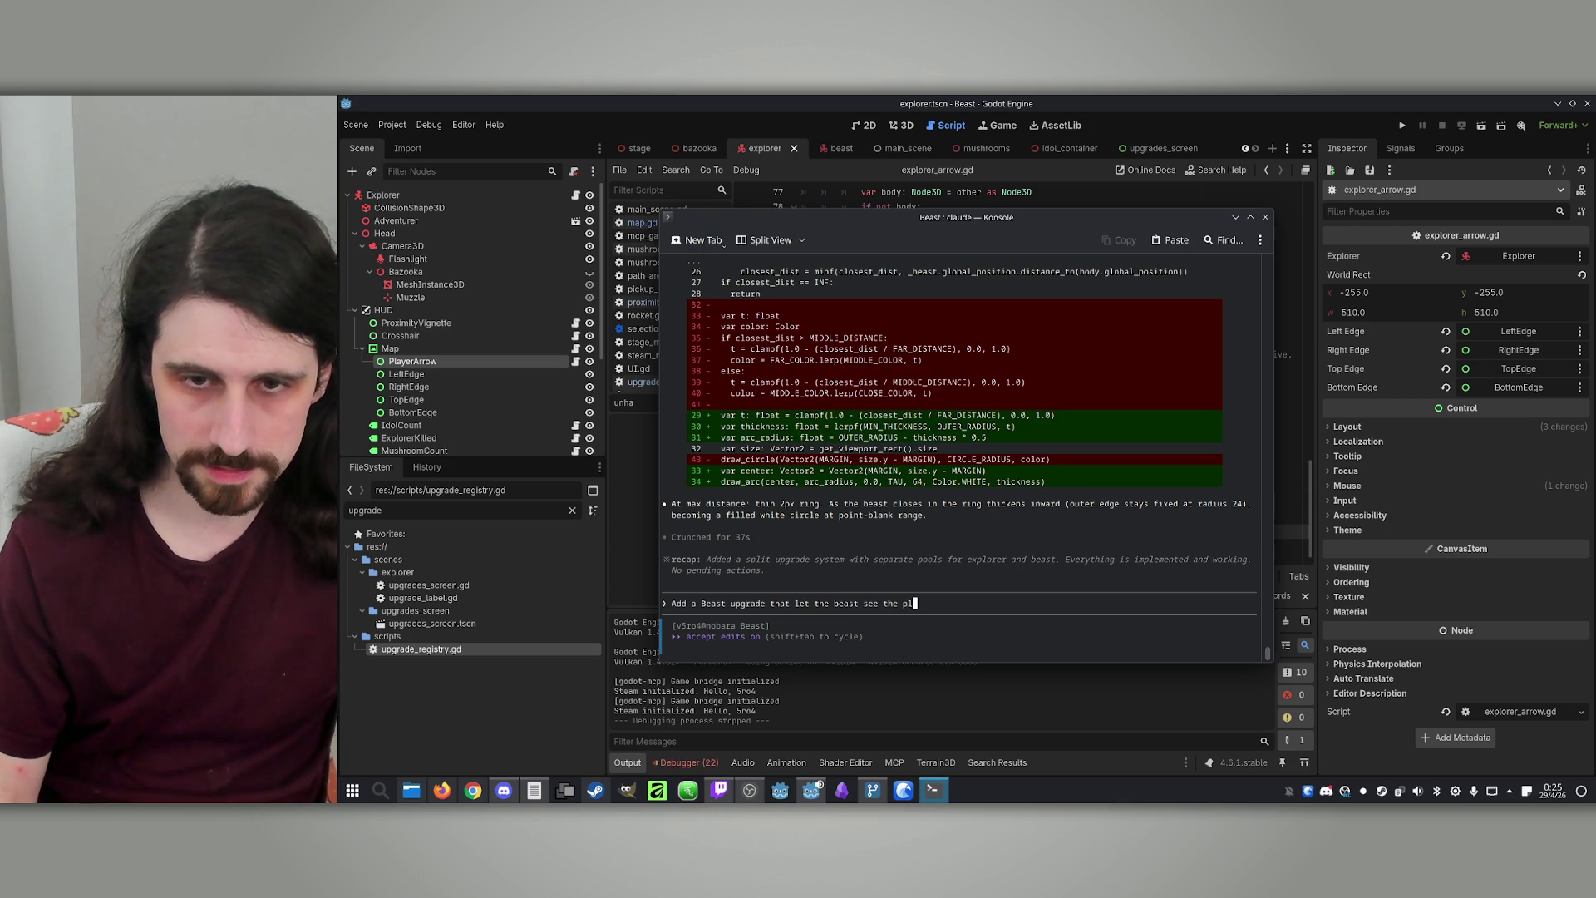
Finish it: explorers shown while viewing the map, via a shader drawing them red through every other object
{"action": "type", "text": "explore"}
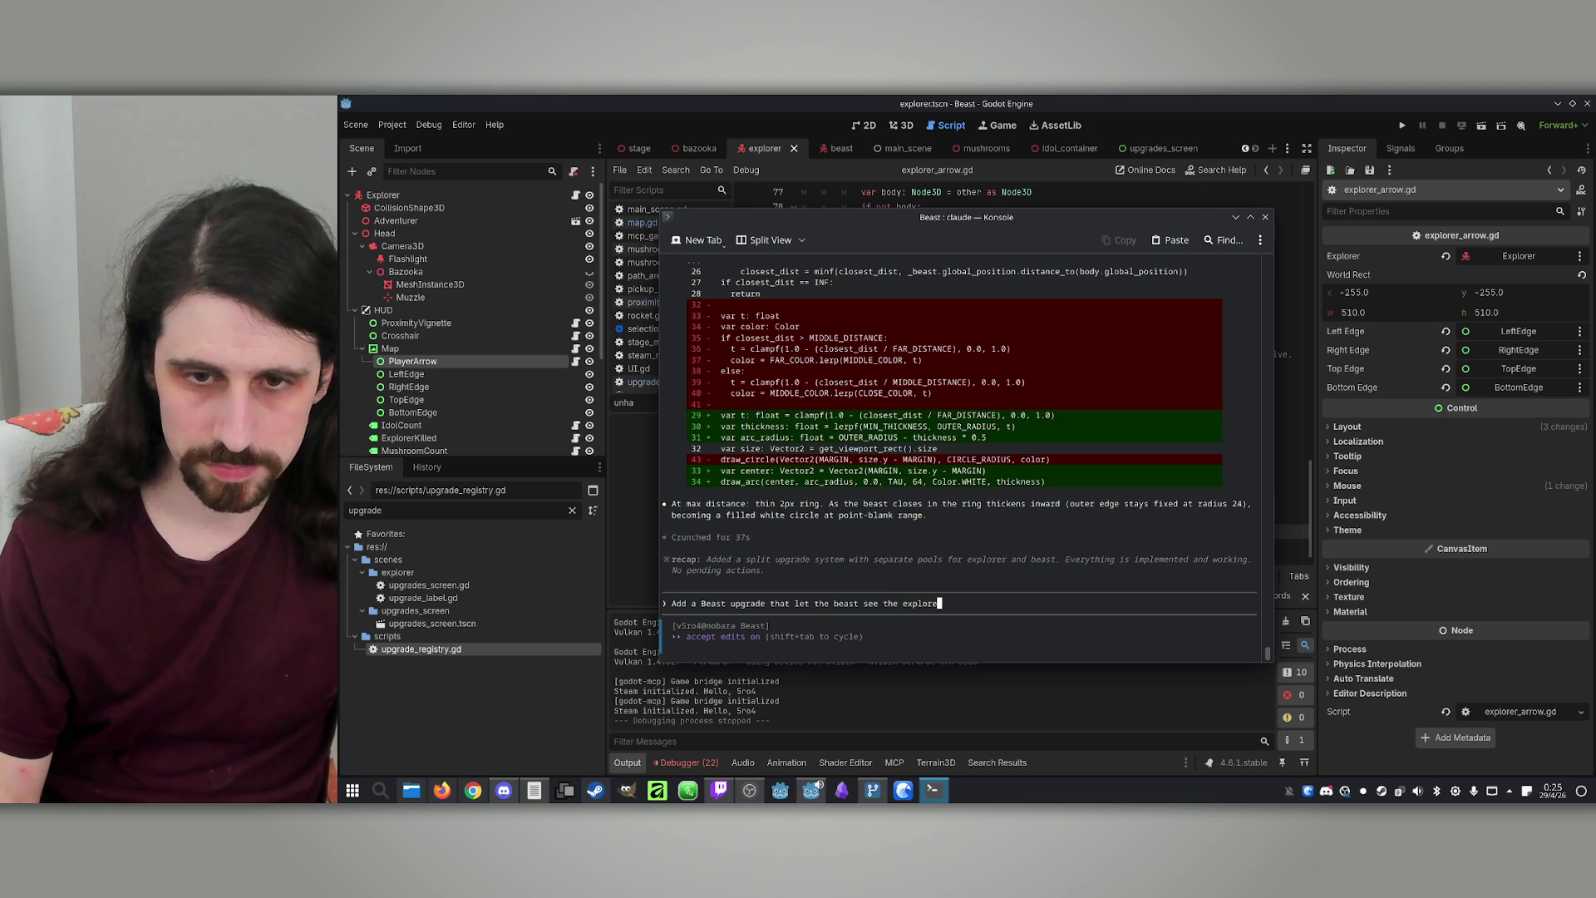
{"action": "type", "text": "rs while "}
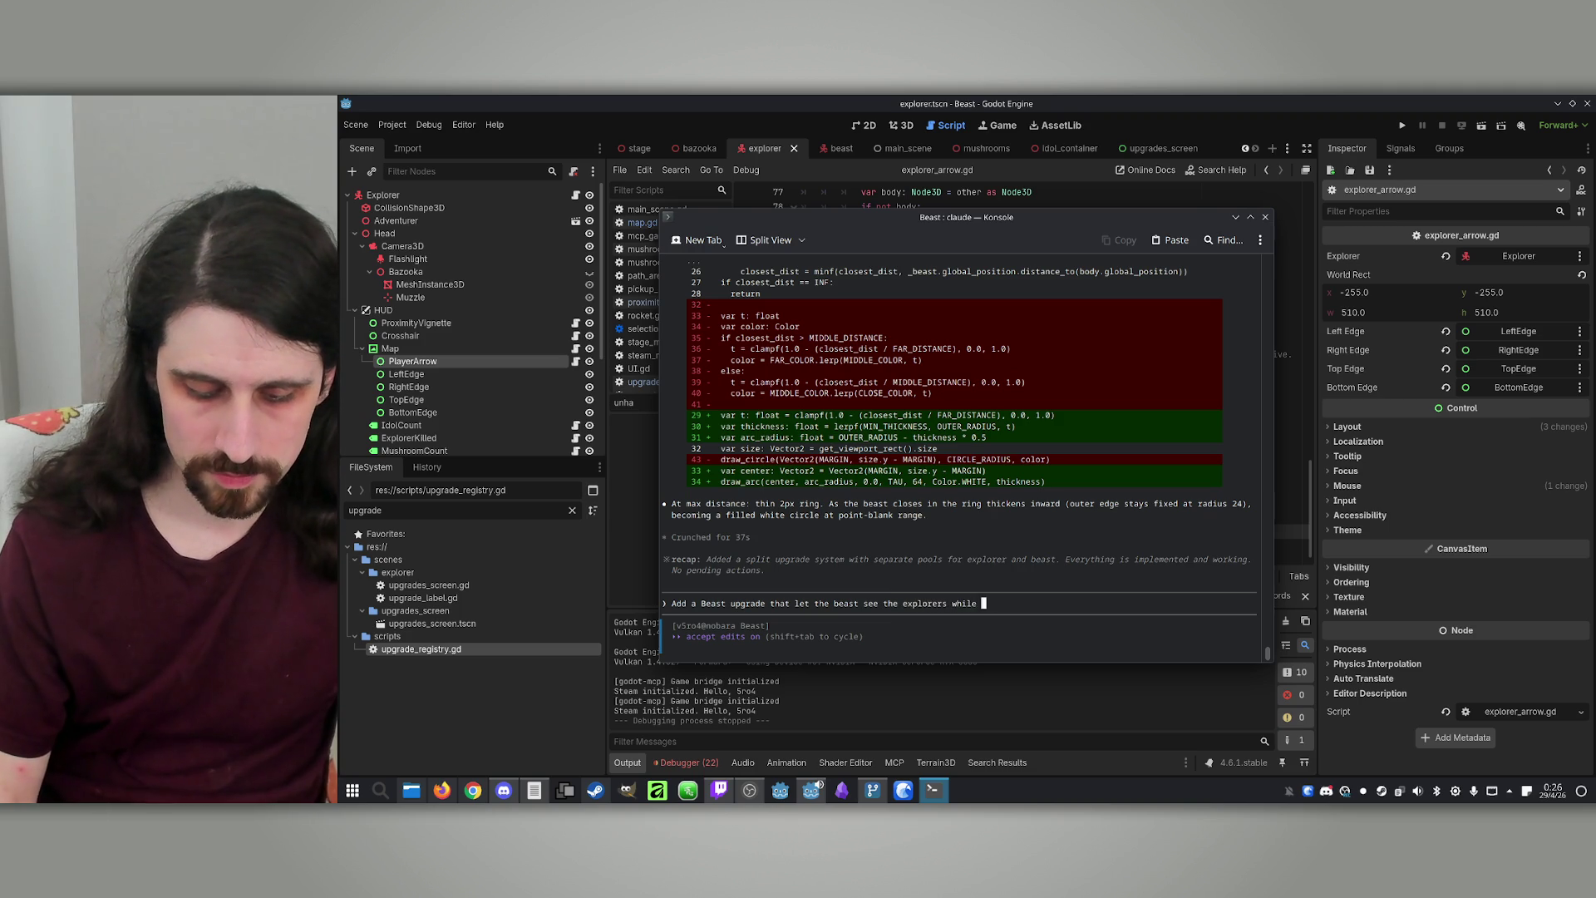
{"action": "type", "text": "they are l"}
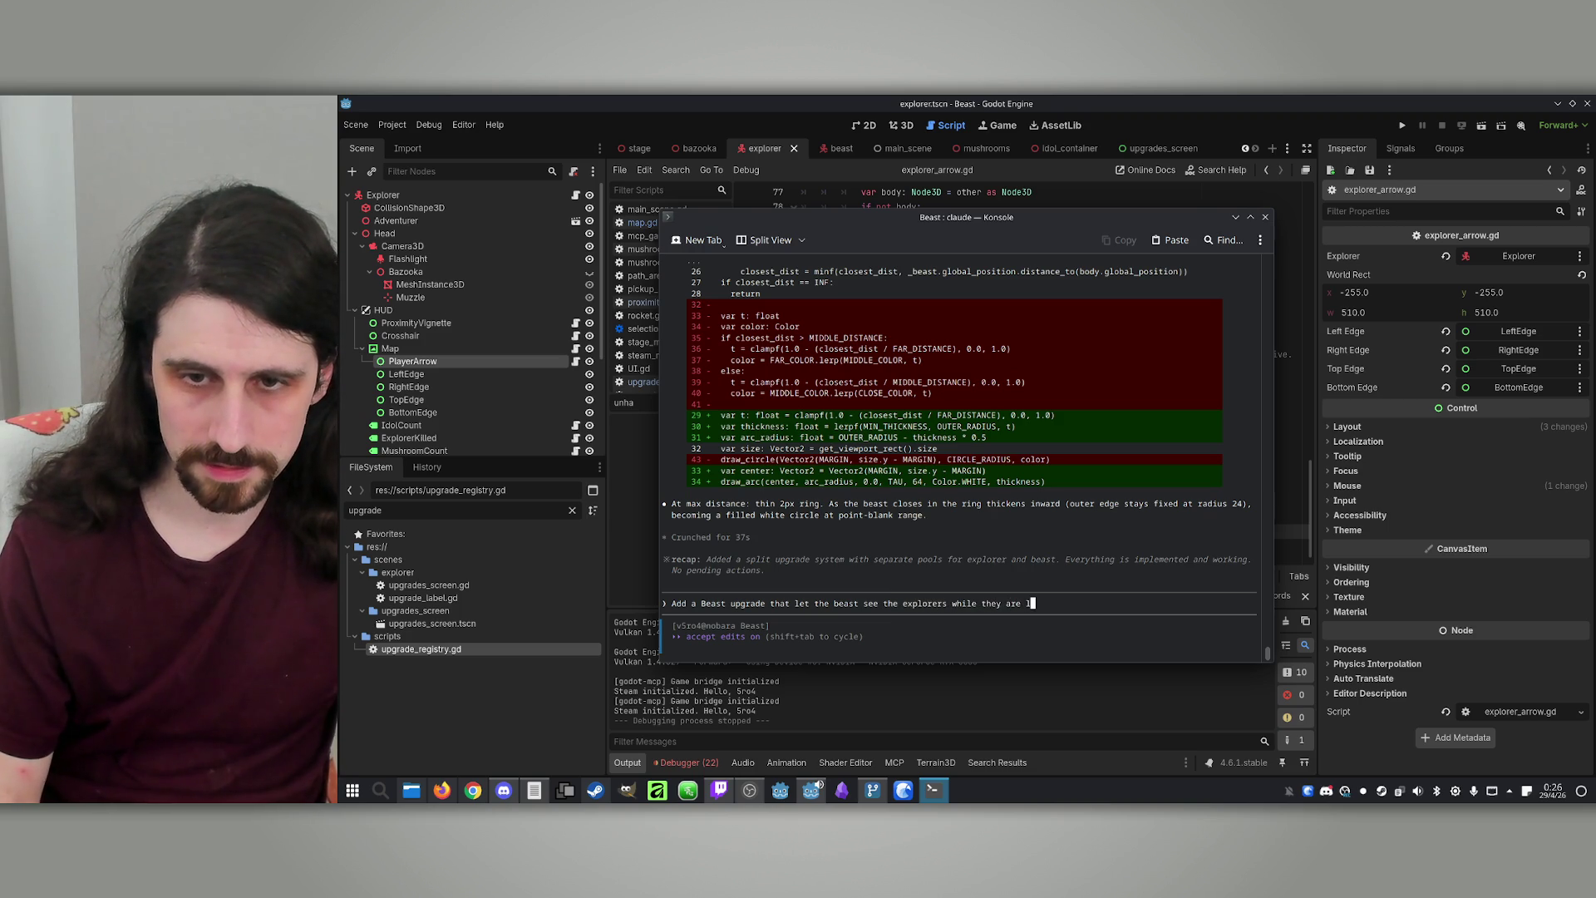
{"action": "type", "text": "ooking at"}
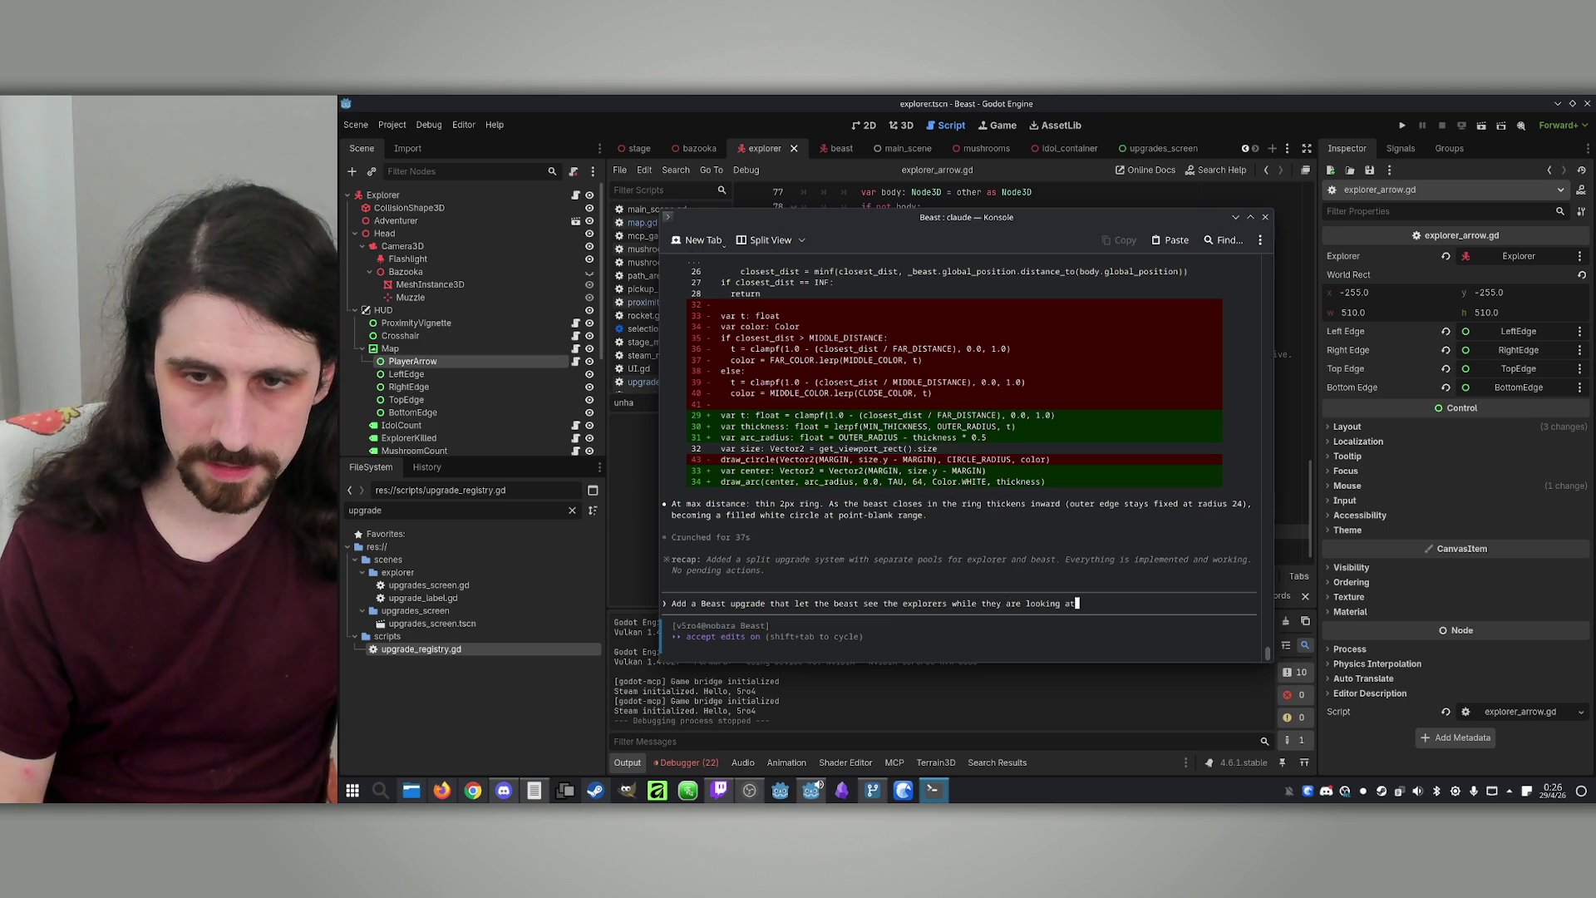
{"action": "type", "text": " the map. "}
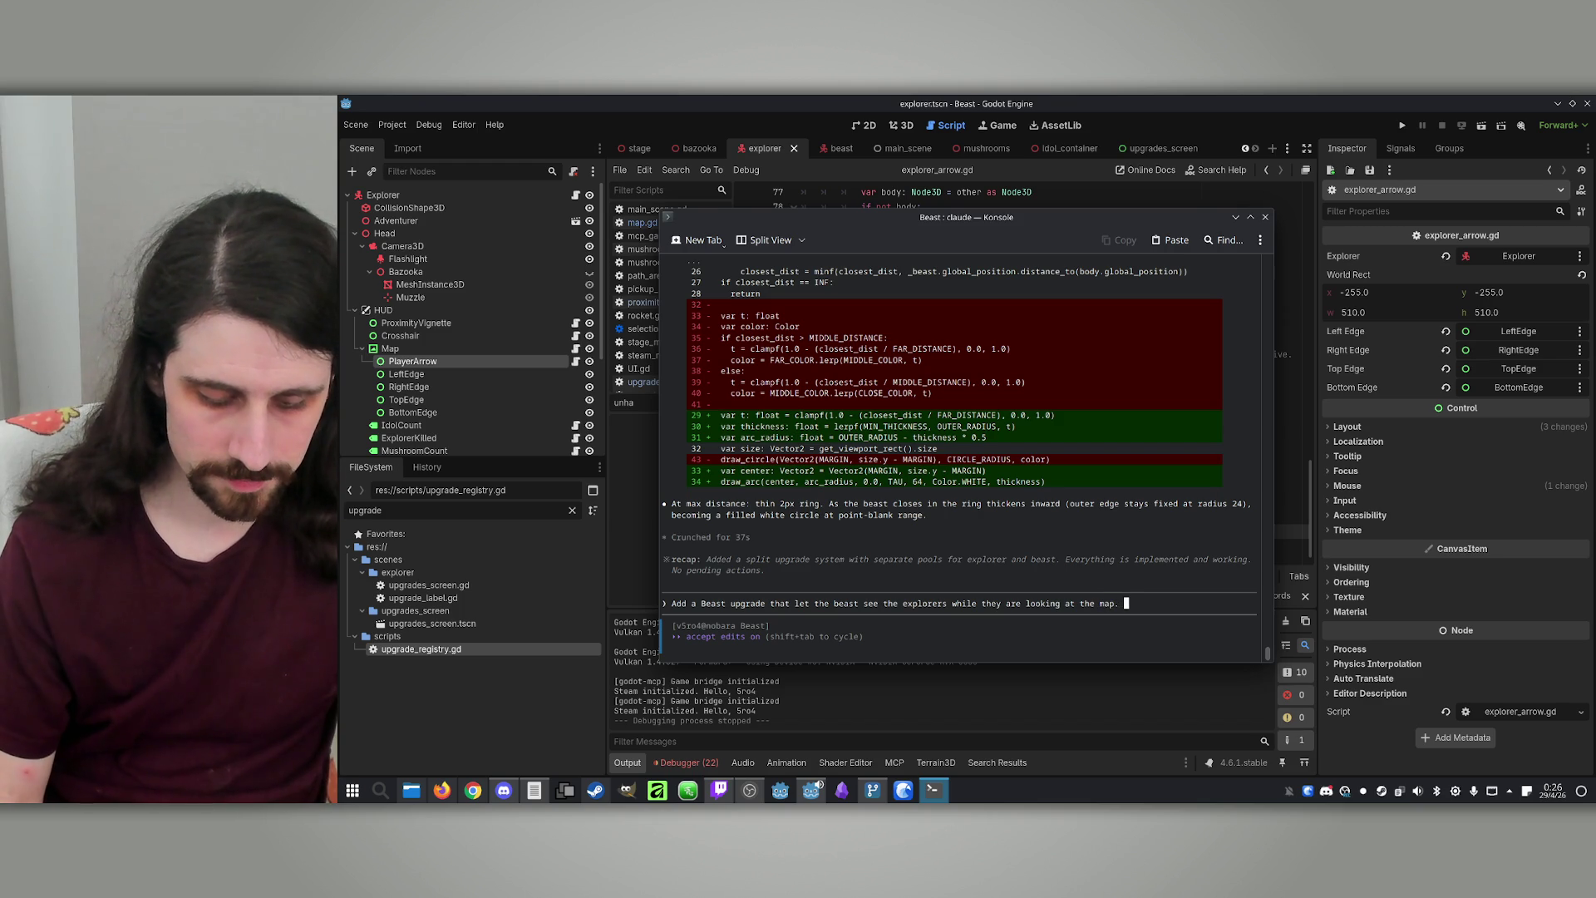
{"action": "type", "text": "Use a shader "}
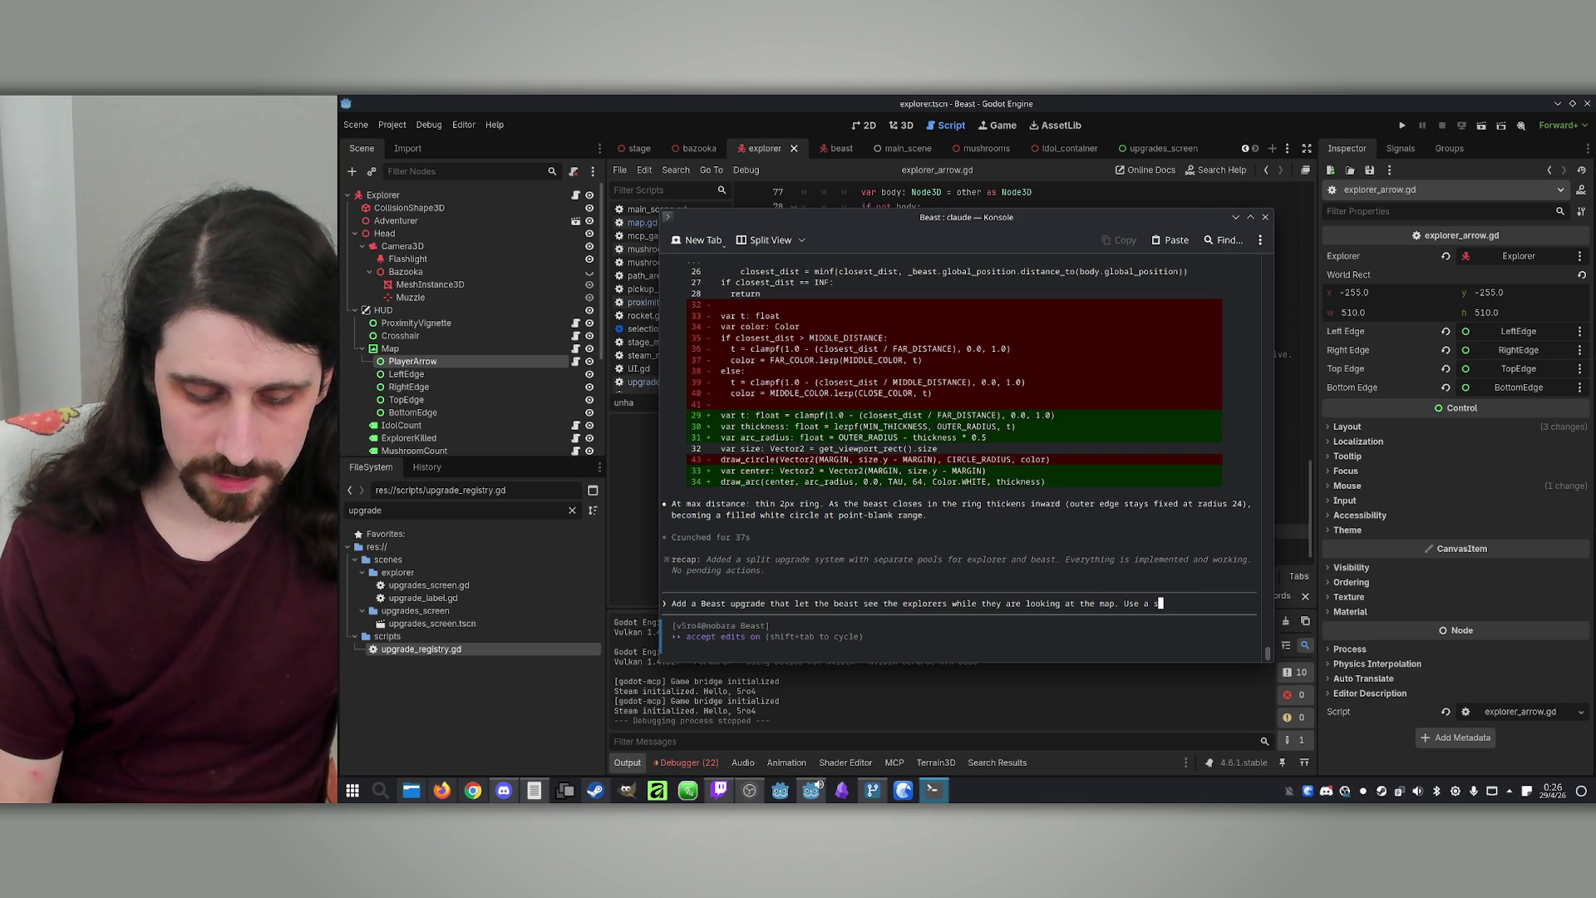
{"action": "type", "text": "that "}
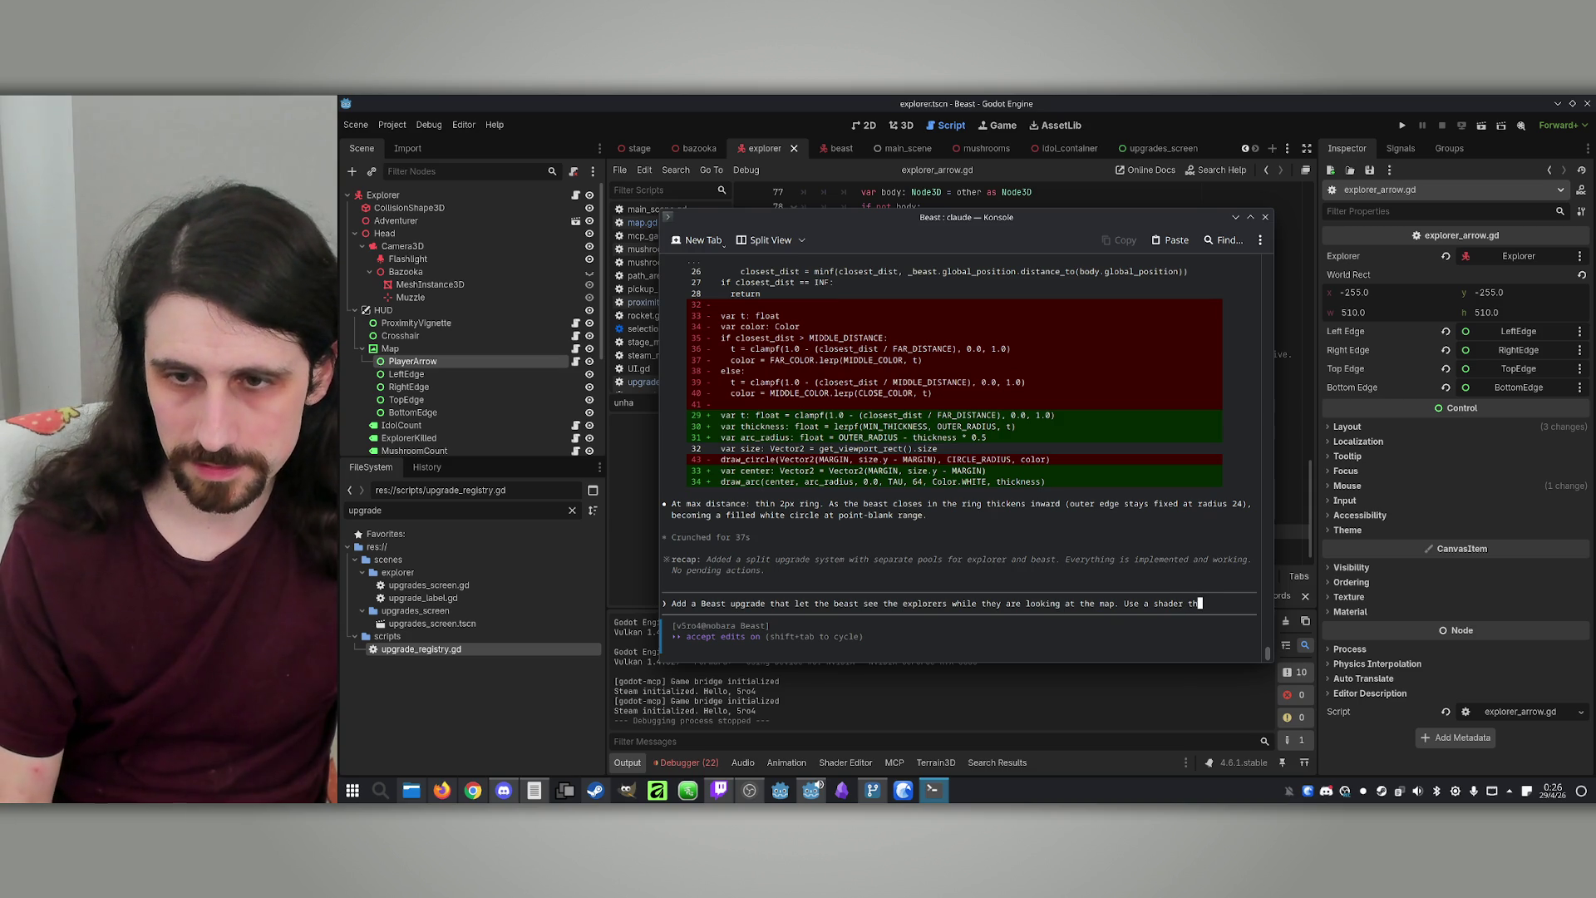
{"action": "type", "text": "all"}
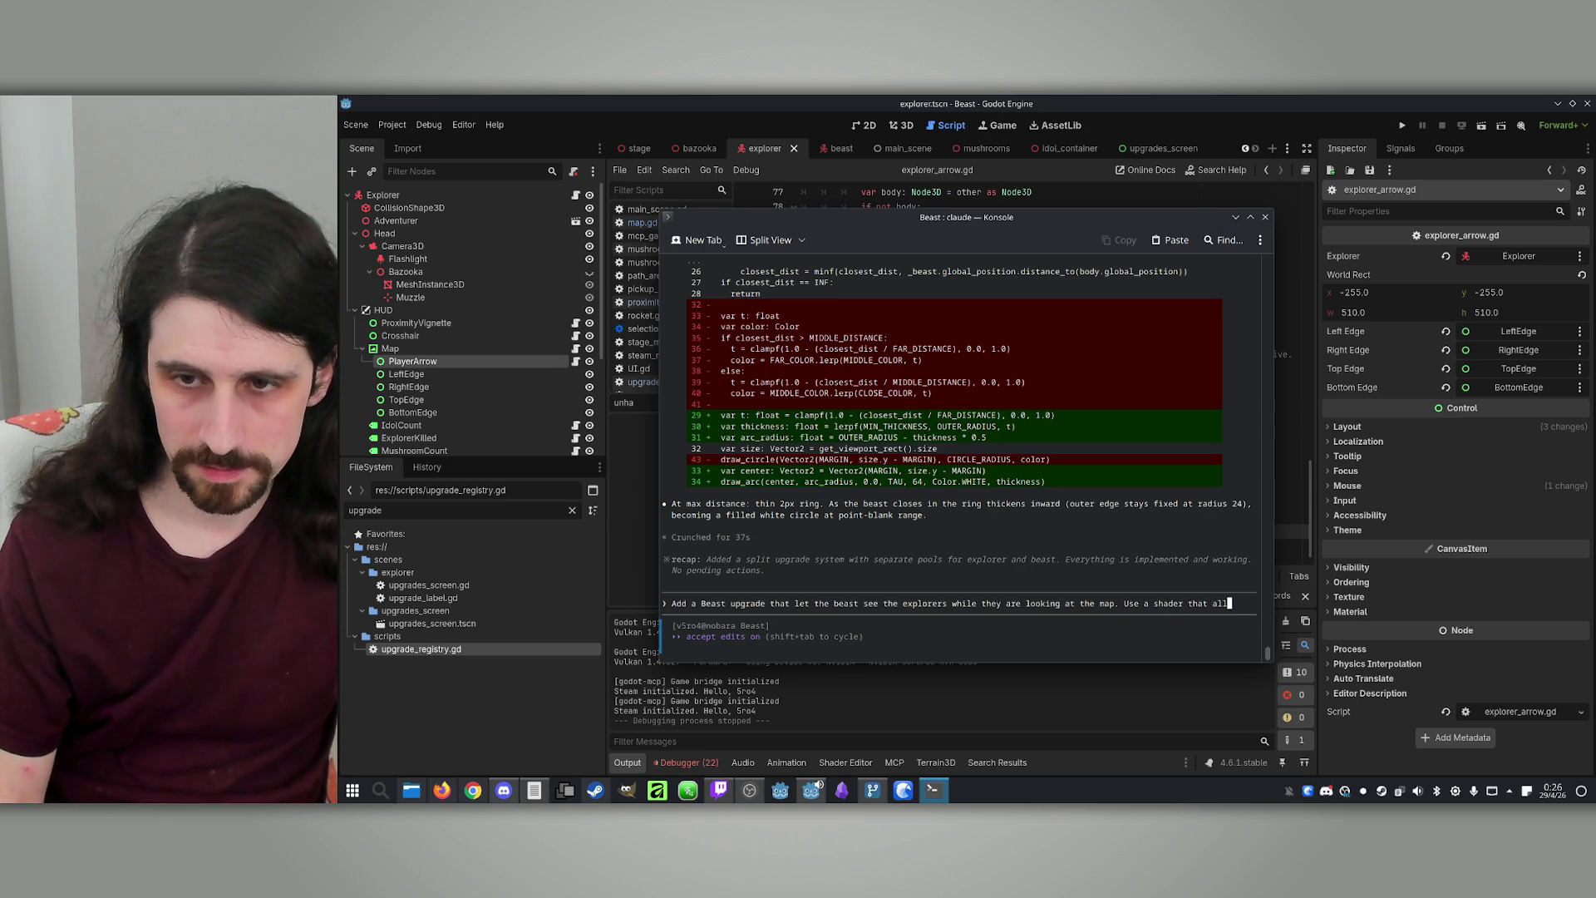
{"action": "type", "text": "ows the "}
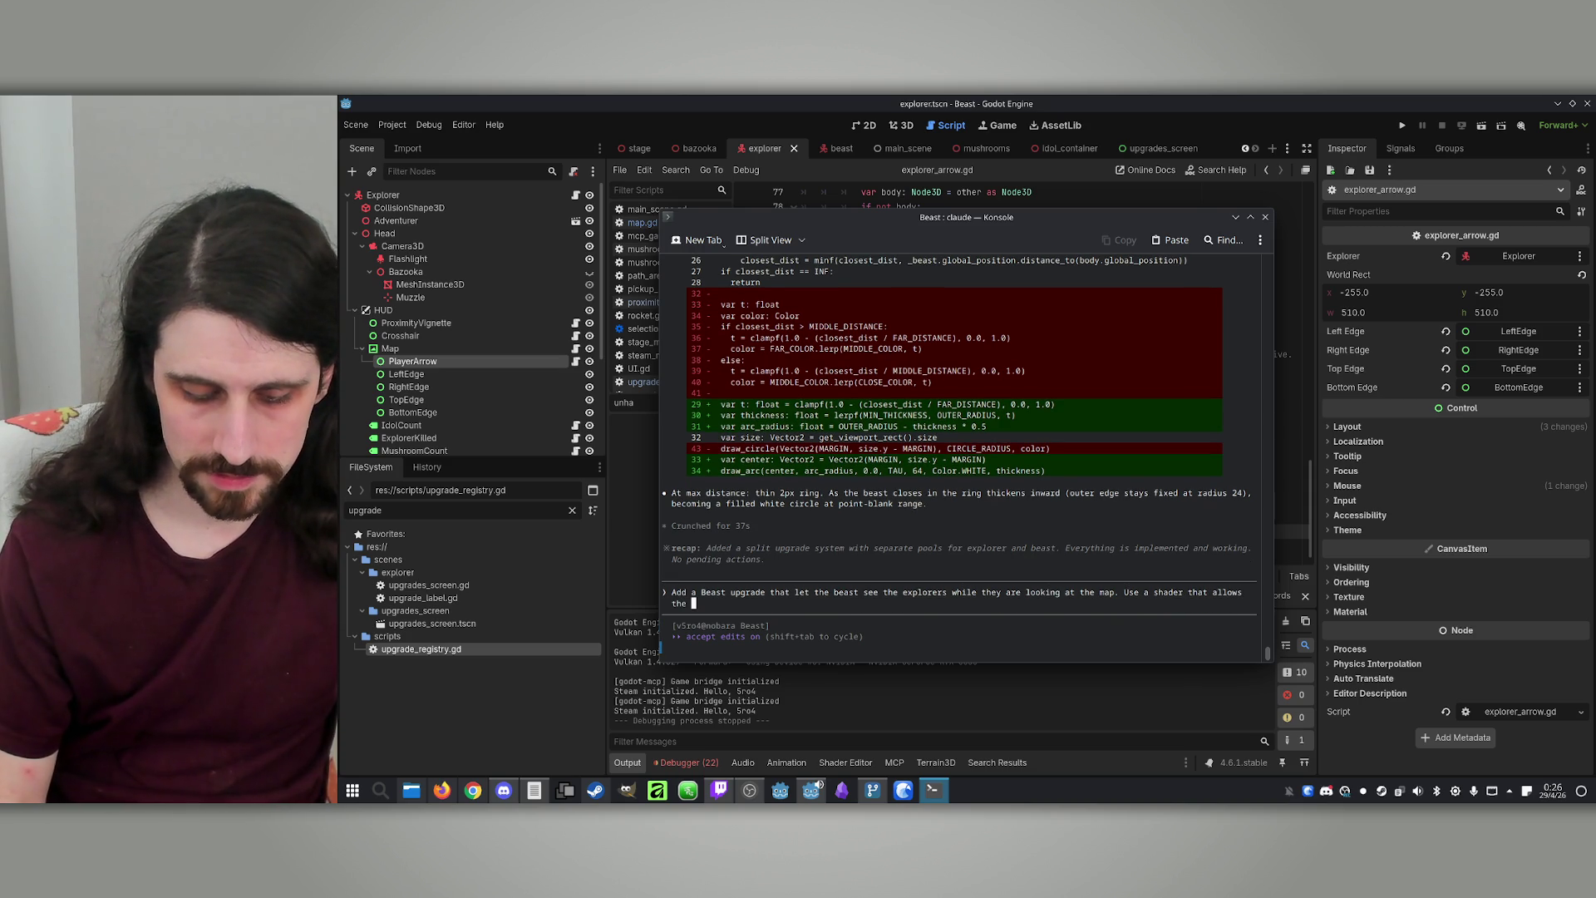
{"action": "type", "text": "beast to see the "}
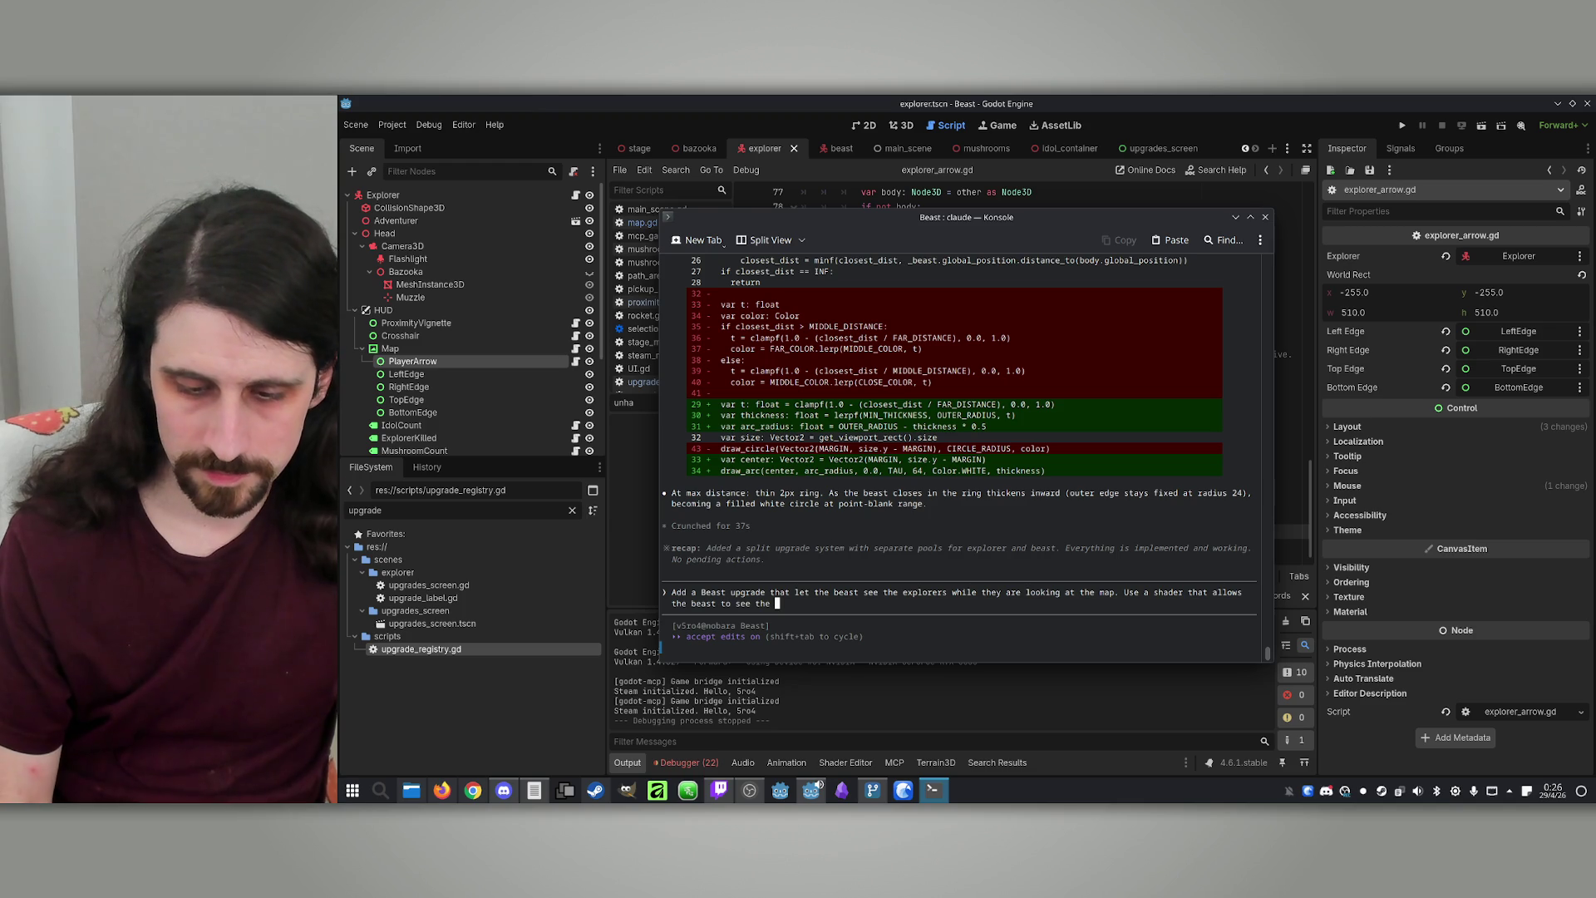
{"action": "type", "text": "cont"}
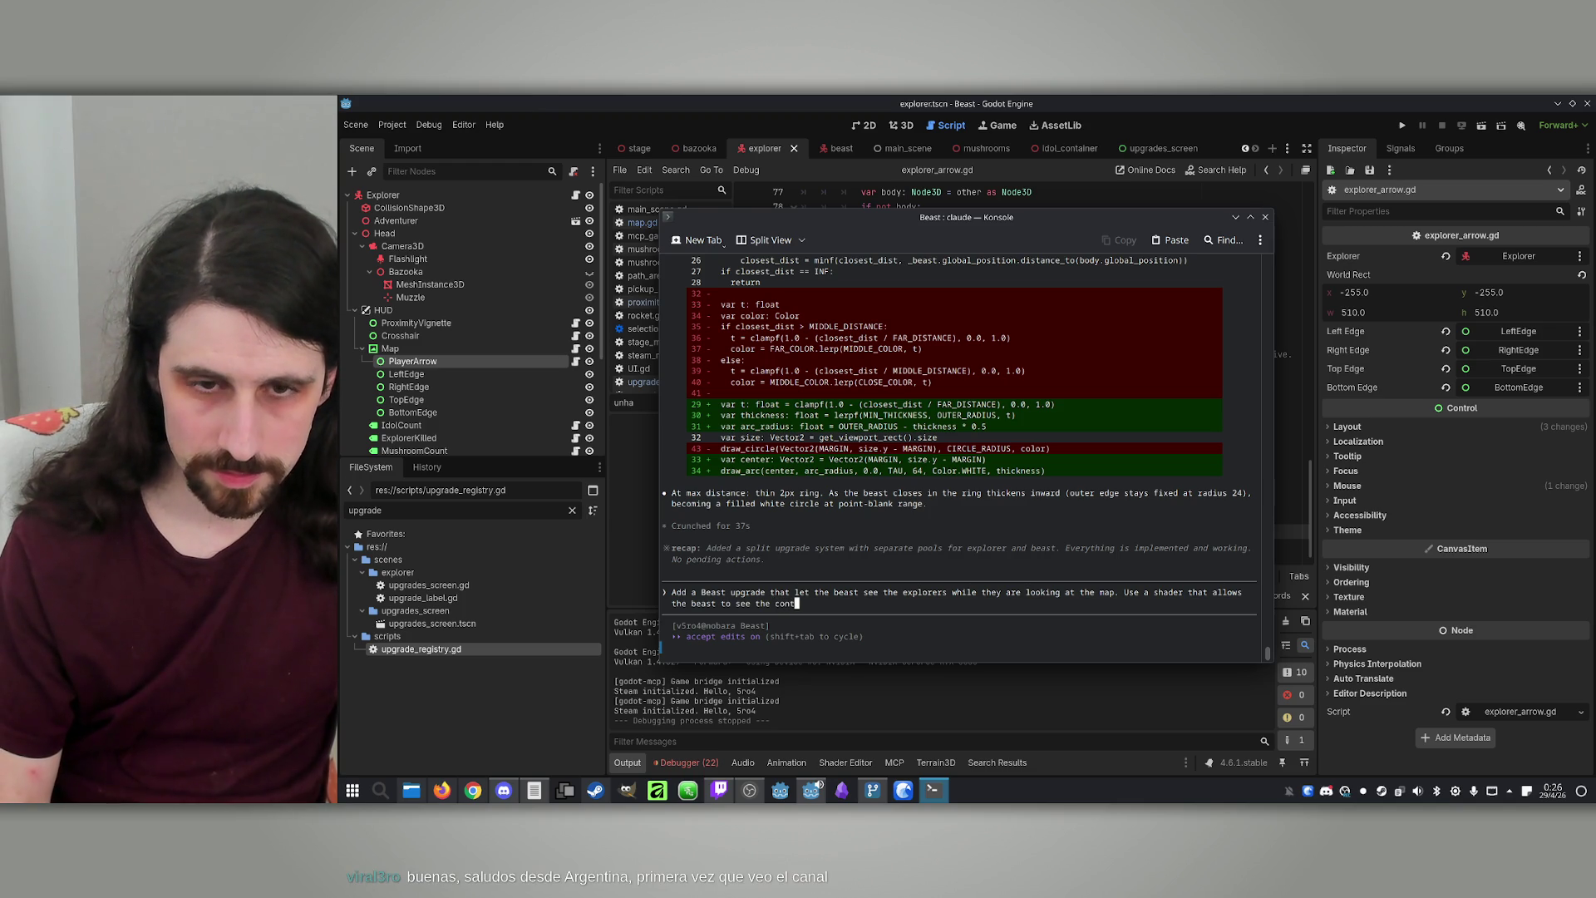
{"action": "key", "text": "BackSpace"}
{"action": "key", "text": "BackSpace"}
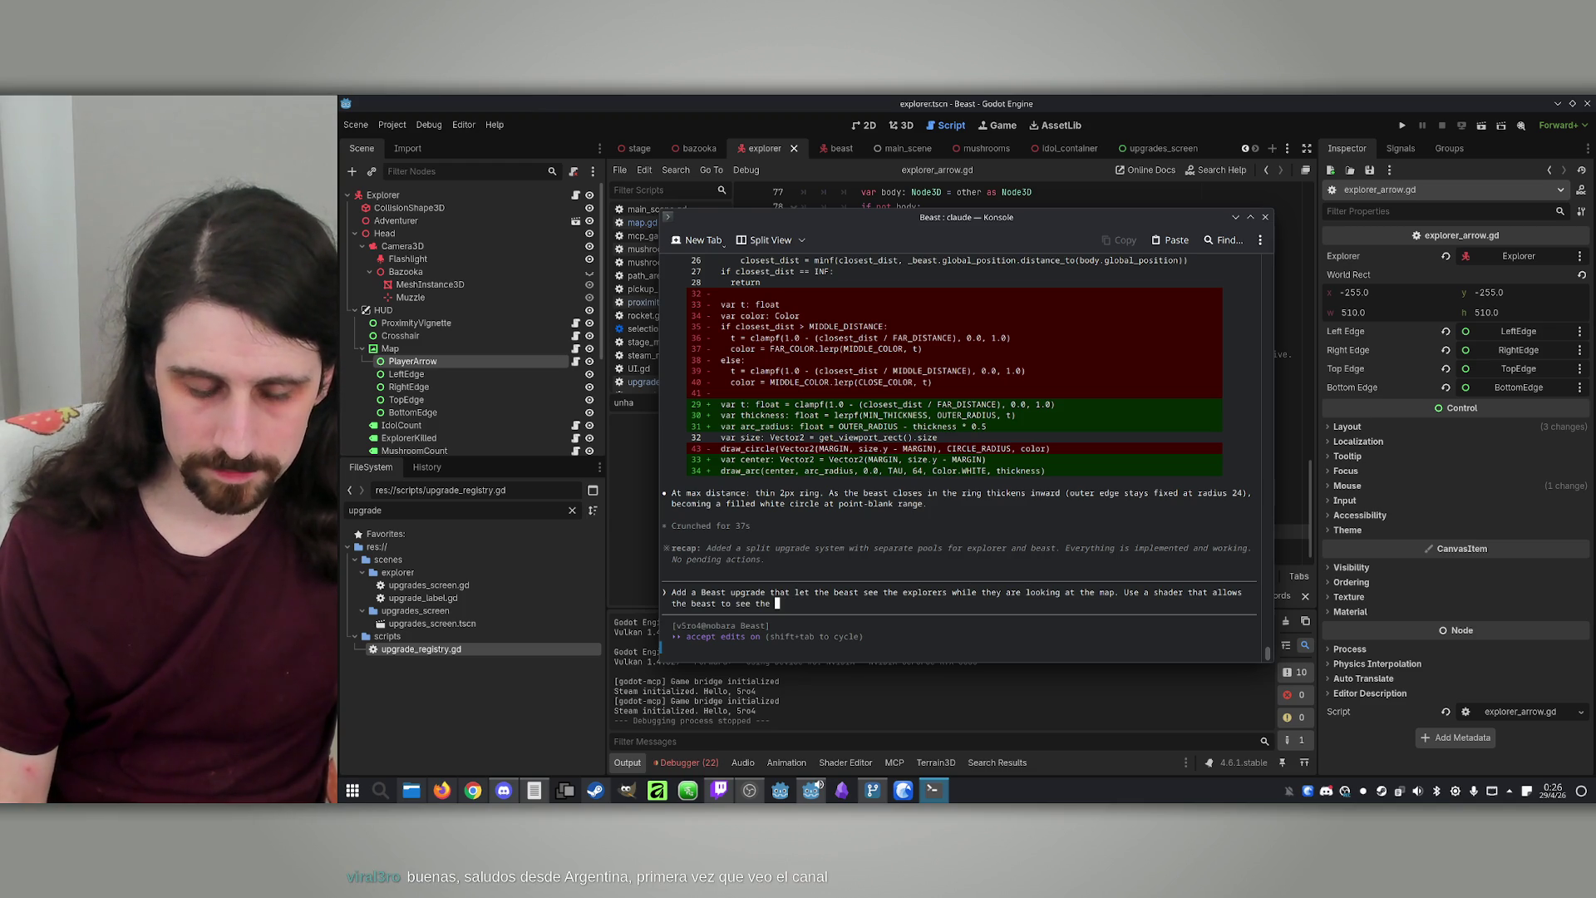
{"action": "type", "text": "model o"}
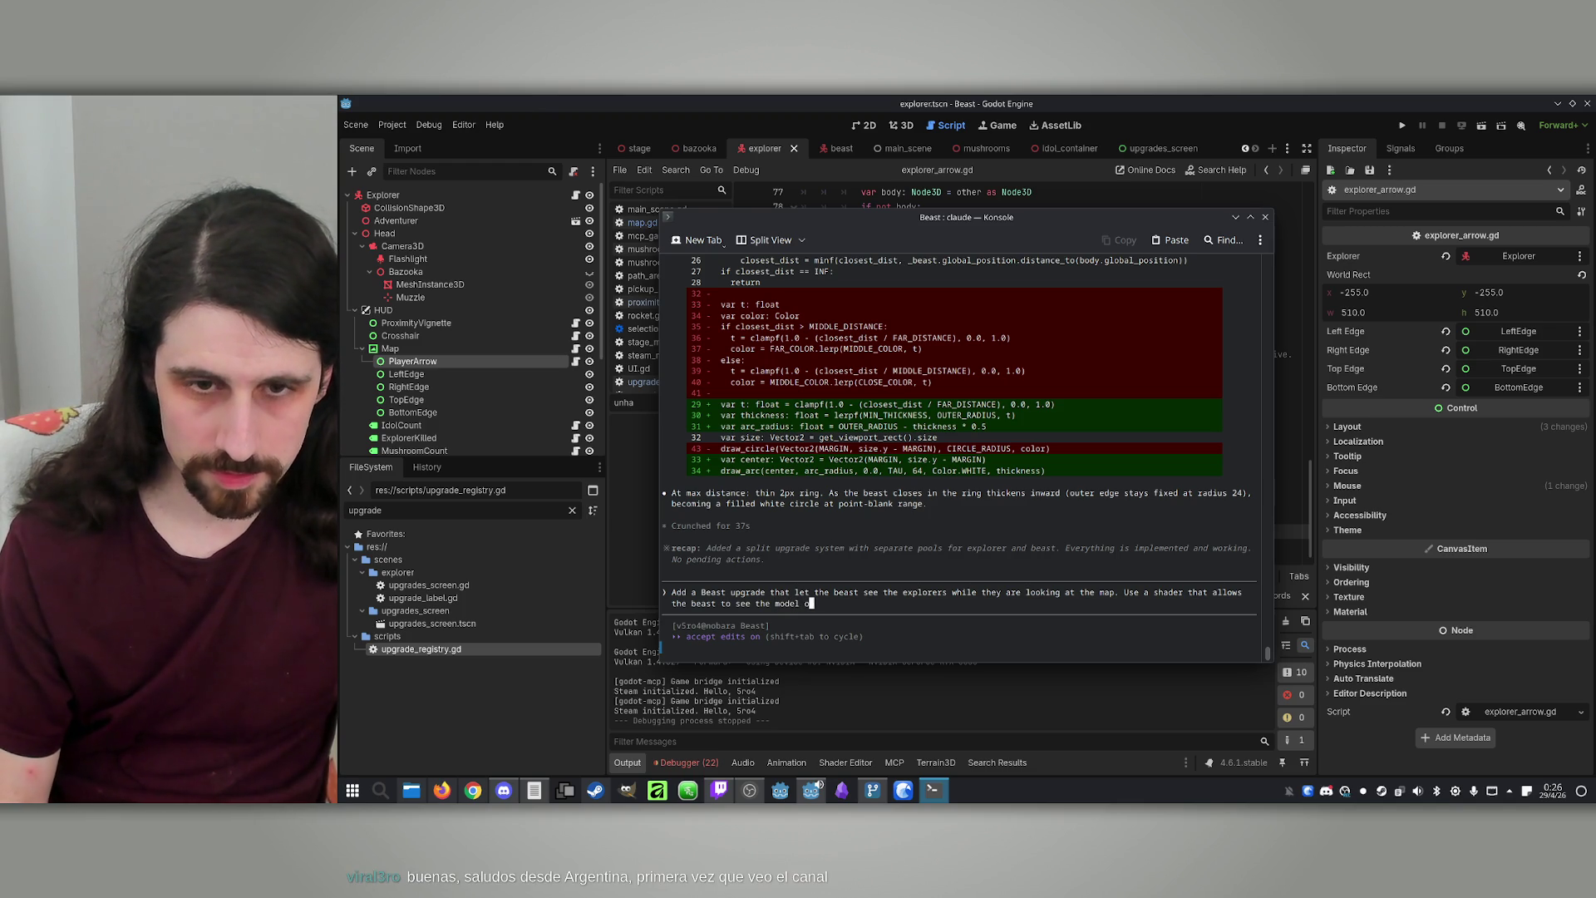
{"action": "type", "text": "f the playe"}
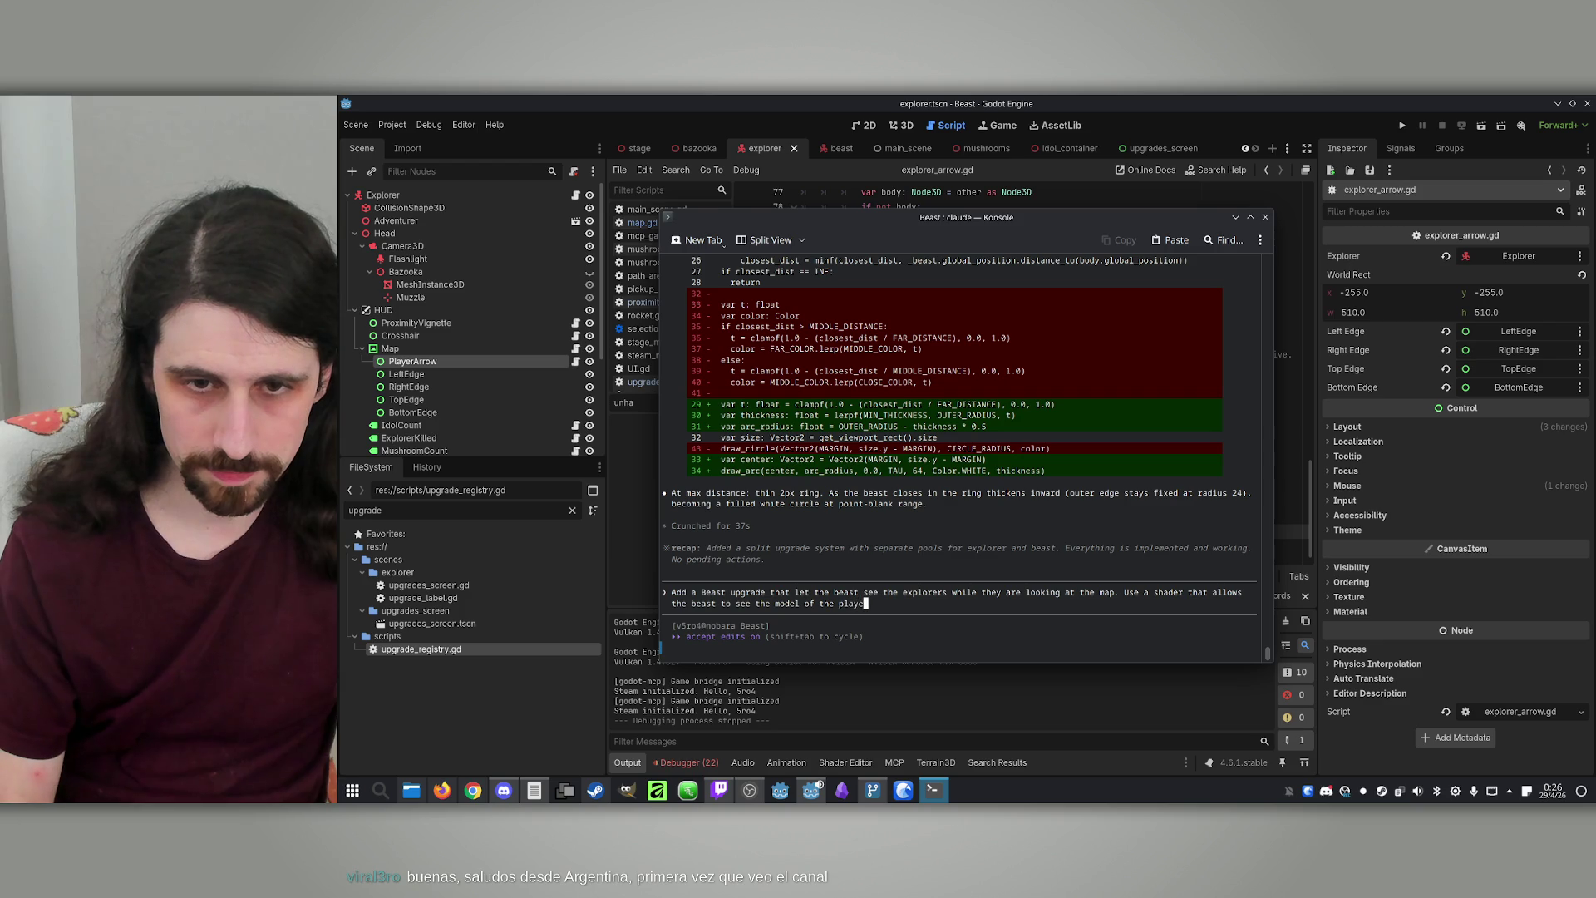
{"action": "type", "text": "r in re"}
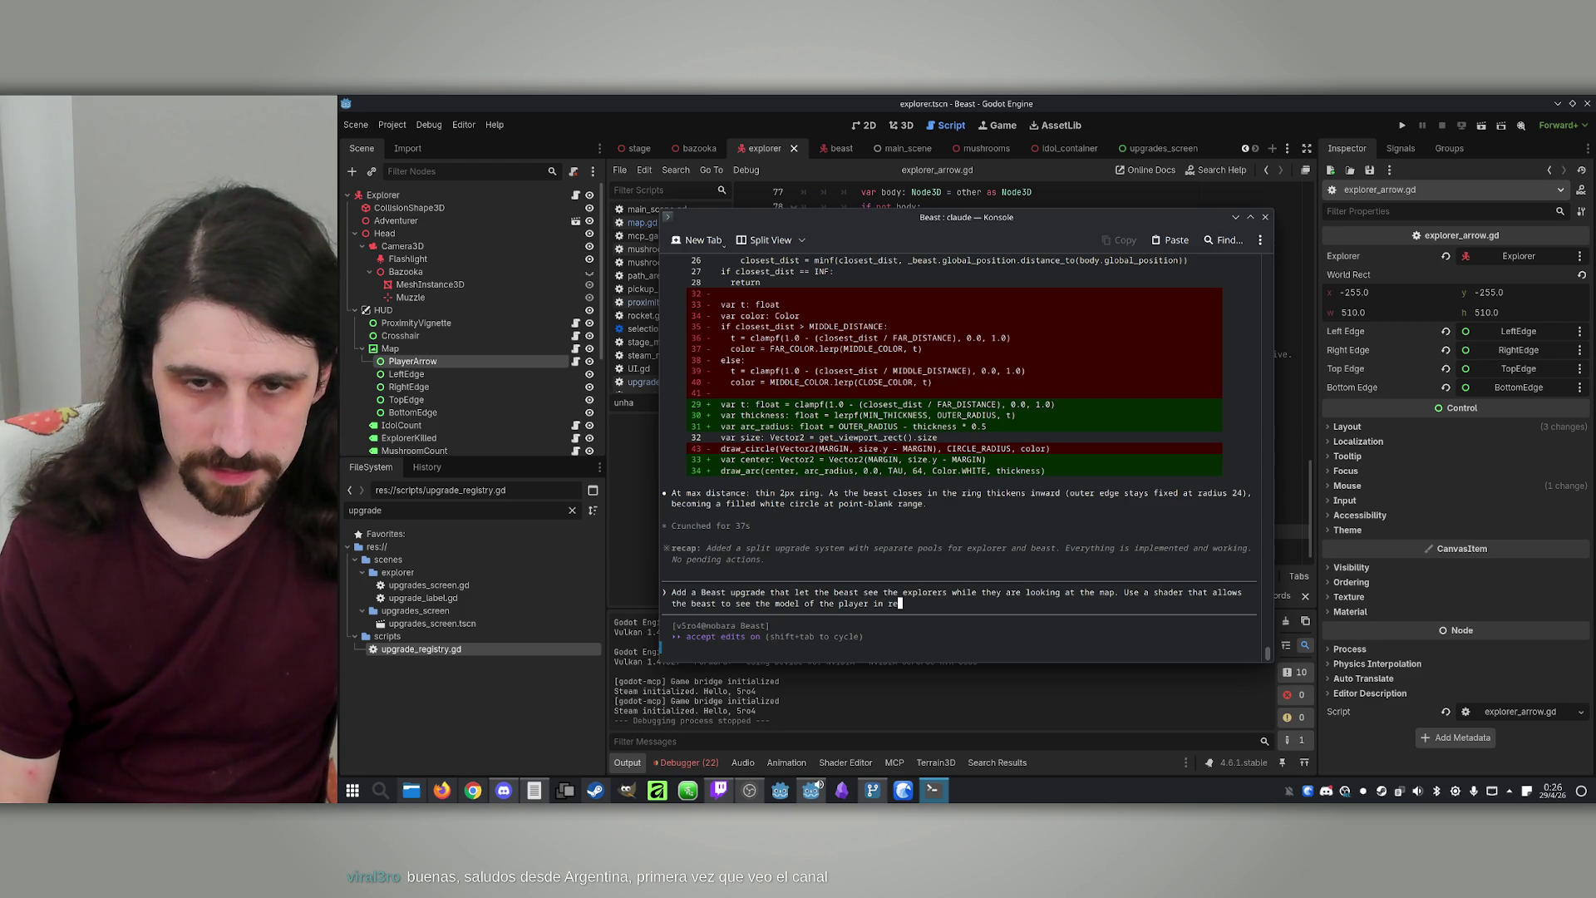
{"action": "type", "text": "d through"}
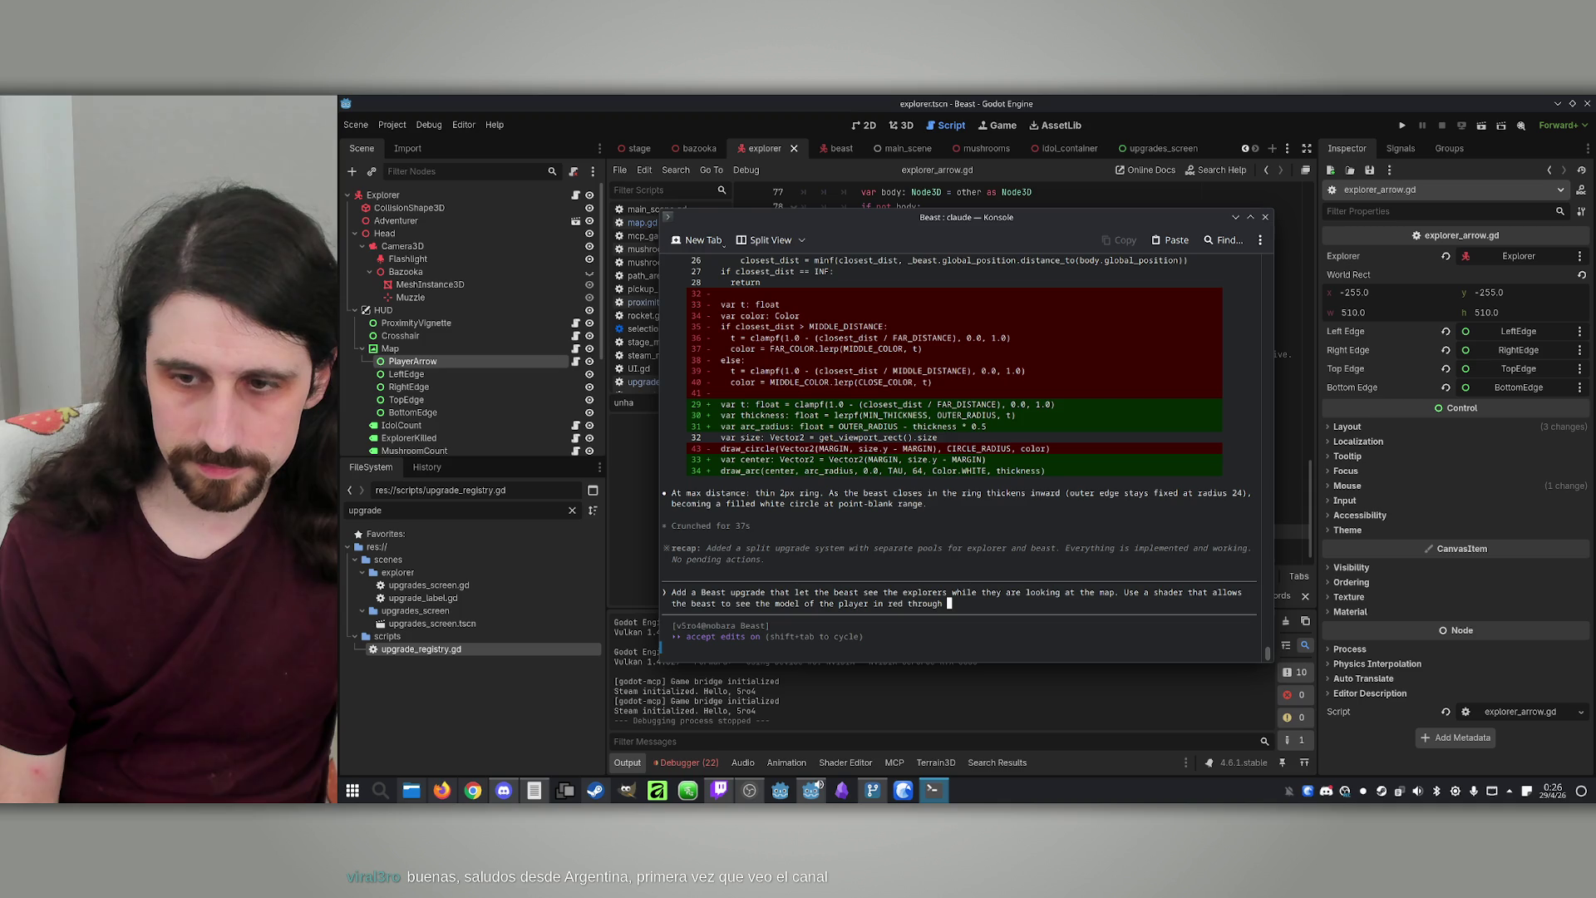
{"action": "type", "text": "every "}
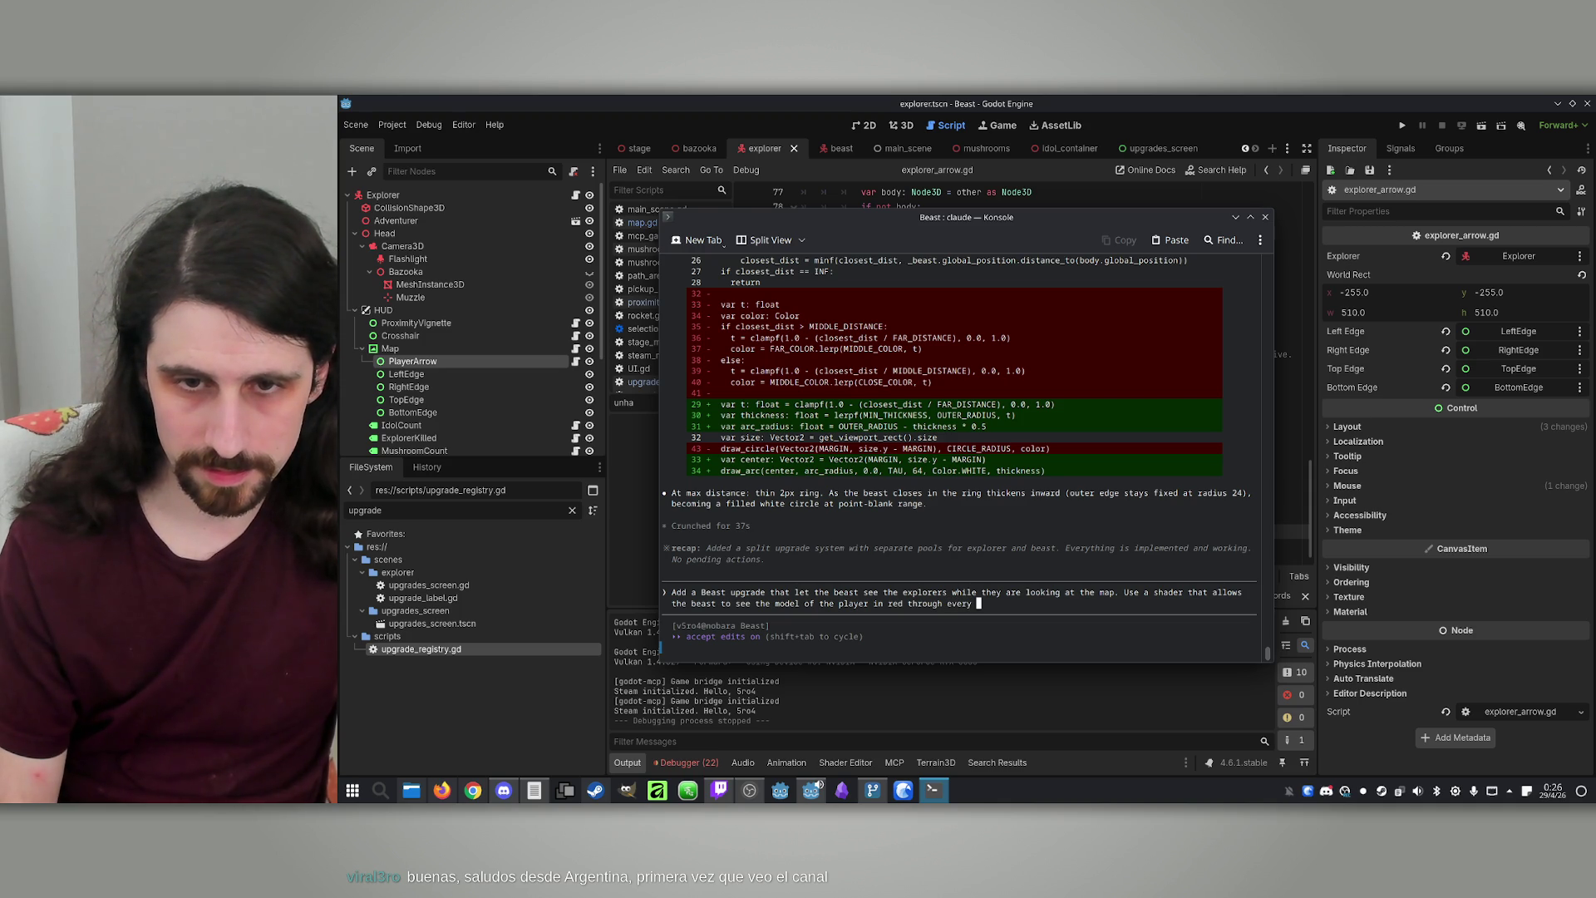
{"action": "type", "text": "obj"}
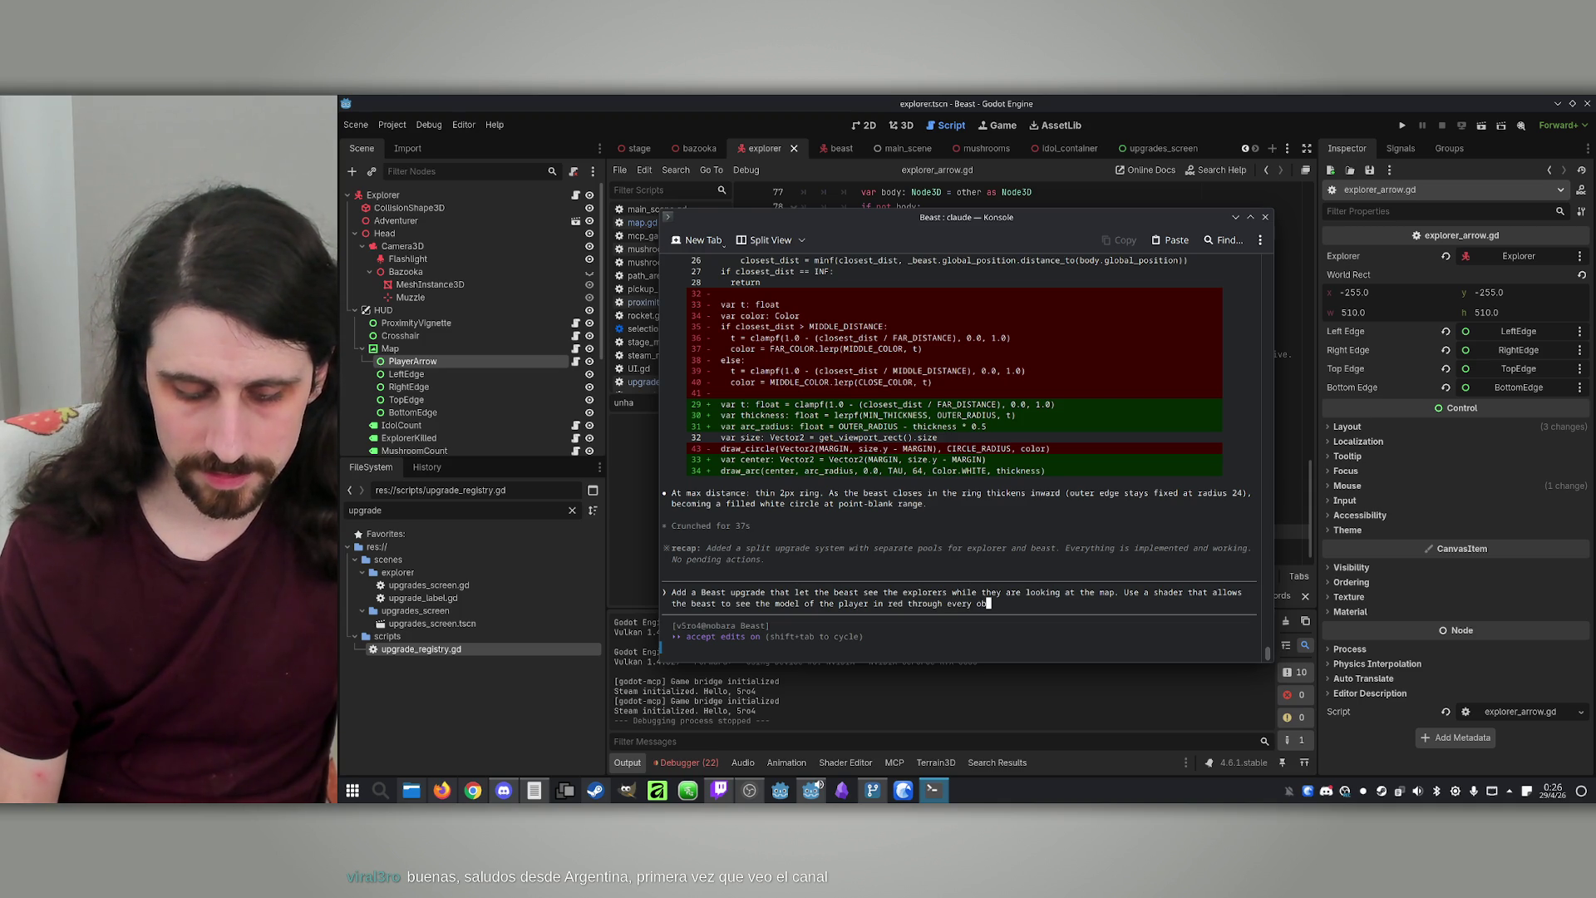
{"action": "key", "text": "BackSpace"}
{"action": "key", "text": "BackSpace"}
{"action": "key", "text": "BackSpace"}
{"action": "type", "text": "other object."}
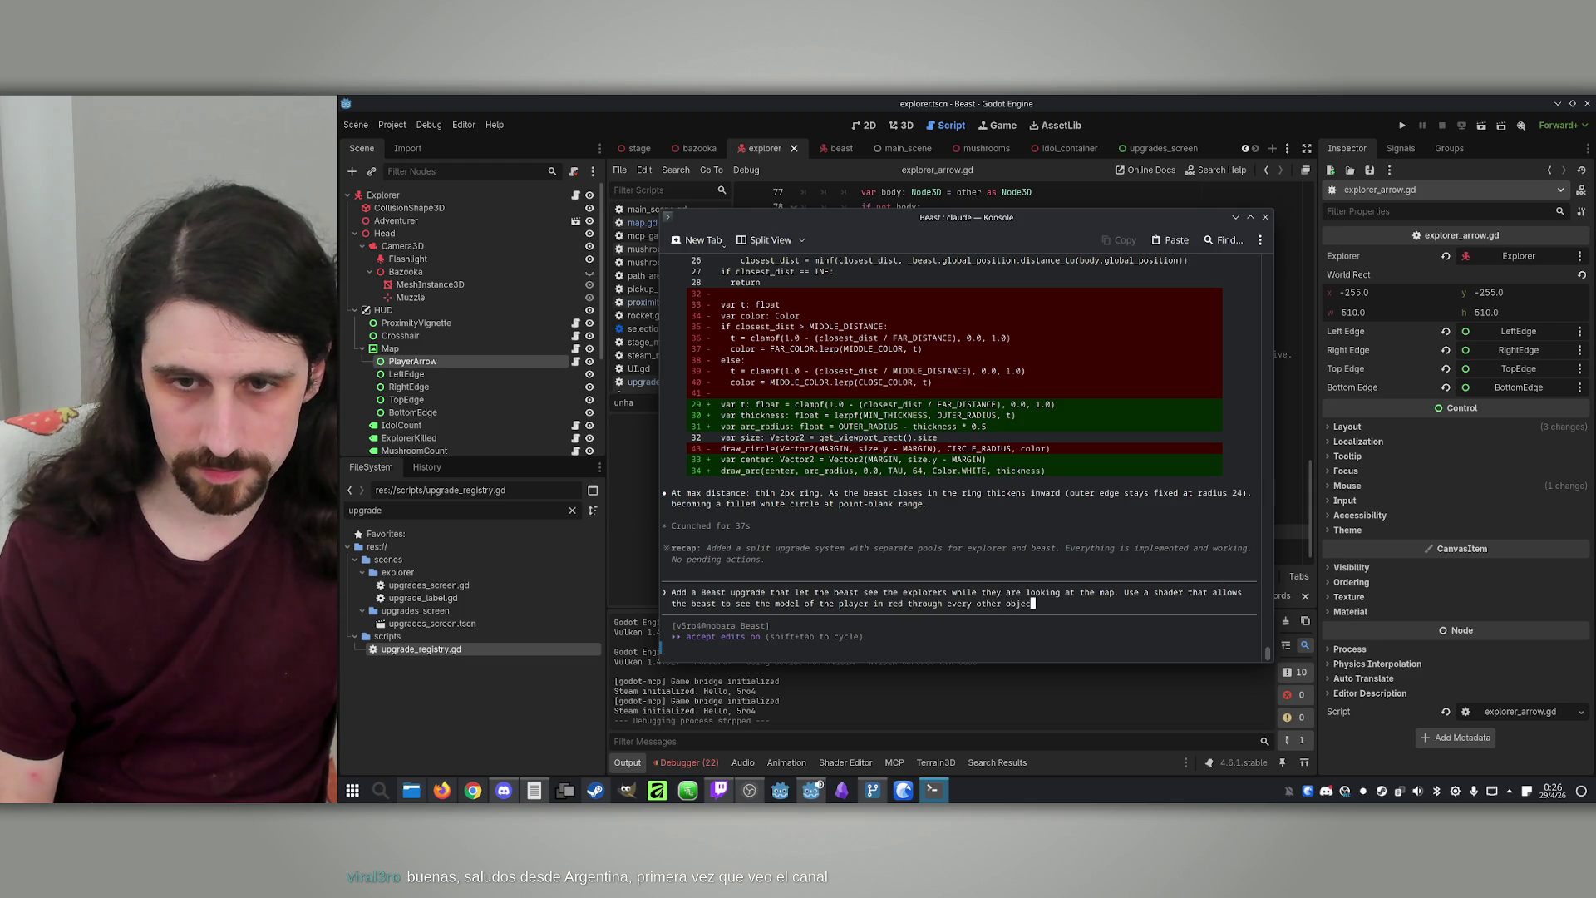
Commit the four changed files to main as 'Some abilities fixed.' in GitHub Desktop, then return to Konsole
{"action": "left_click", "coordinate": [872, 790]}
{"action": "type", "text": "Abil"}
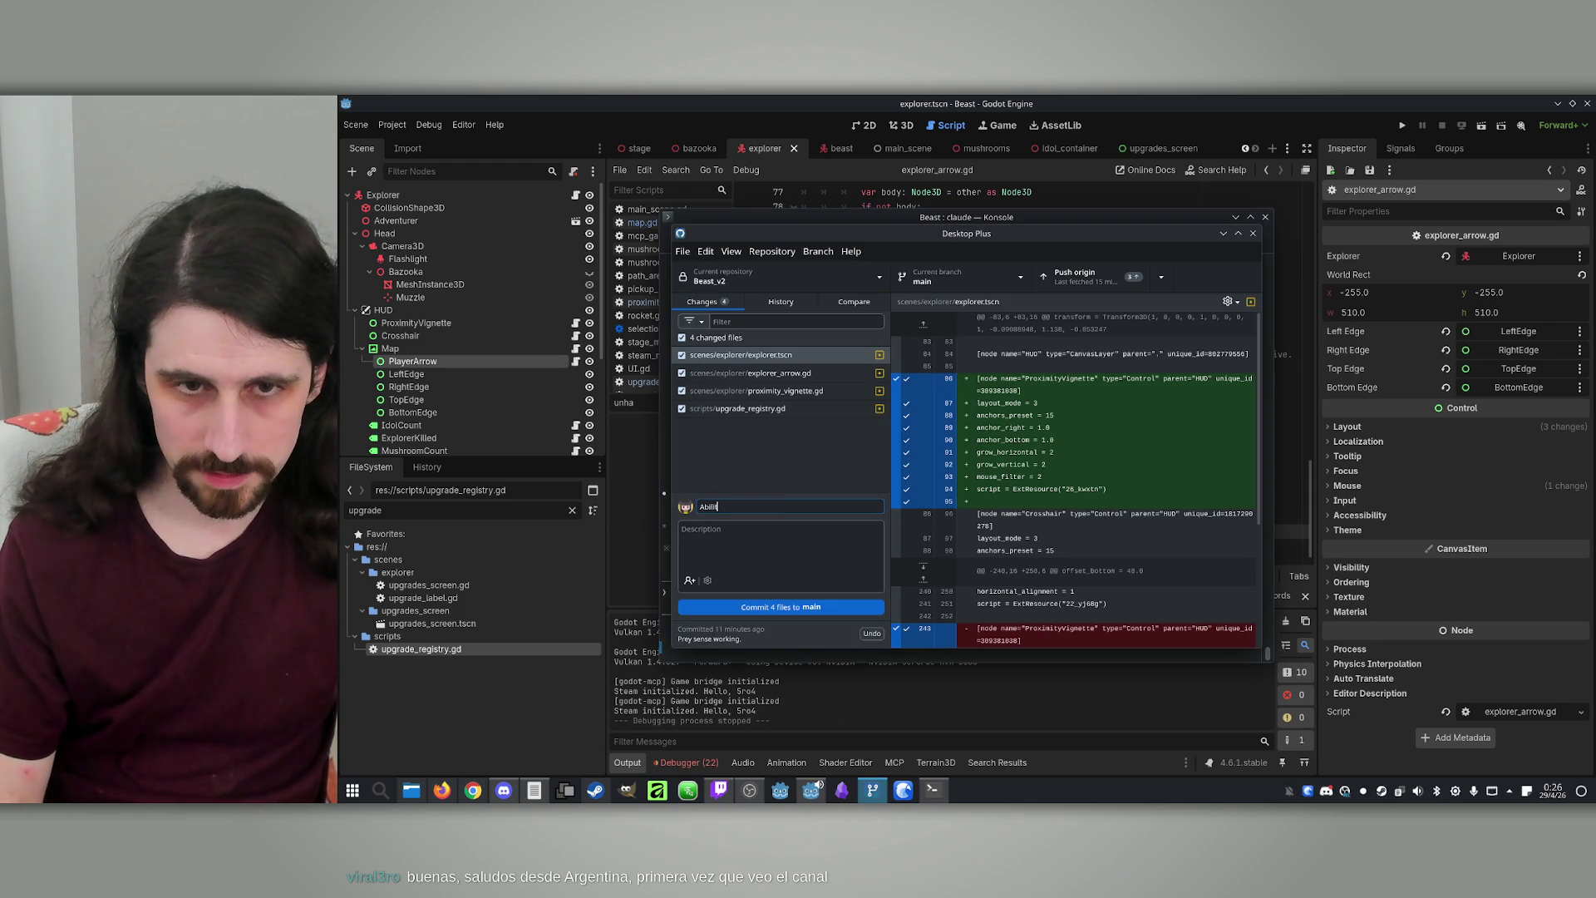
{"action": "type", "text": "ities f"}
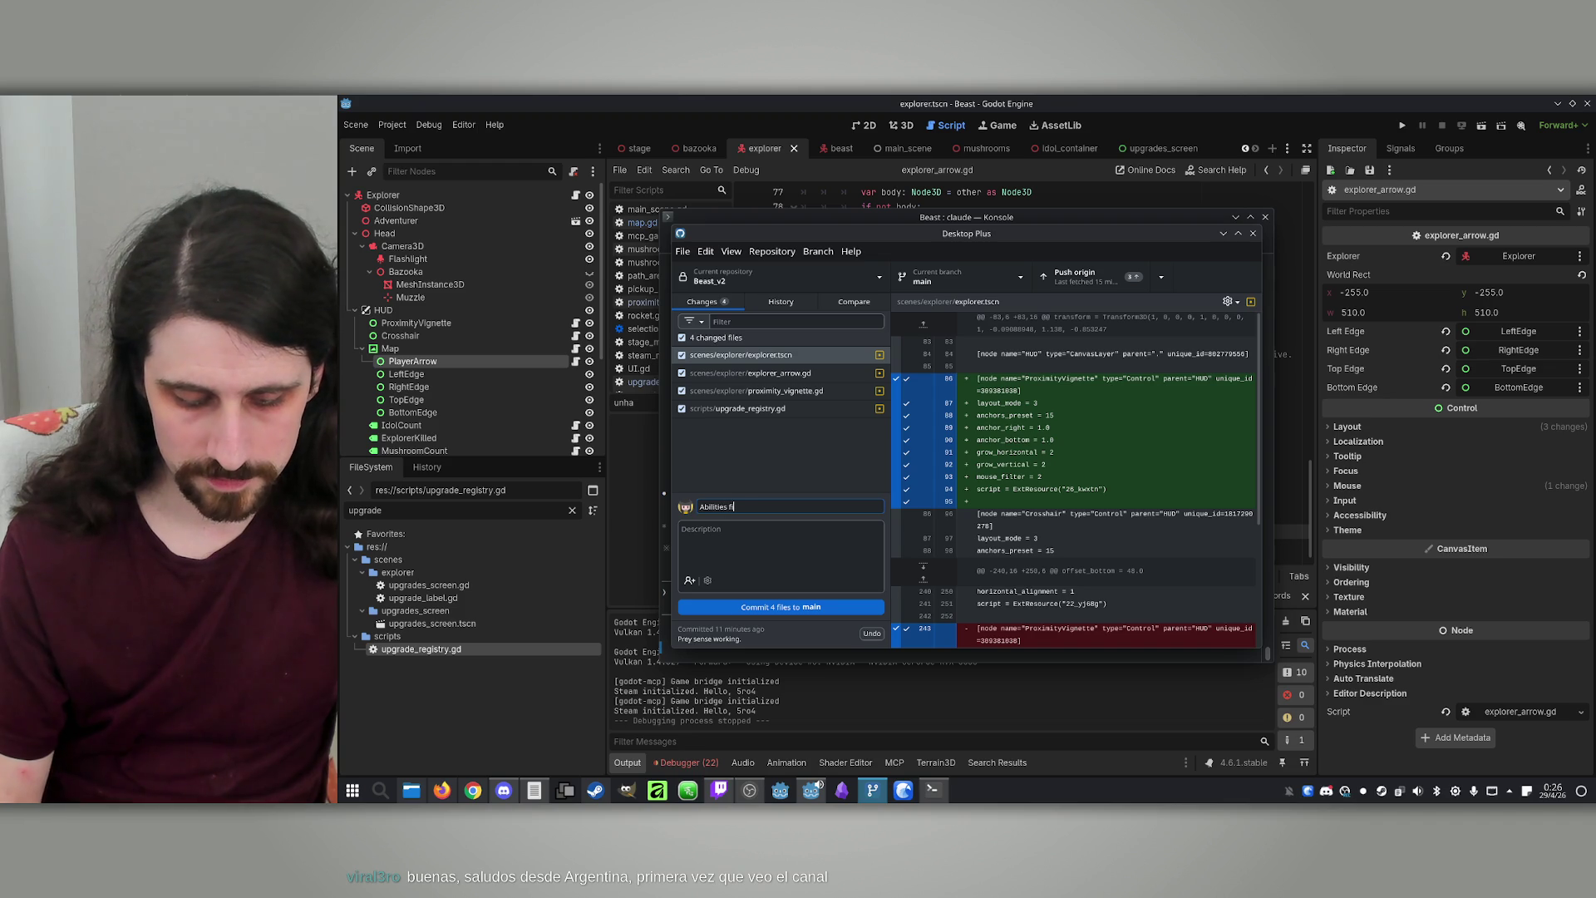
{"action": "type", "text": "ixed."}
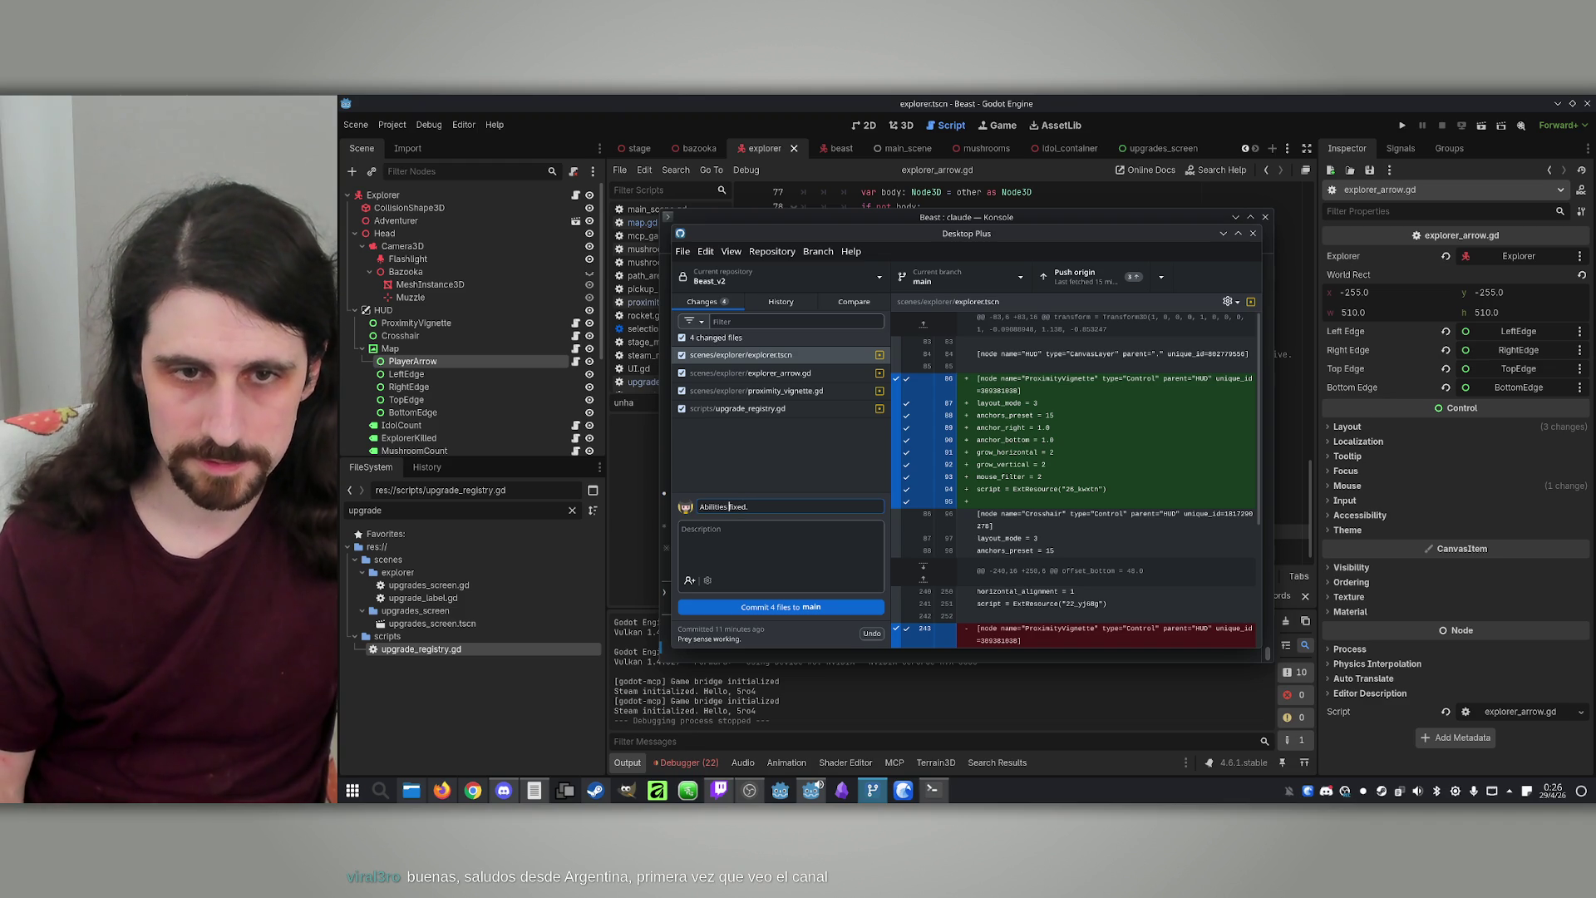
{"action": "left_click", "coordinate": [701, 507]}
{"action": "key", "text": "Delete"}
{"action": "type", "text": "Some a"}
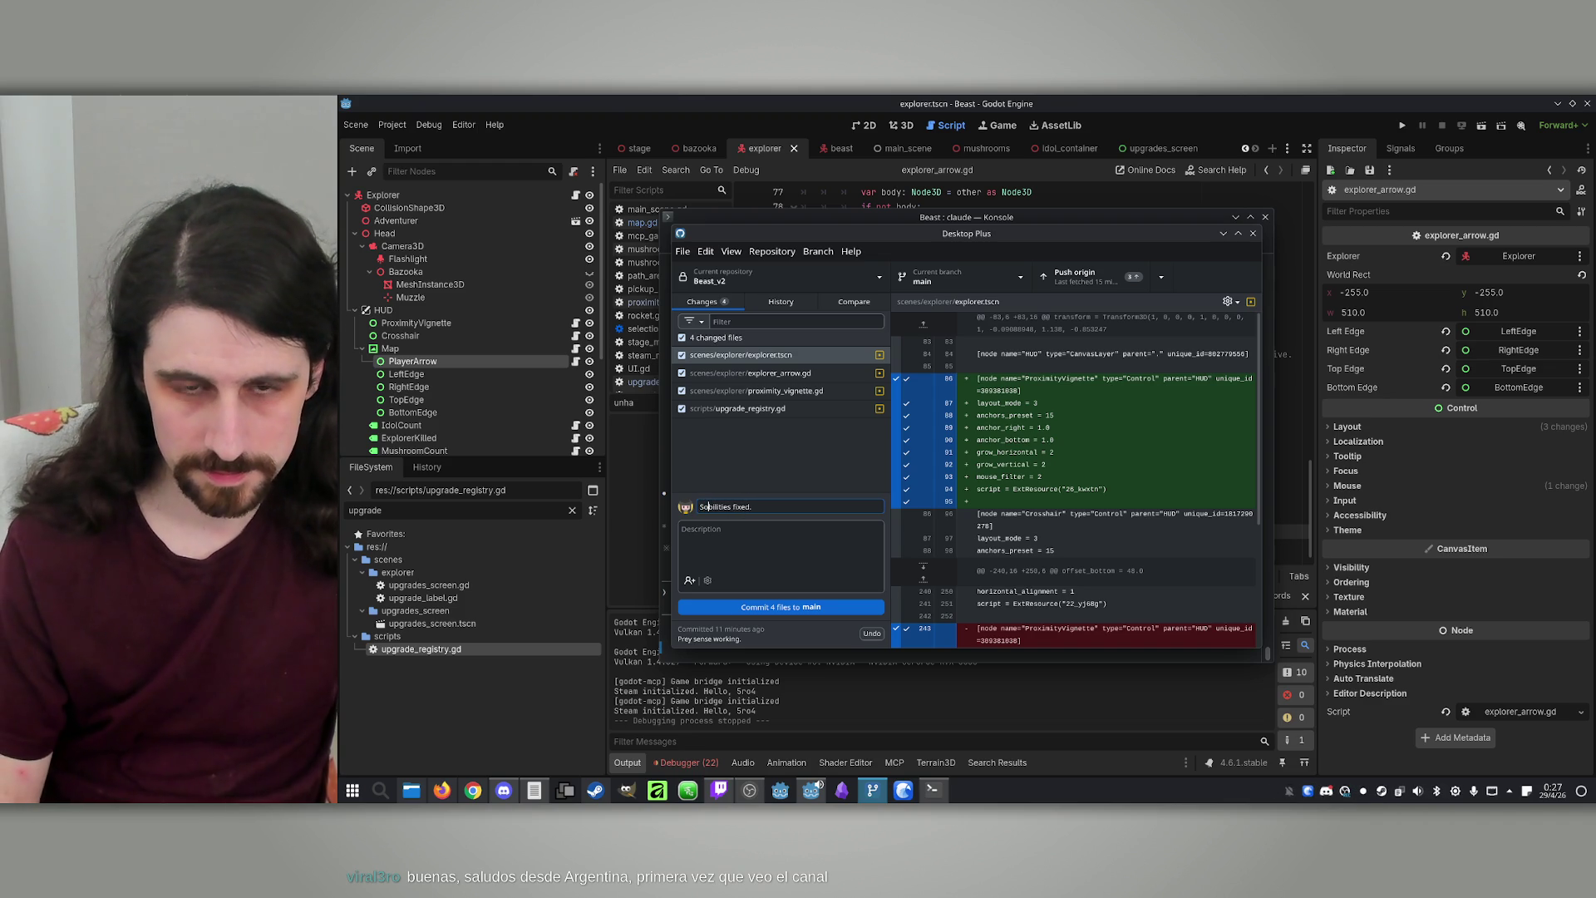
{"action": "left_click", "coordinate": [878, 606]}
{"action": "left_click", "coordinate": [1206, 656]}
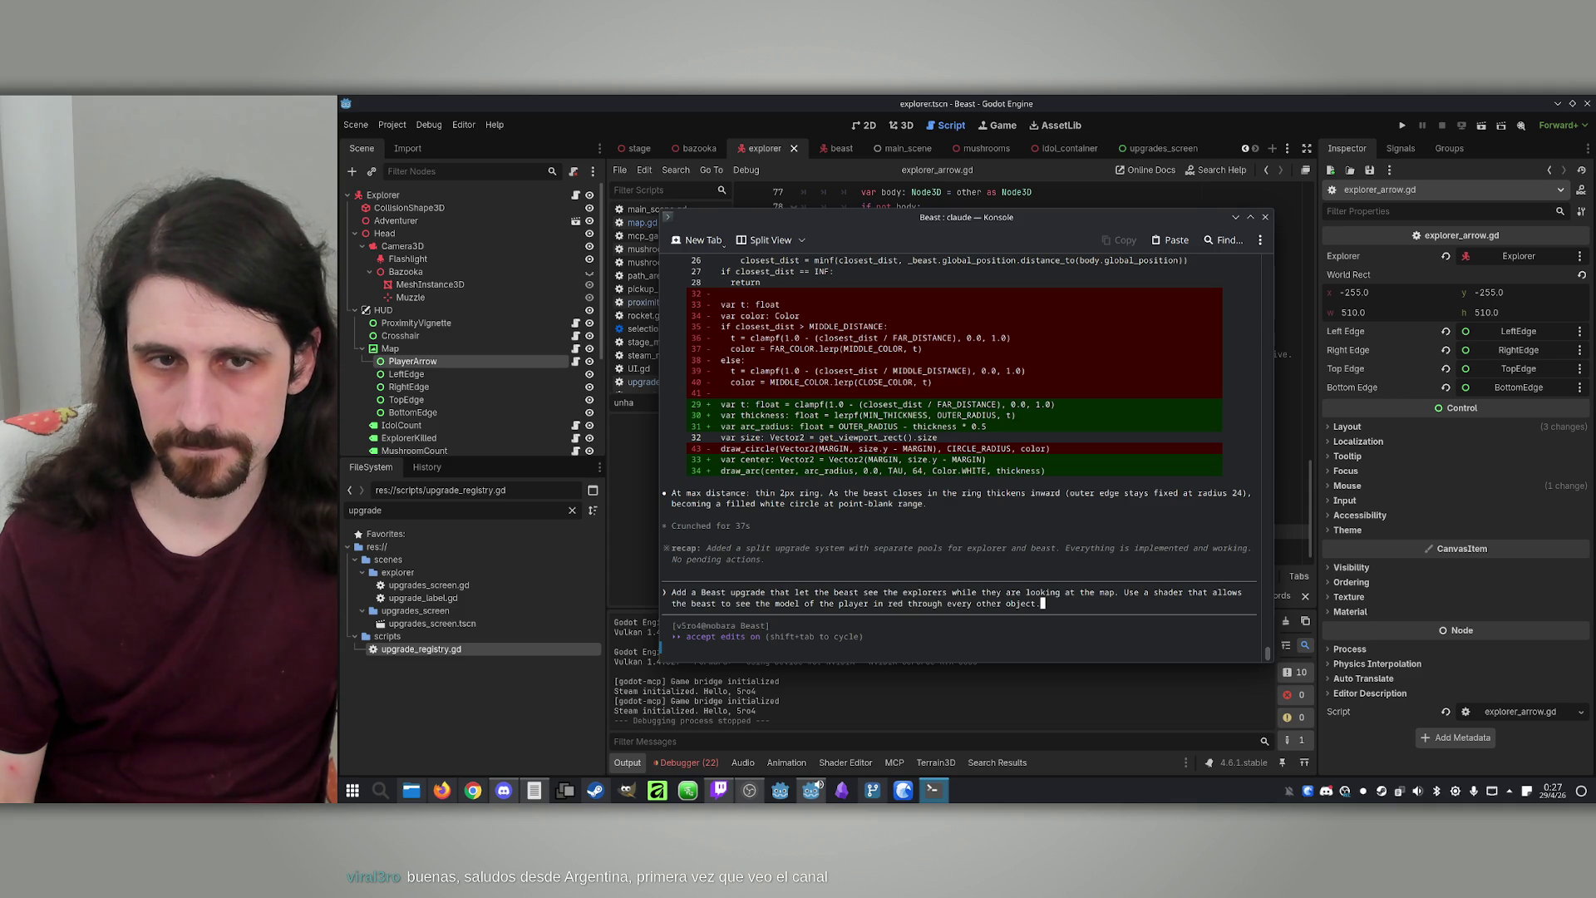
Submit the Beast x-ray shader upgrade request to Claude
{"action": "key", "text": "Return"}
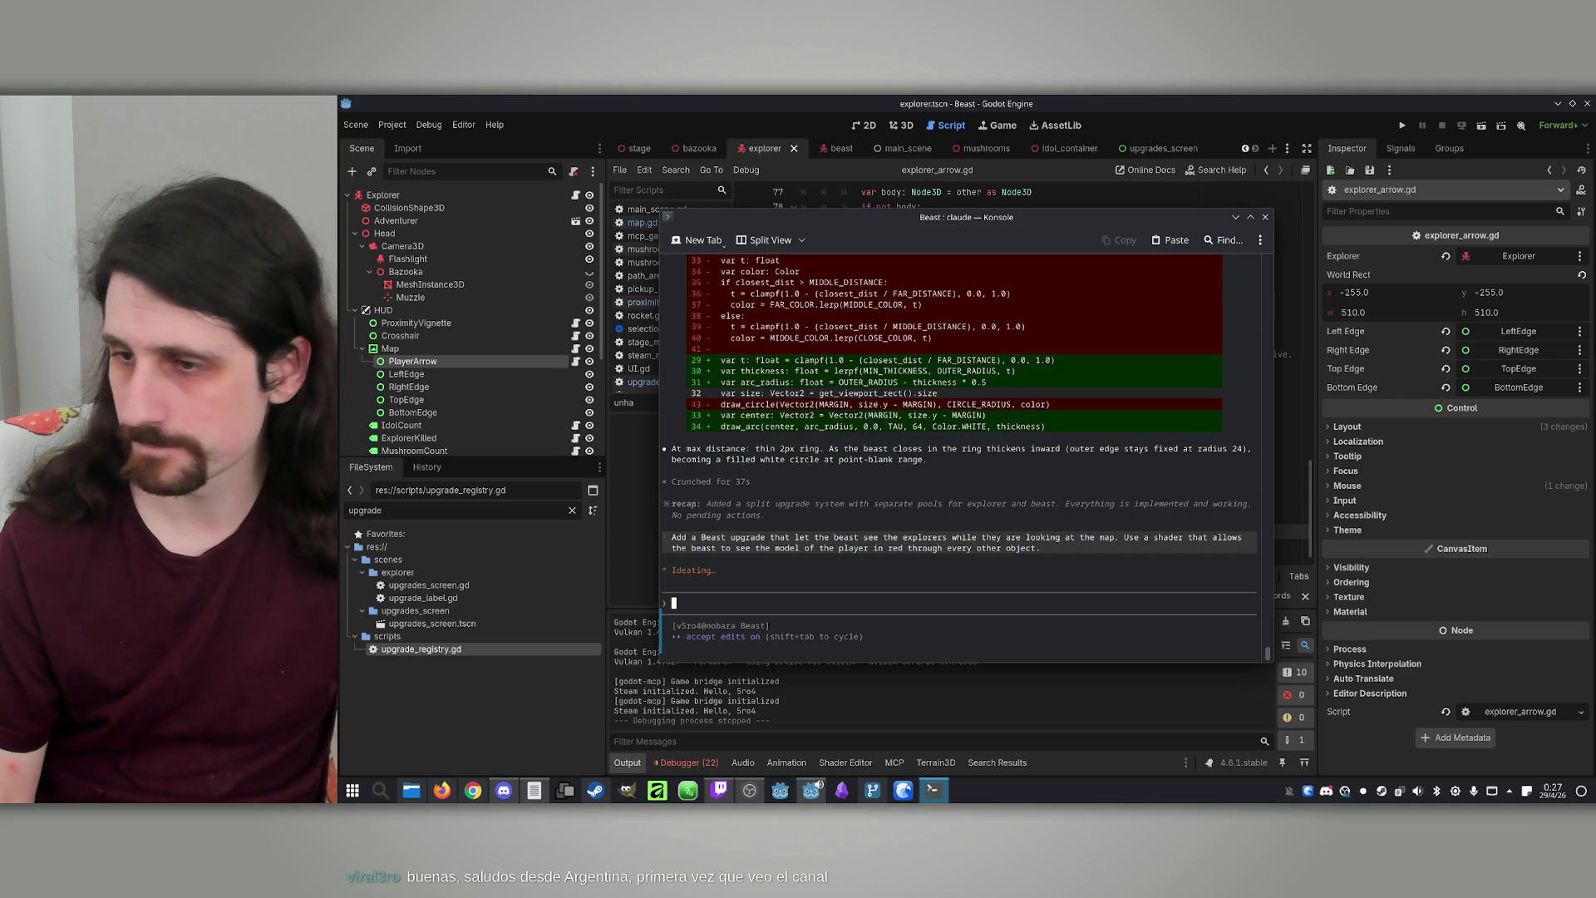